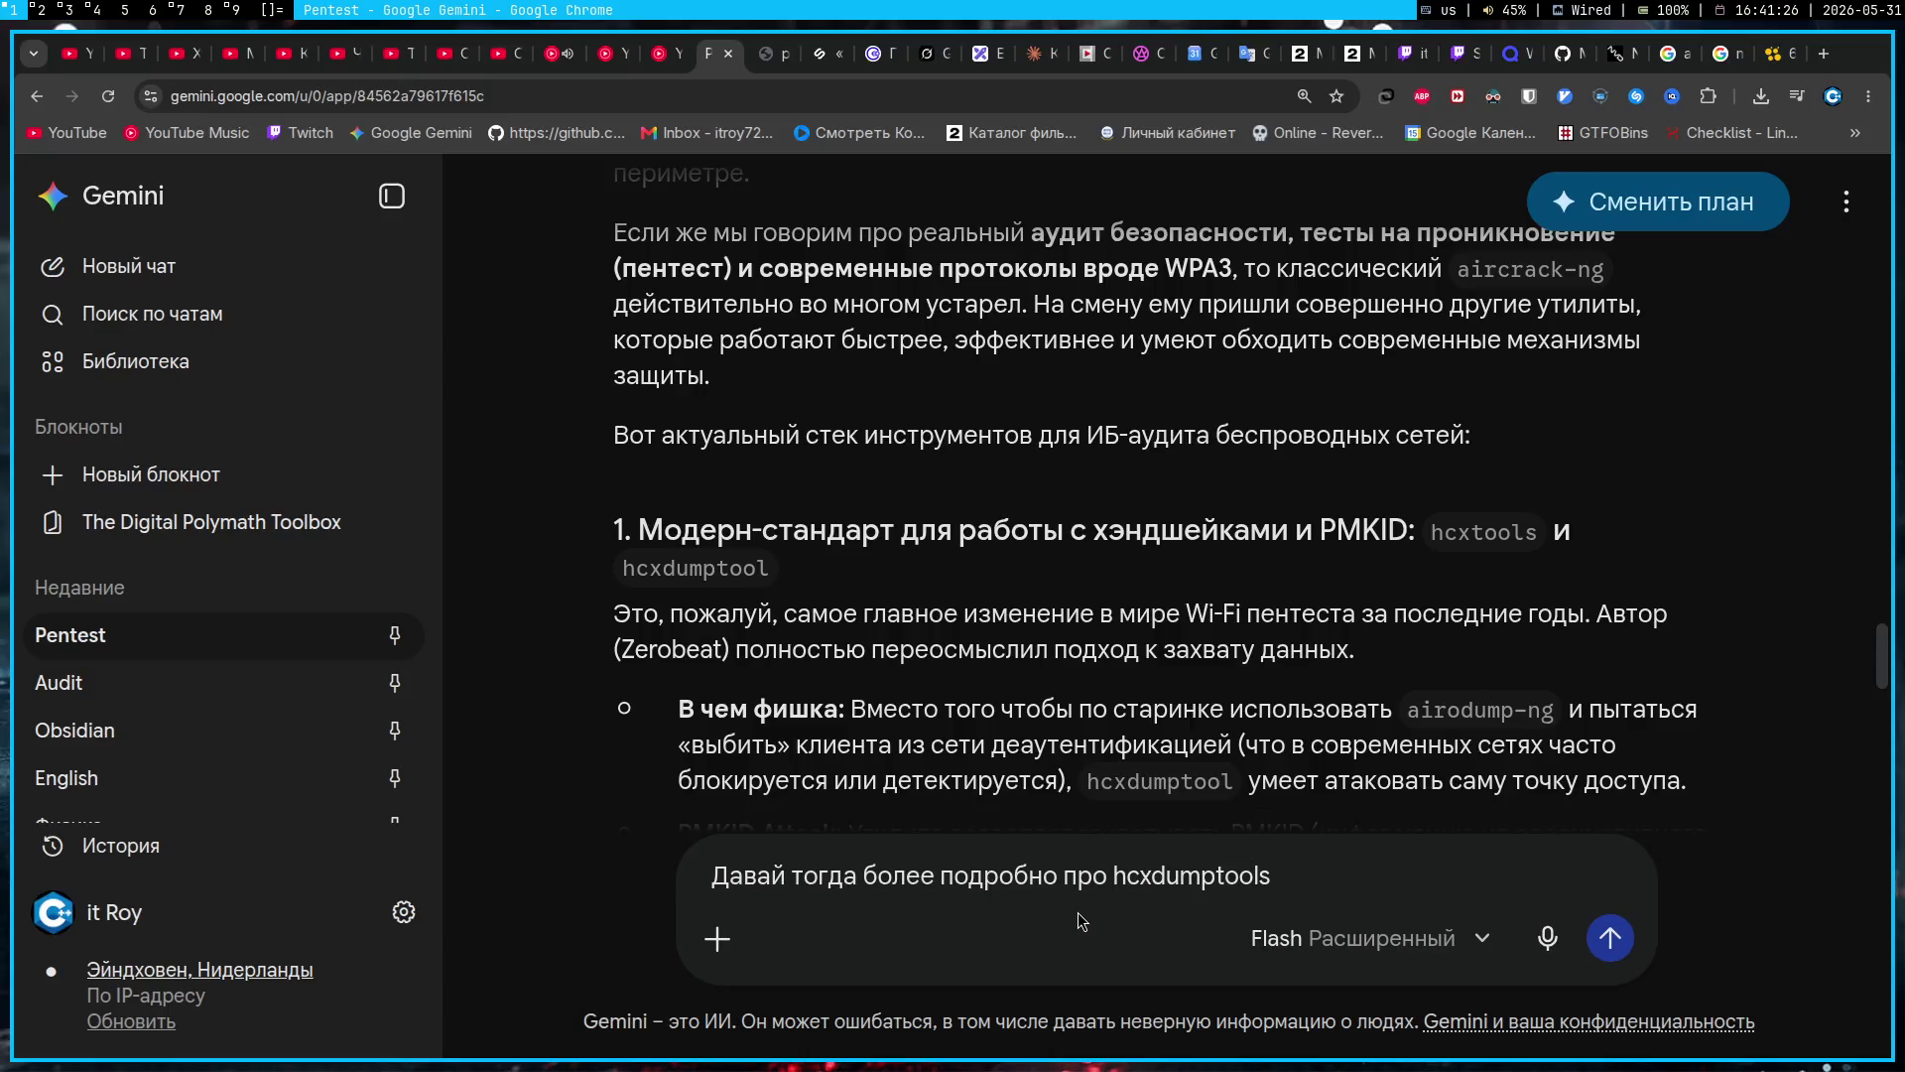
Step: Send the hcxdumptools follow-up to Gemini, then search Google for hcxdumptools in a new tab
key("Return")
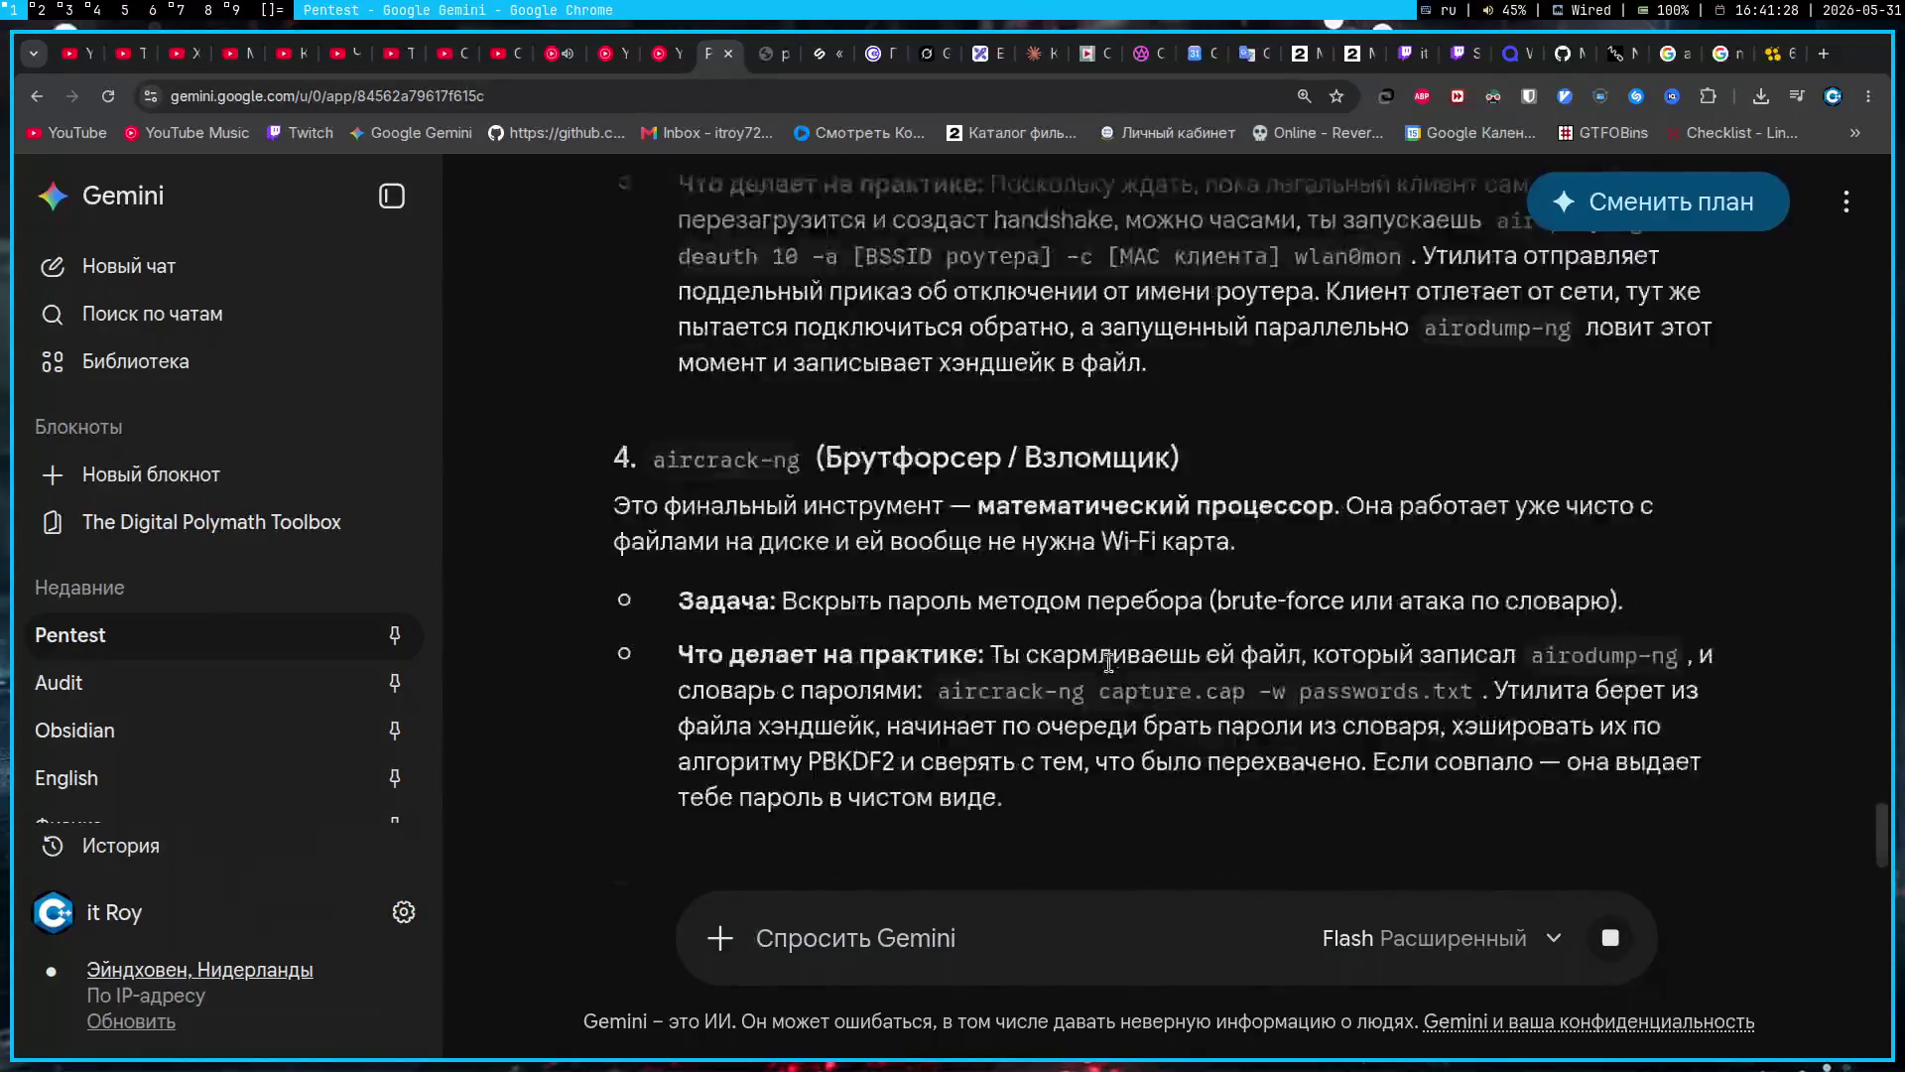
double_click(1632, 311)
key("ctrl+c")
key("ctrl+t")
key("ctrl+v")
key("Return")
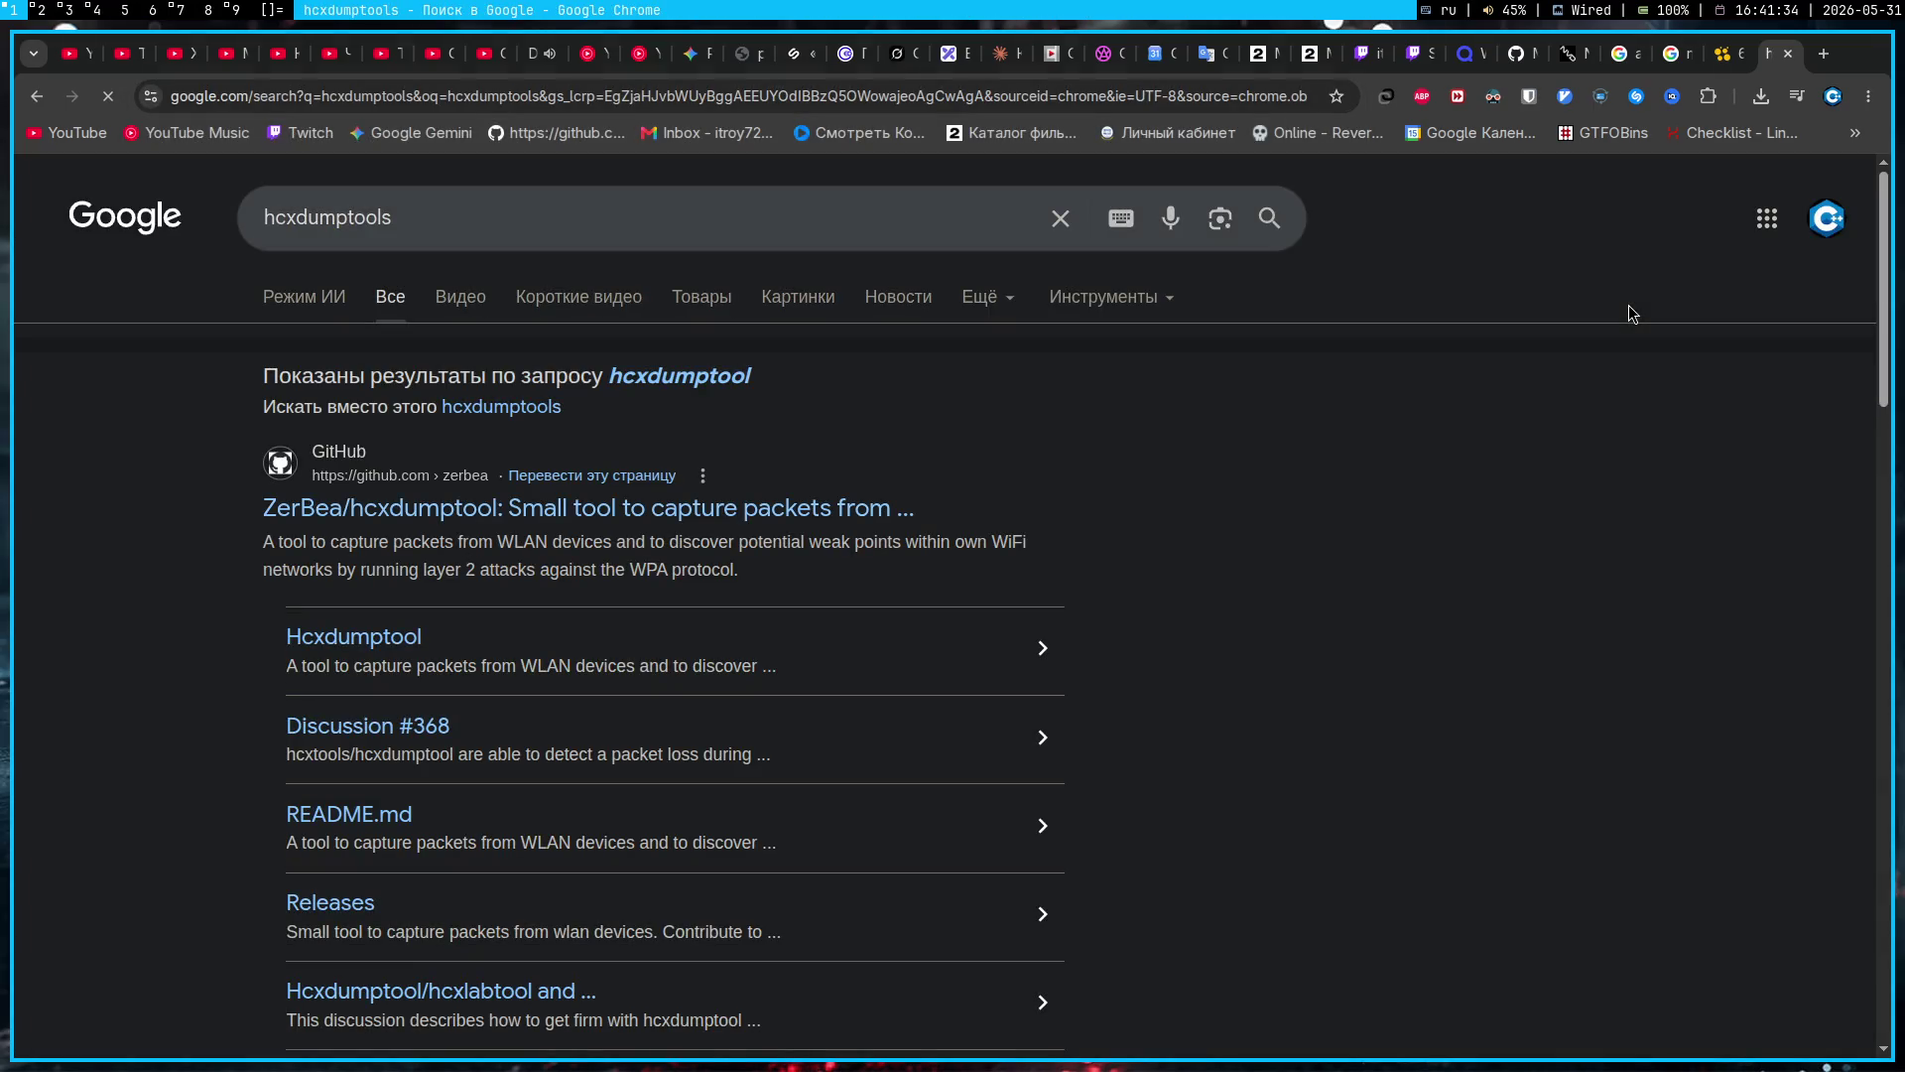
Step: Switch to the corrected 'hcxdumptool' query and skim its results
key("f")
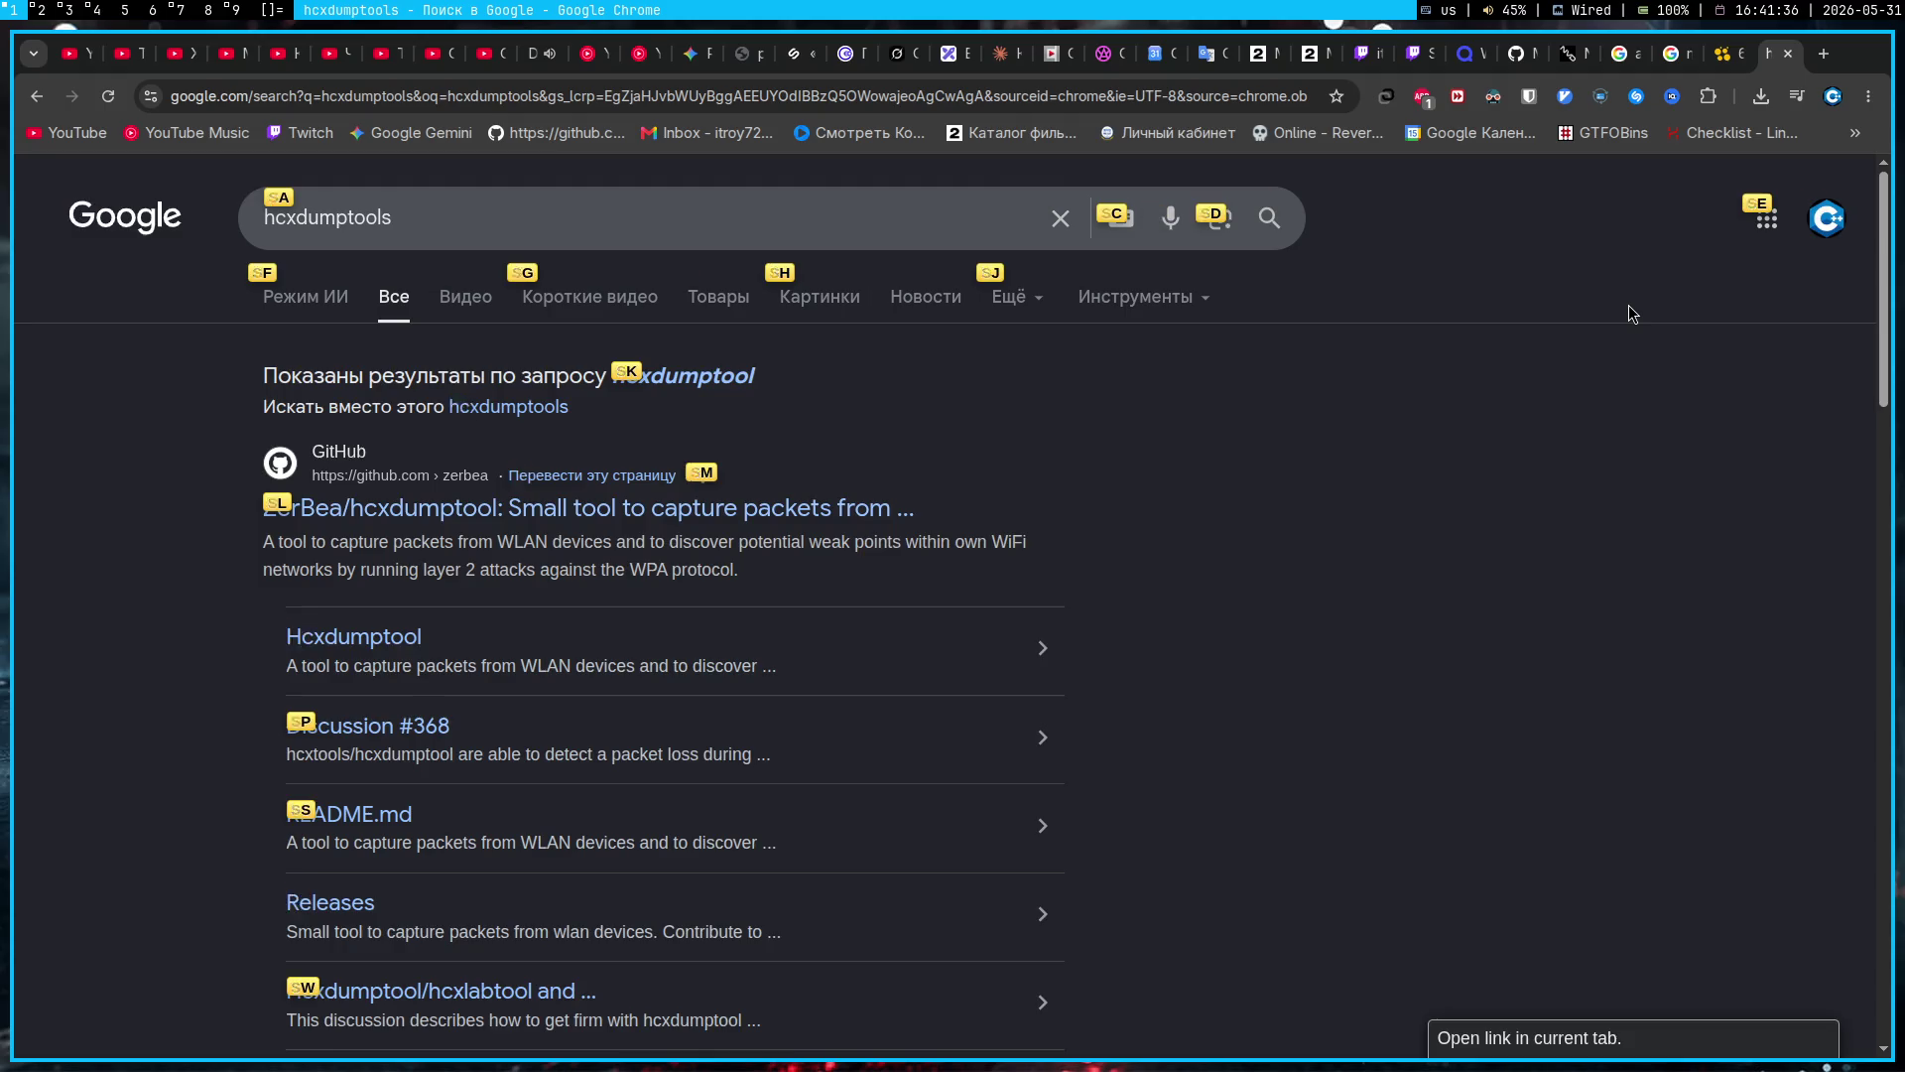
key("s")
key("k")
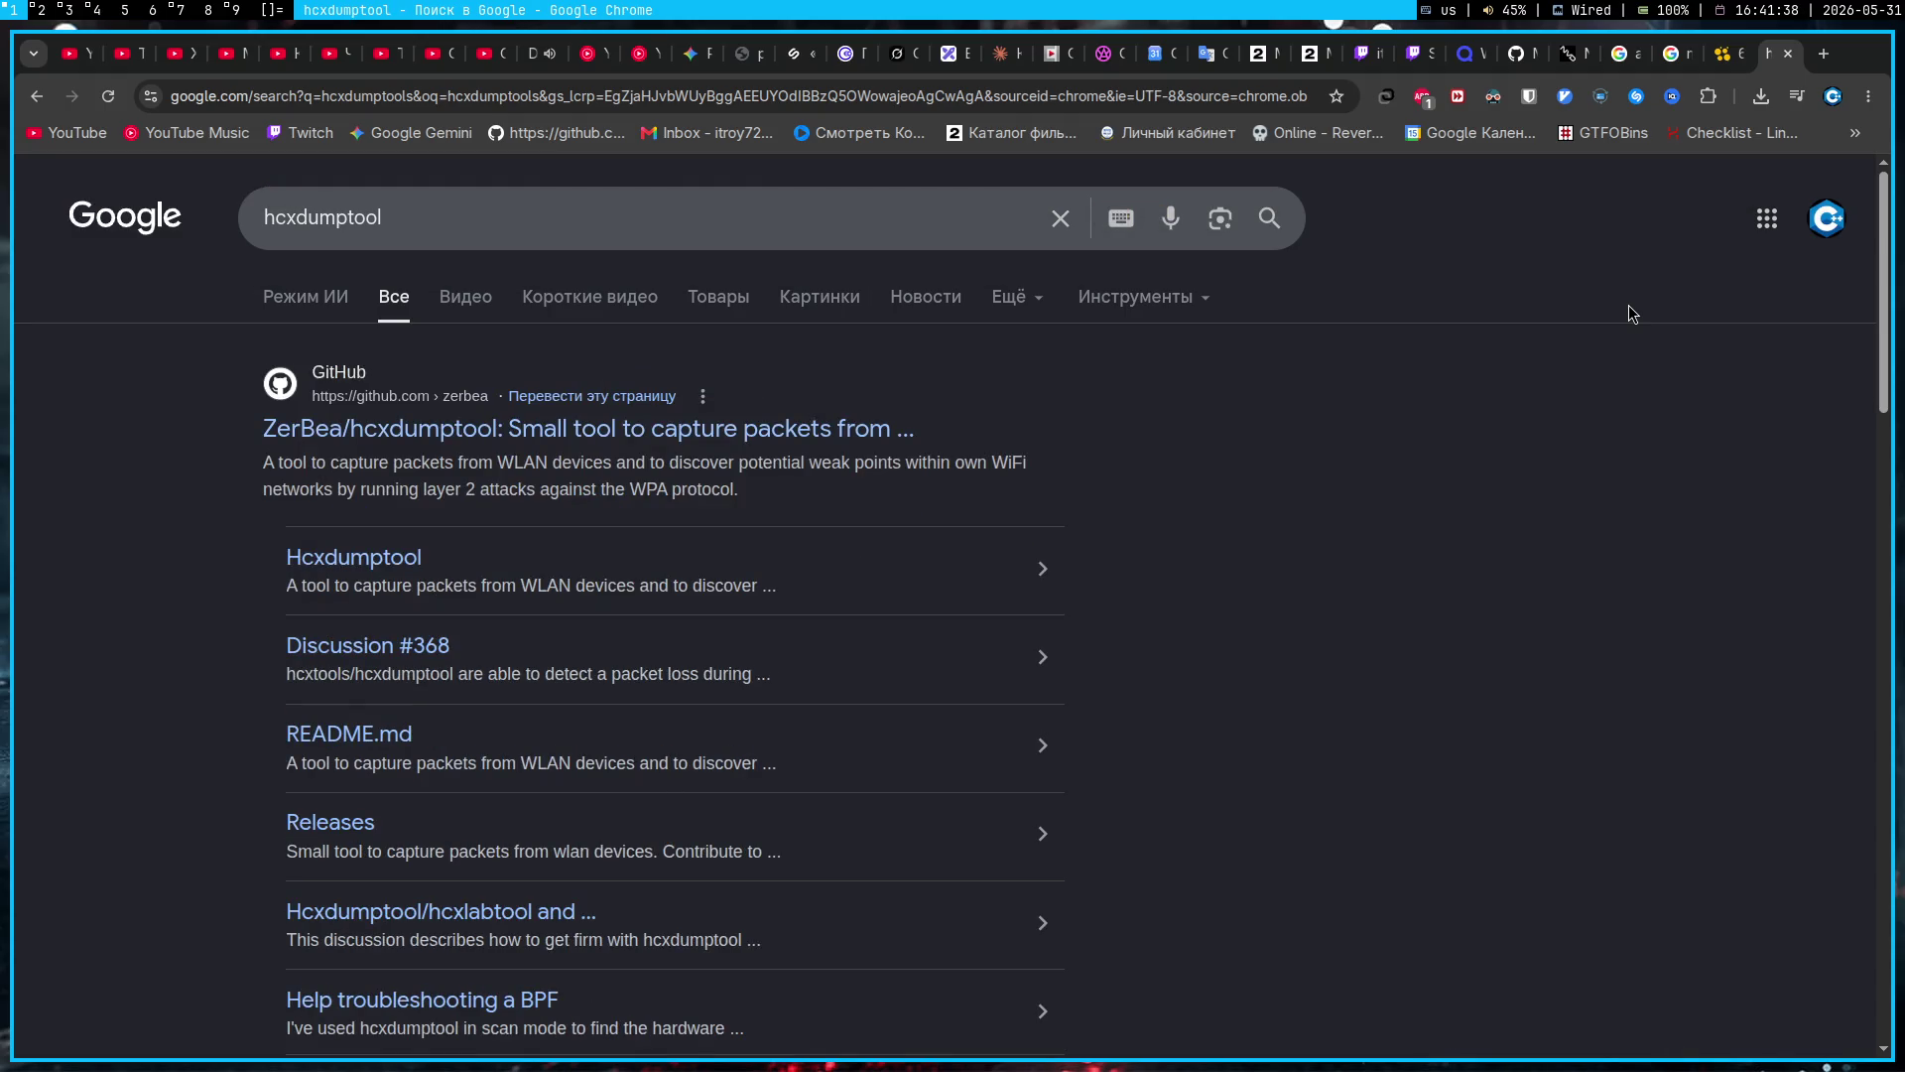
scroll(1628, 306, "down", 12)
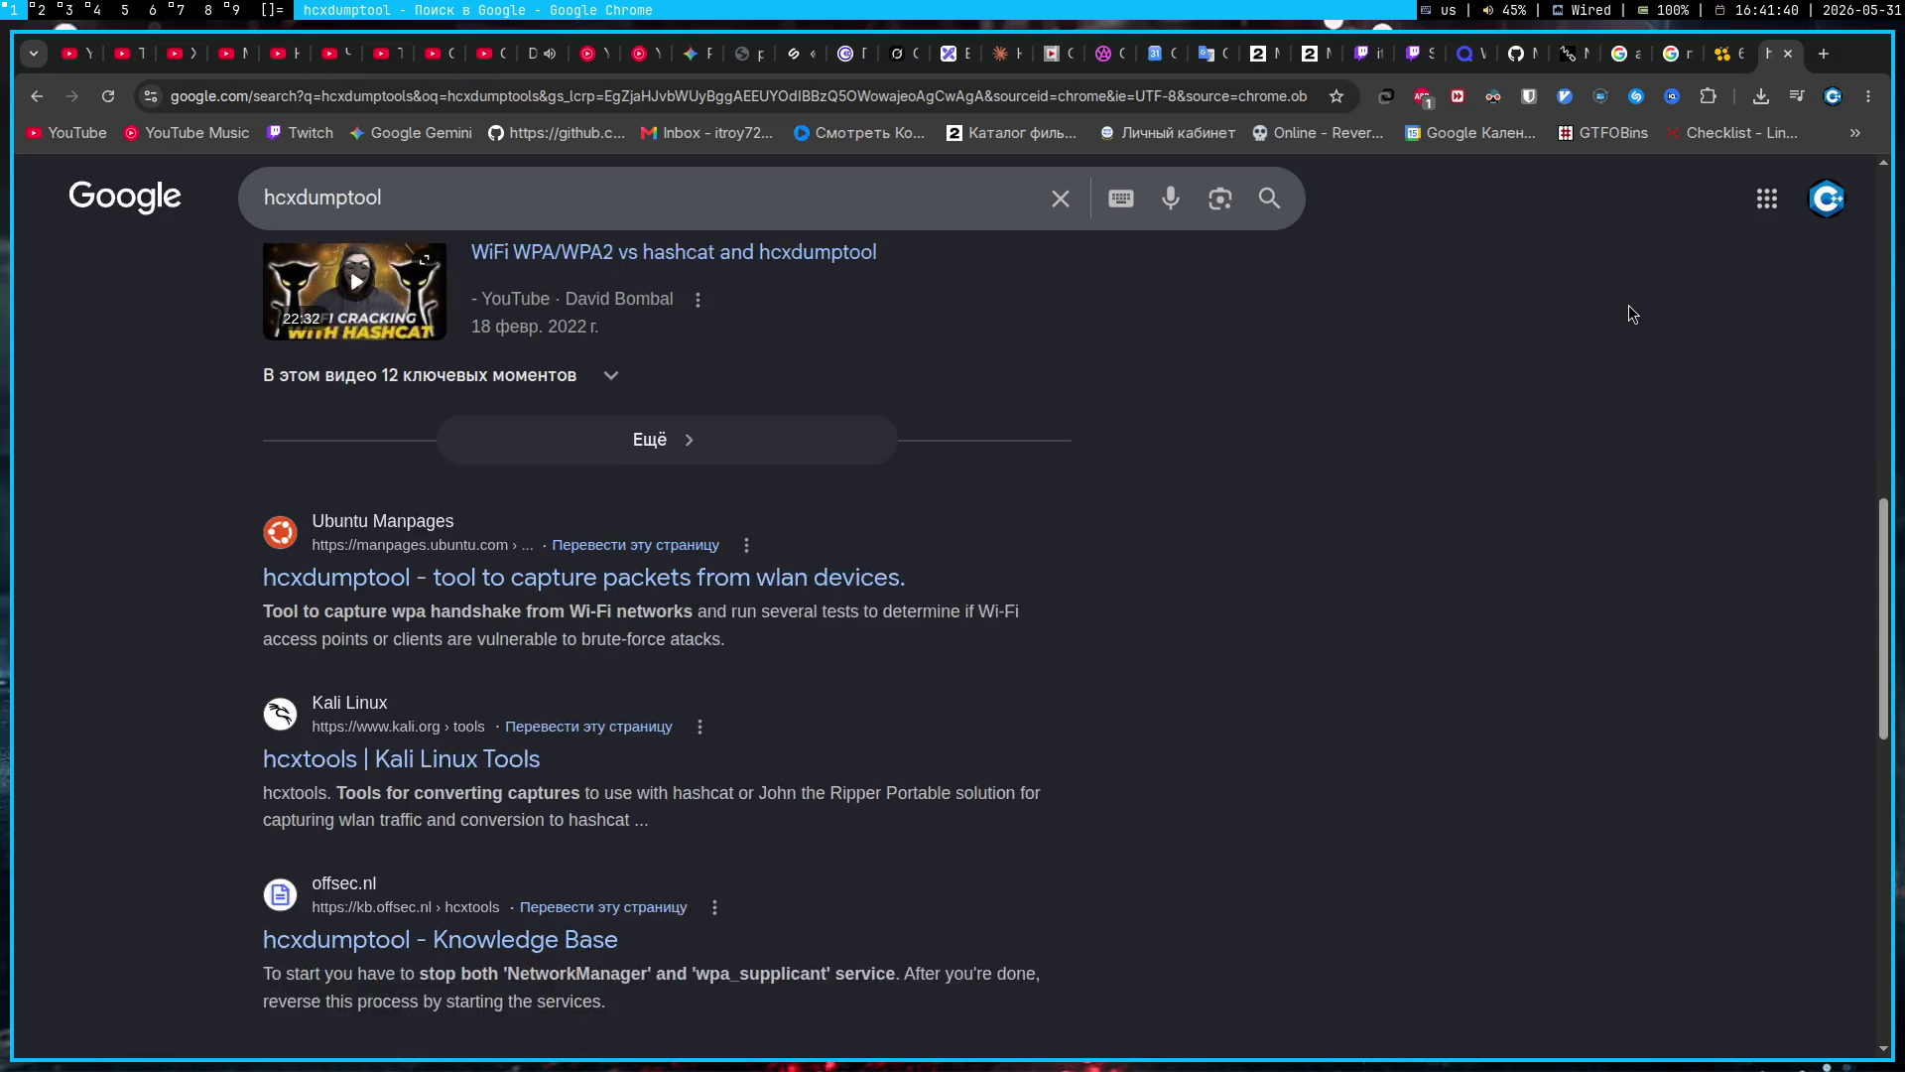
scroll(1628, 308, "up", 2)
Step: Open and read the Kali Linux hcxtools documentation page
key("f")
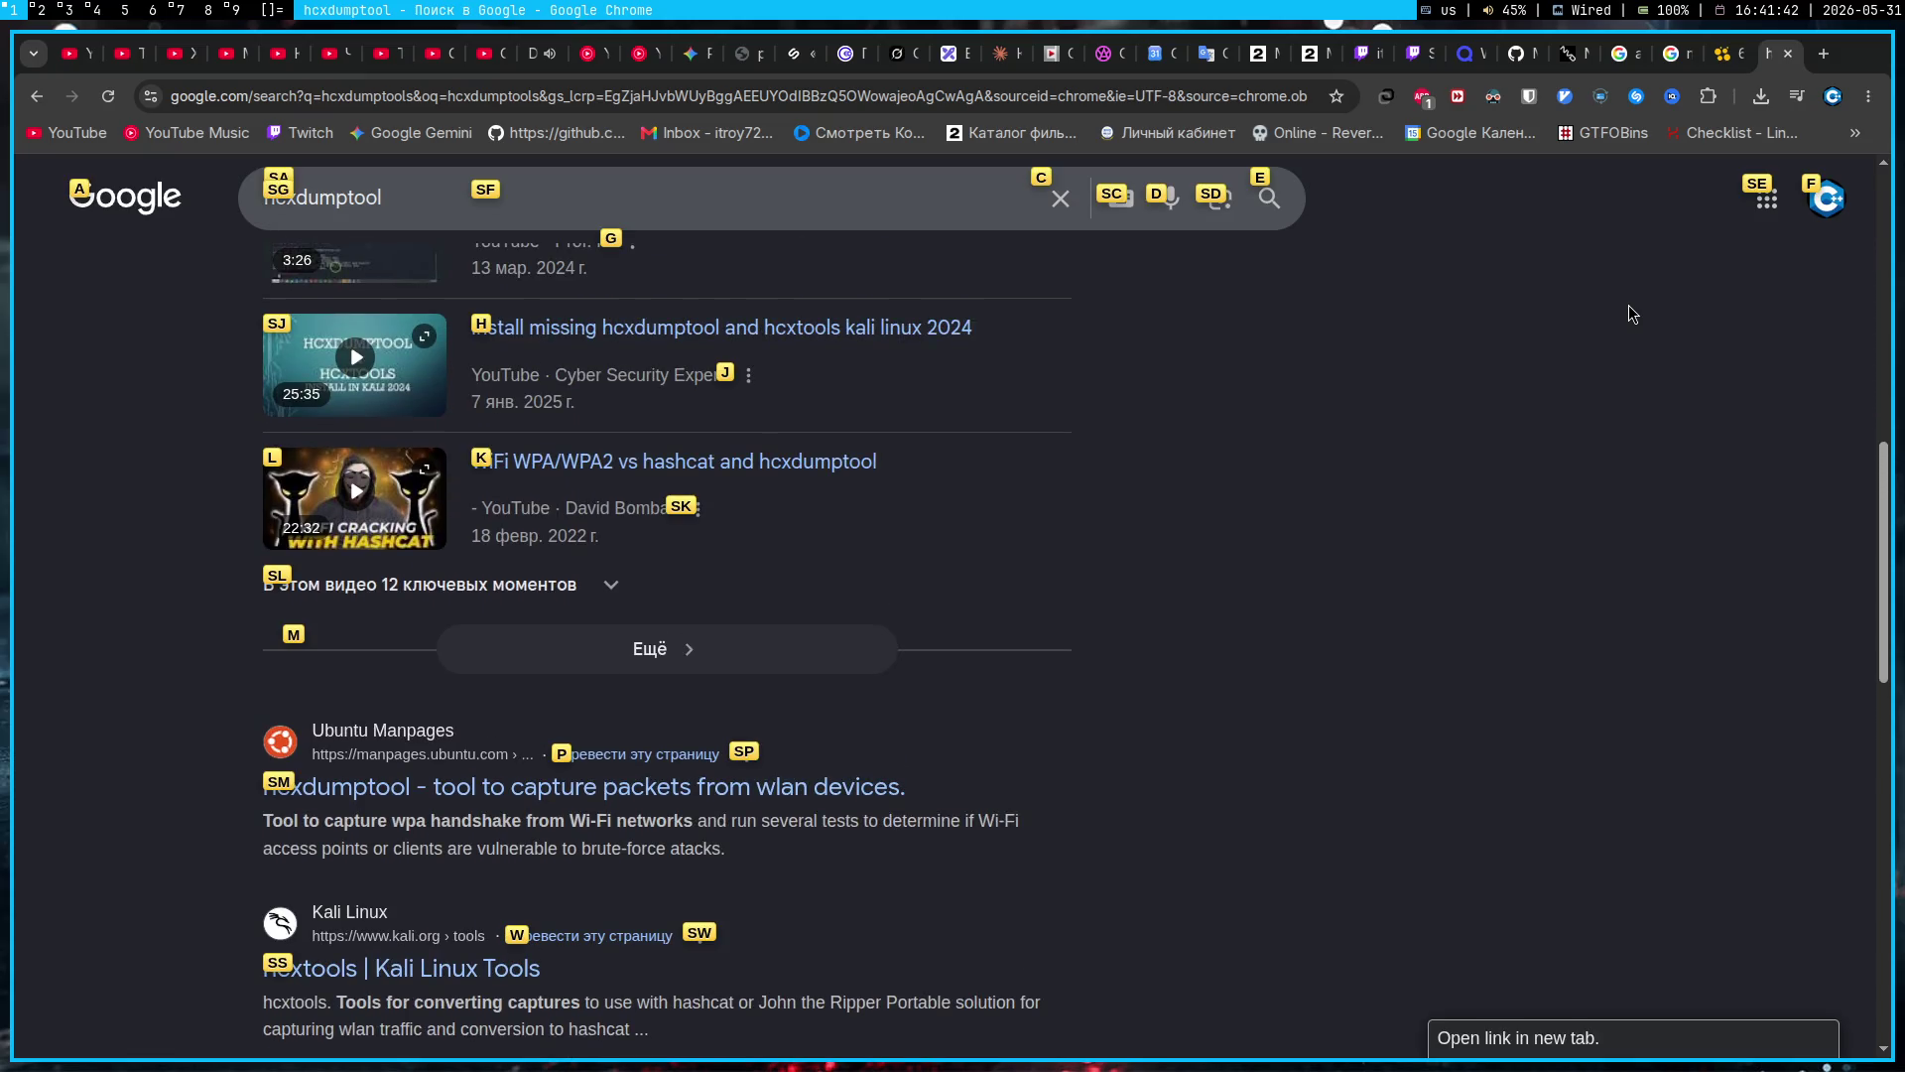
key("s")
key("d")
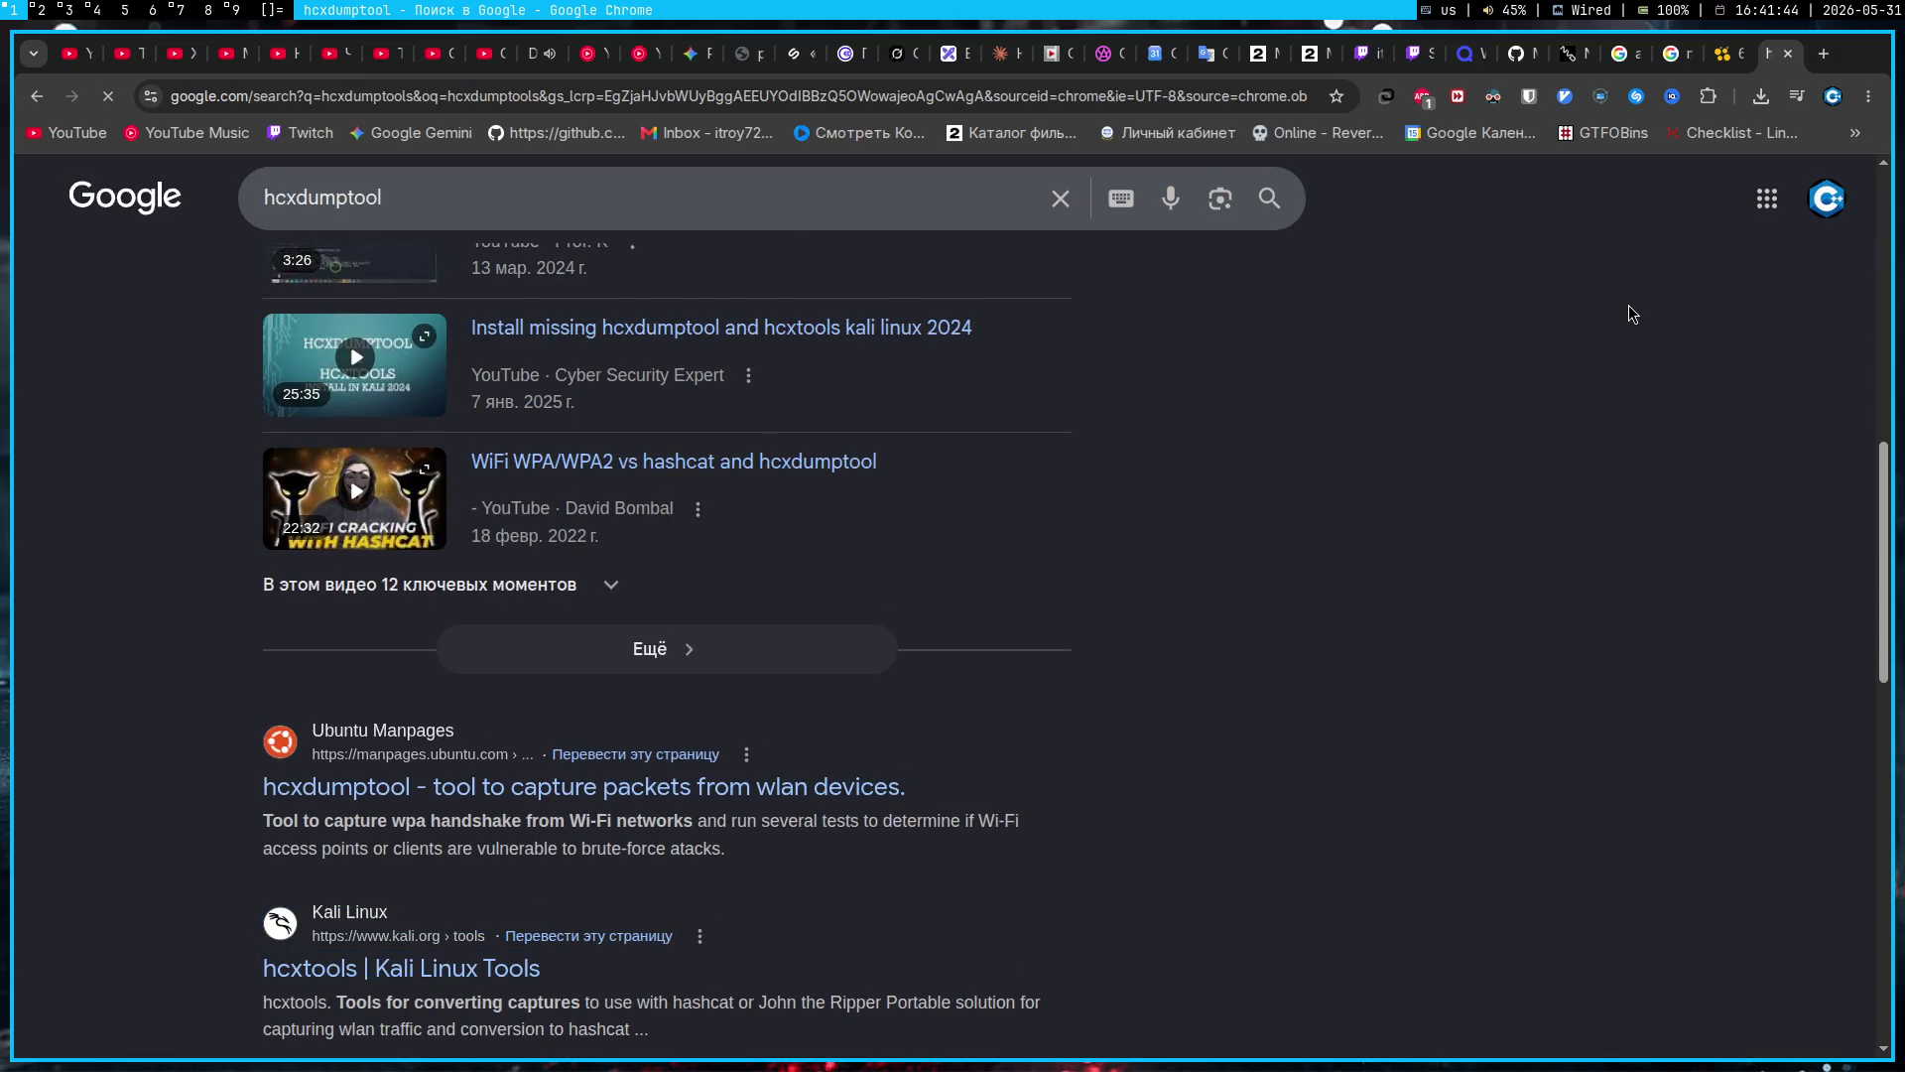
scroll(1628, 305, "down", 7)
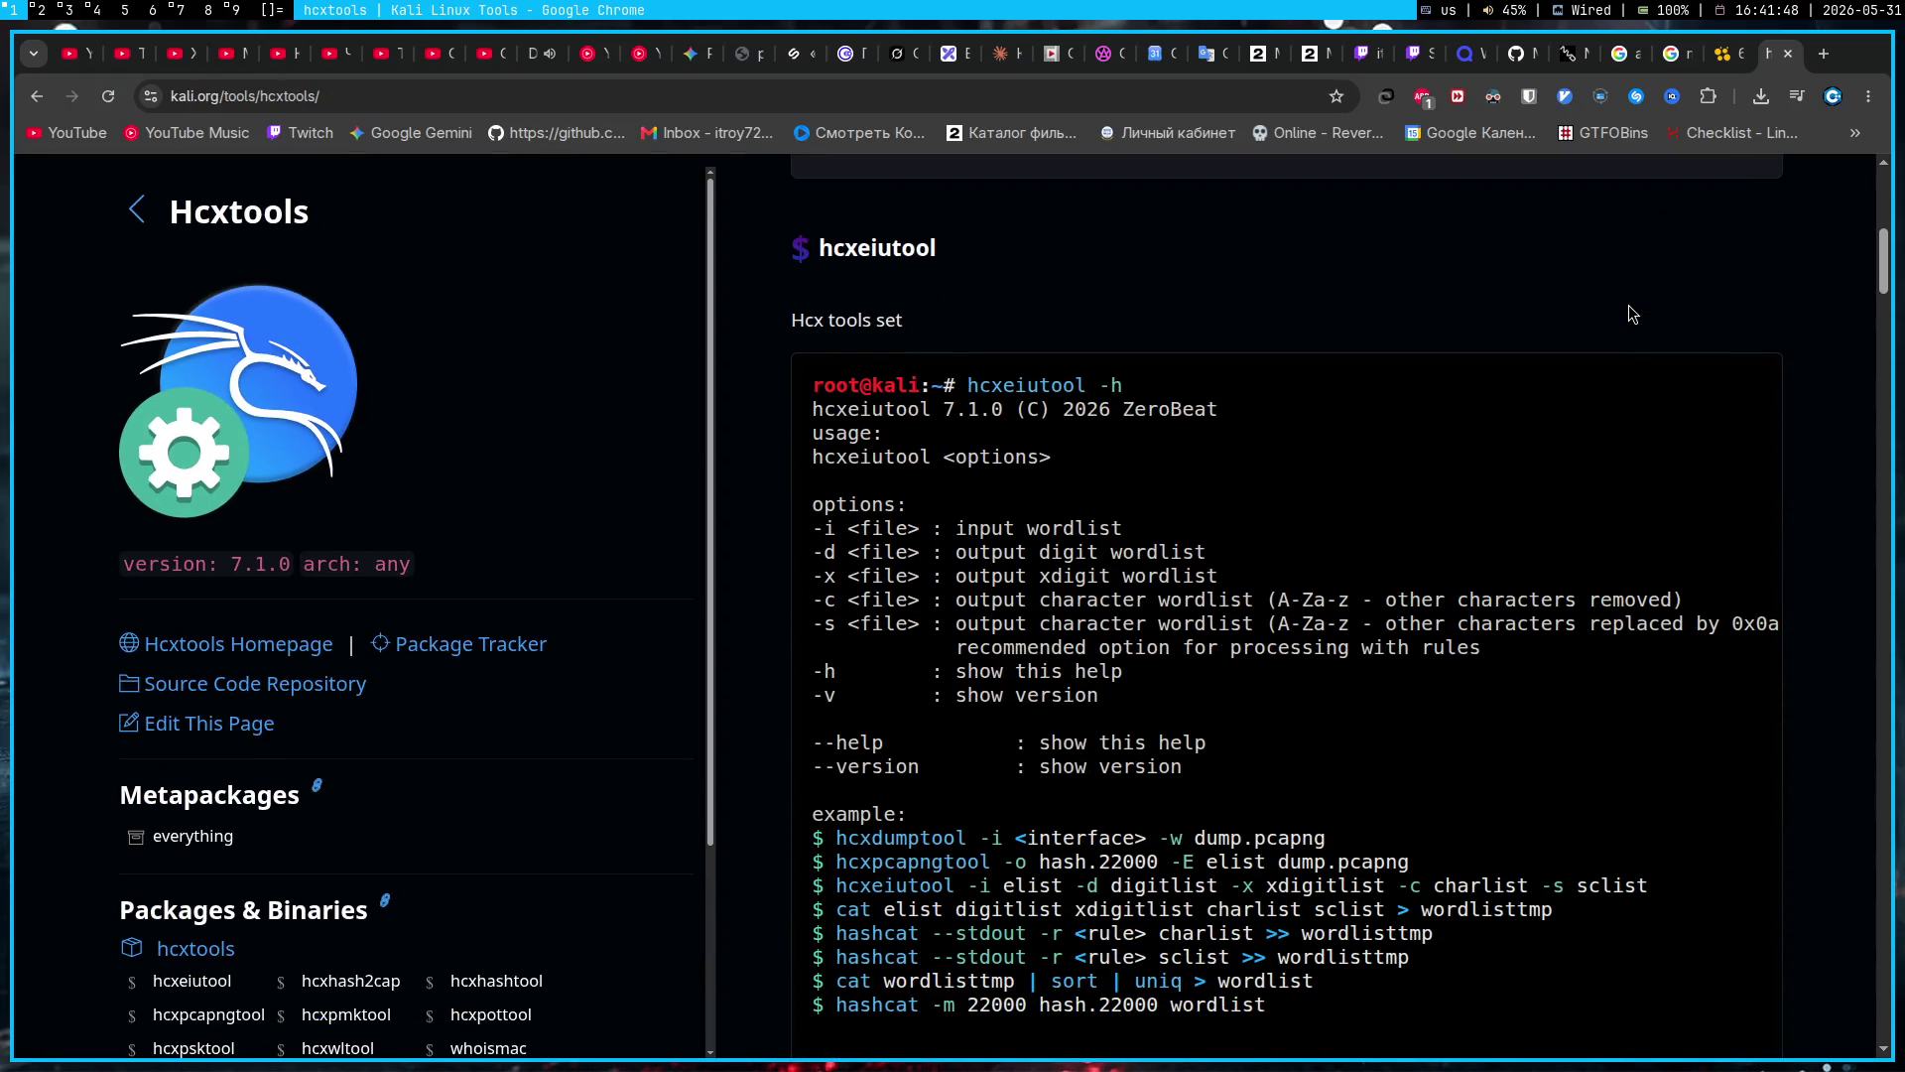
scroll(1628, 306, "down", 1)
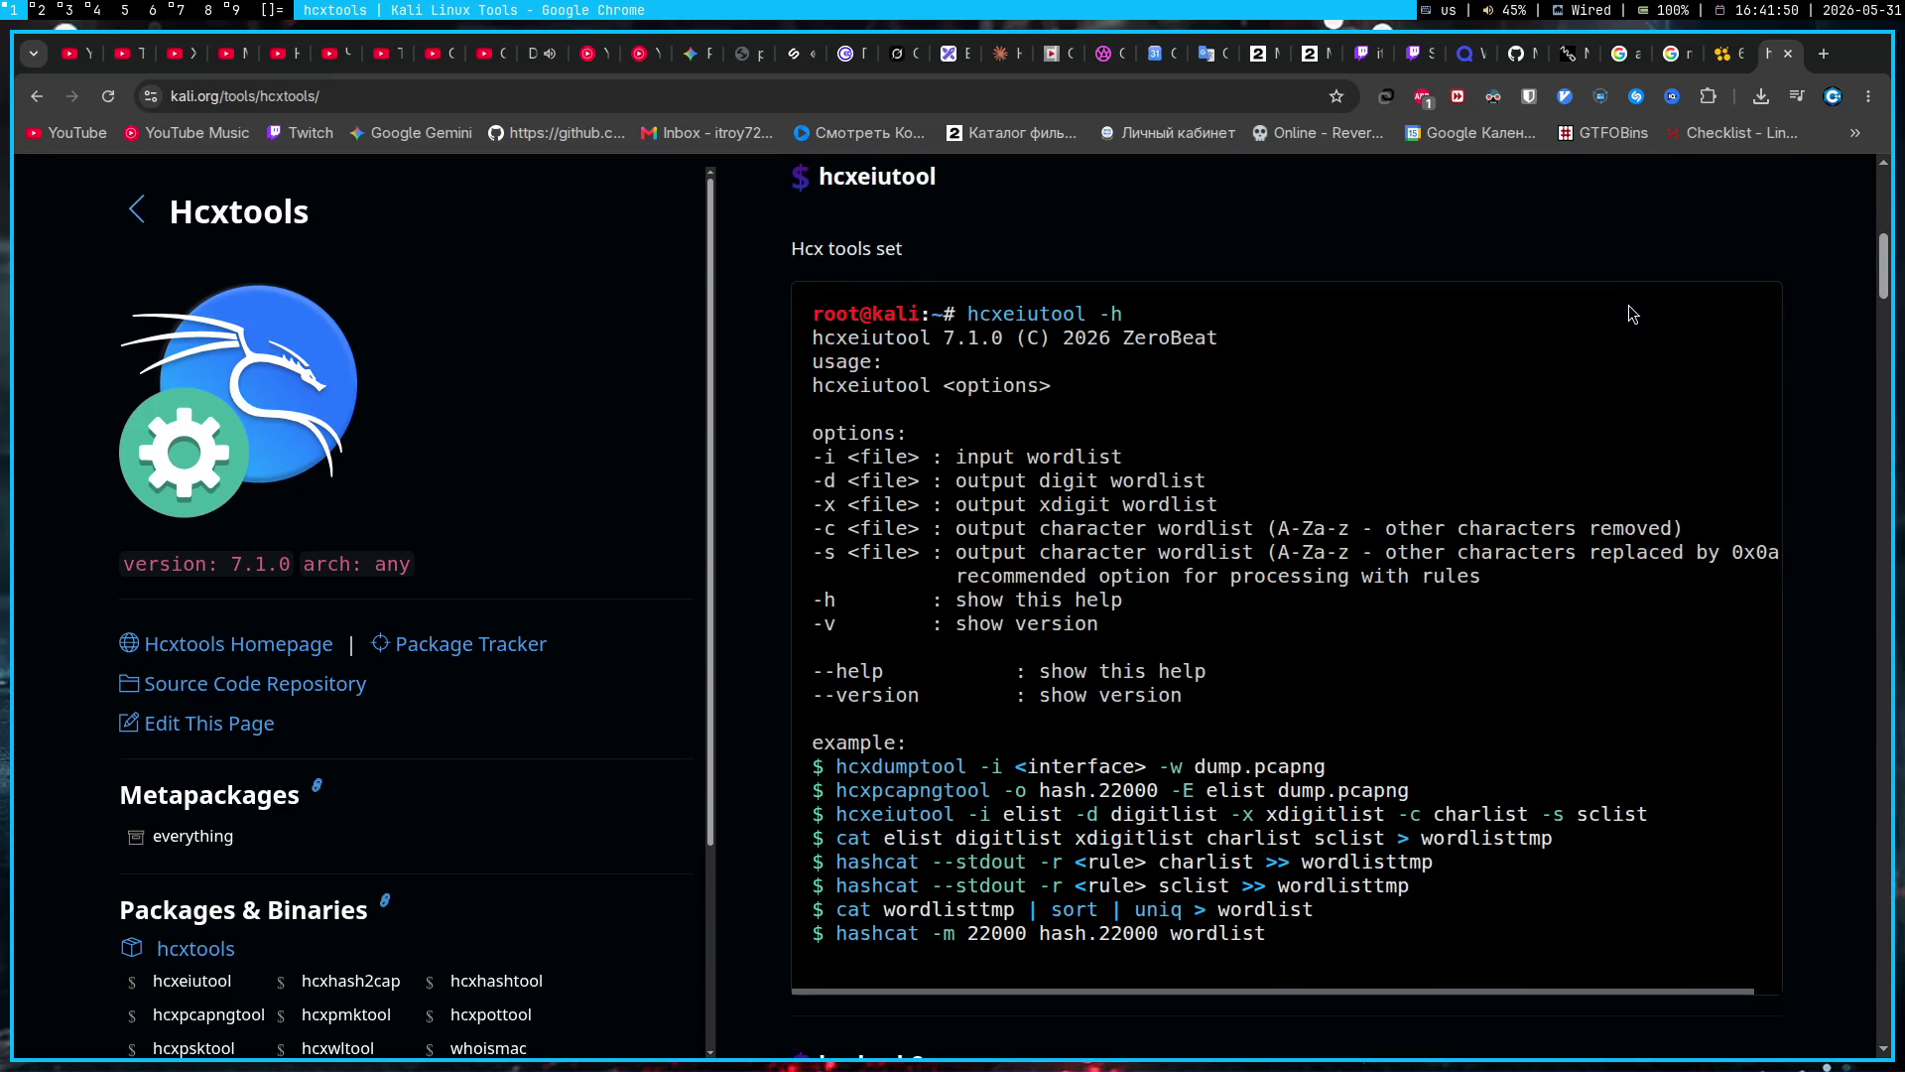
scroll(1628, 305, "down", 7)
scroll(1628, 306, "down", 5)
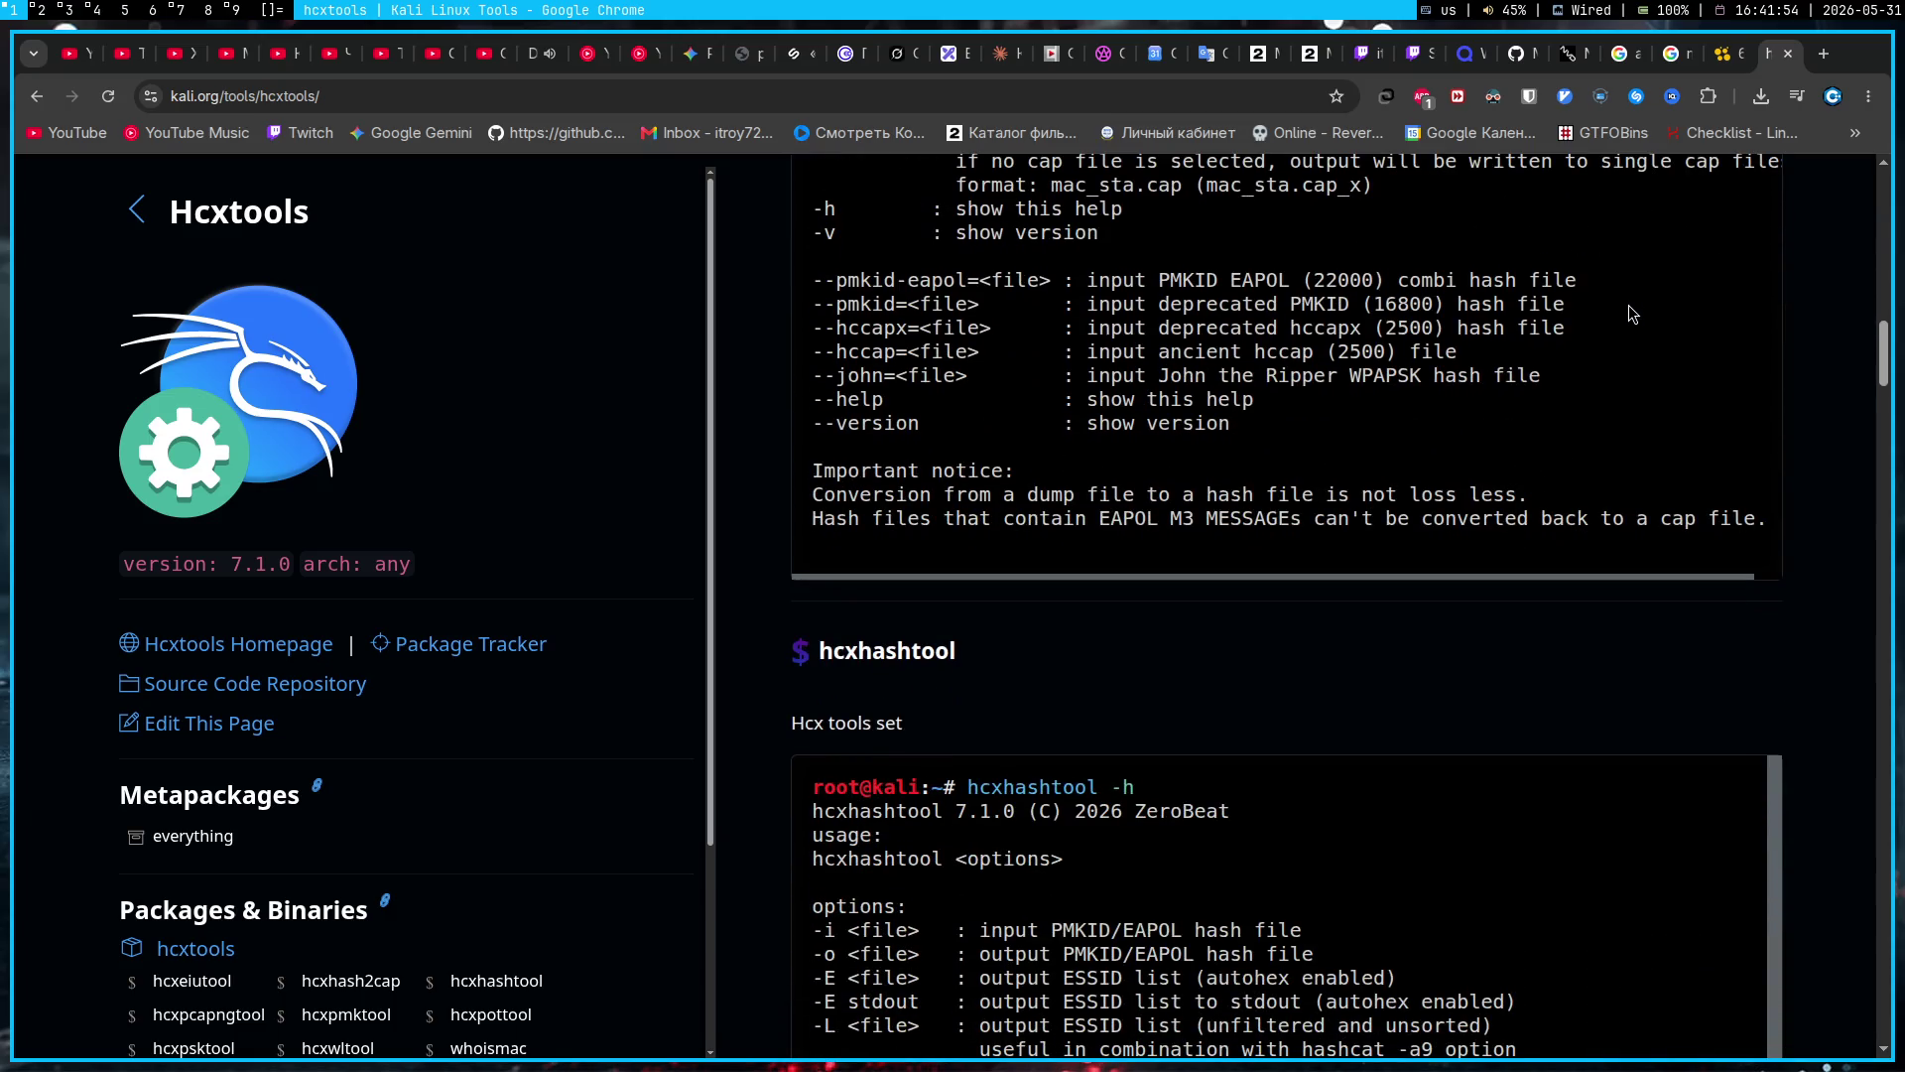
Step: Return to the results and open the ZerBea/hcxdumptool GitHub repository
left_click(39, 97)
scroll(373, 429, "up", 10)
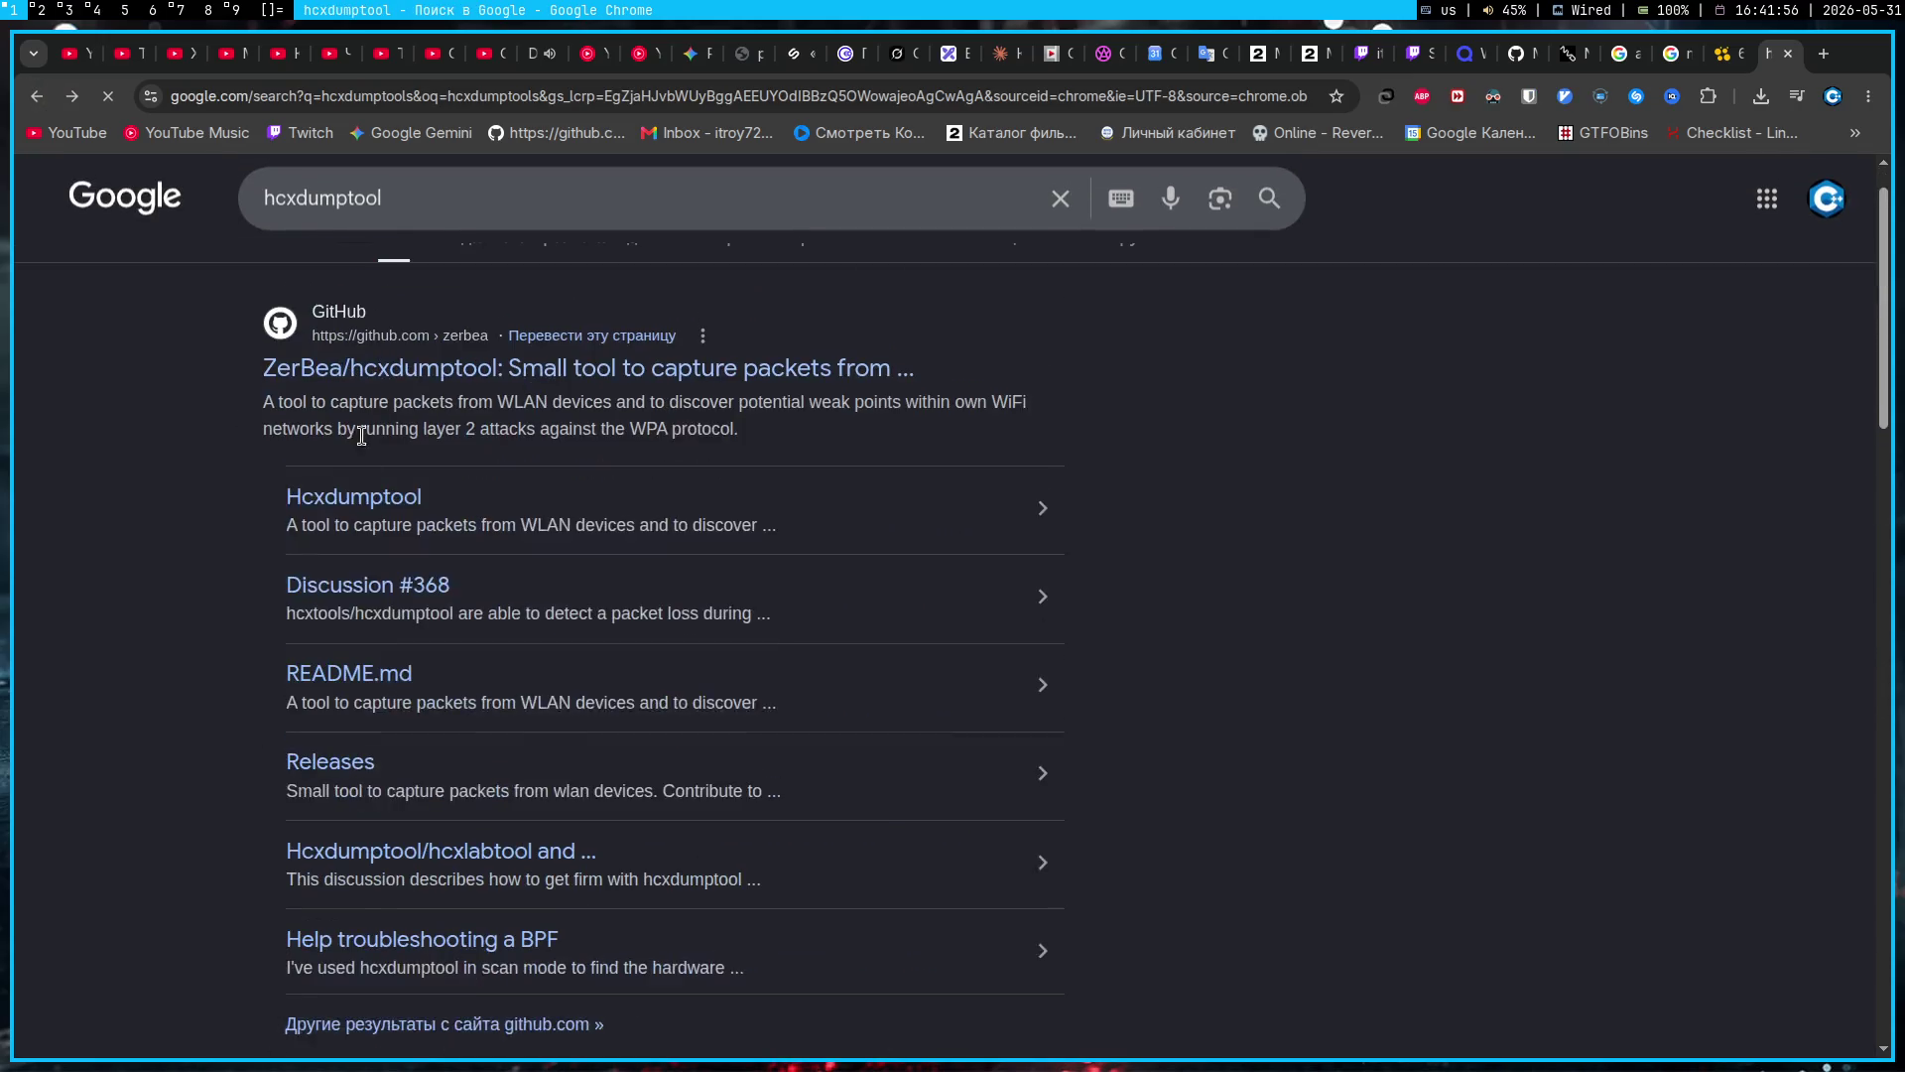
left_click(375, 385)
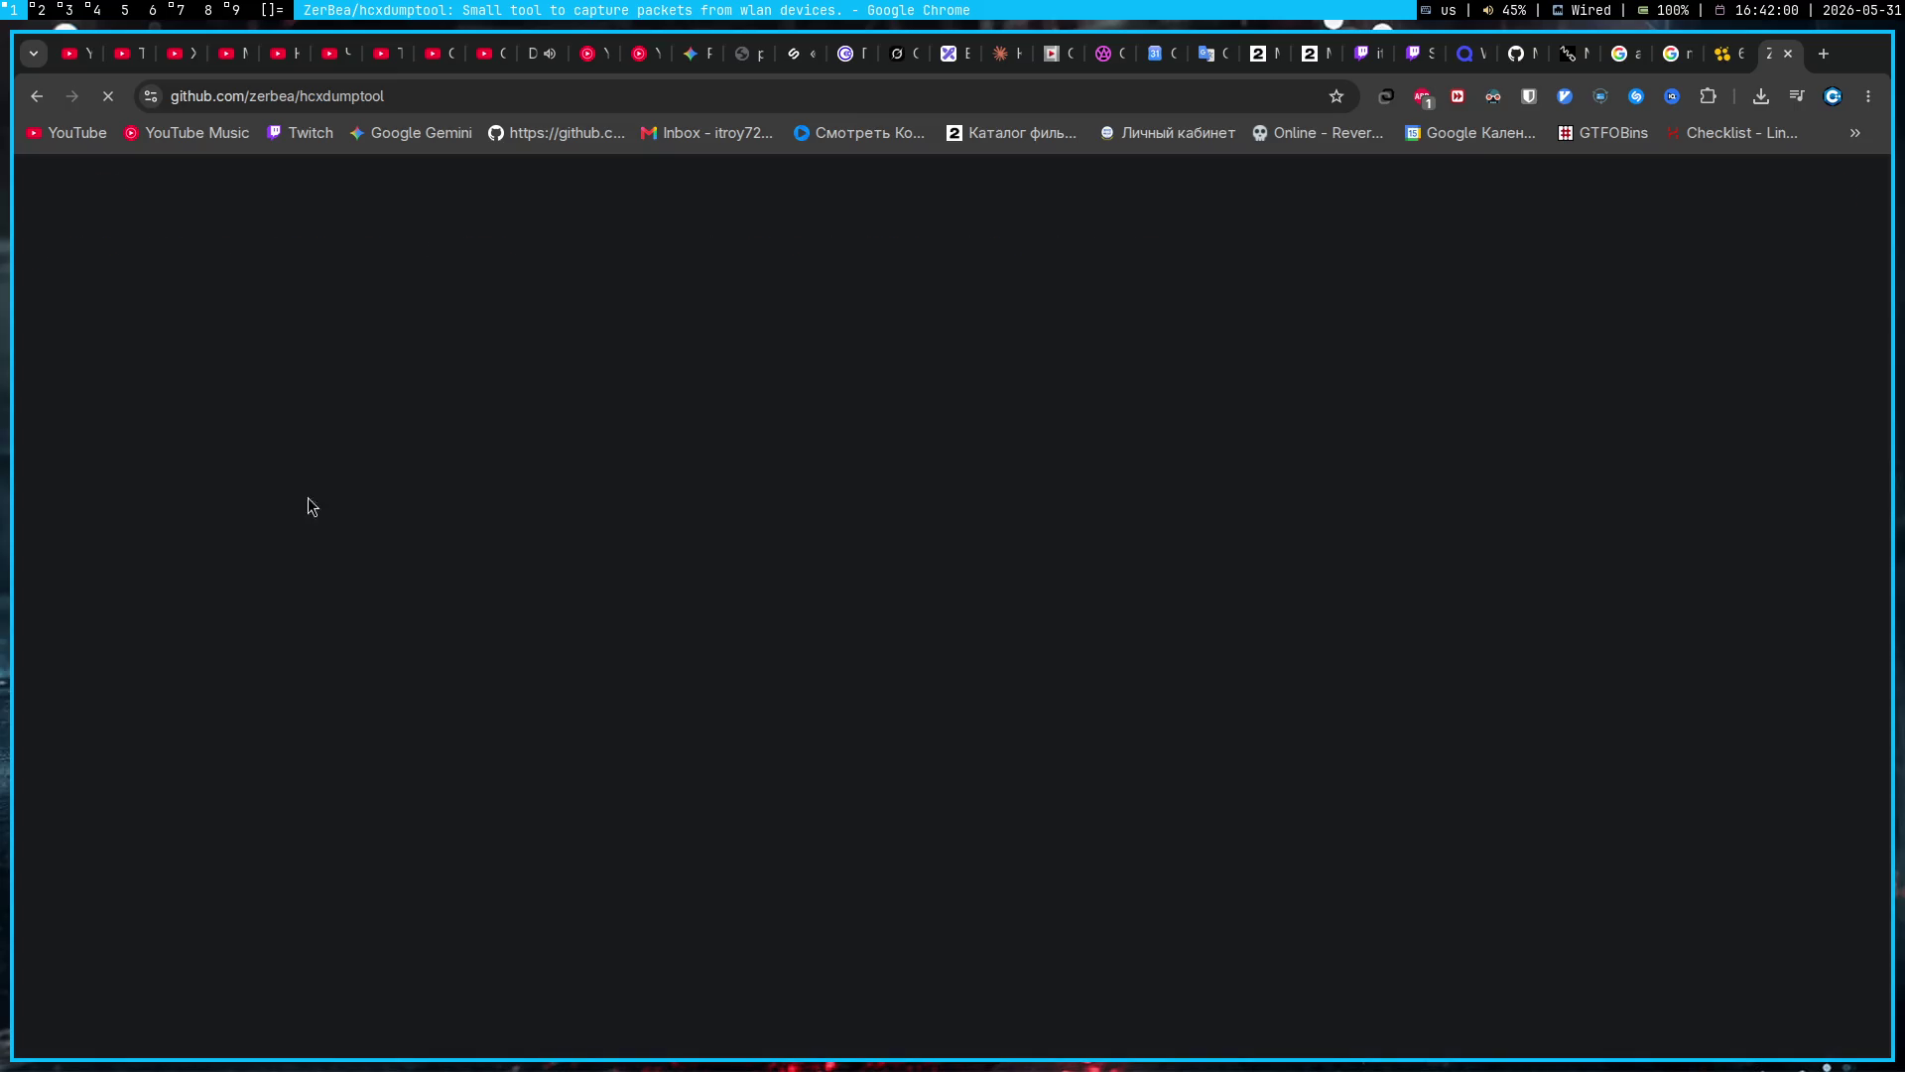
Step: Scroll the hcxdumptool README down to its Install Guide
scroll(1034, 592, "down", 6)
scroll(81, 619, "down", 15)
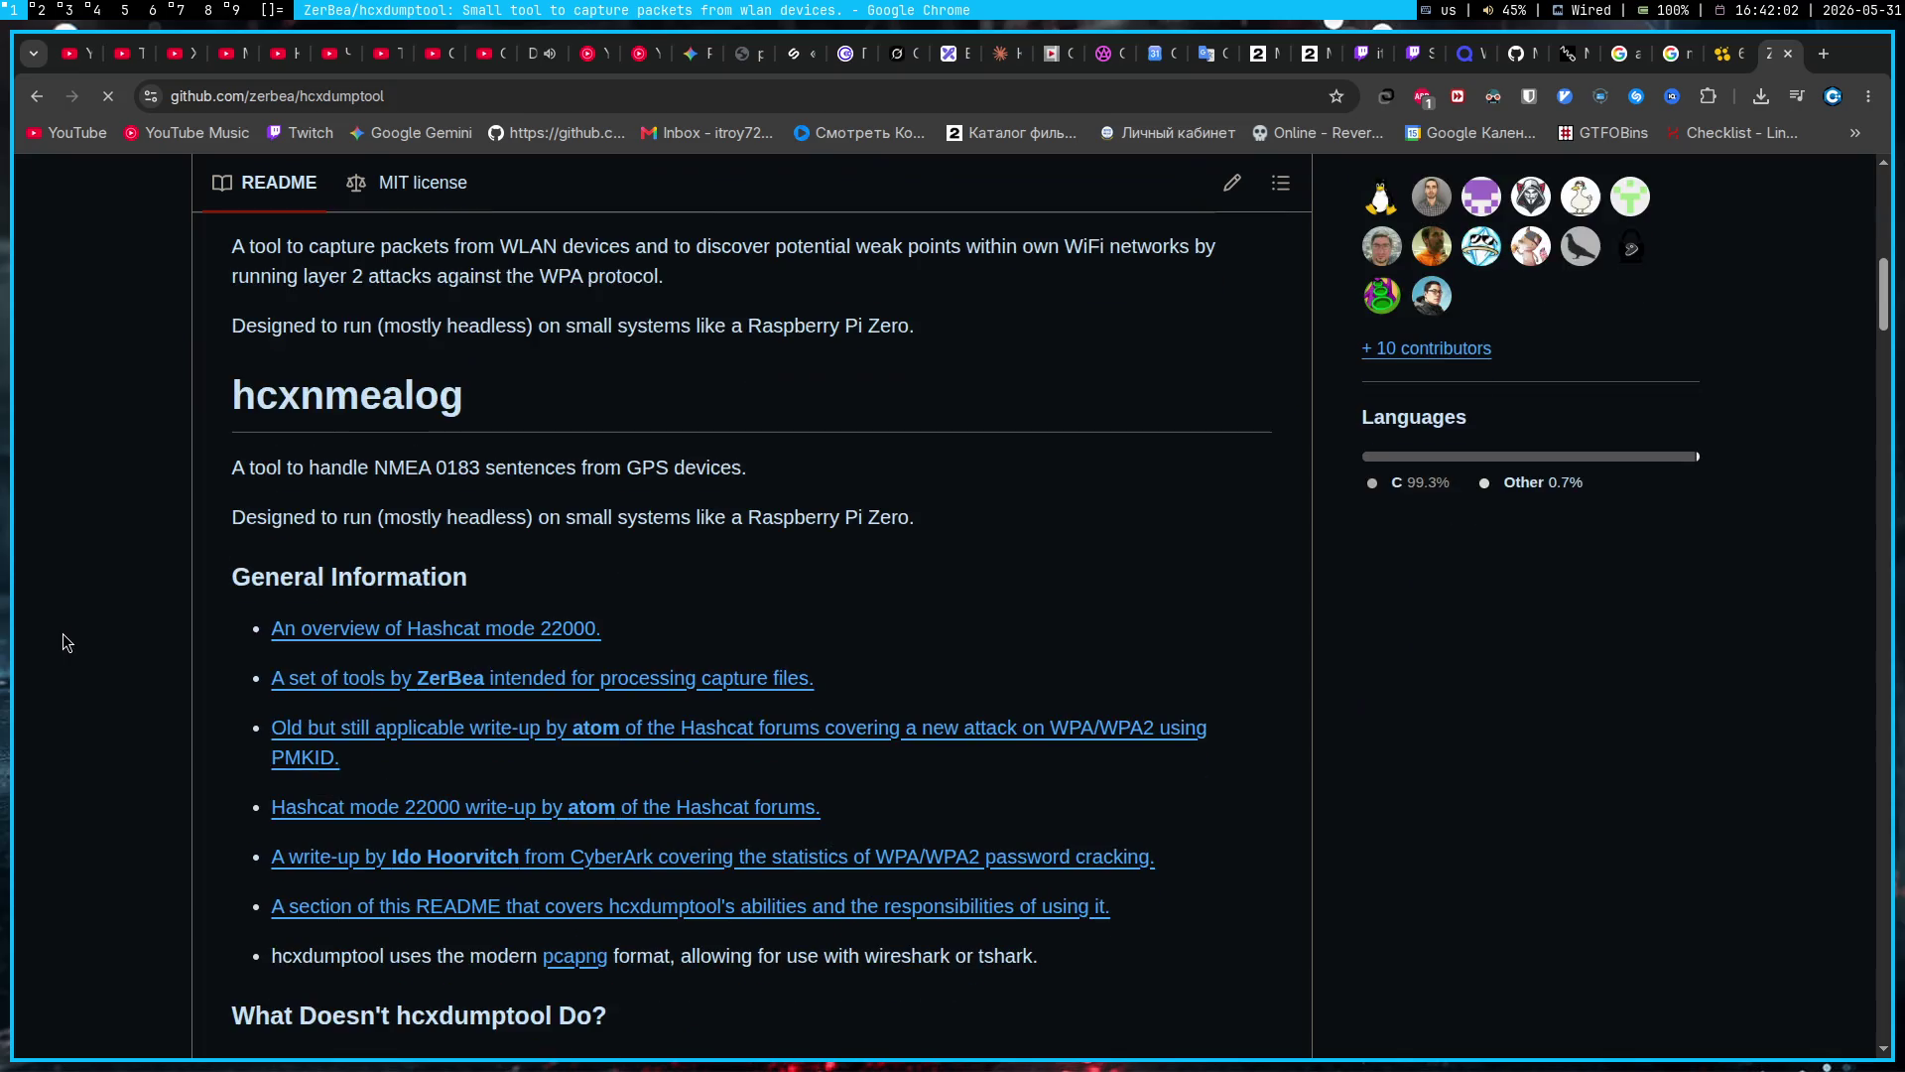
scroll(119, 583, "down", 15)
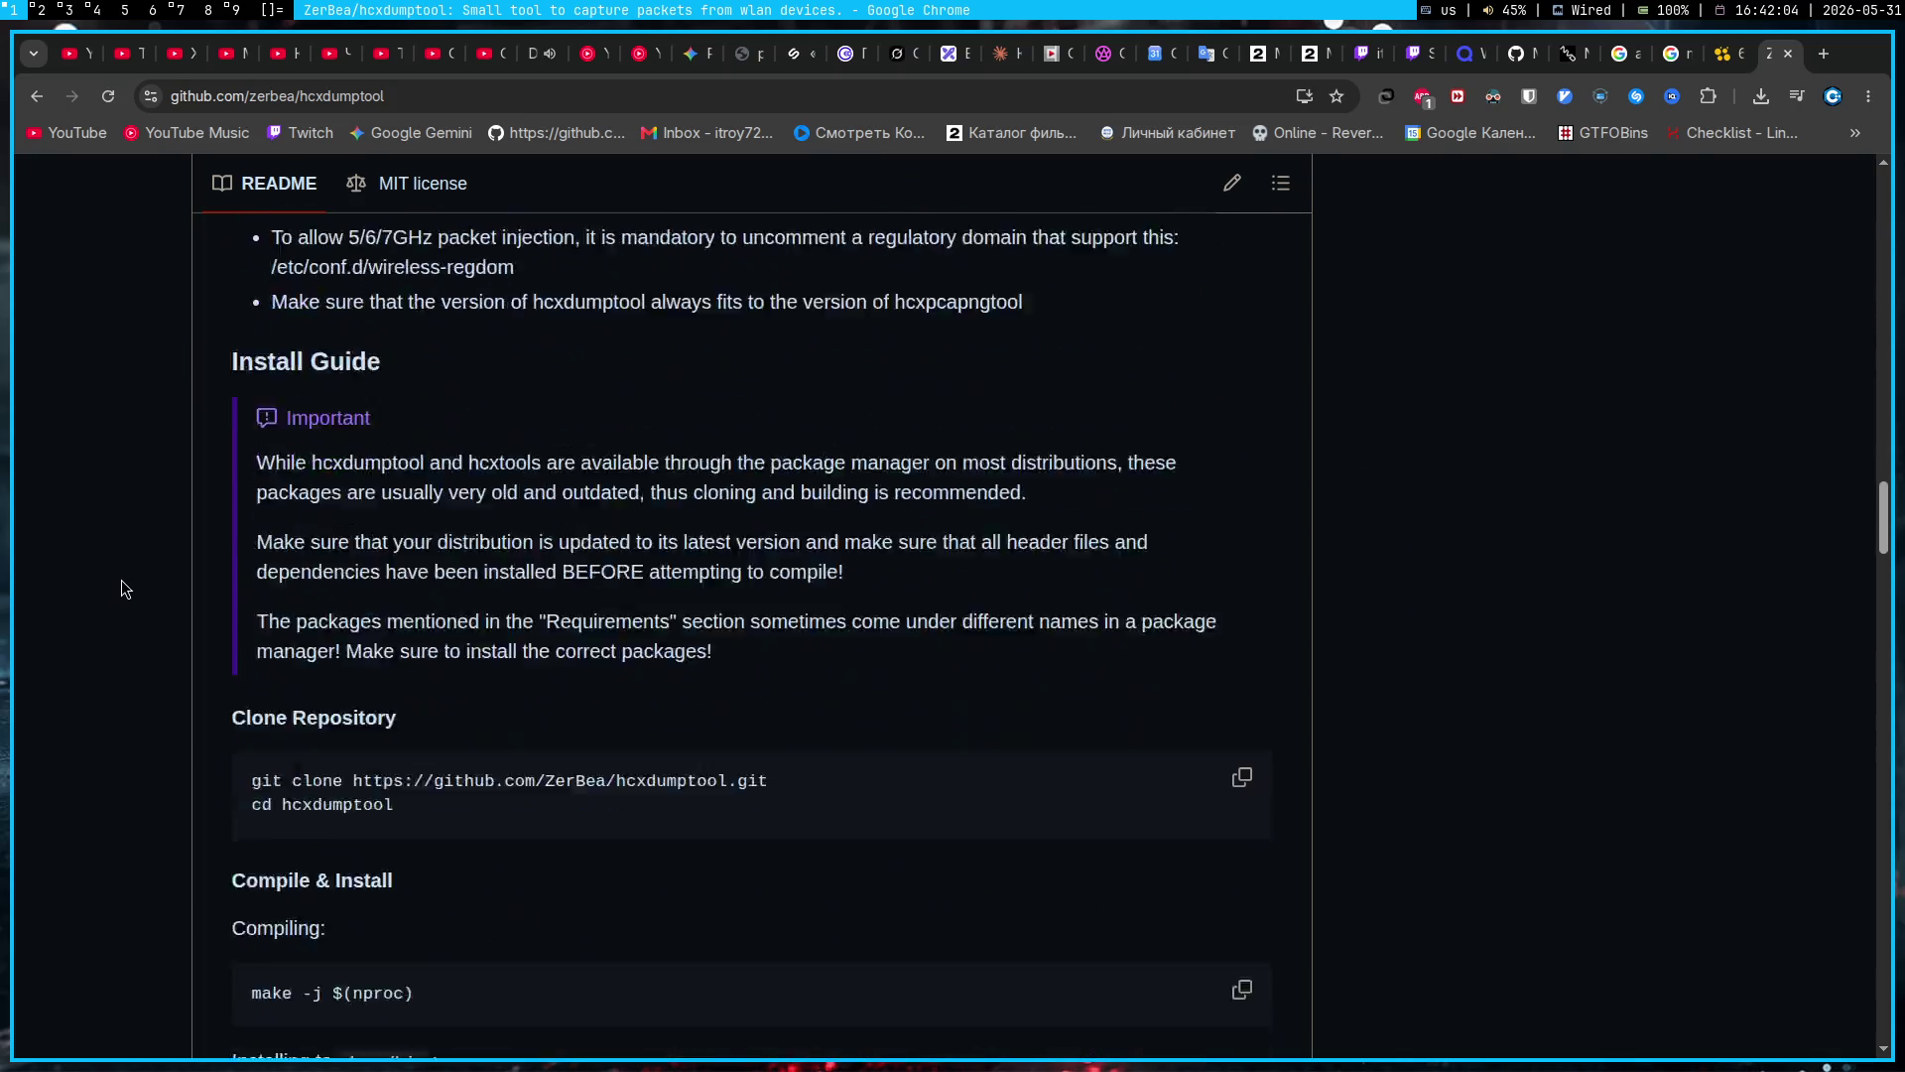
scroll(193, 613, "up", 5)
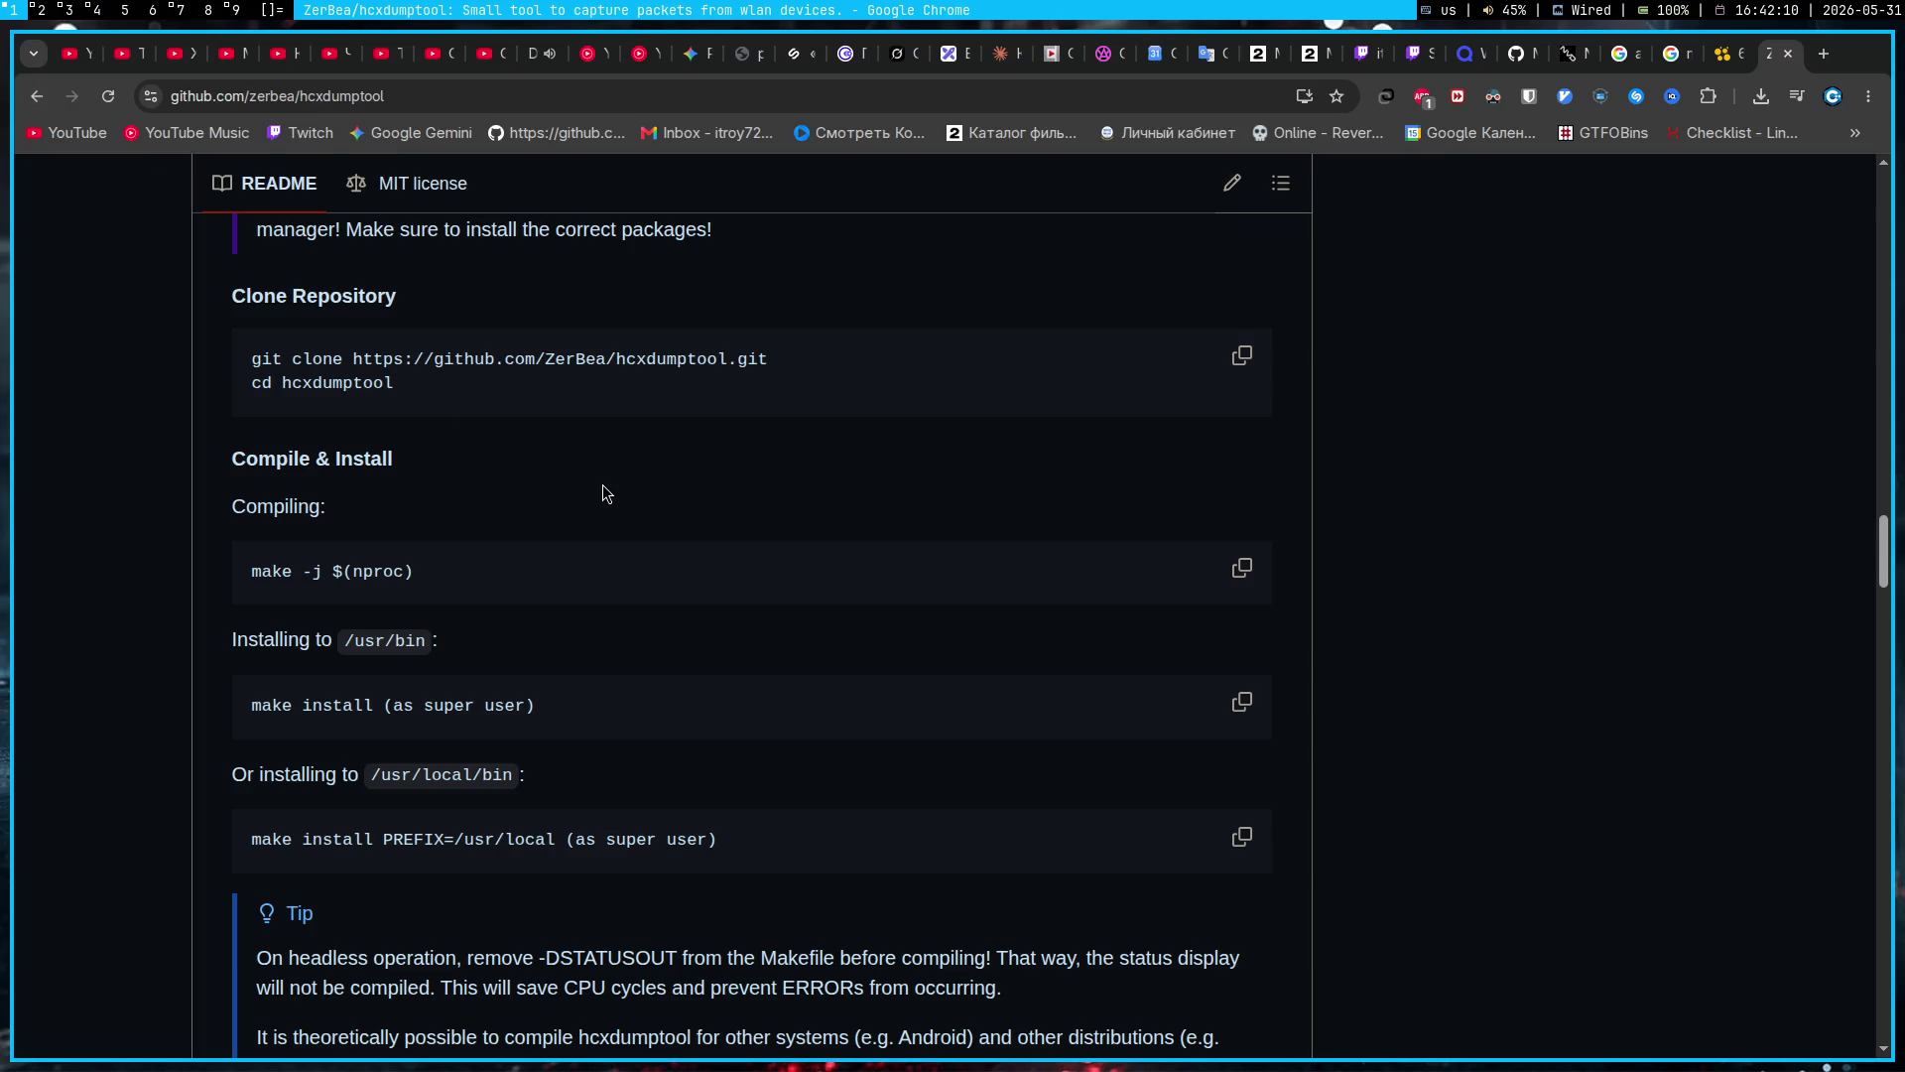
Step: Search 'hcxdumptool arch' in a new tab and open the archlinux.org package page
key("ctrl+t")
type("hcxdumptool")
key("Down")
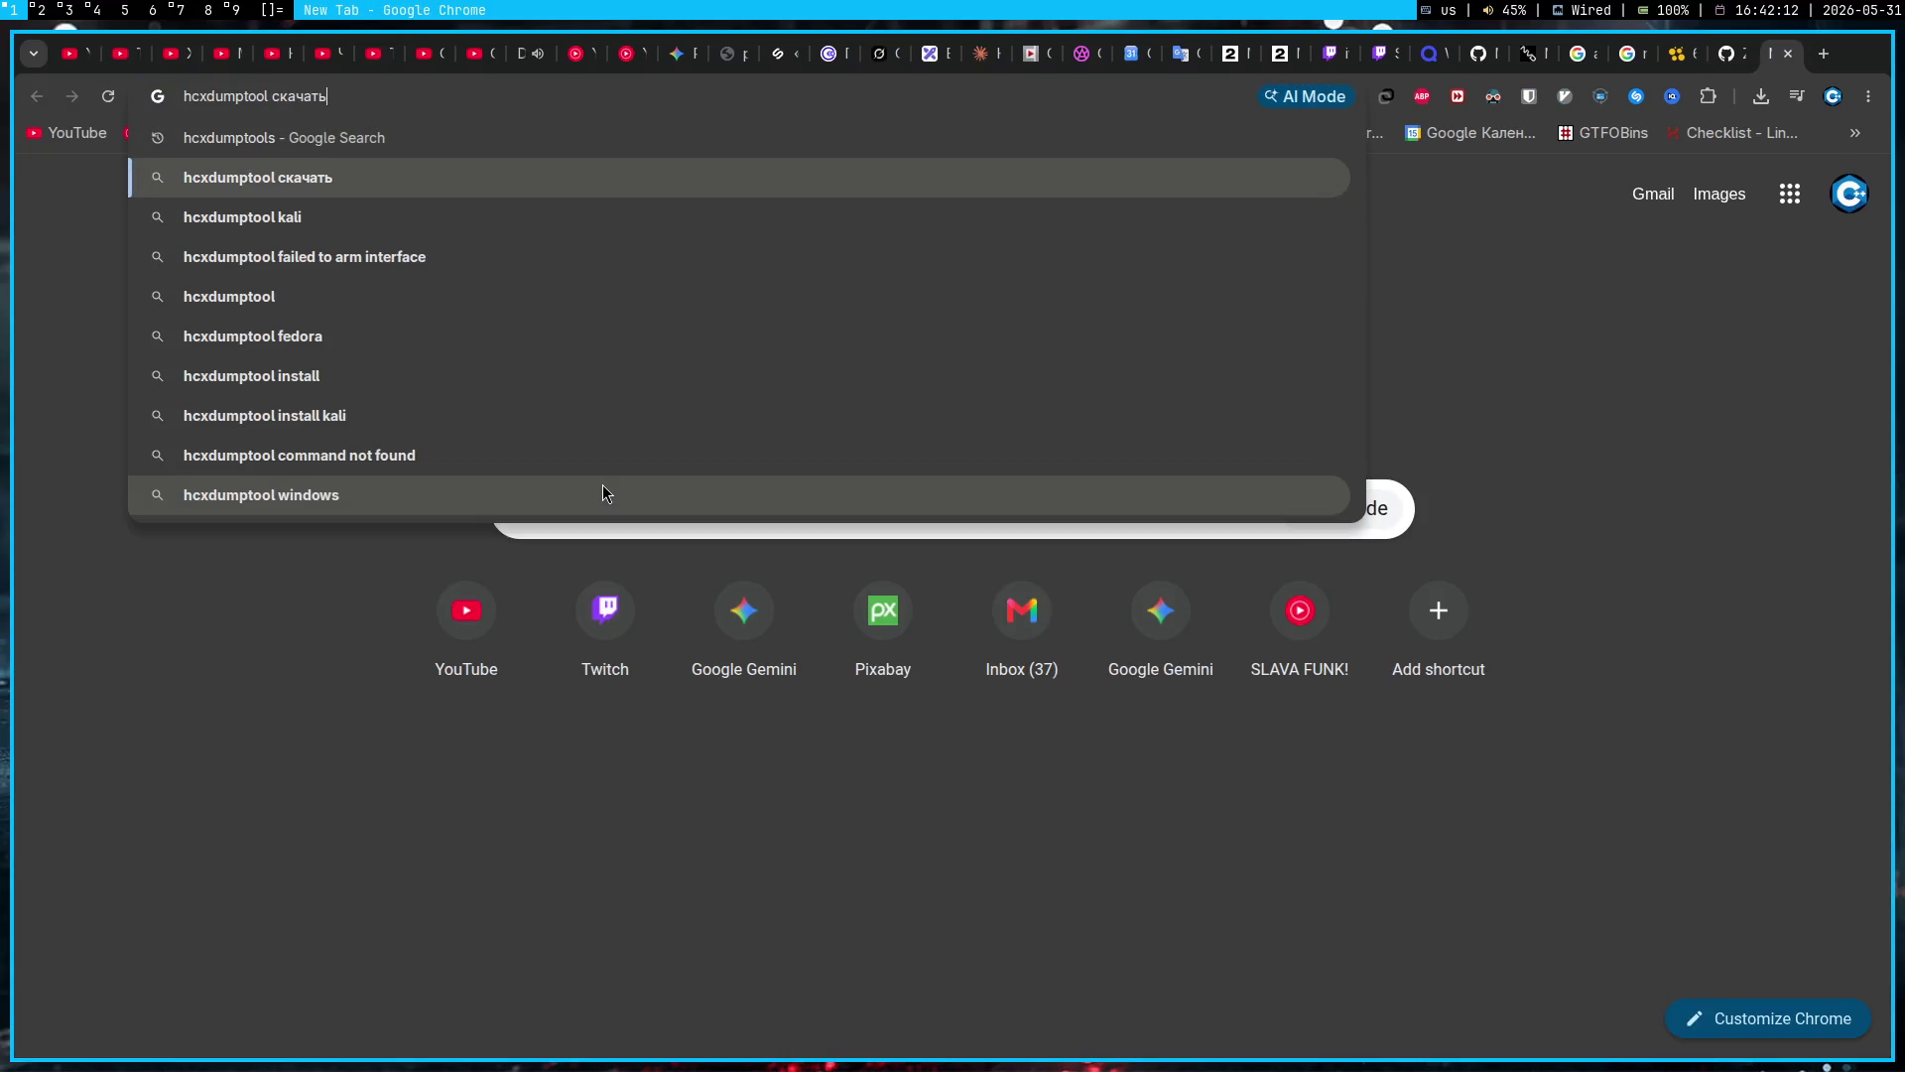
key("ctrl+shift+Left")
key("BackSpace")
type("arch")
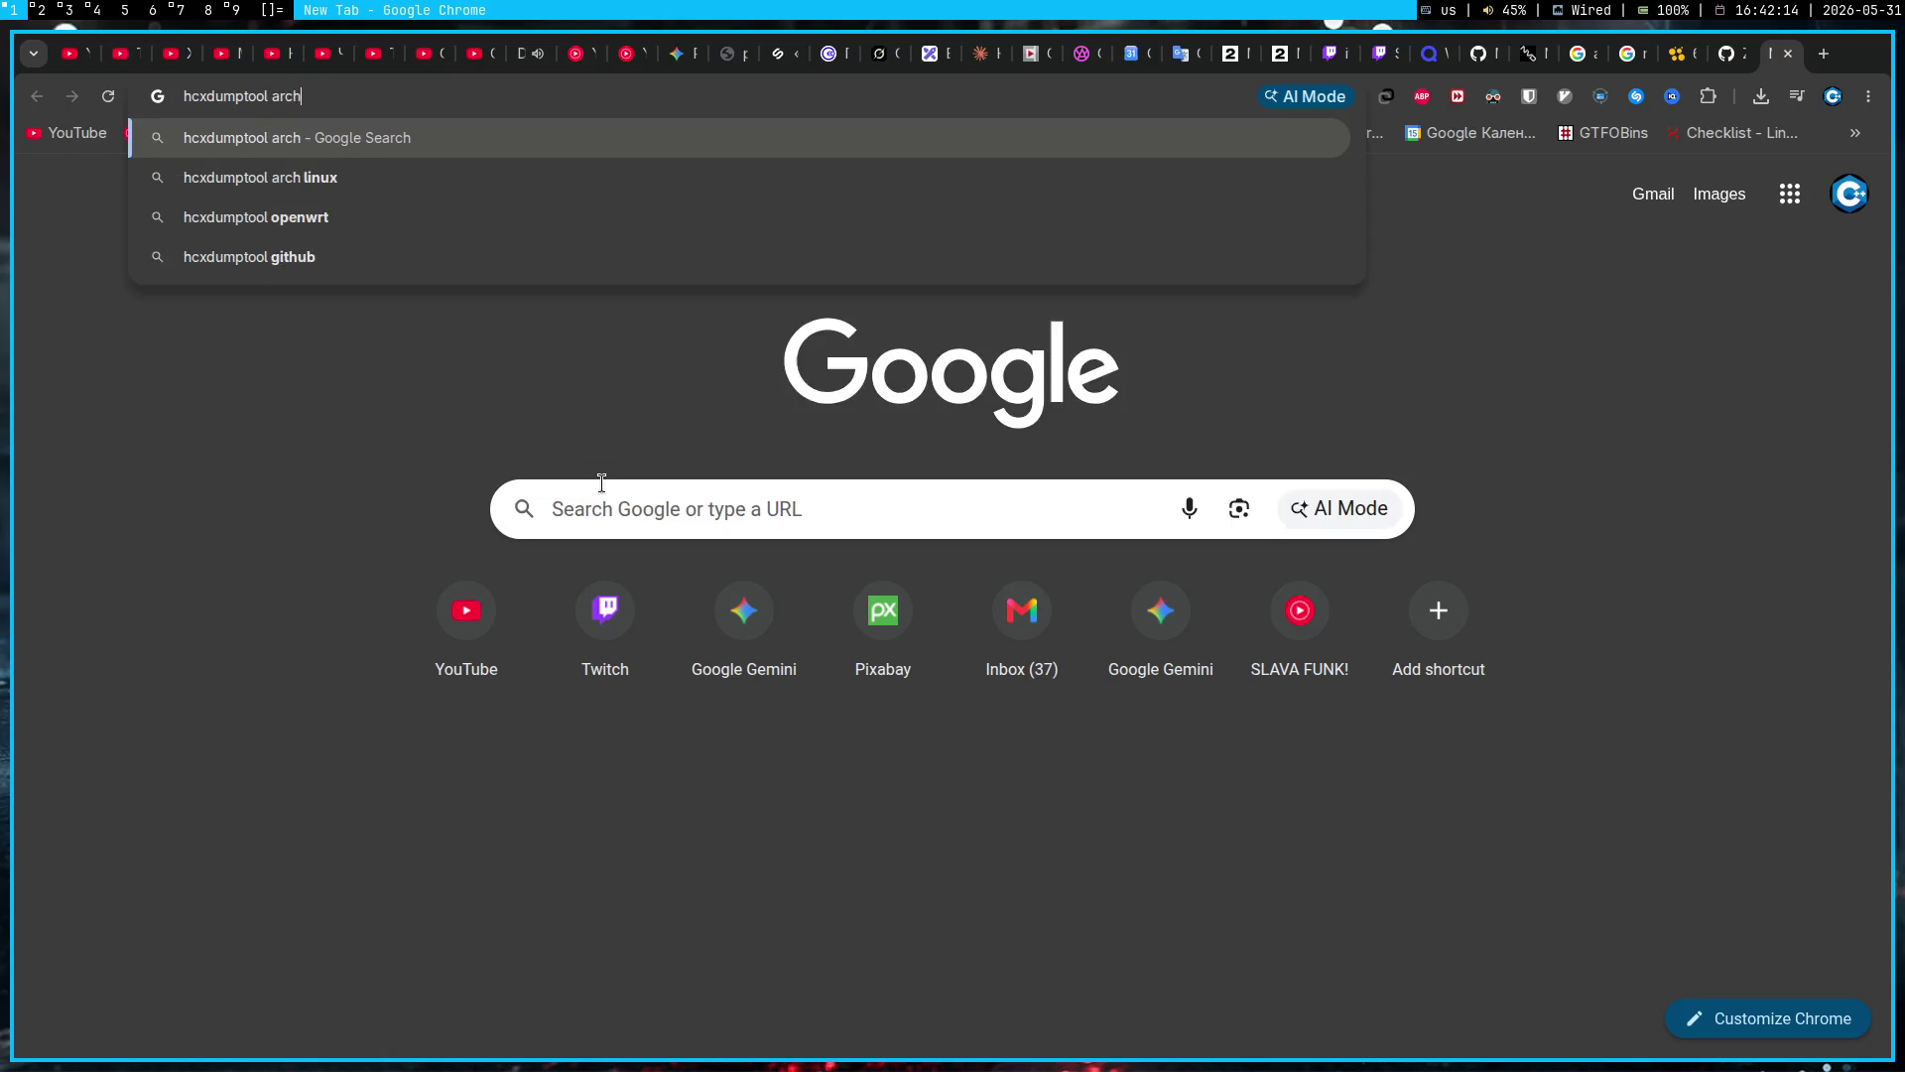
key("Return")
left_click(473, 433)
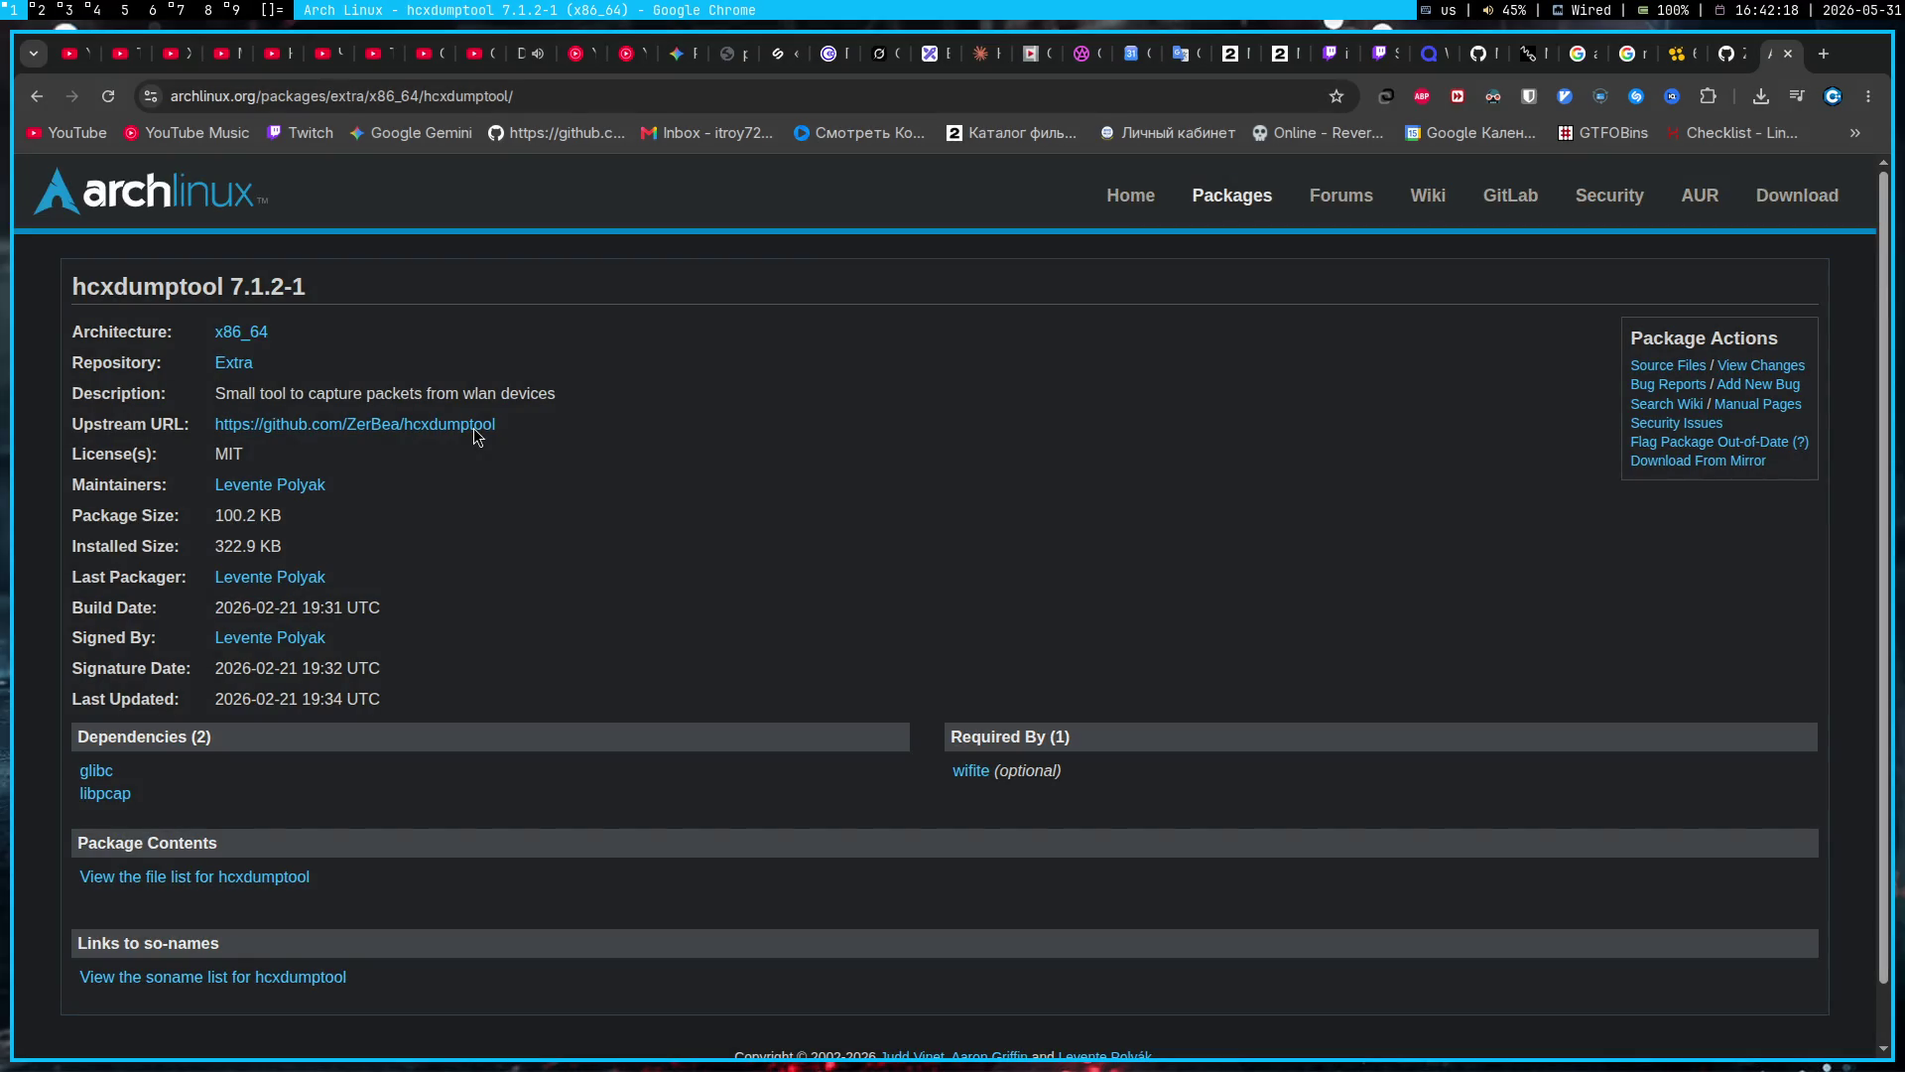
key("super+4")
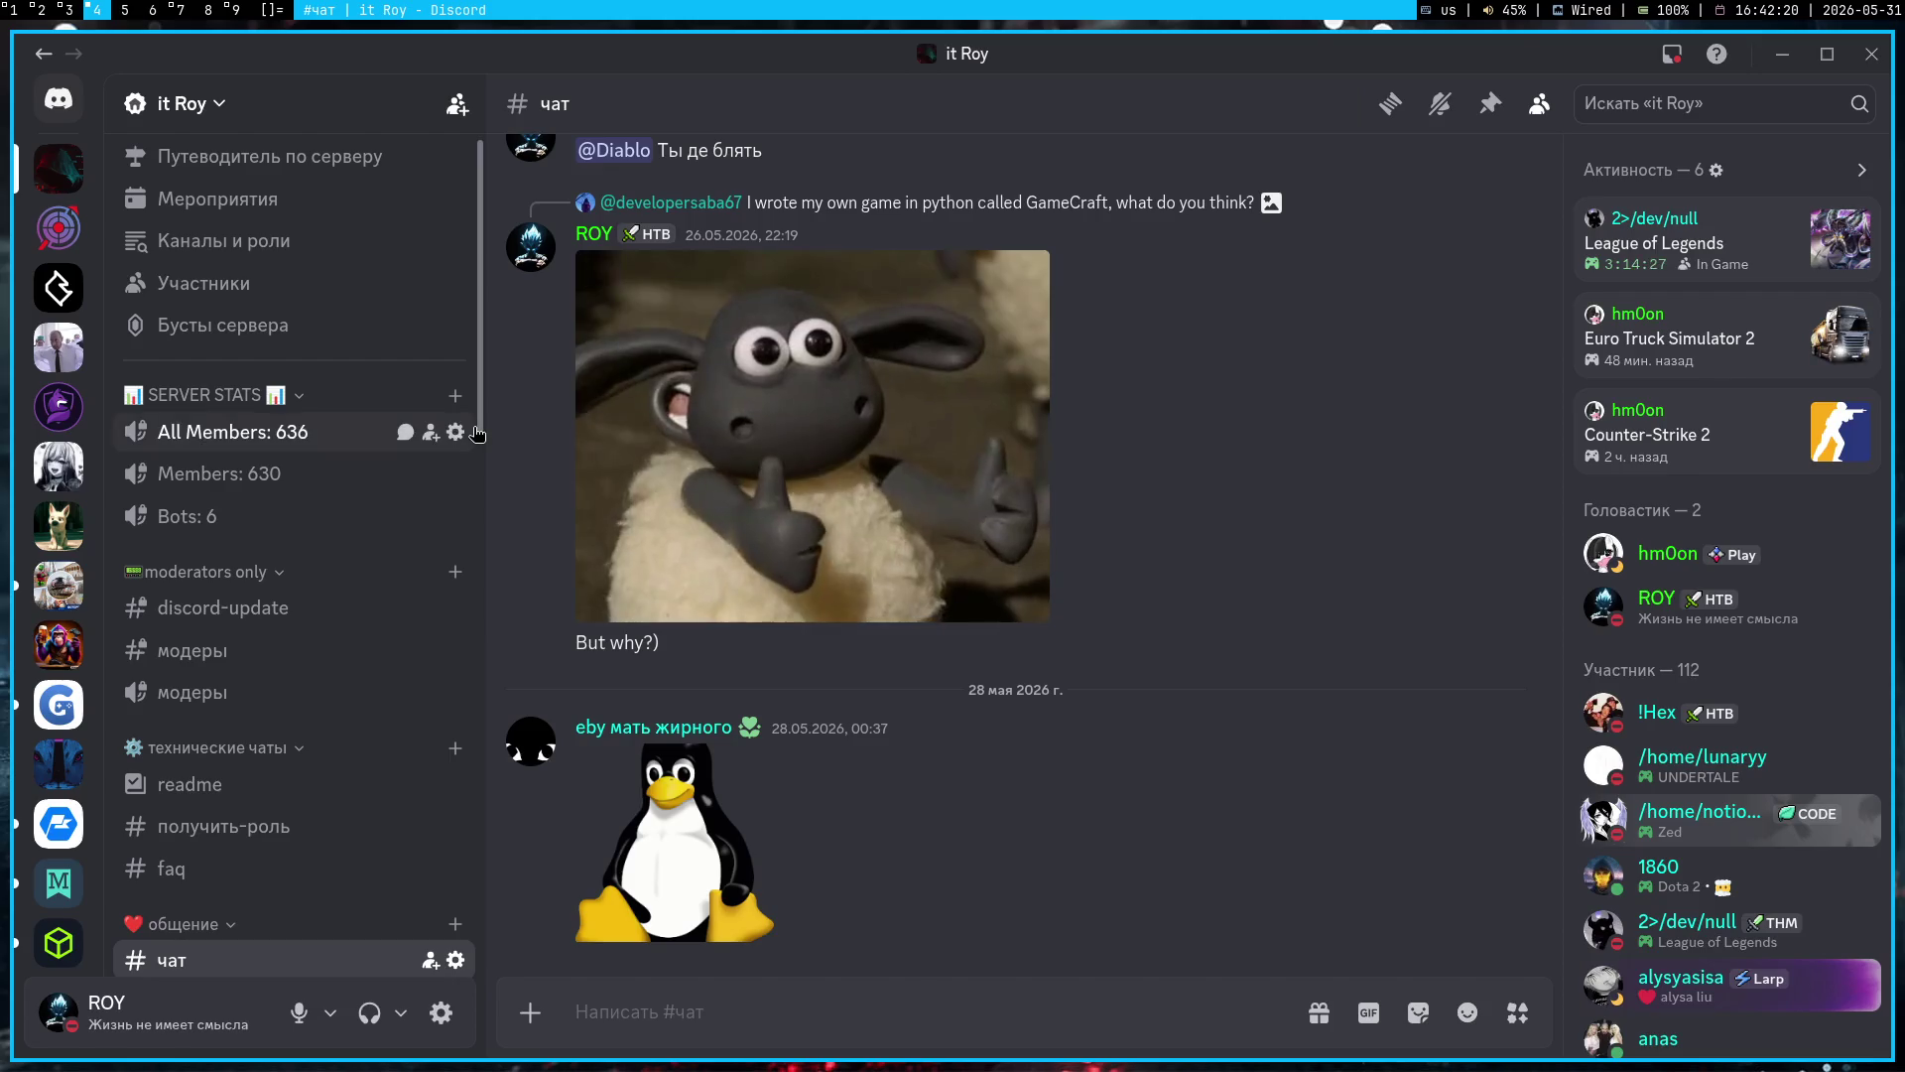
Step: In a new terminal, run 'sudo pacman -S hcxdumptools', which finds no such package
key("super+5")
key("super+Return")
type("sudo pacman -S")
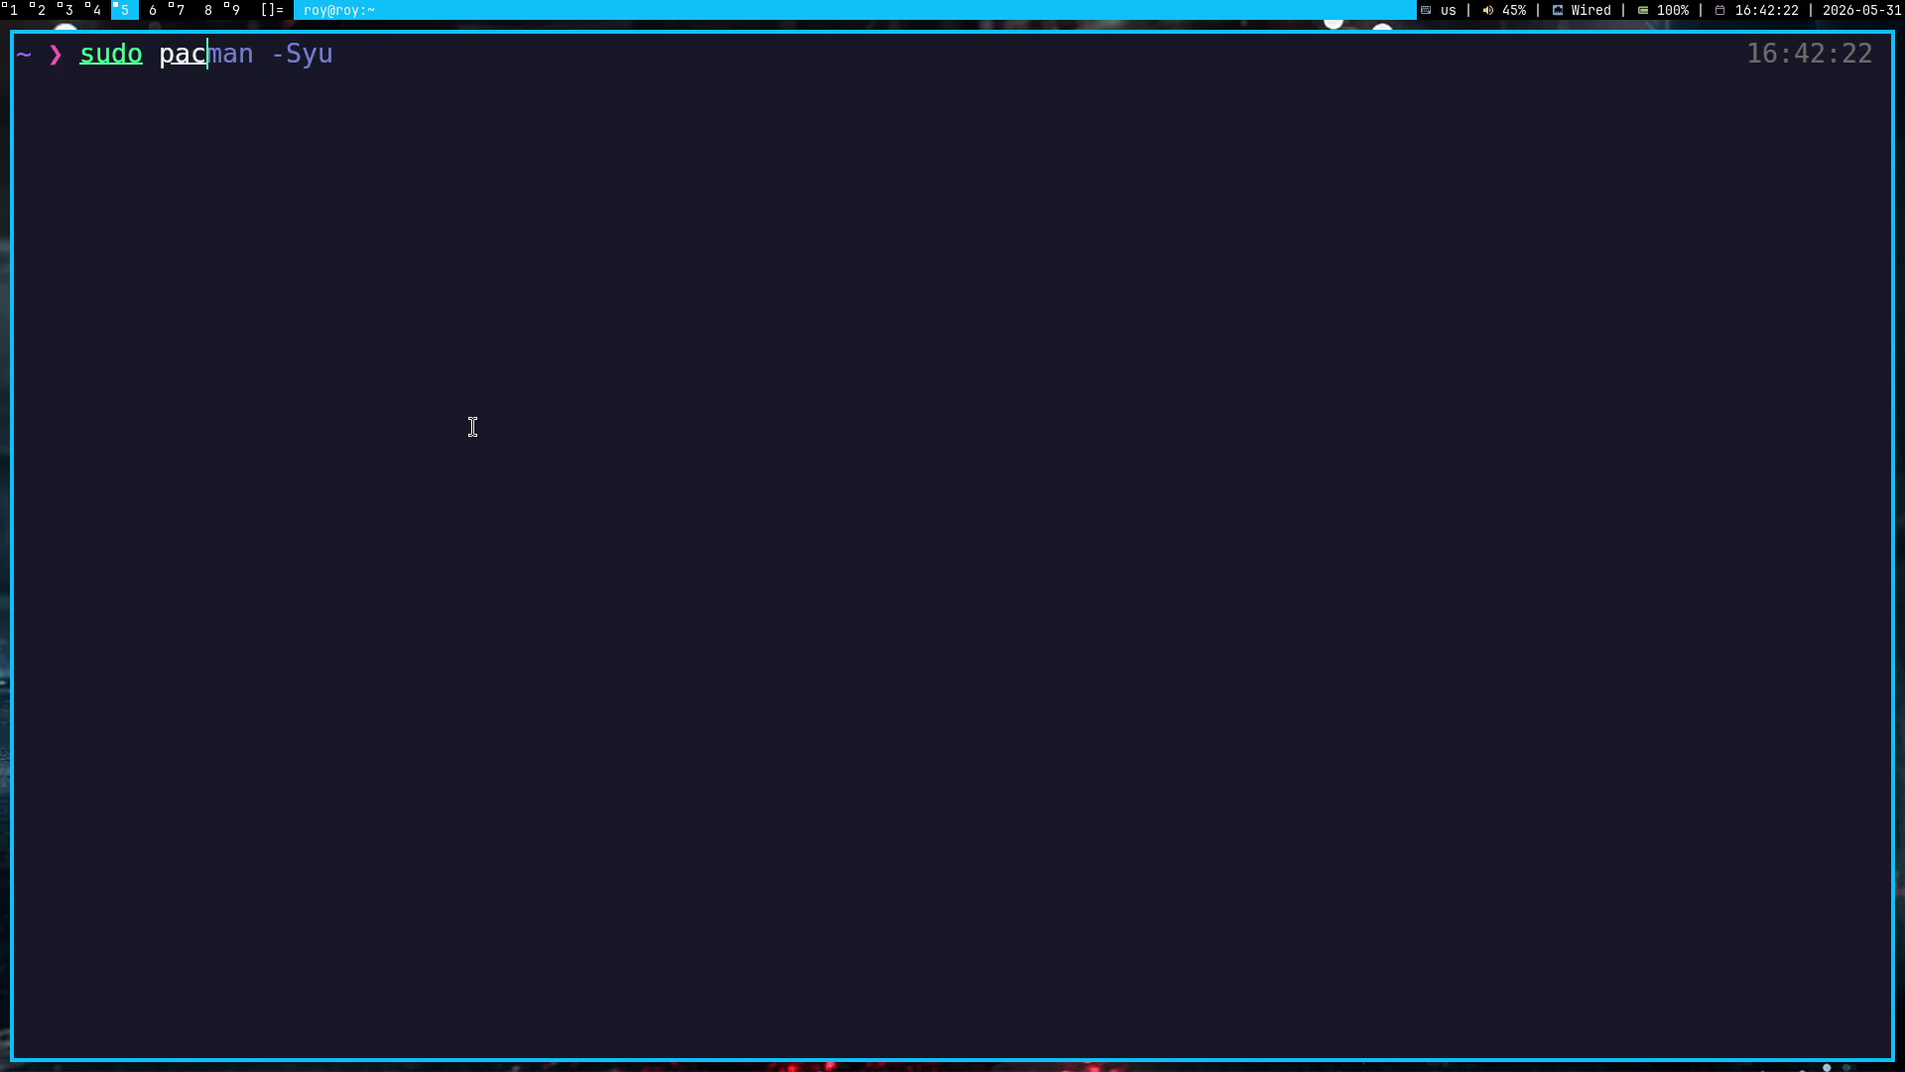
key("ctrl+shift+v")
key("Return")
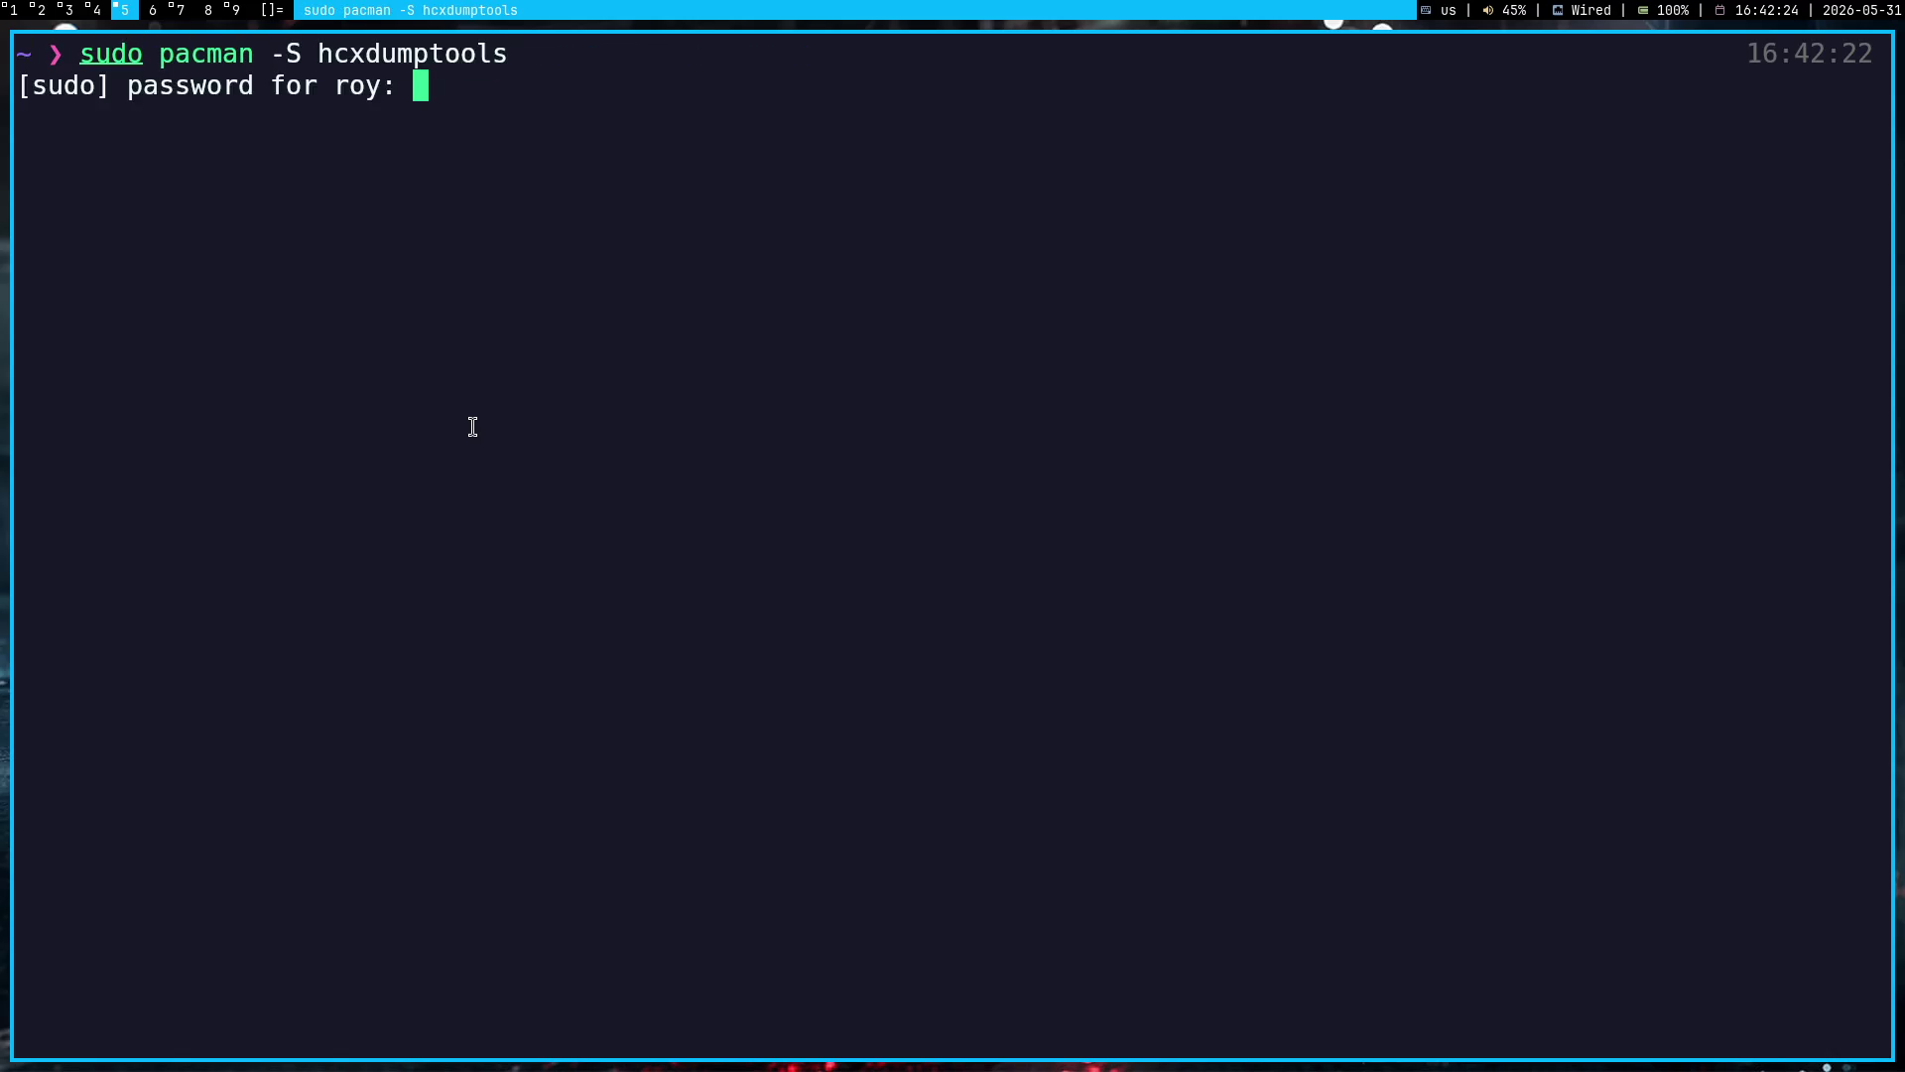
key("Return")
Step: Rerun the install as 'sudo pacman -S hcxdumptool' and confirm, installing version 7.1.2-1
key("Up")
key("BackSpace")
key("Return")
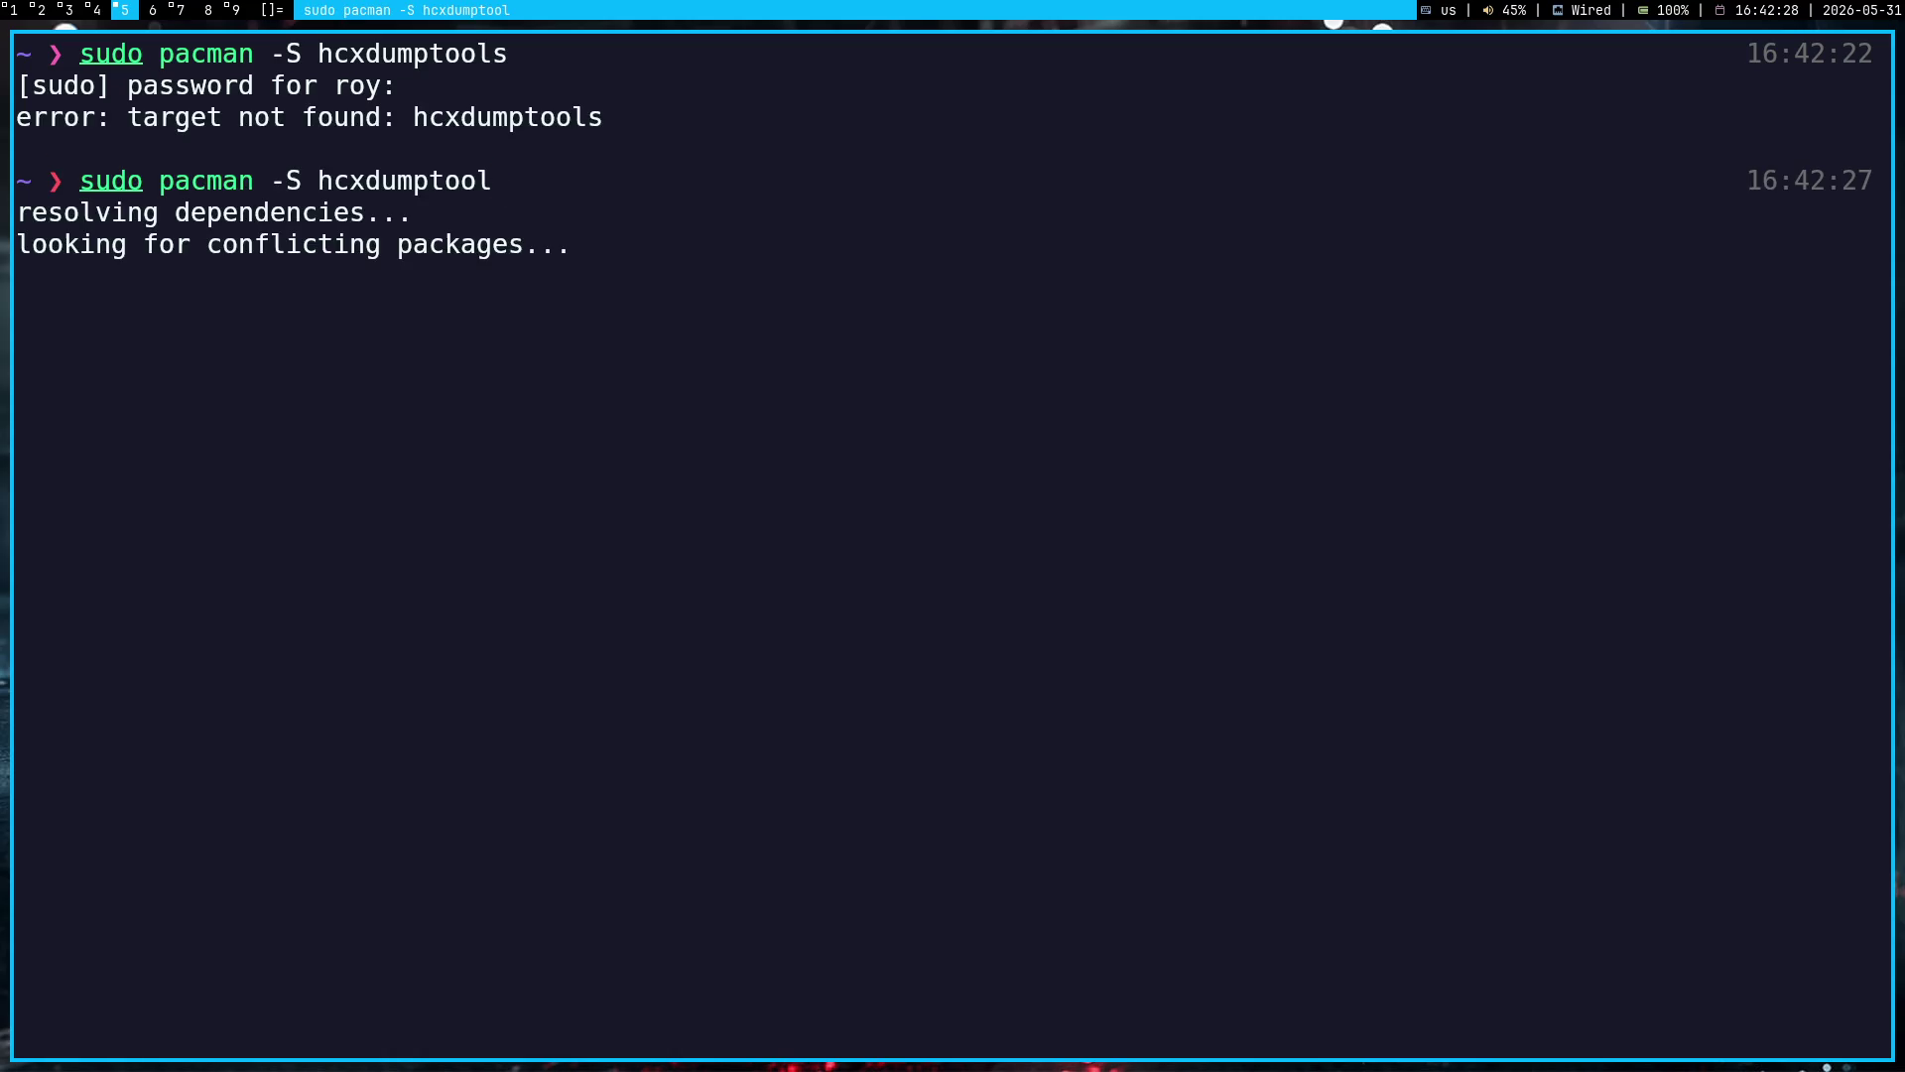
key("Return")
Step: Cancel the mistyped 'hxcdumptool' command and return to the Arch package page in Chrome
type("hxcdum")
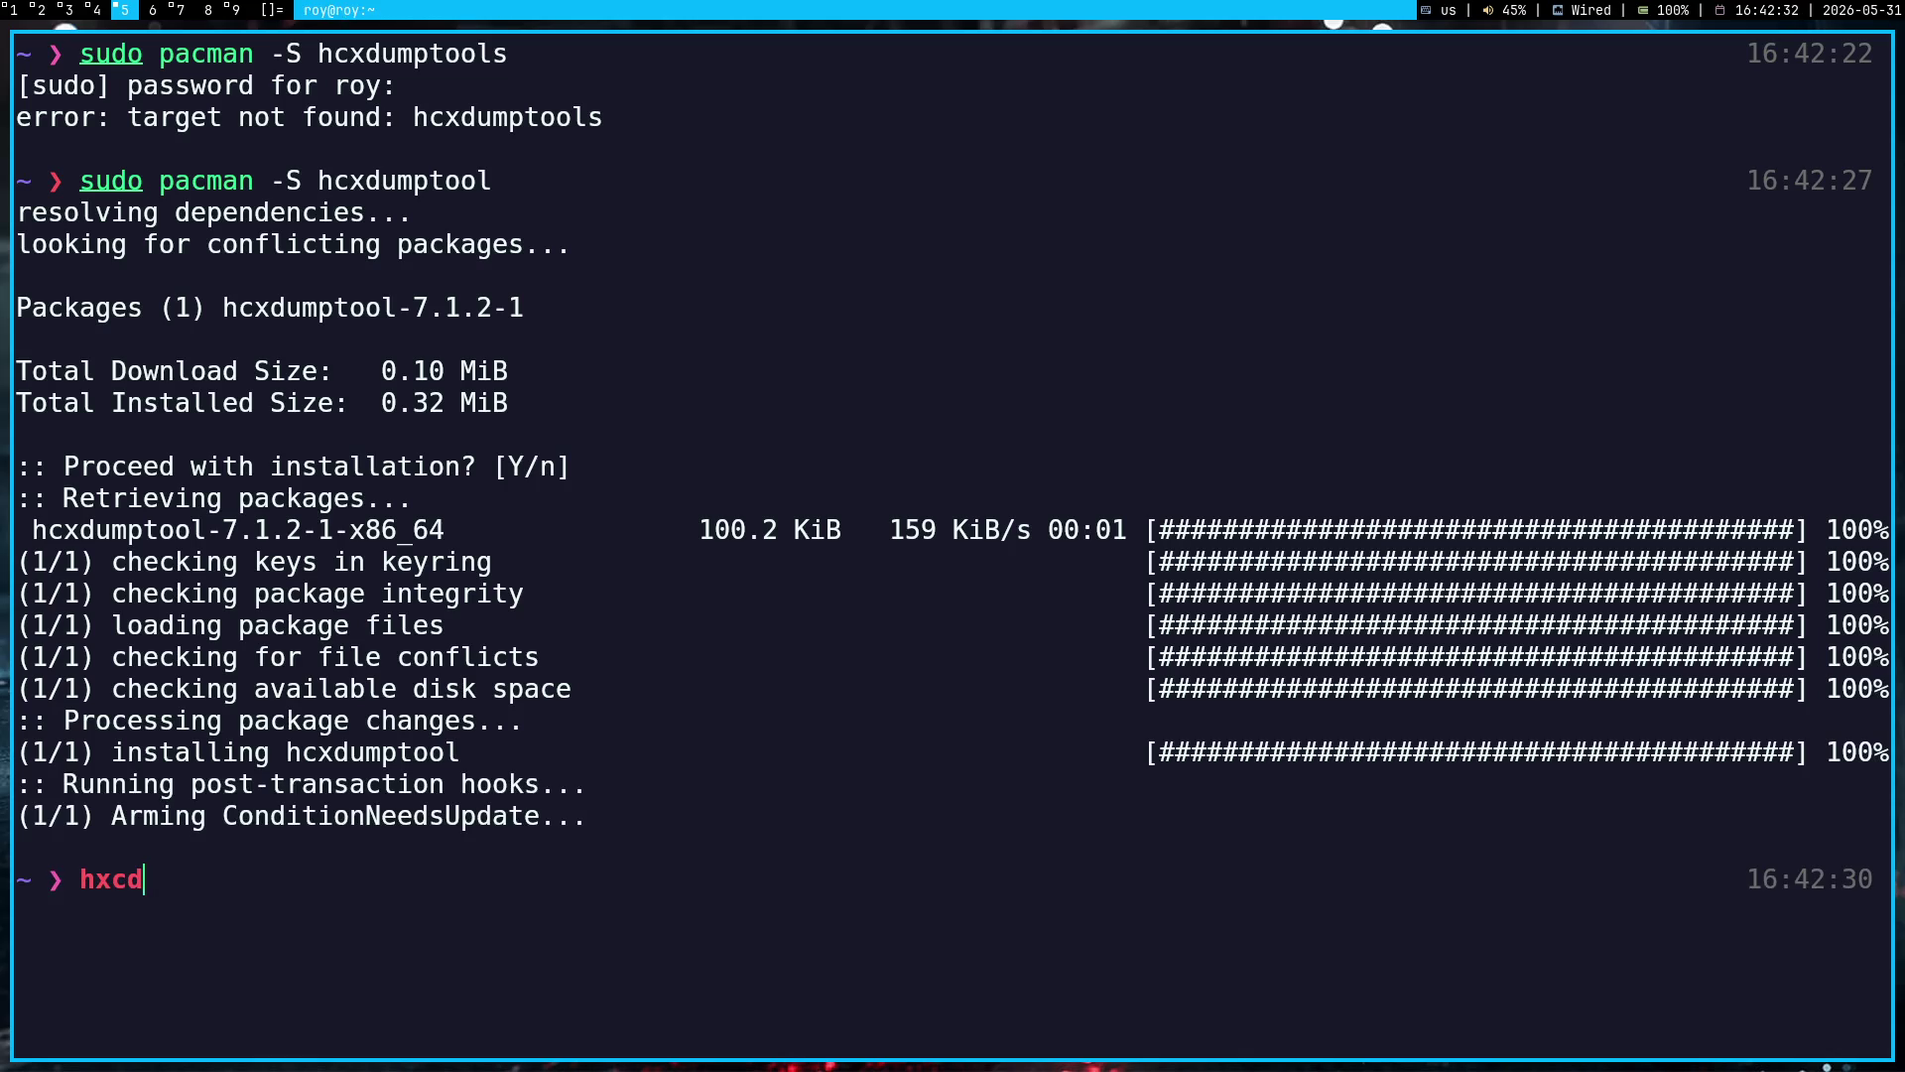
type("ptool")
key("ctrl+c")
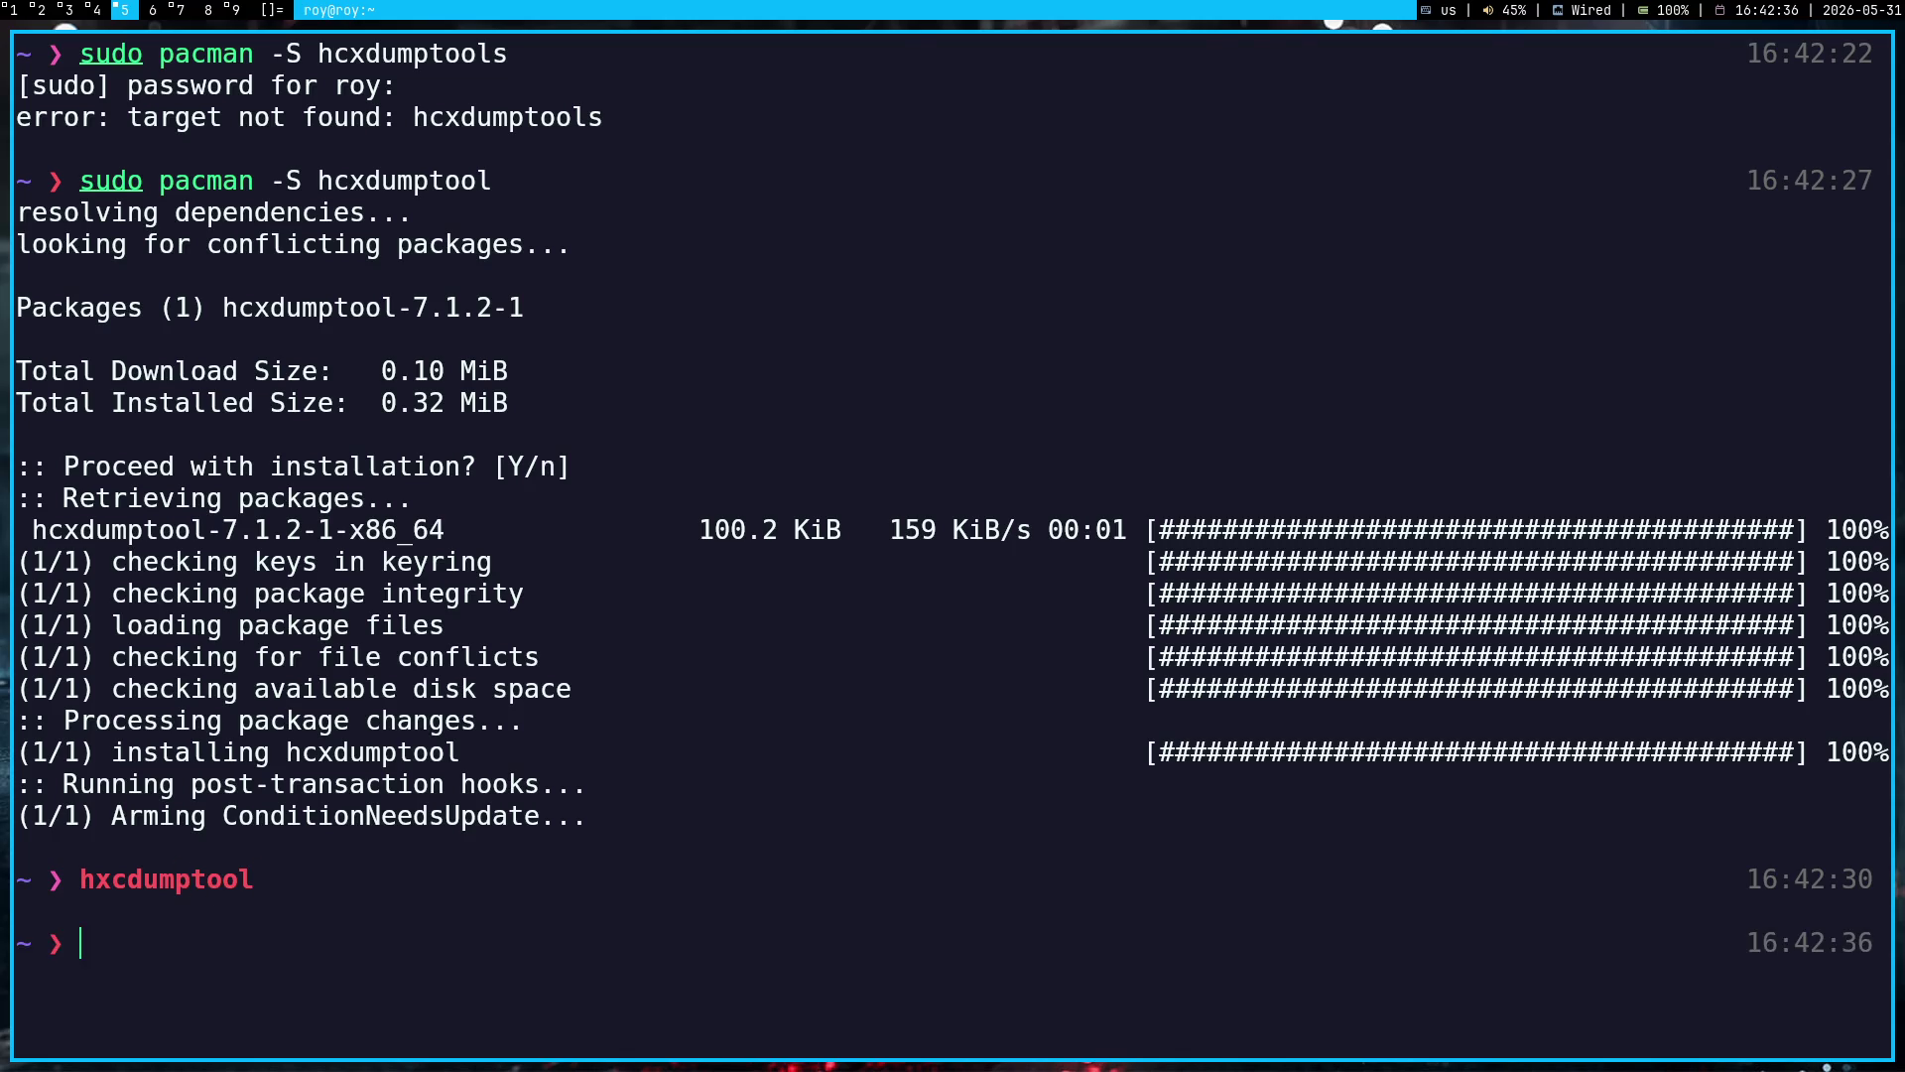
key("super+1")
scroll(477, 431, "down", 1)
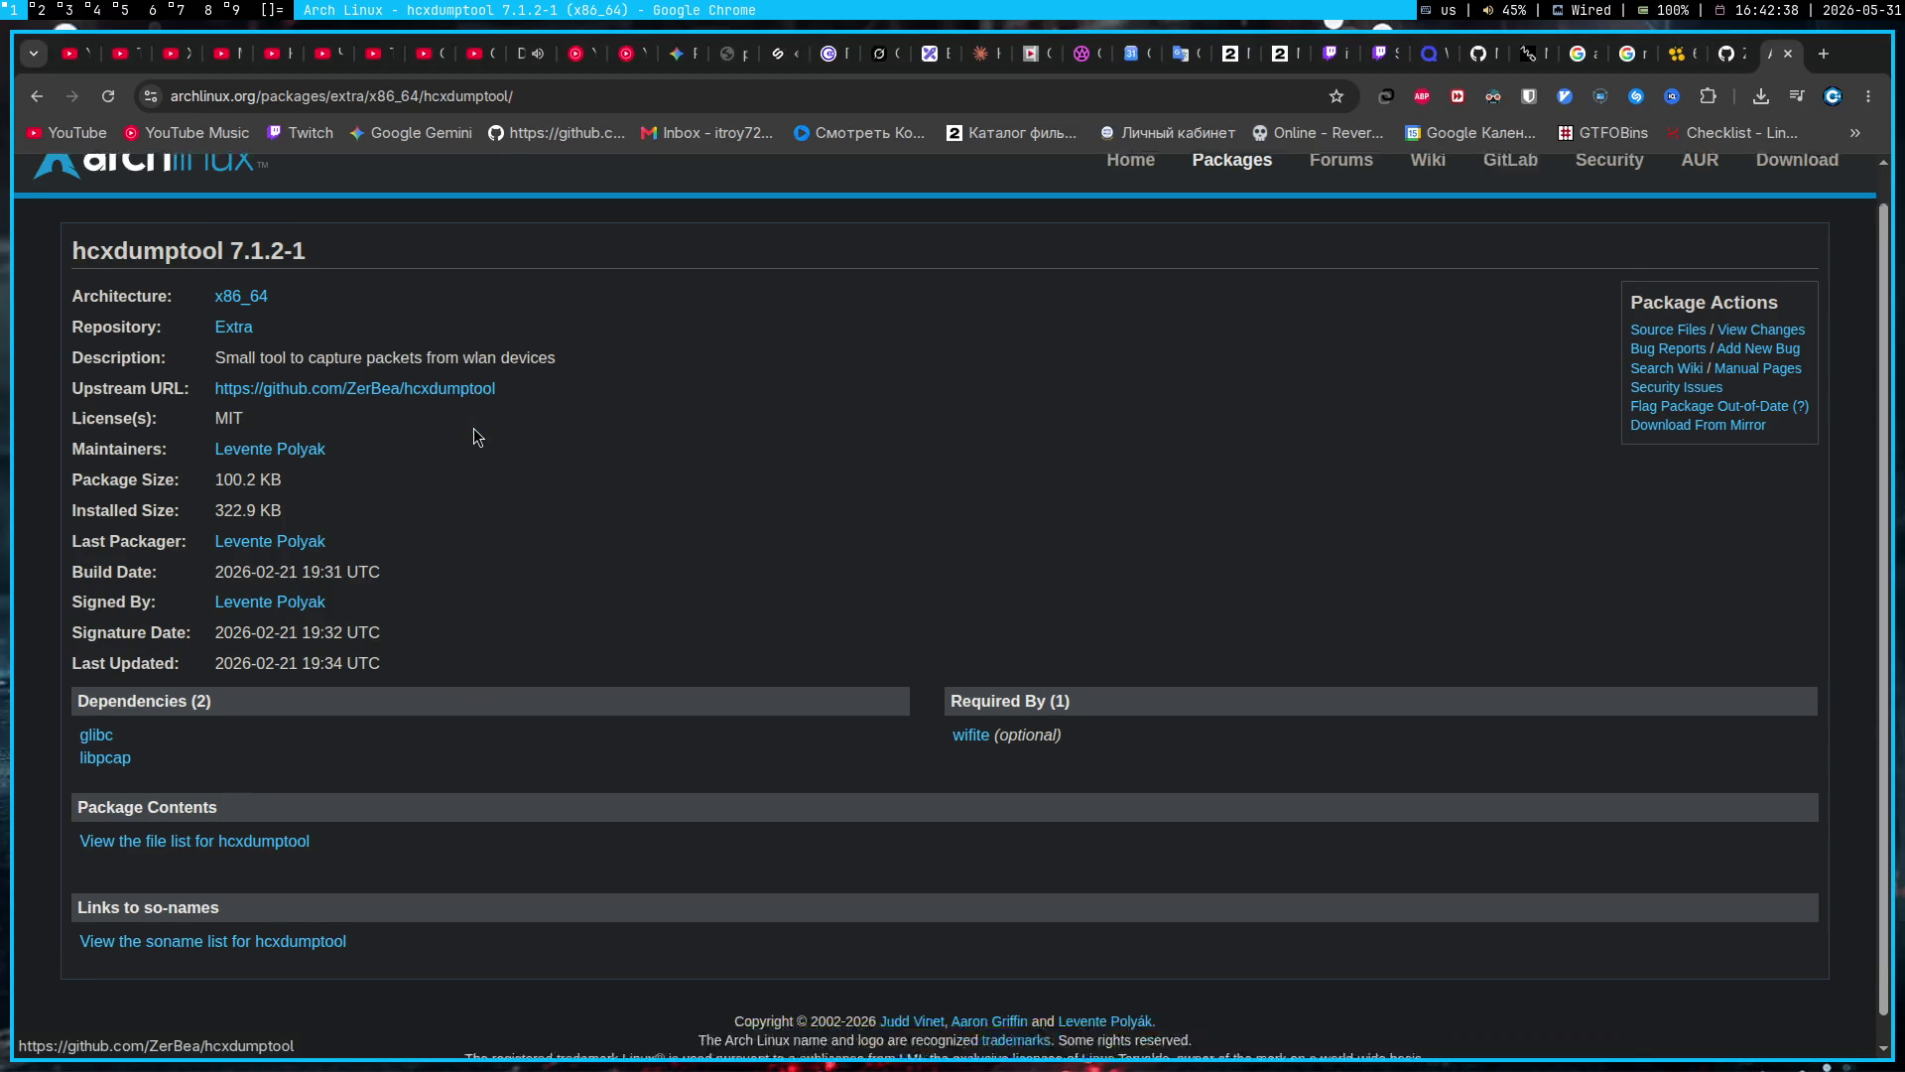
Step: Open the upstream hcxdumptool GitHub page from the Arch package page
scroll(474, 435, "up", 1)
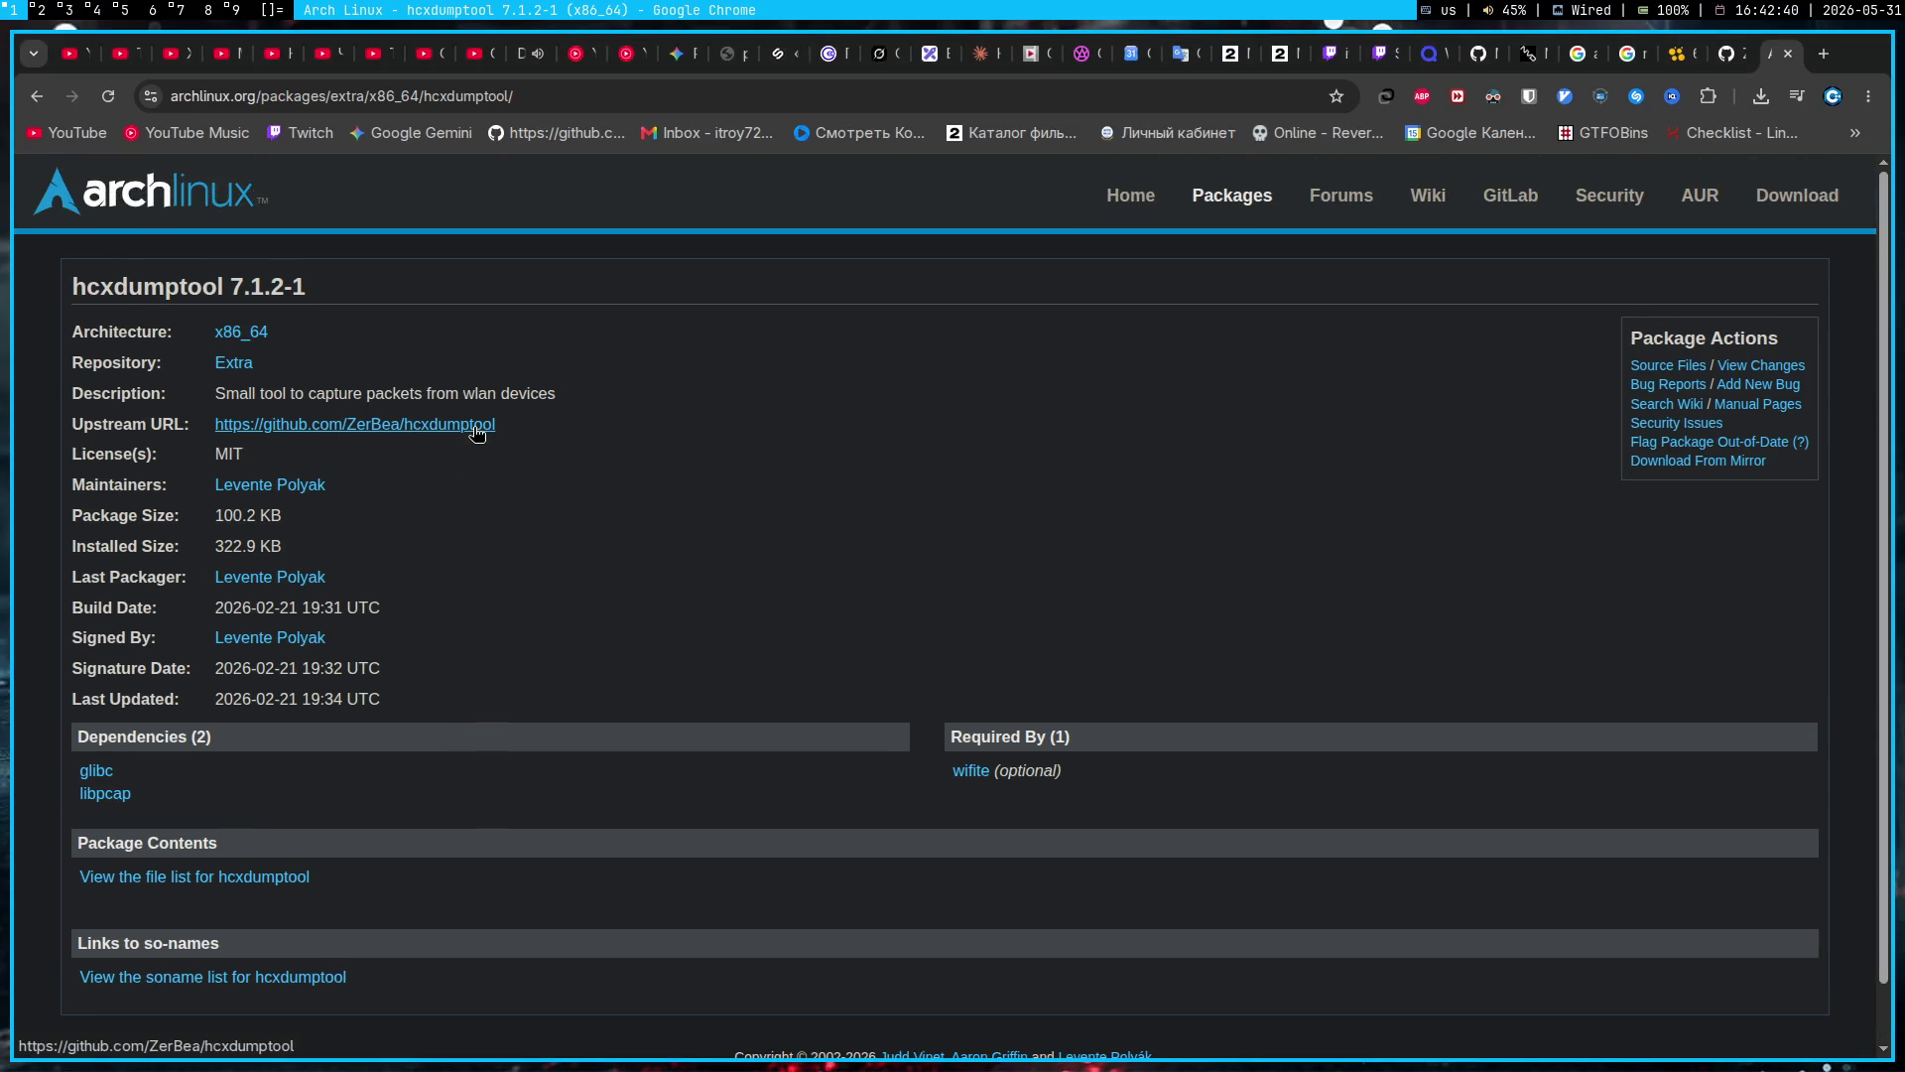
left_click(476, 429)
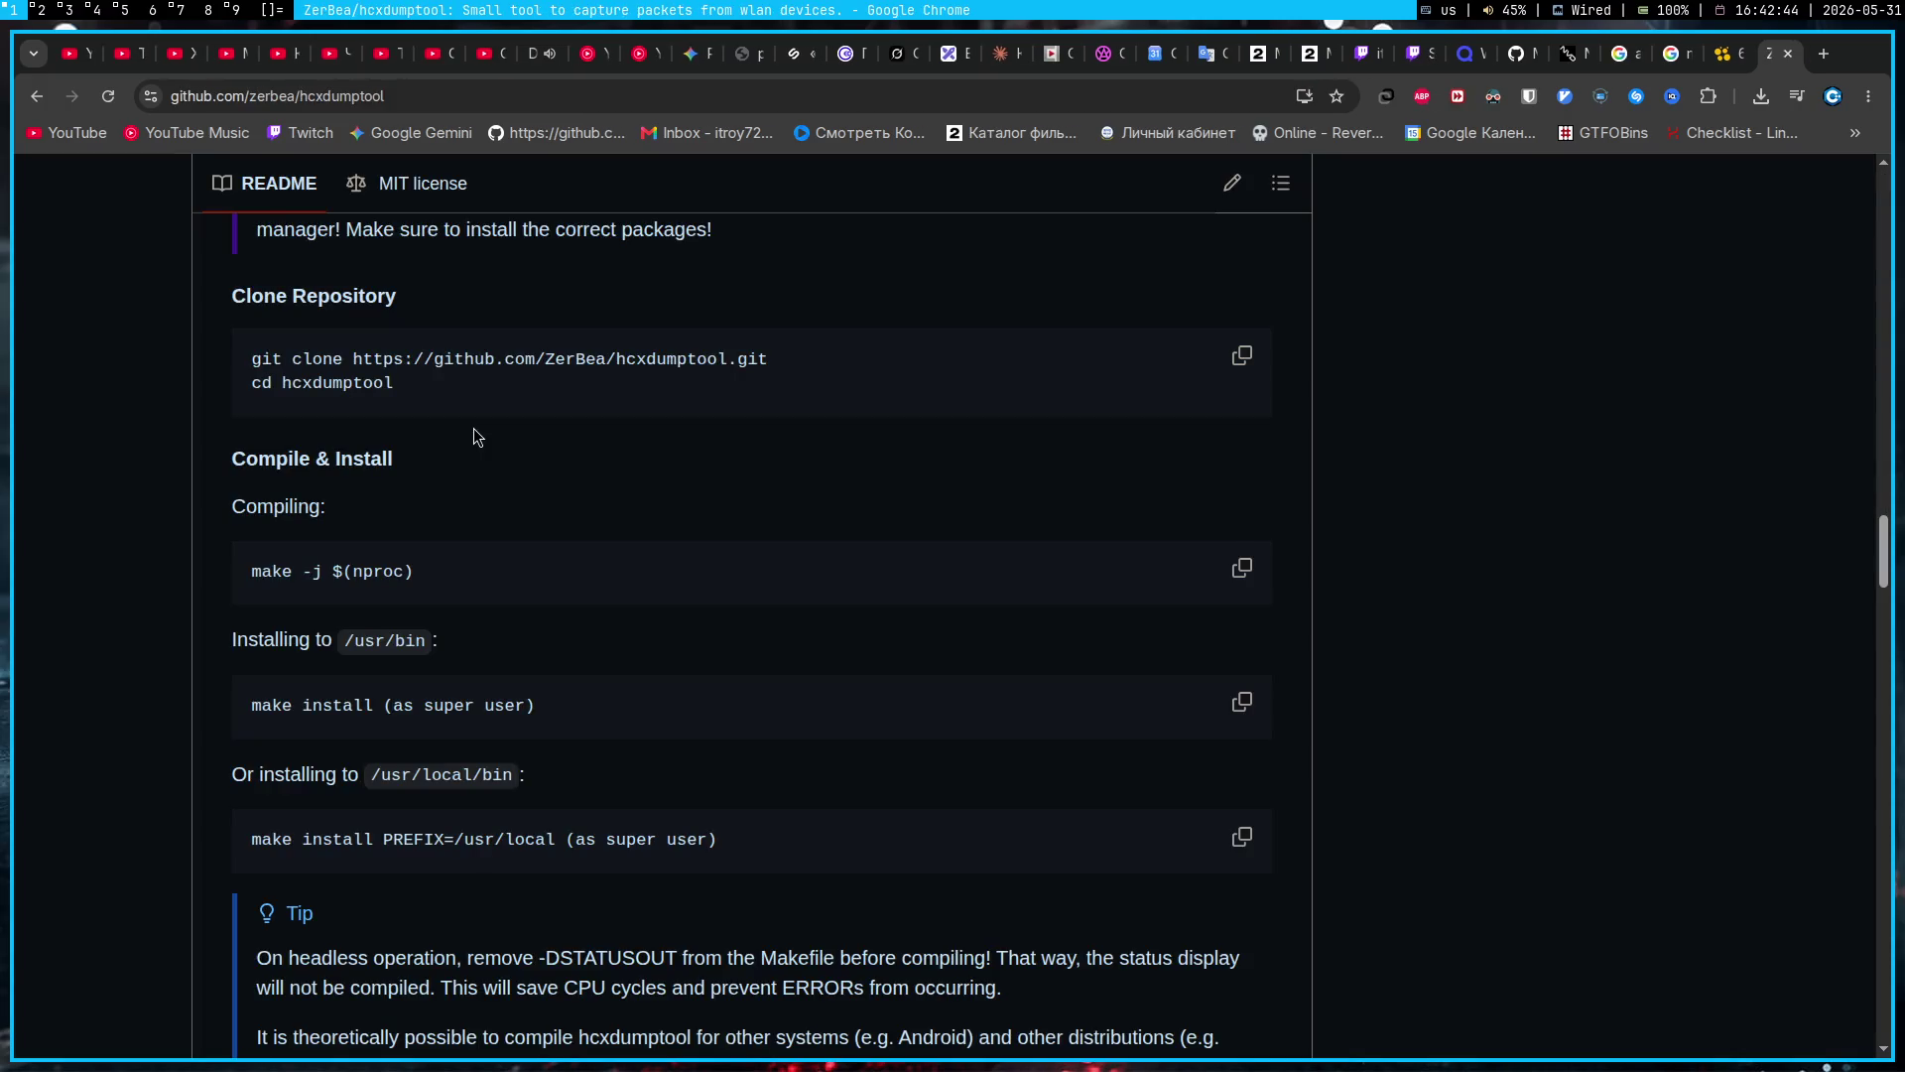
scroll(473, 433, "up", 15)
scroll(473, 429, "up", 15)
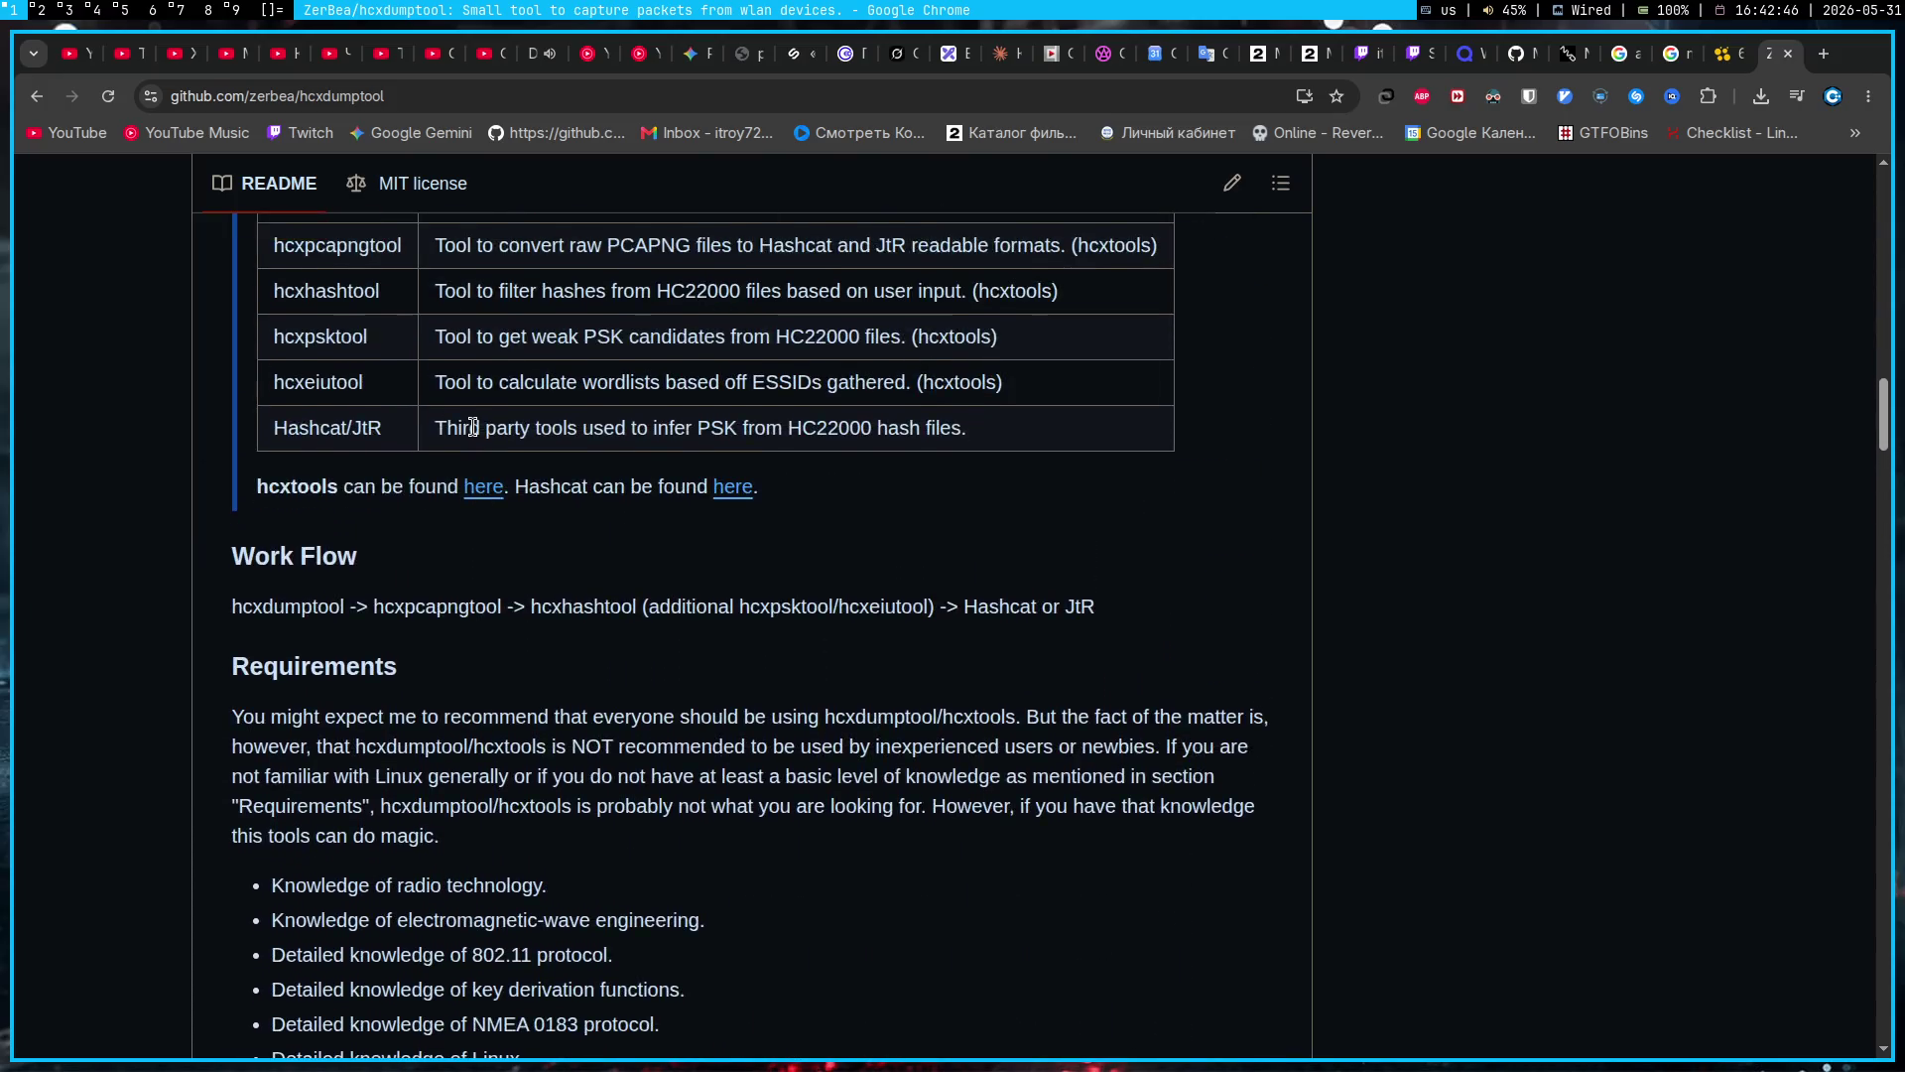
scroll(473, 428, "down", 15)
scroll(473, 427, "down", 10)
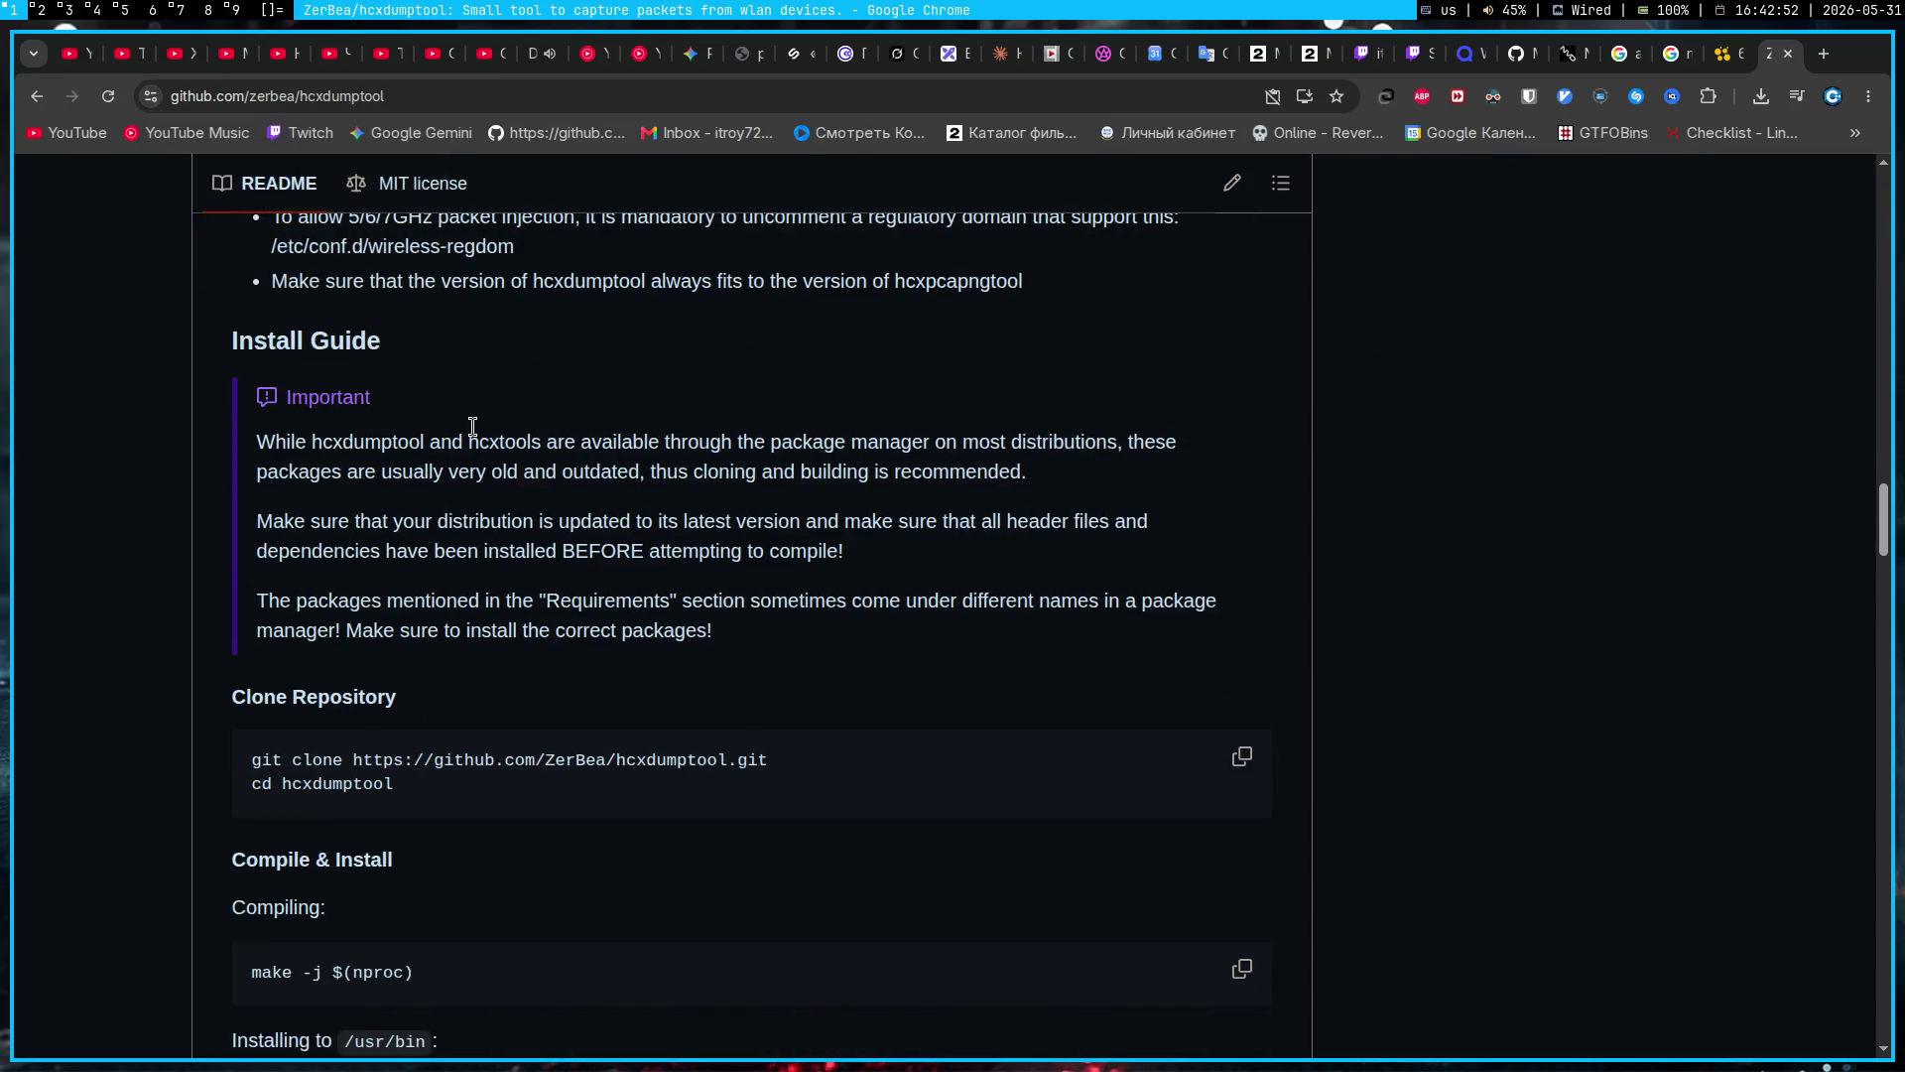
Step: Read the README's requirements, adapters and usage warnings, then go back to the Google results
scroll(1369, 491, "down", 7)
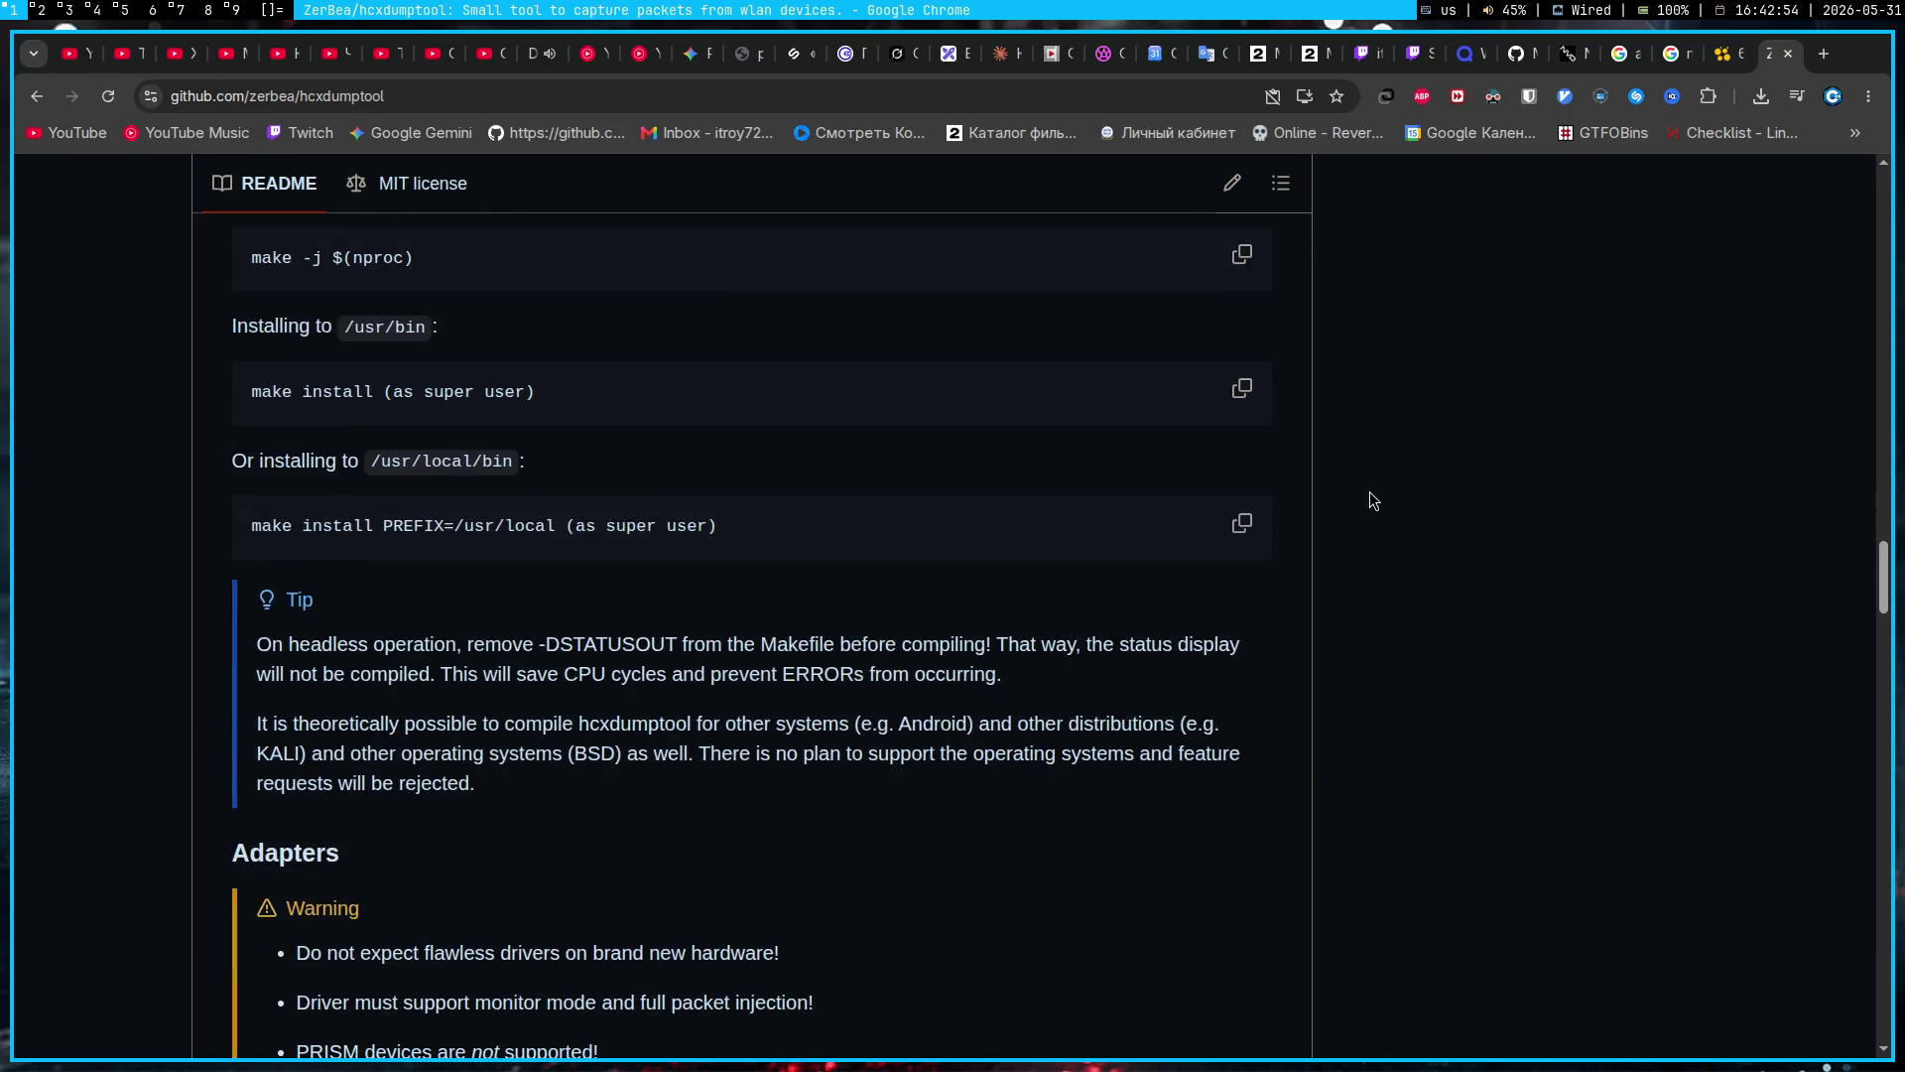
scroll(1389, 458, "down", 4)
scroll(1389, 450, "down", 15)
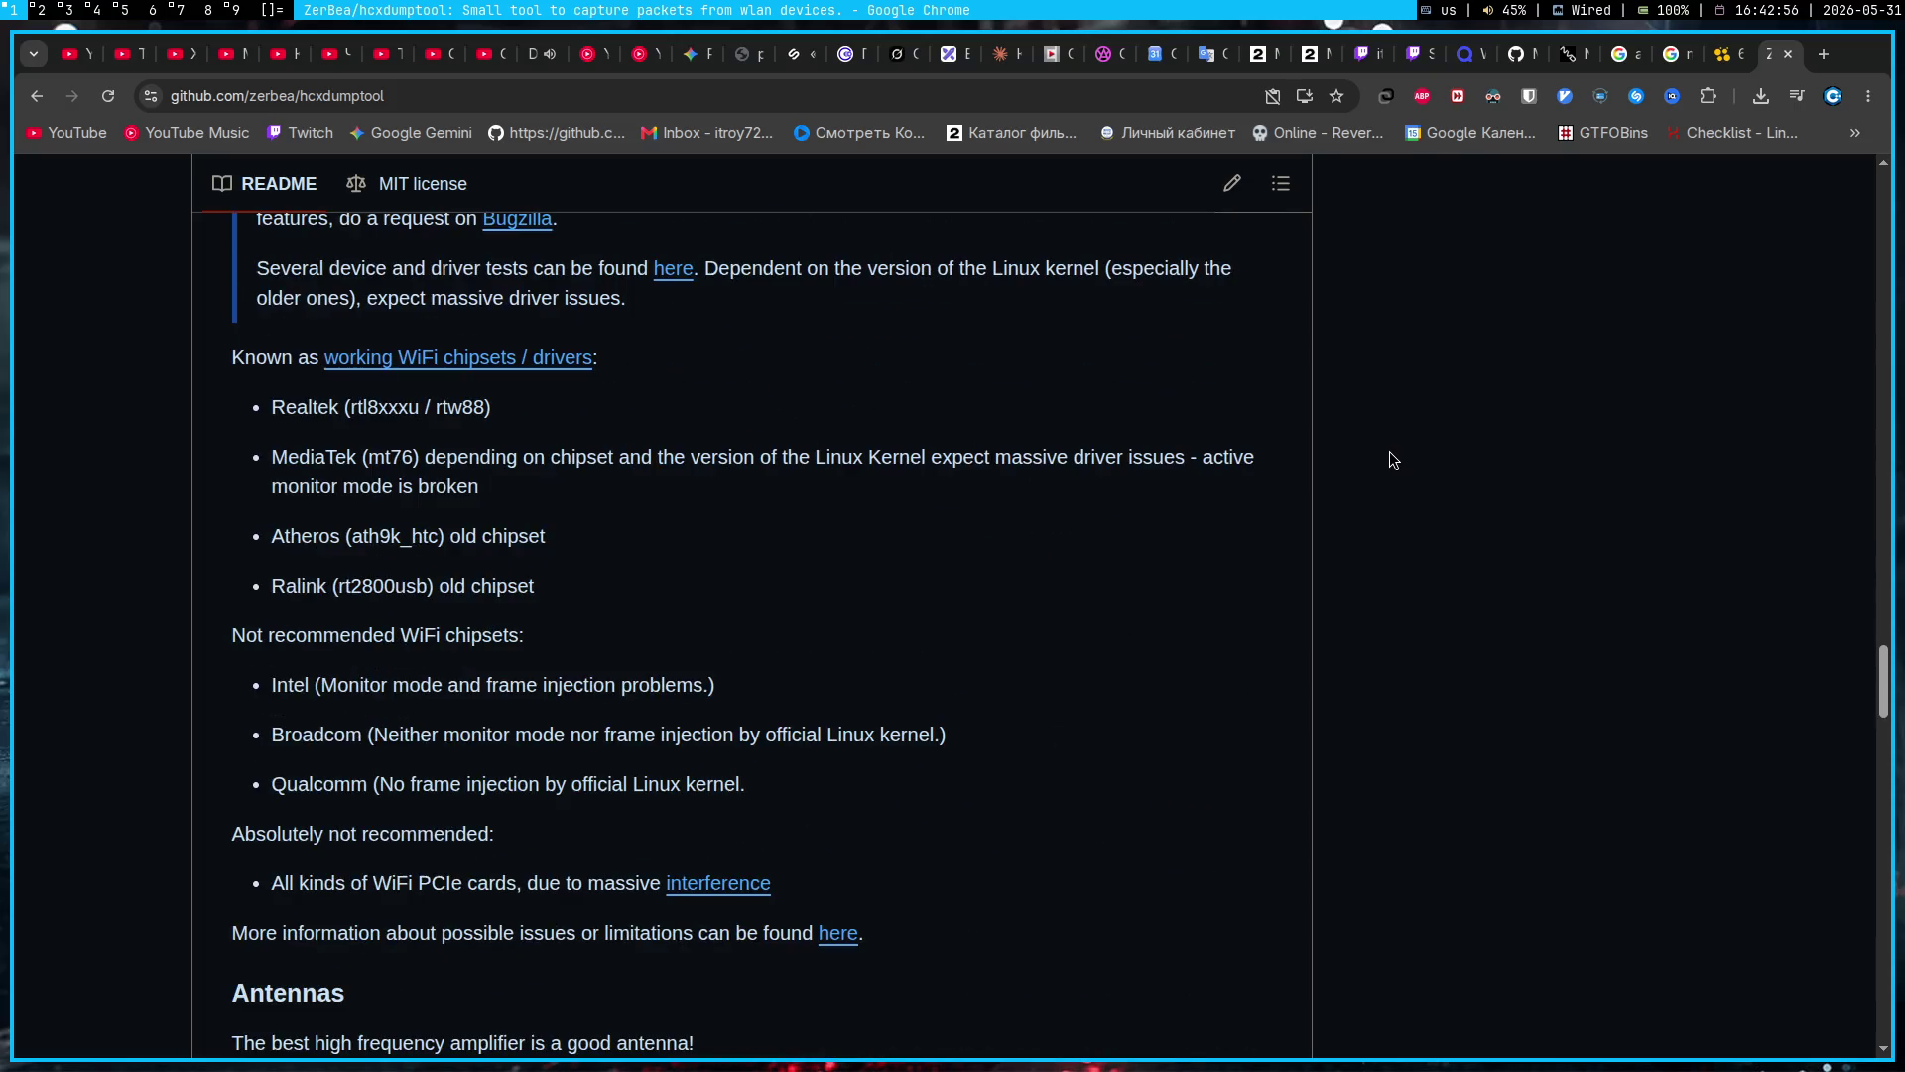
scroll(1388, 436, "down", 20)
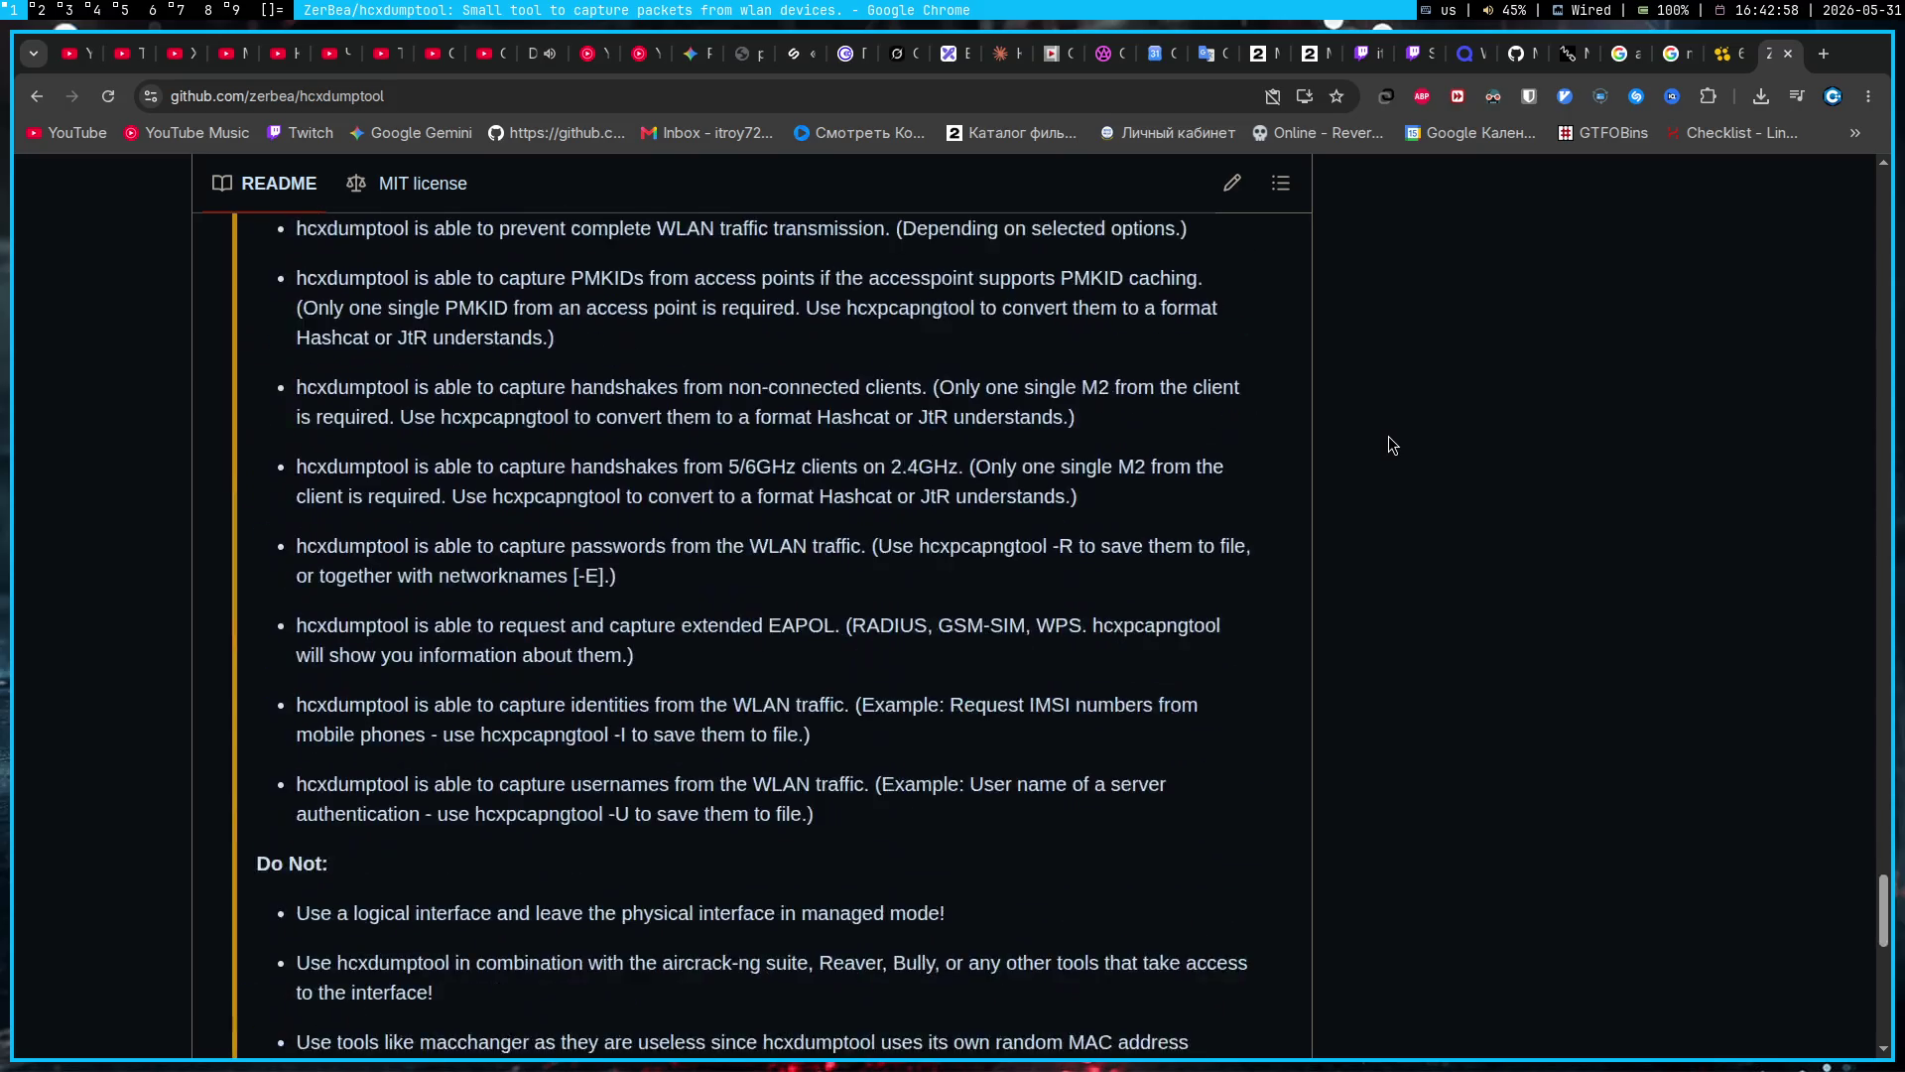
scroll(1388, 436, "up", 10)
scroll(1389, 444, "up", 8)
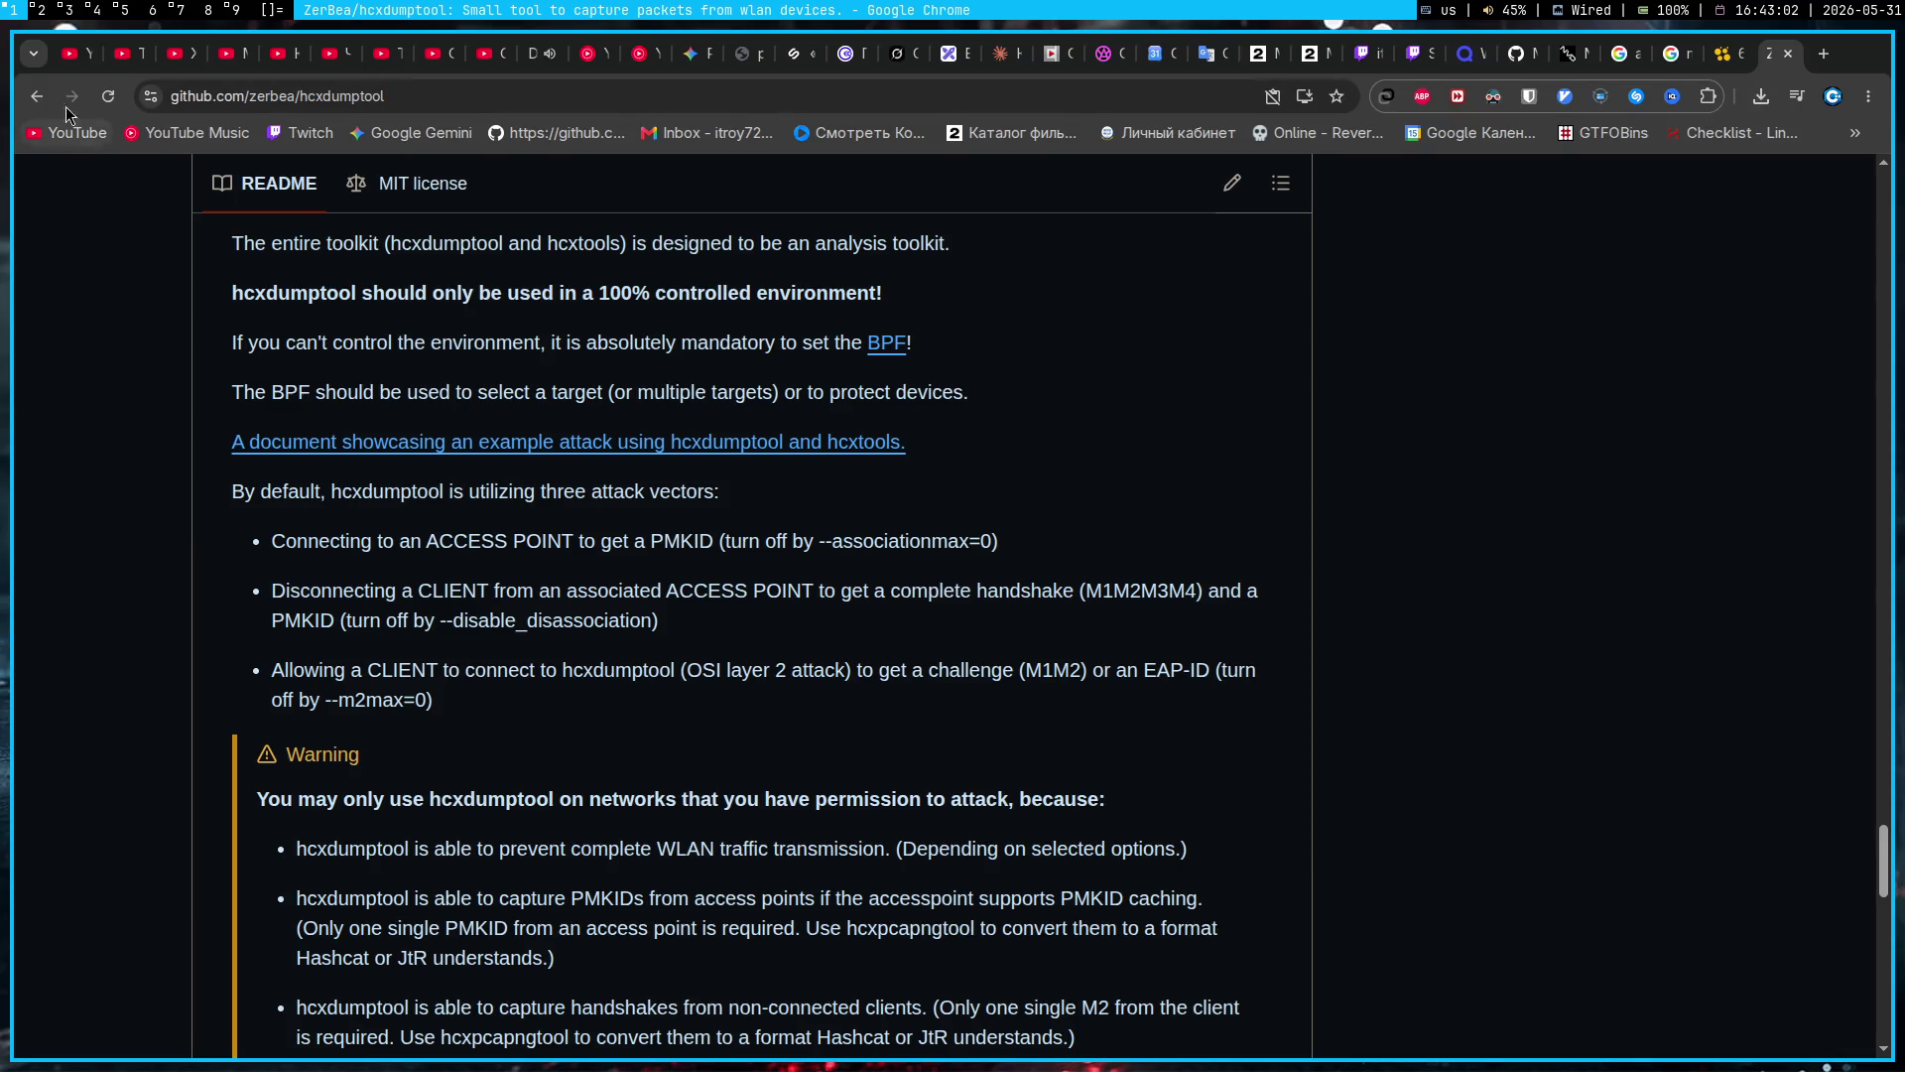
left_click(37, 95)
scroll(410, 502, "down", 5)
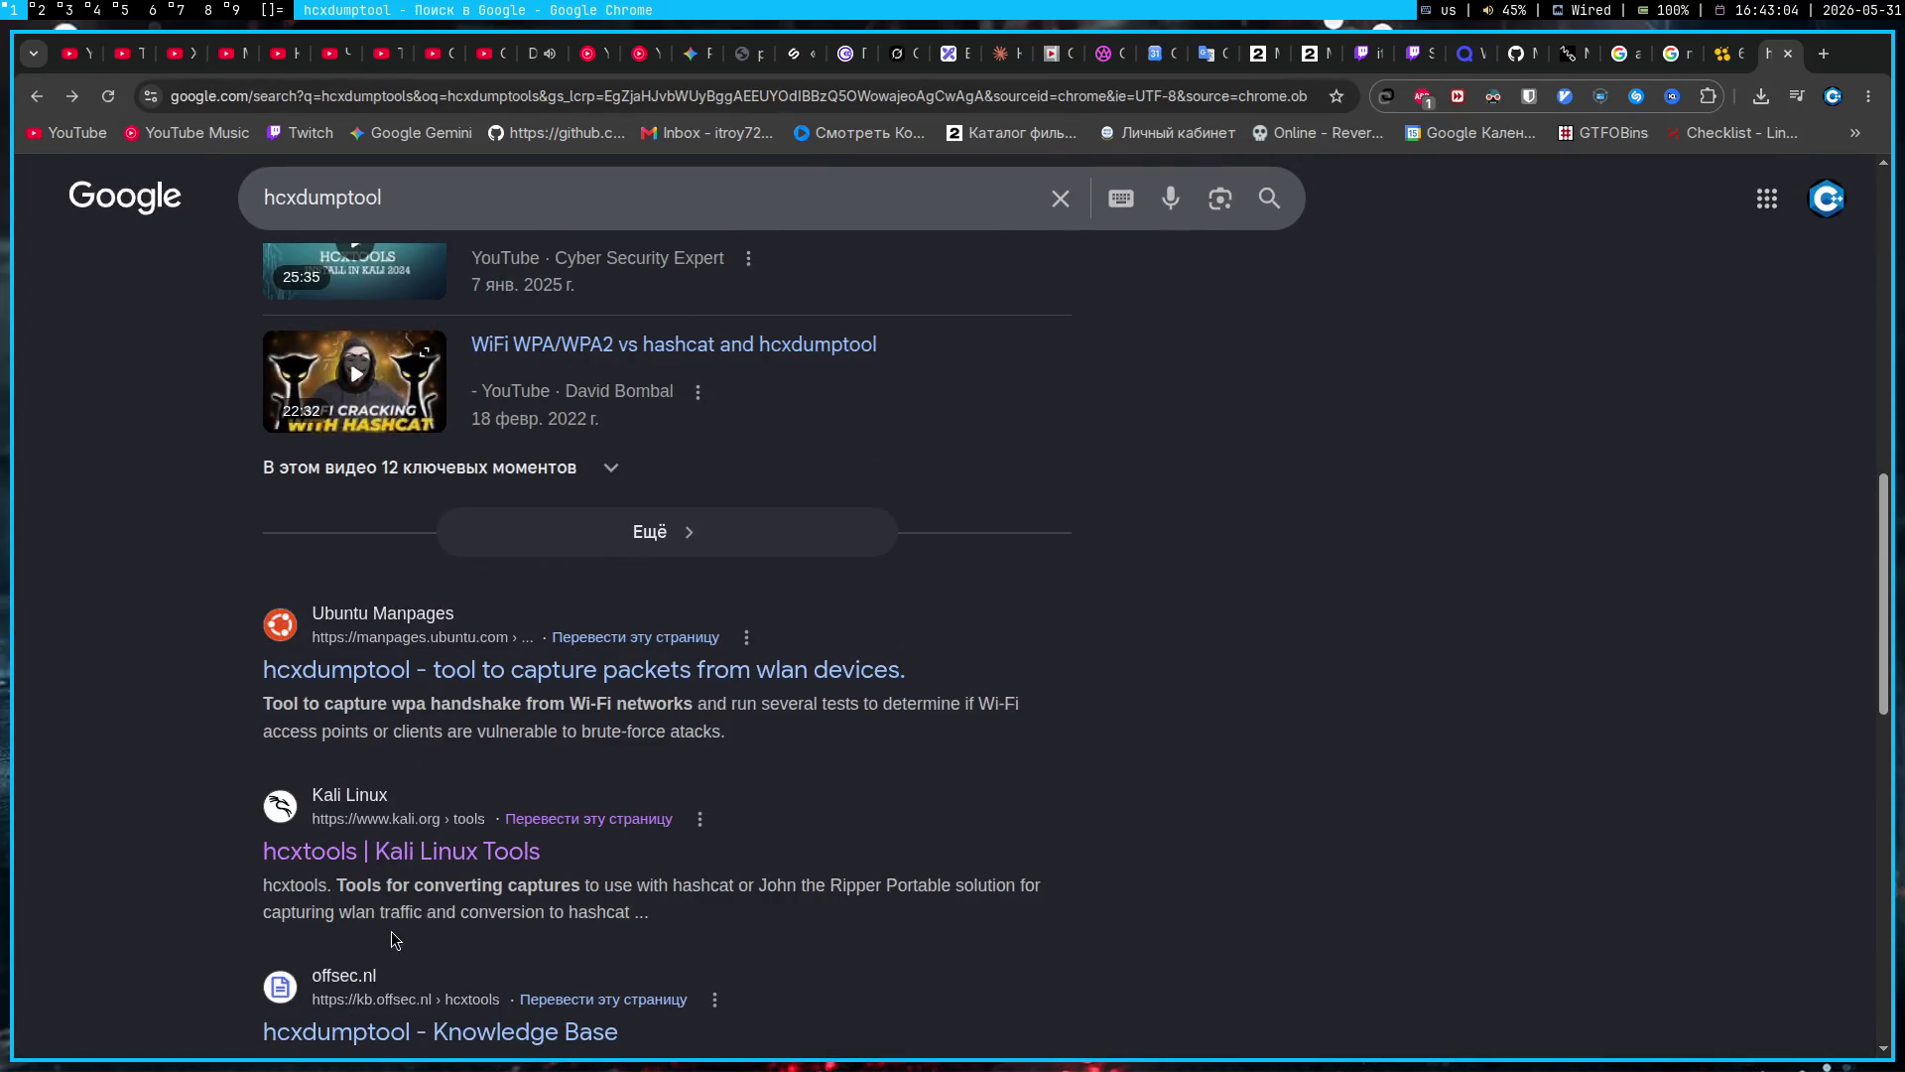
Step: Open the Kali Linux hcxtools result and select 'hcxeiutool' on the page
left_click(384, 845)
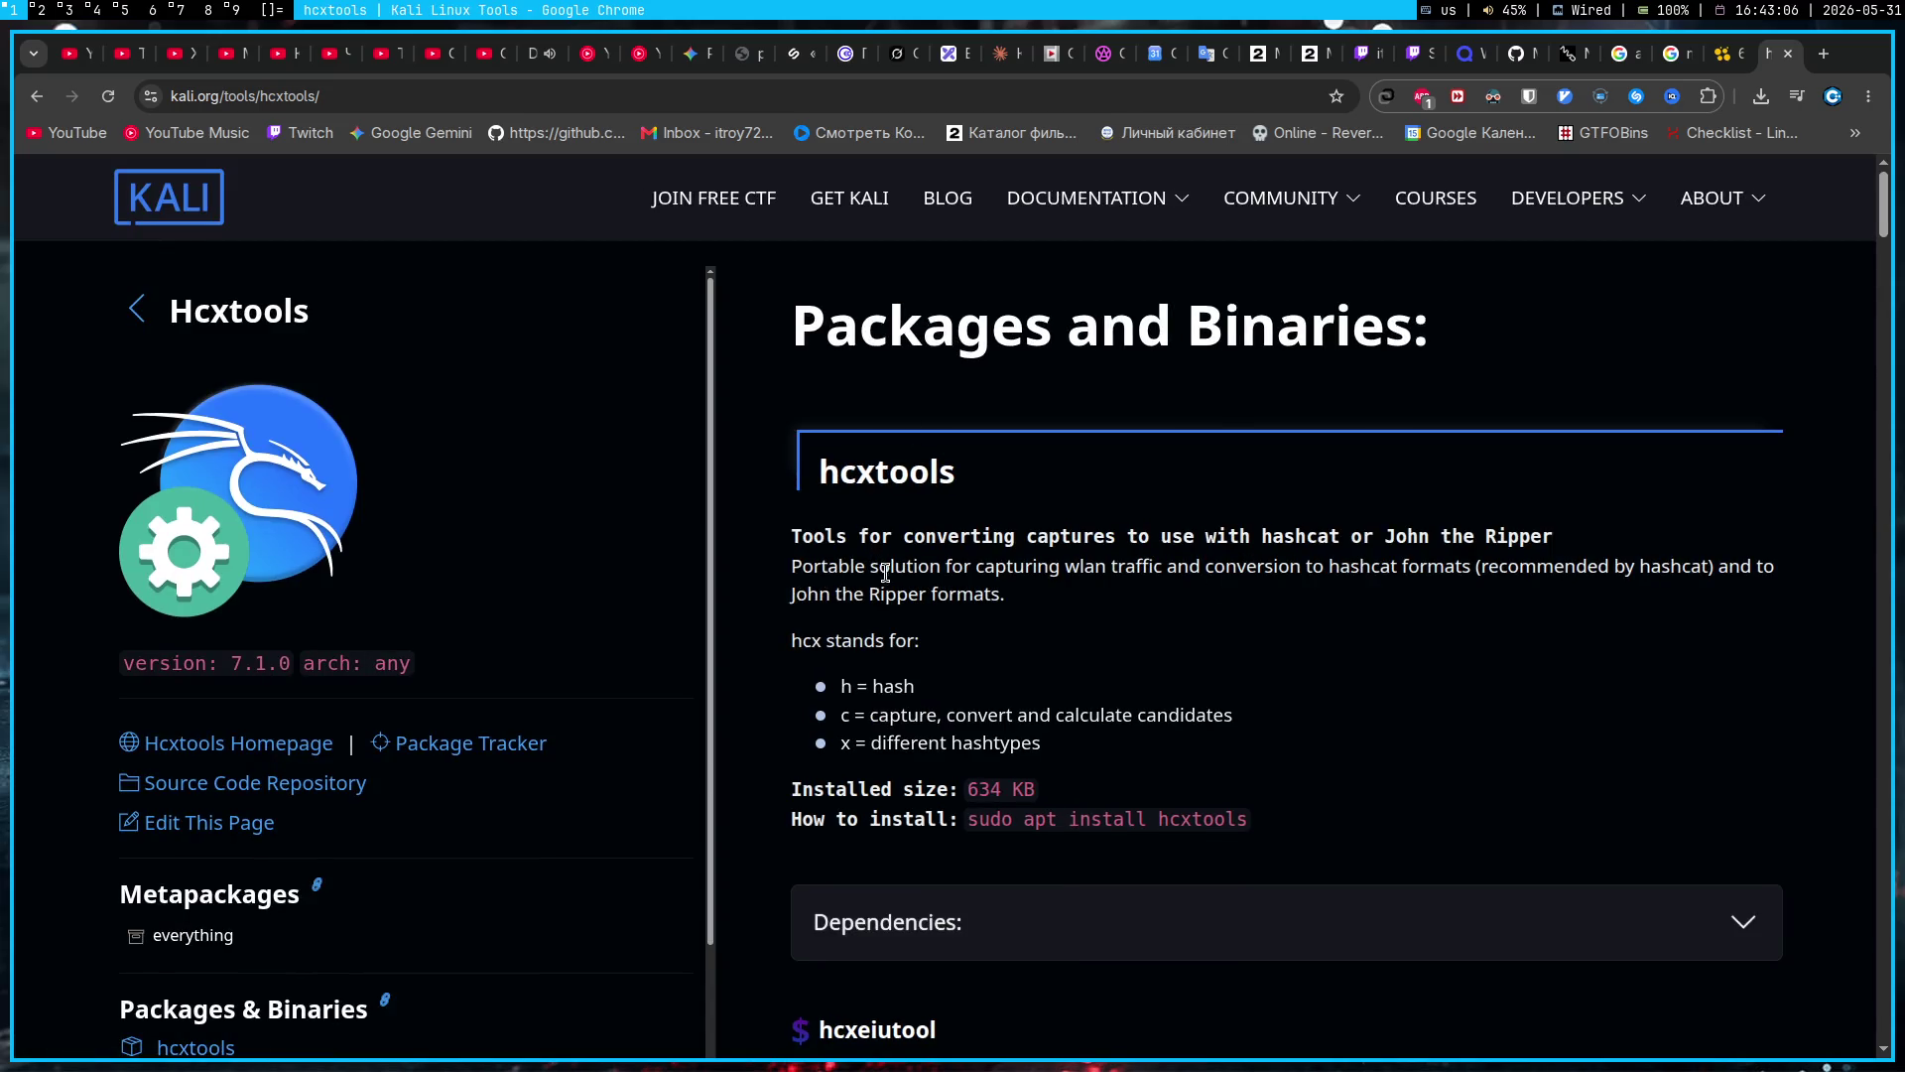
scroll(848, 563, "down", 5)
double_click(1026, 572)
key("super+c")
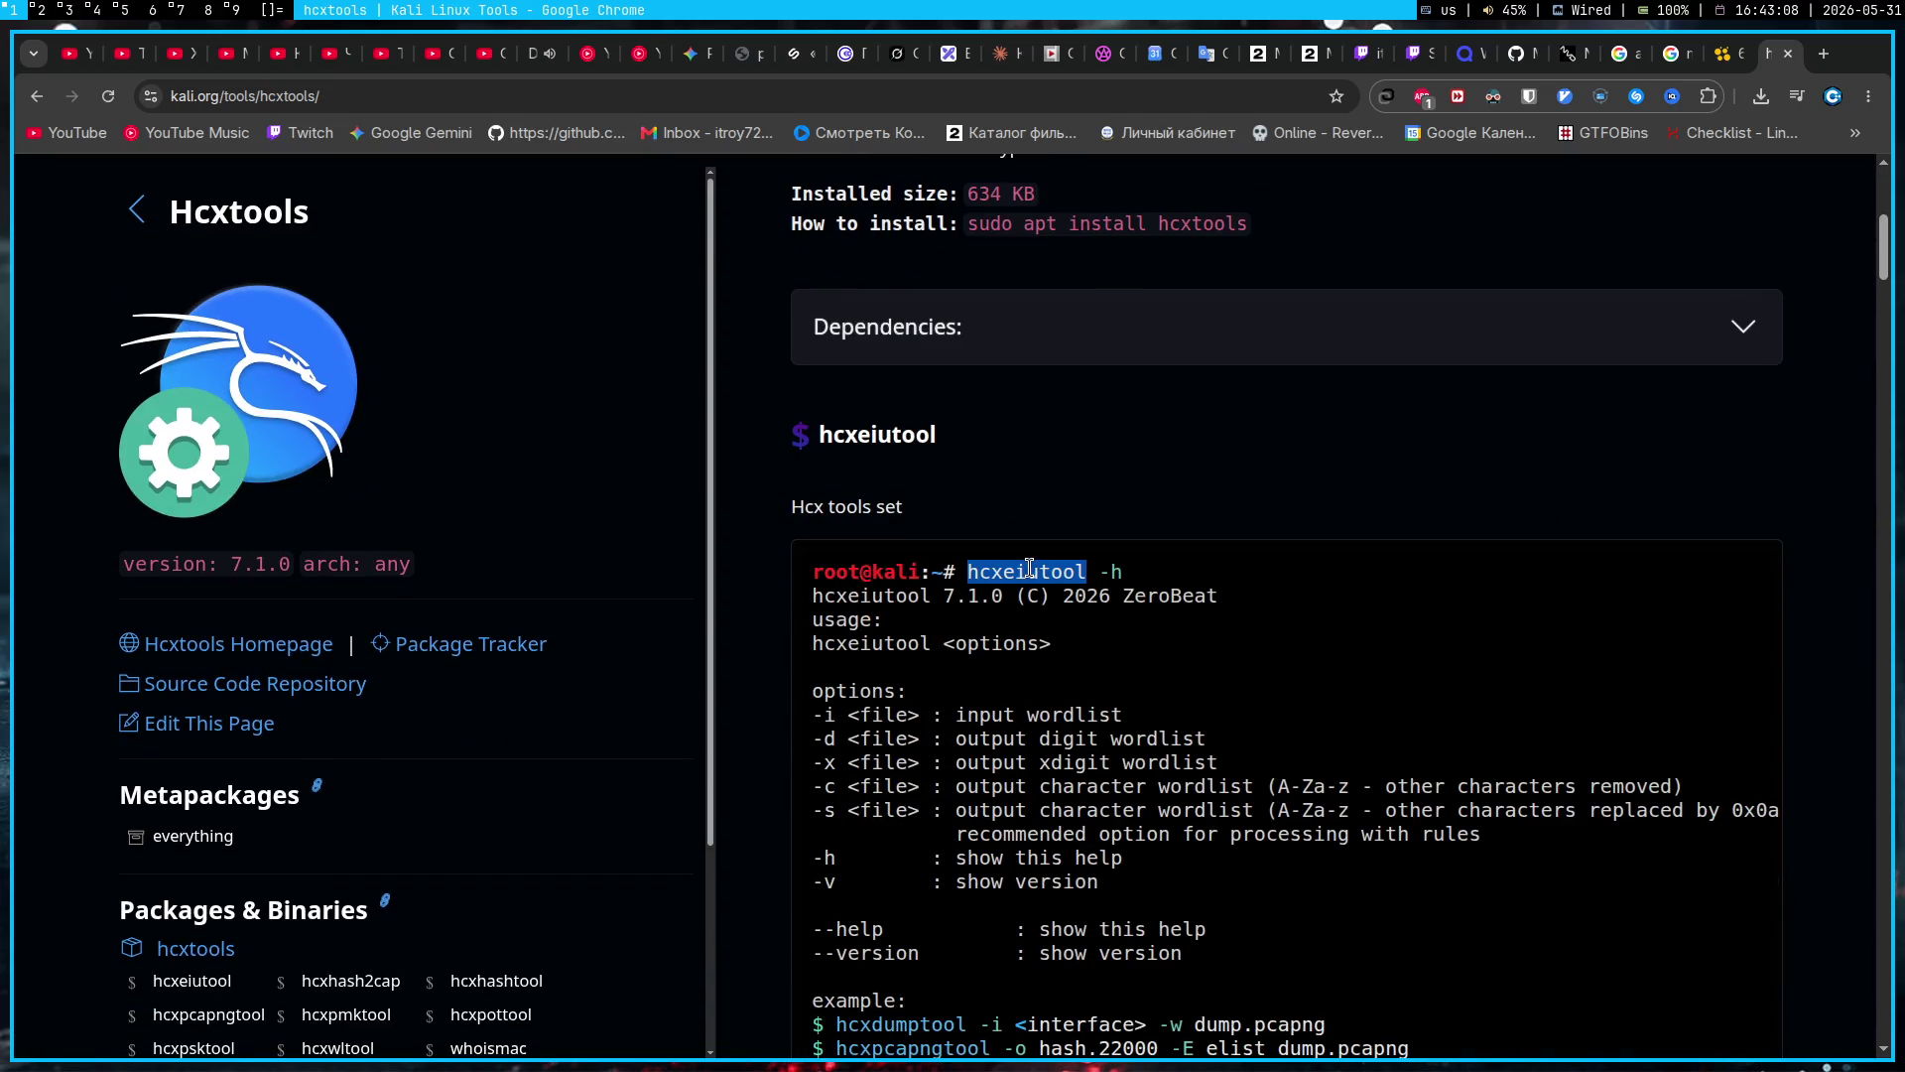
Step: Paste and run hcxeiutool in the terminal, which reports it not found
key("super+5")
middle_click(755, 452)
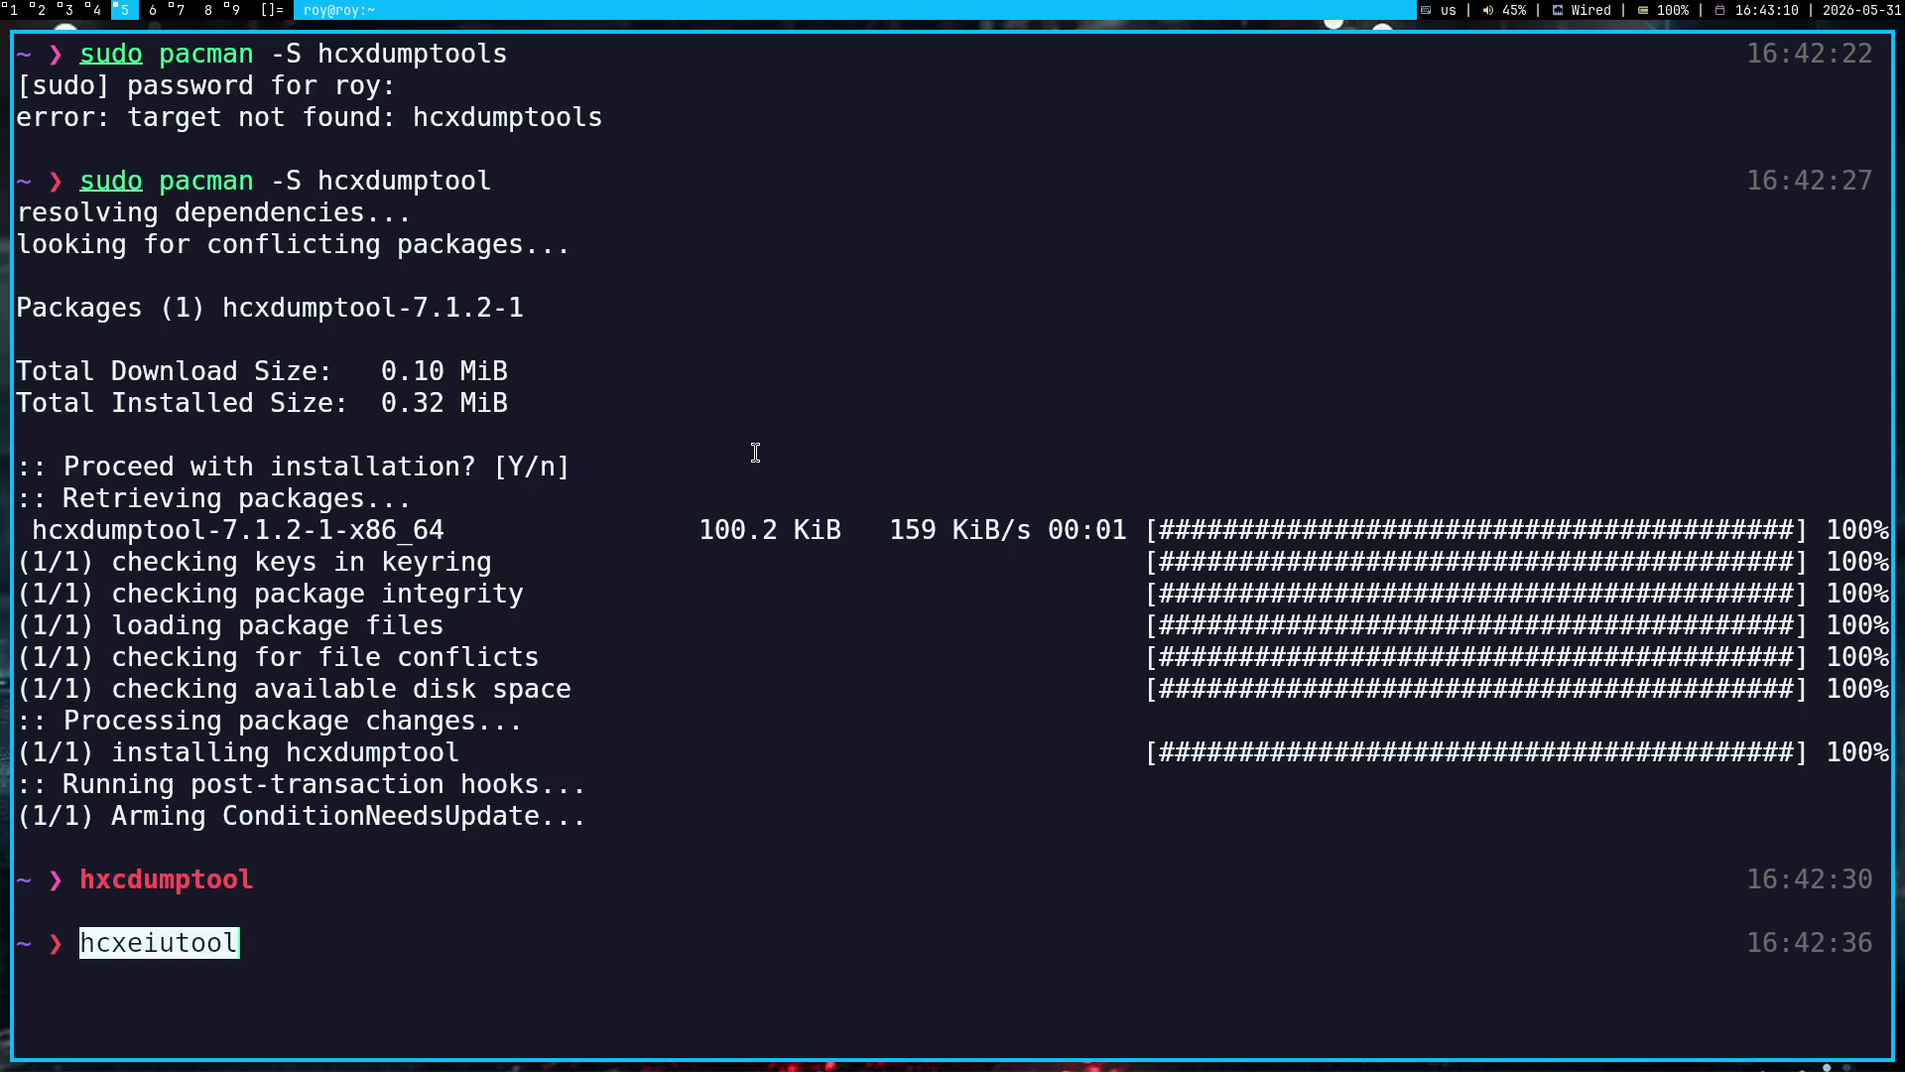
key("Return")
key("Up")
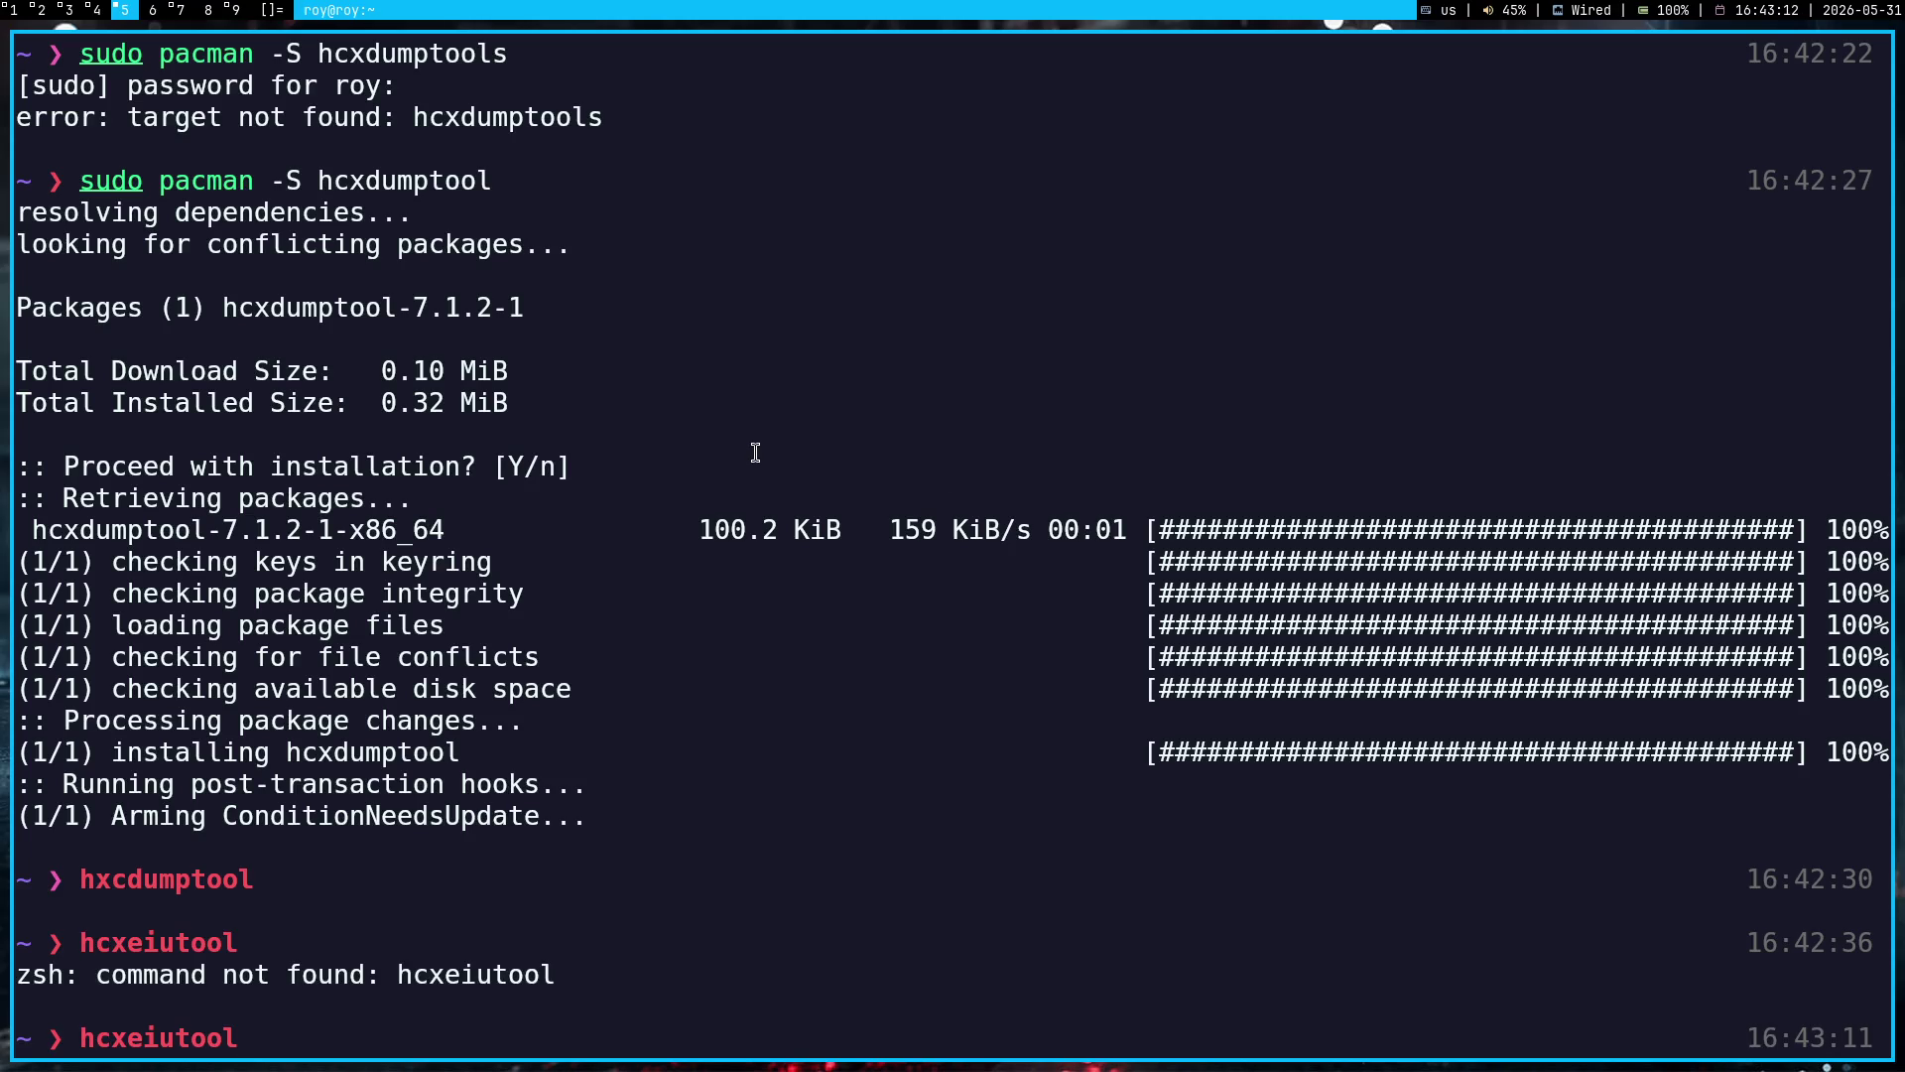
key("ctrl+c")
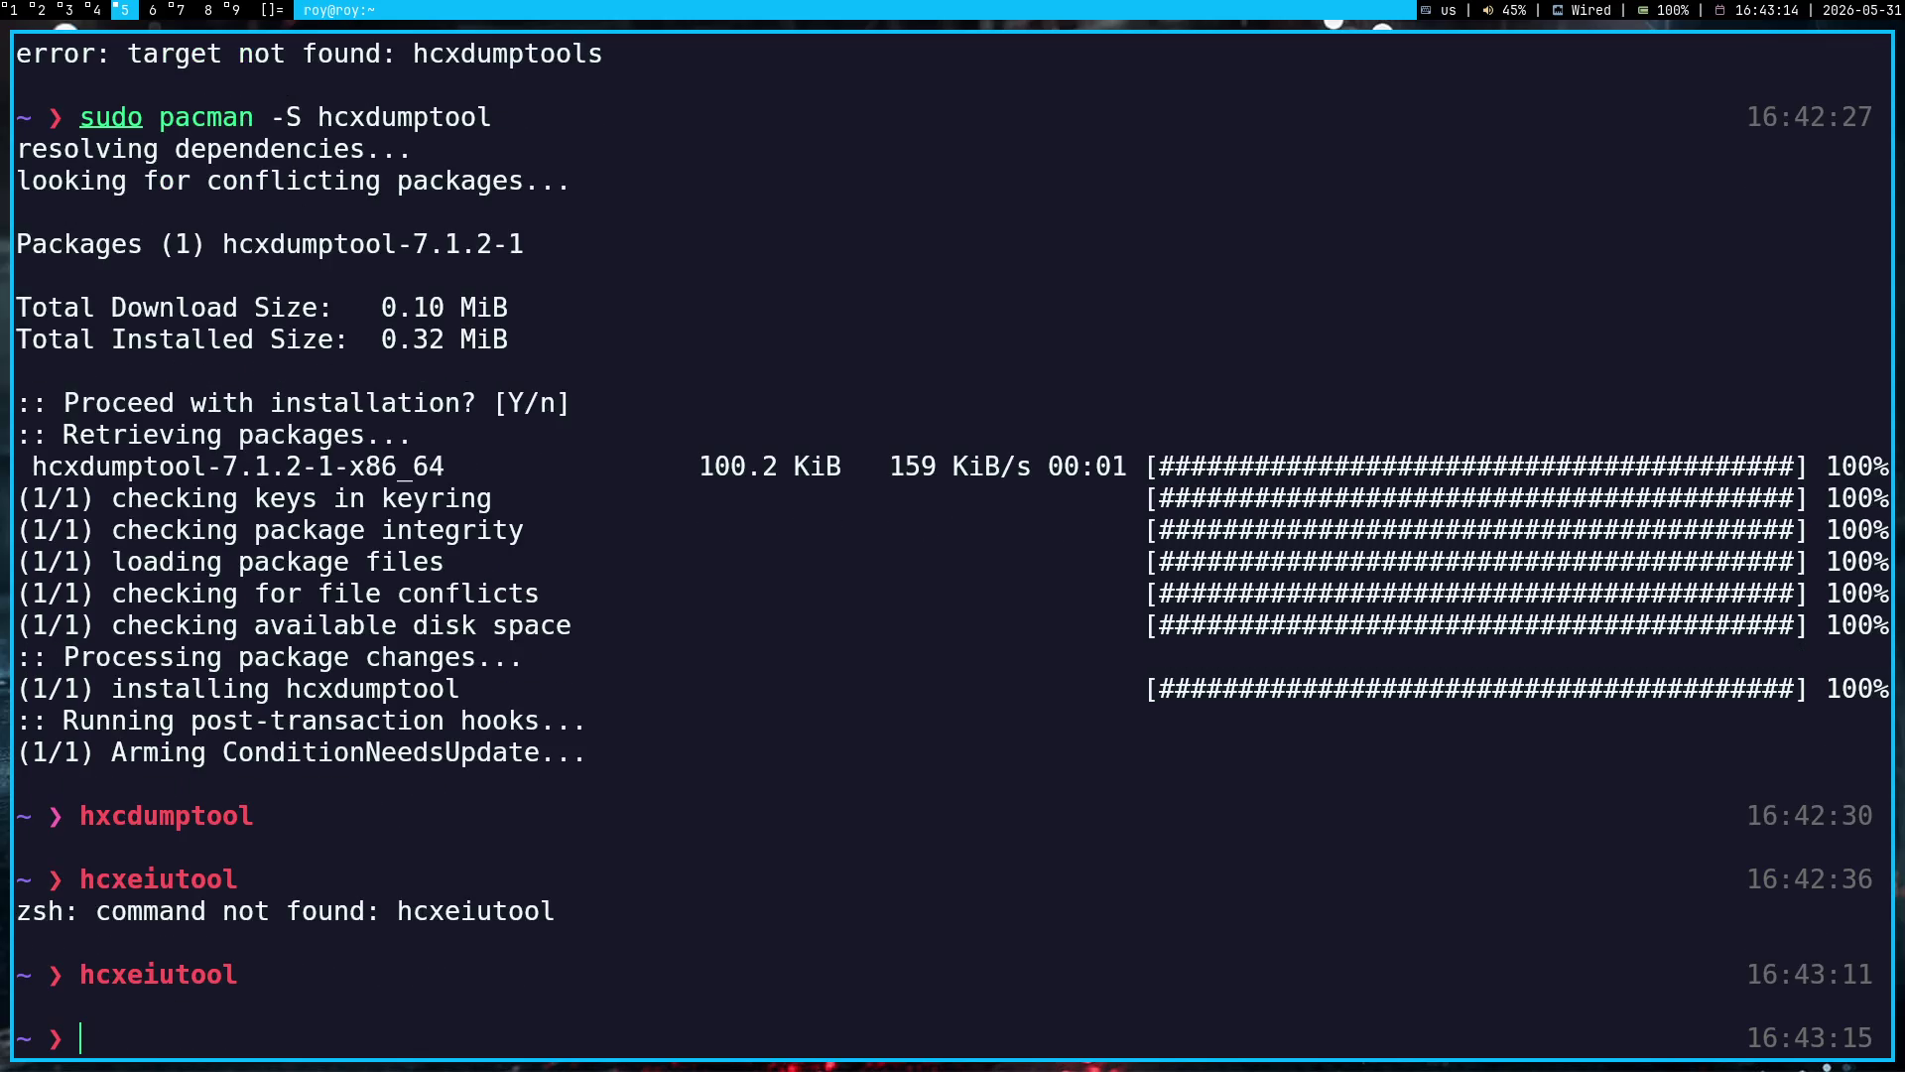
Step: Check whether hcxdumptools exists in the terminal, then return to Chrome's Kali hcxtools page
scroll(740, 408, "up", 1)
key("alt+v")
key("Escape")
scroll(541, 504, "down", 2)
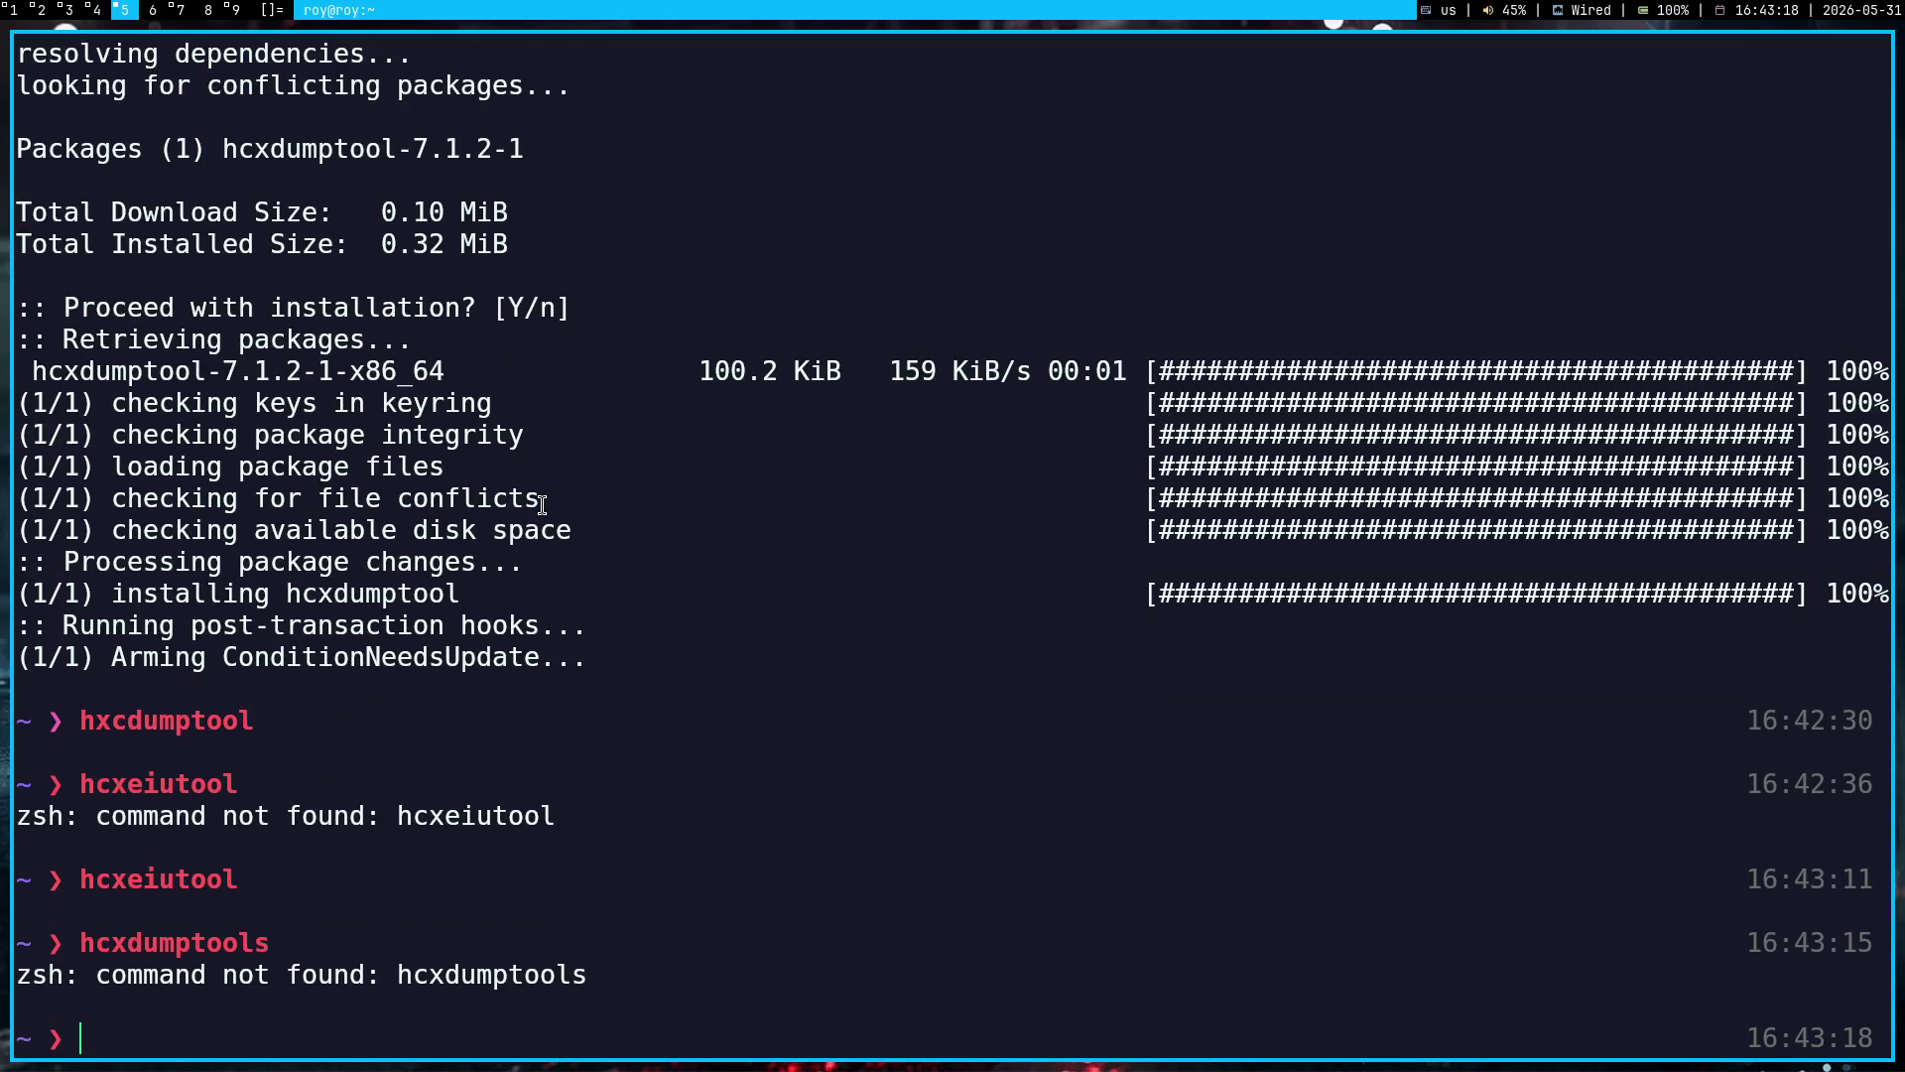
key("Up")
key("Down")
key("Up")
key("Down")
key("super+1")
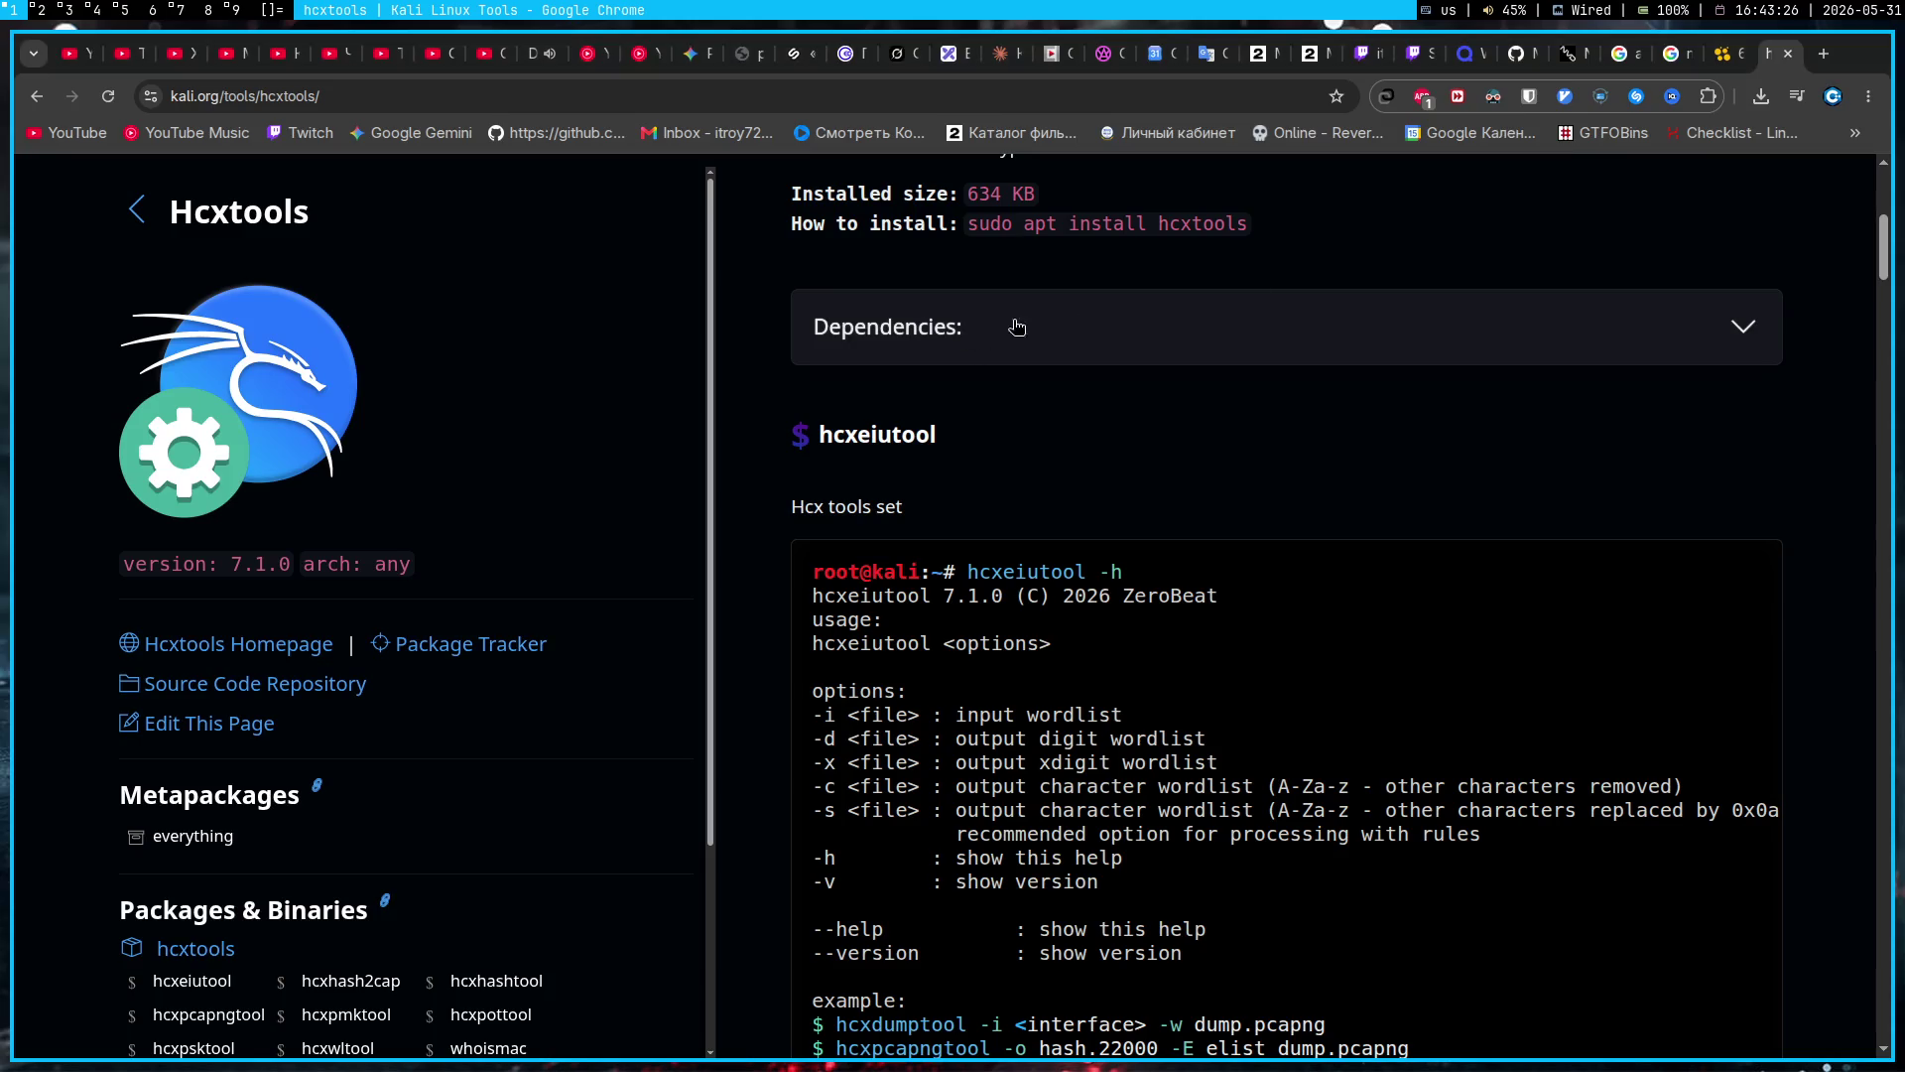
Step: Back on the hcxdumptool results, open and read the hashcat forum thread about hcxdumptool
left_click(37, 97)
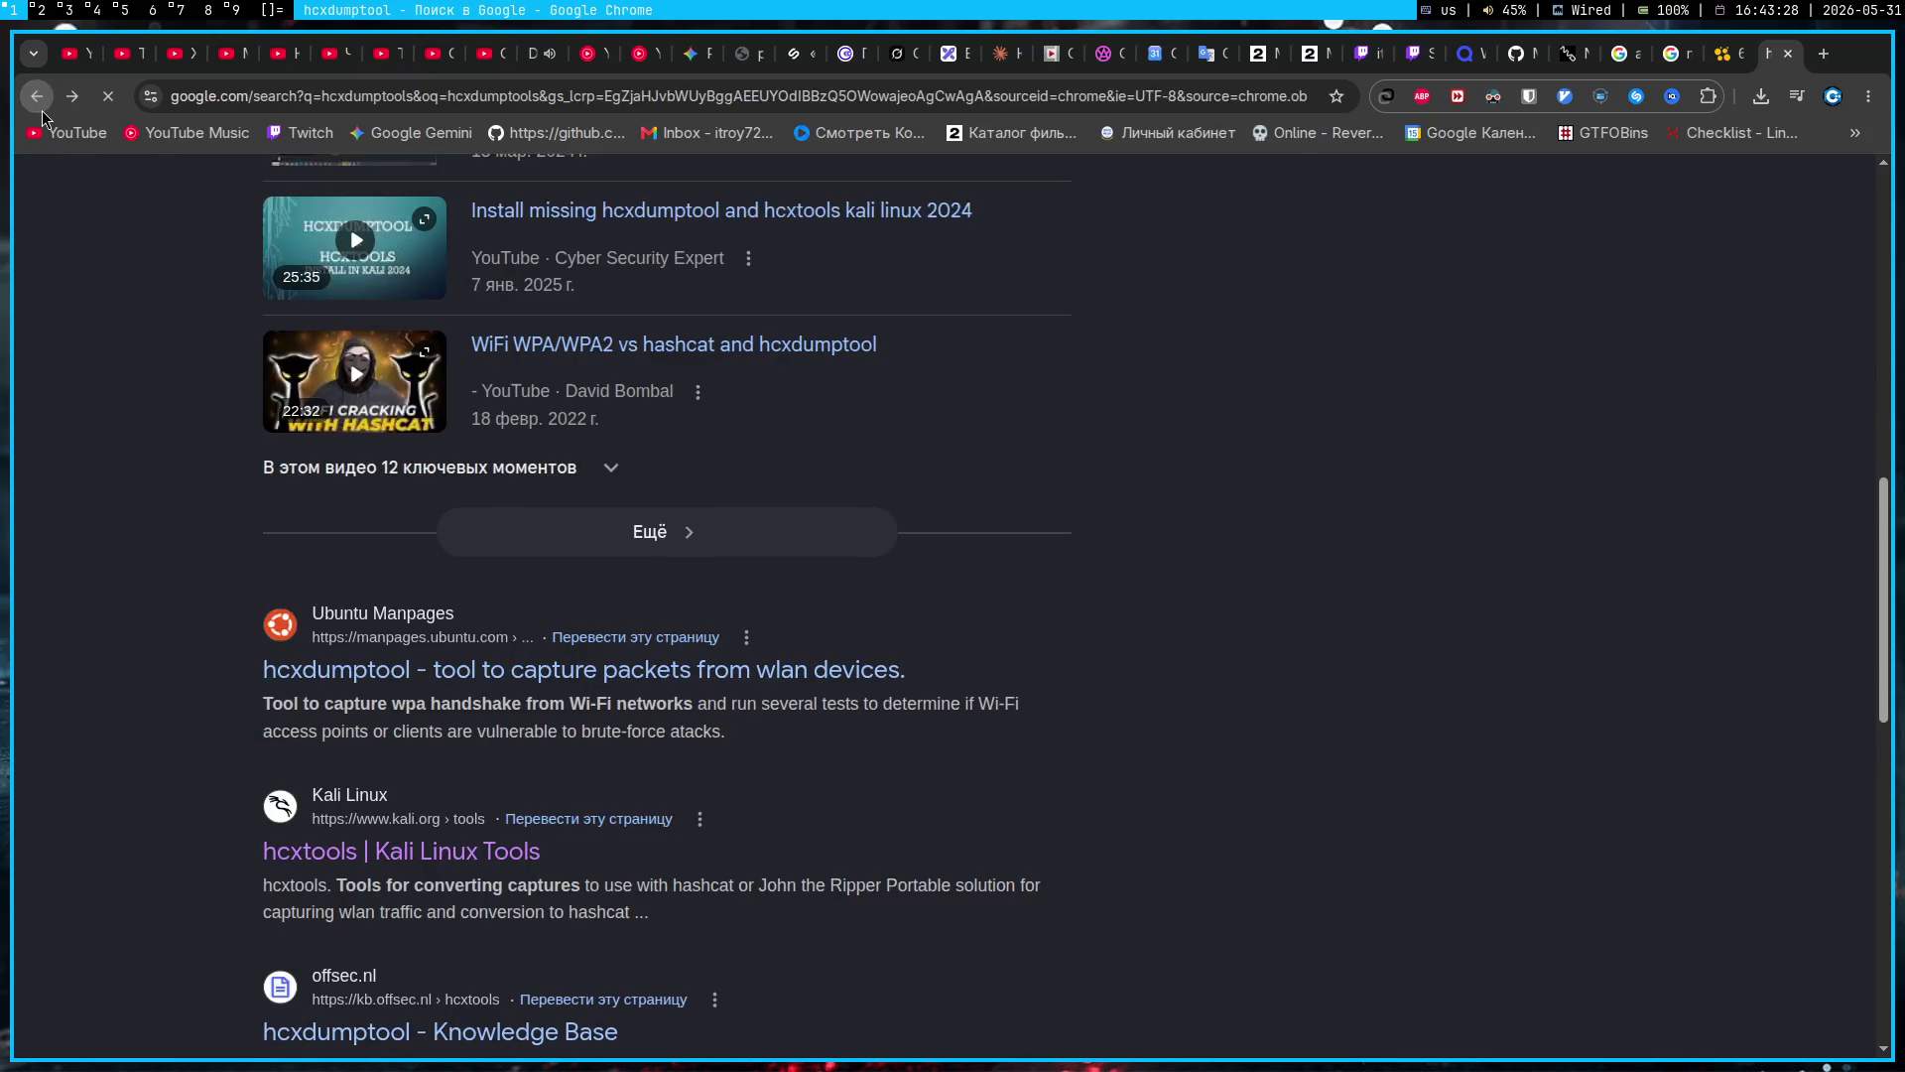
scroll(382, 458, "down", 4)
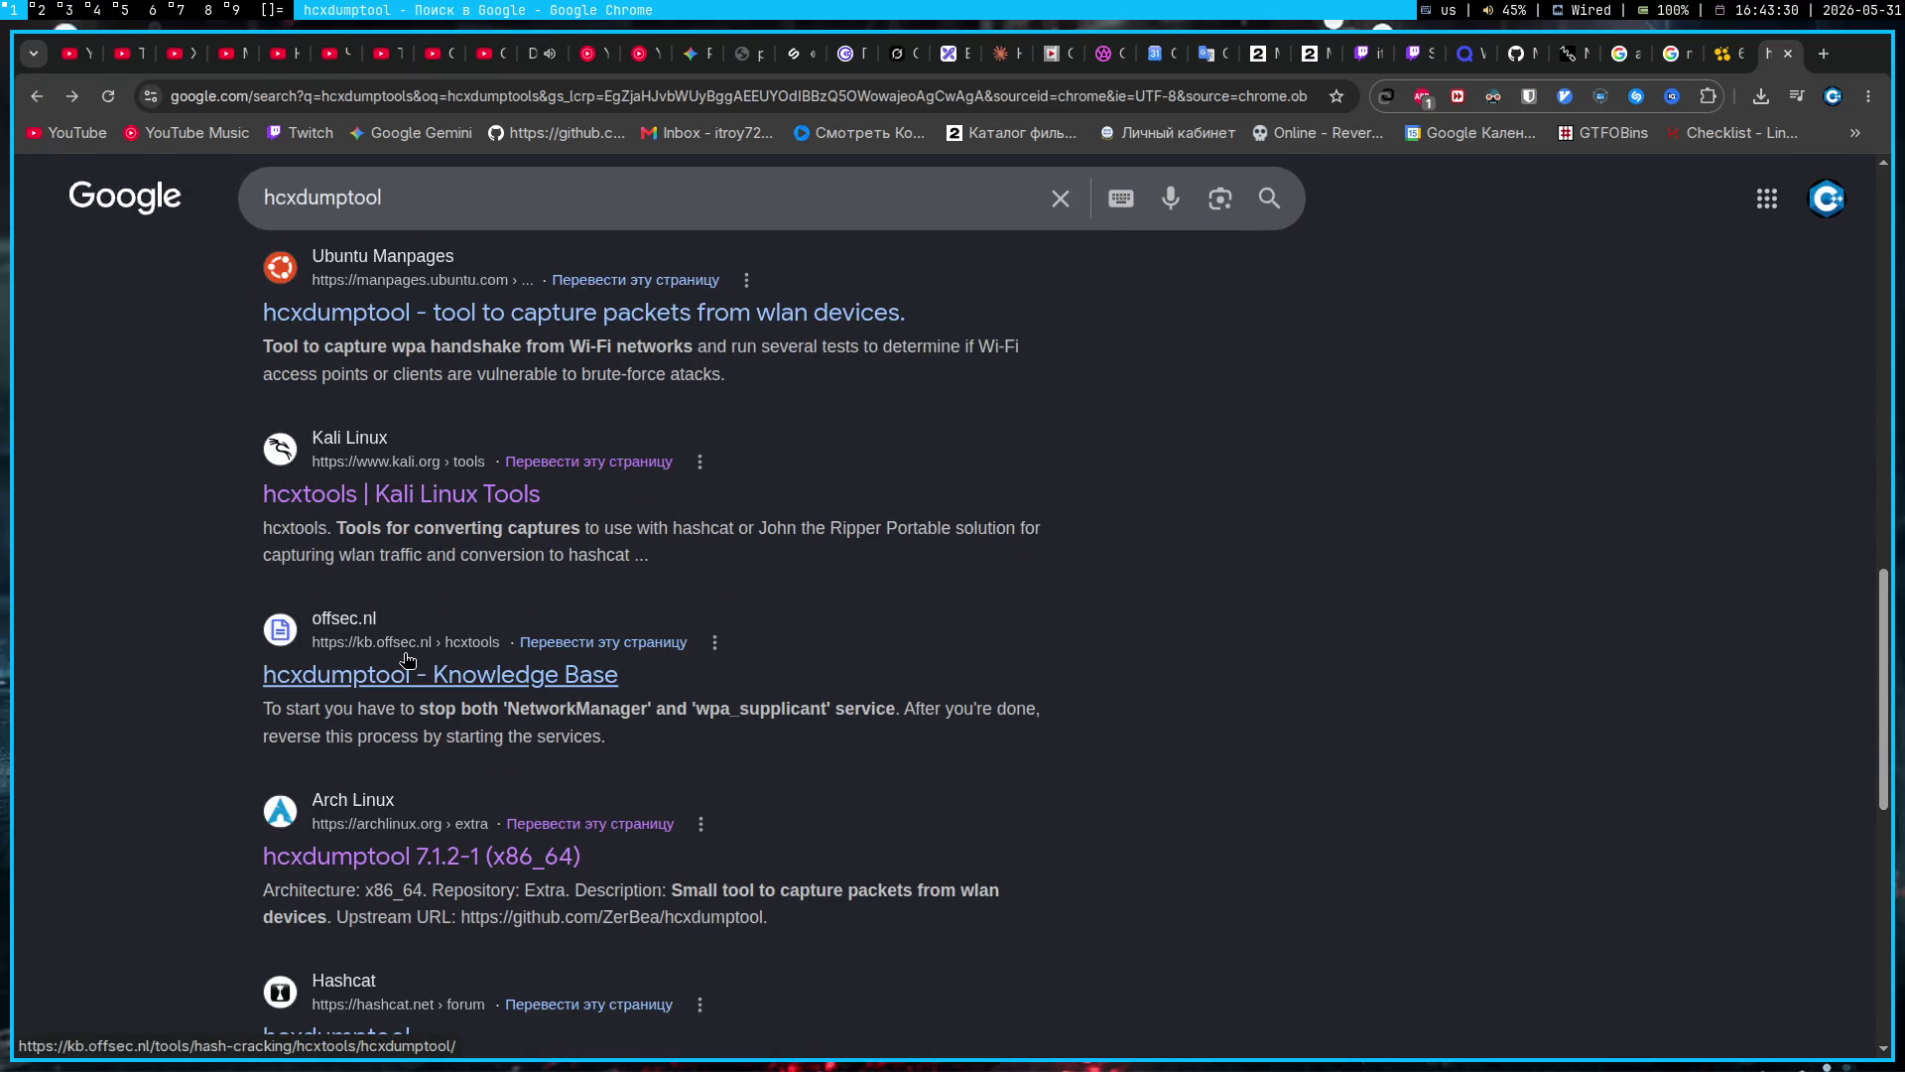
scroll(406, 660, "down", 5)
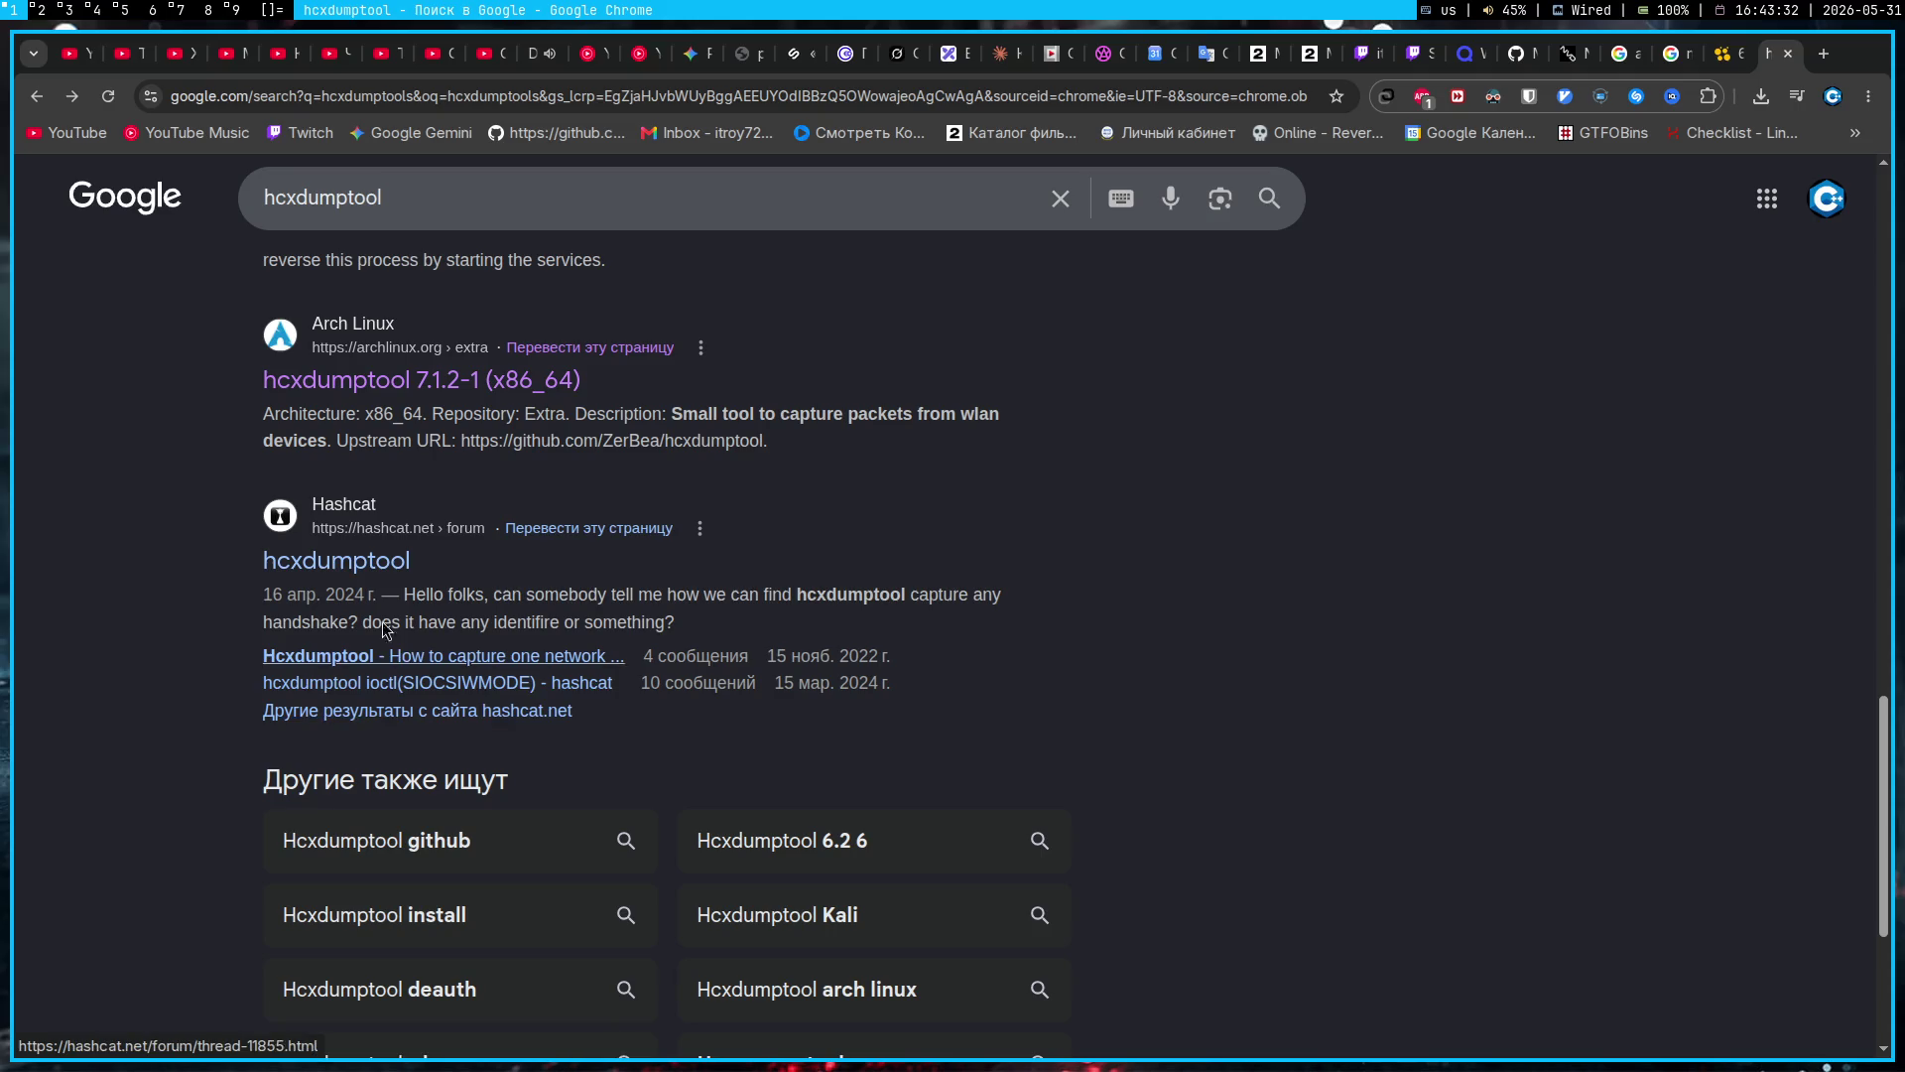
left_click(337, 562)
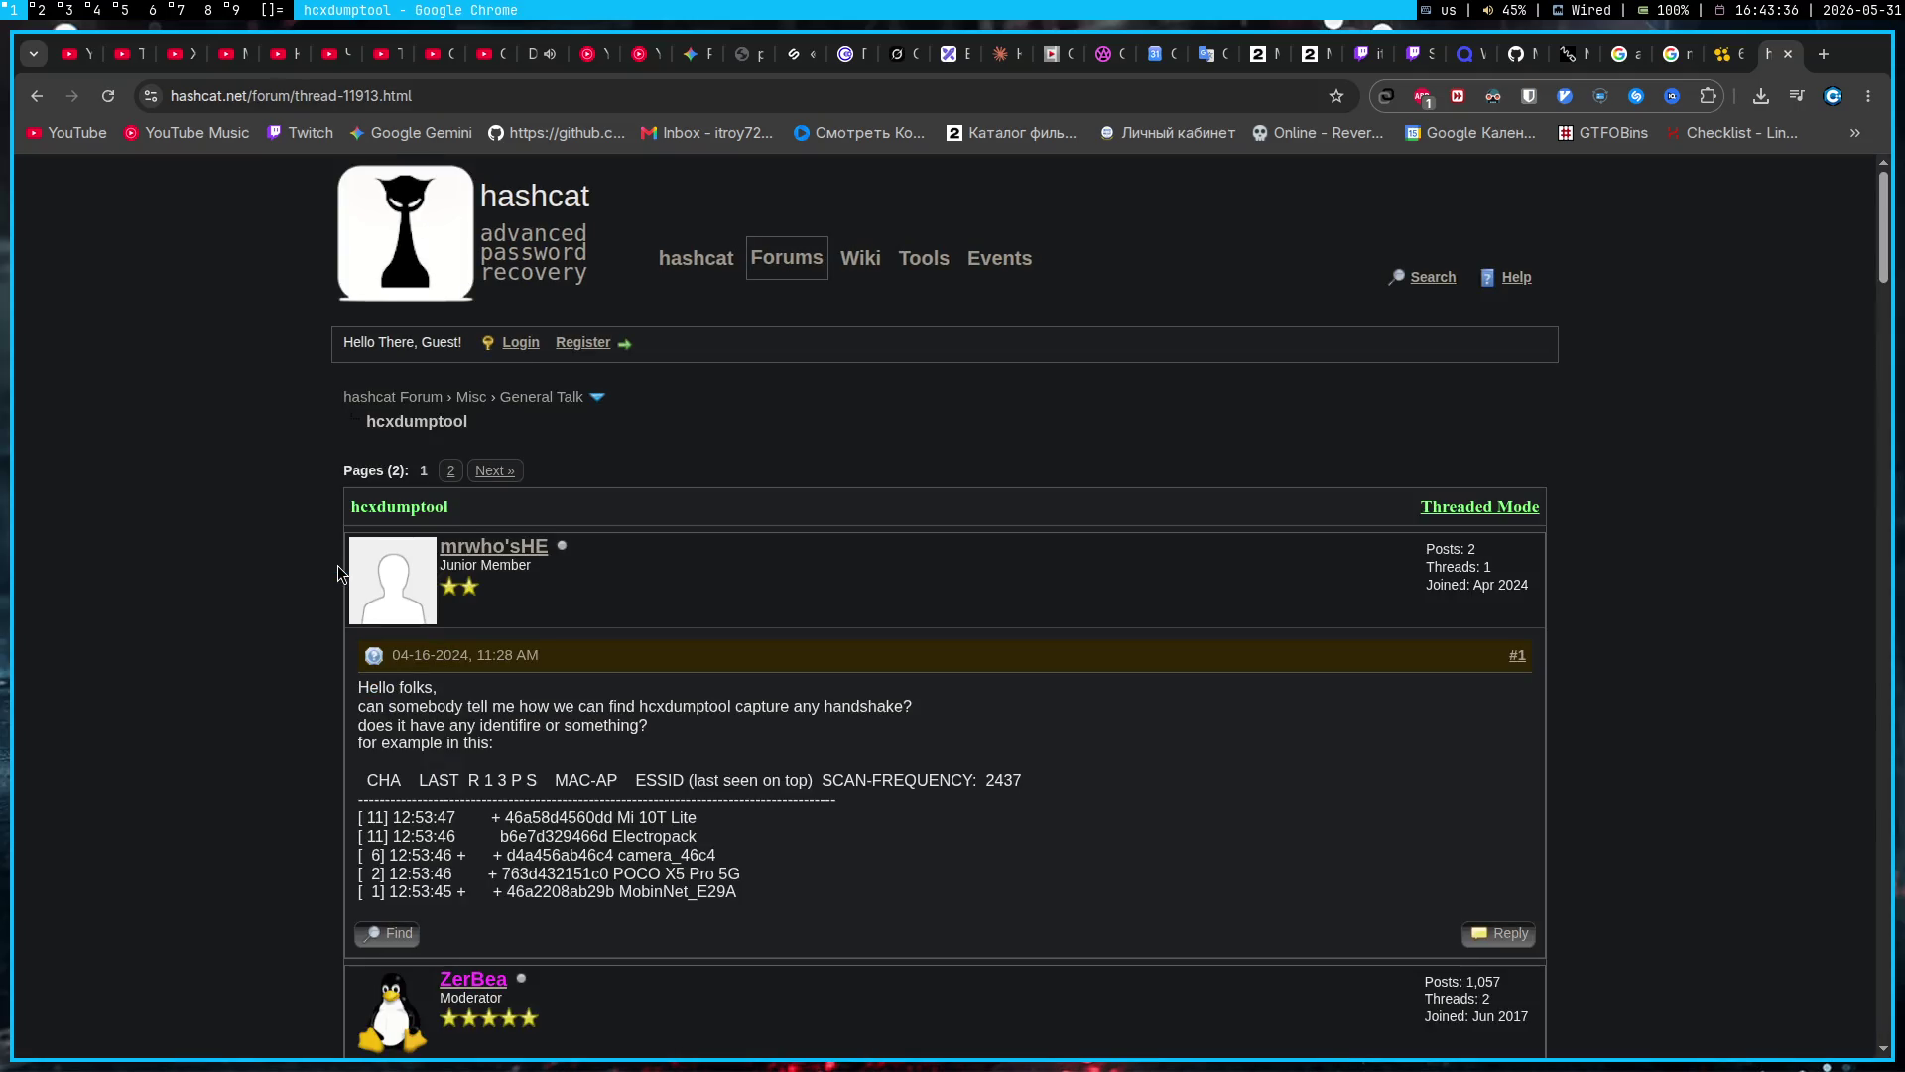
scroll(337, 573, "down", 2)
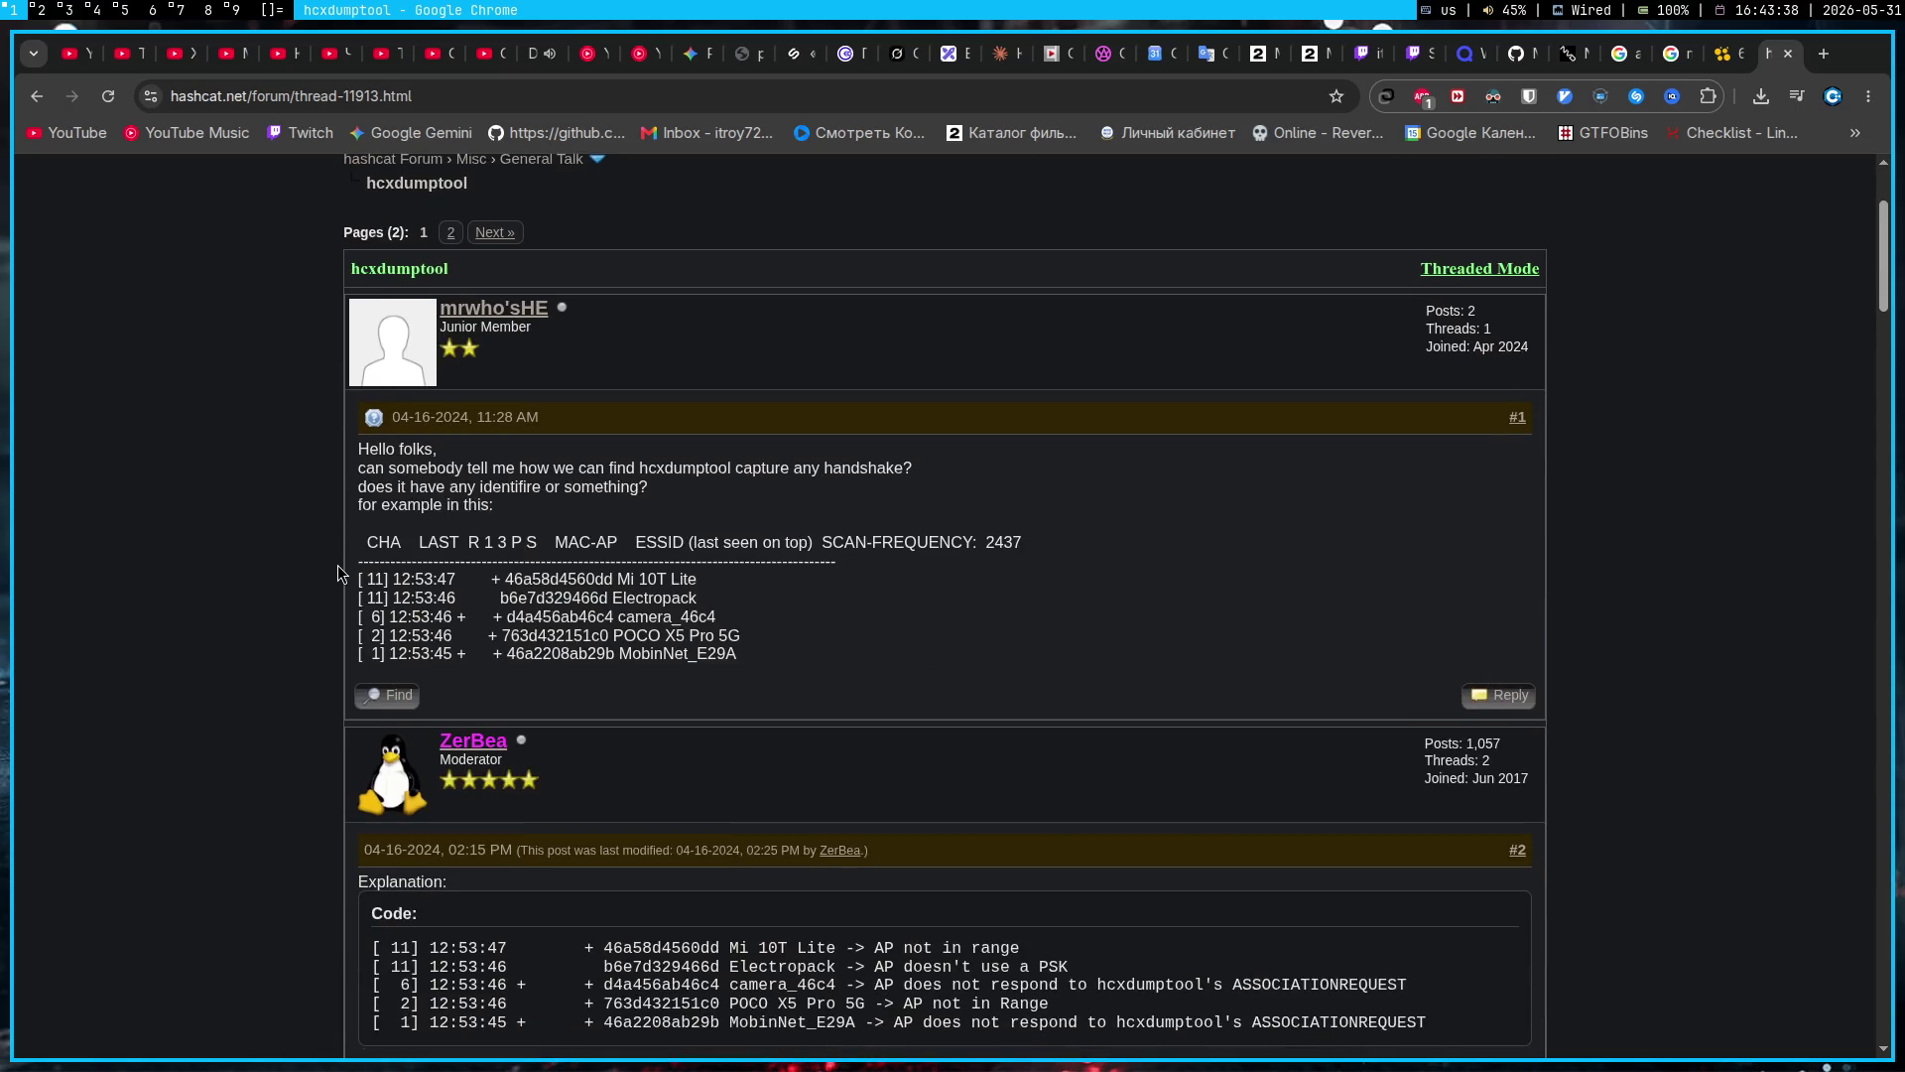
scroll(337, 564, "down", 3)
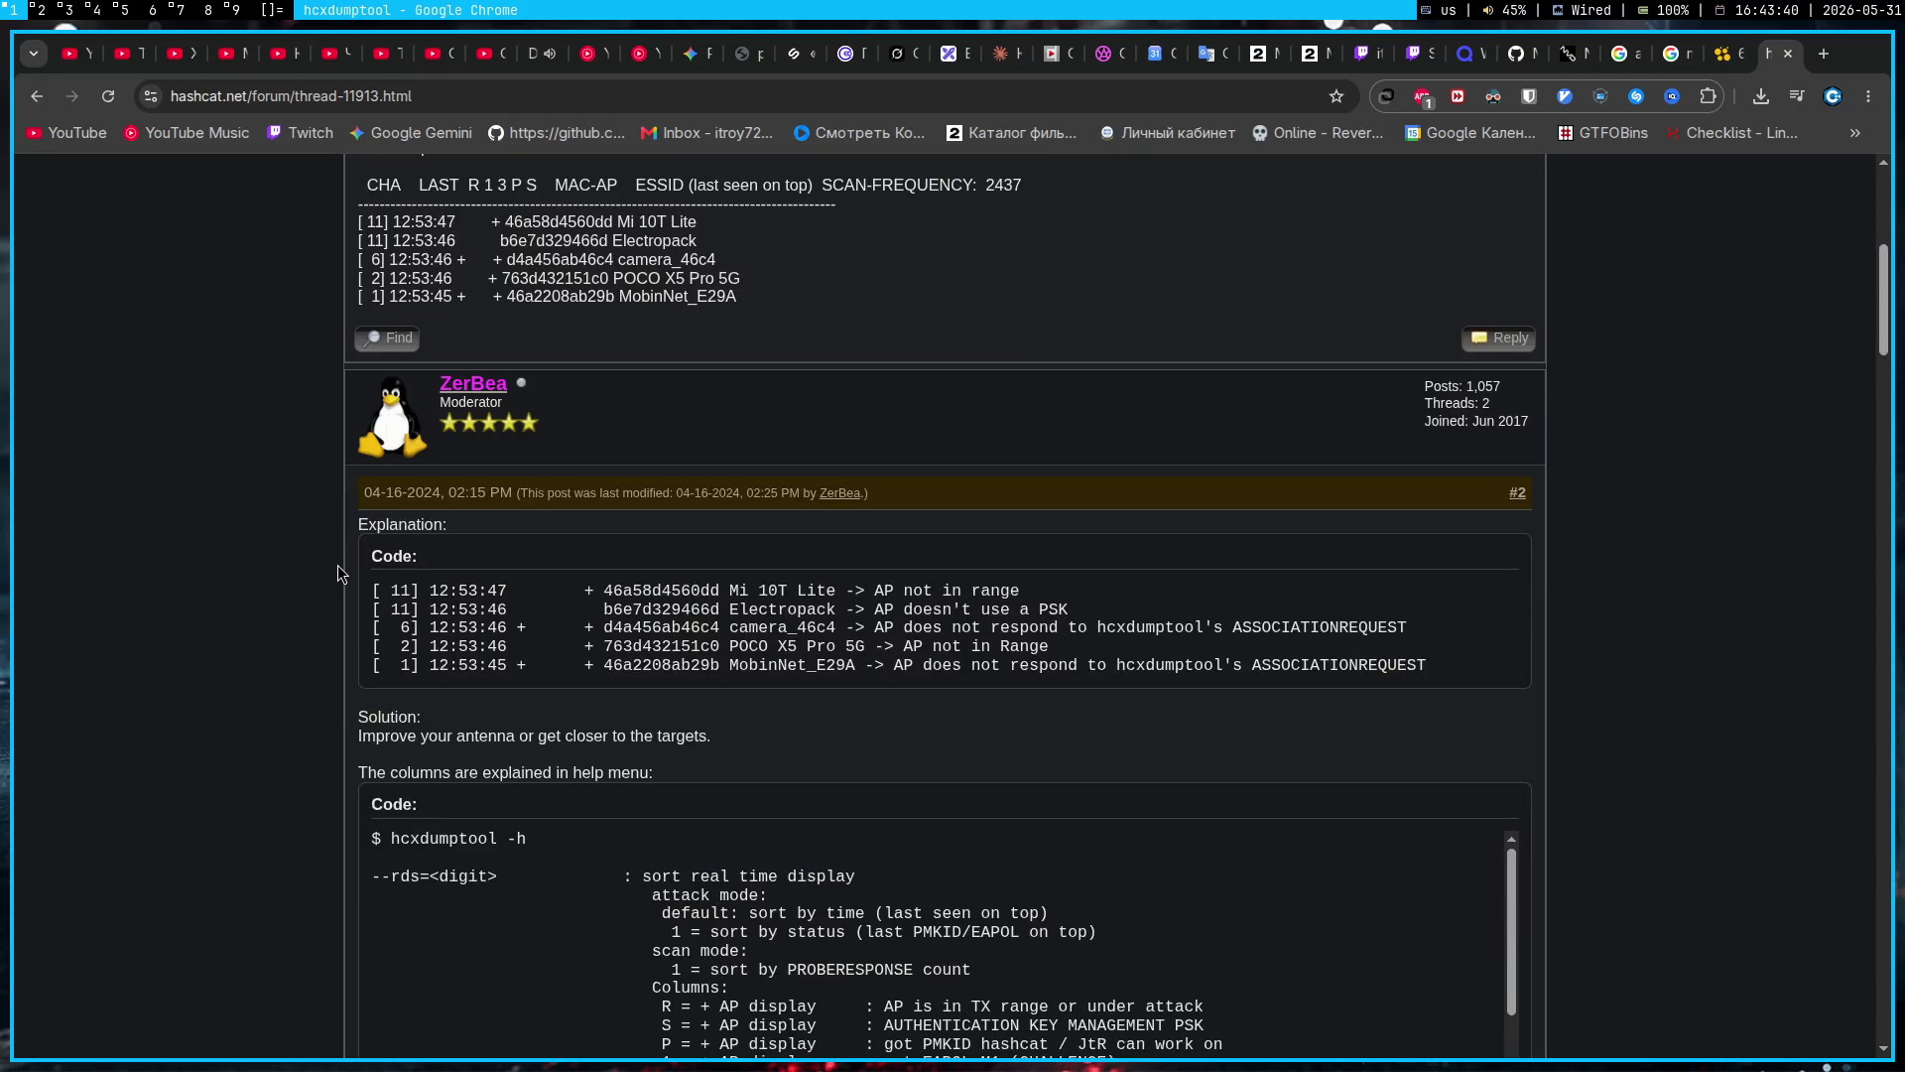
scroll(338, 564, "down", 10)
scroll(337, 575, "up", 15)
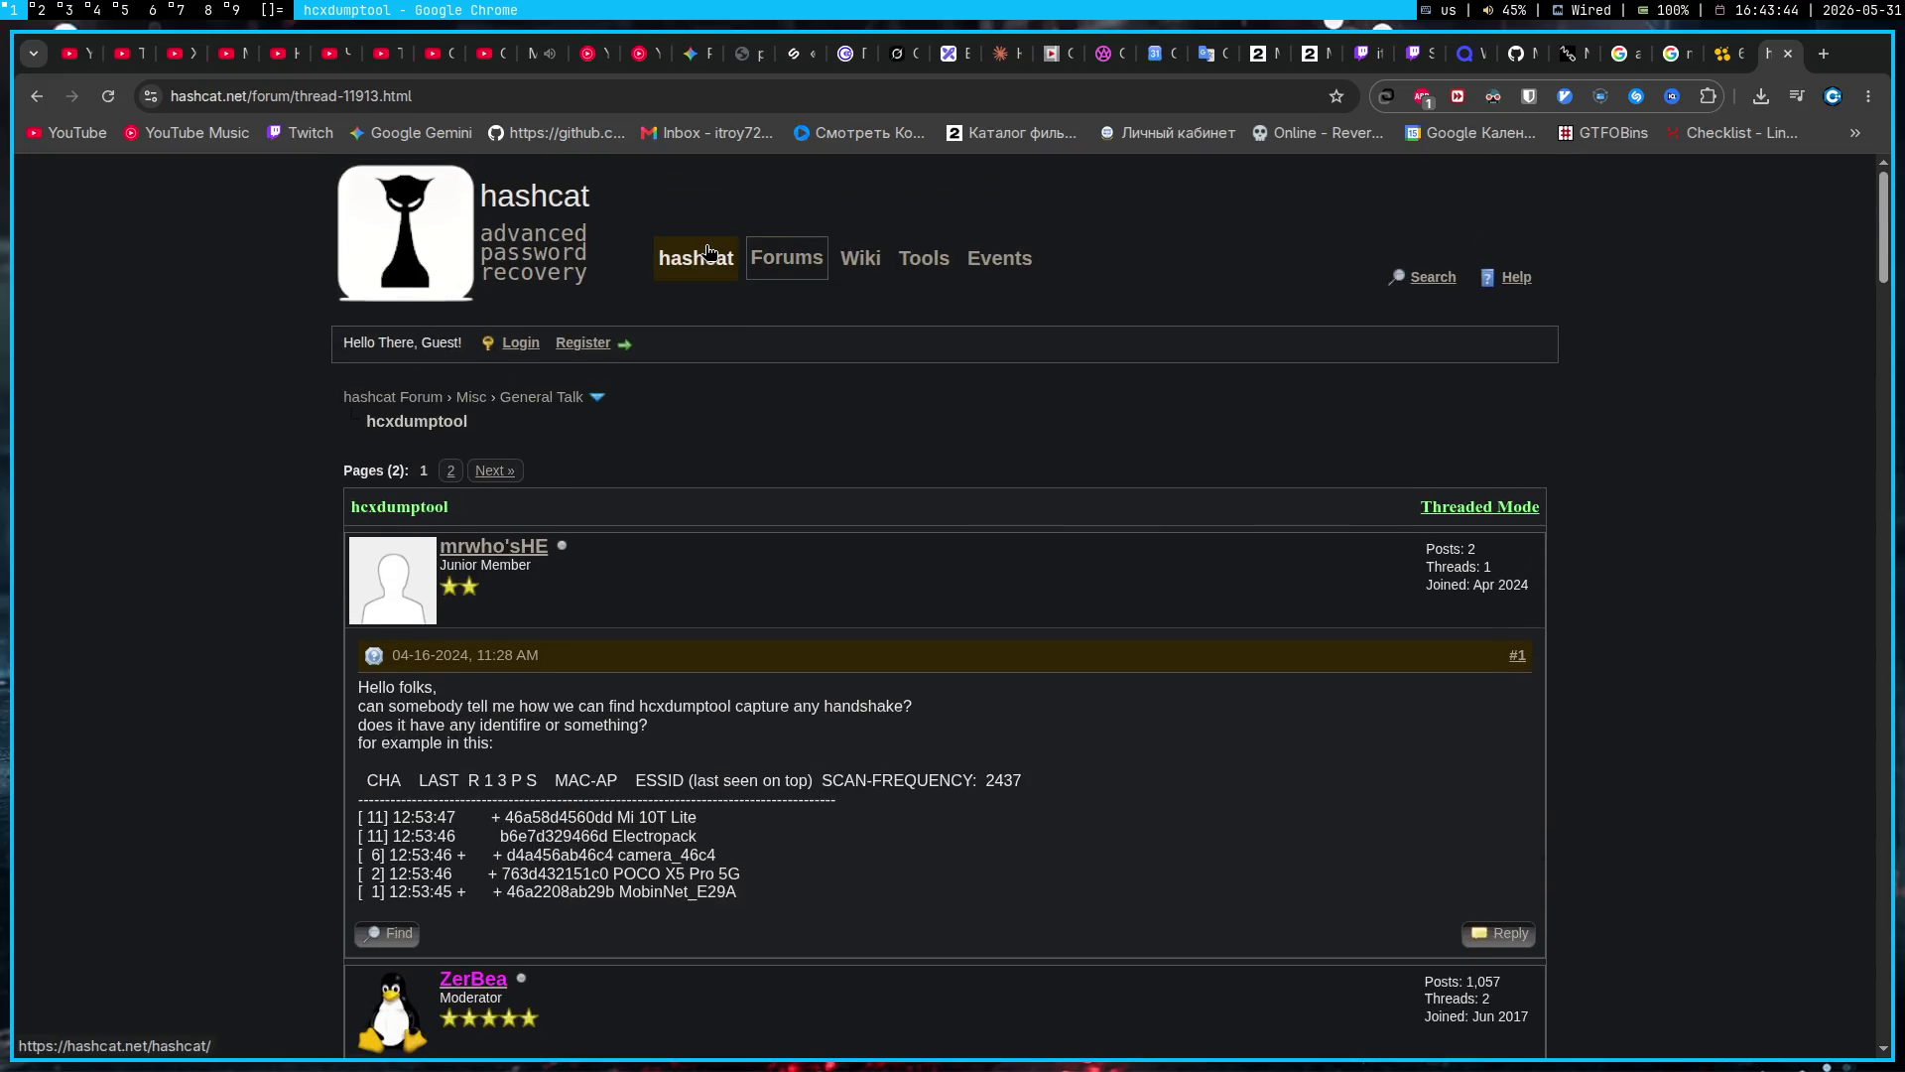
Step: Visit the main hashcat page and its forum, dismissing the media controls popup
left_click(701, 263)
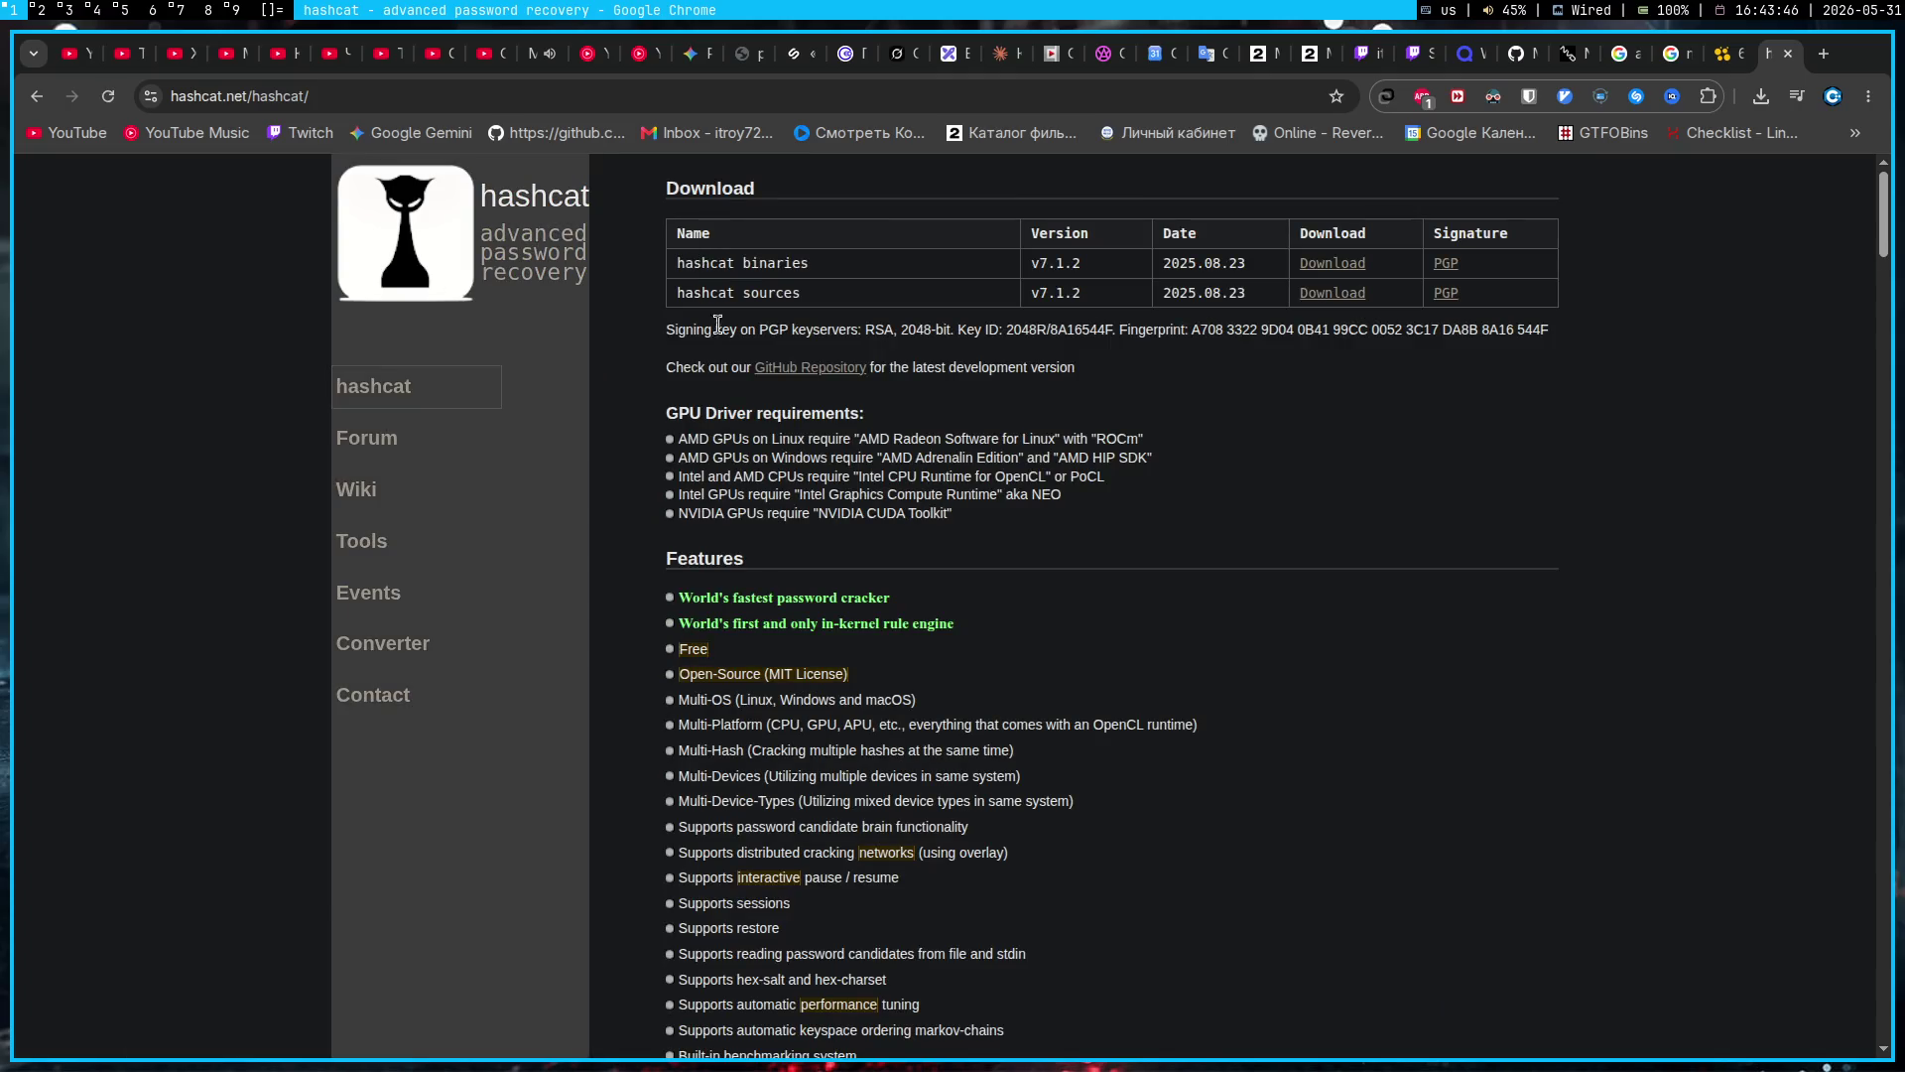
left_click(377, 444)
left_click(1796, 97)
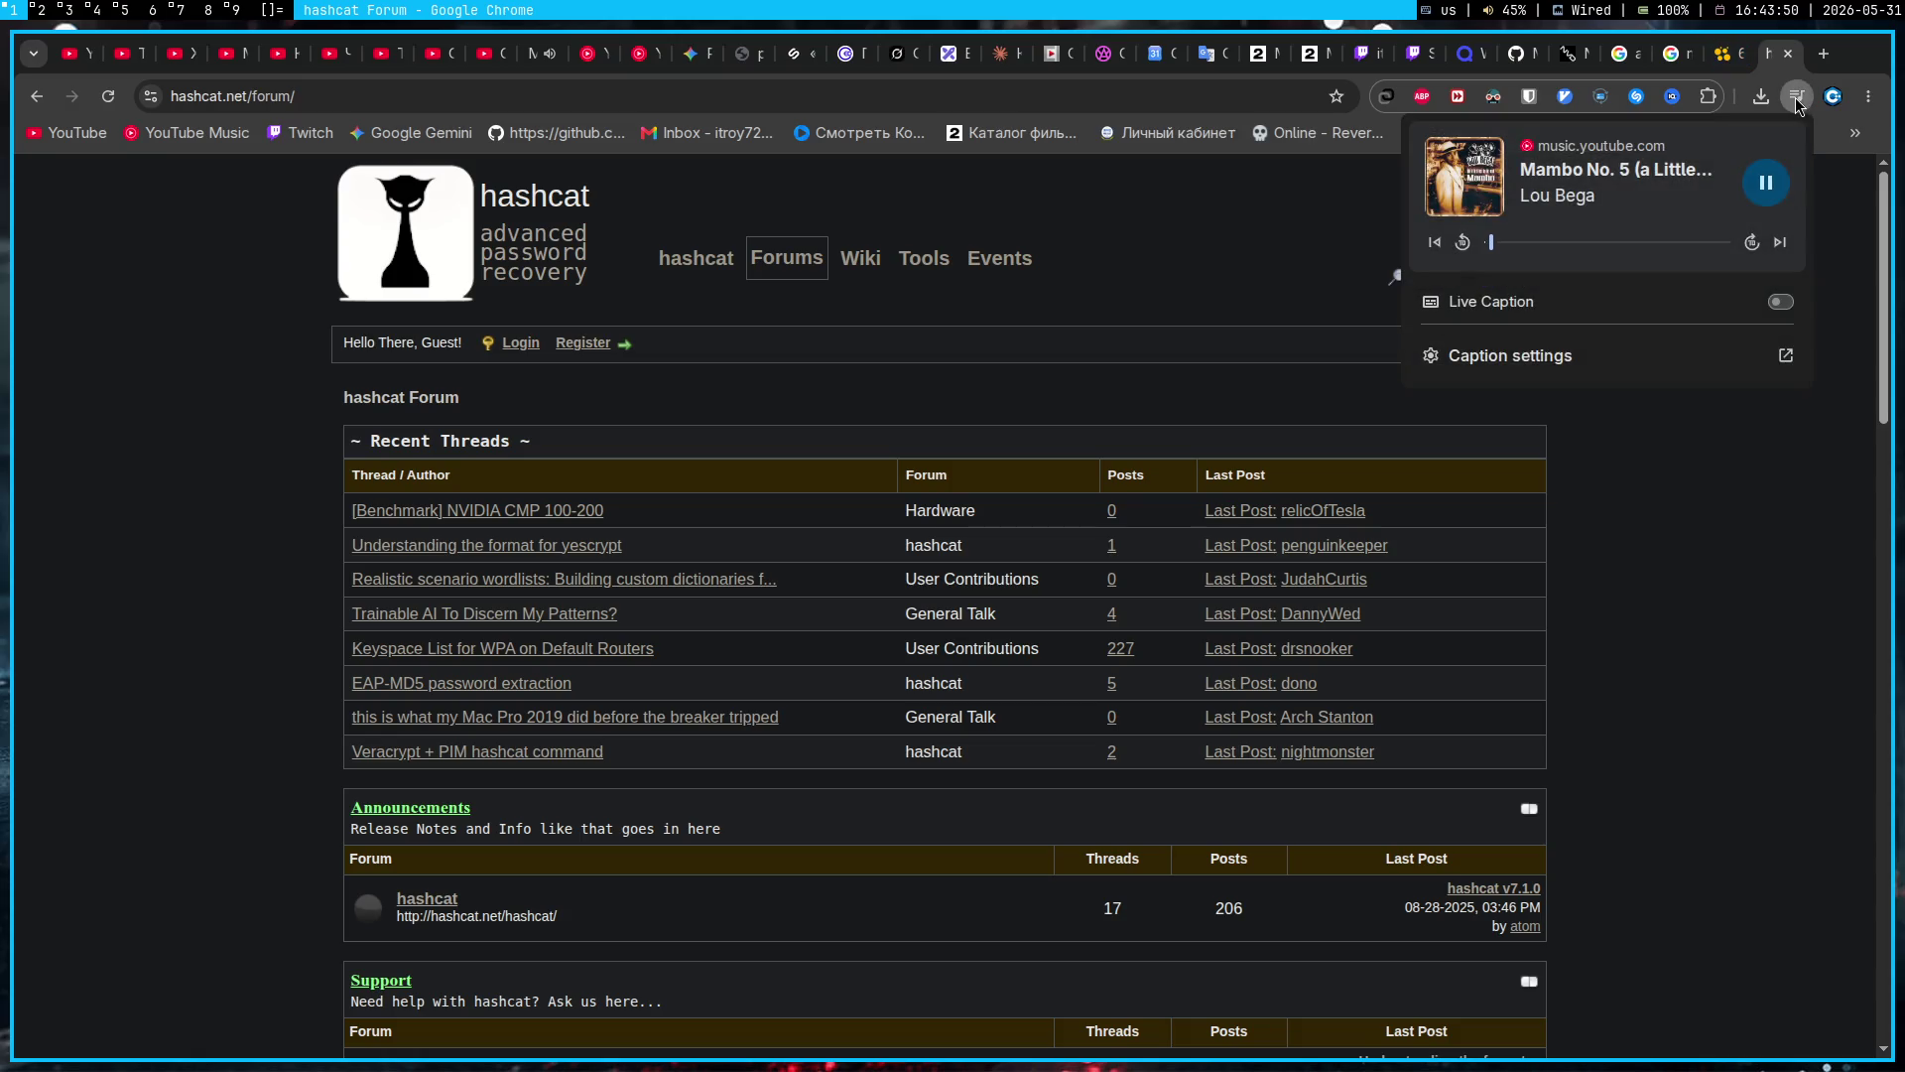
left_click(1151, 289)
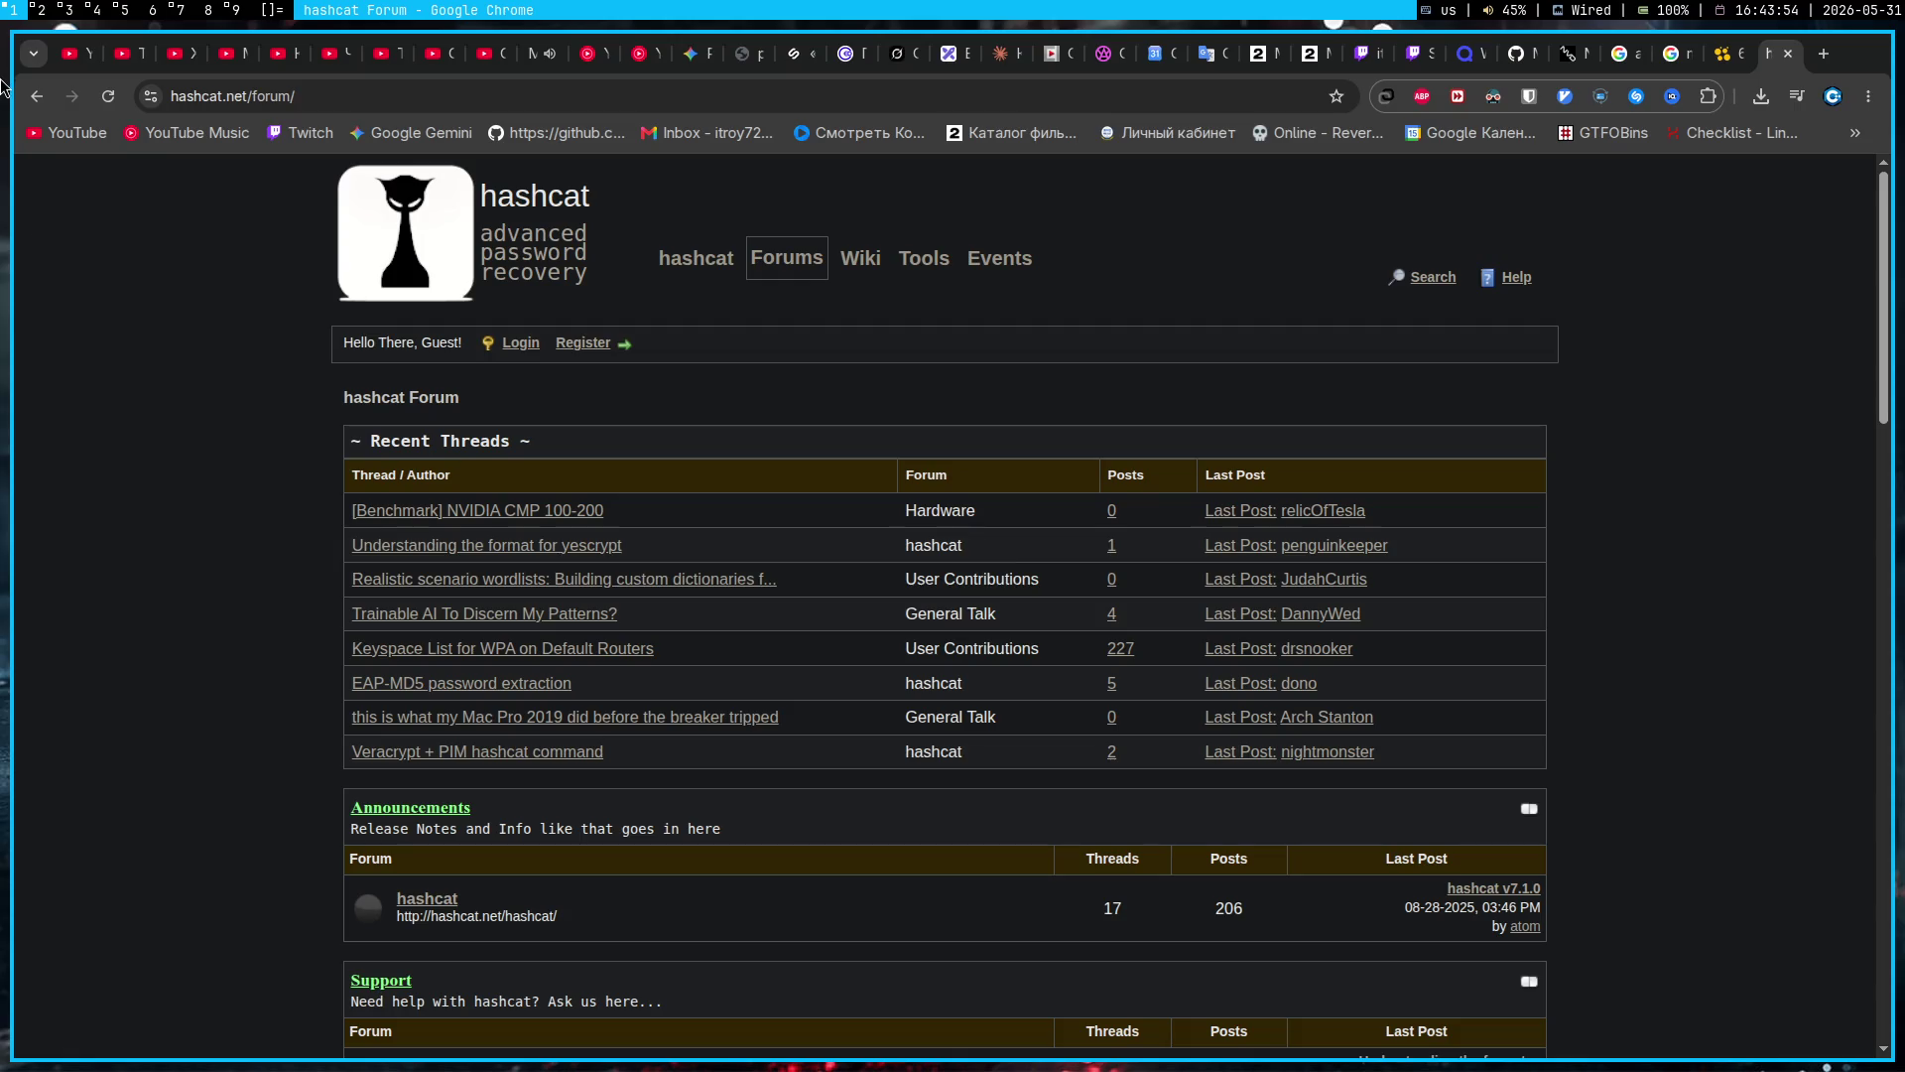
Step: Go back three pages to the hcxdumptool results and switch to the Pentest Gemini tab
left_click(41, 96)
left_click(41, 96)
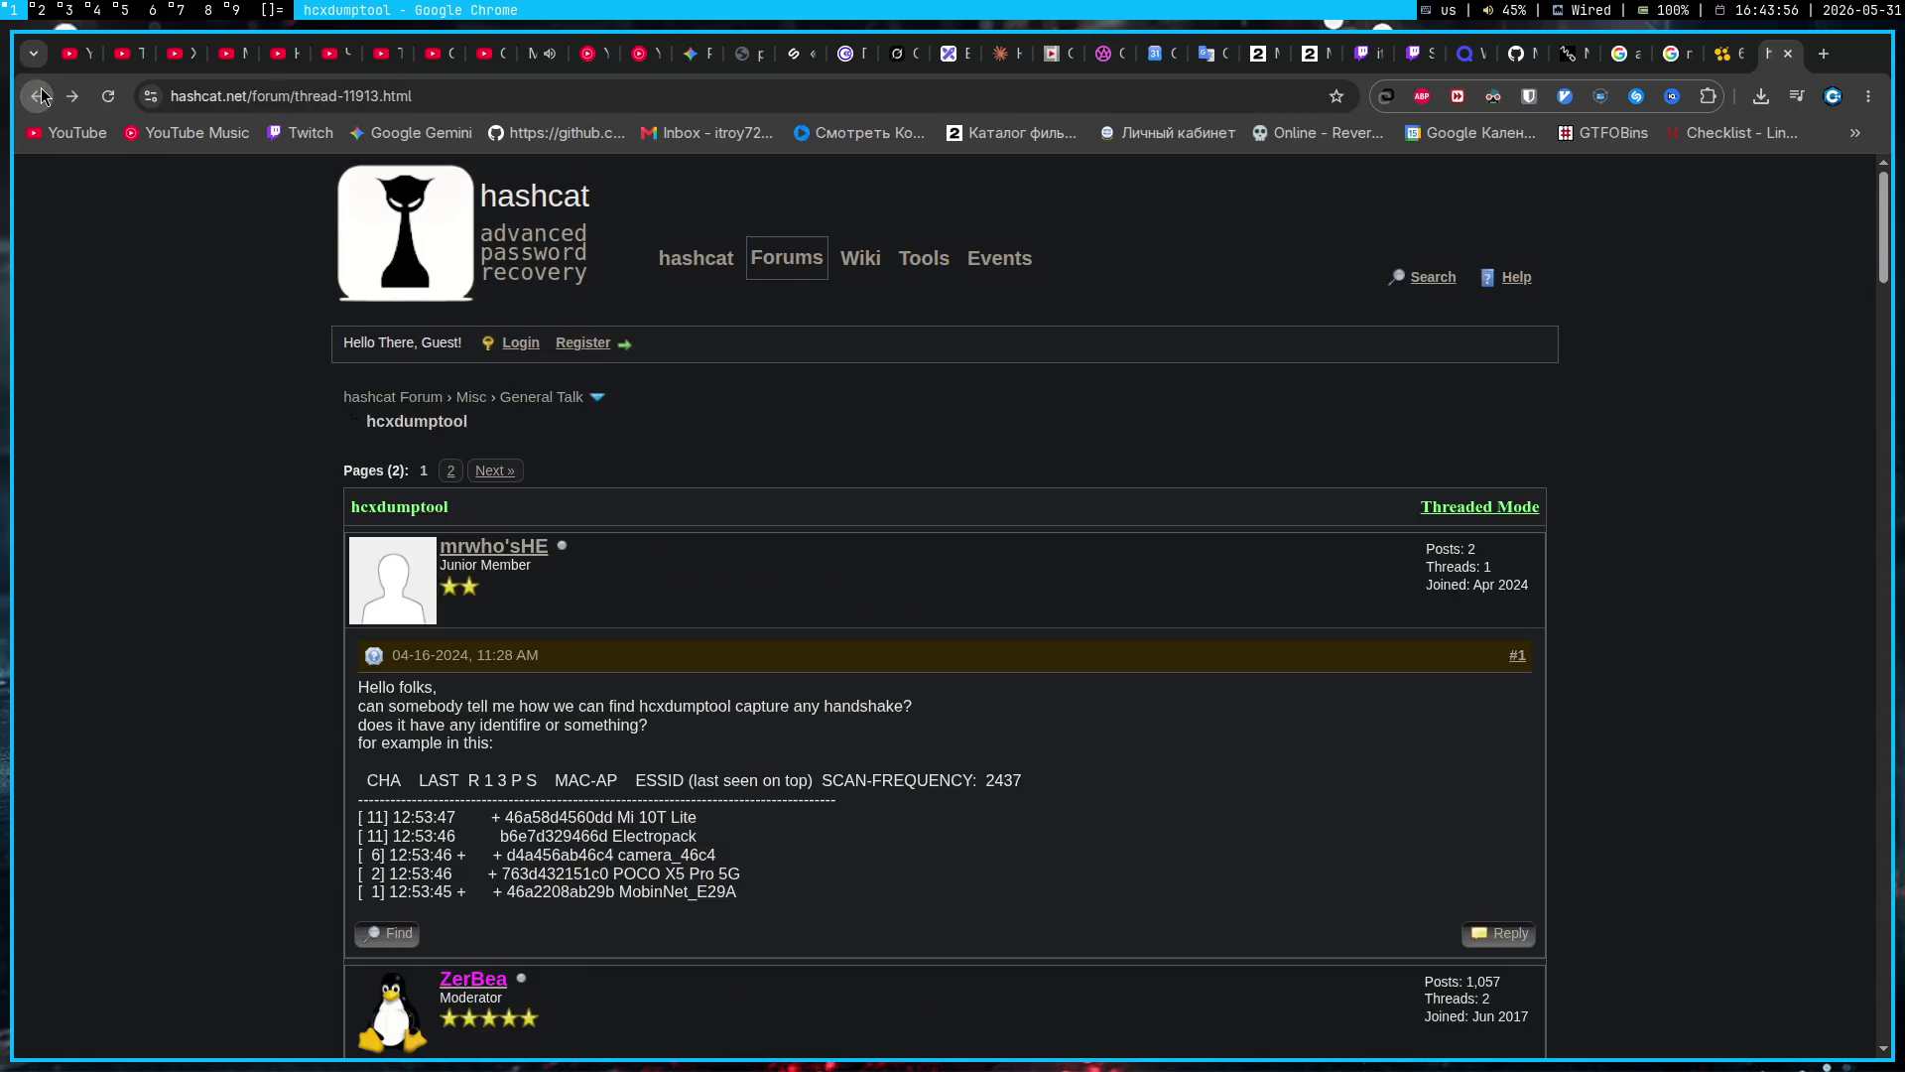
left_click(41, 96)
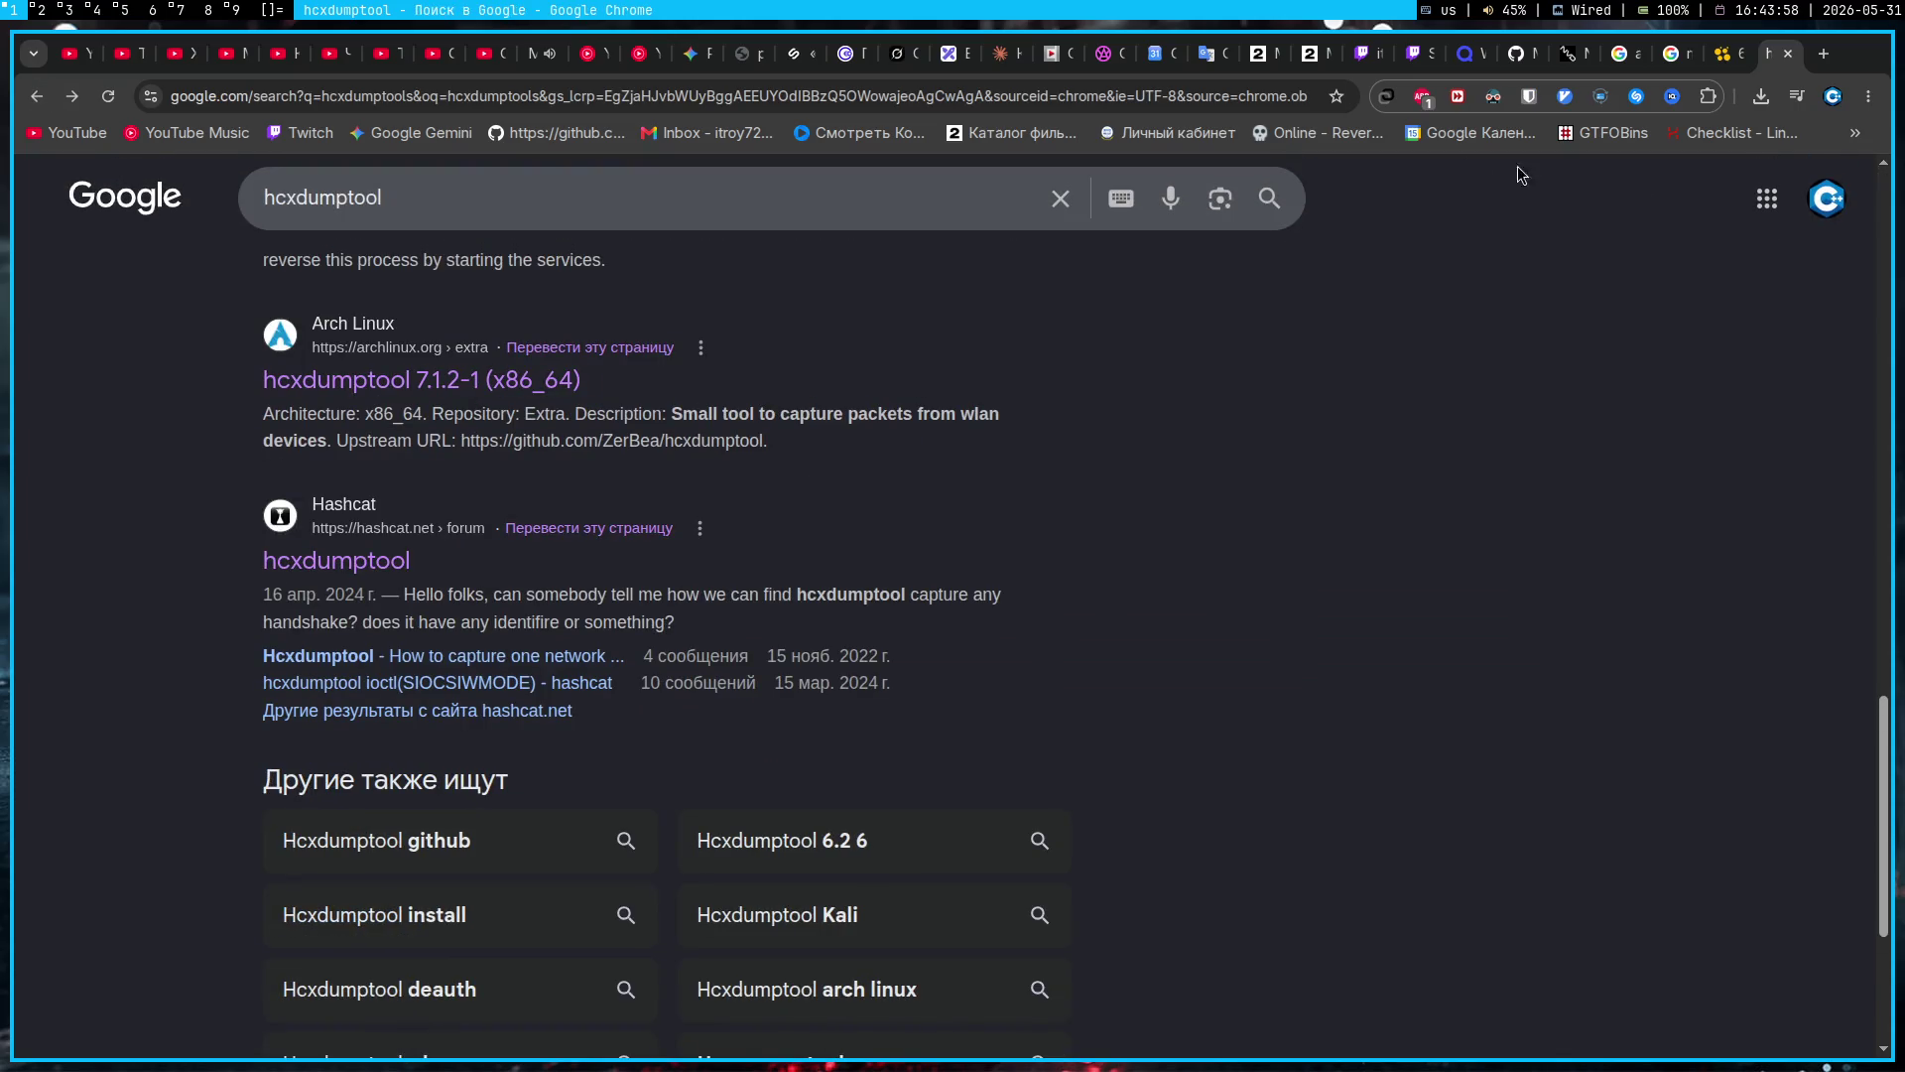
scroll(1083, 522, "down", 3)
scroll(1079, 526, "up", 10)
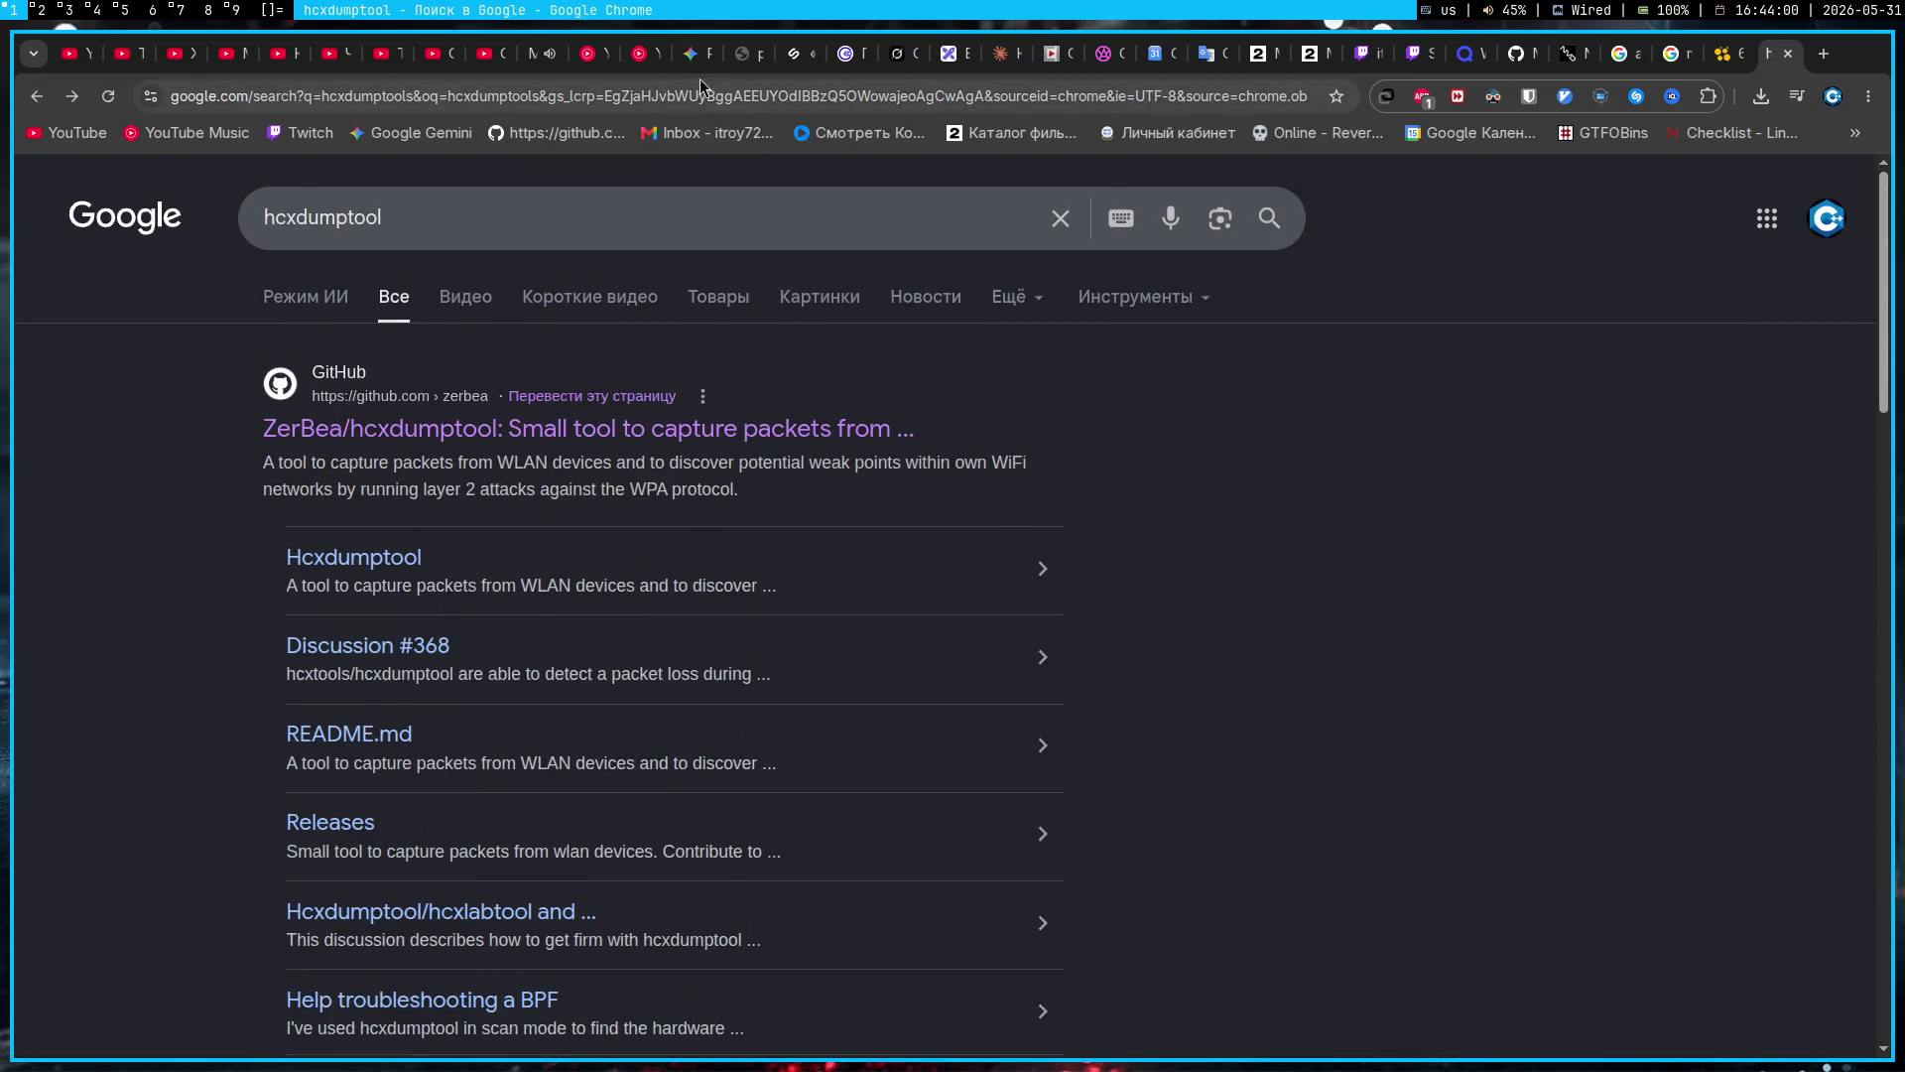
left_click(691, 53)
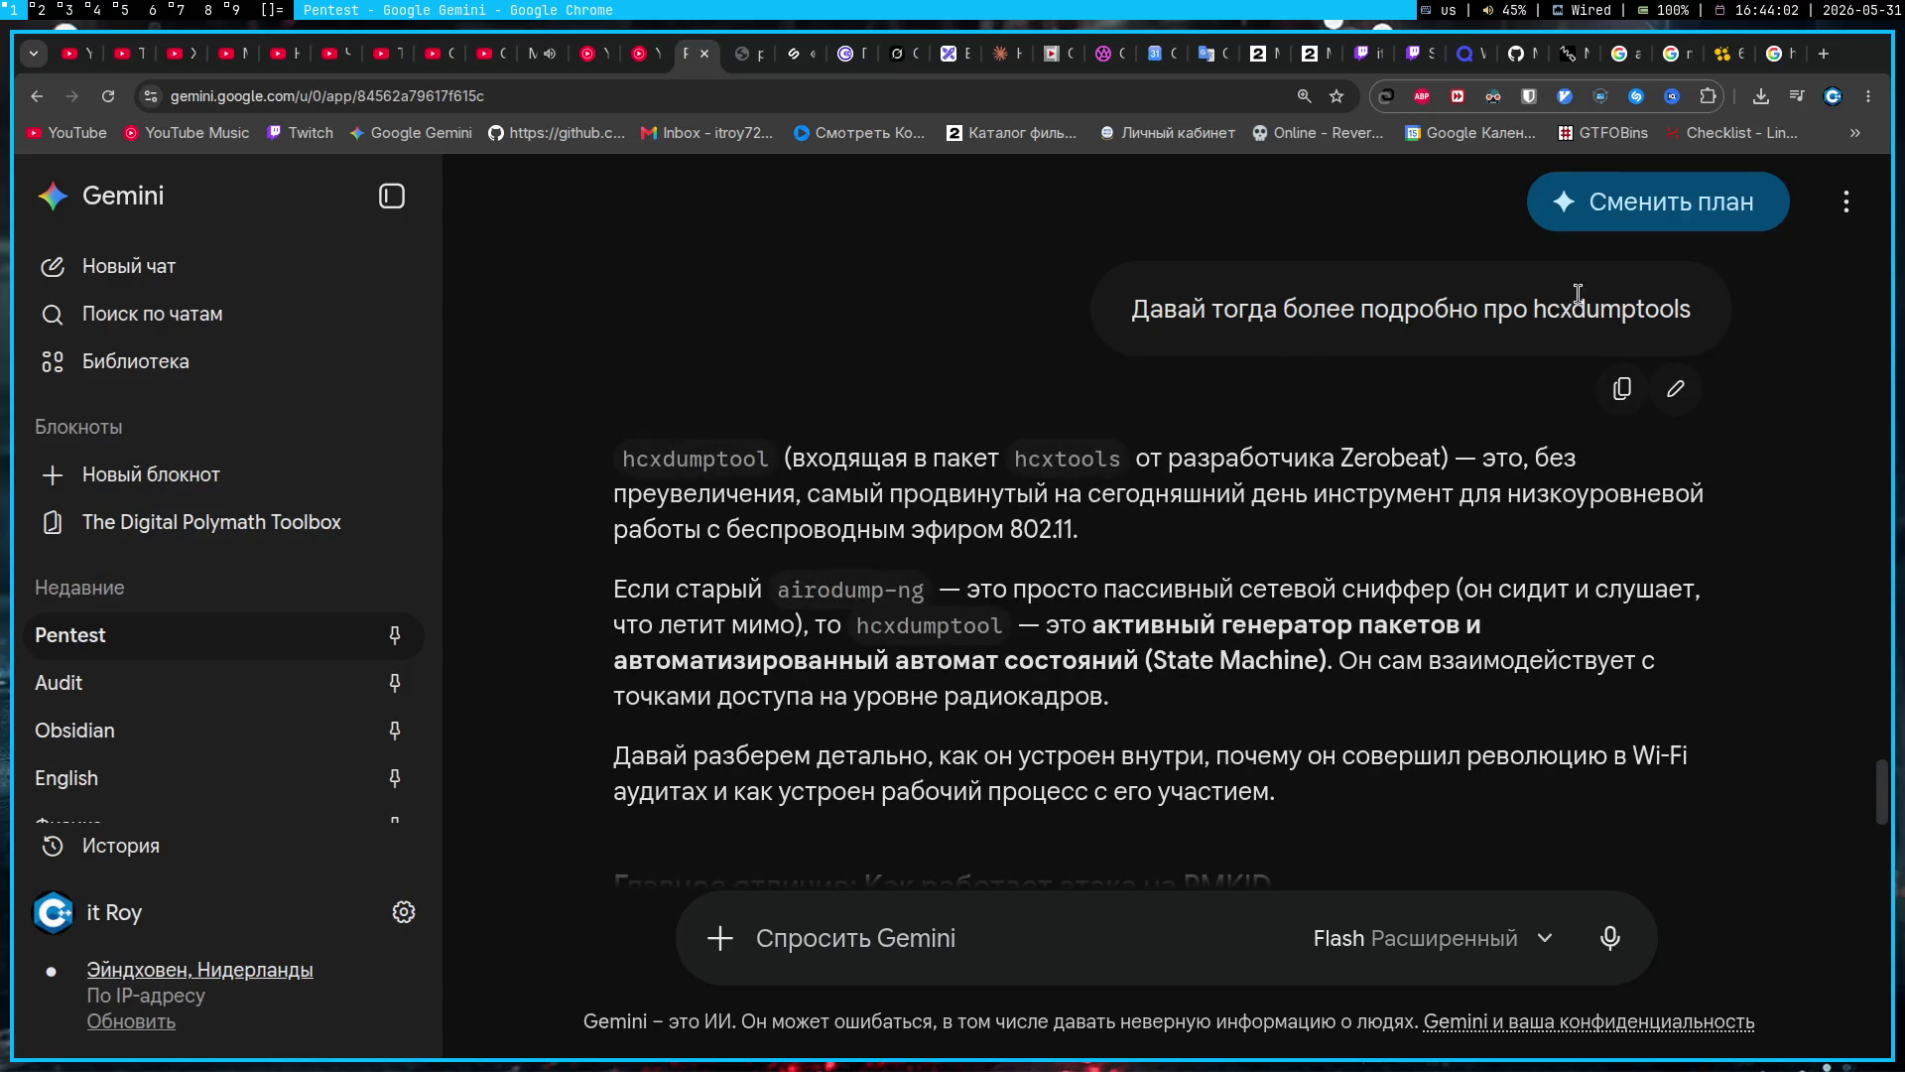
left_click(1795, 95)
left_click(1777, 247)
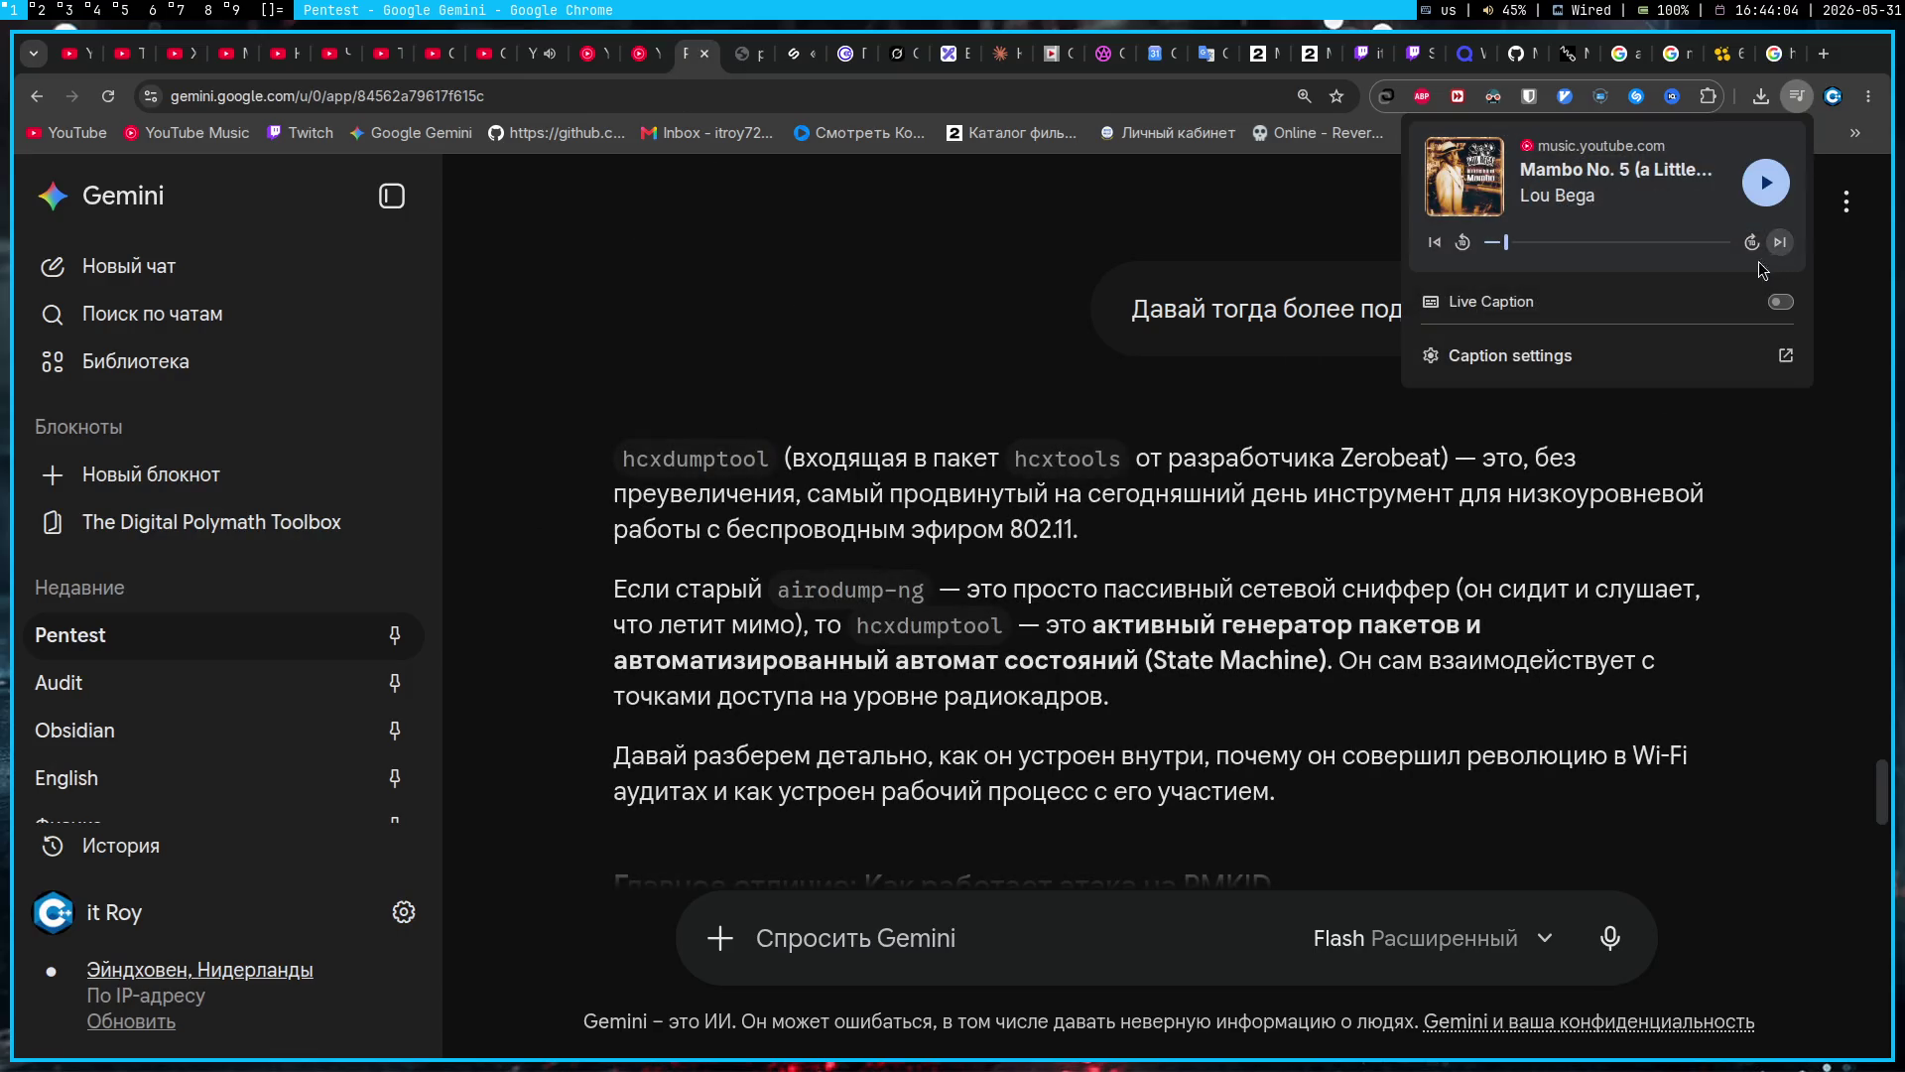
left_click(1382, 764)
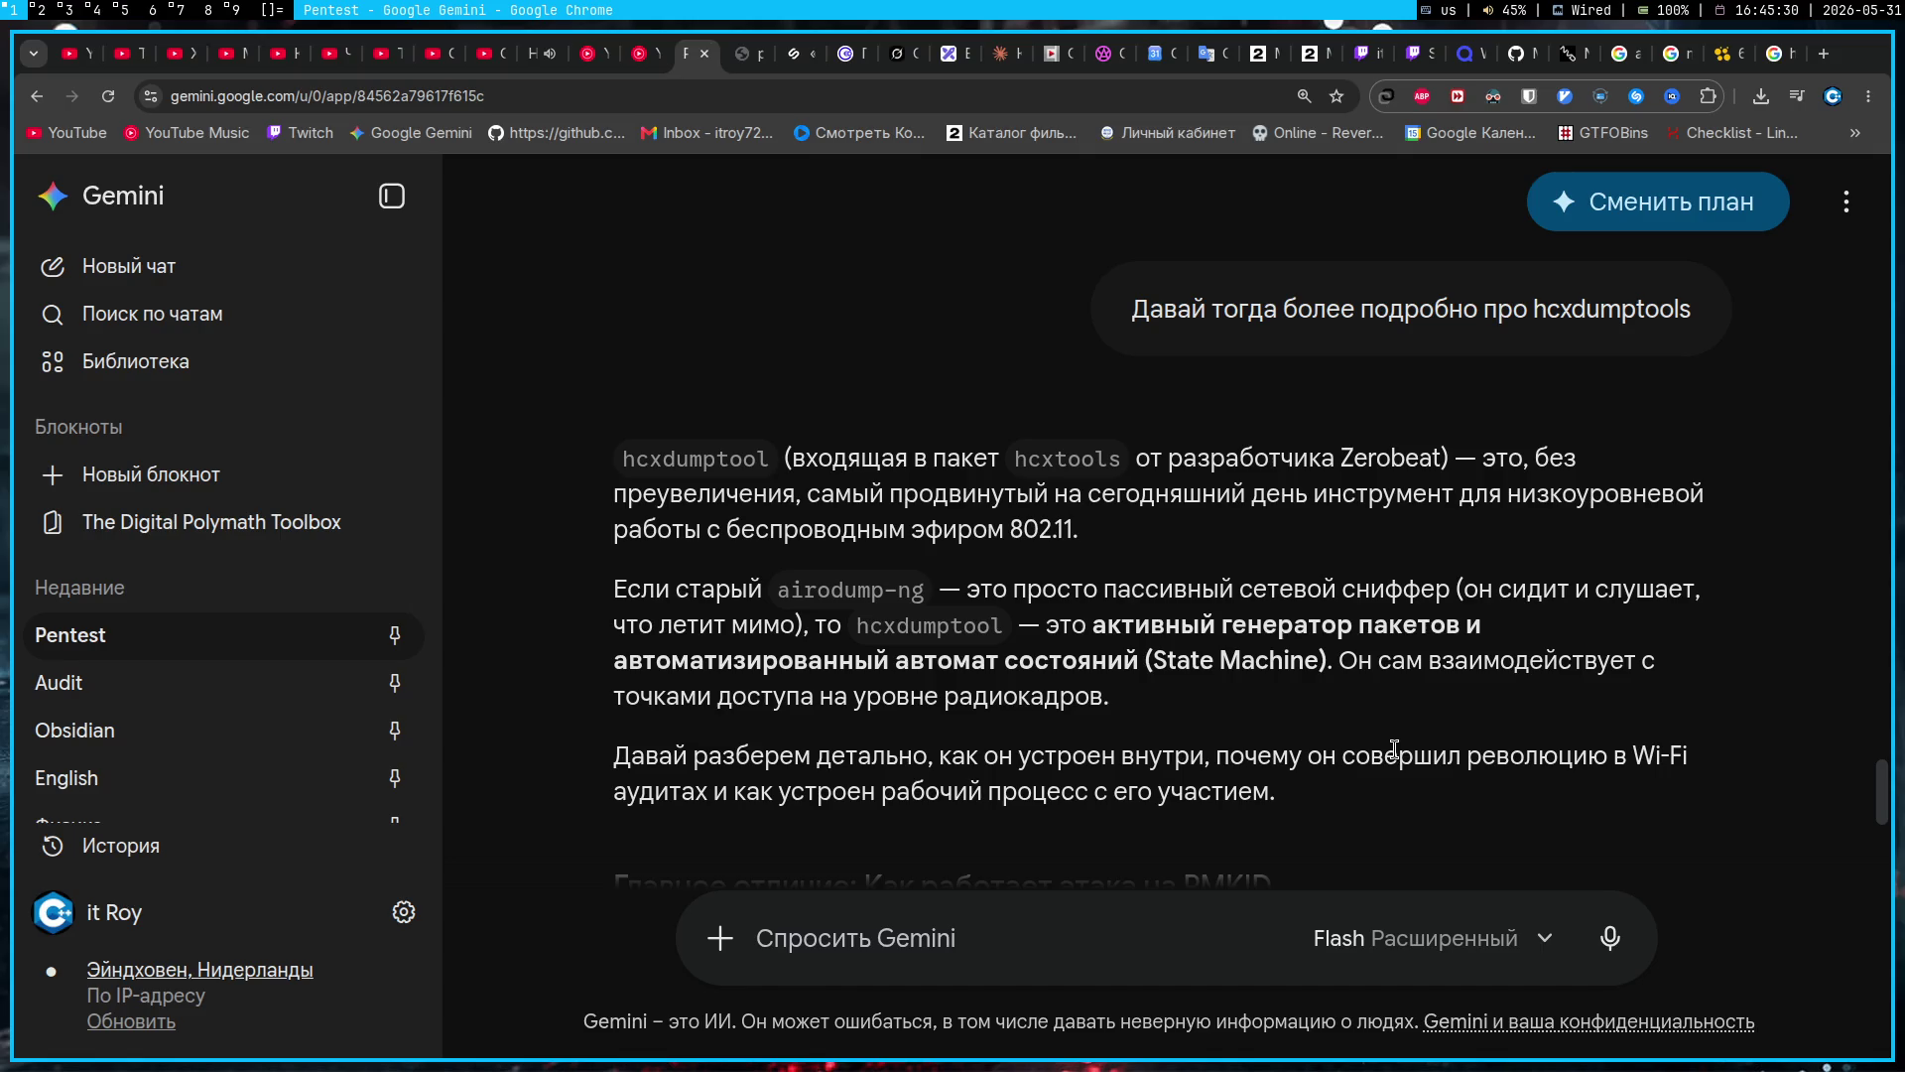
Step: Check the now-playing panel, then highlight Gemini's hcxdumptool intro and airodump-ng comparison passages
left_click(1796, 95)
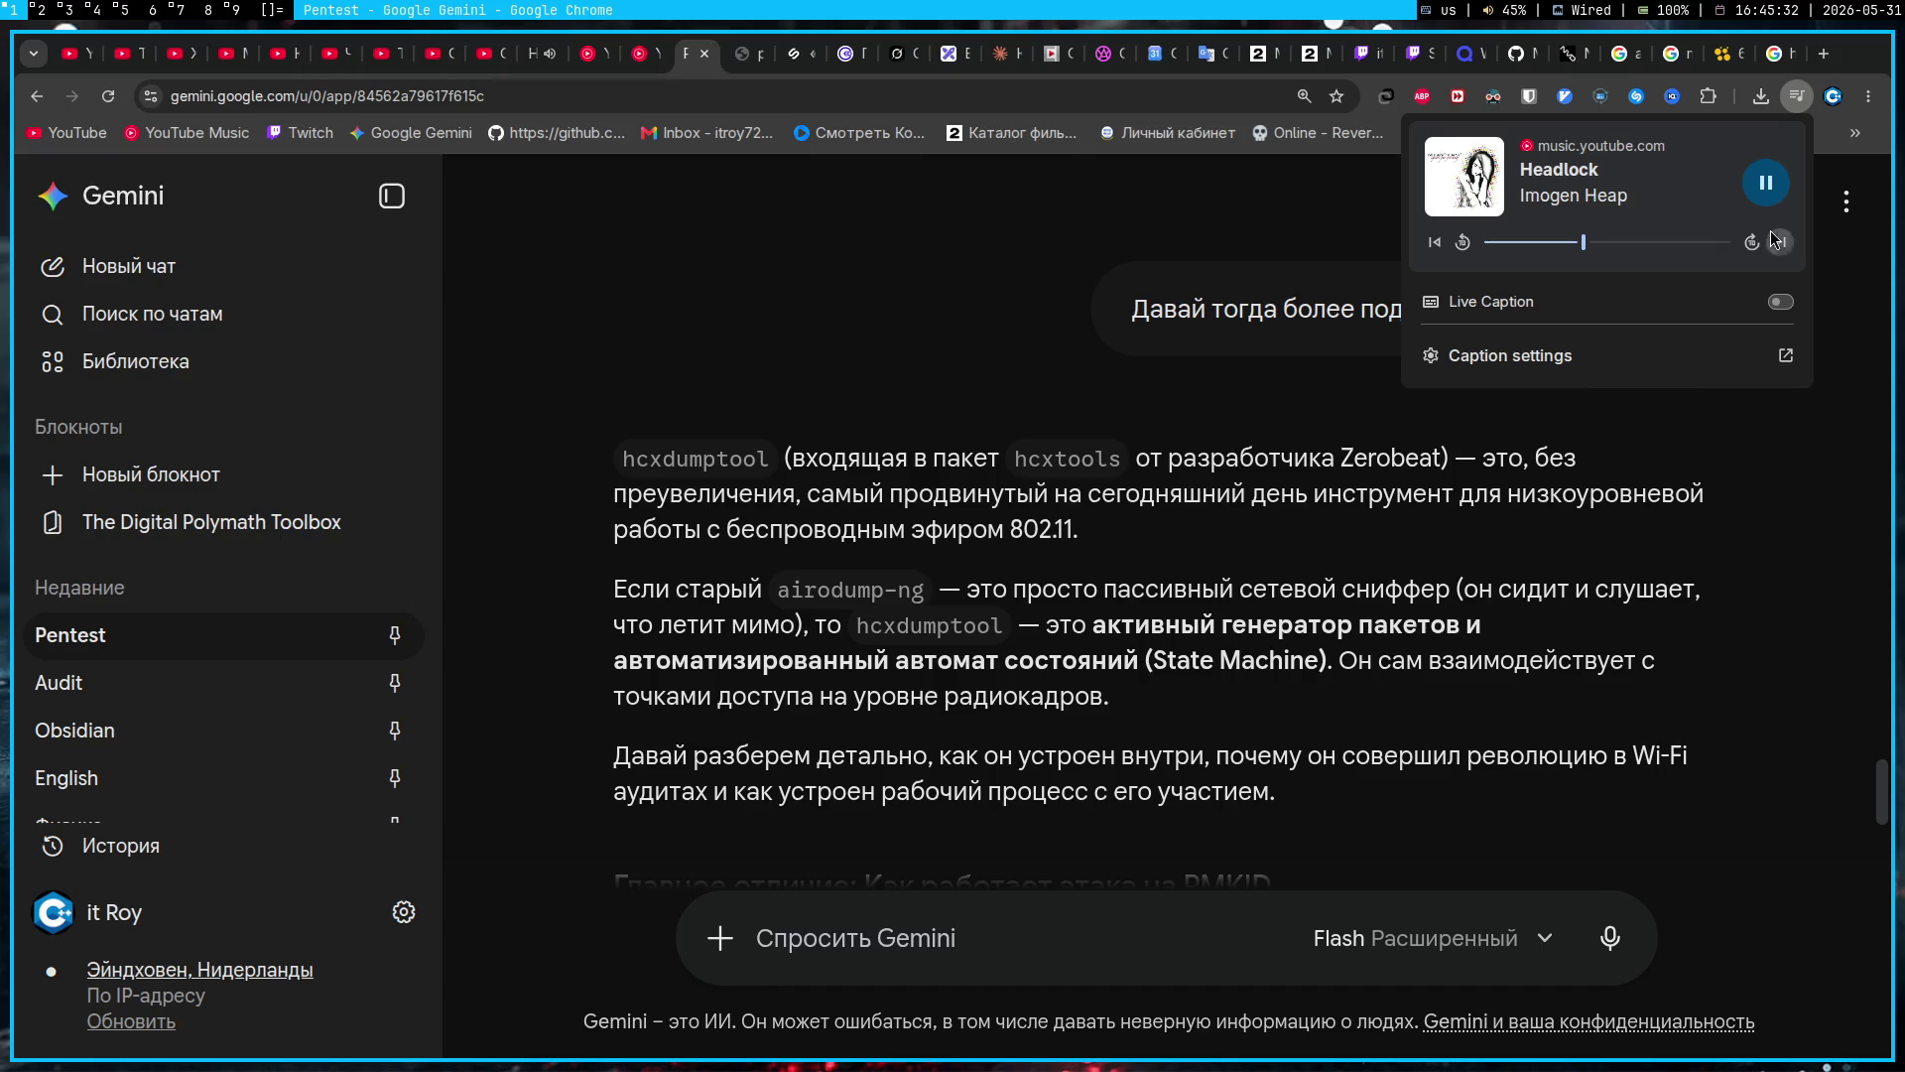
left_click(1327, 519)
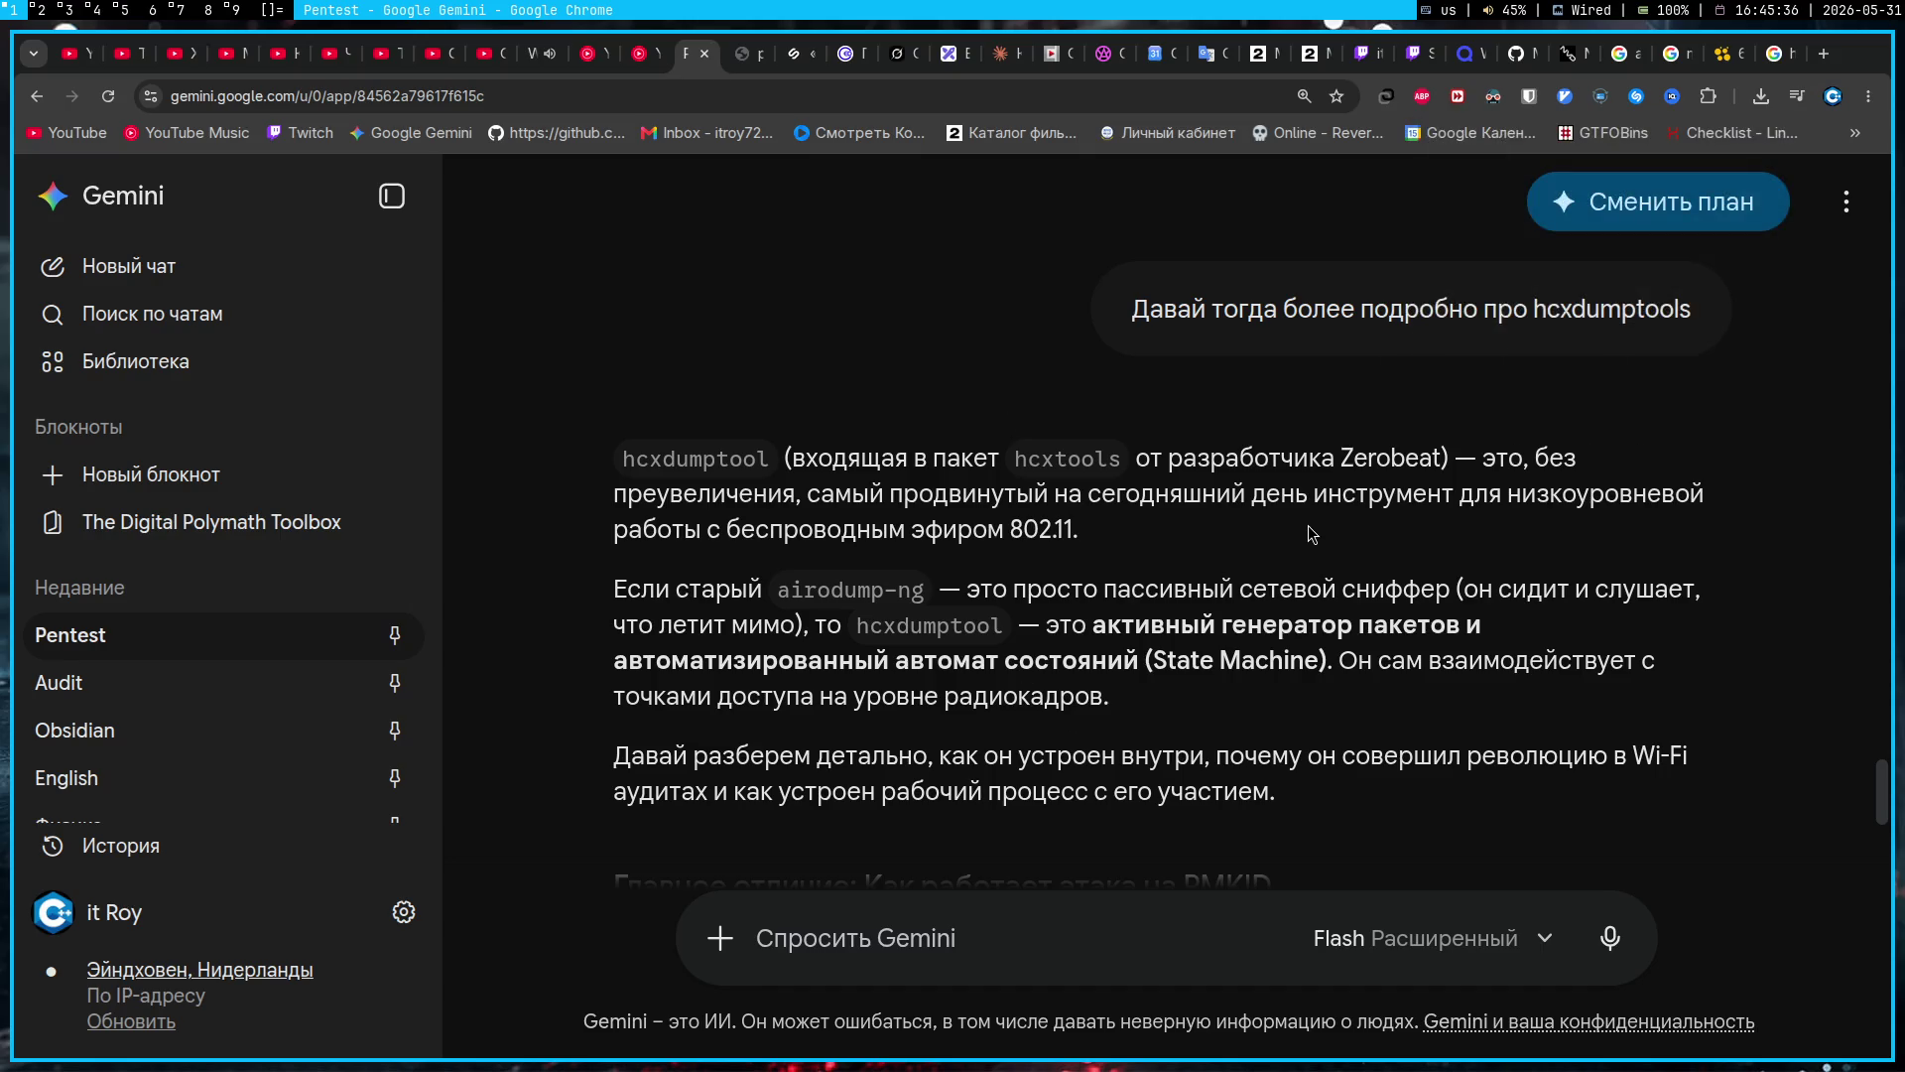
mouse_move(1156, 540)
left_mouse_down()
mouse_move(1018, 457)
mouse_move(447, 417)
left_mouse_up()
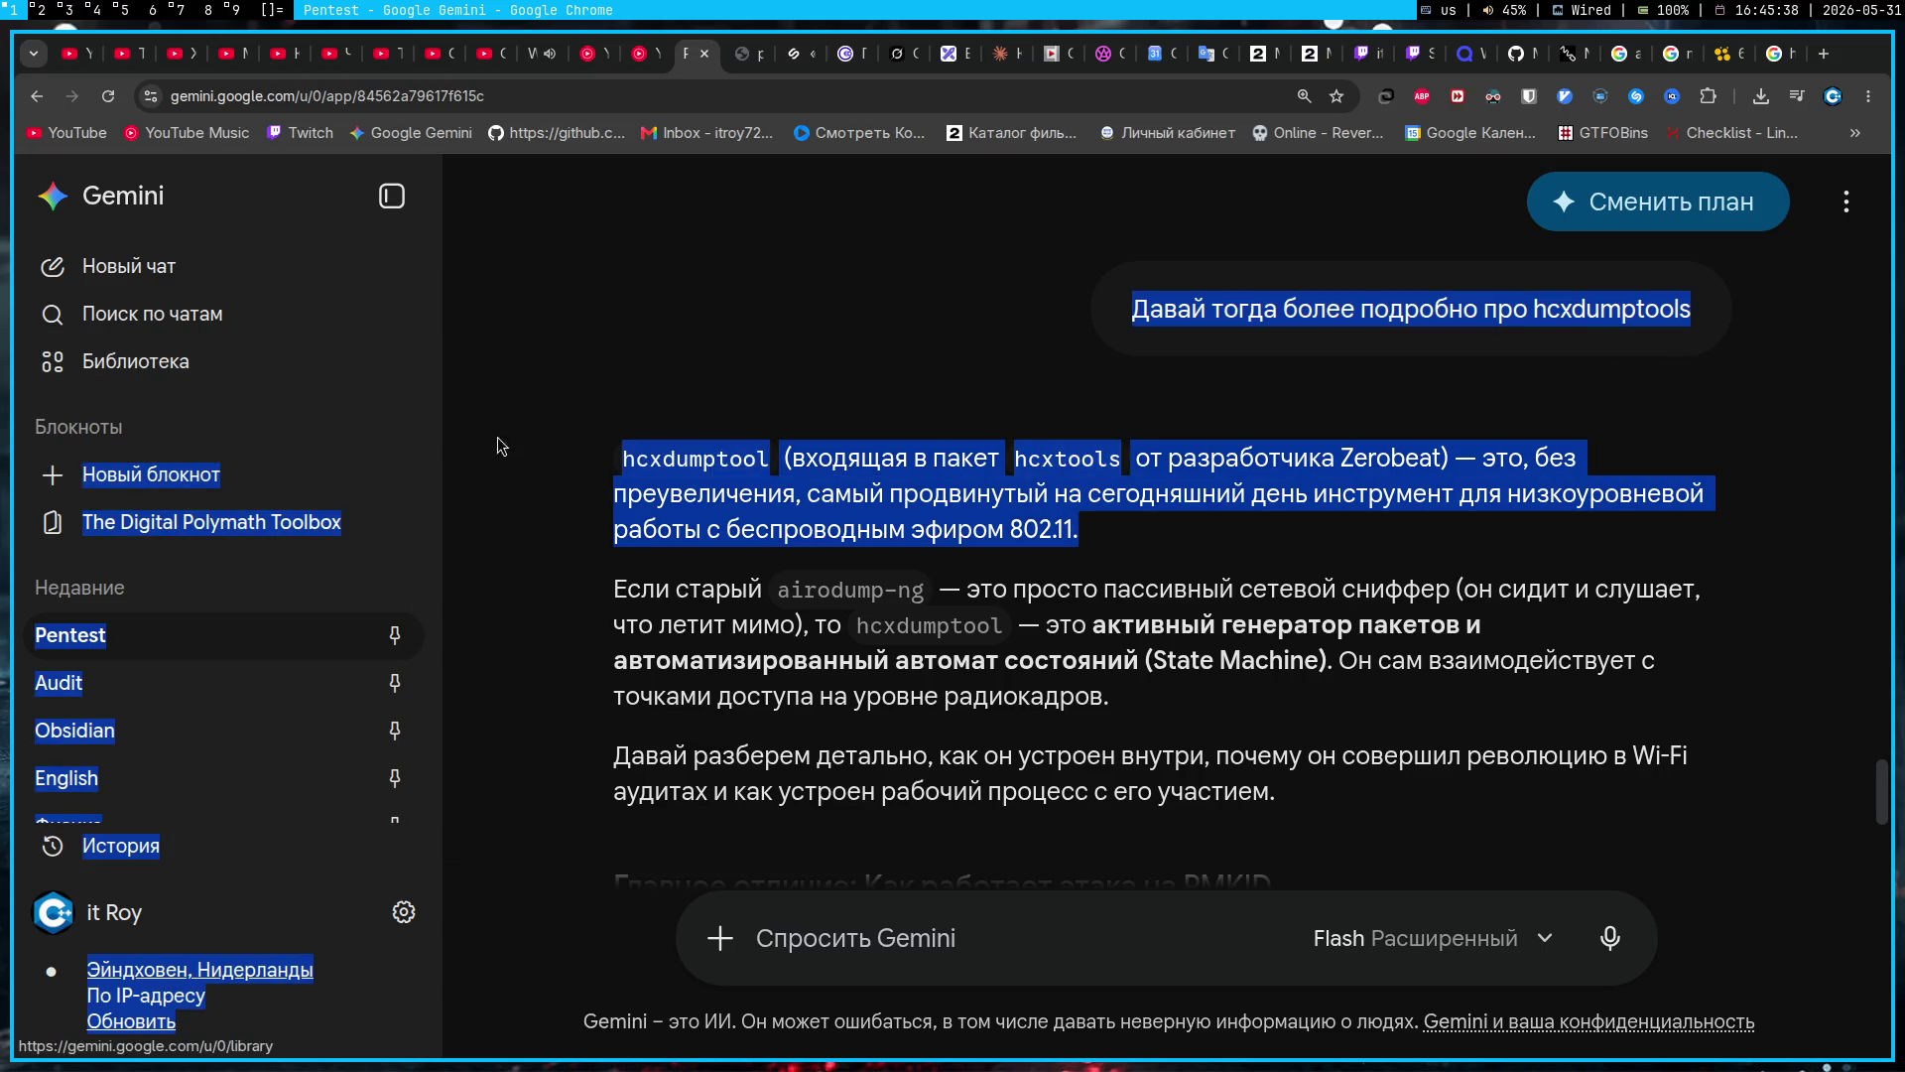
left_click(1042, 543)
mouse_move(613, 595)
left_mouse_down()
mouse_move(702, 631)
mouse_move(1172, 707)
mouse_move(1002, 661)
mouse_move(581, 610)
left_mouse_up()
left_click(1259, 675)
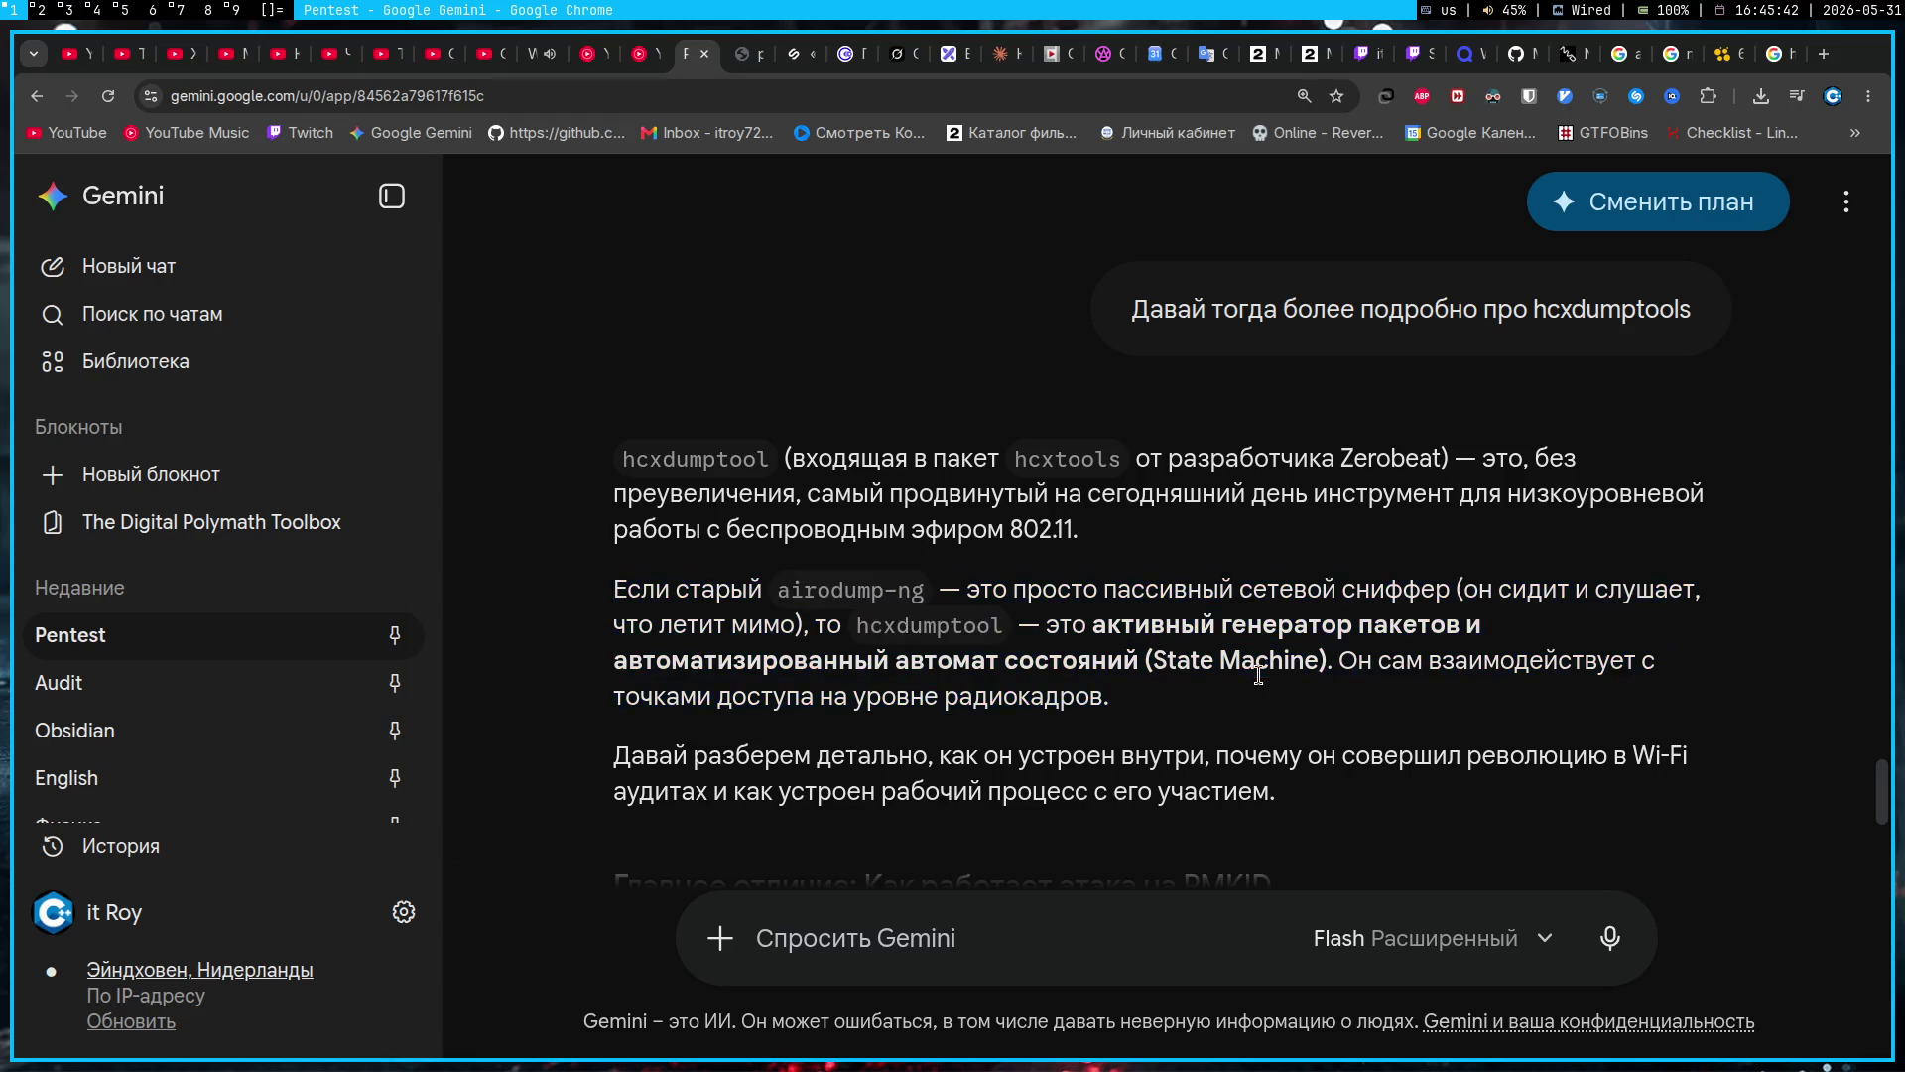
Step: Scroll Gemini's answer down to the section explaining the PMKID attack
scroll(1259, 675, "down", 4)
scroll(1257, 710, "up", 5)
scroll(1257, 710, "down", 3)
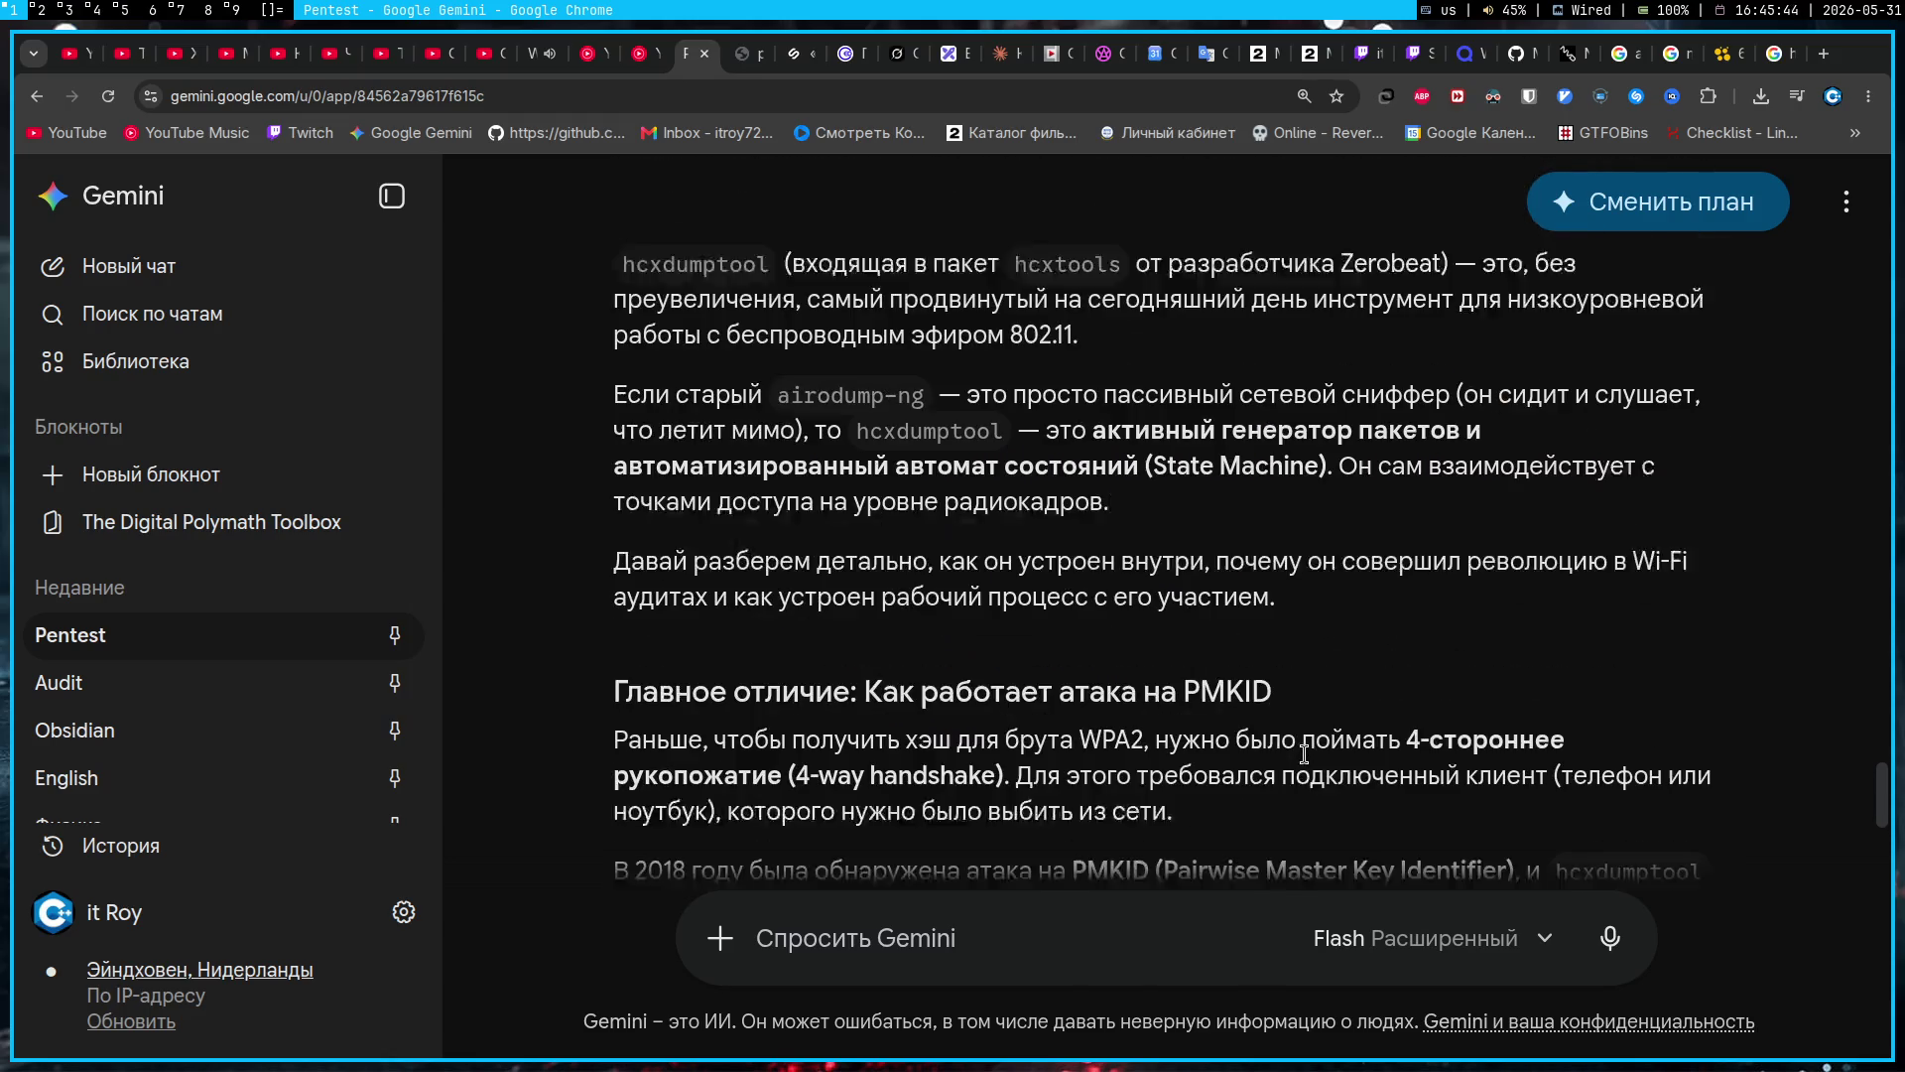
scroll(1290, 724, "up", 3)
scroll(1296, 730, "down", 3)
scroll(1315, 765, "down", 3)
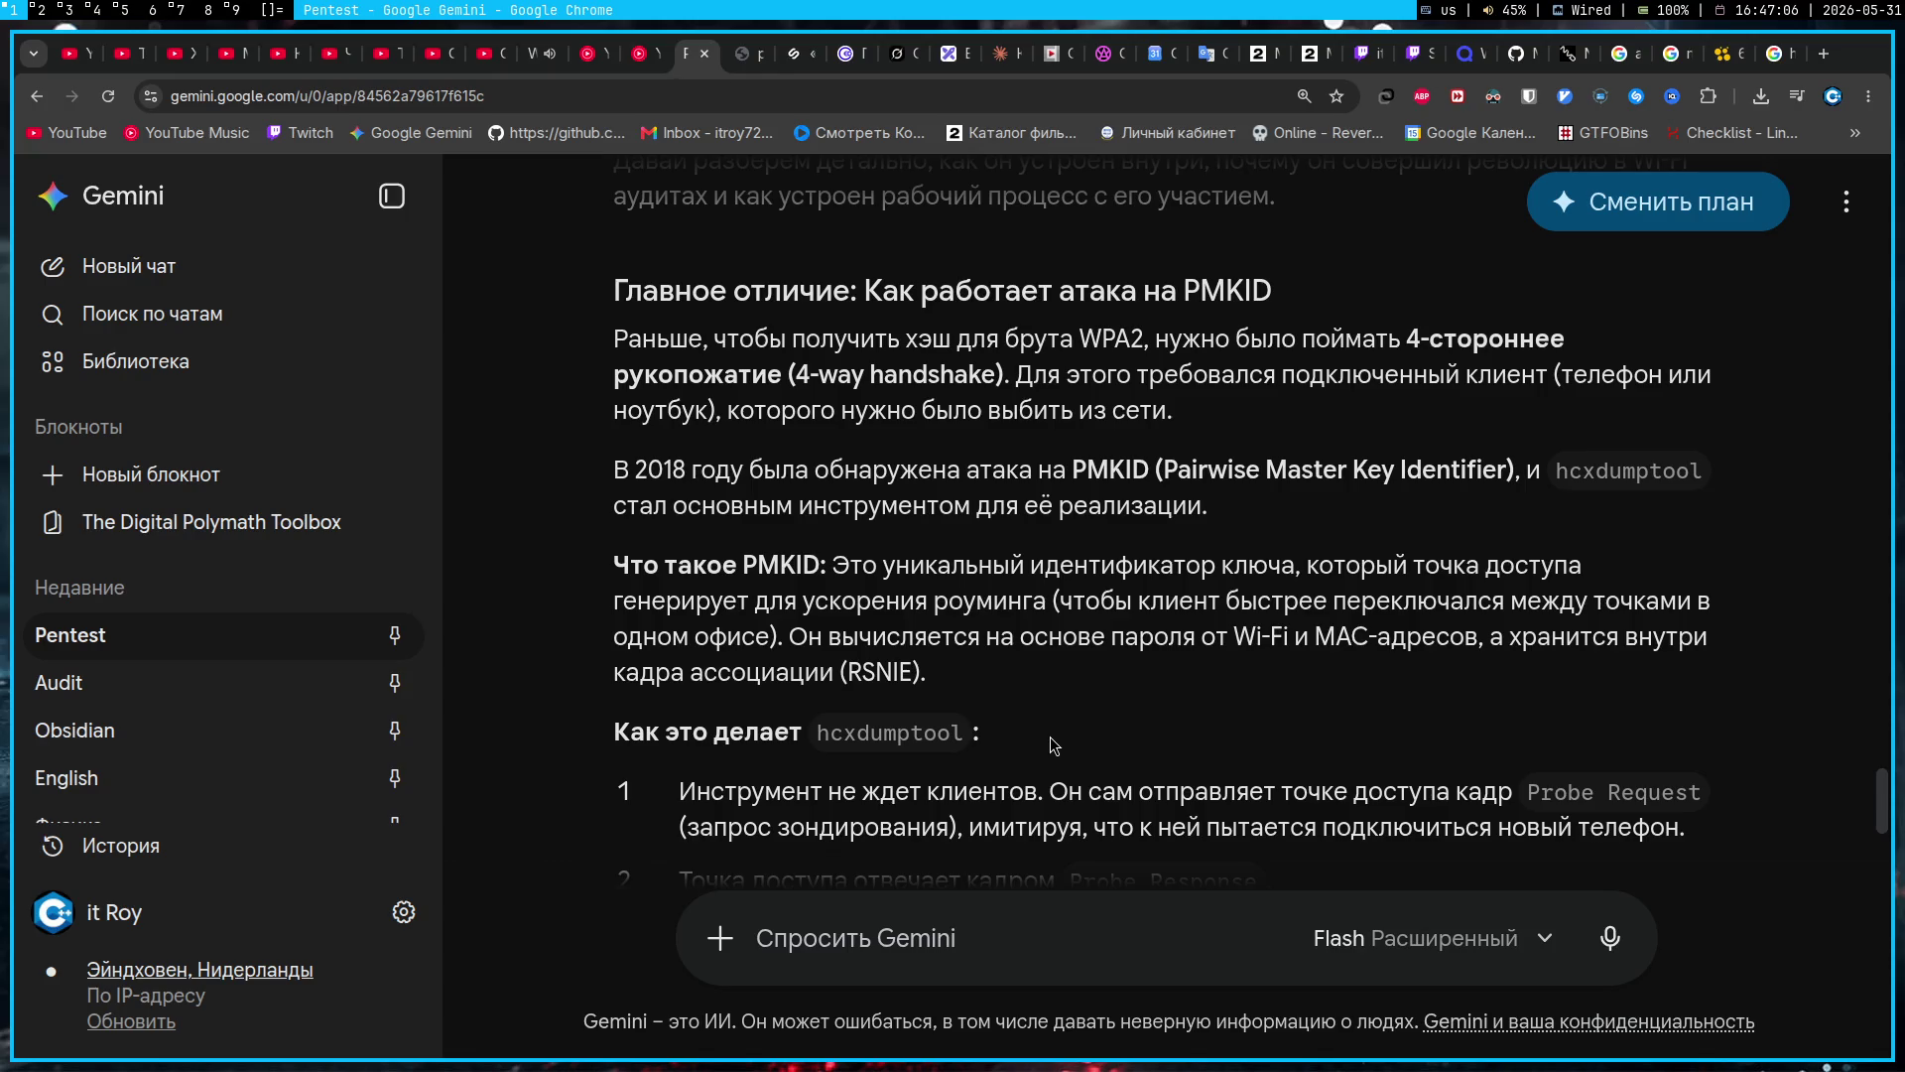
Step: Cycle through workspace tags 1, 3 and 4 to Obsidian's Audit note and clear the CVE-2023-30799 highlight
key("super+6")
key("super+7")
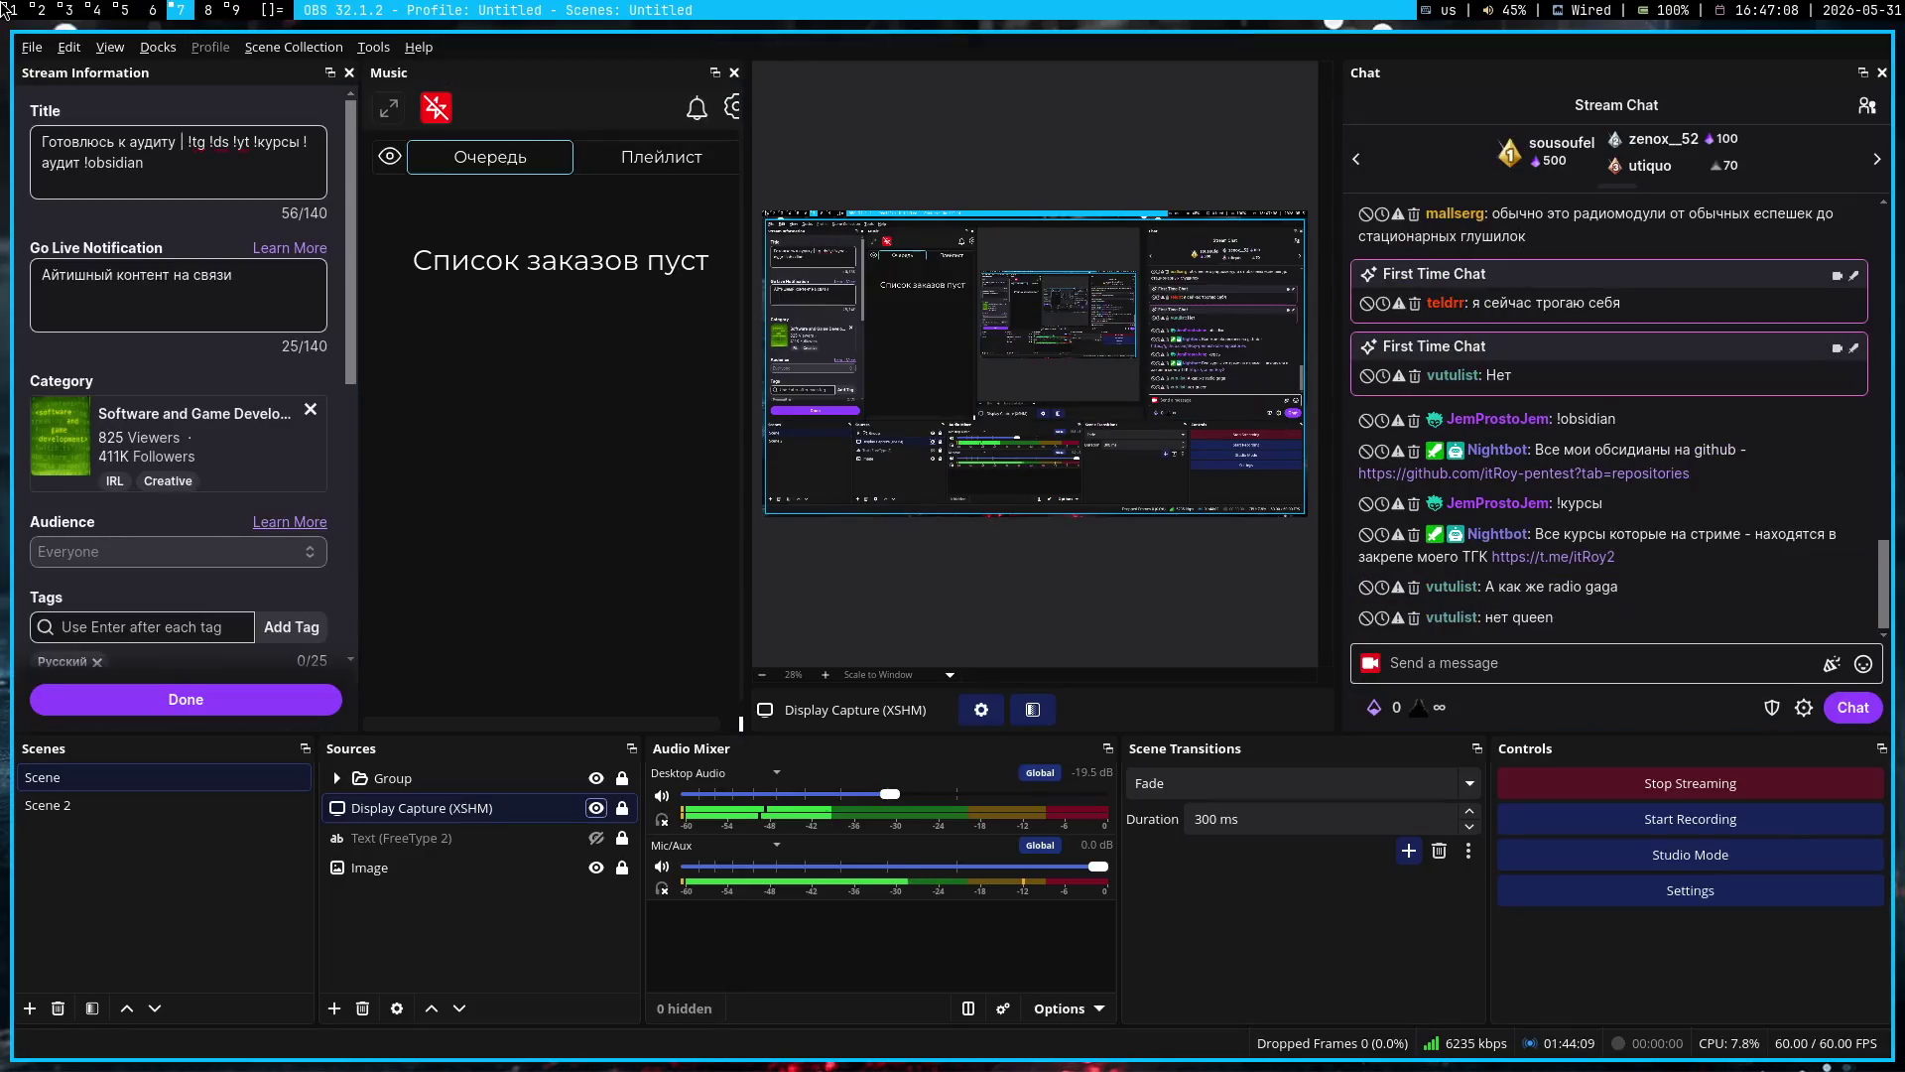
left_click(9, 9)
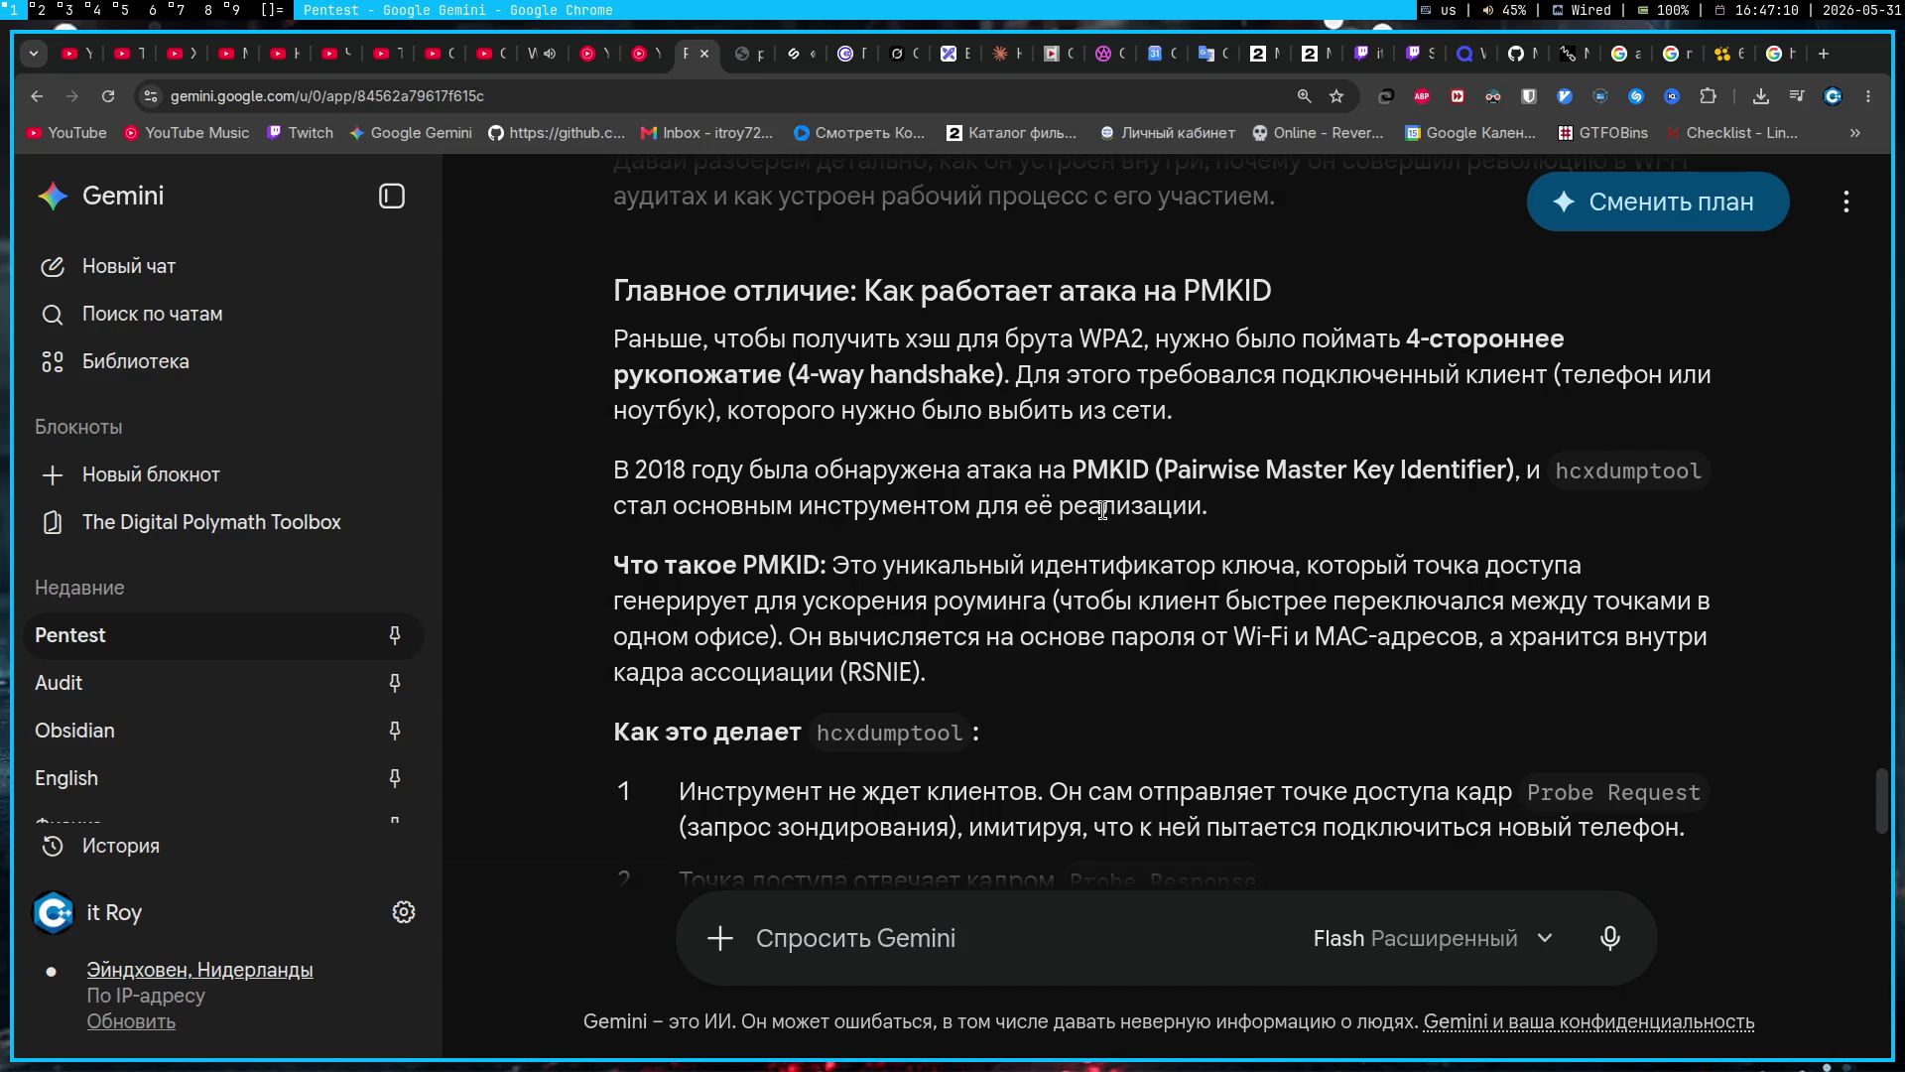
left_click(66, 10)
left_click(95, 10)
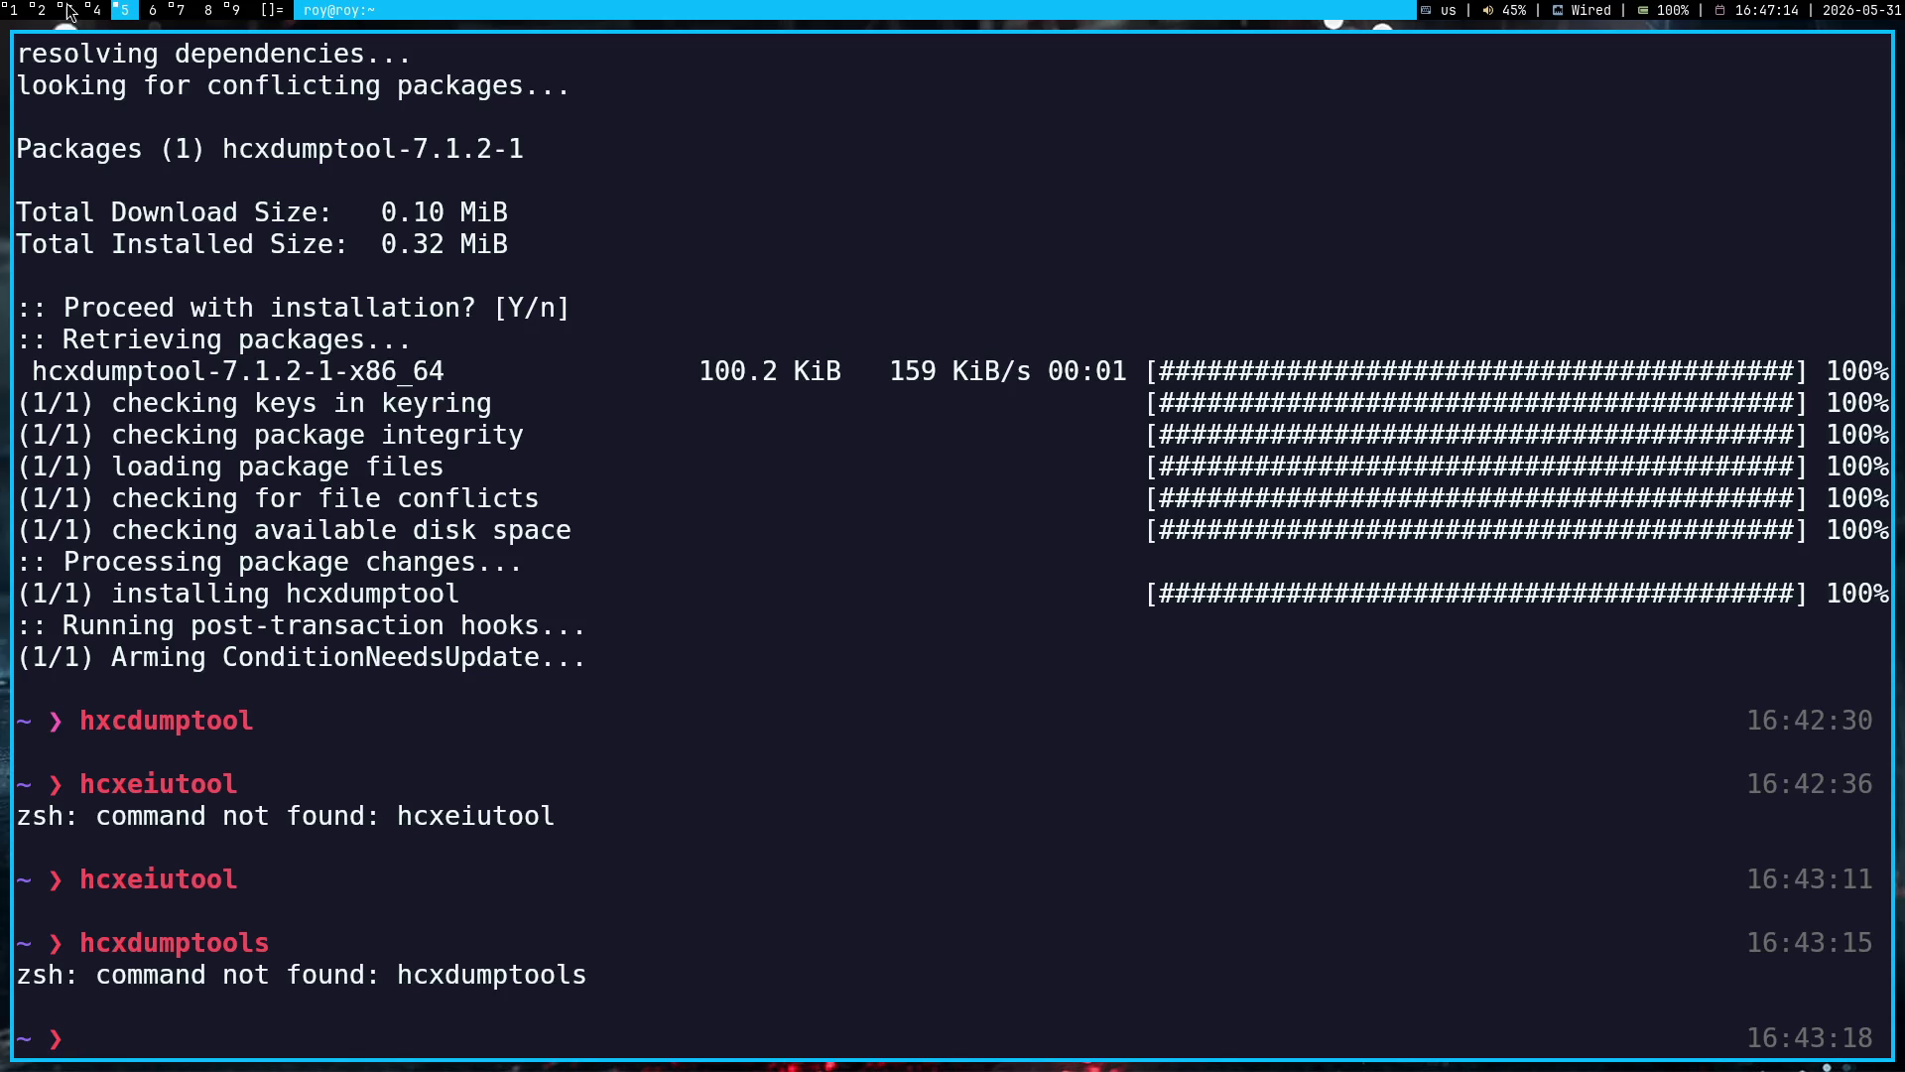
left_click(39, 10)
left_click(1113, 596)
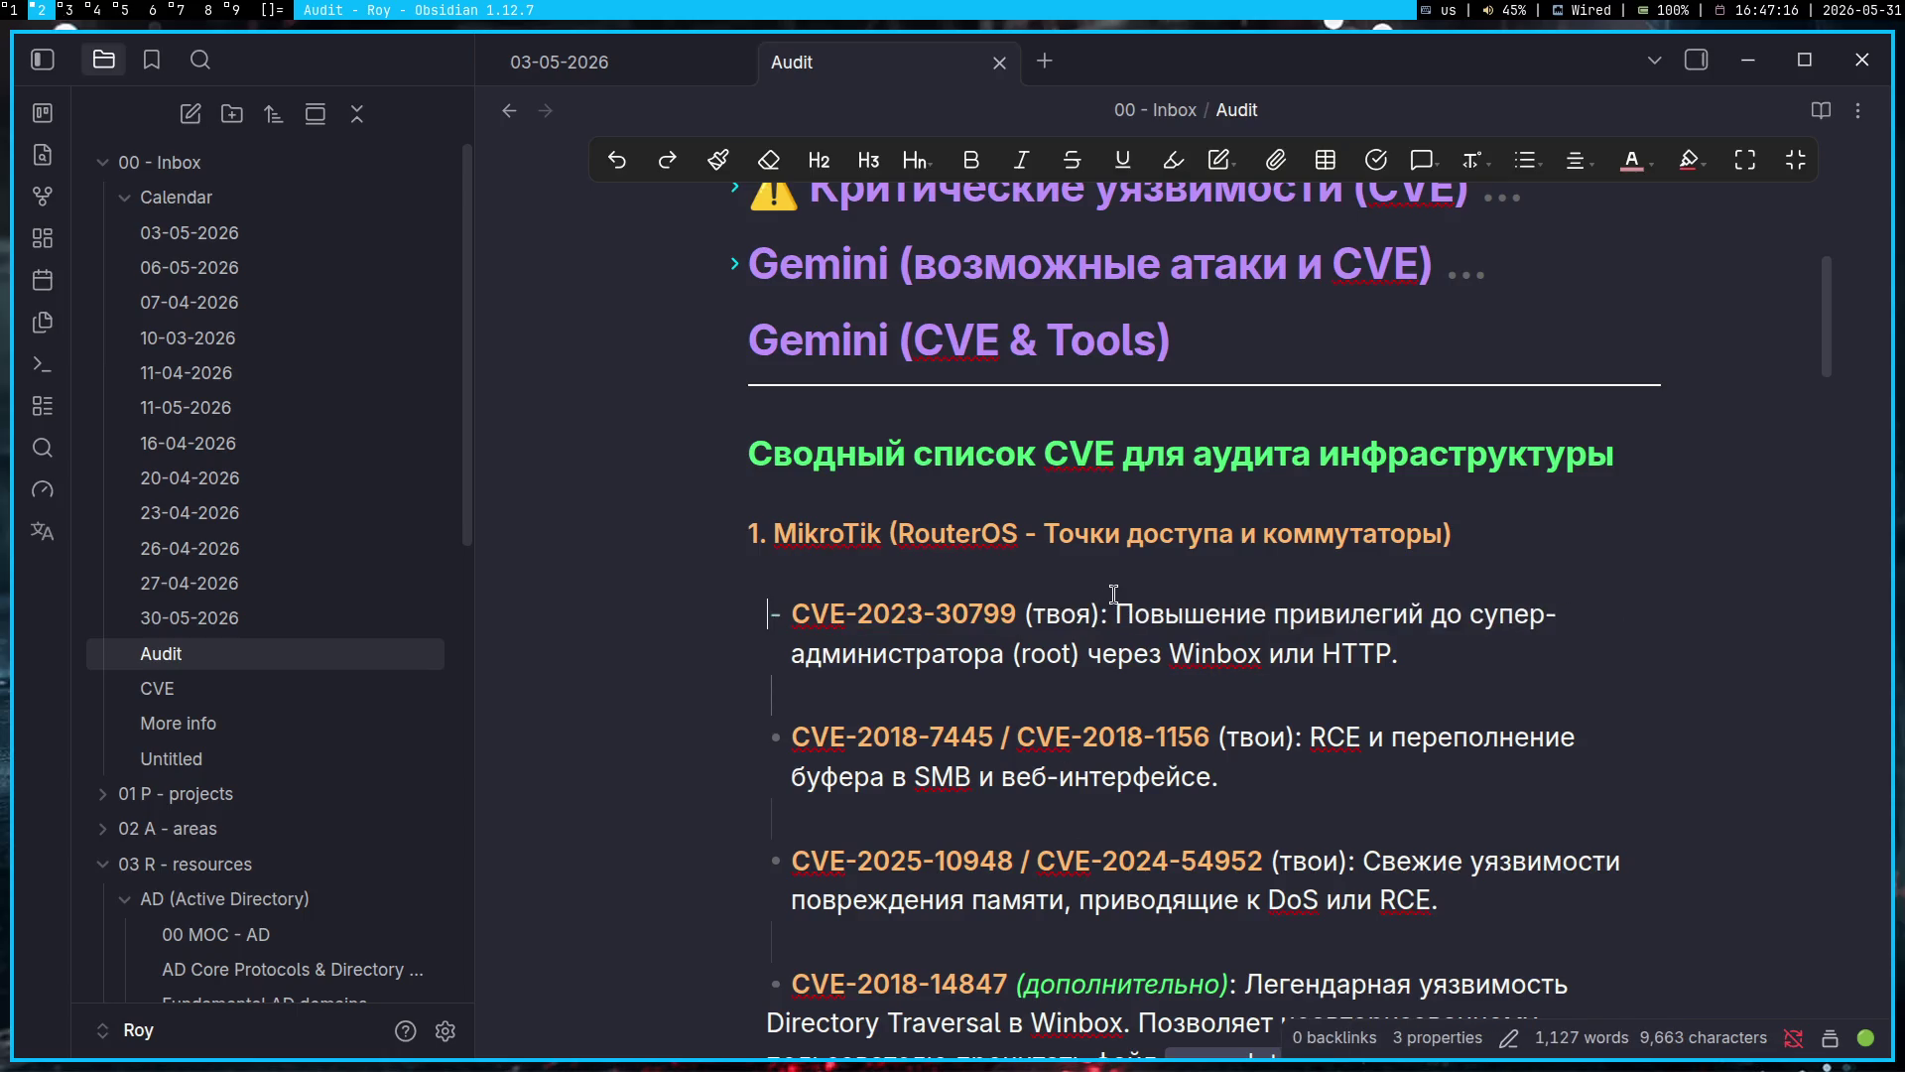
Step: Put the cursor on the empty line under the MikroTik heading, then switch to OBS's stream dashboard on tag 7
left_click(1095, 580)
left_click(183, 10)
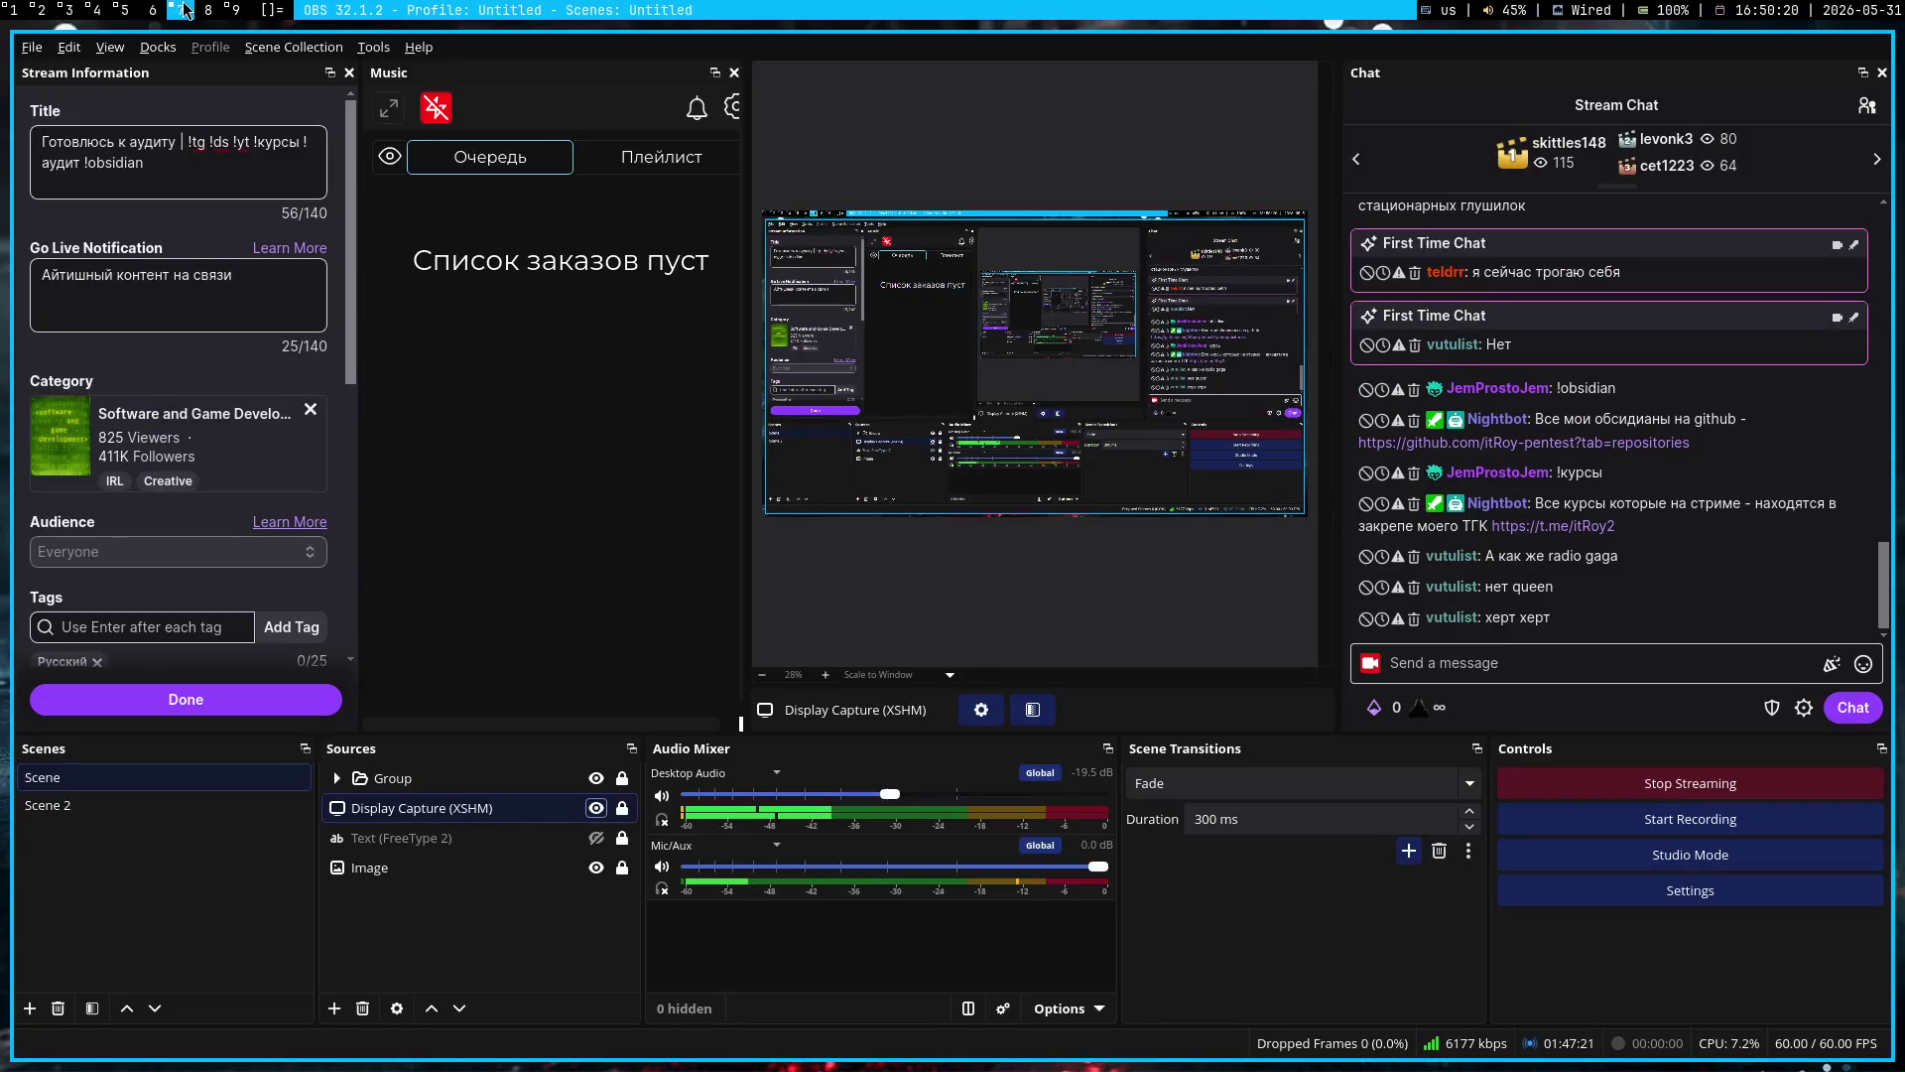
key("super+1")
left_click(1797, 99)
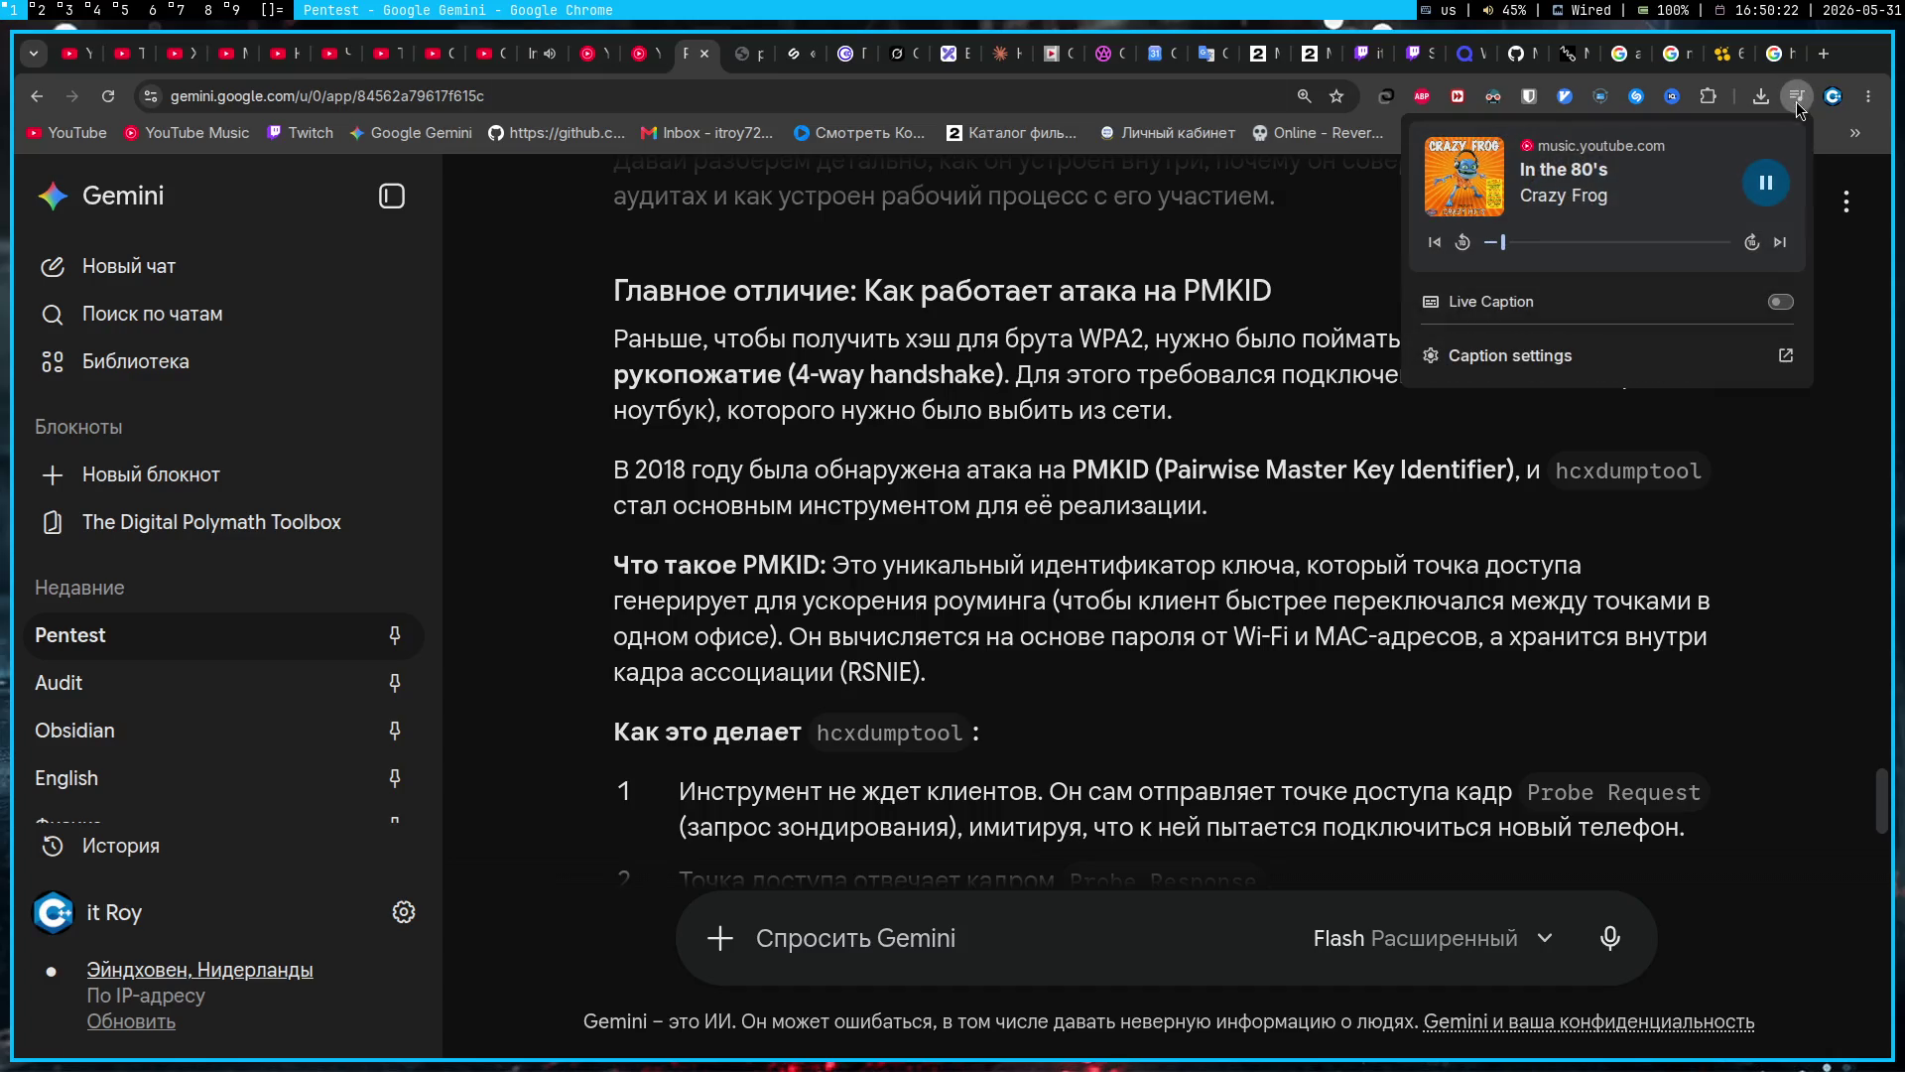
left_click(1813, 231)
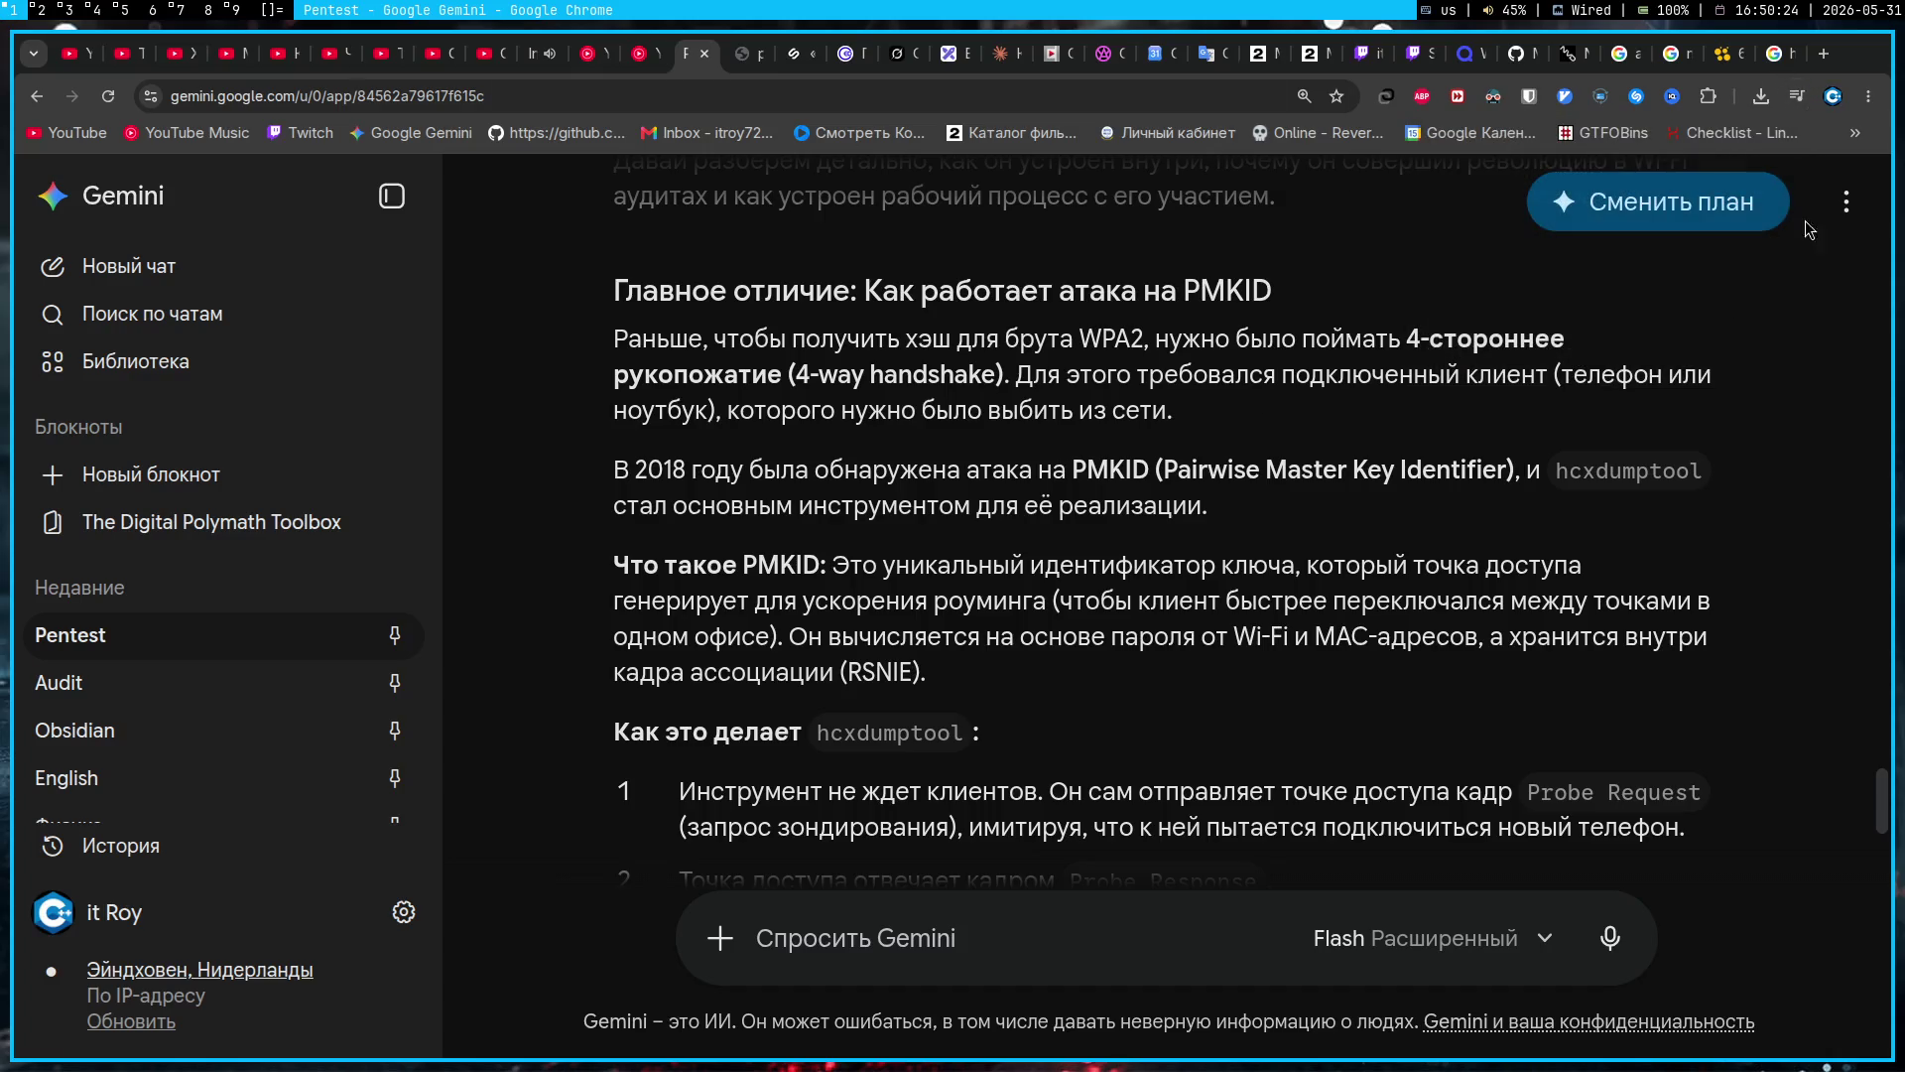
left_click(1797, 96)
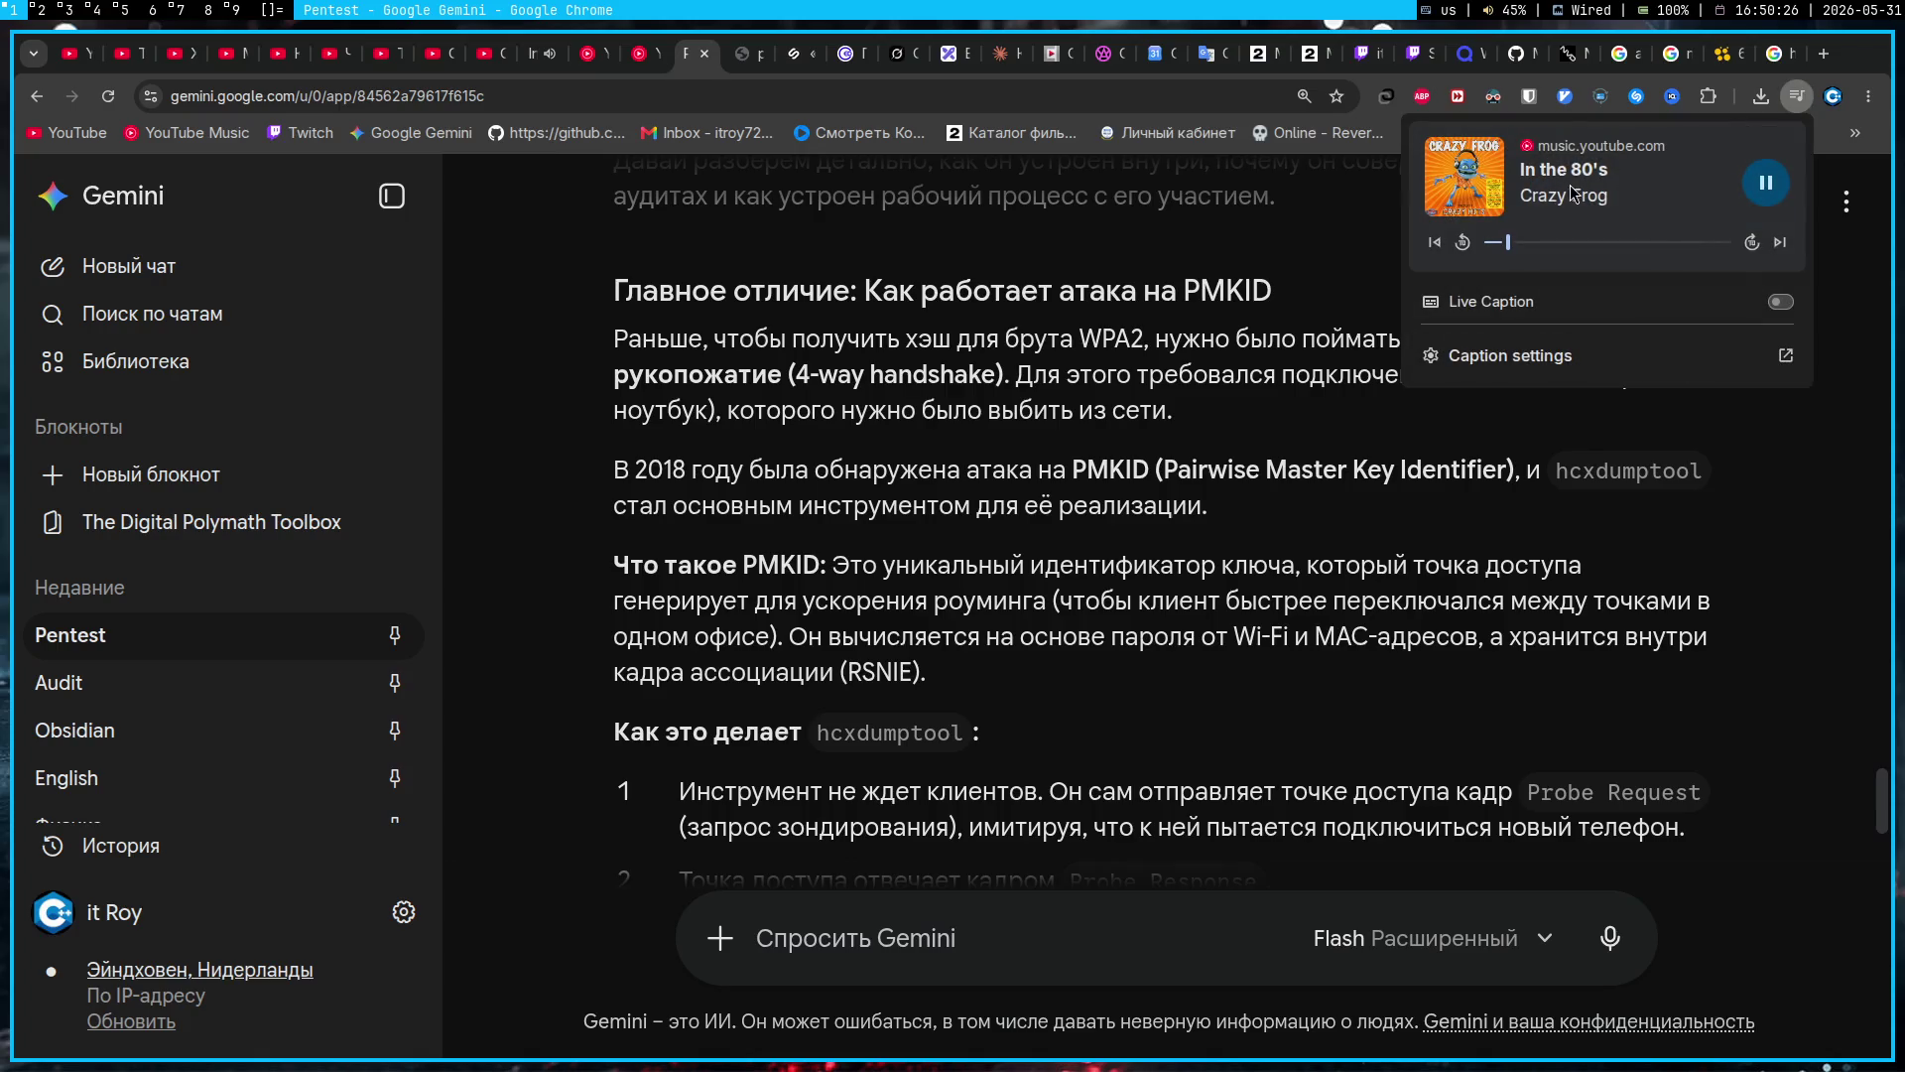
left_click(1481, 673)
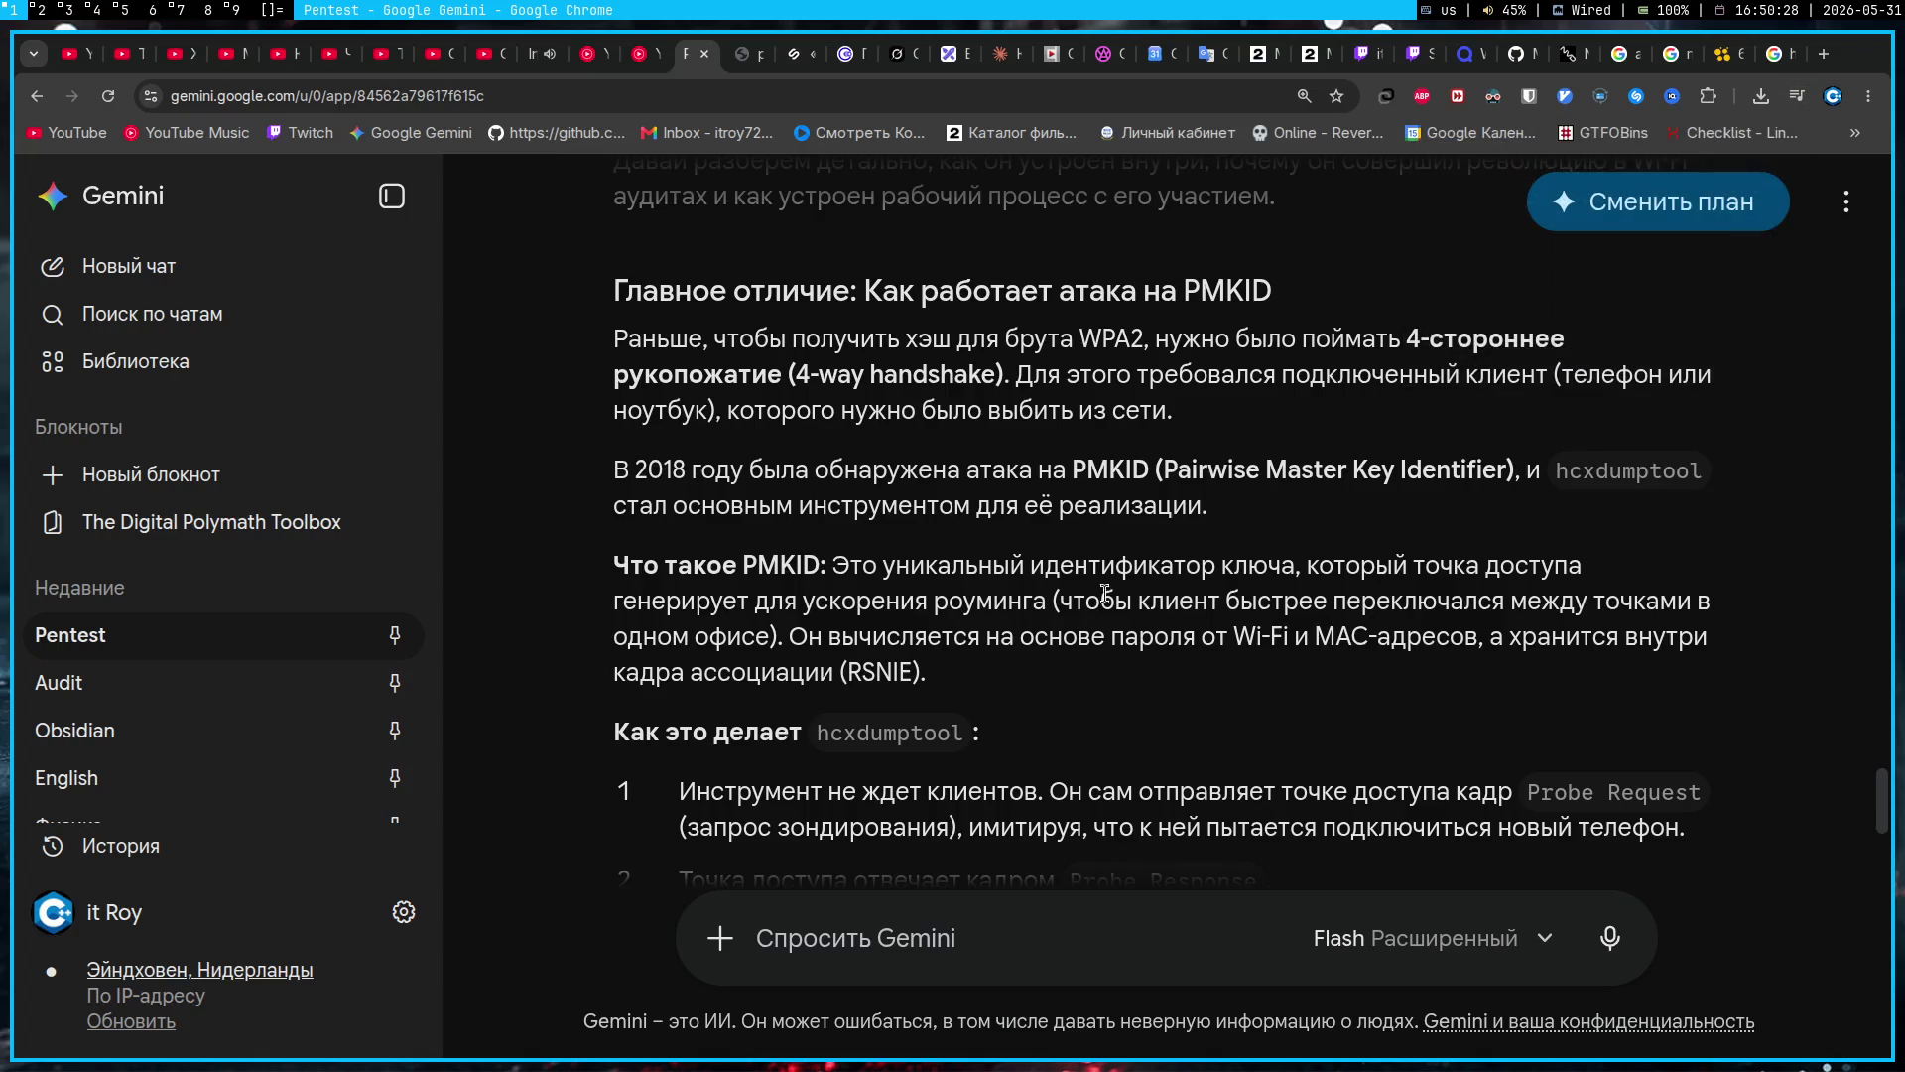
left_click(208, 10)
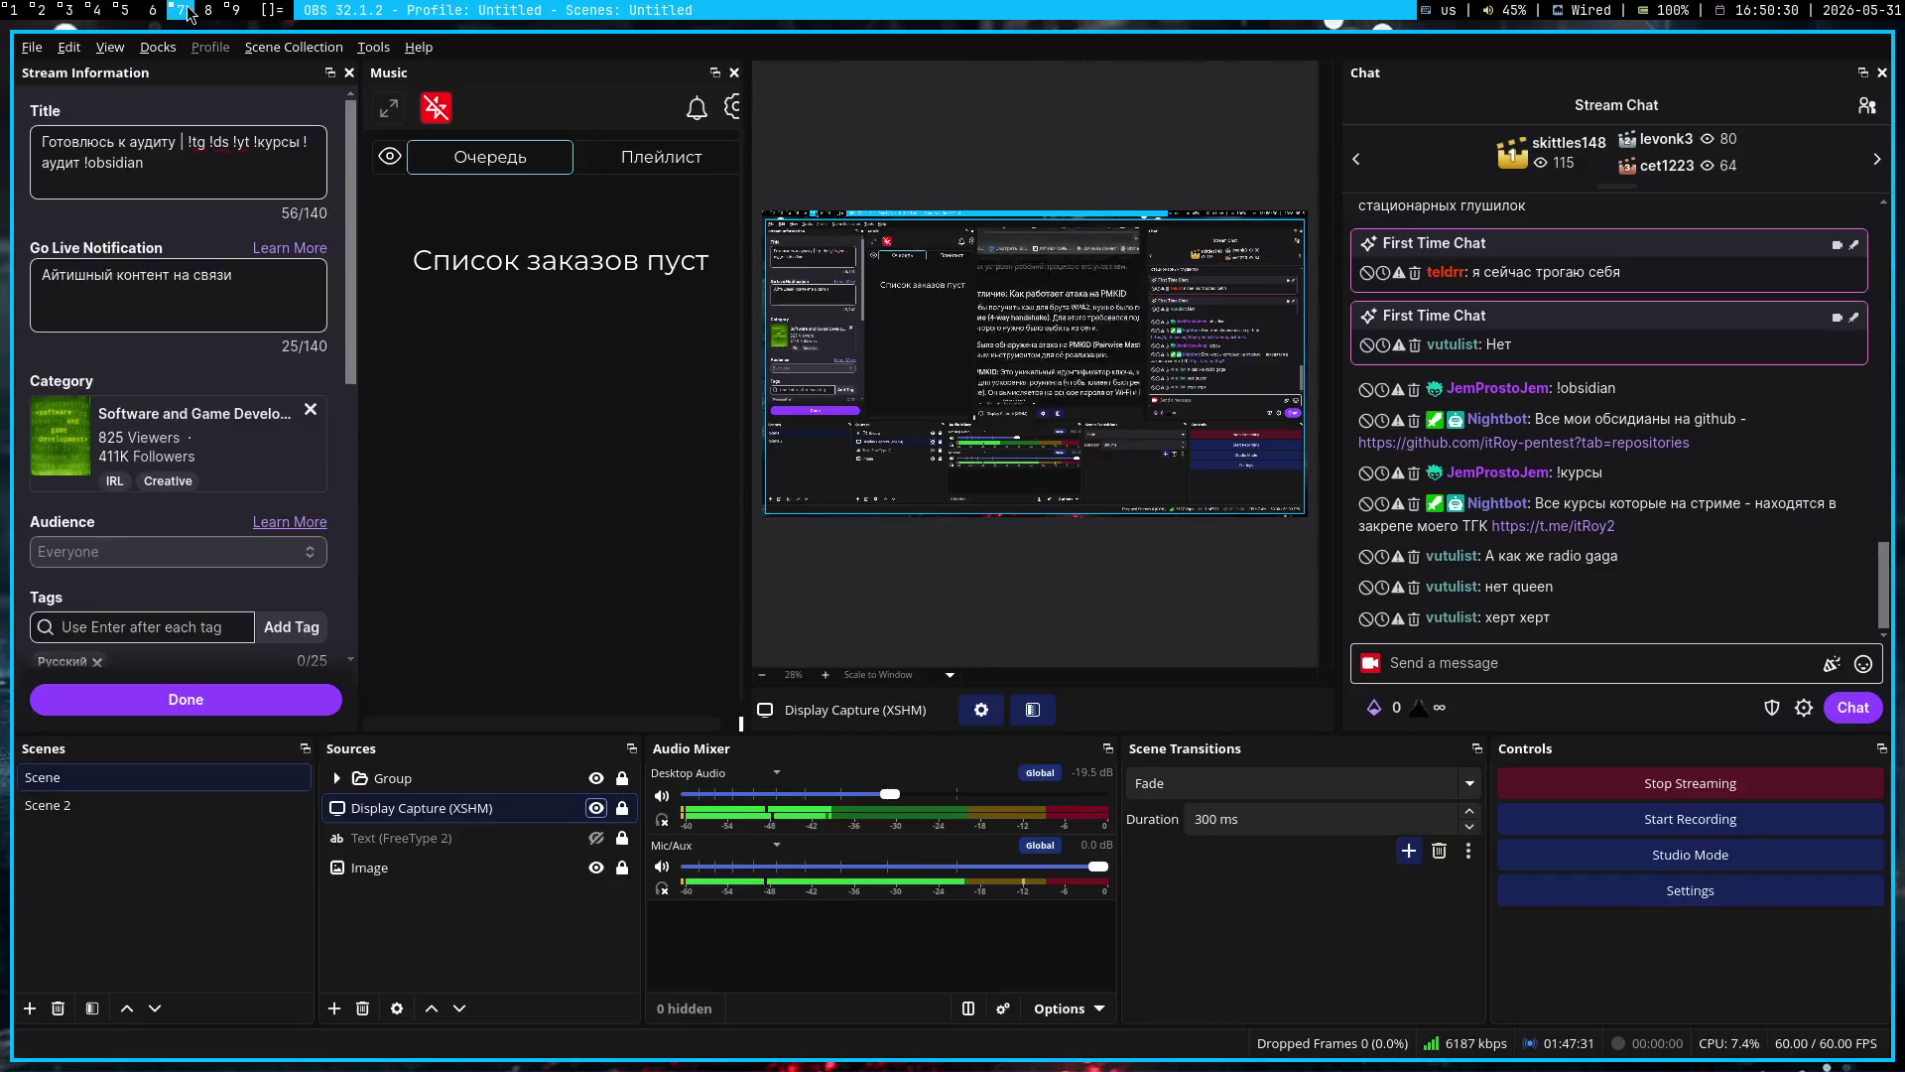
left_click(602, 812)
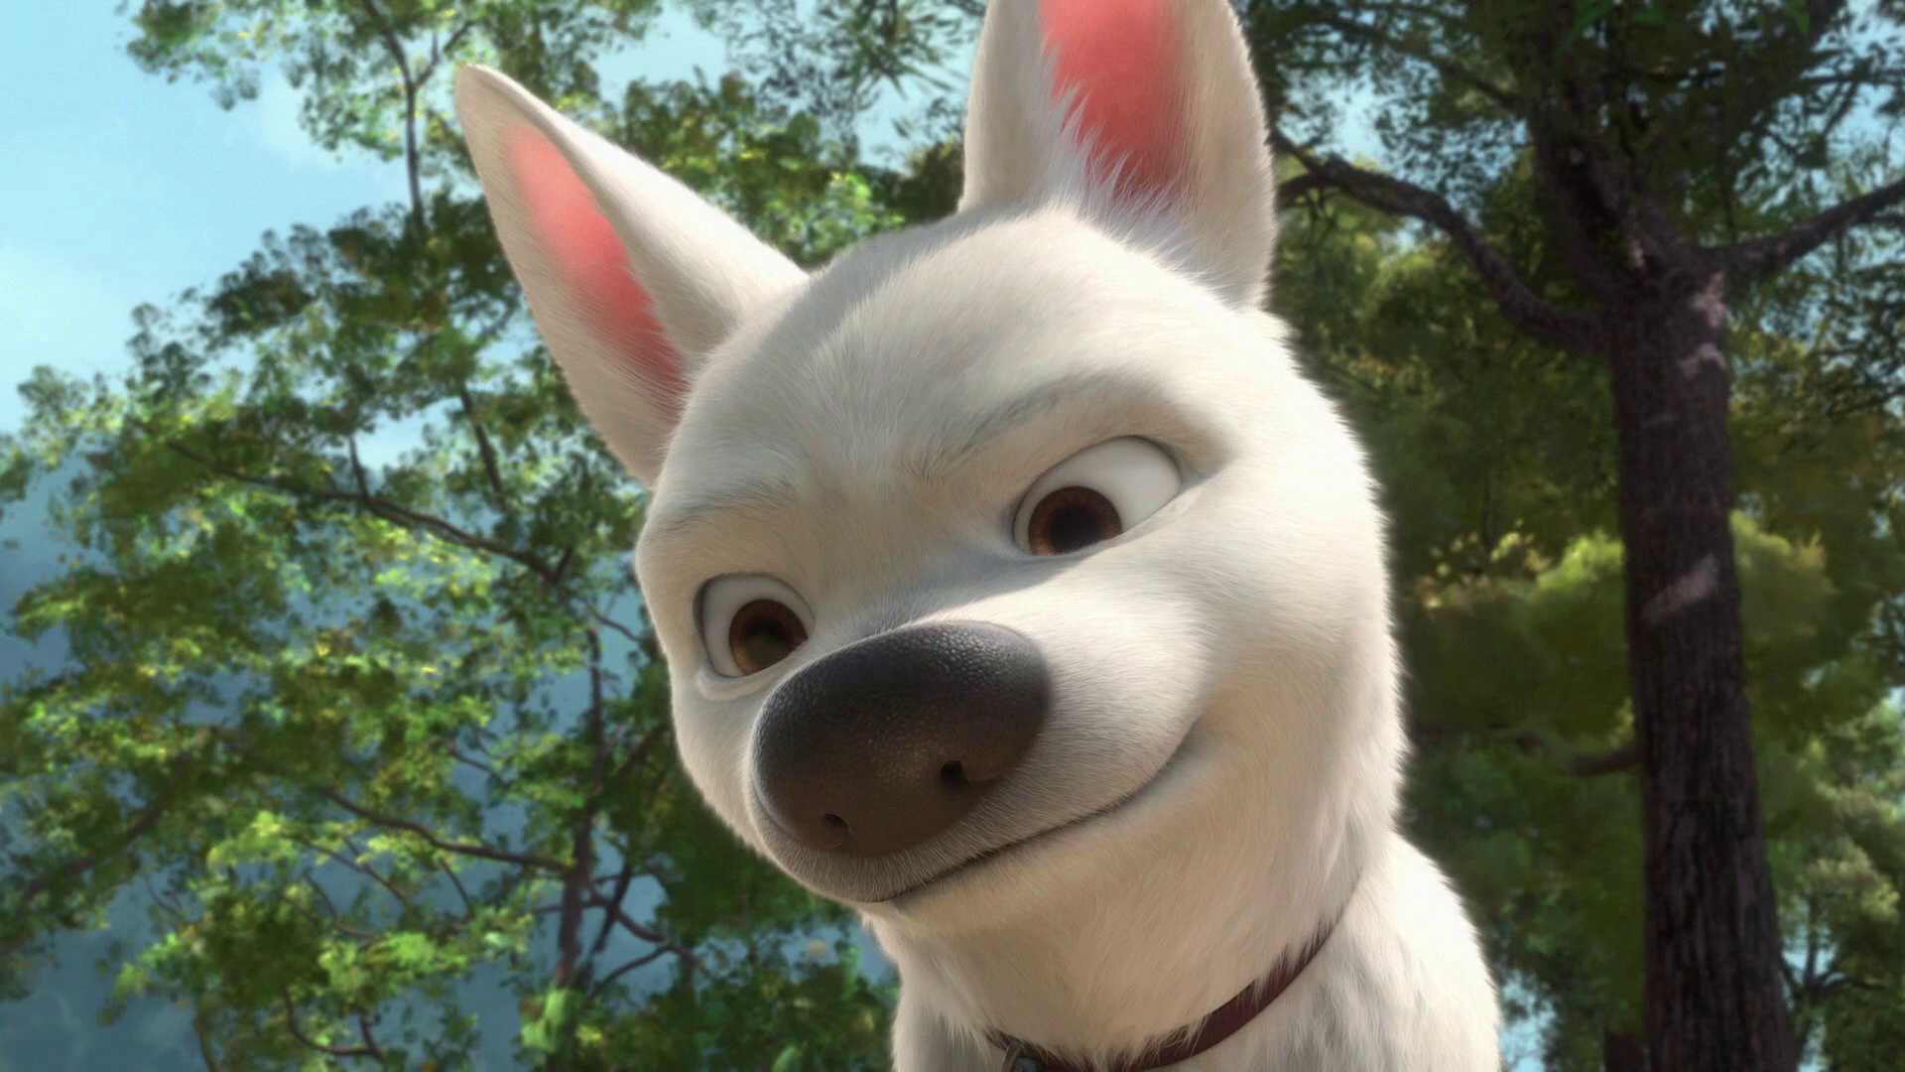
Step: Check the Obsidian daily note, placing the cursor on the empty line below Rules
key("Escape")
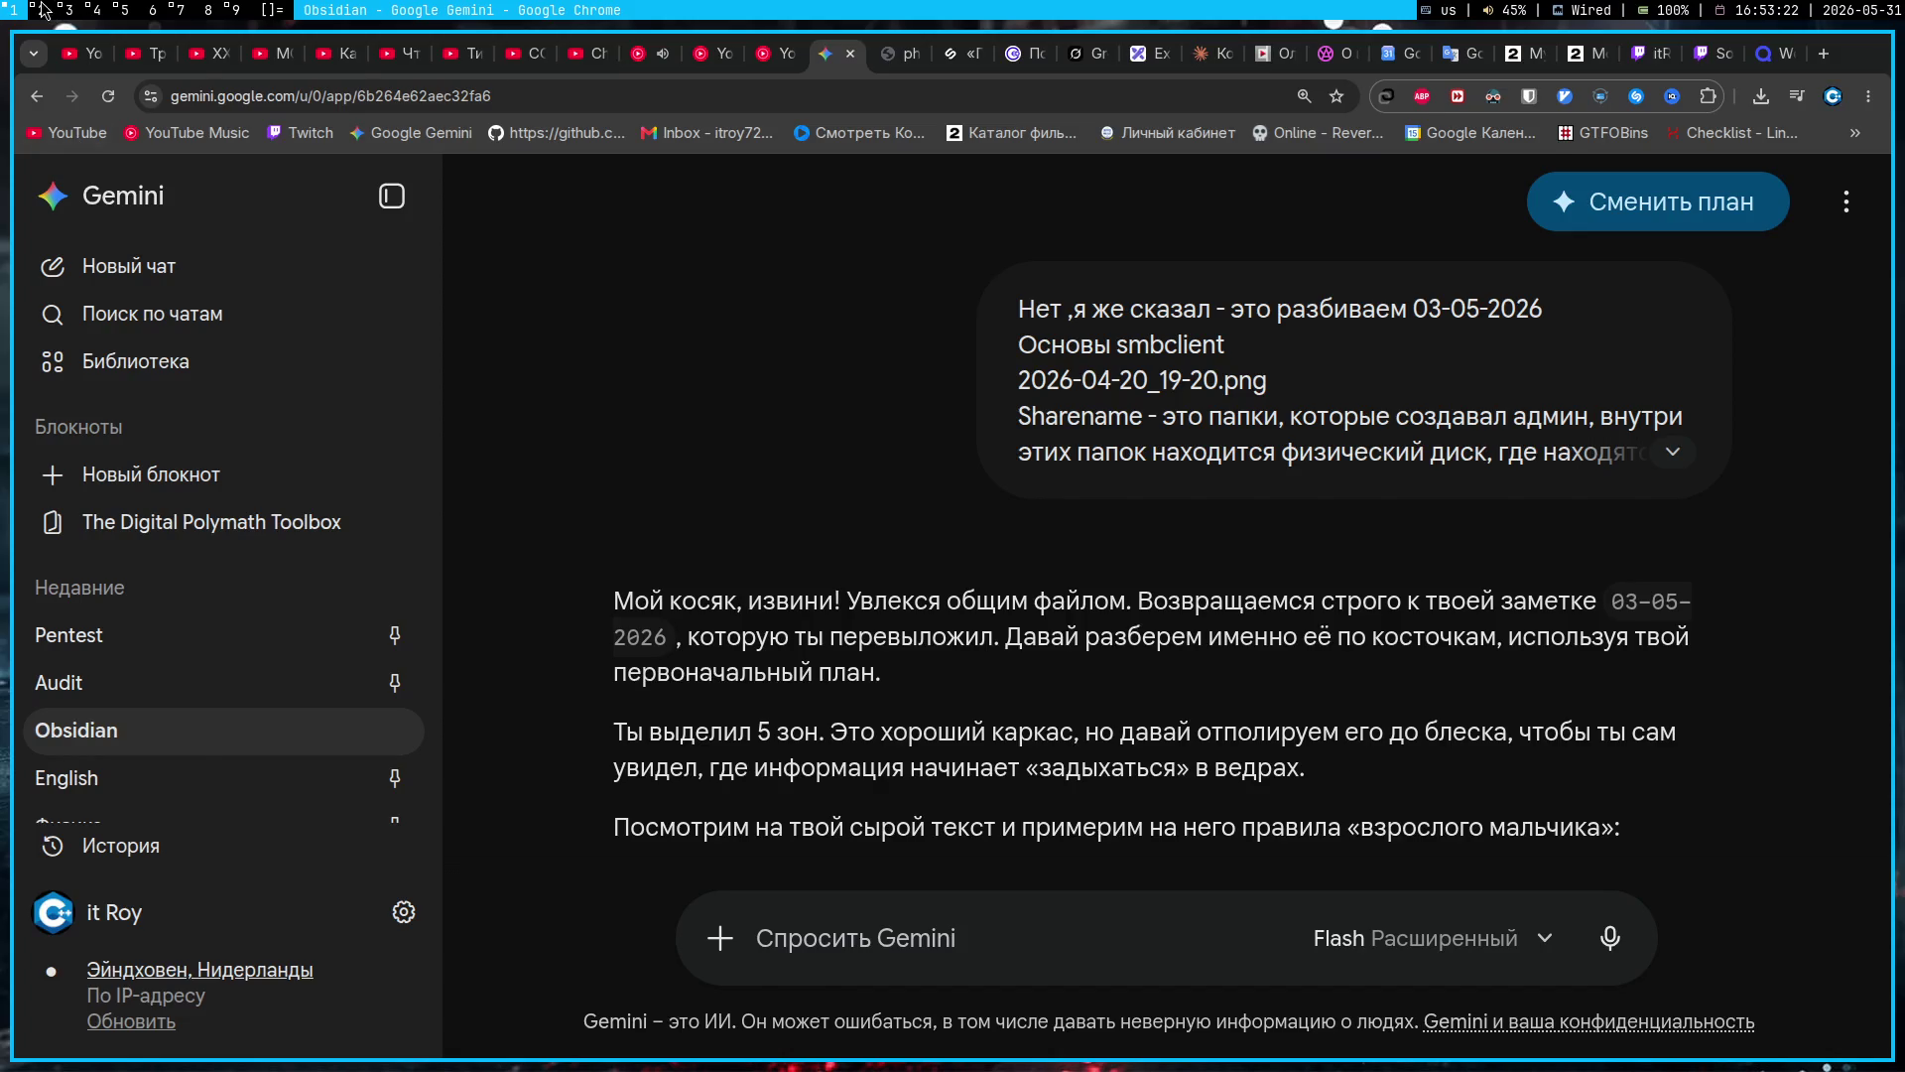
key("super+2")
left_click(1103, 519)
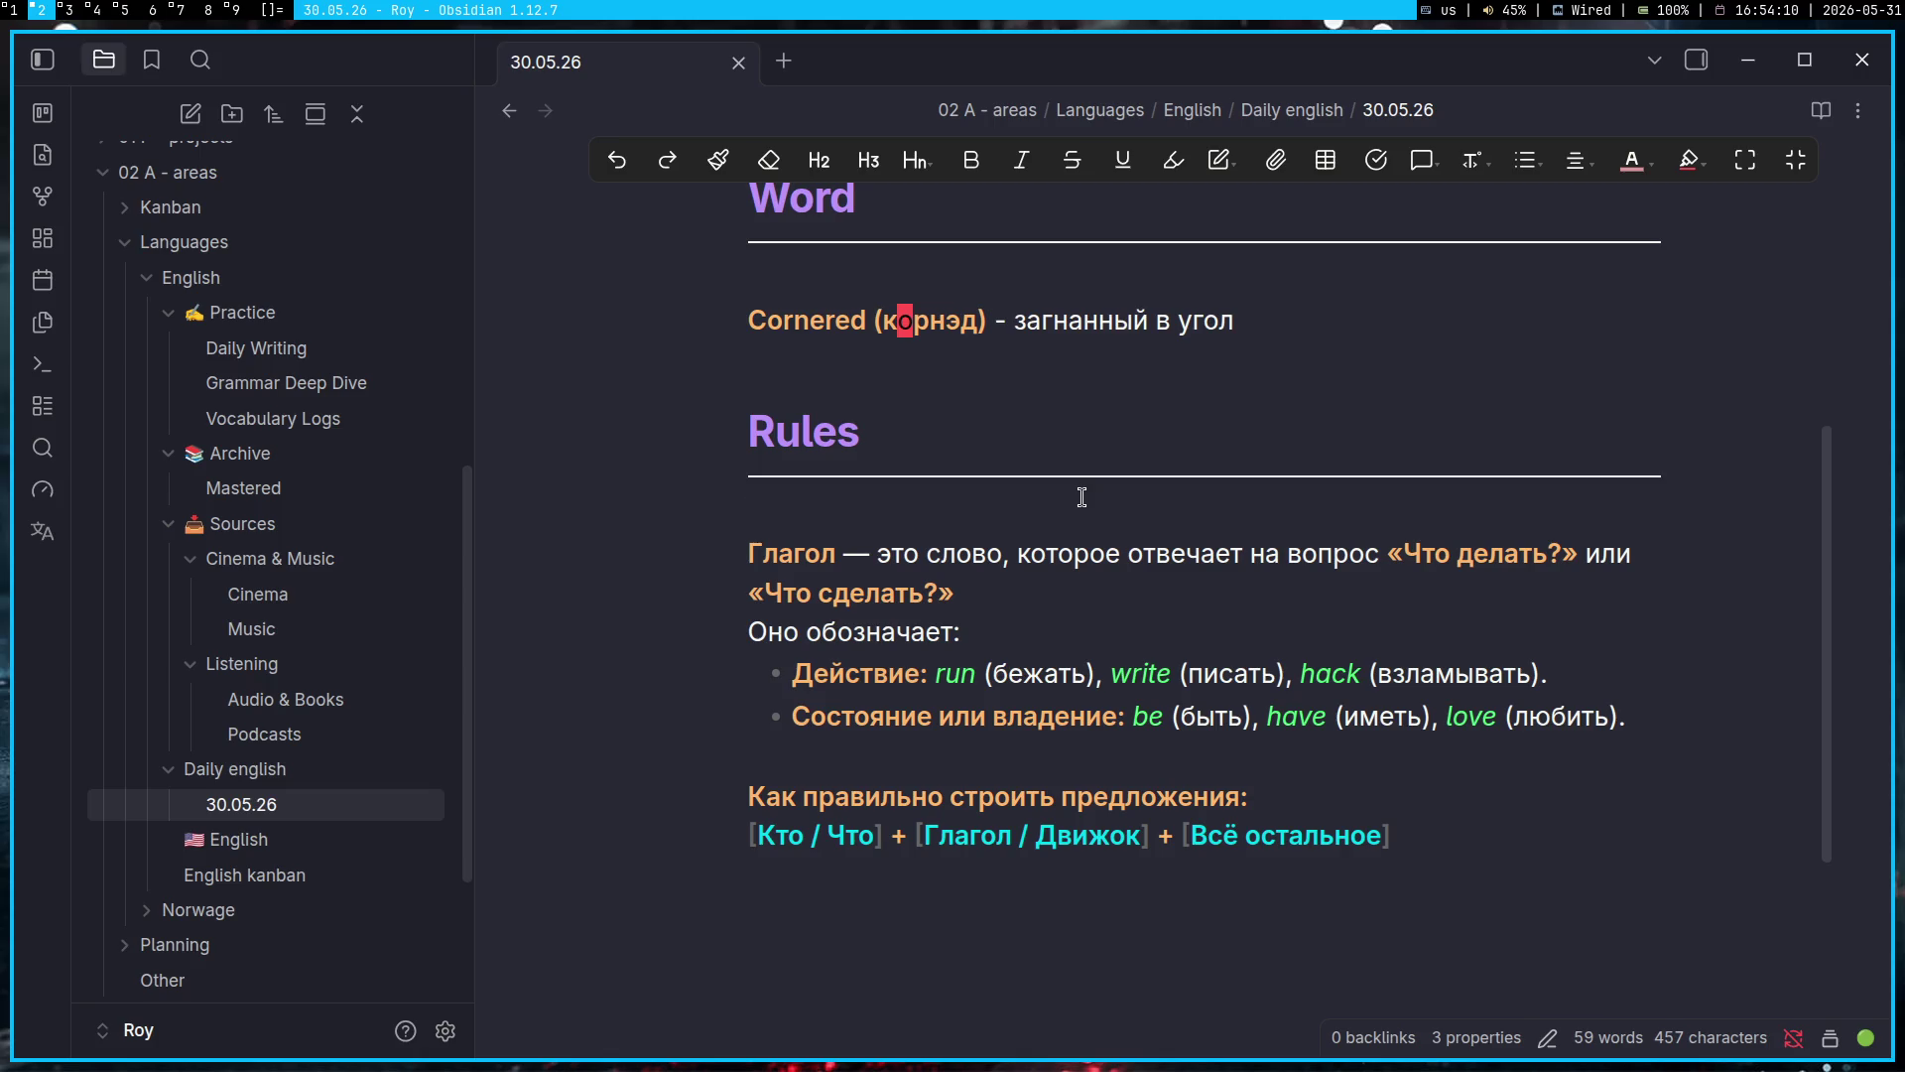
Step: Close the OnlyOffice spreadsheet and the terminal windows, ending back on the Gemini chat
left_click(69, 10)
left_click(7, 10)
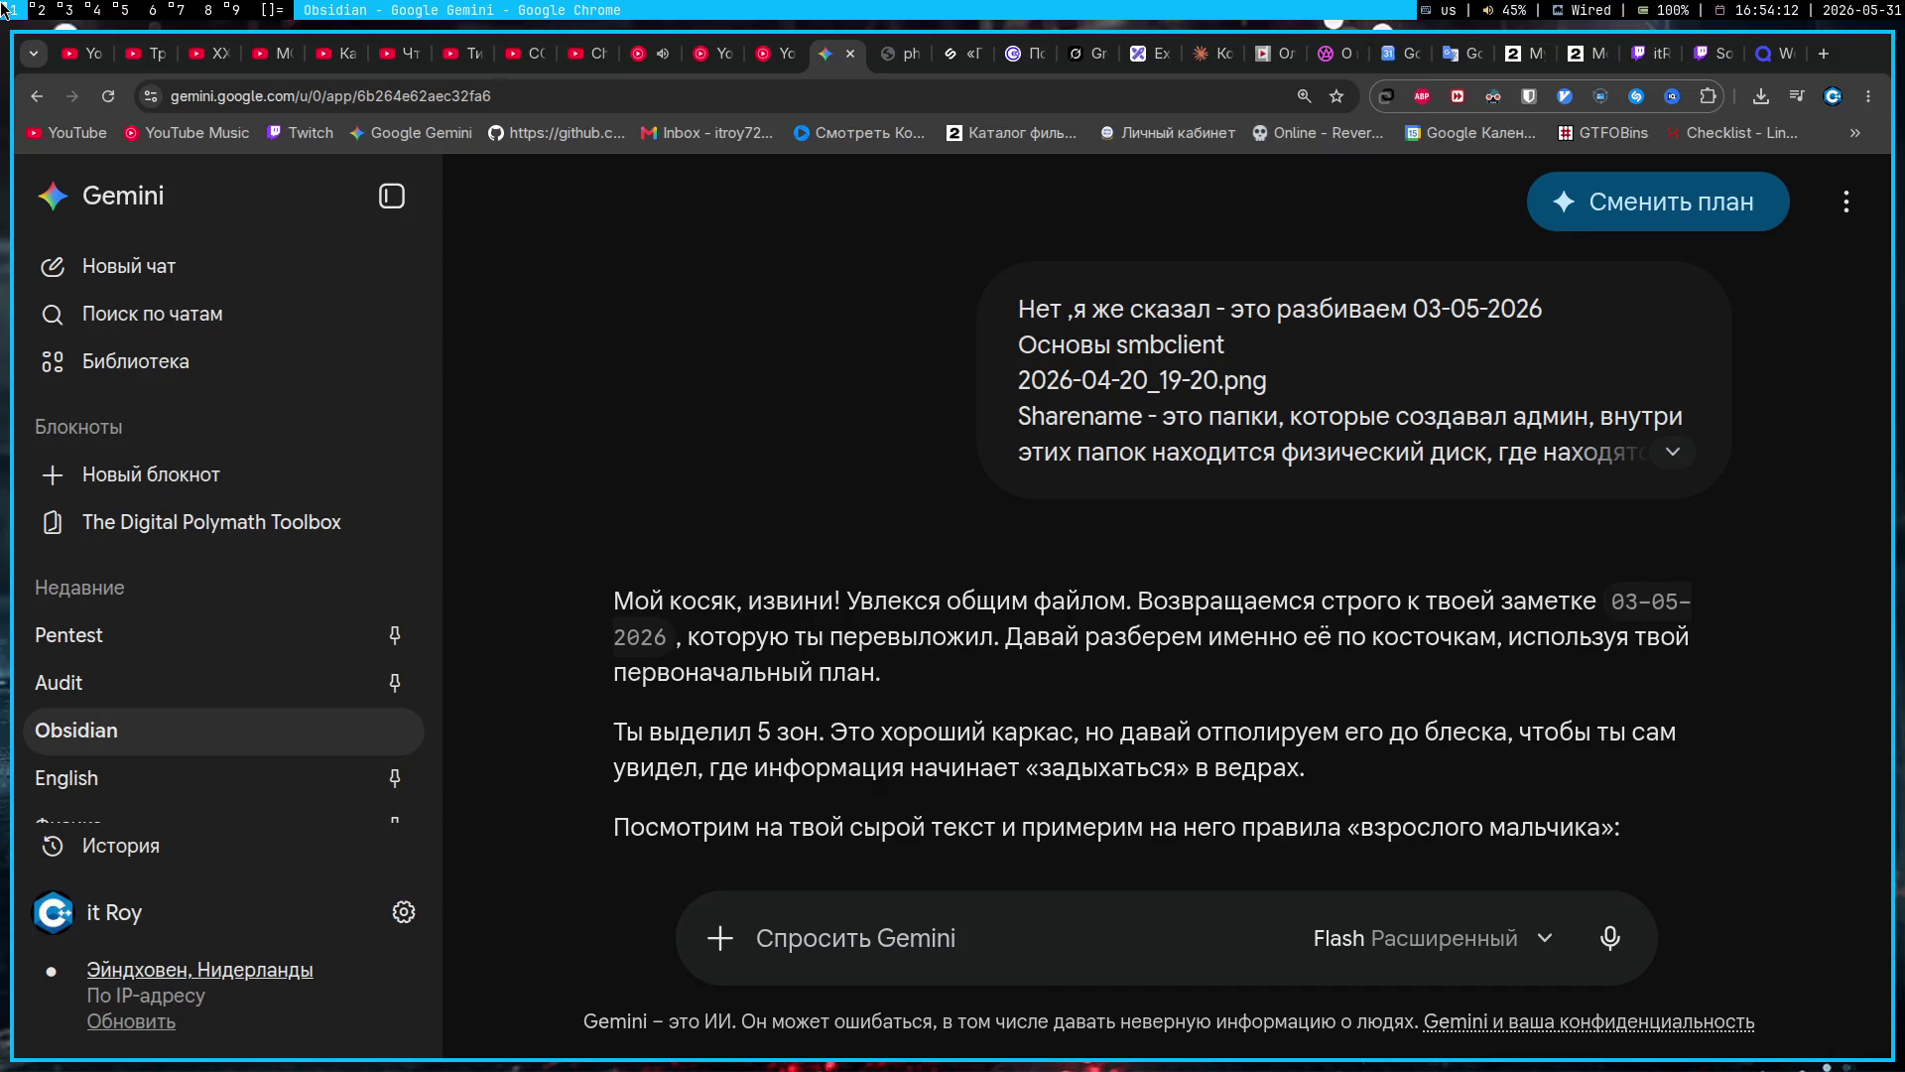
left_click(40, 9)
left_click(69, 10)
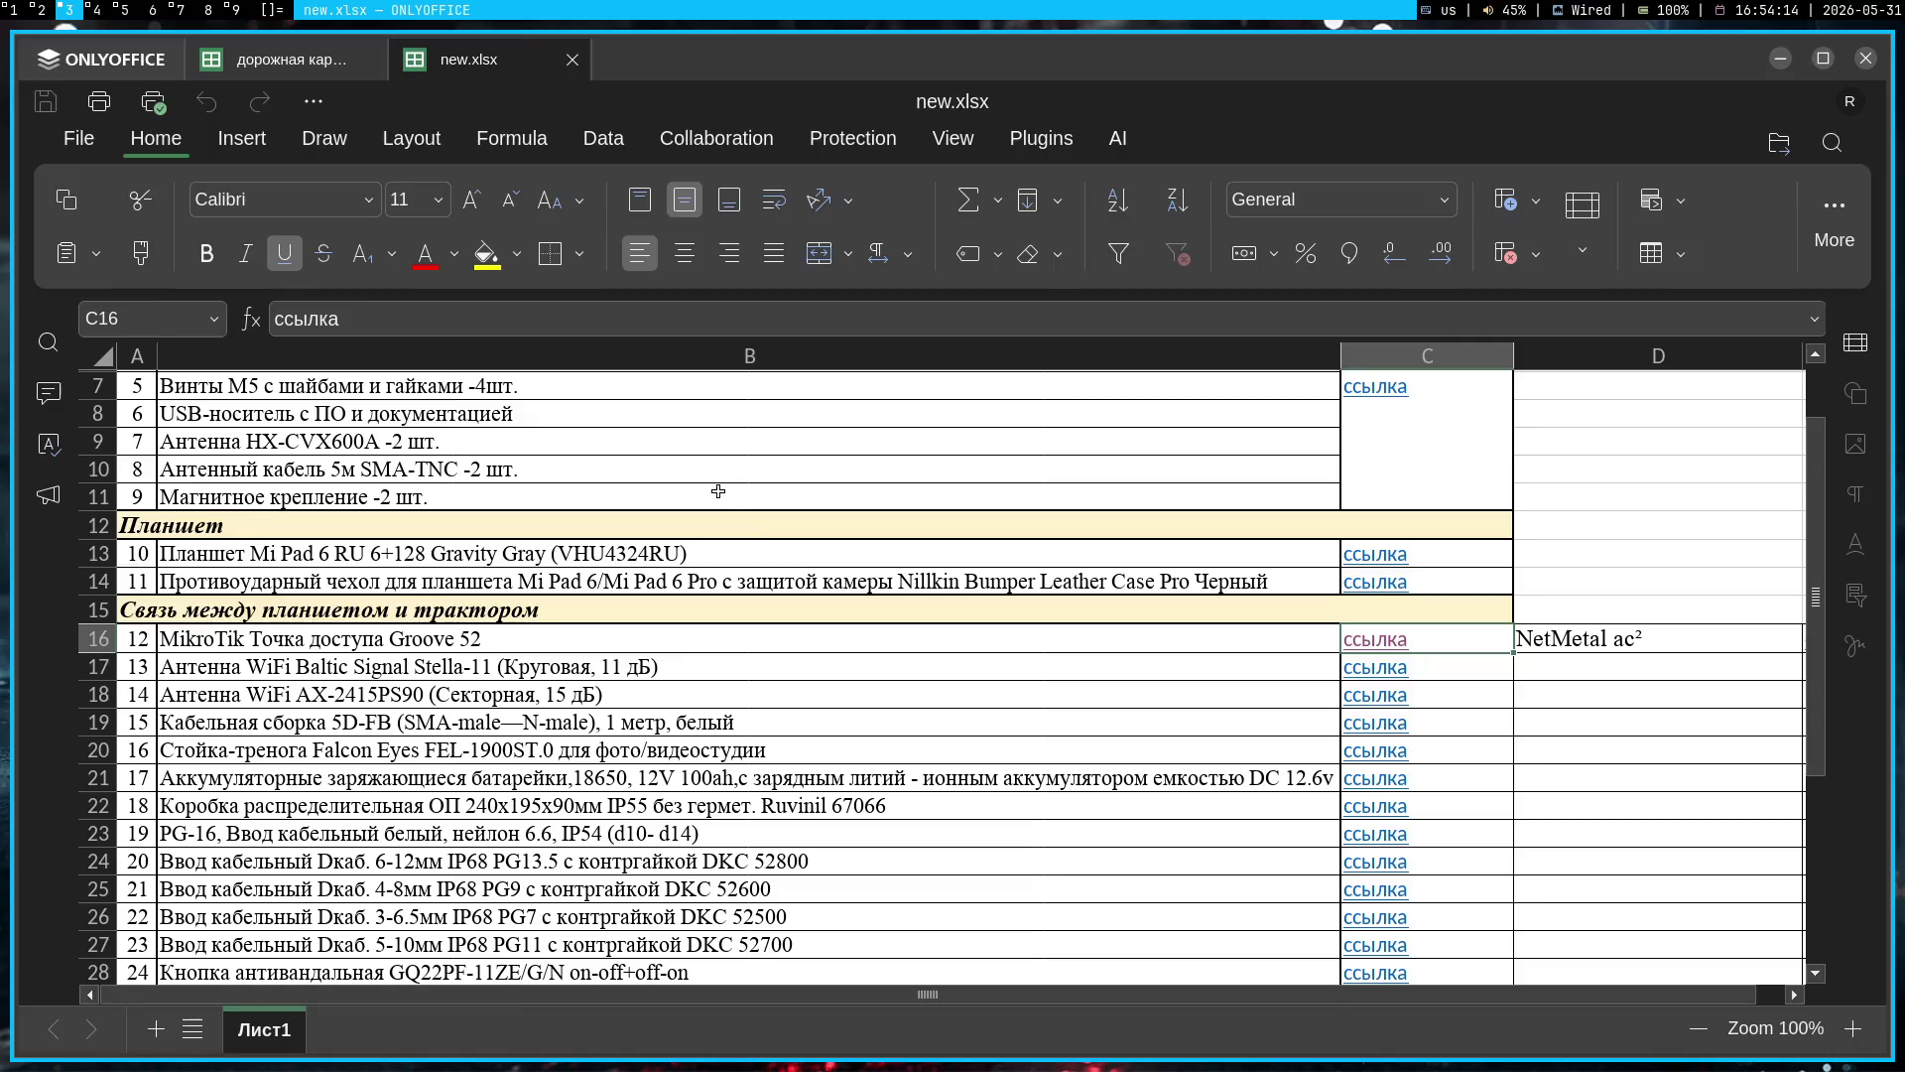
key("super+shift+c")
key("super+1")
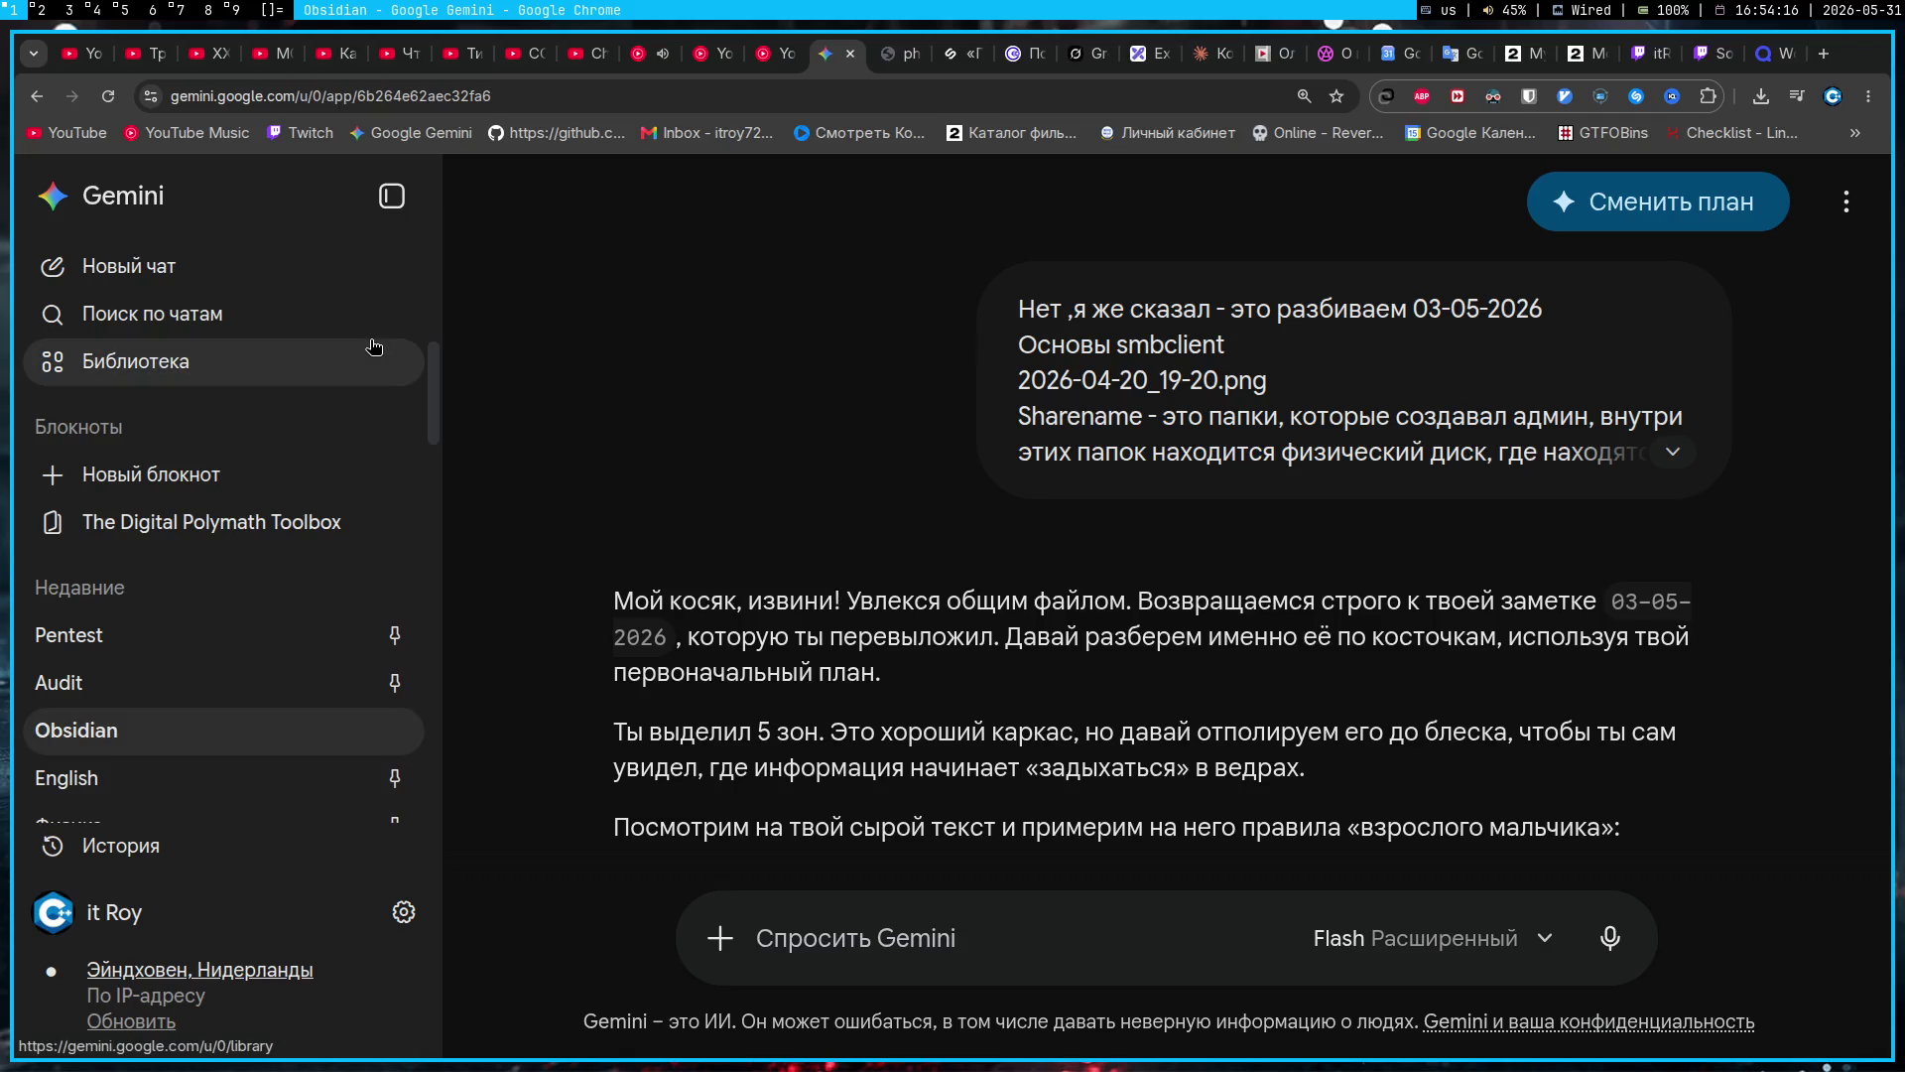
key("super+5")
key("super+shift+c")
key("super+1")
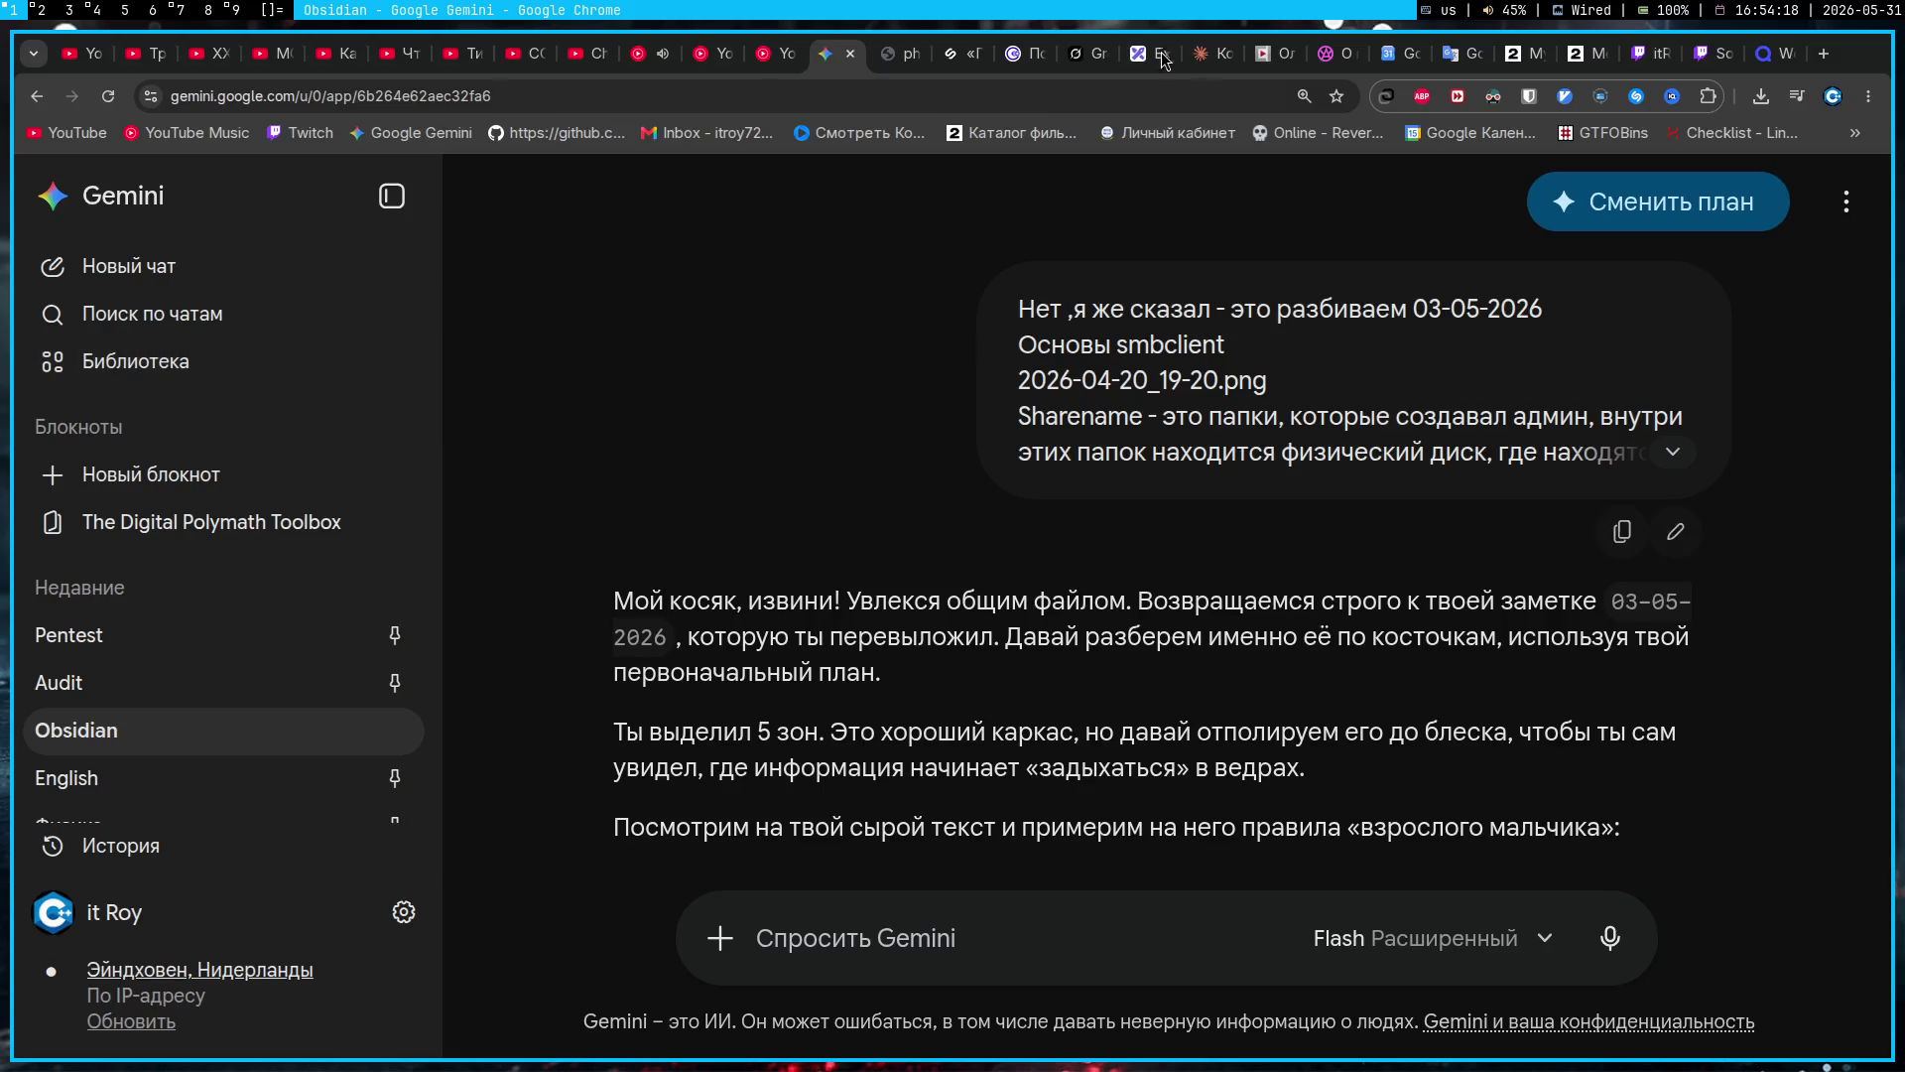
Step: Close the episode player on 2sub.movie and browse the My Little Pony episode list
left_click(1595, 57)
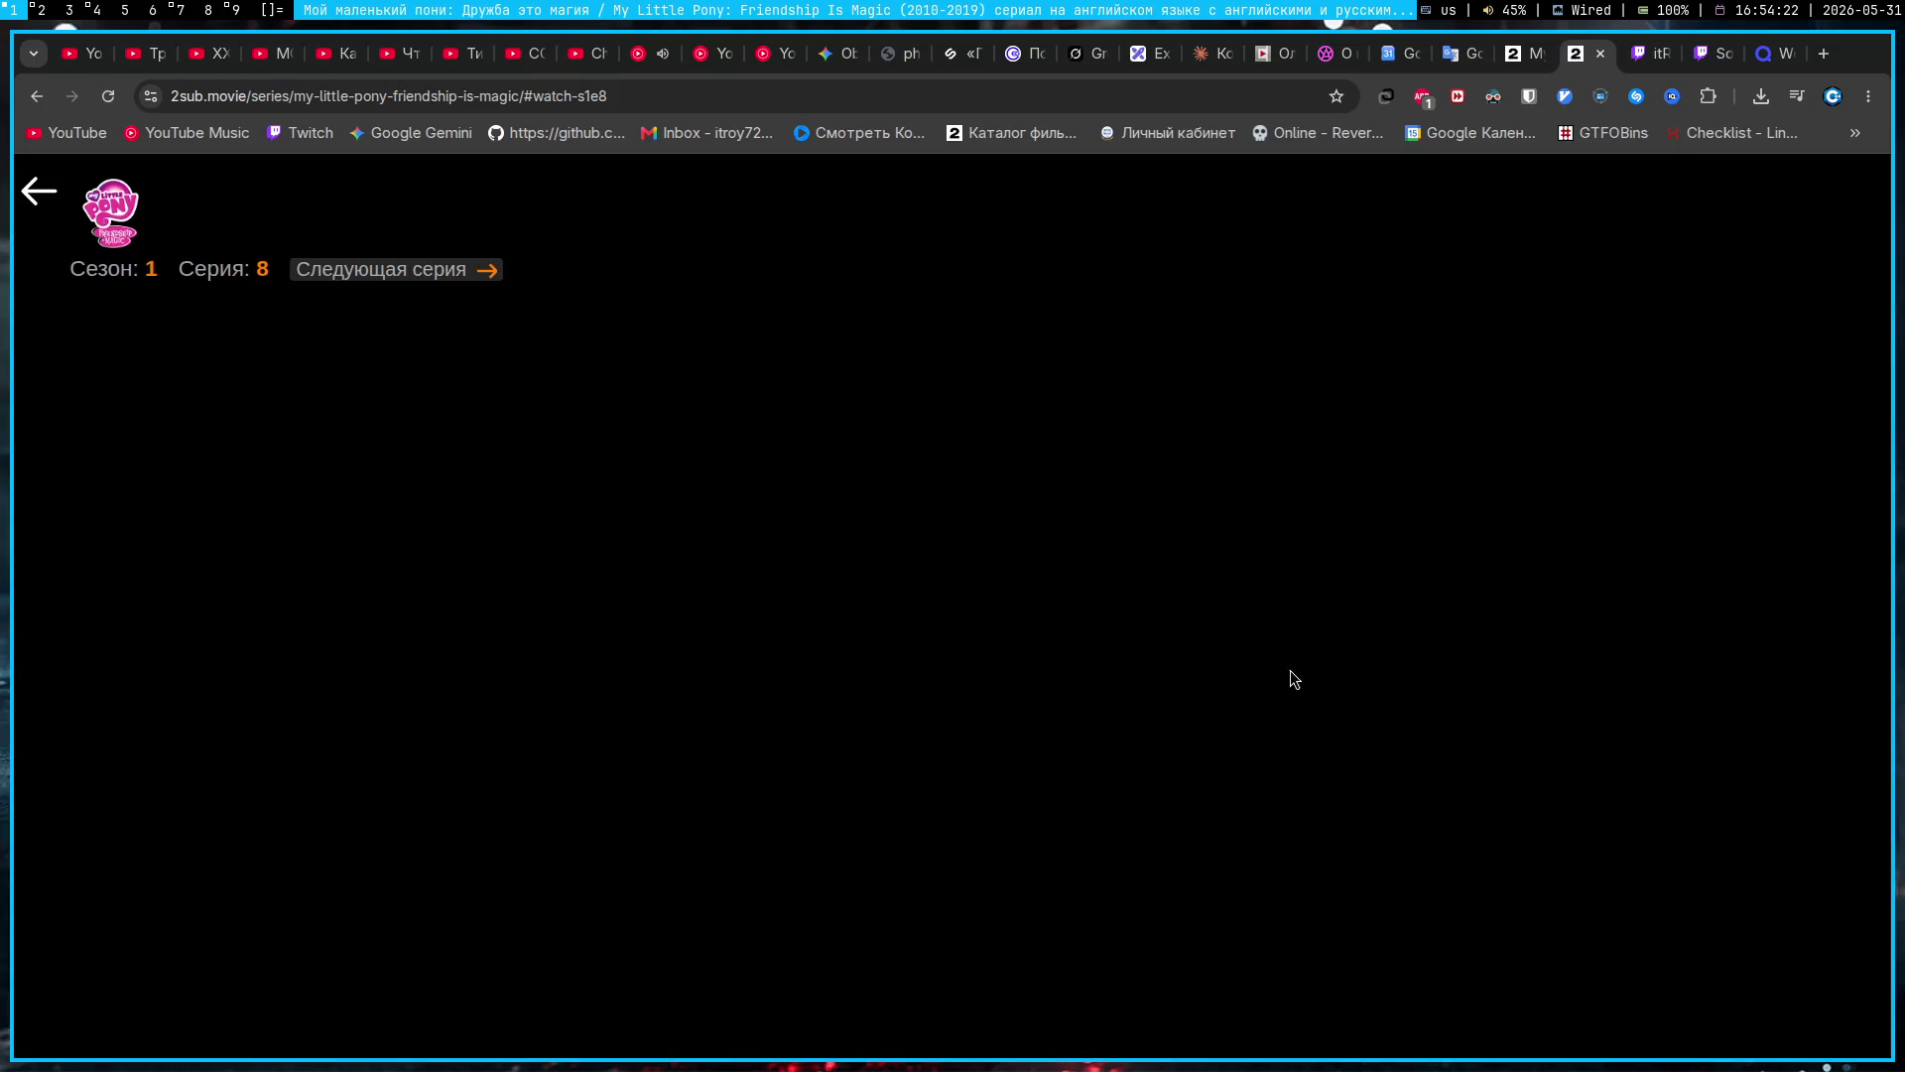
left_click(38, 191)
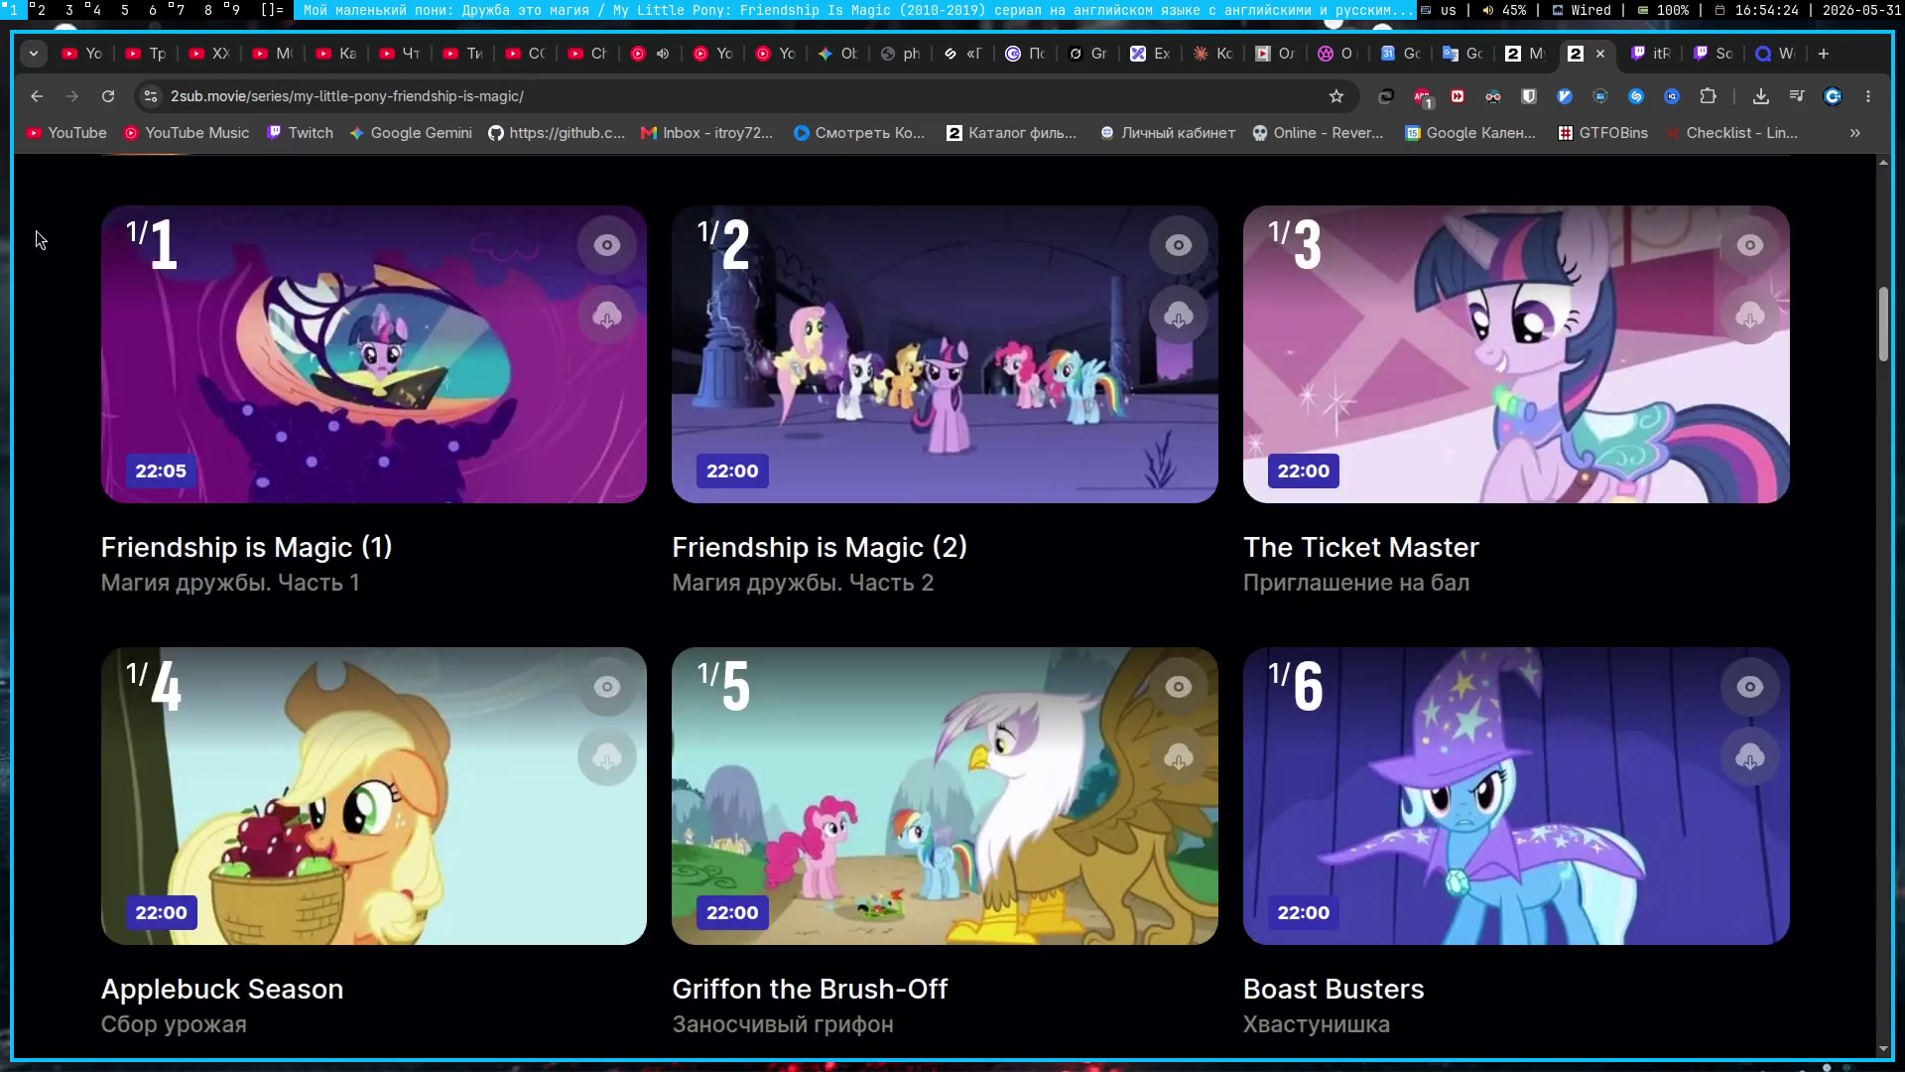
scroll(1676, 512, "up", 3)
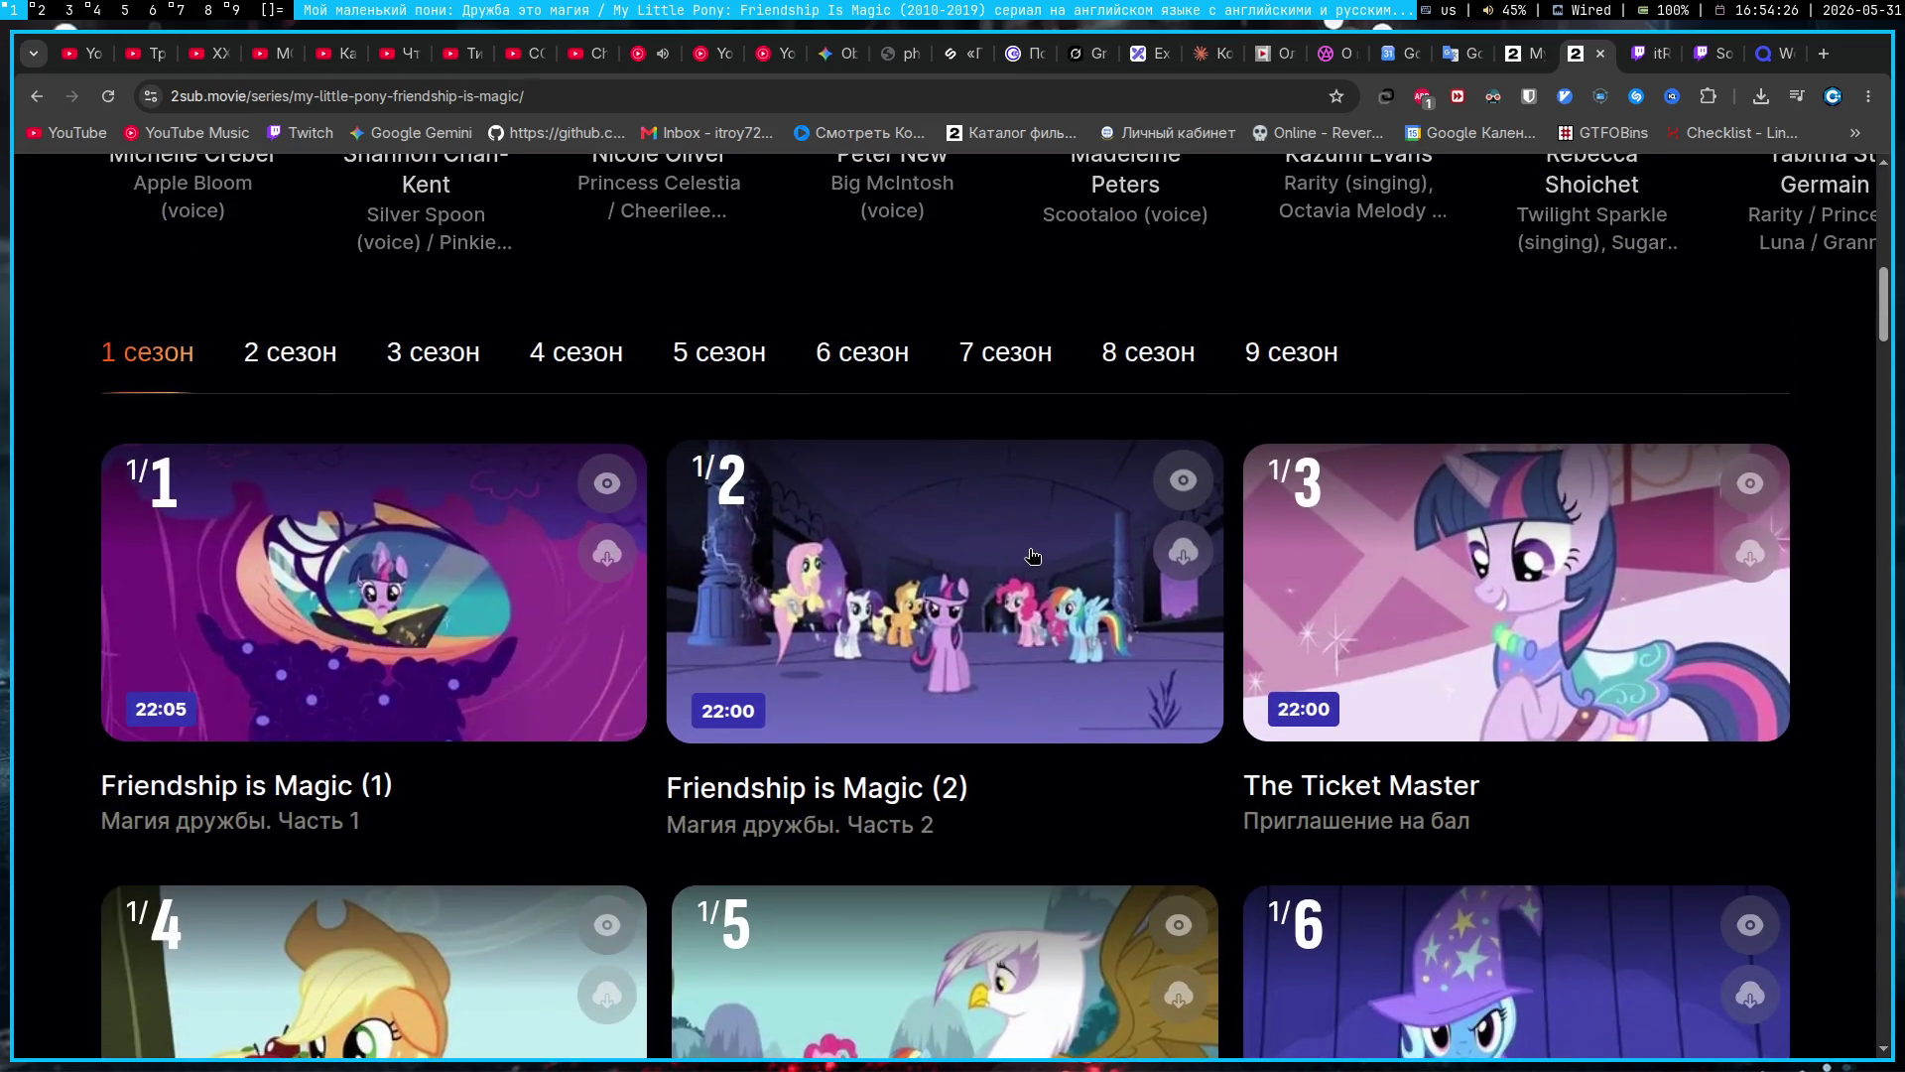
scroll(1190, 754, "down", 6)
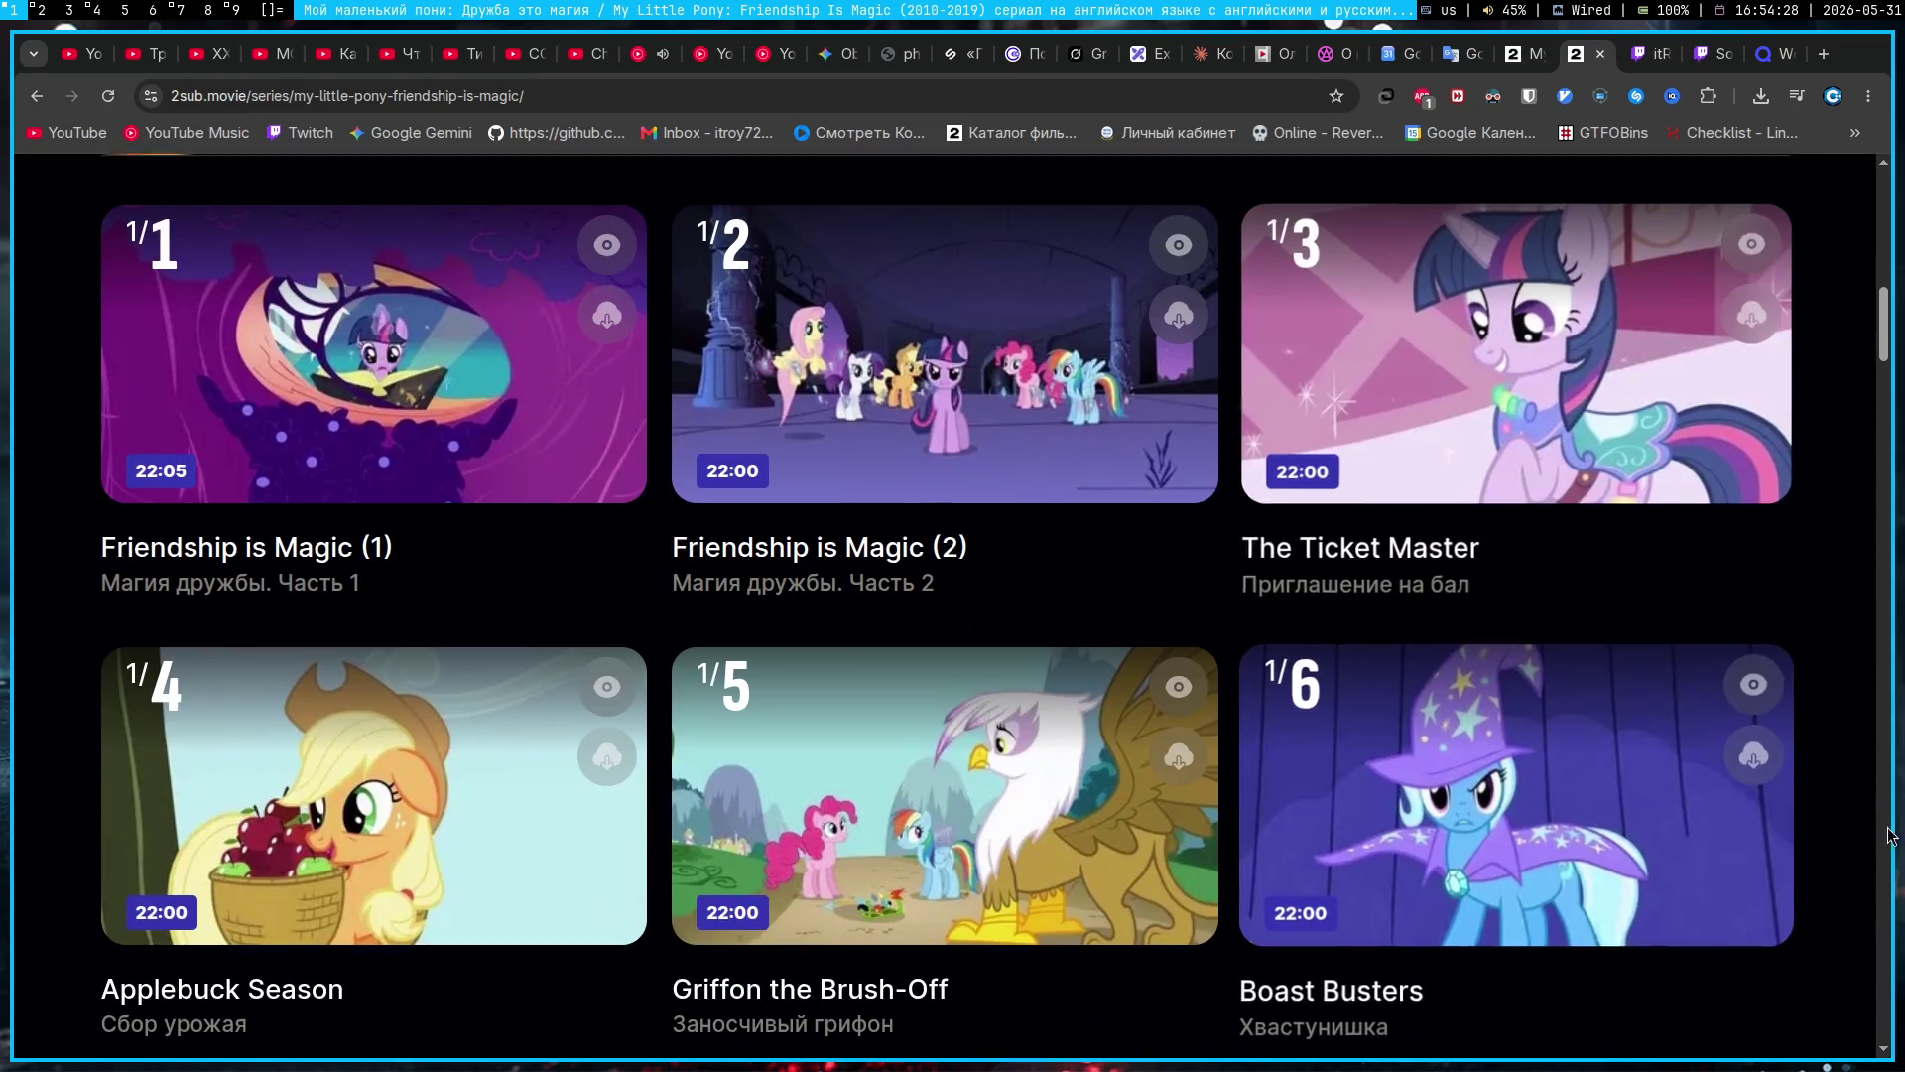
scroll(1872, 830, "down", 4)
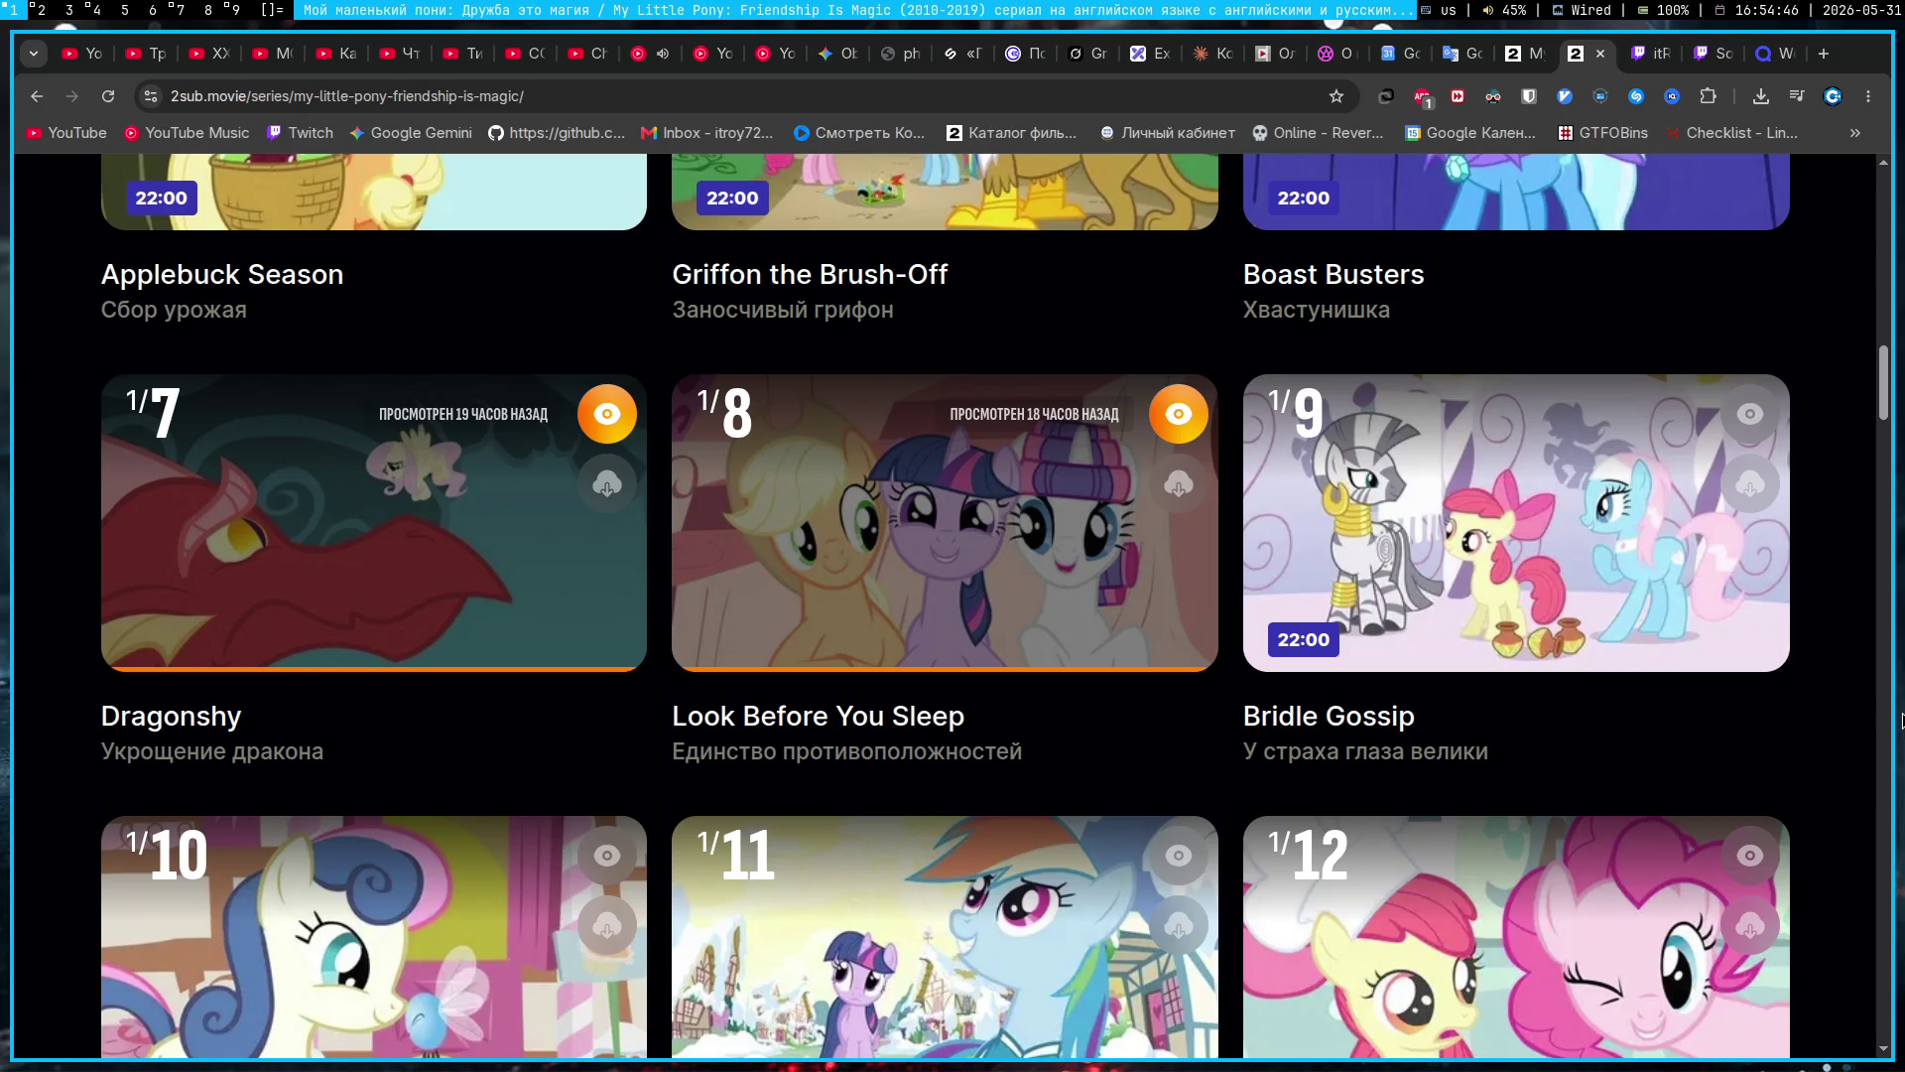
scroll(1835, 829, "down", 2)
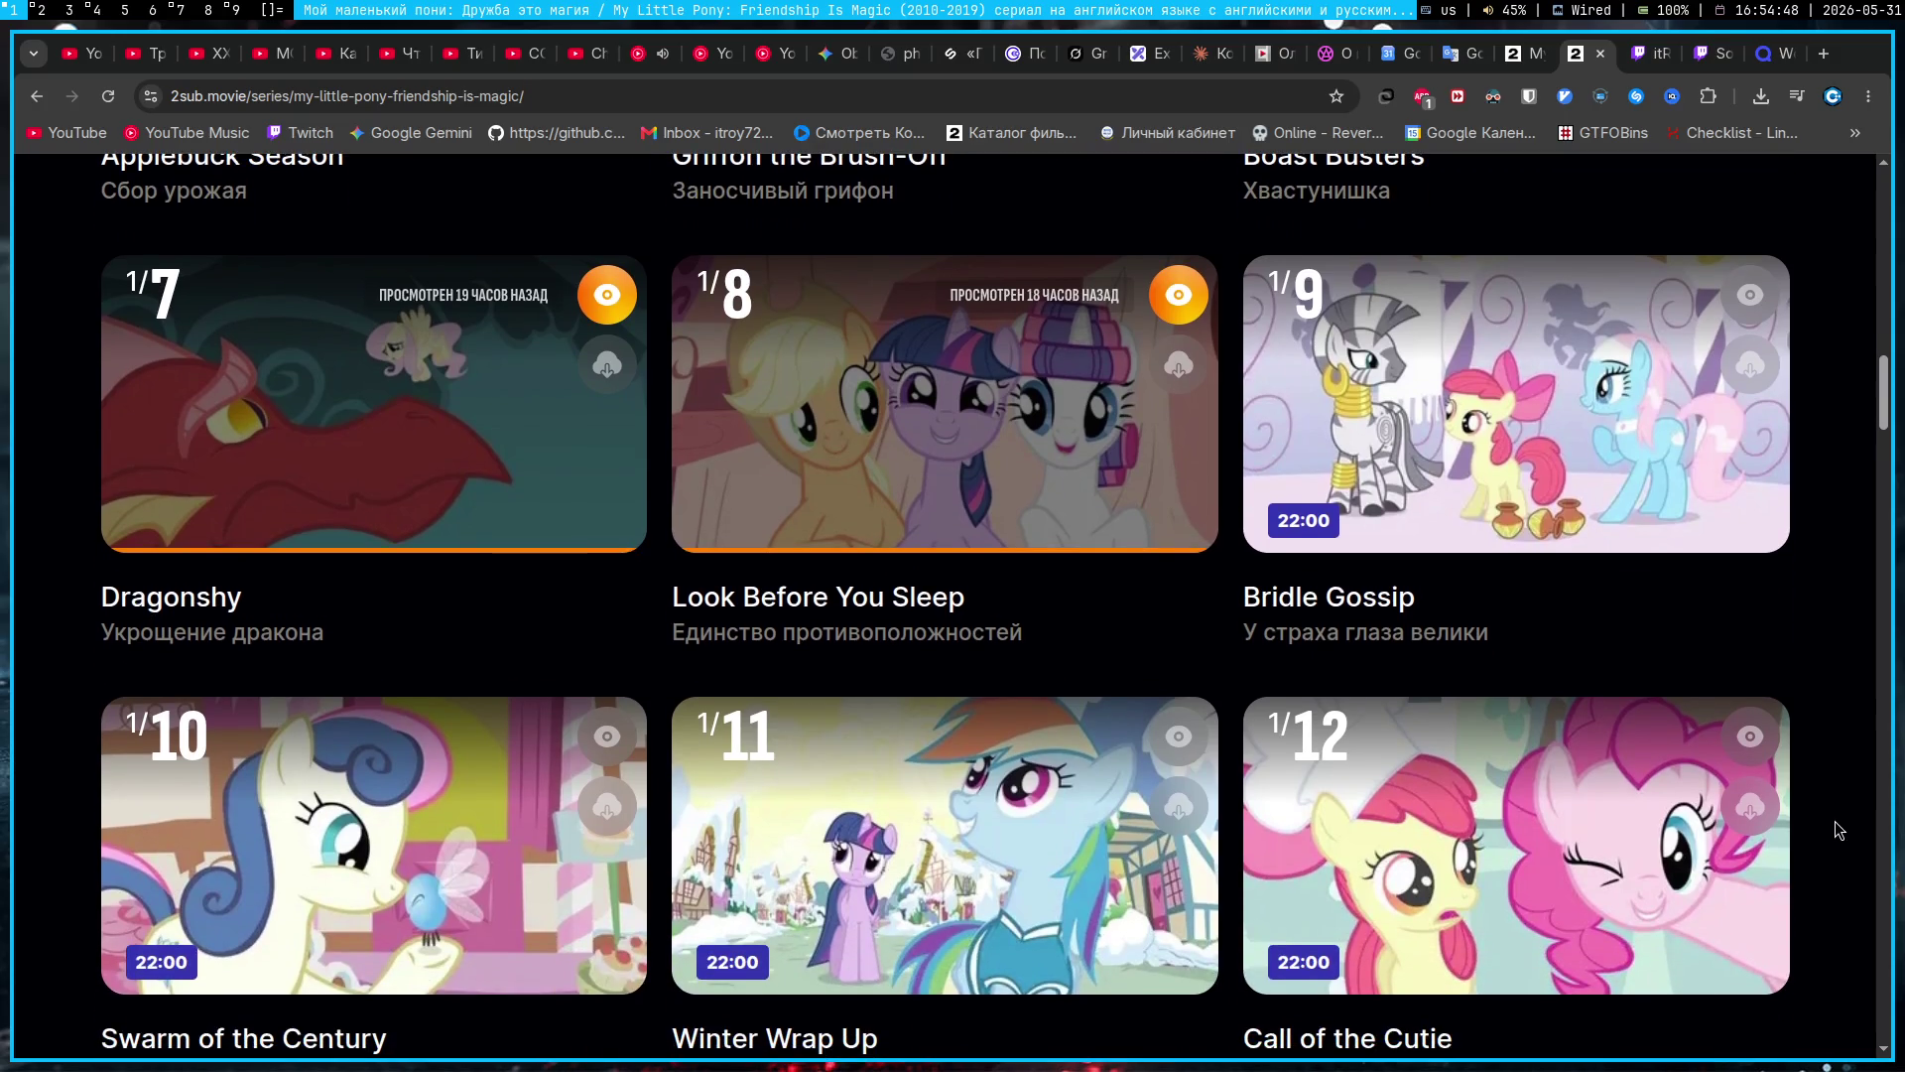
Step: Pass through the Quizlet Words and Ninja Turtles tabs to Gemini's Obsidian chat
left_click(1772, 52)
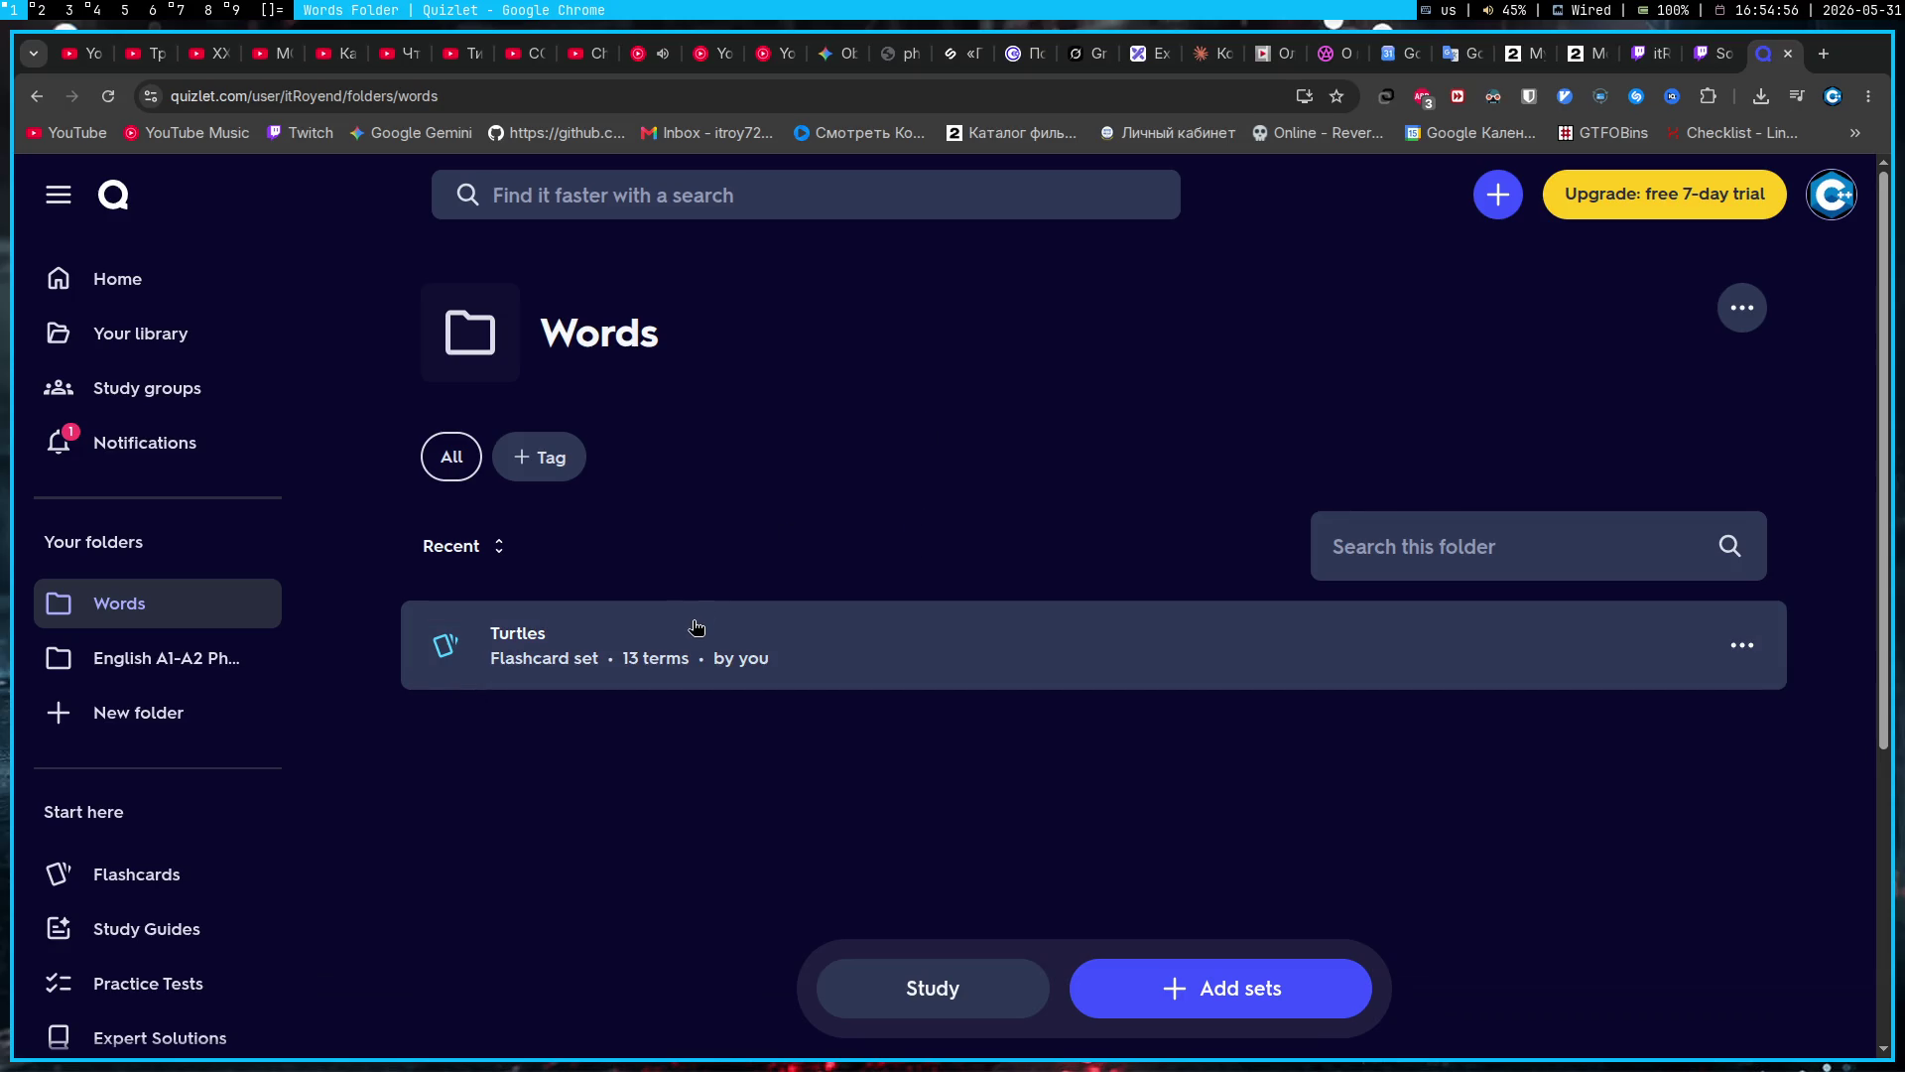
left_click(1512, 57)
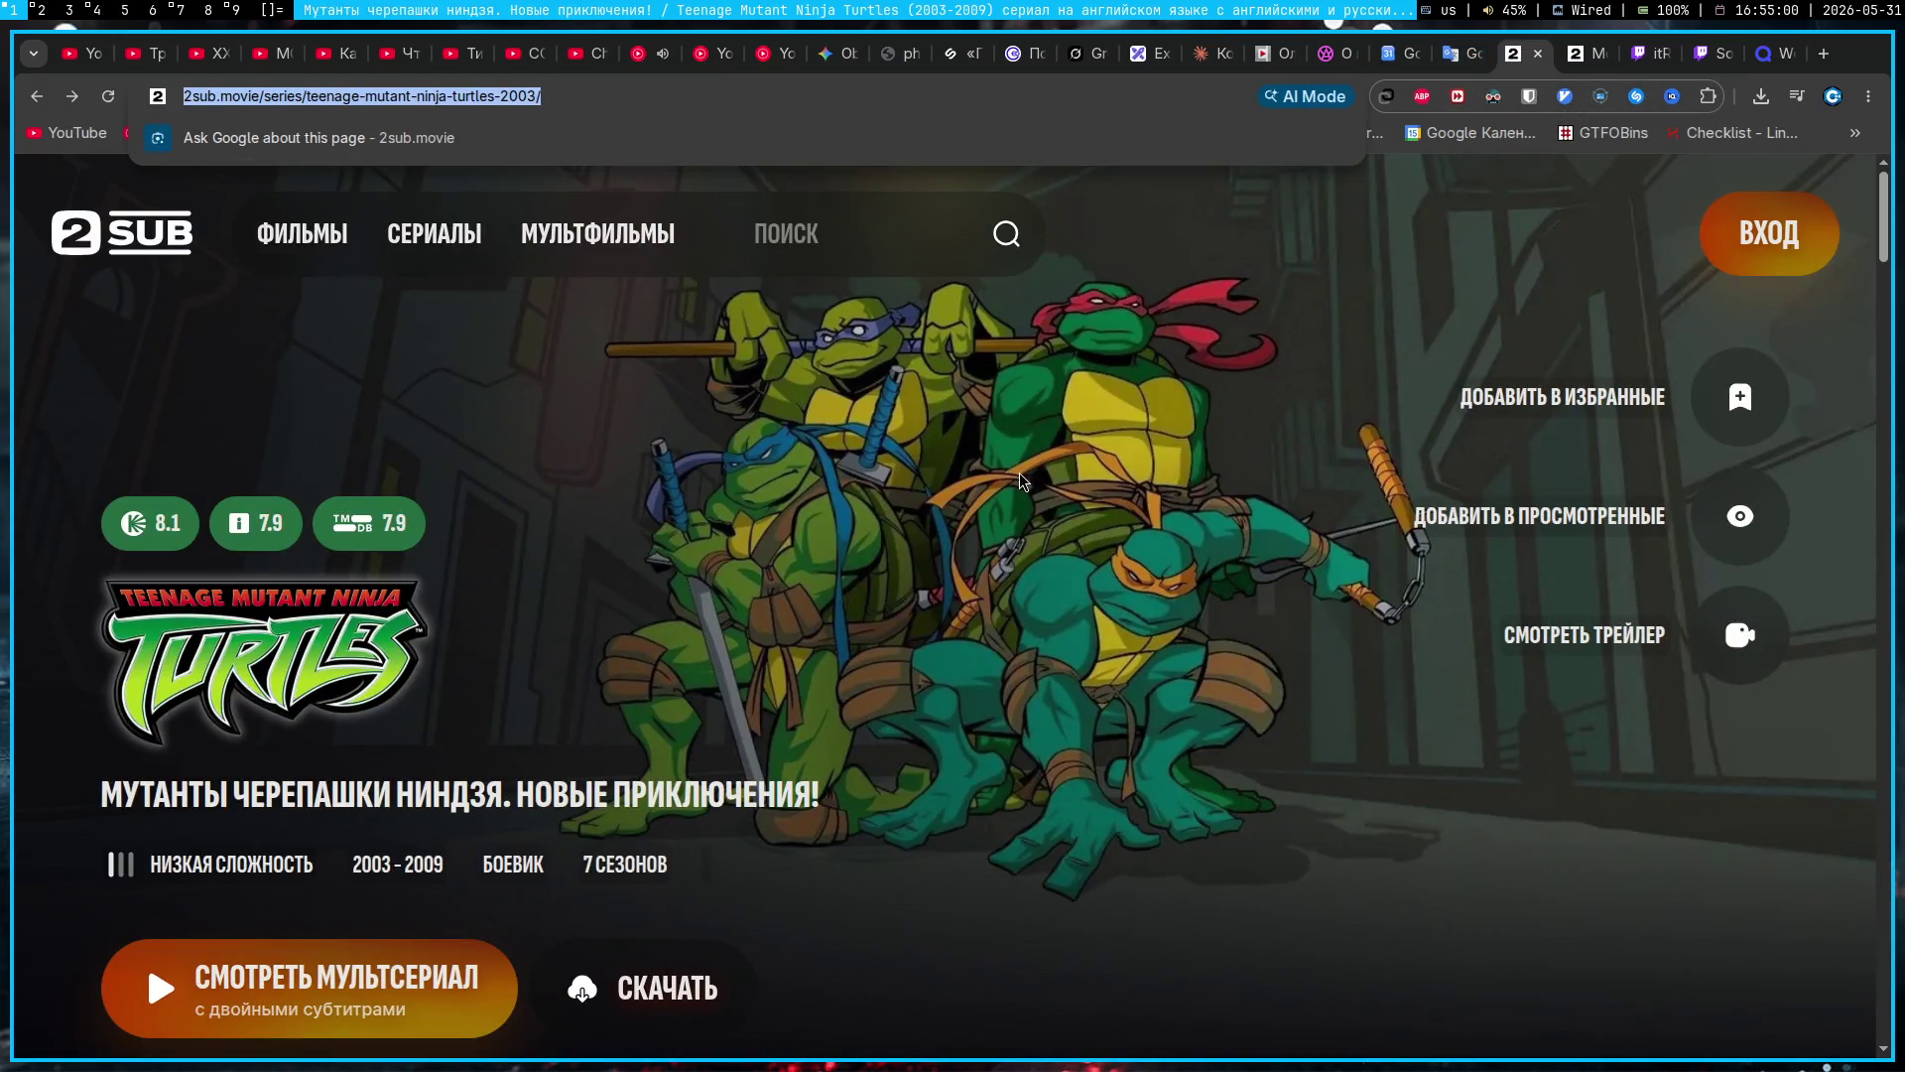
left_click(1022, 479)
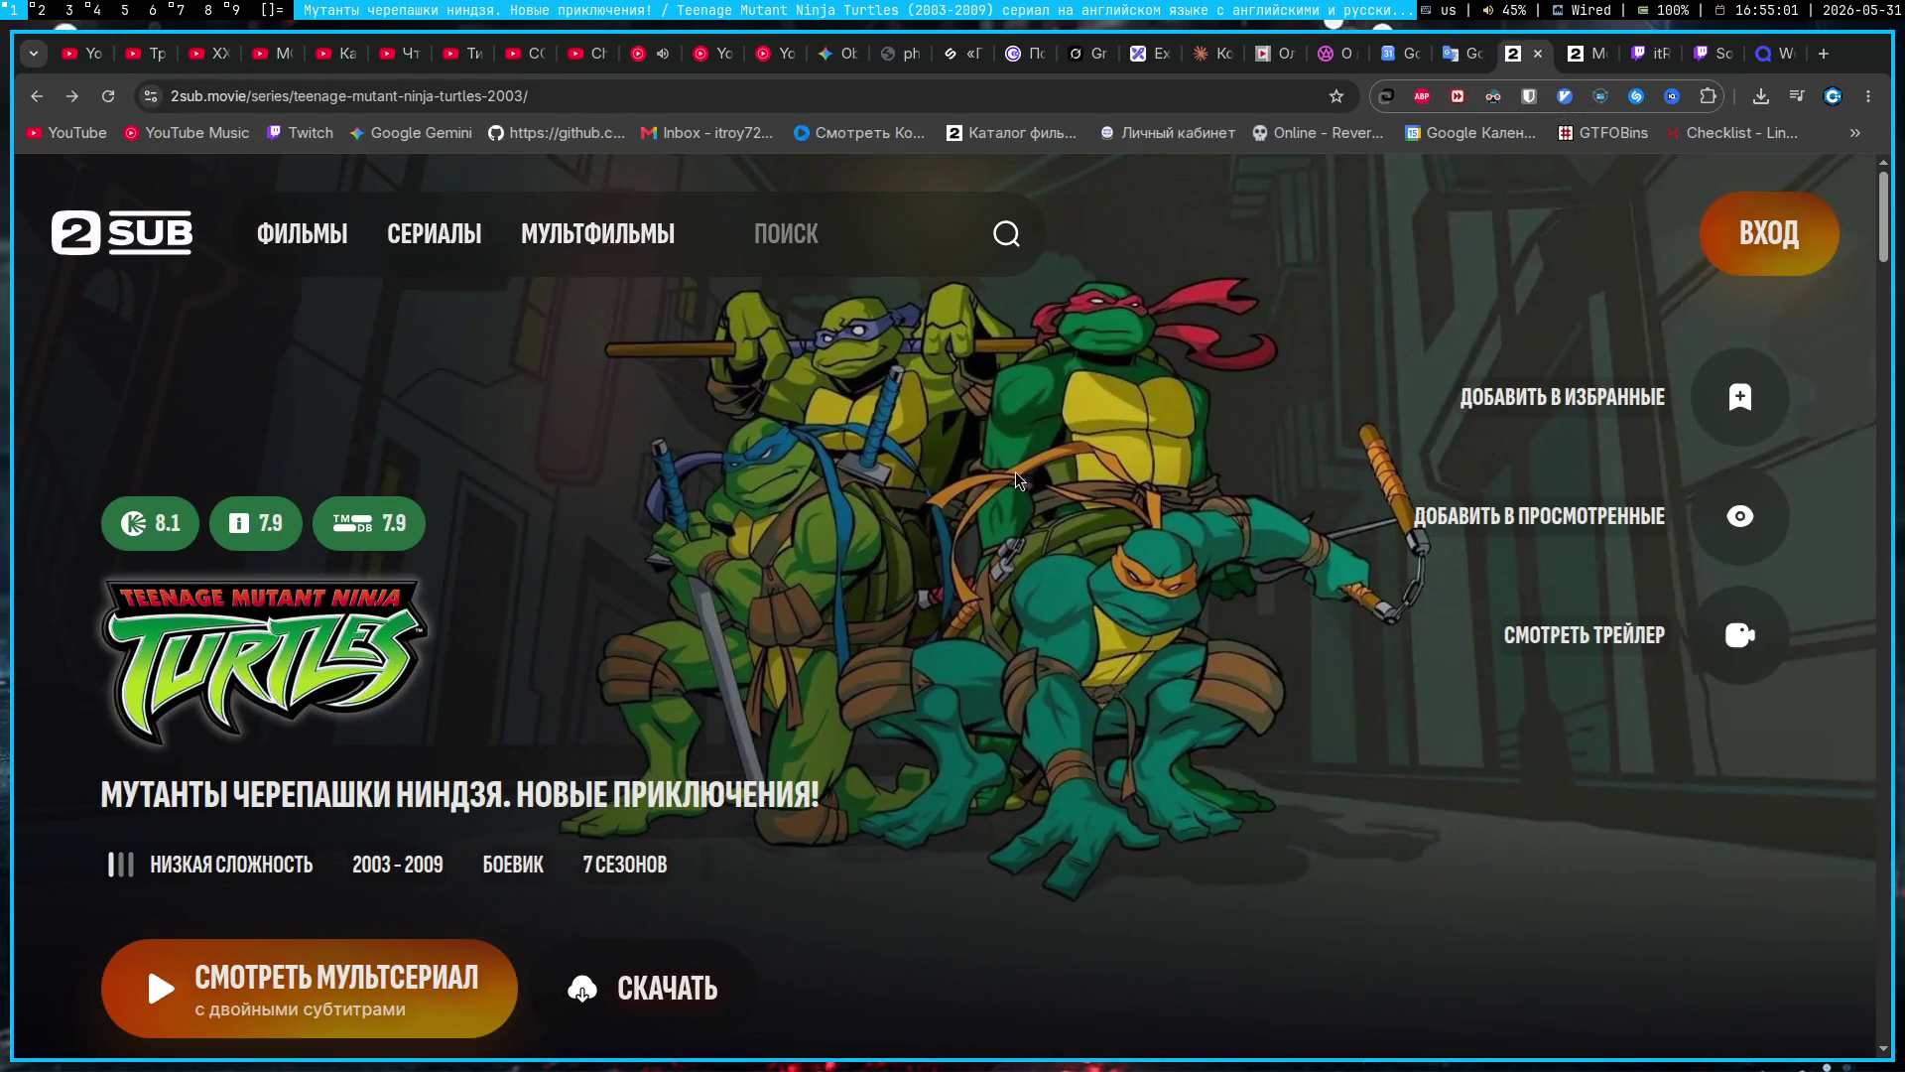
left_click(838, 54)
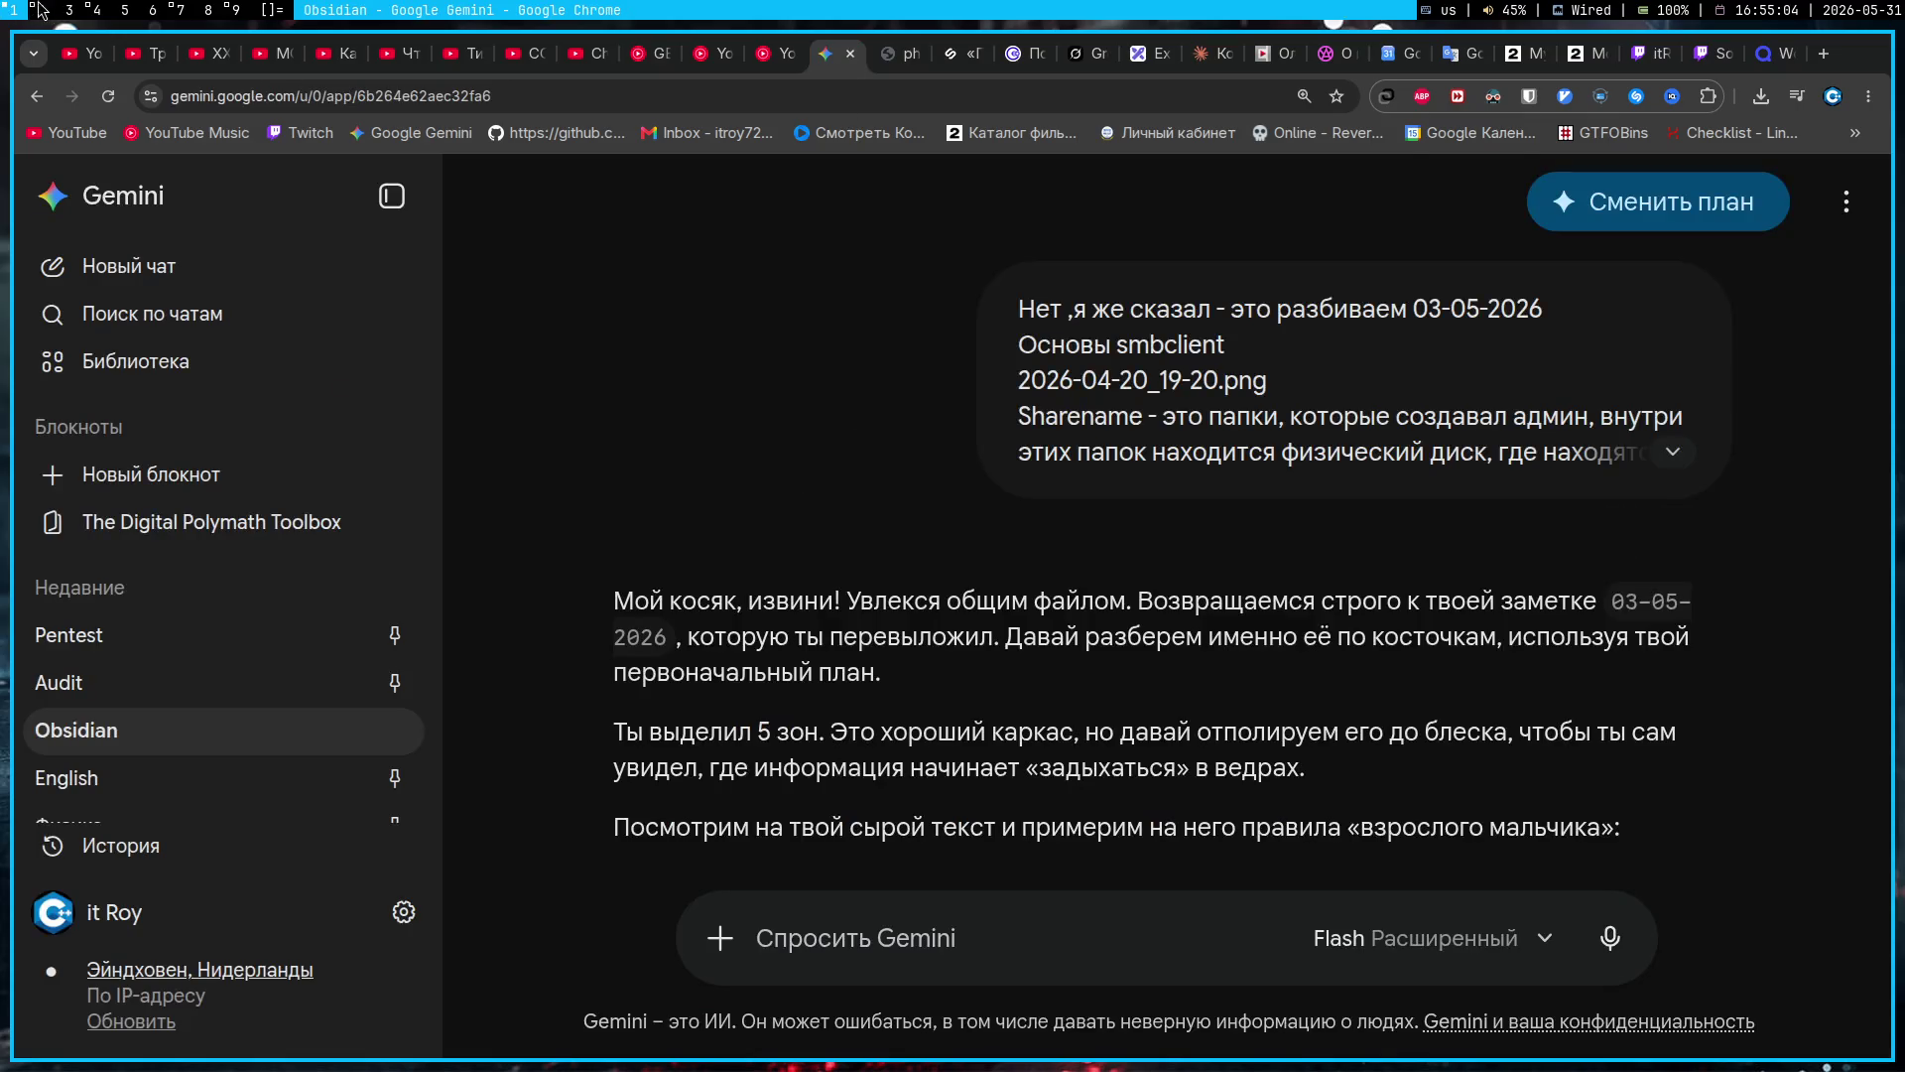
left_click(43, 11)
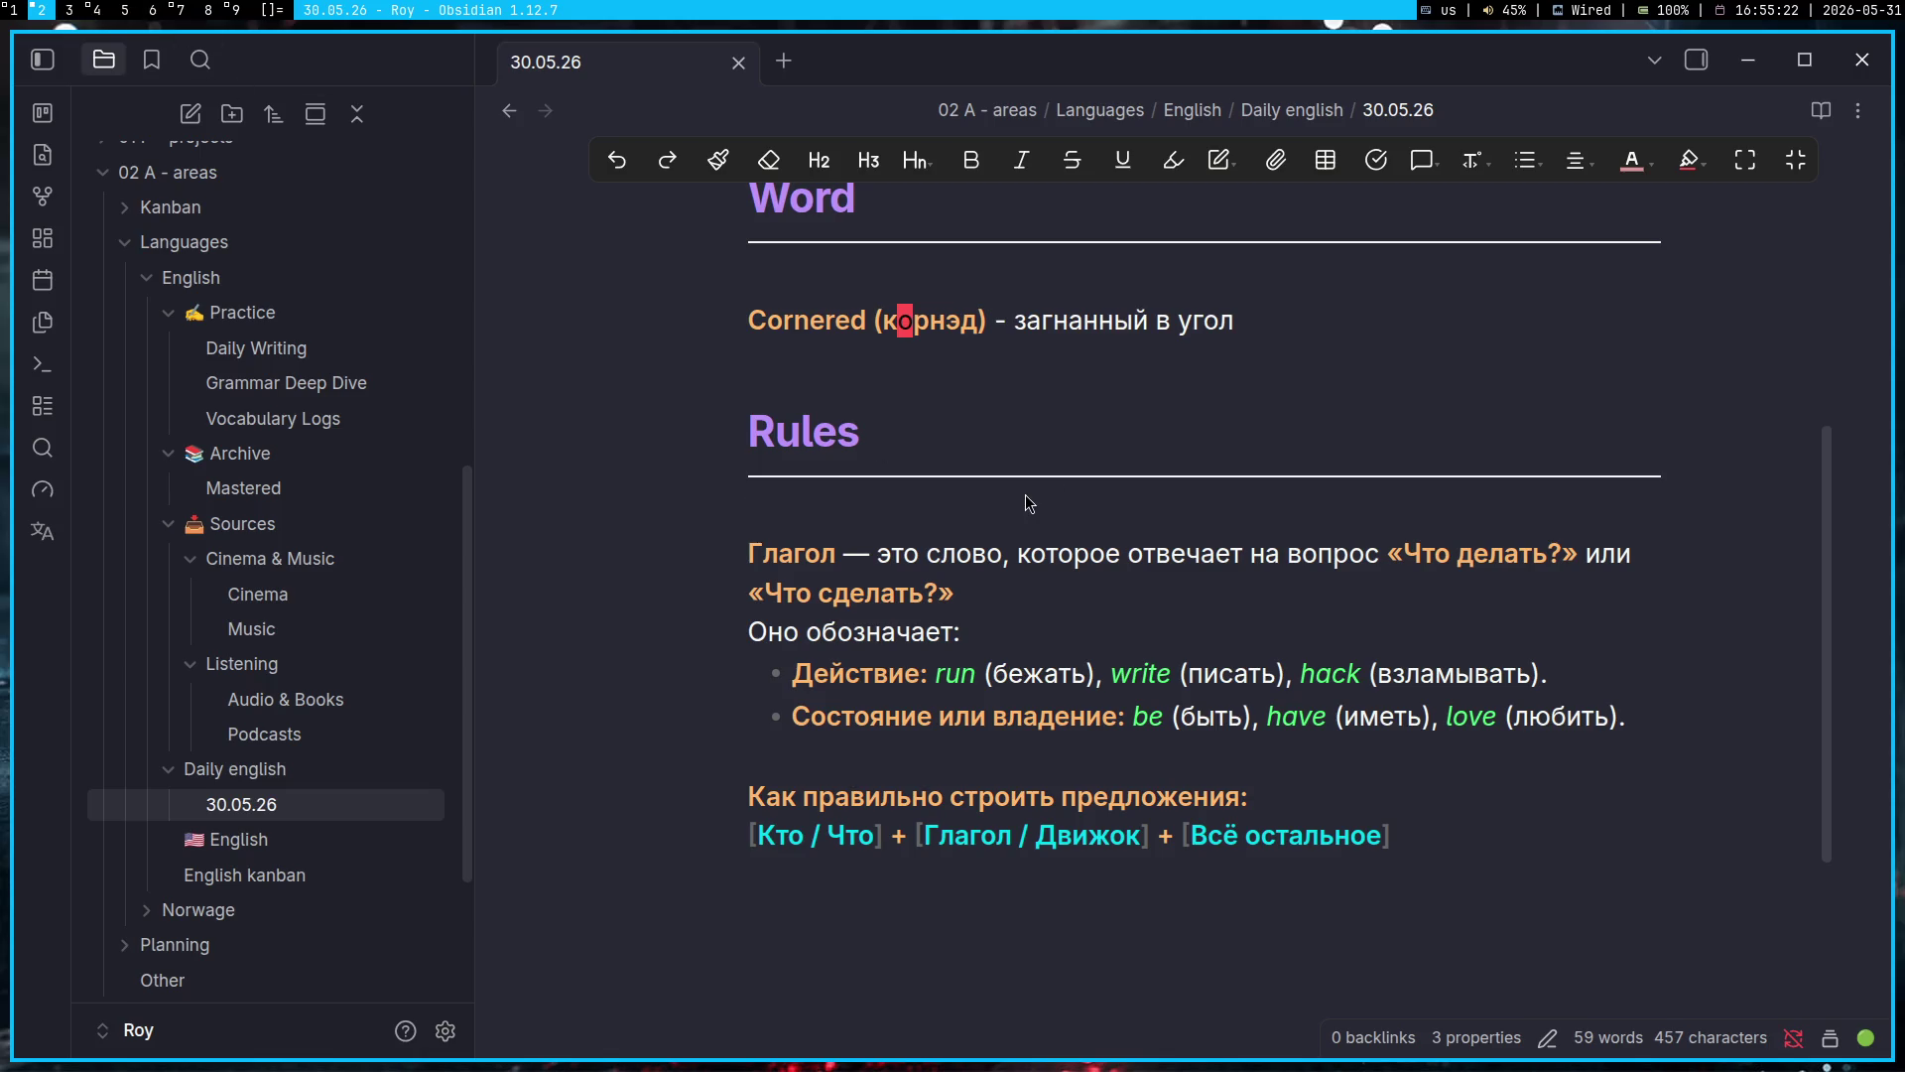
key("super+1")
left_click(1796, 95)
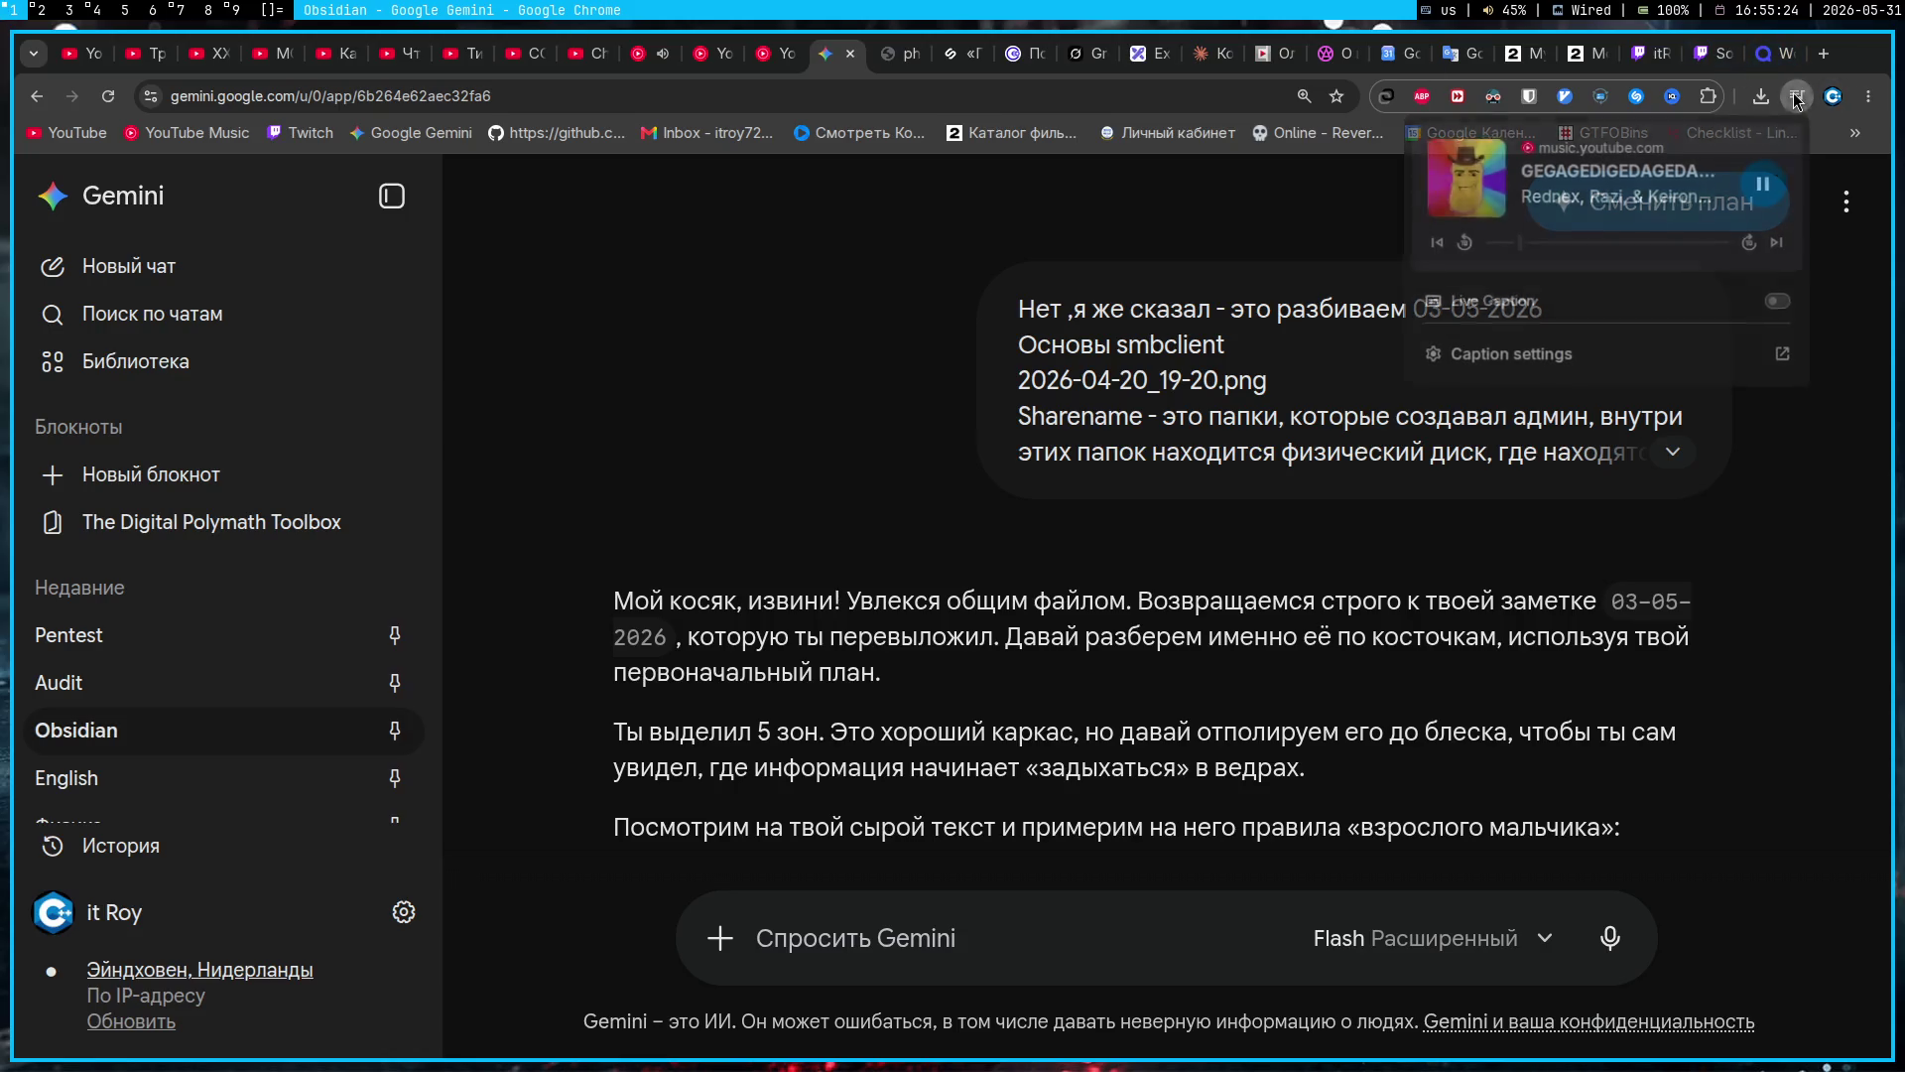
left_click(1439, 535)
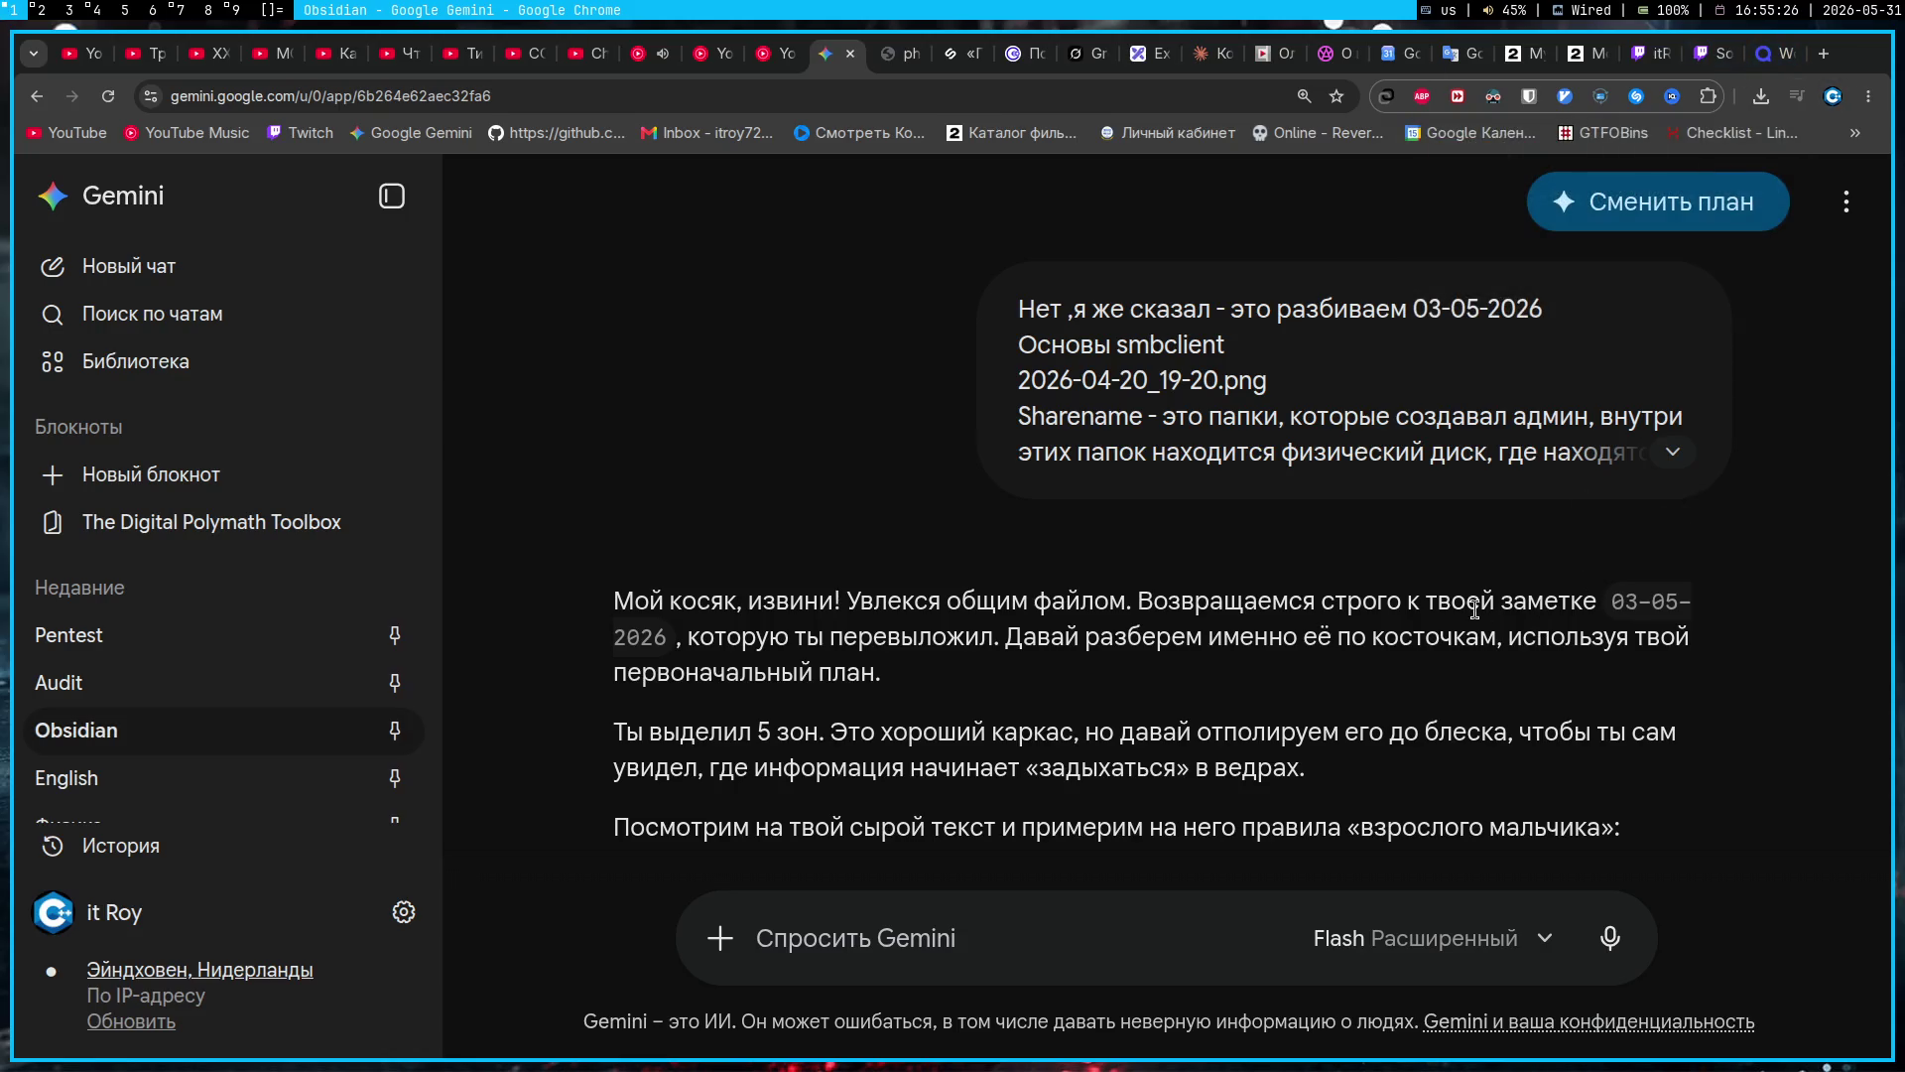
scroll(1269, 548, "down", 20)
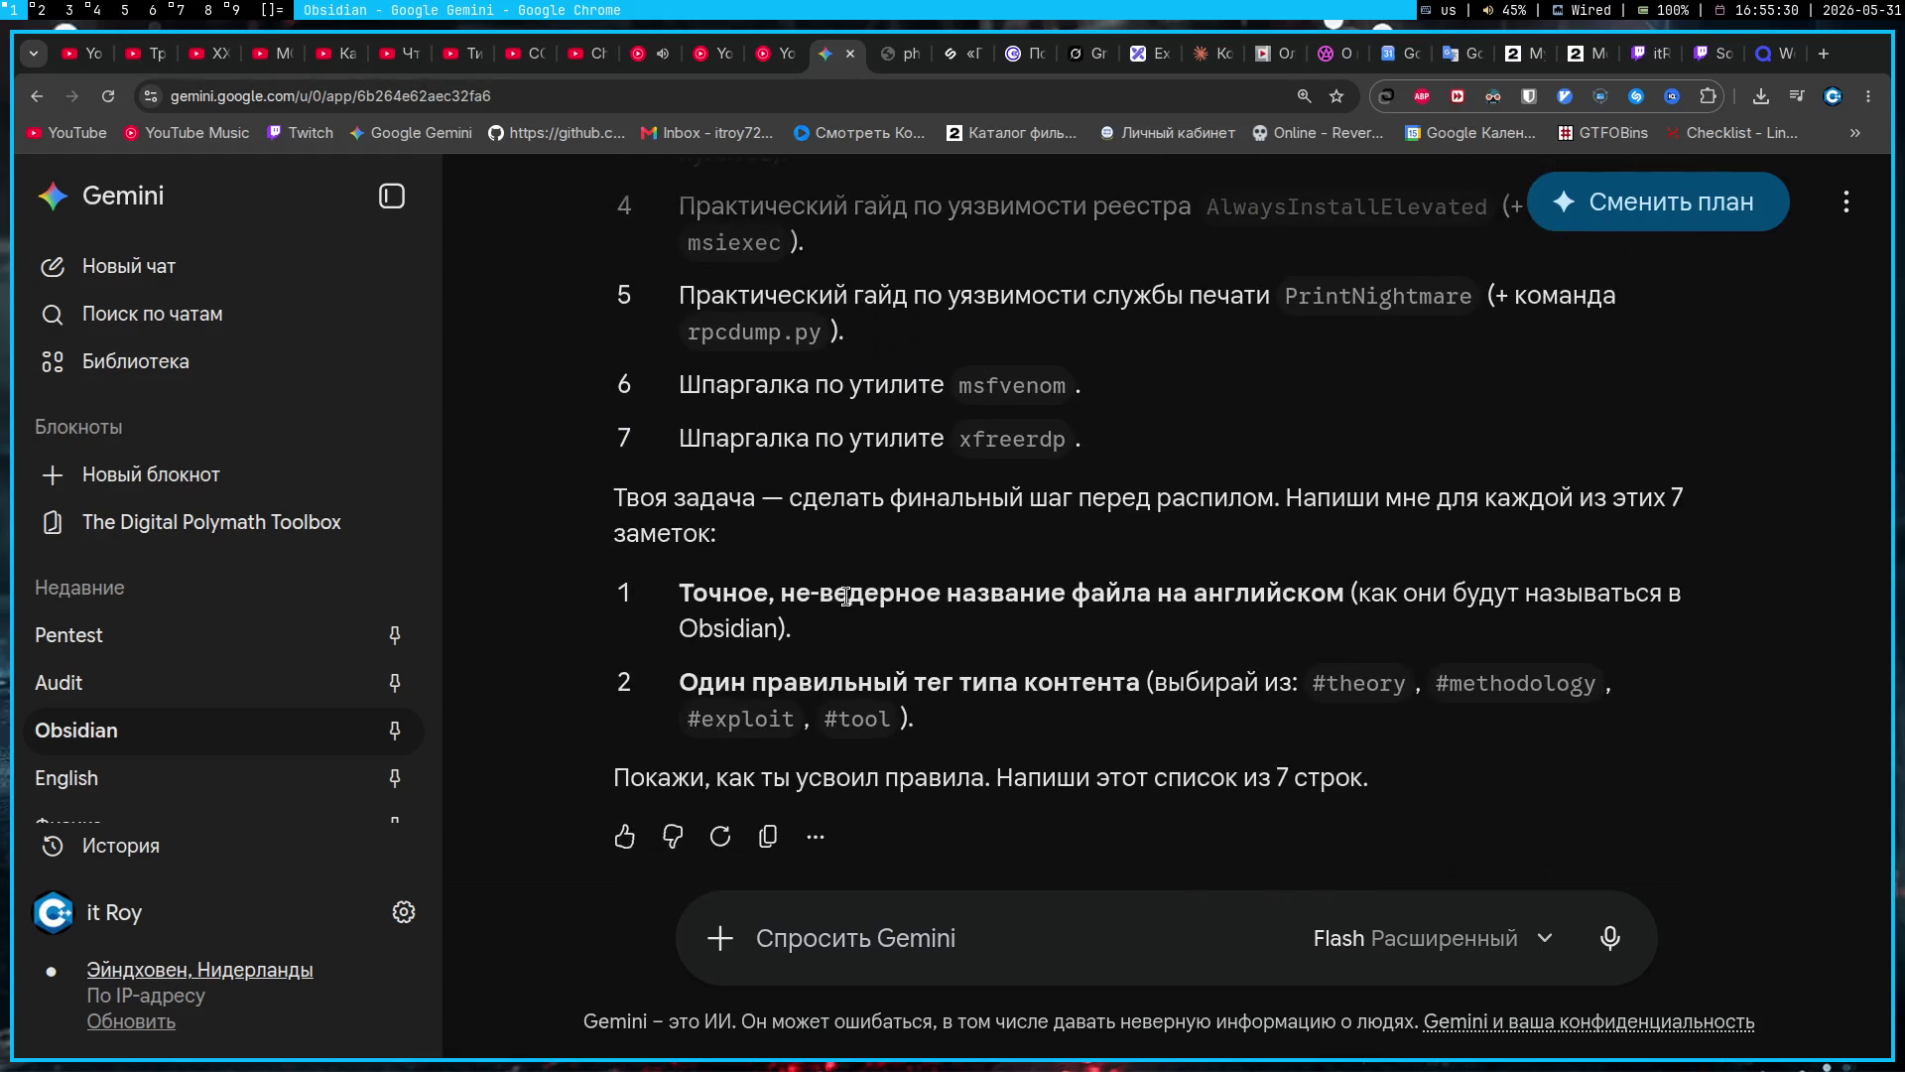
left_click(126, 762)
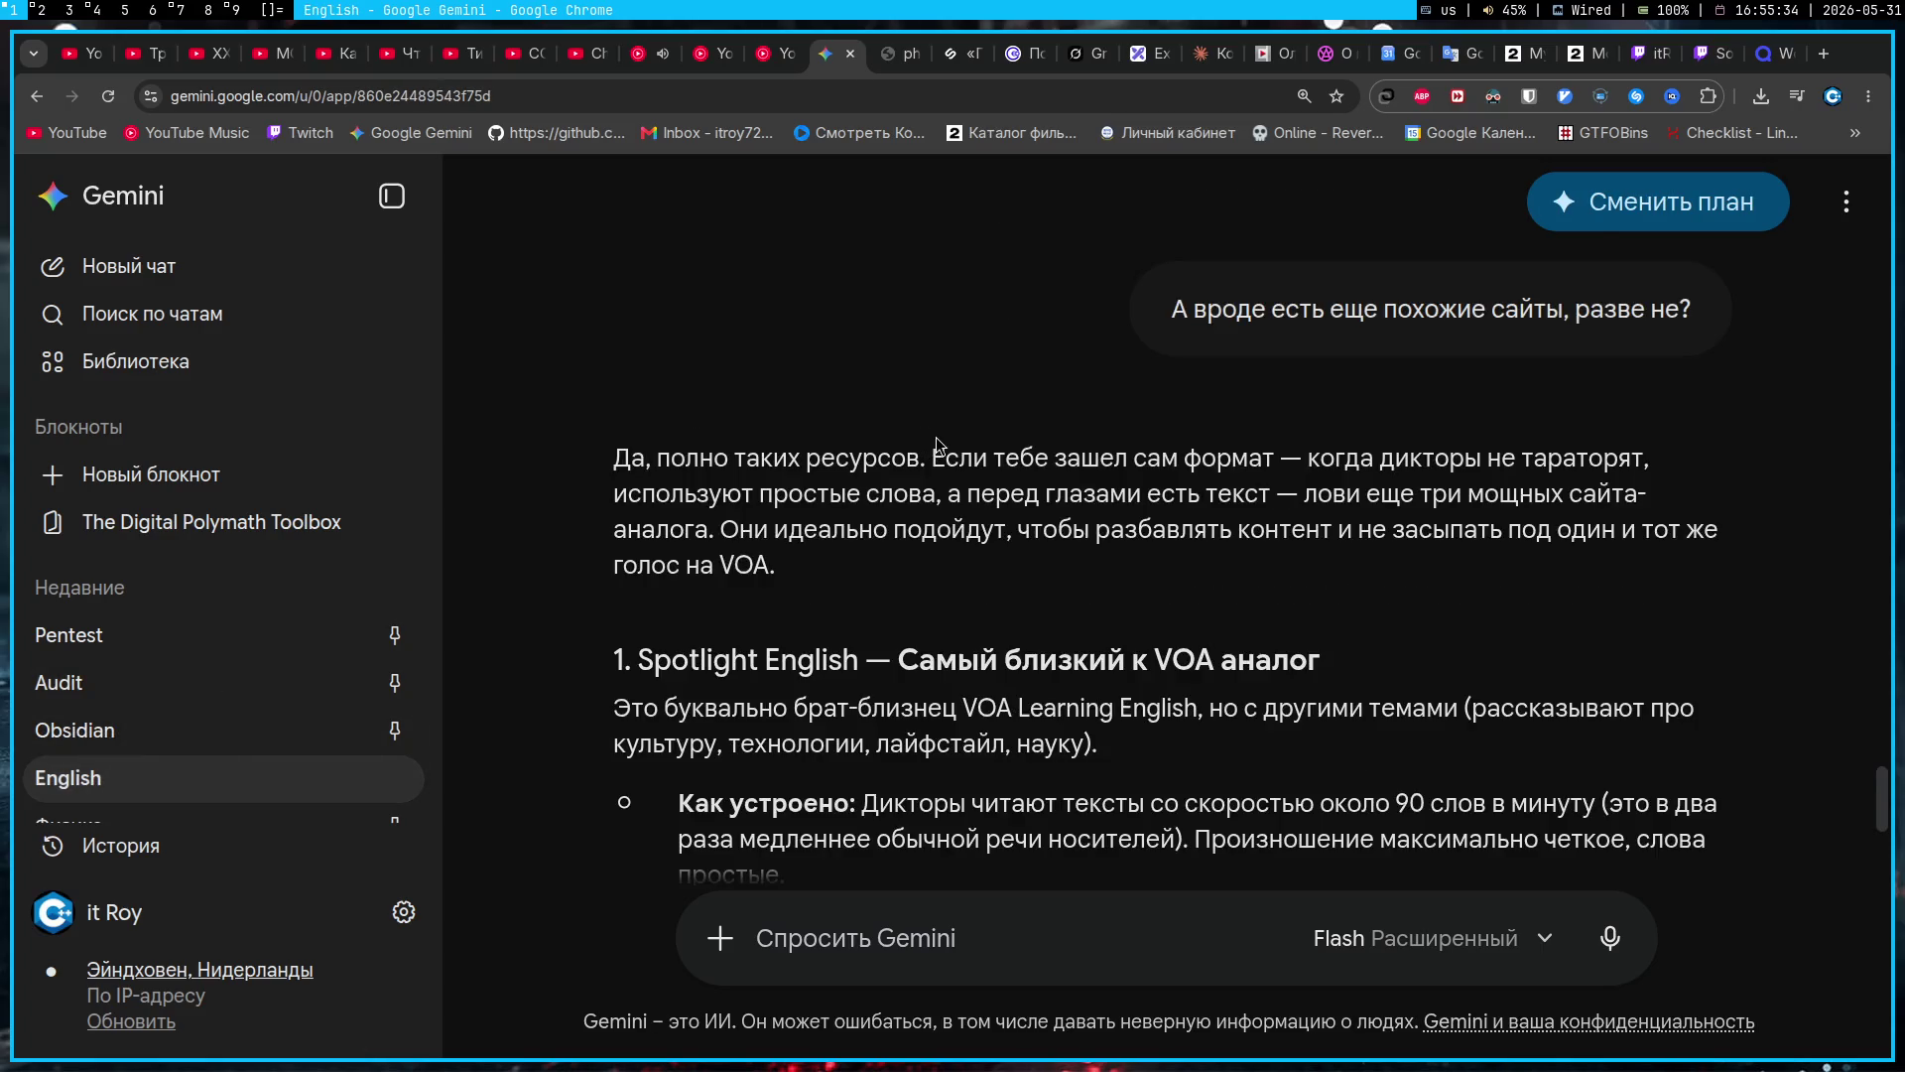
Step: Open spotlightenglish.com, newsinlevels.com and Breaking News English from Gemini's reply, then view Spotlight English
scroll(937, 443, "down", 13)
scroll(936, 443, "up", 8)
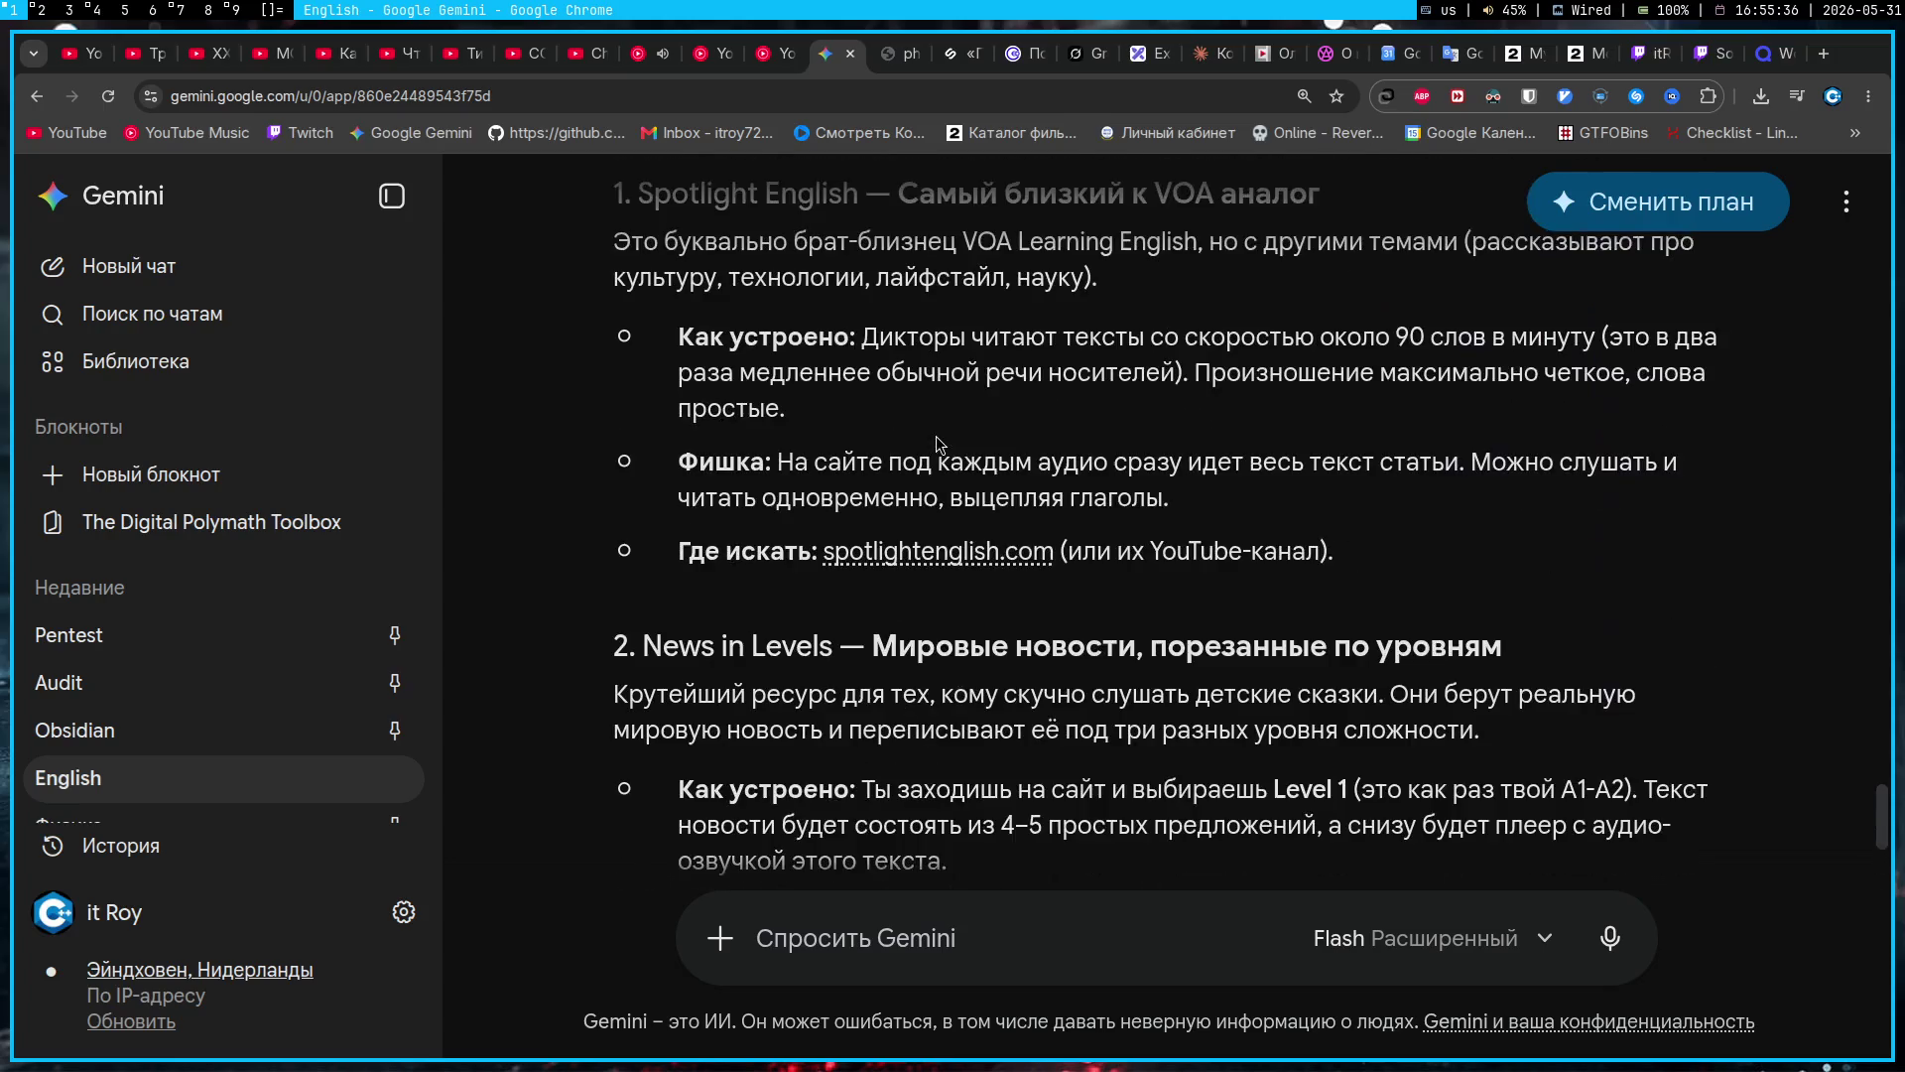
scroll(937, 443, "up", 5)
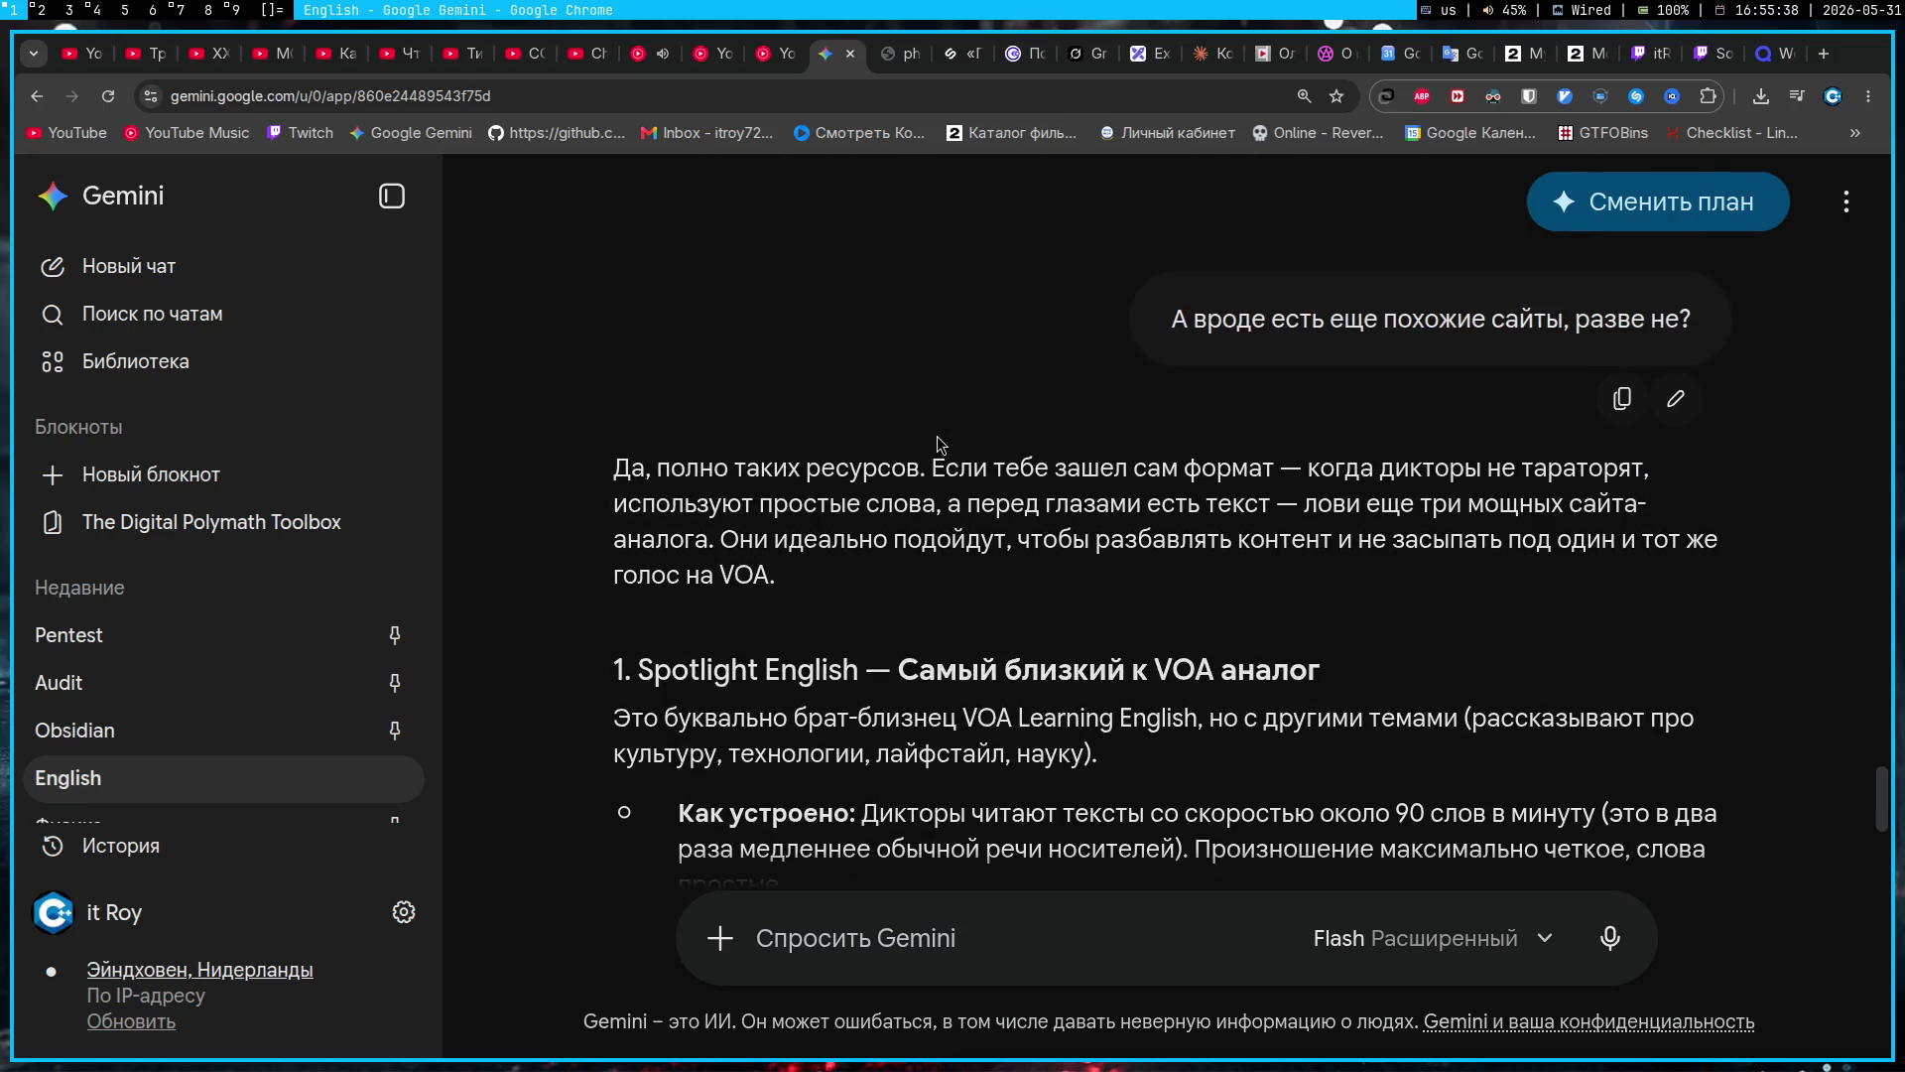
scroll(940, 444, "down", 5)
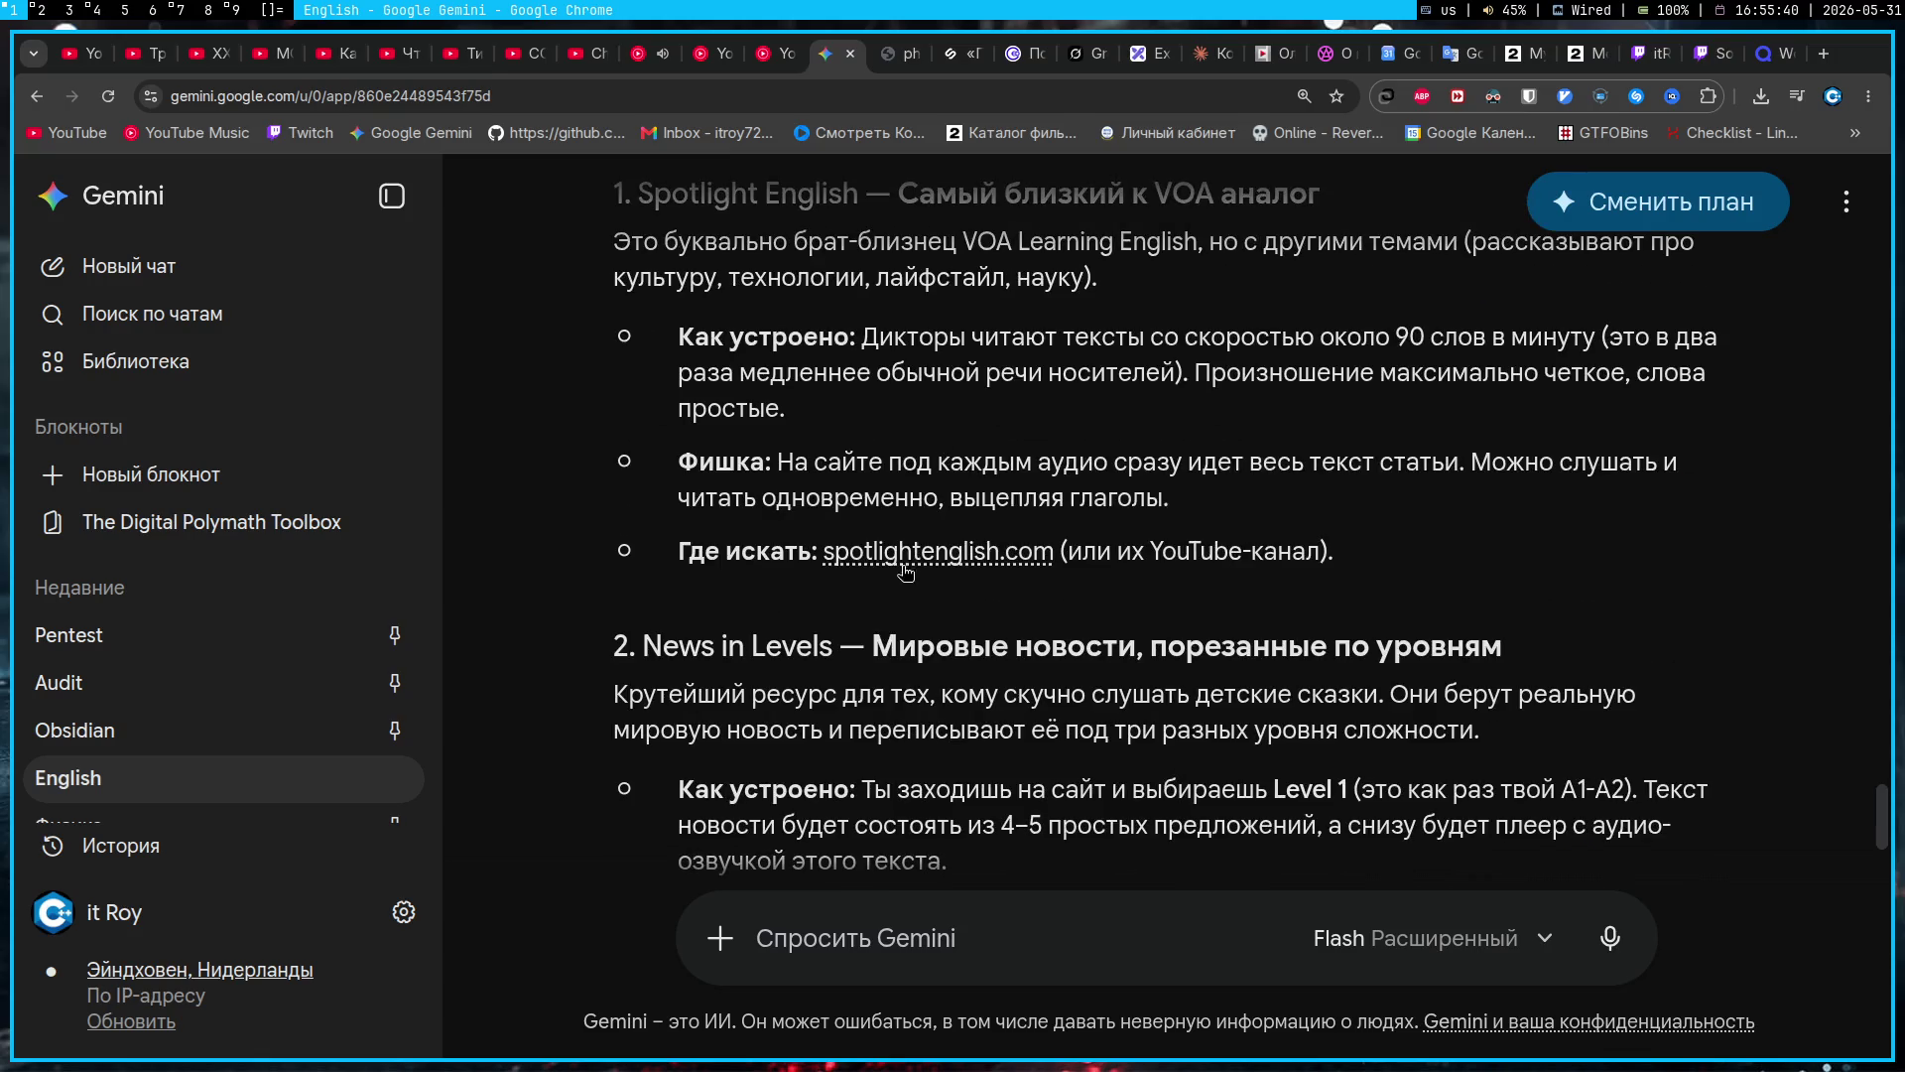
middle_click(915, 554)
scroll(913, 496, "down", 5)
middle_click(906, 457)
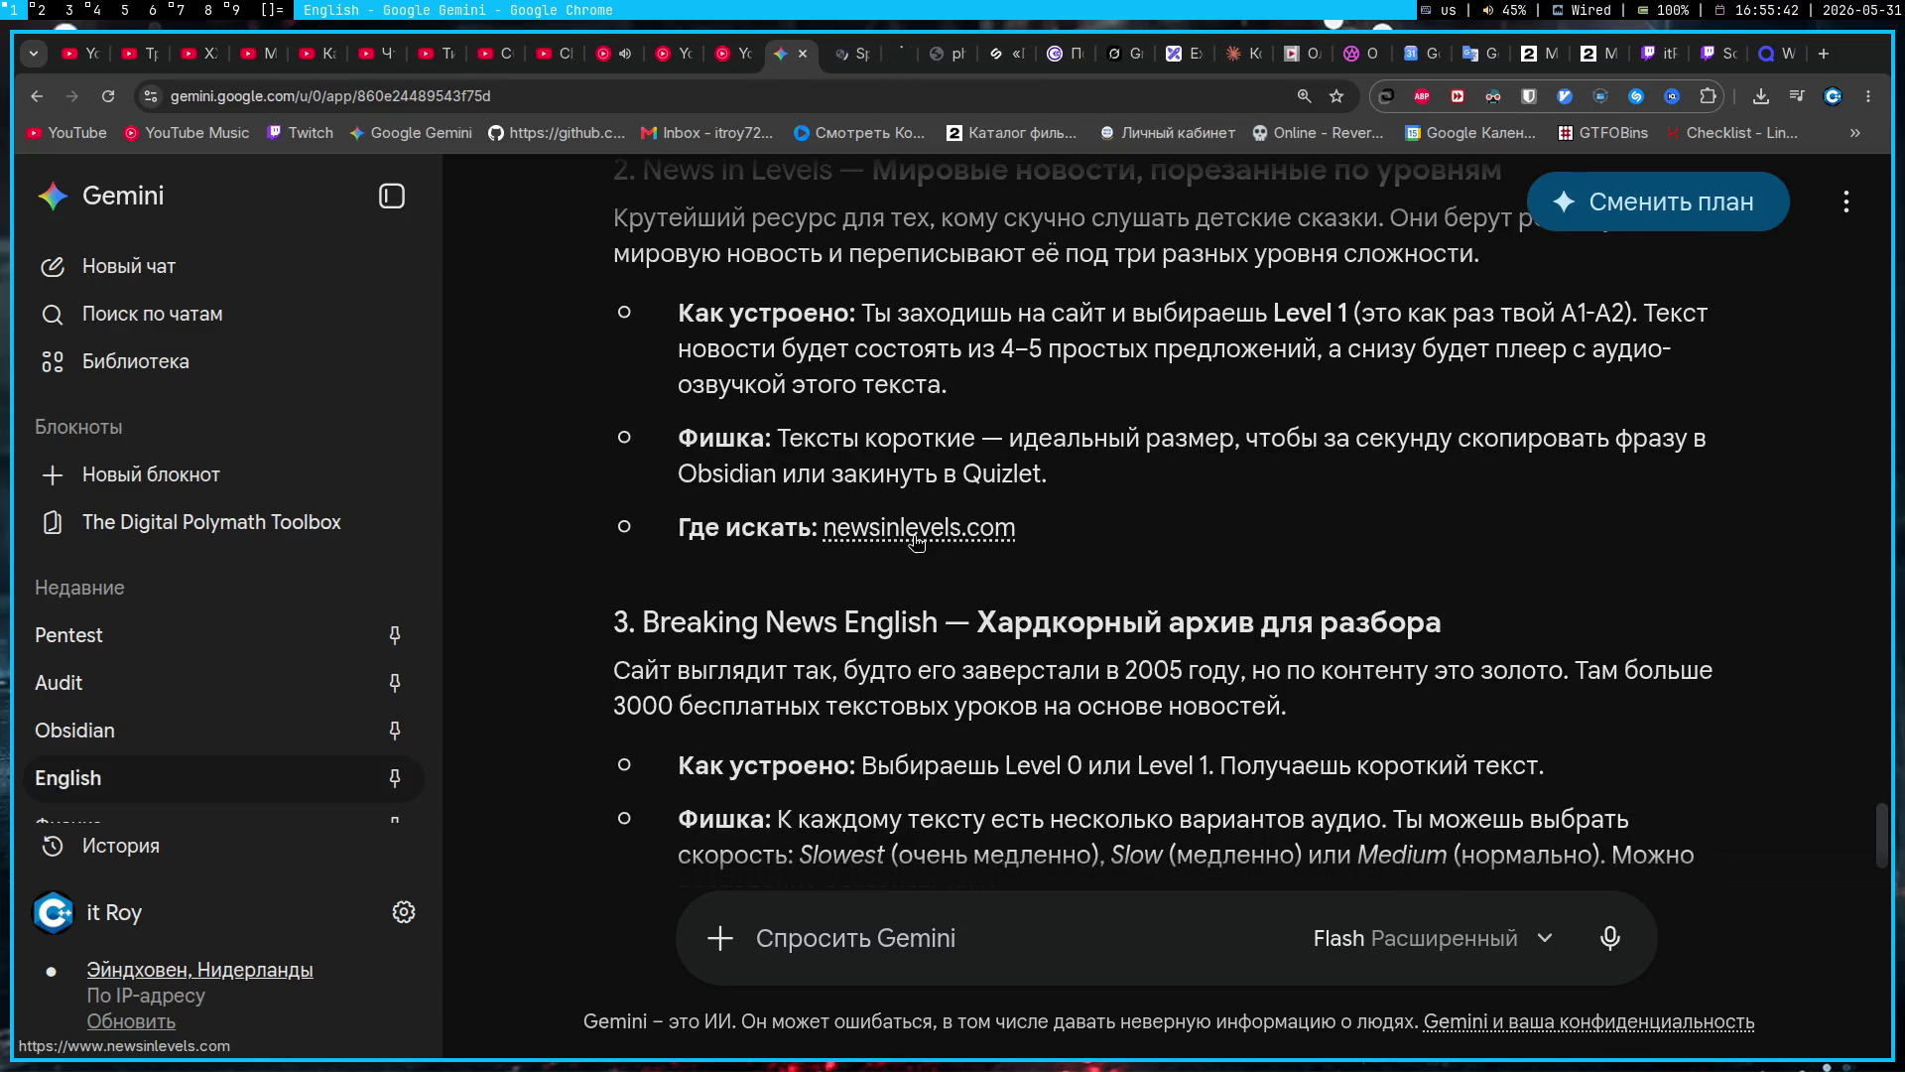
scroll(906, 457, "down", 5)
middle_click(906, 456)
left_click(809, 53)
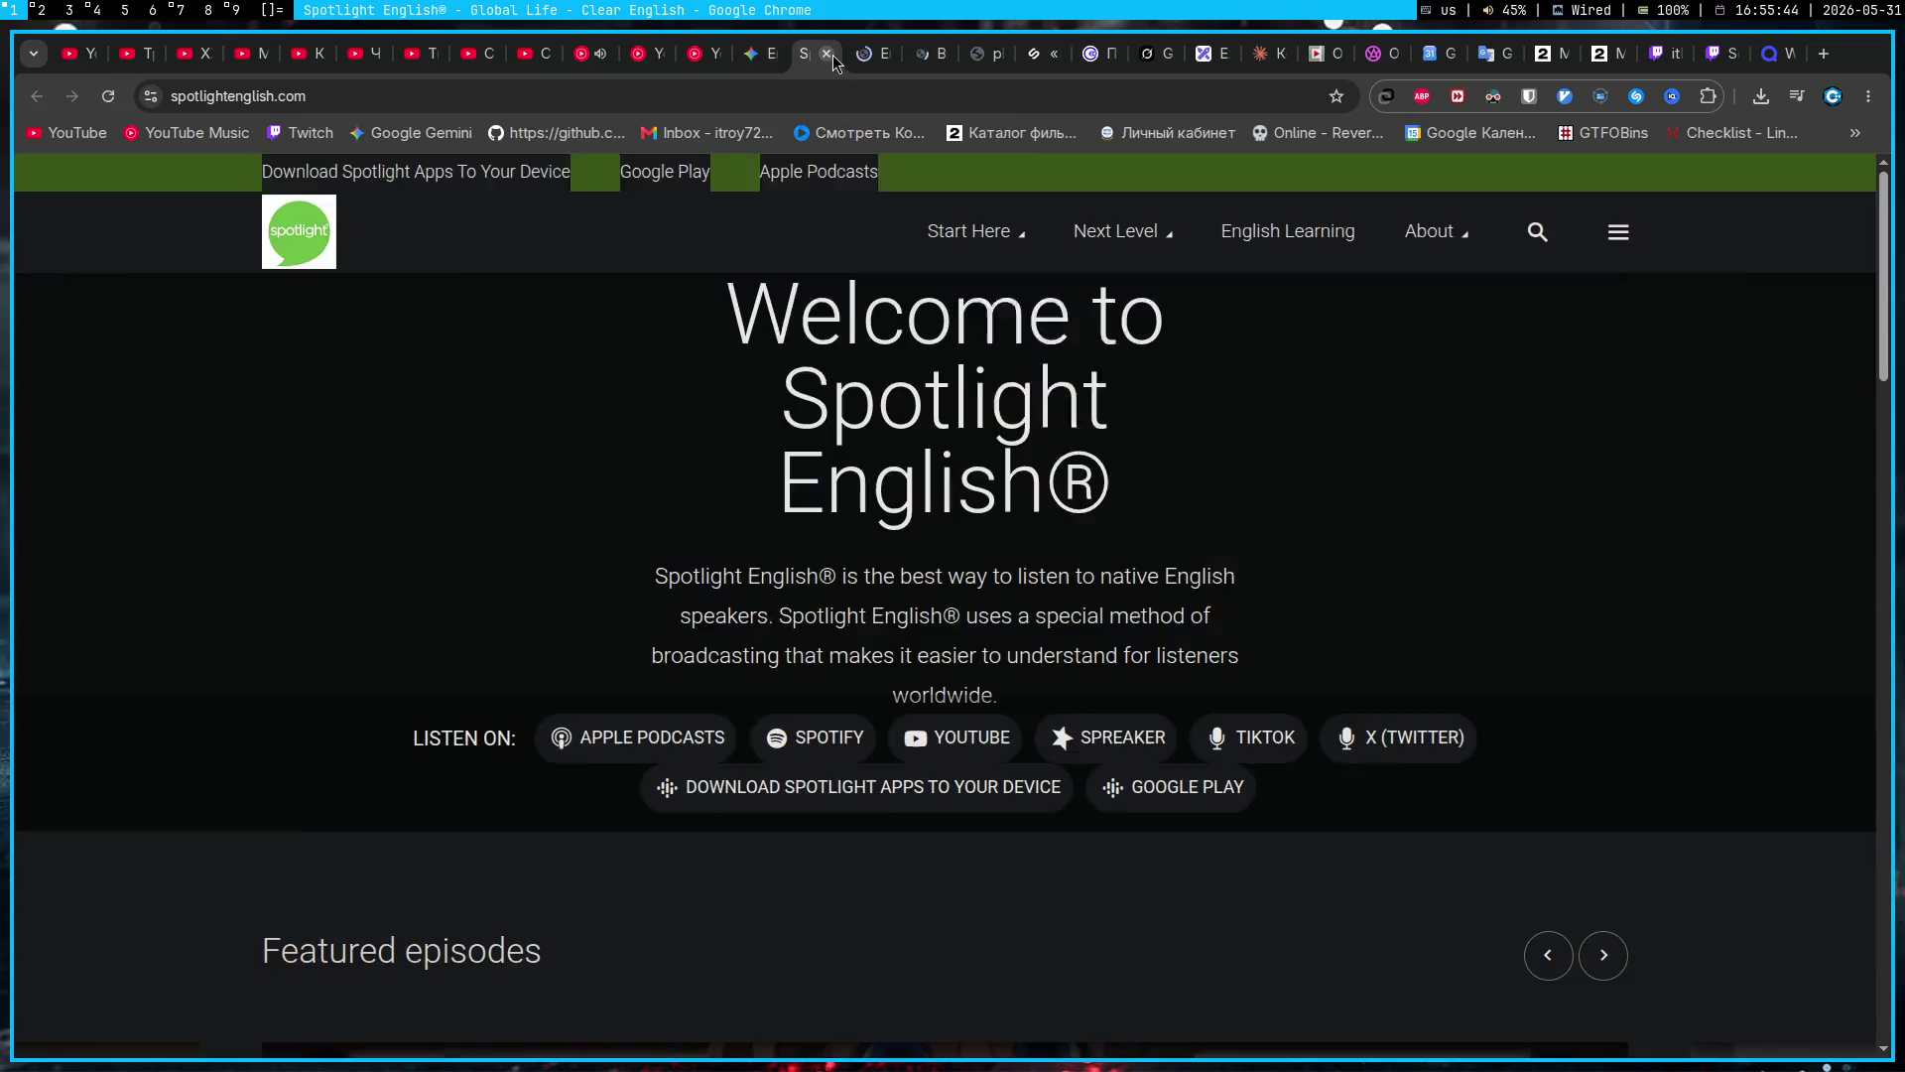
scroll(808, 365, "down", 10)
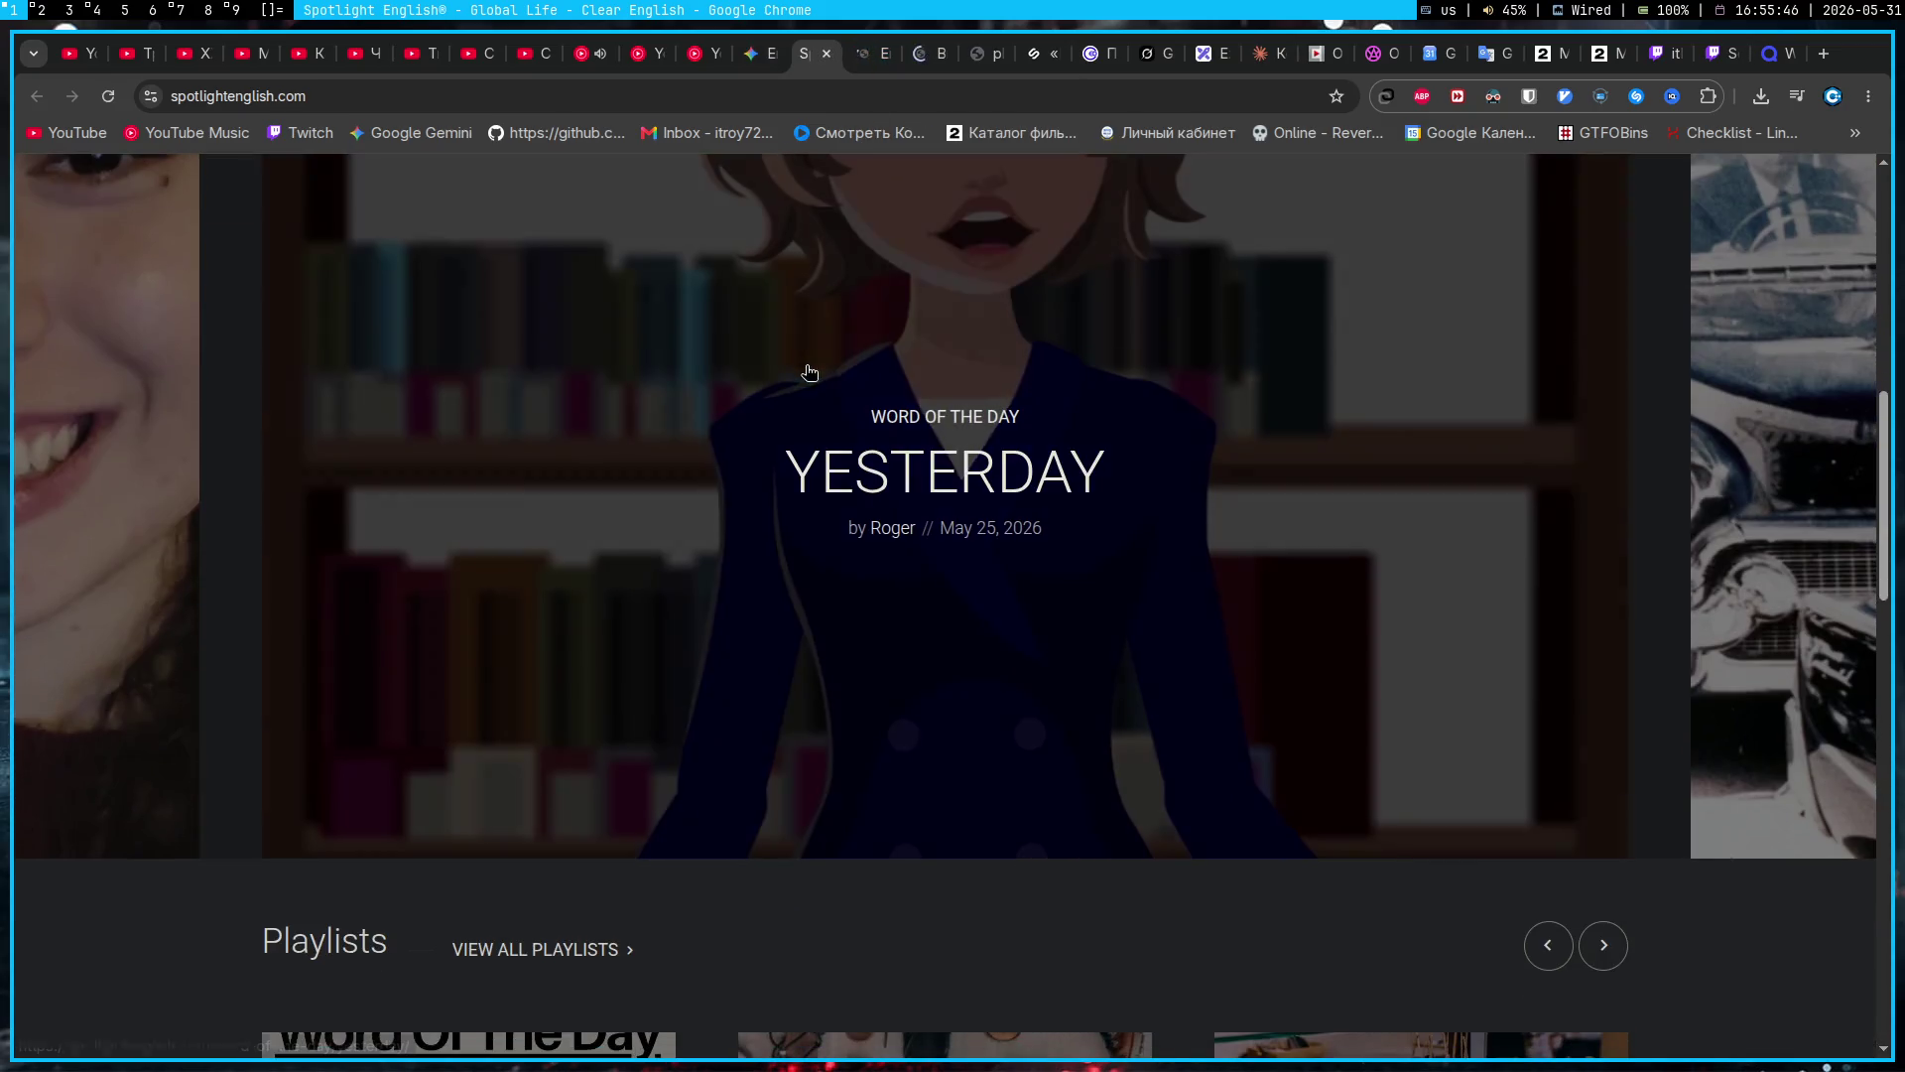
scroll(1062, 528, "down", 5)
scroll(1060, 527, "up", 6)
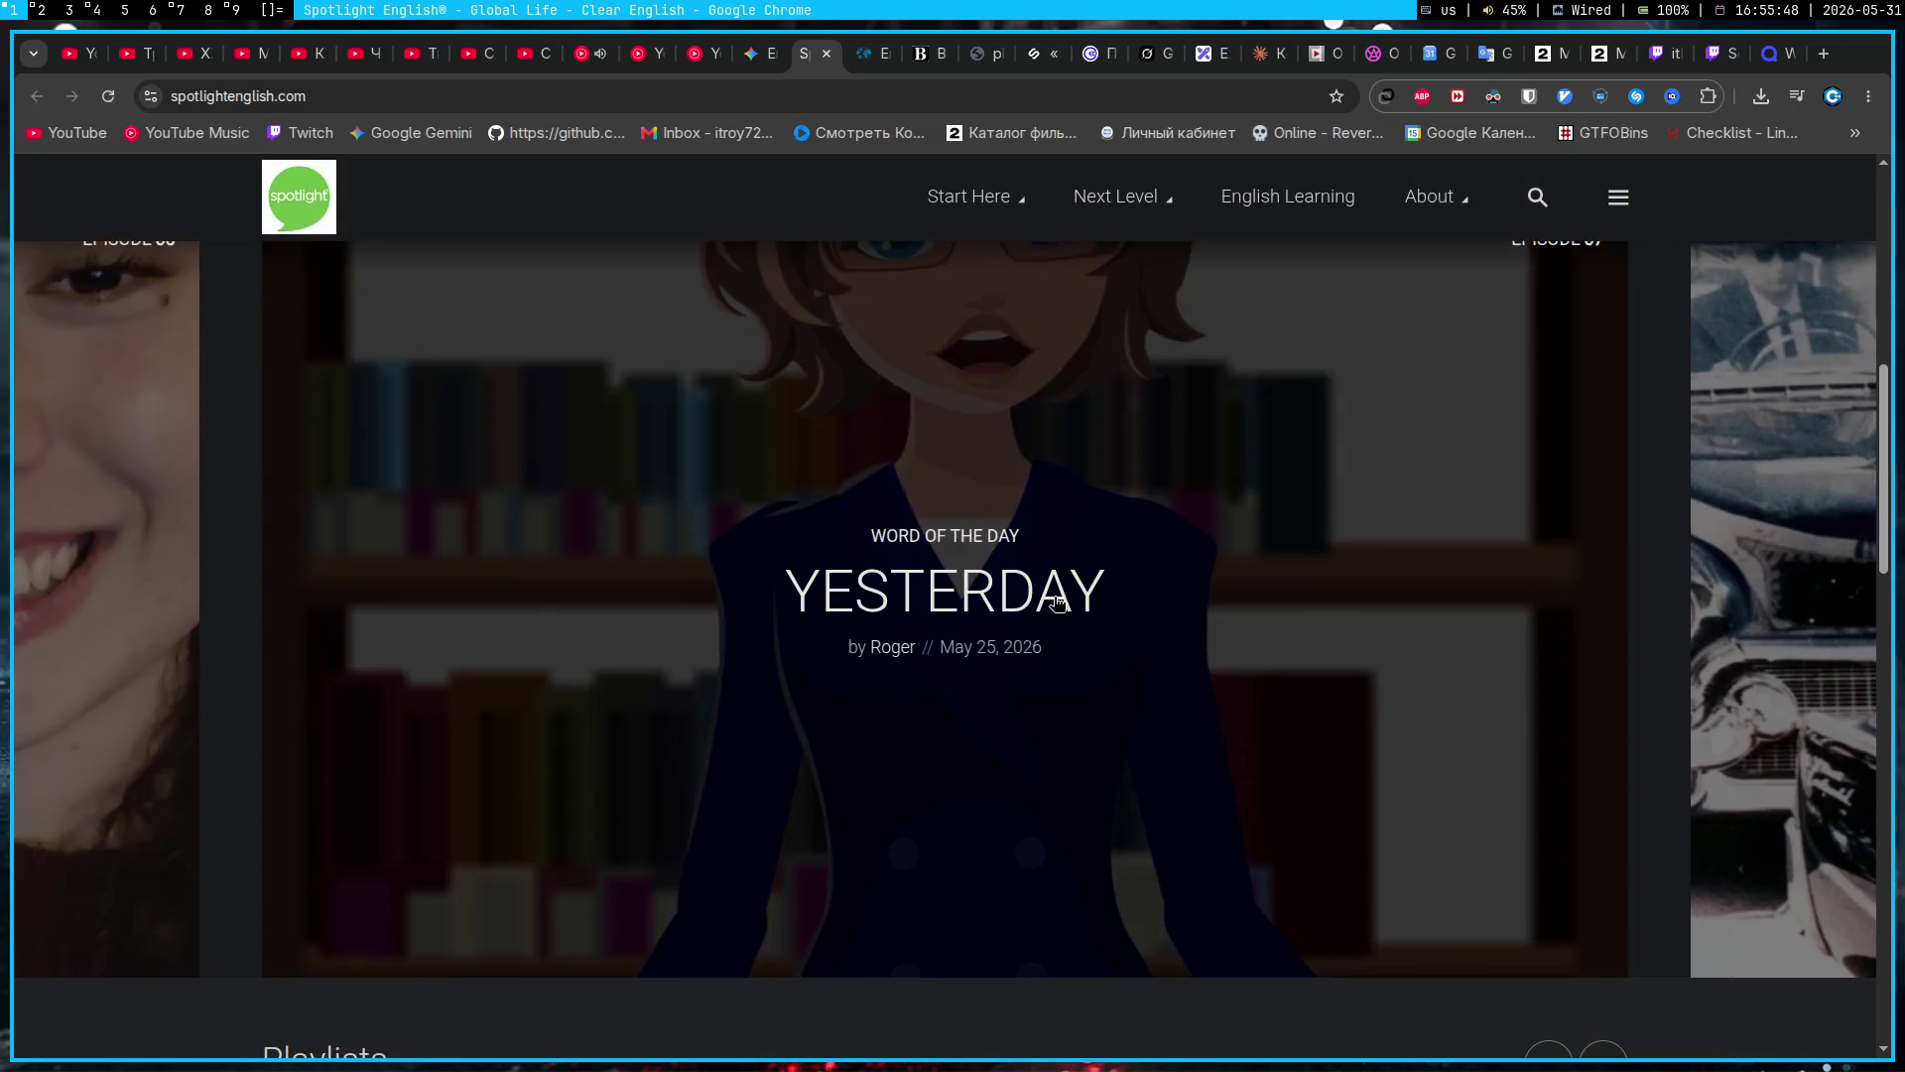
left_click(1797, 96)
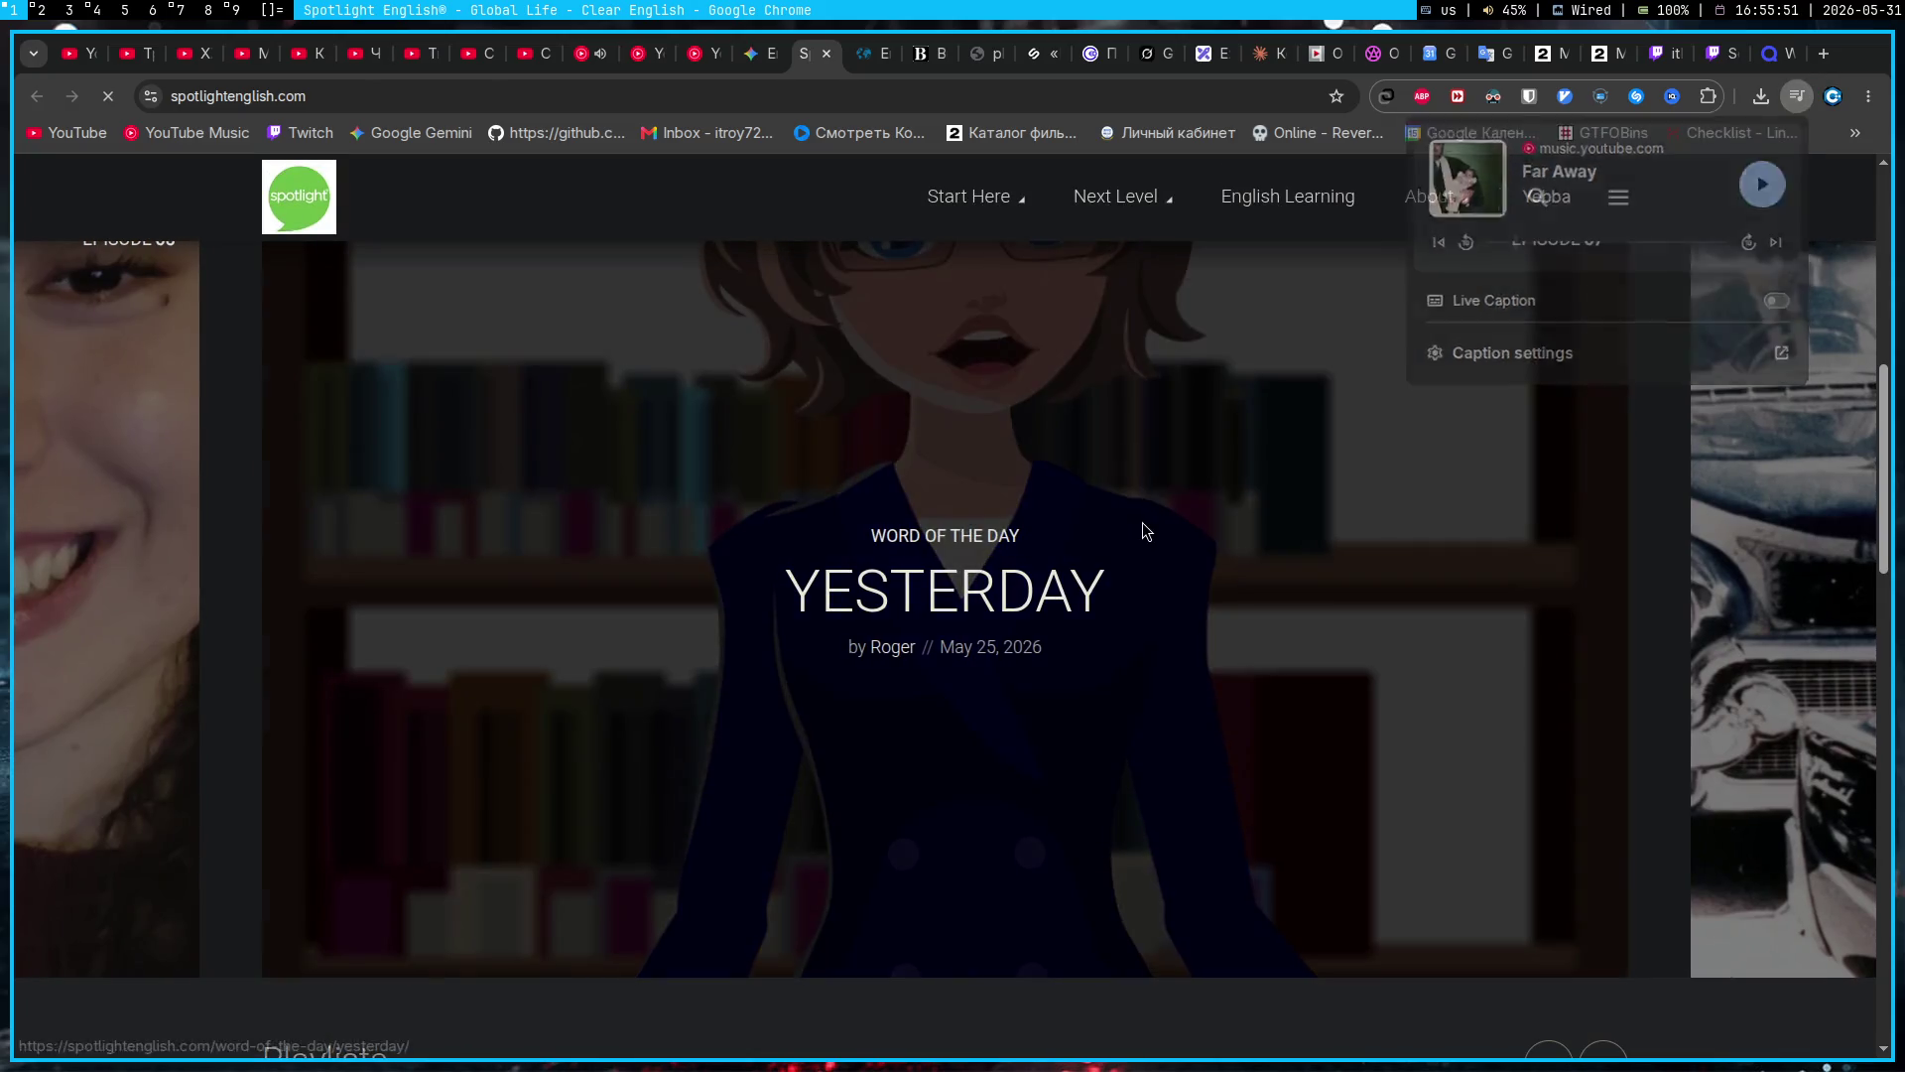
left_click(1141, 522)
scroll(925, 583, "down", 10)
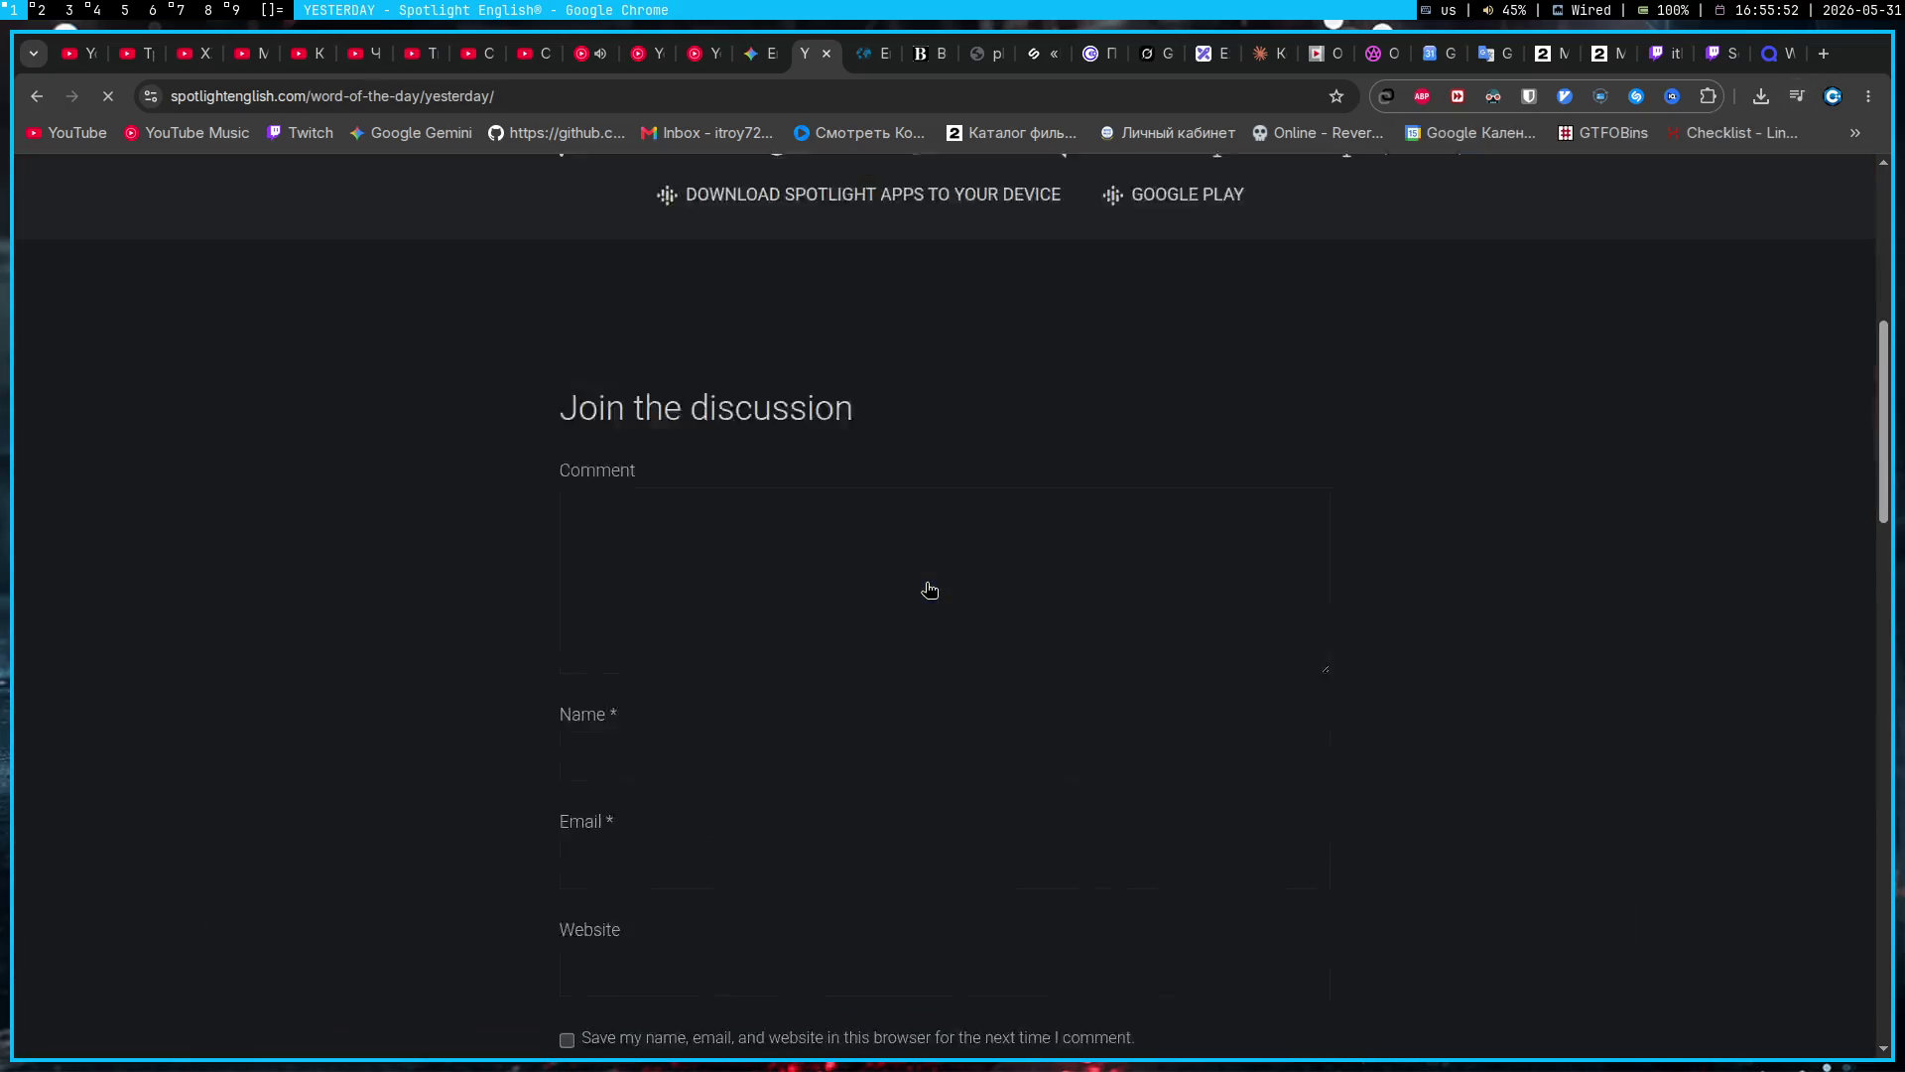
scroll(925, 583, "down", 5)
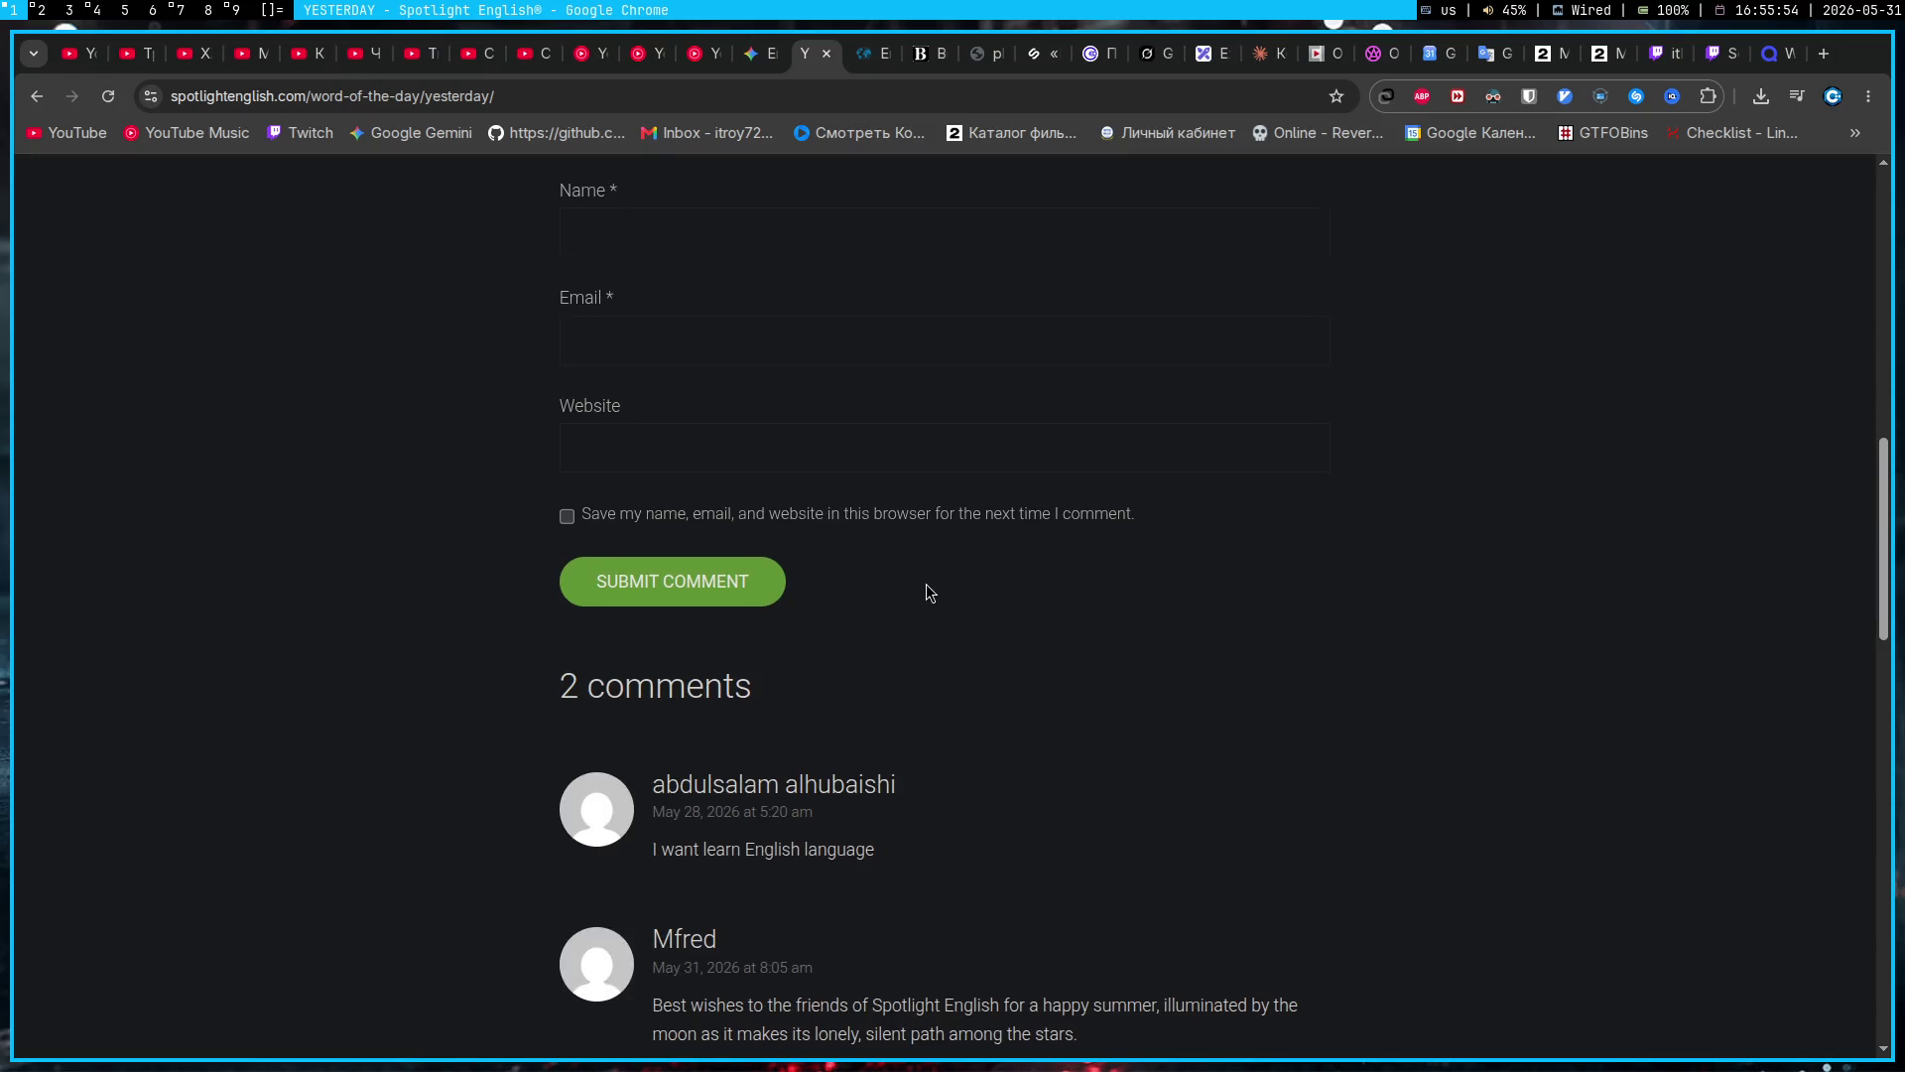
scroll(558, 571, "up", 6)
scroll(559, 570, "up", 5)
key("alt+Left")
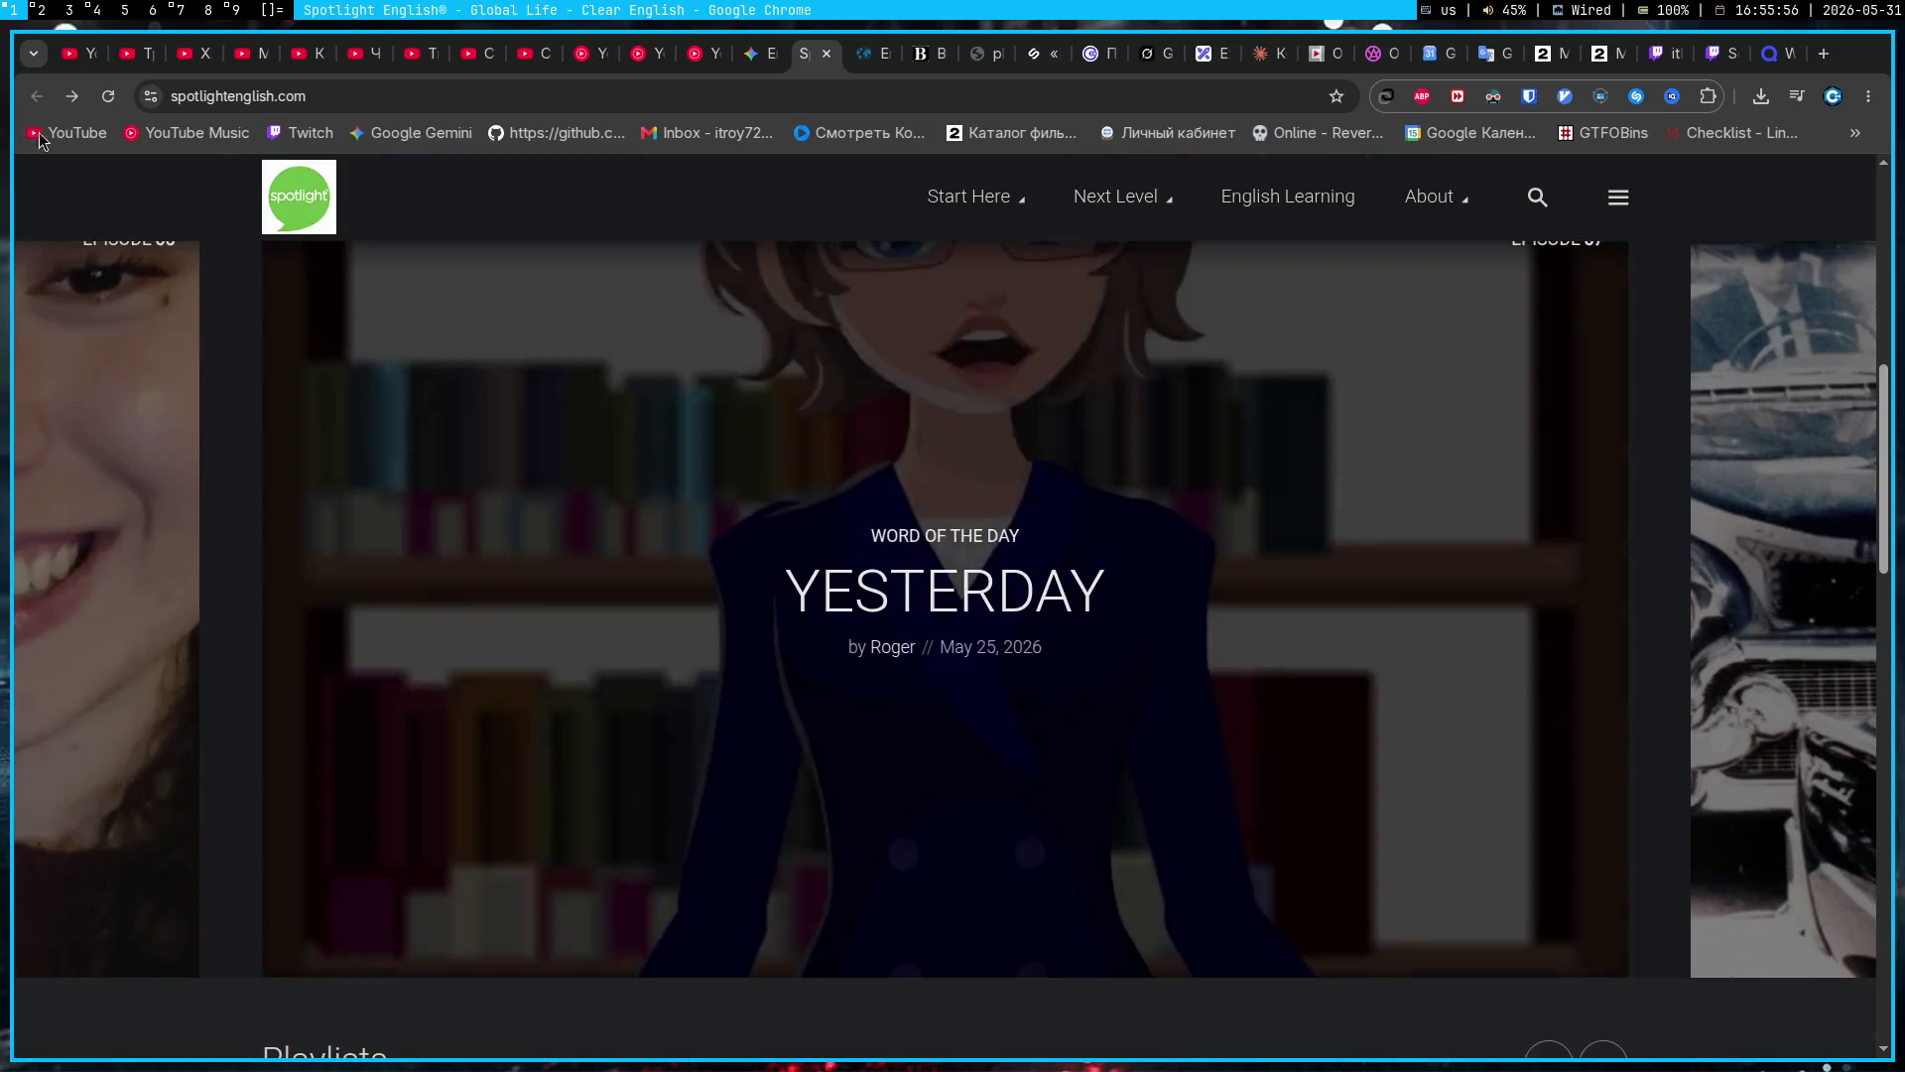
scroll(472, 555, "down", 5)
scroll(411, 444, "down", 7)
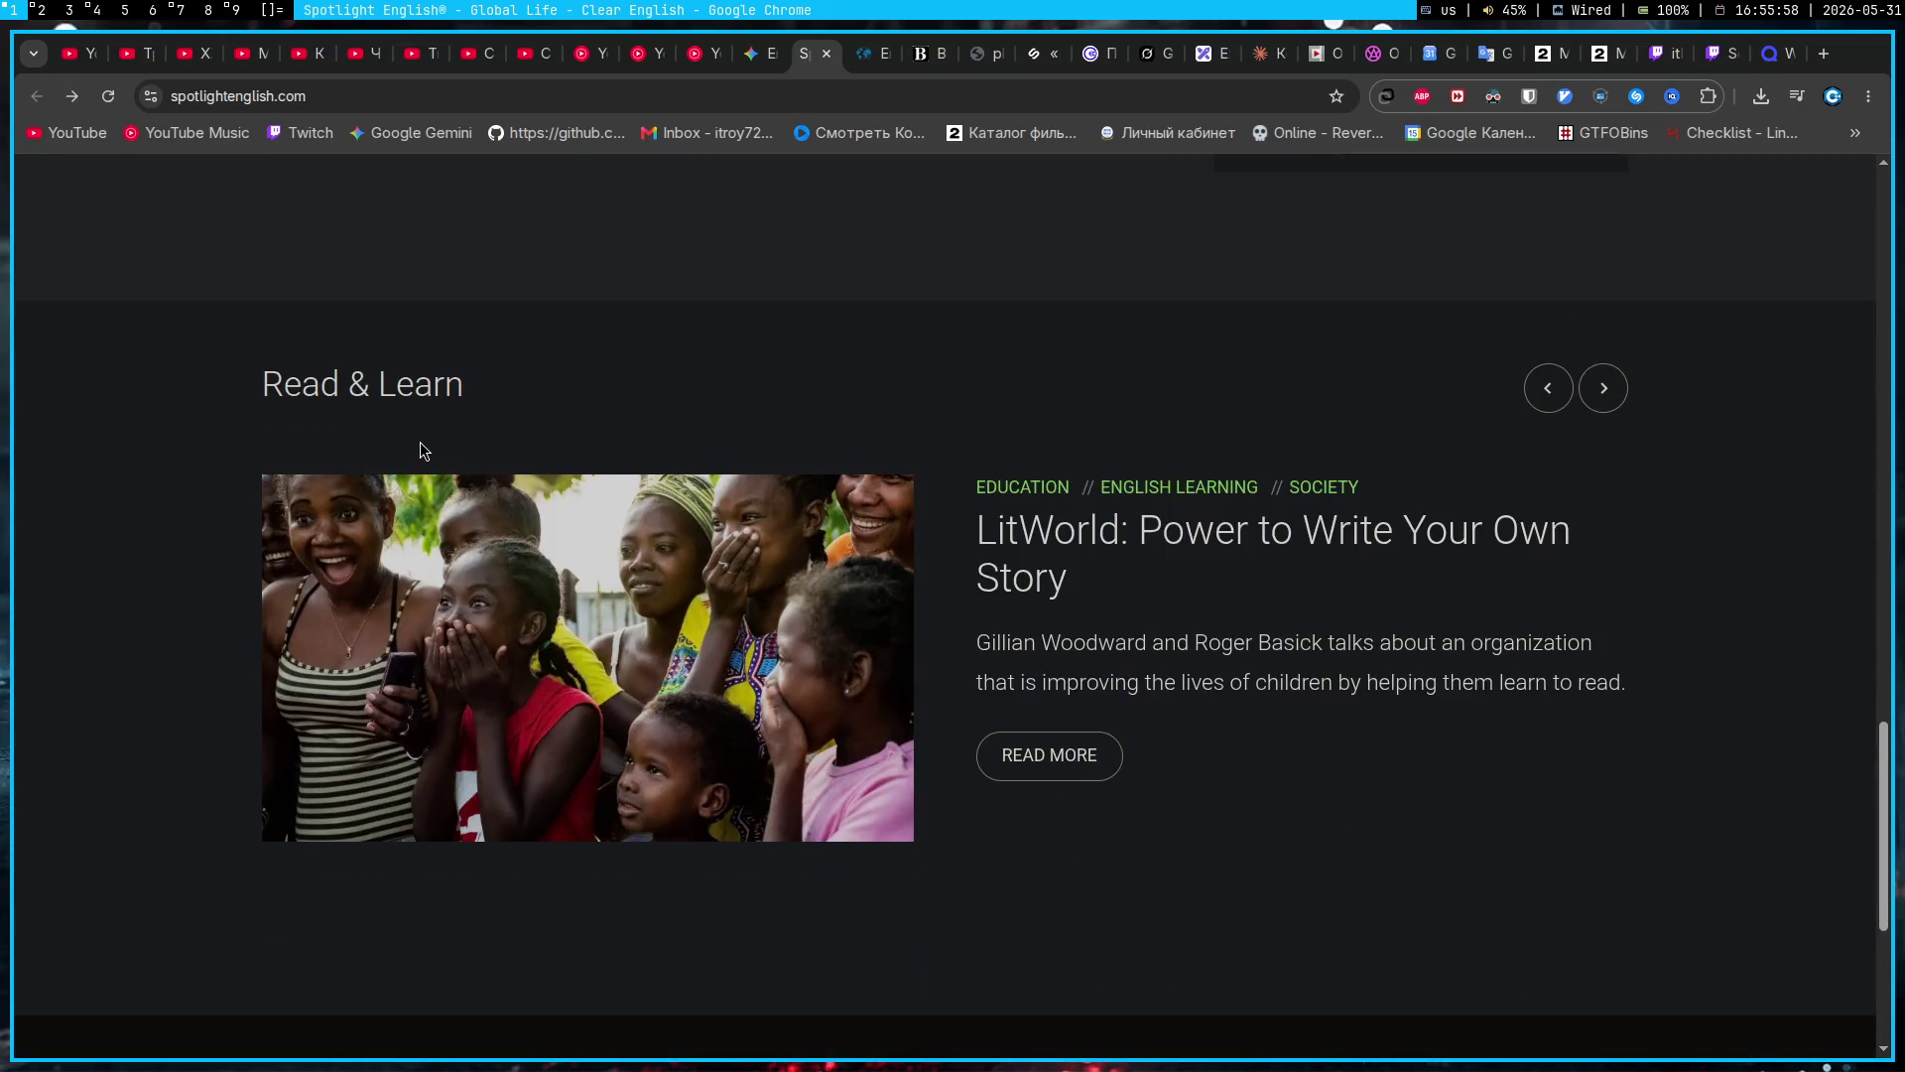
scroll(431, 436, "down", 4)
scroll(431, 436, "up", 10)
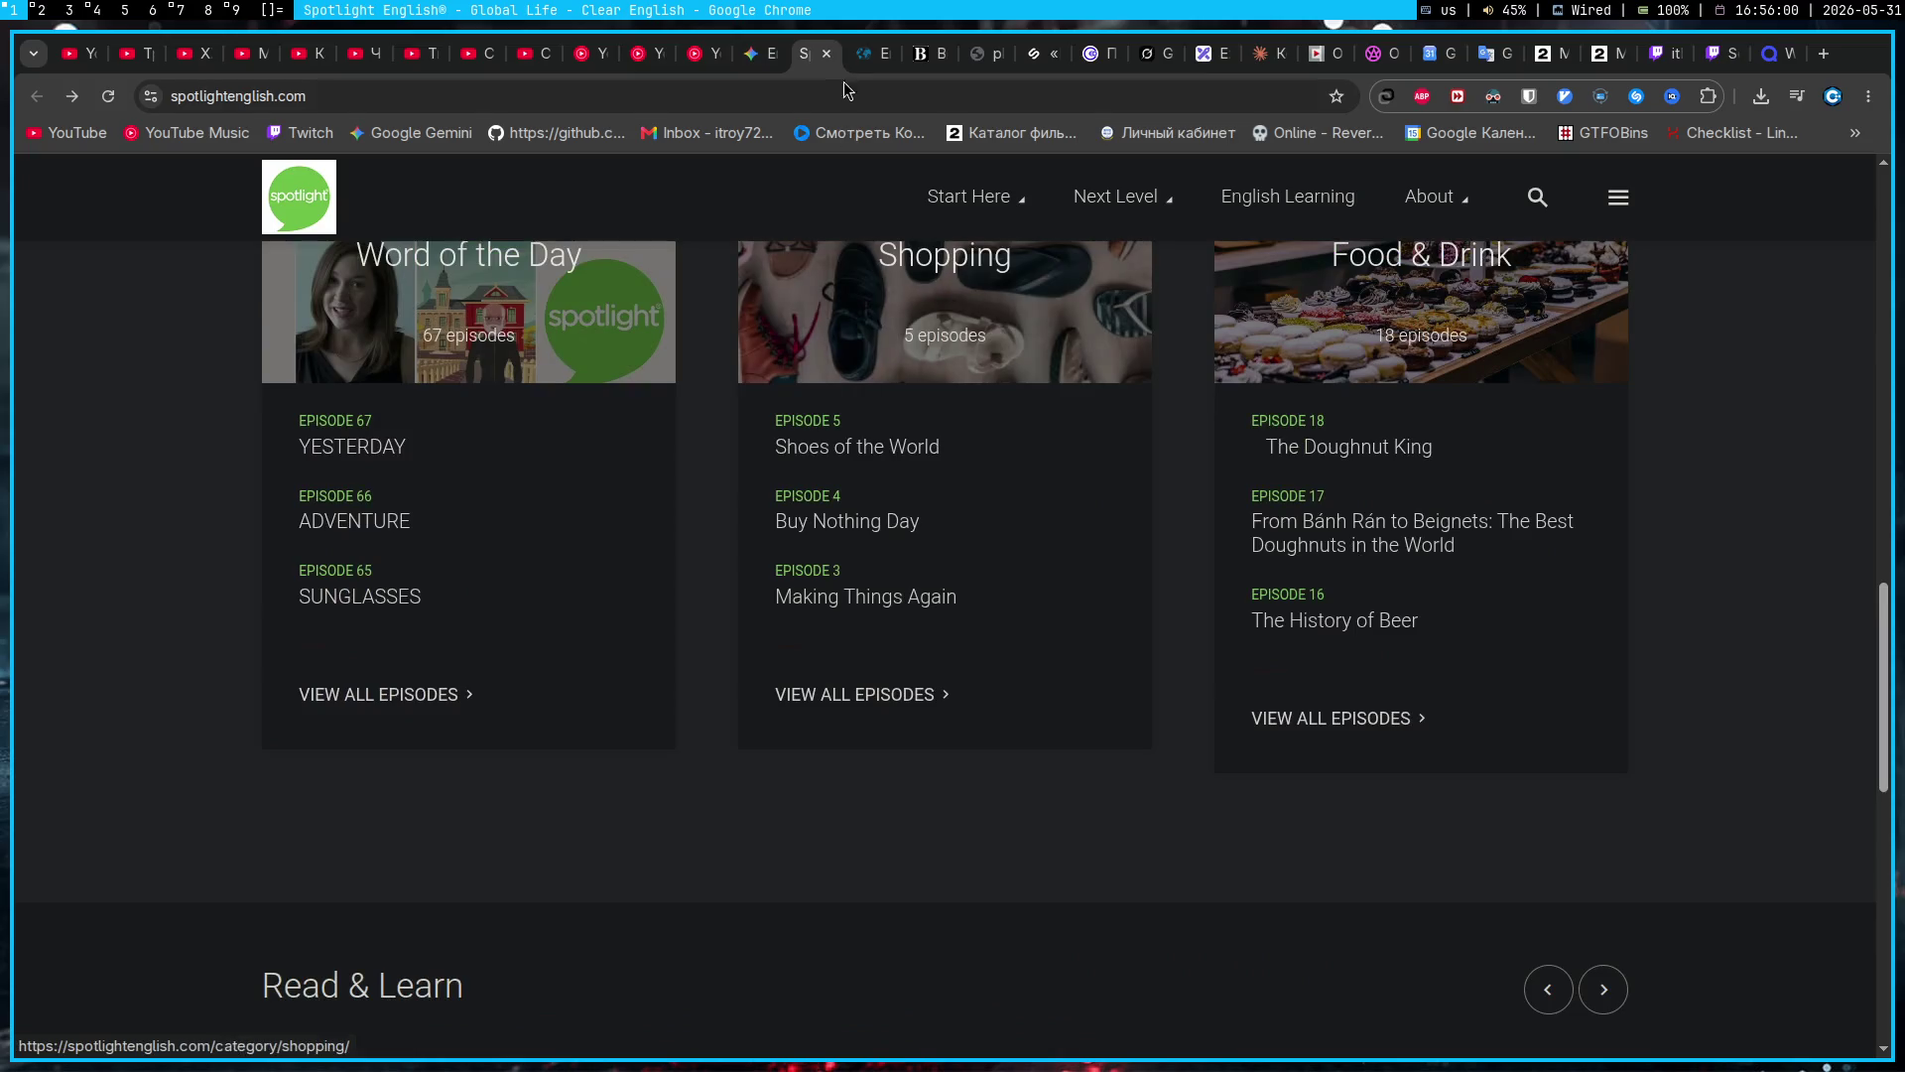
left_click(873, 53)
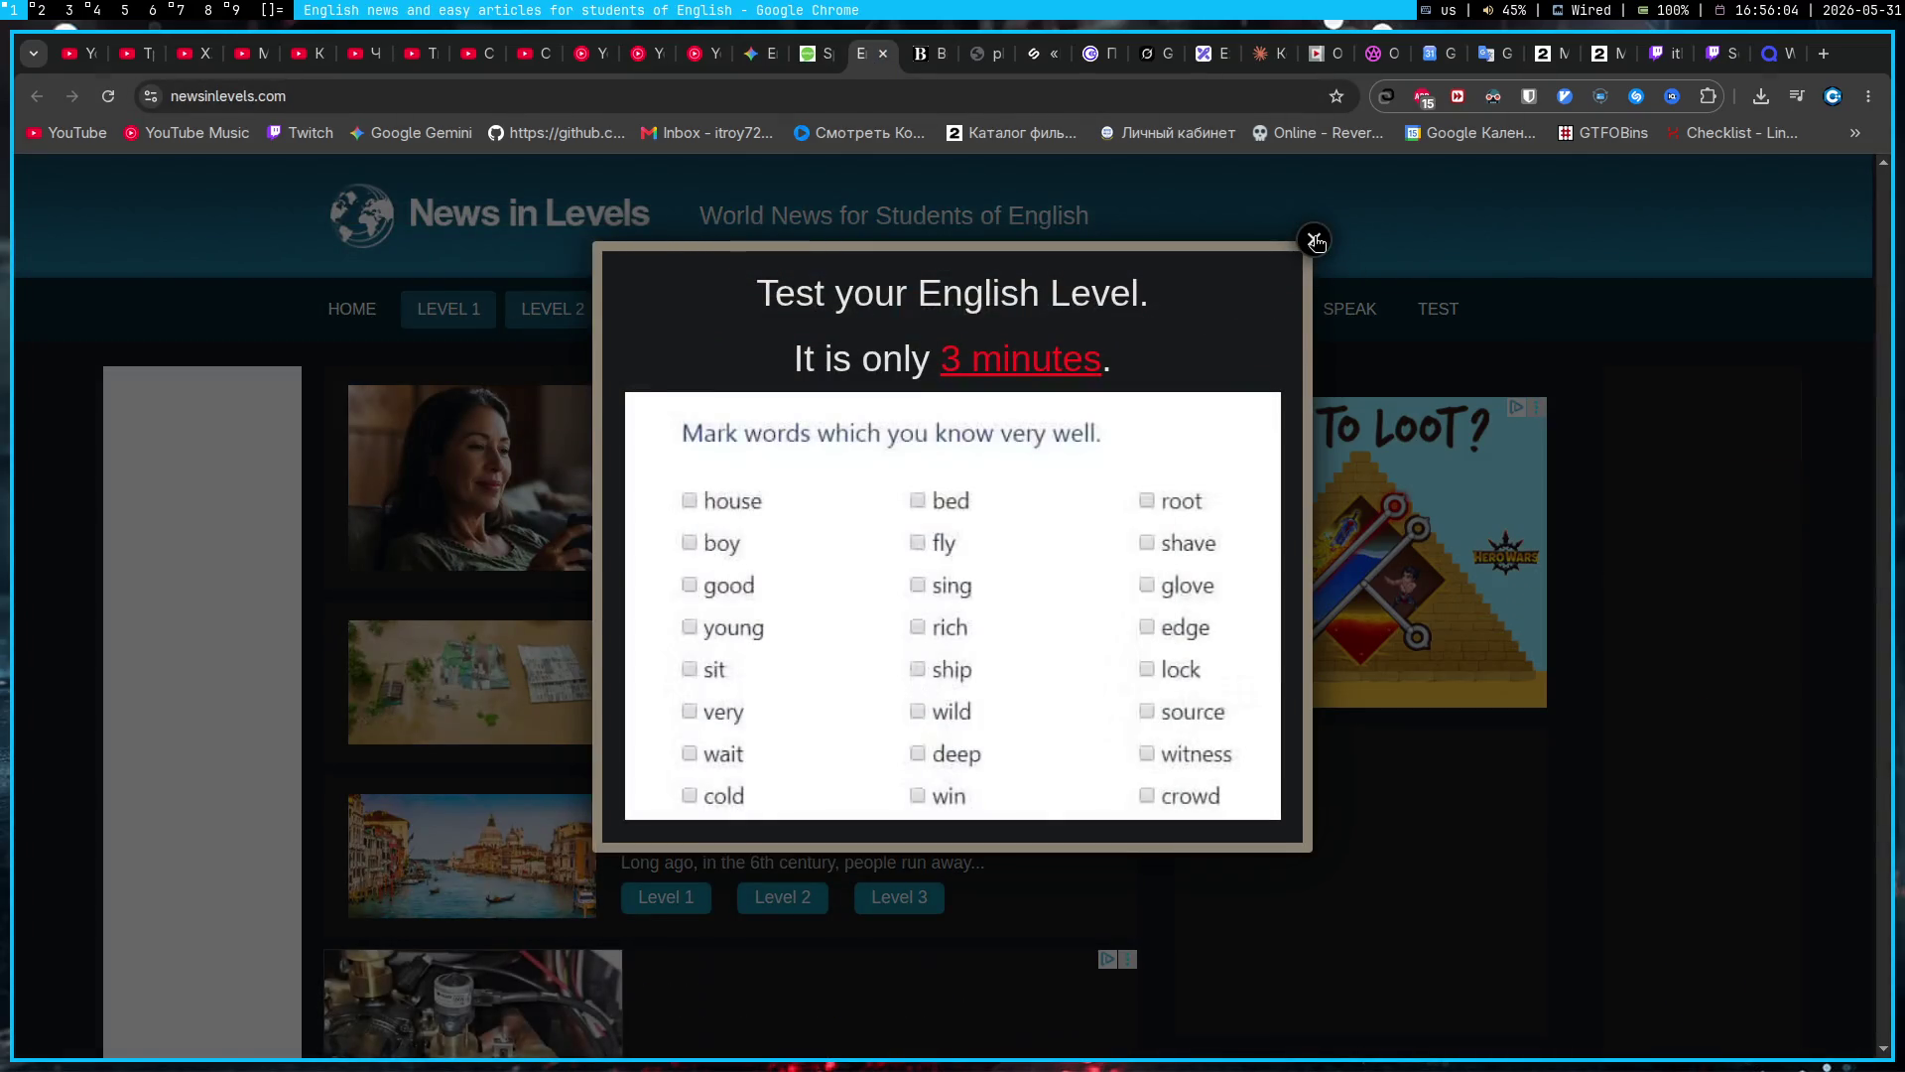
Step: Dismiss the English level test popup, skim News in Levels, then close it
left_click(1315, 242)
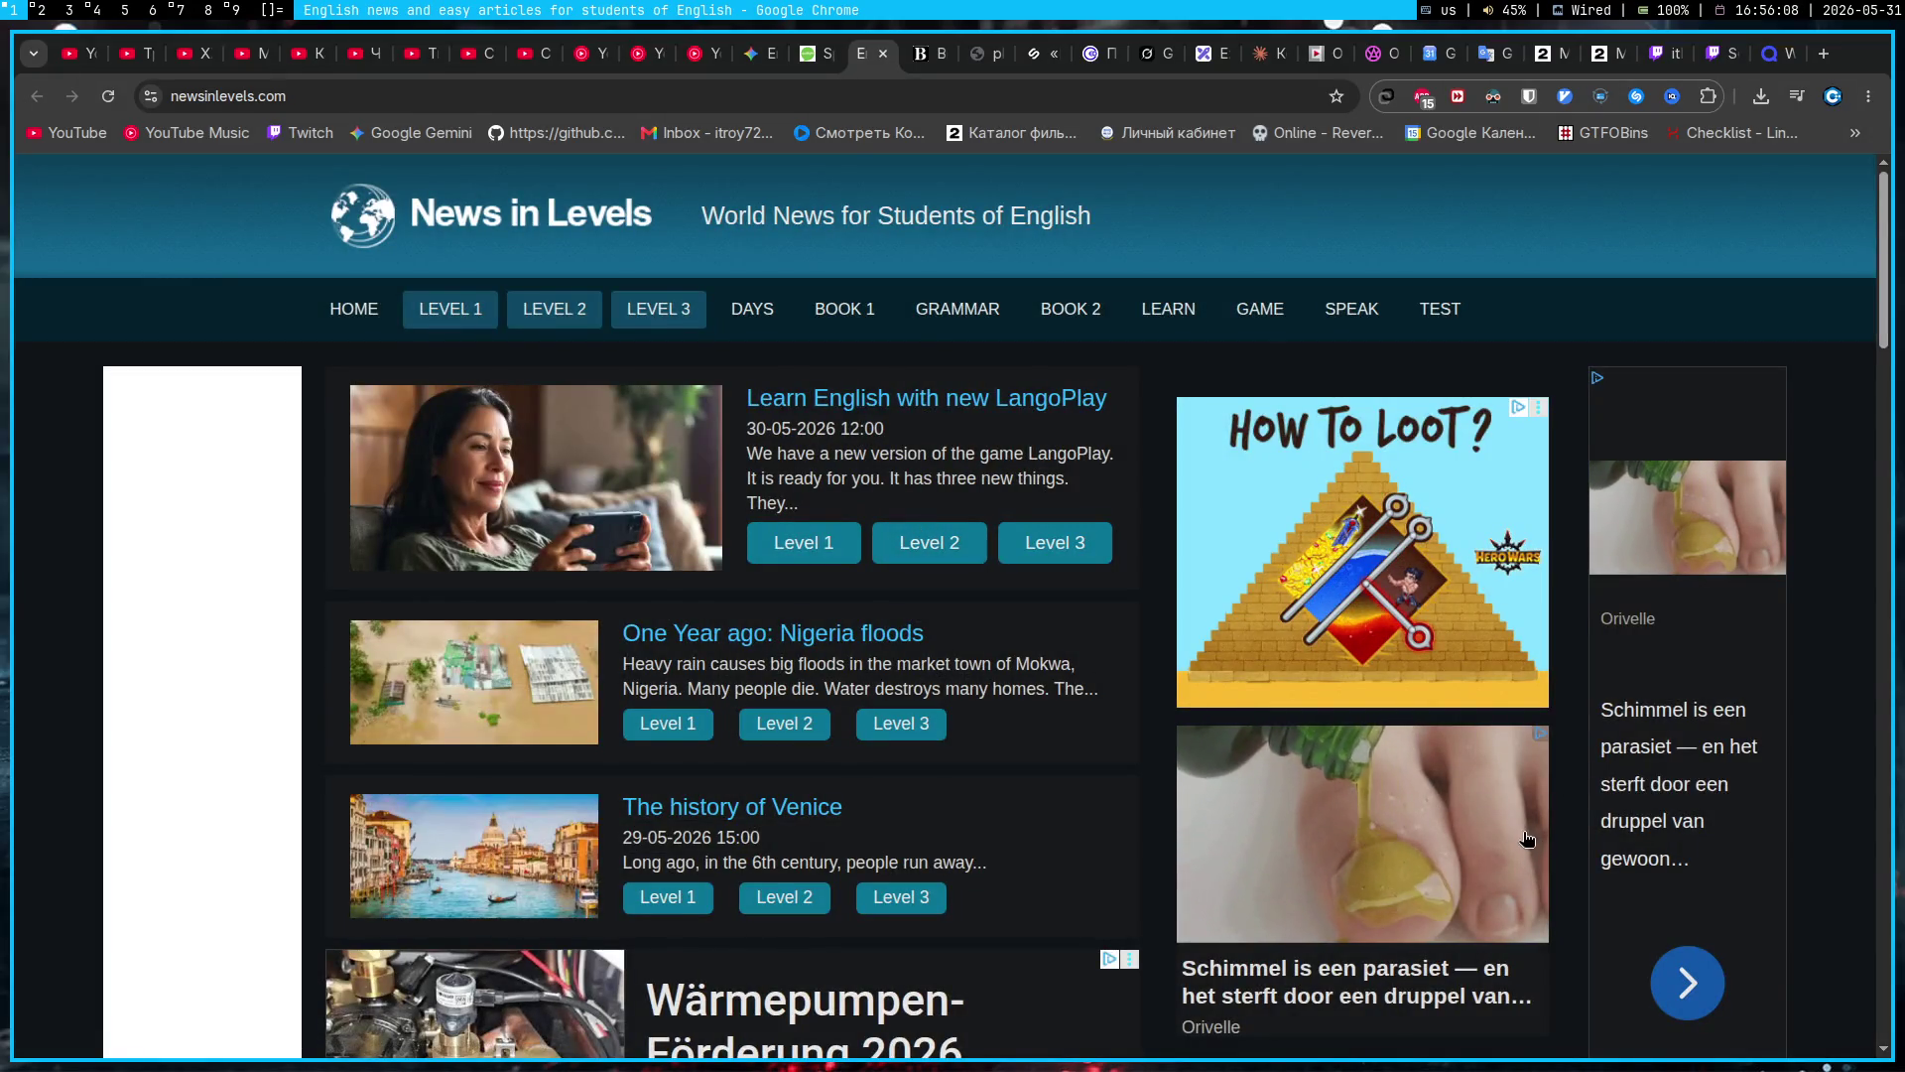
scroll(635, 527, "down", 8)
scroll(665, 502, "down", 5)
scroll(665, 498, "up", 7)
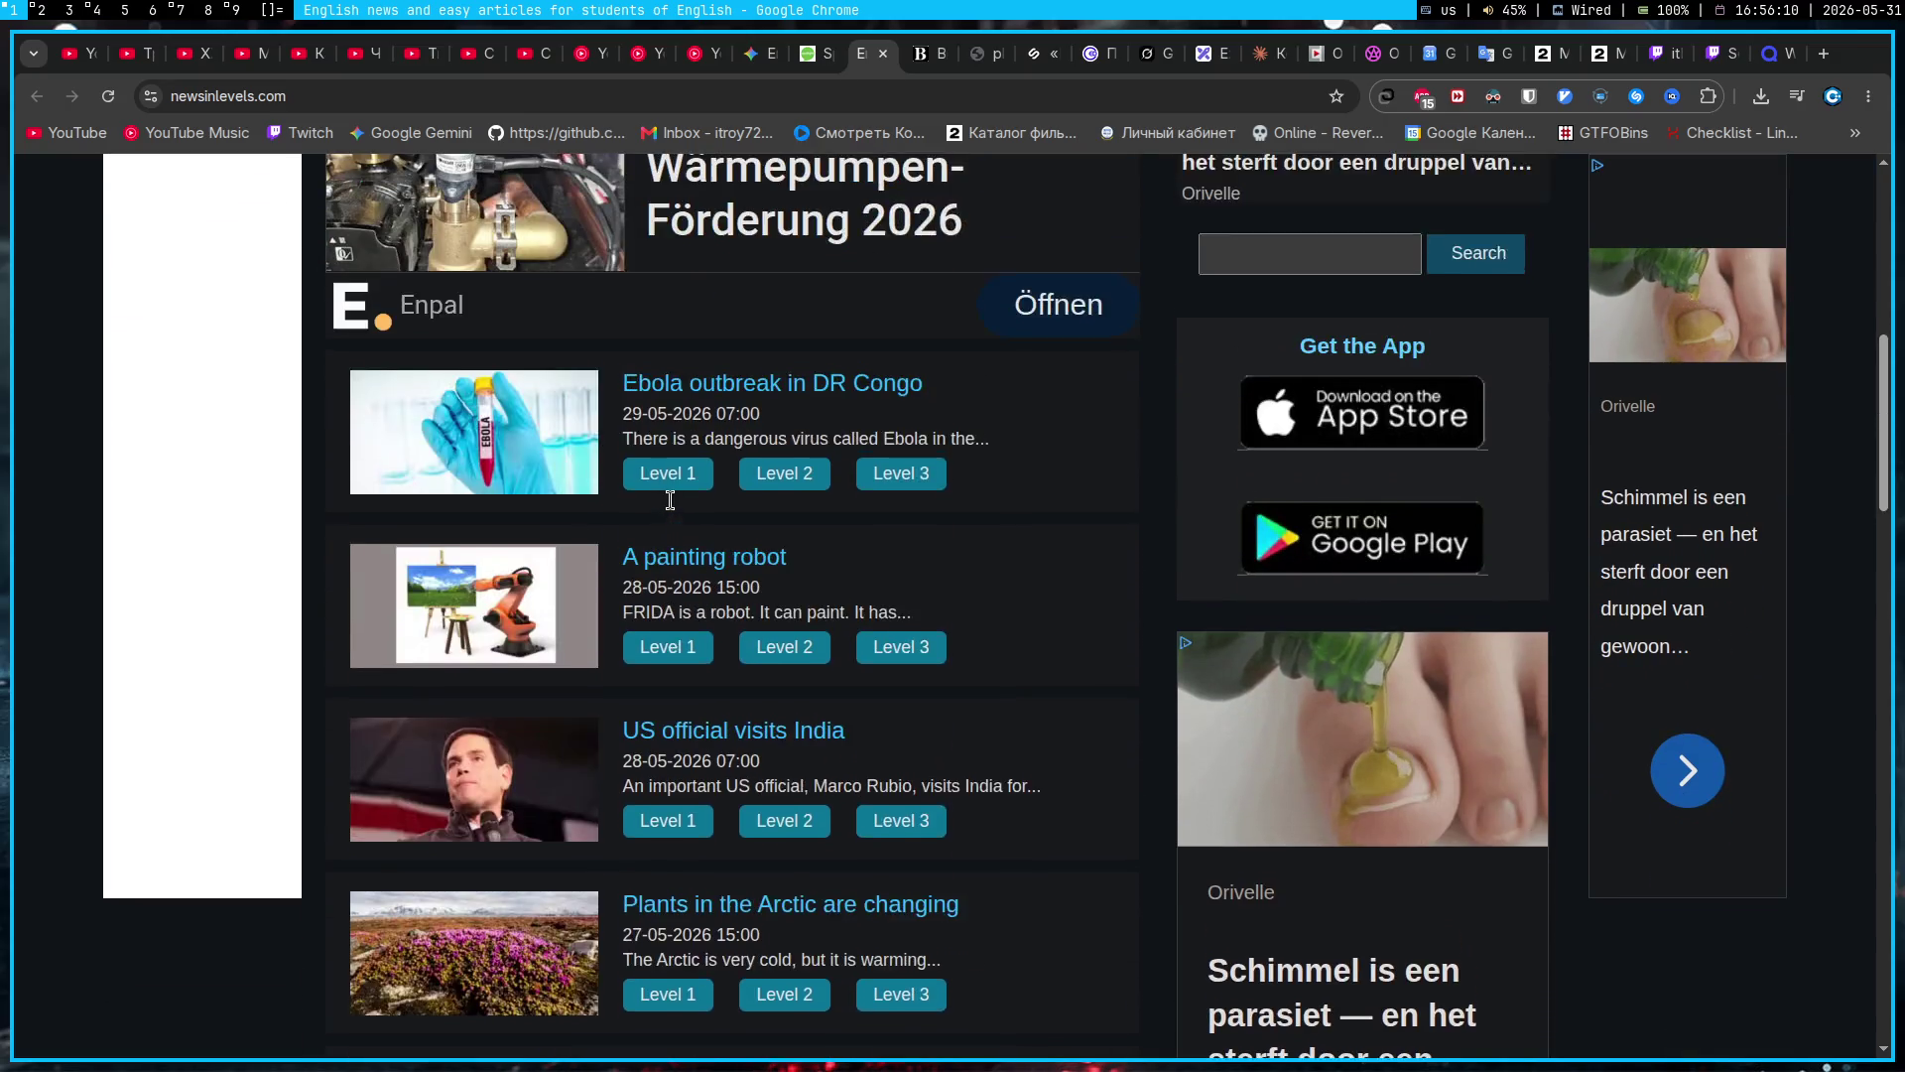
scroll(670, 500, "up", 6)
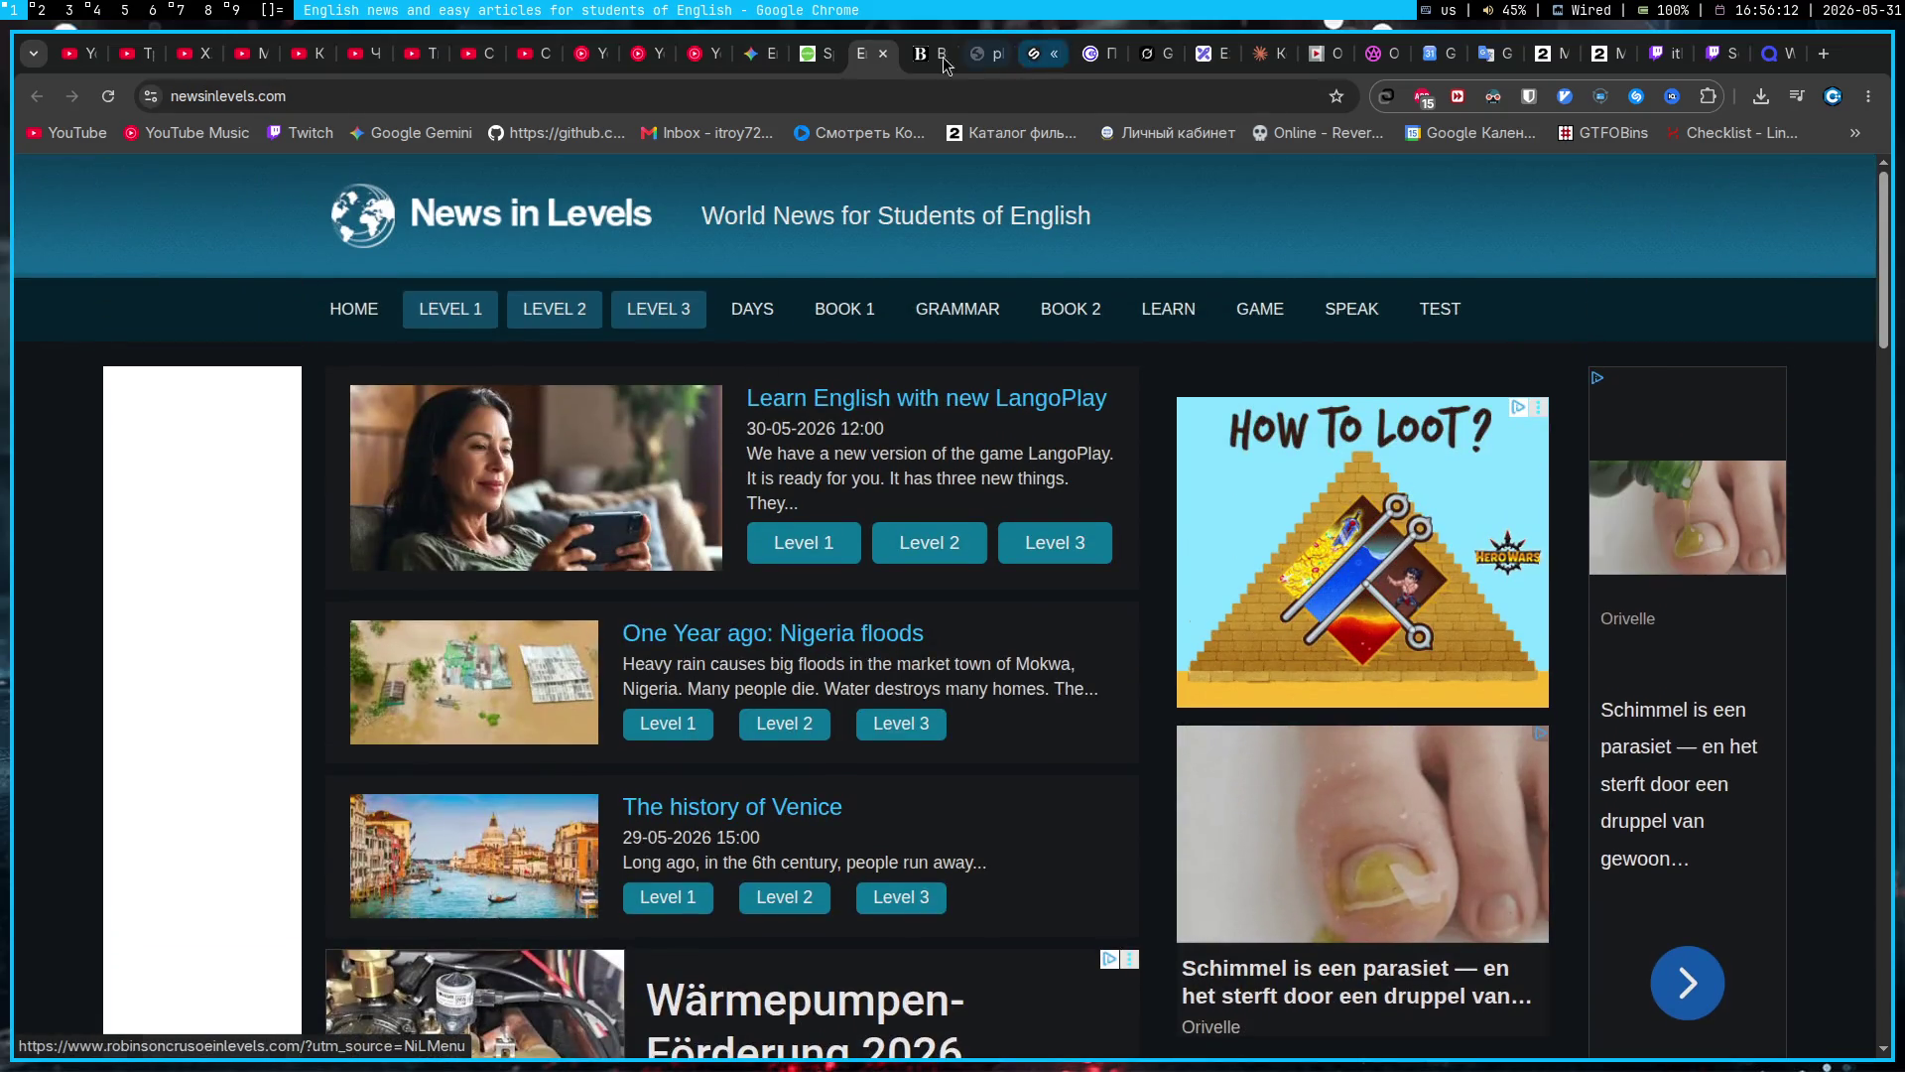
key("ctrl+w")
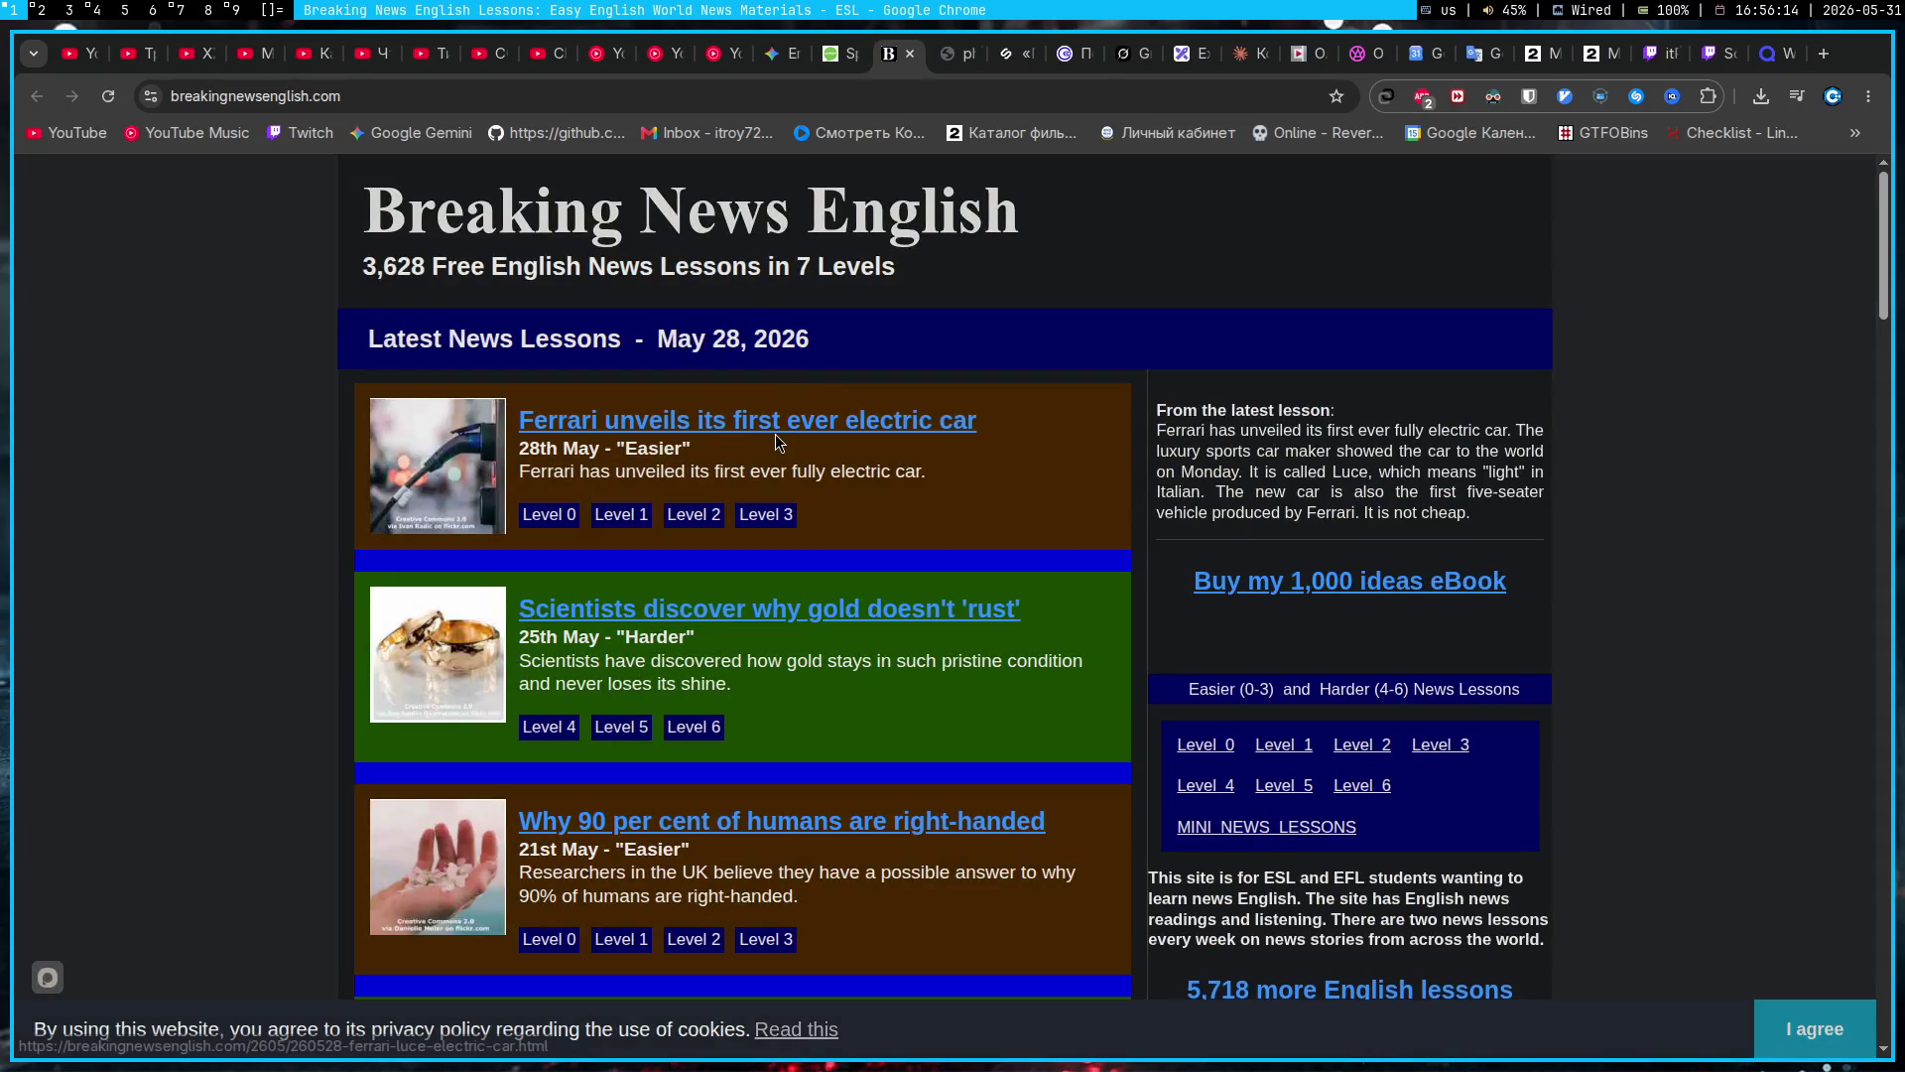
Step: Read Breaking News English's Ferrari electric car lesson, then close that page
scroll(844, 357, "down", 7)
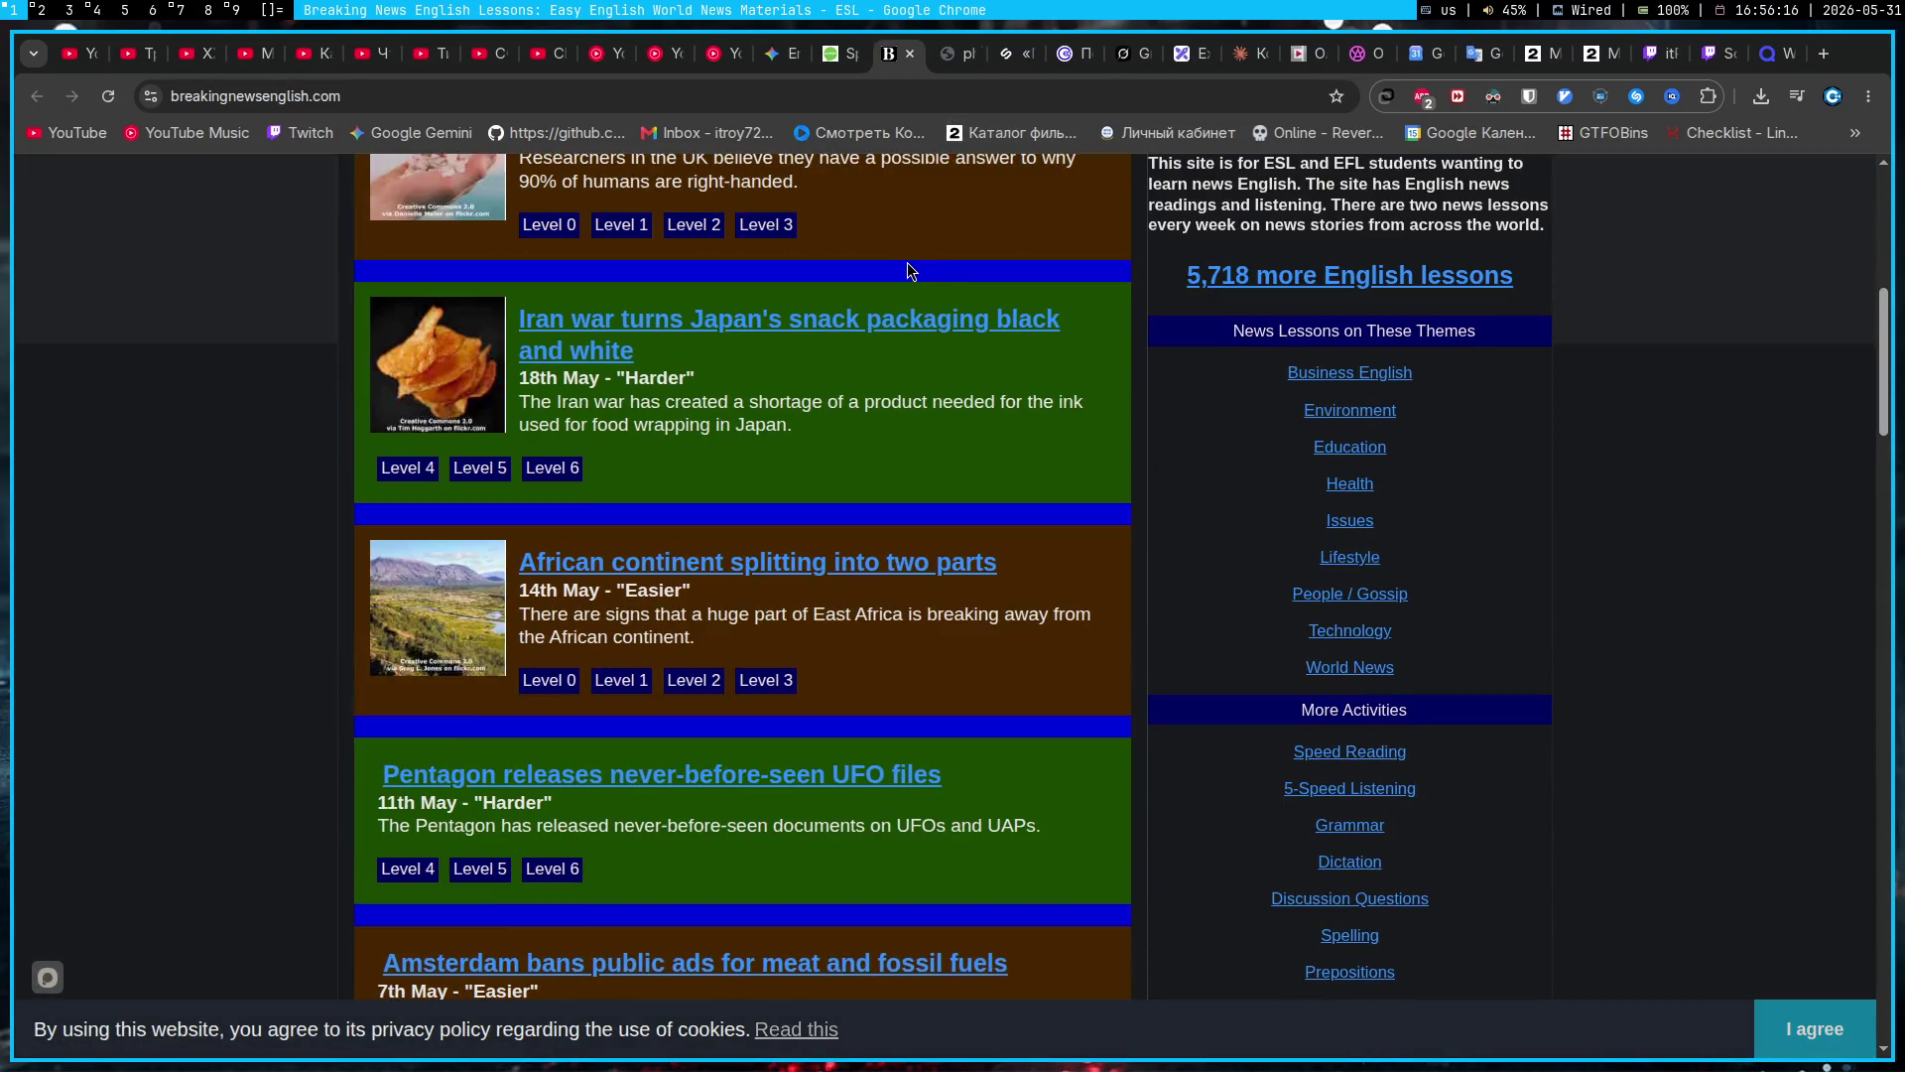
scroll(905, 272, "up", 6)
scroll(905, 273, "up", 1)
left_click(656, 413)
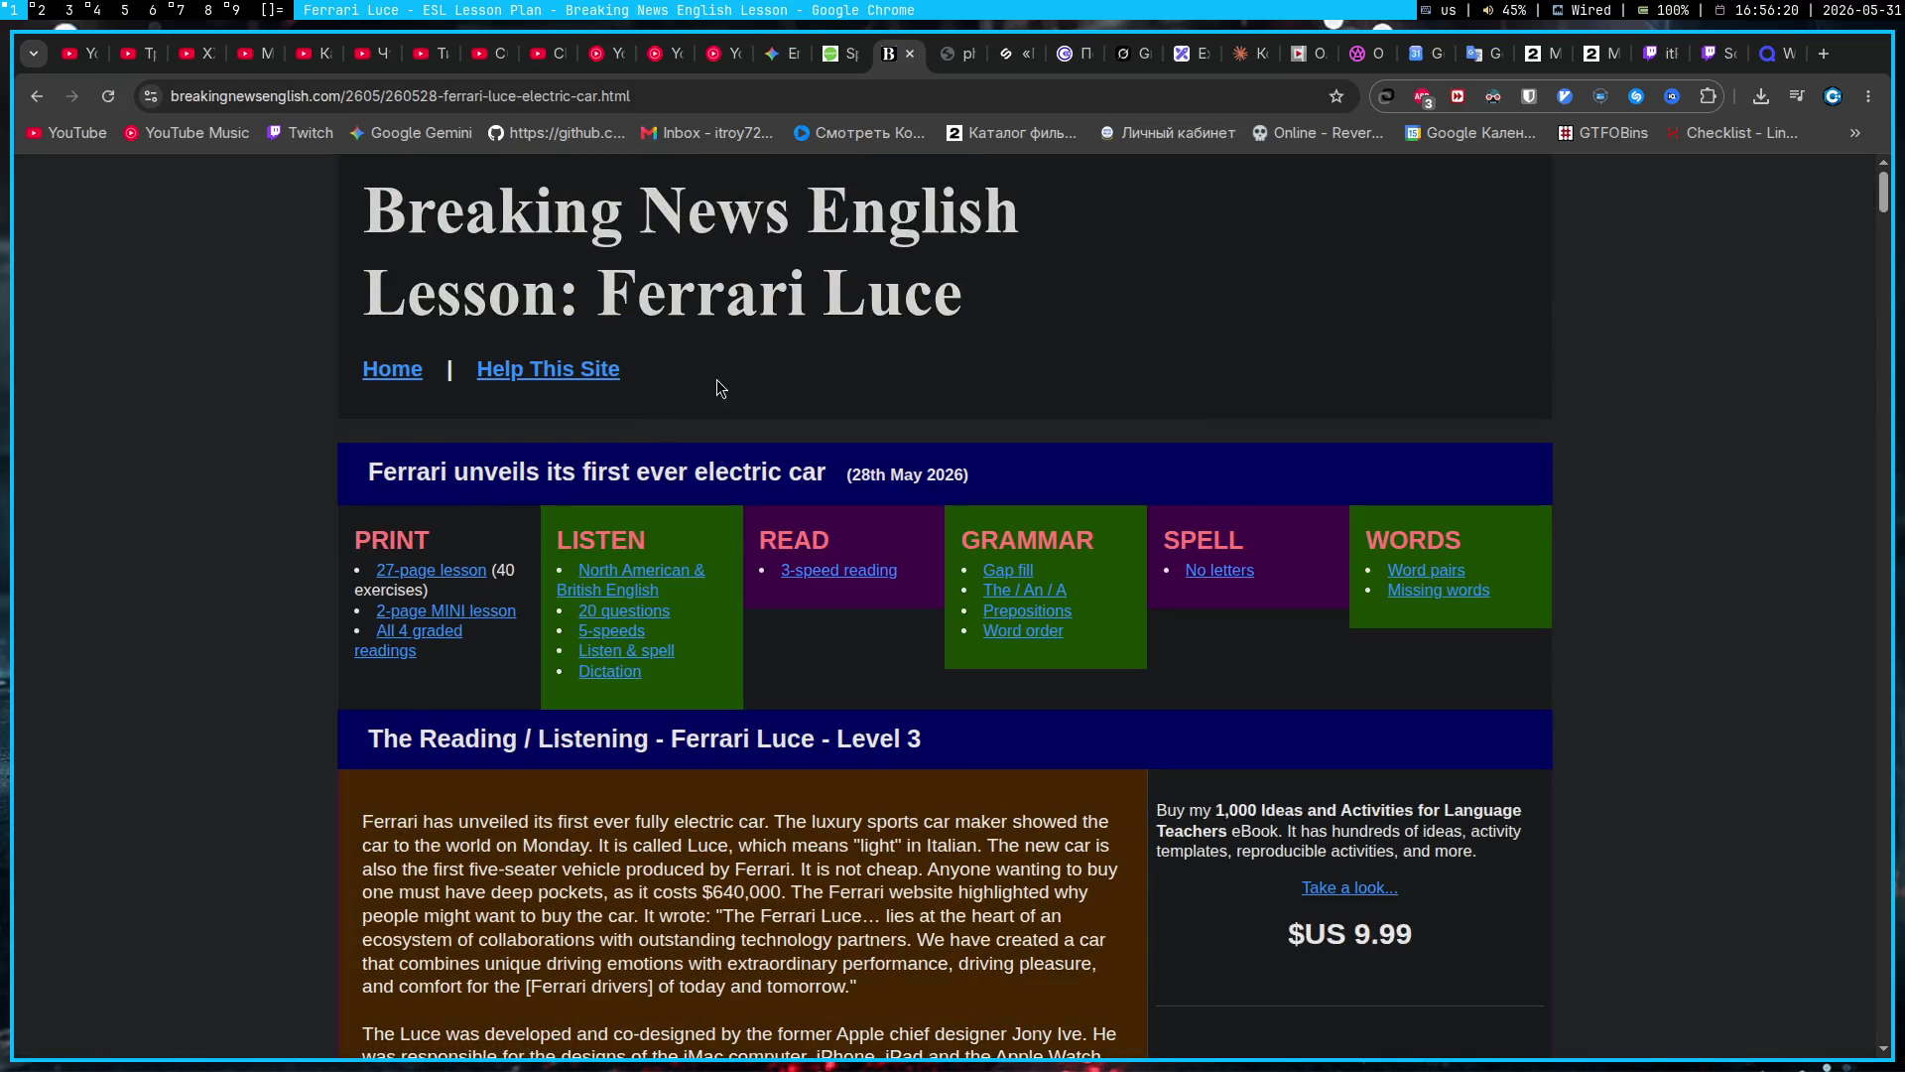
scroll(753, 367, "down", 15)
scroll(762, 365, "up", 10)
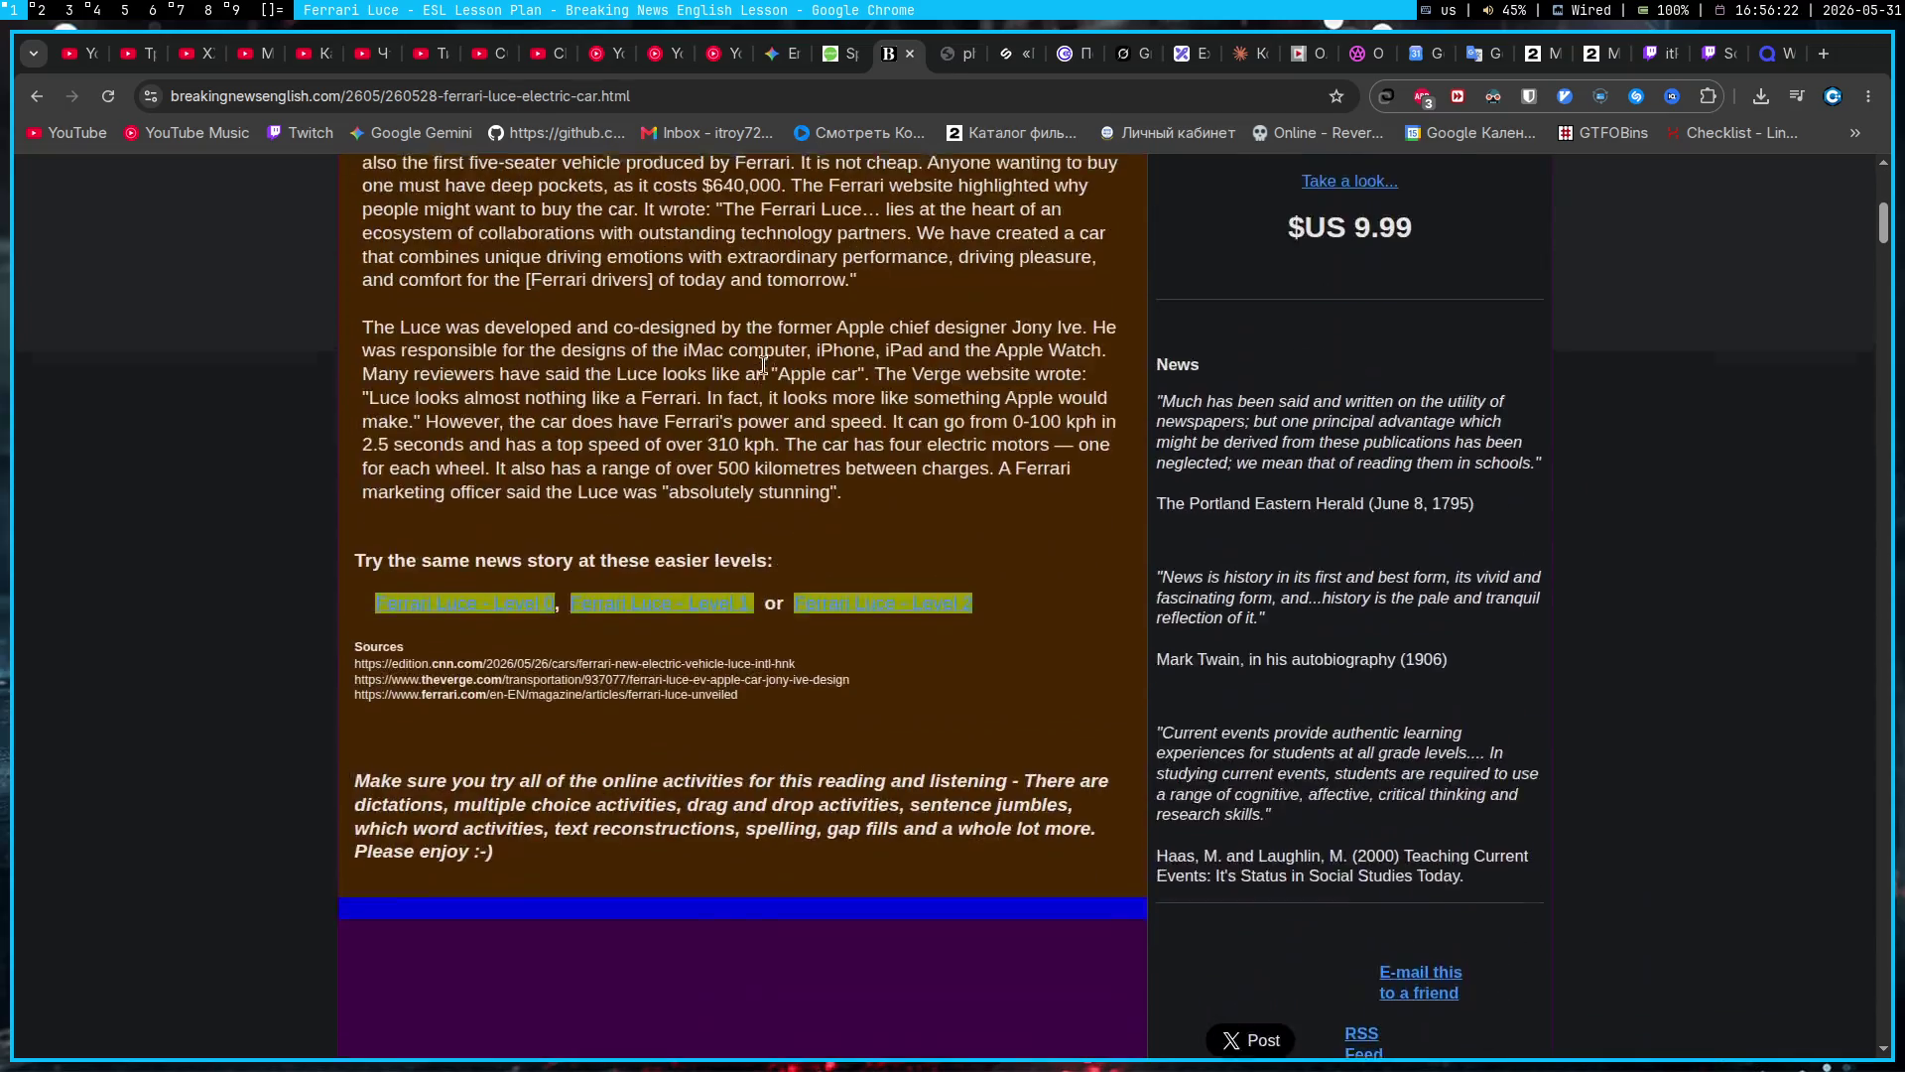
scroll(762, 364, "up", 10)
left_click(909, 53)
Step: Start playing Far Away from the media playback controls
left_click(1832, 97)
left_click(1766, 179)
left_click(1723, 480)
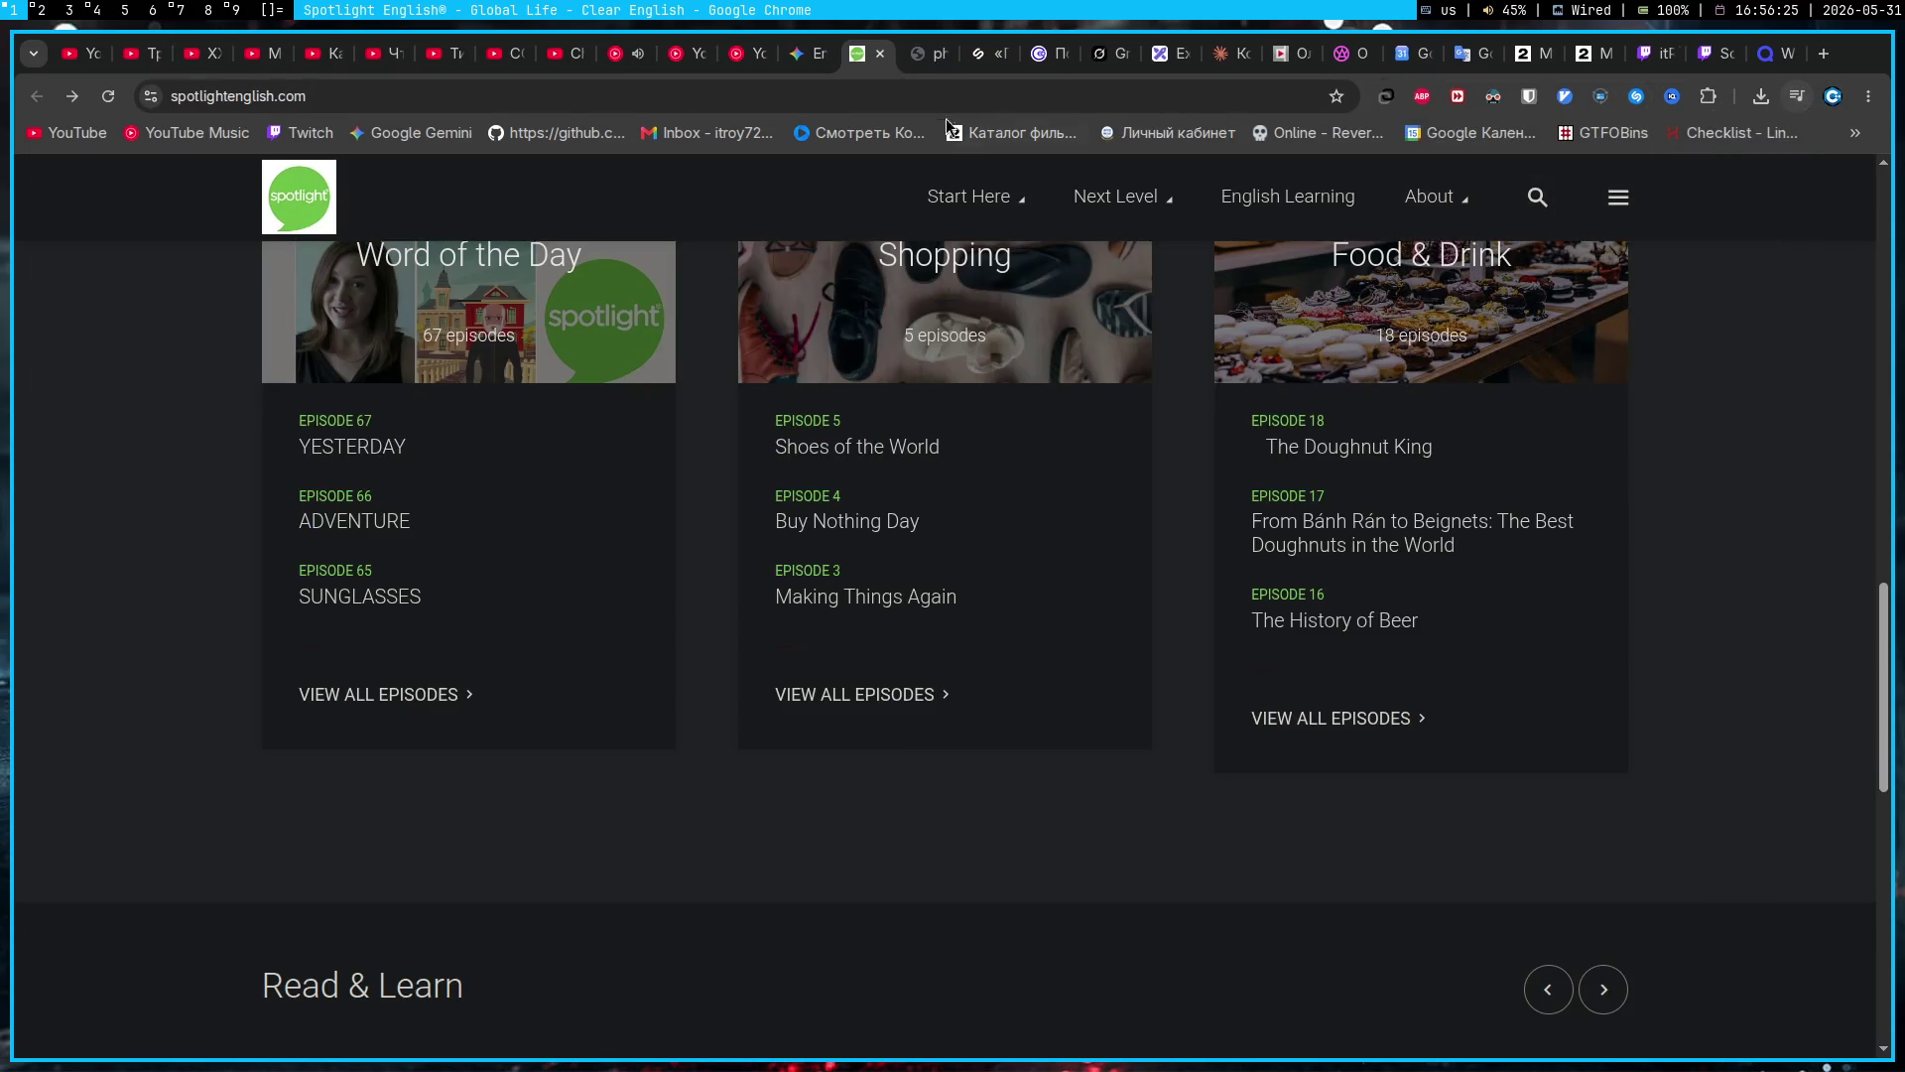
Step: Close the Spotlight English and wiring-diagram photo tabs, returning to Gemini's English chat
left_click(880, 54)
left_click(859, 58)
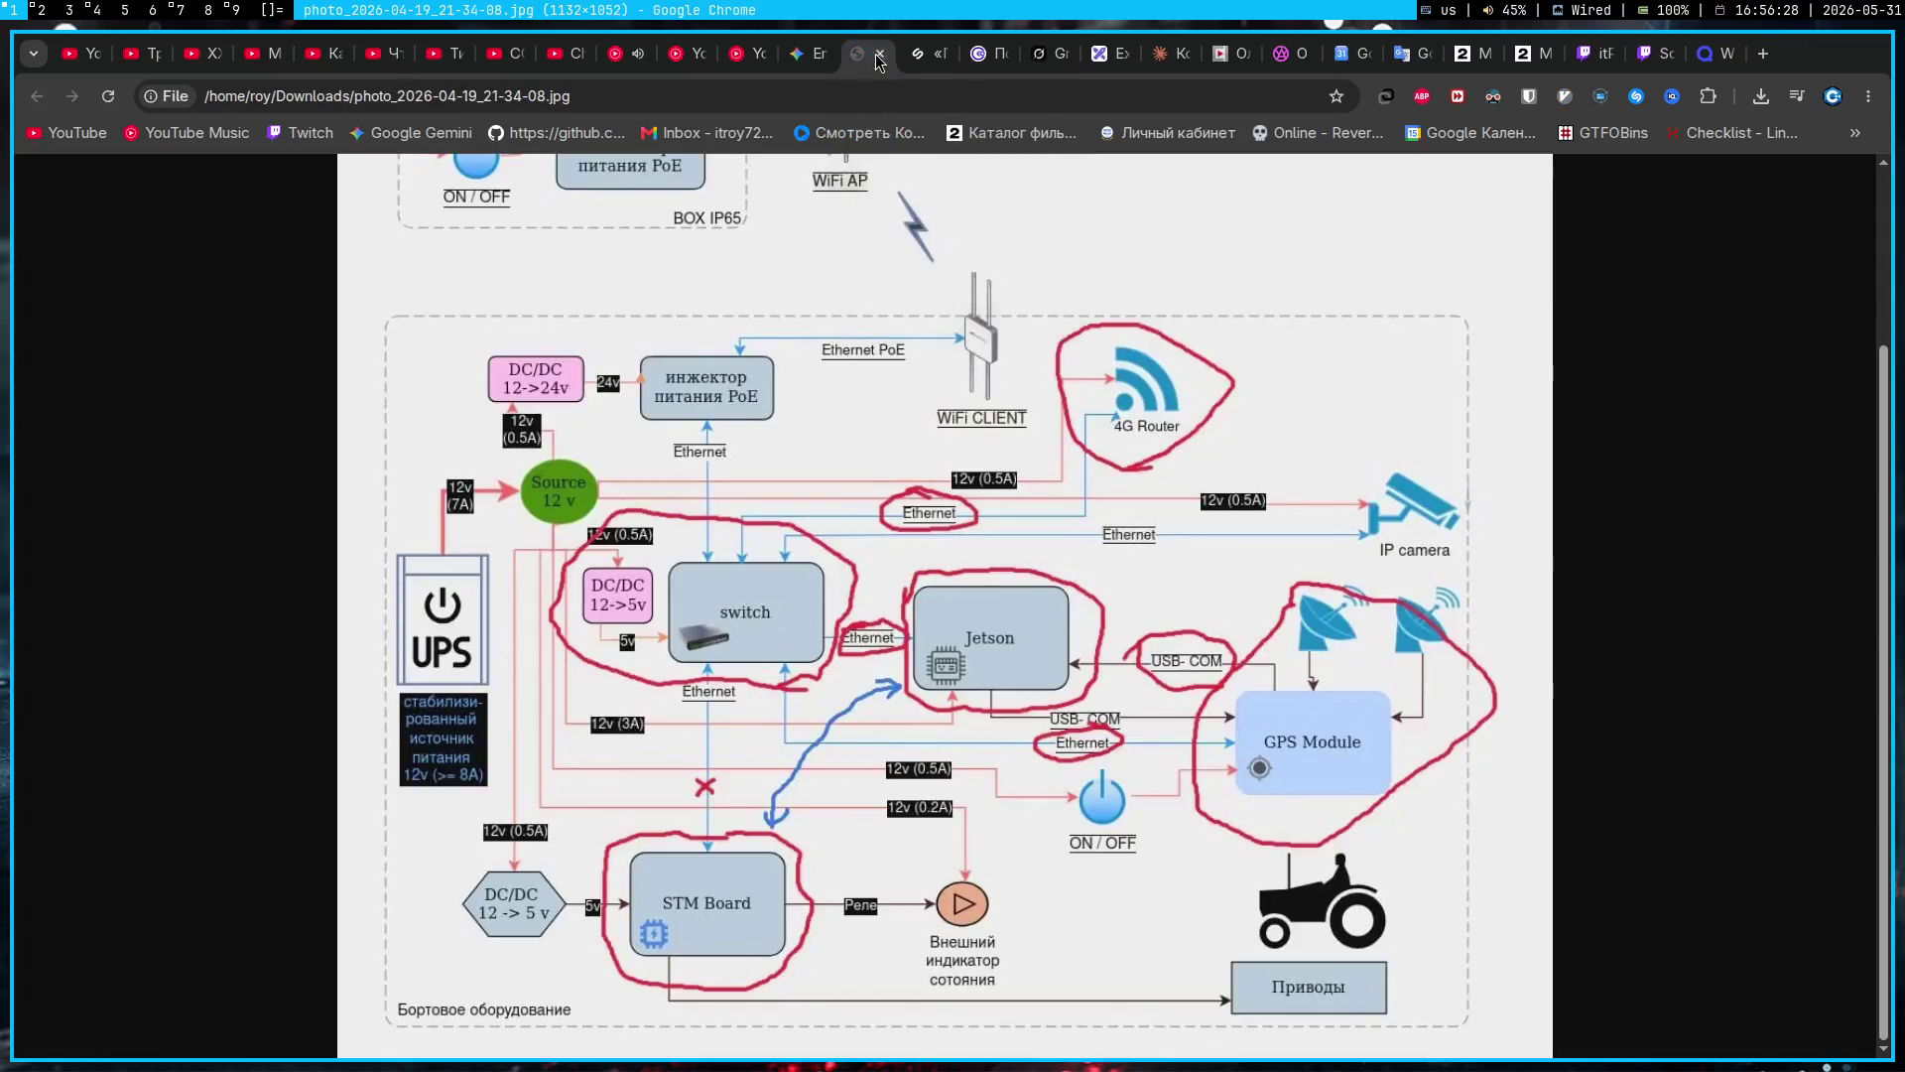
left_click(877, 54)
left_click(826, 57)
left_click(1797, 96)
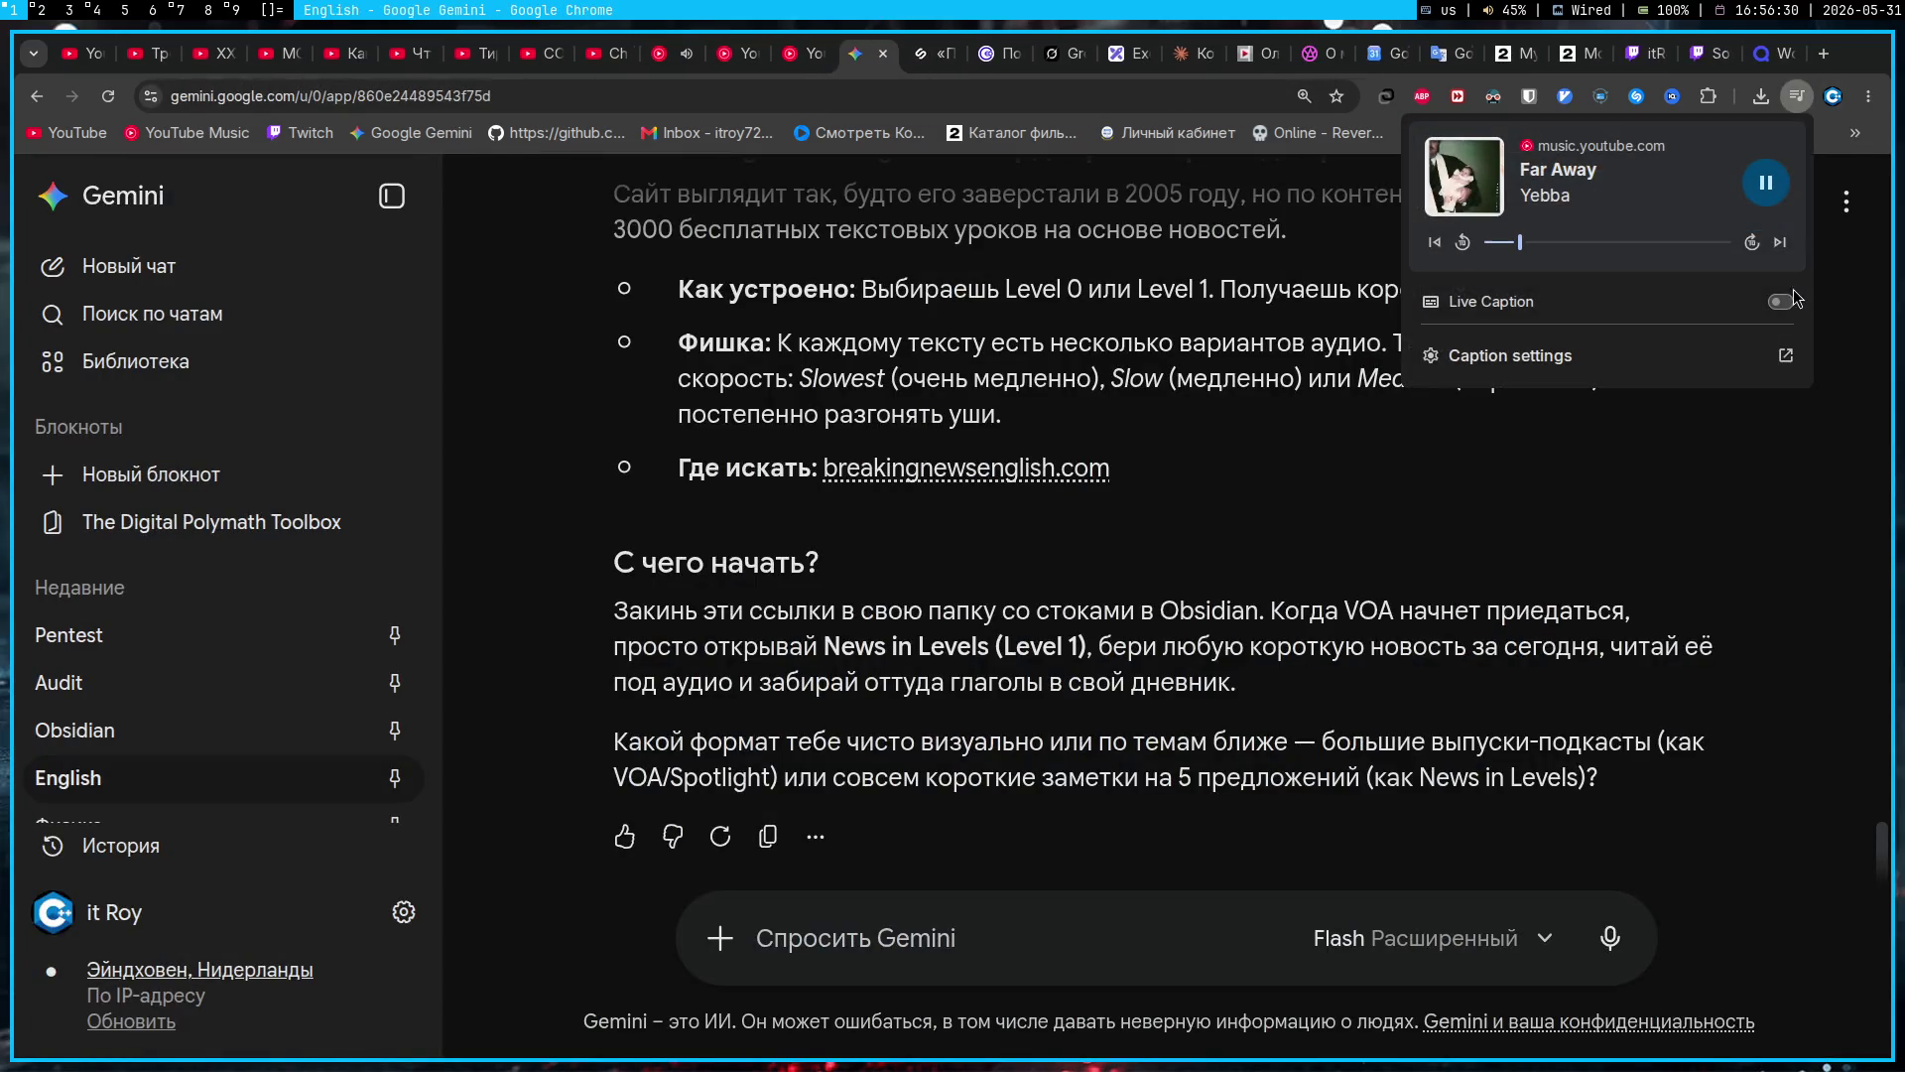
left_click(1593, 635)
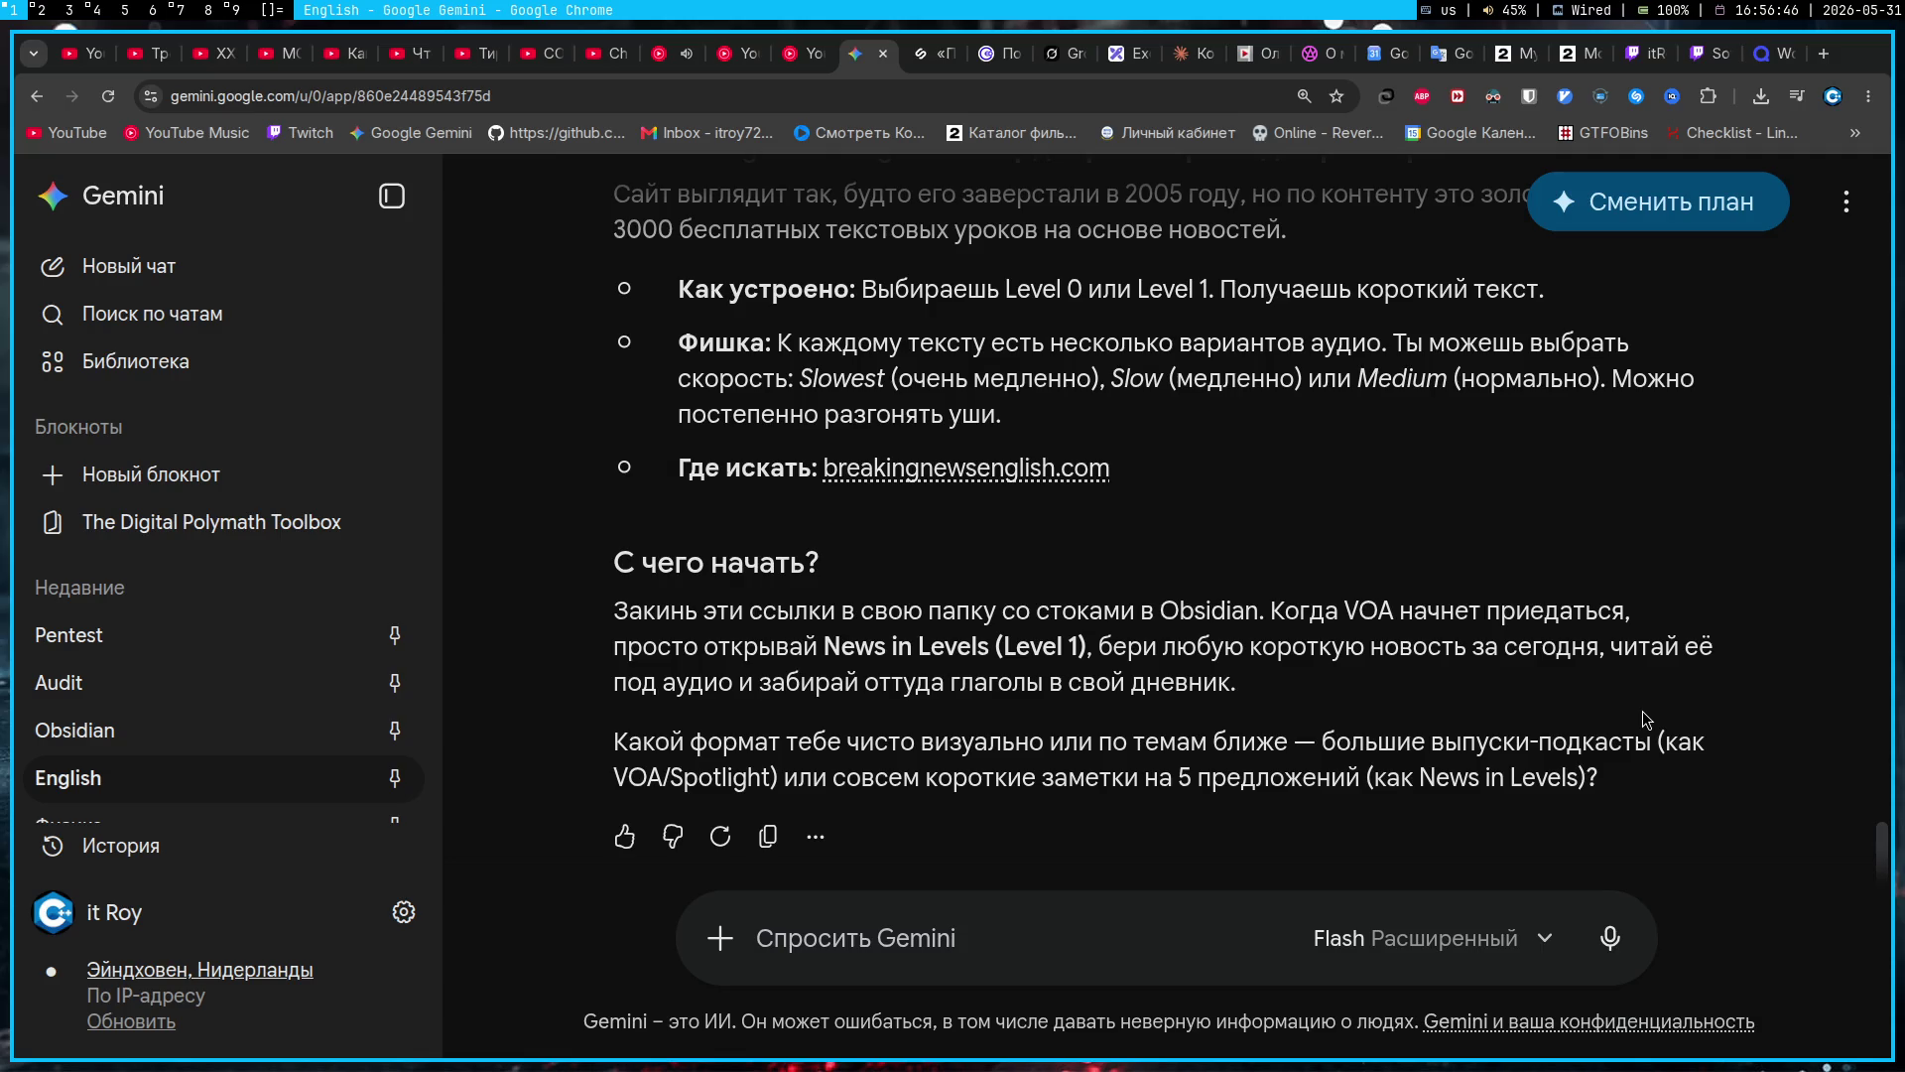
left_click(1796, 95)
left_click(1573, 486)
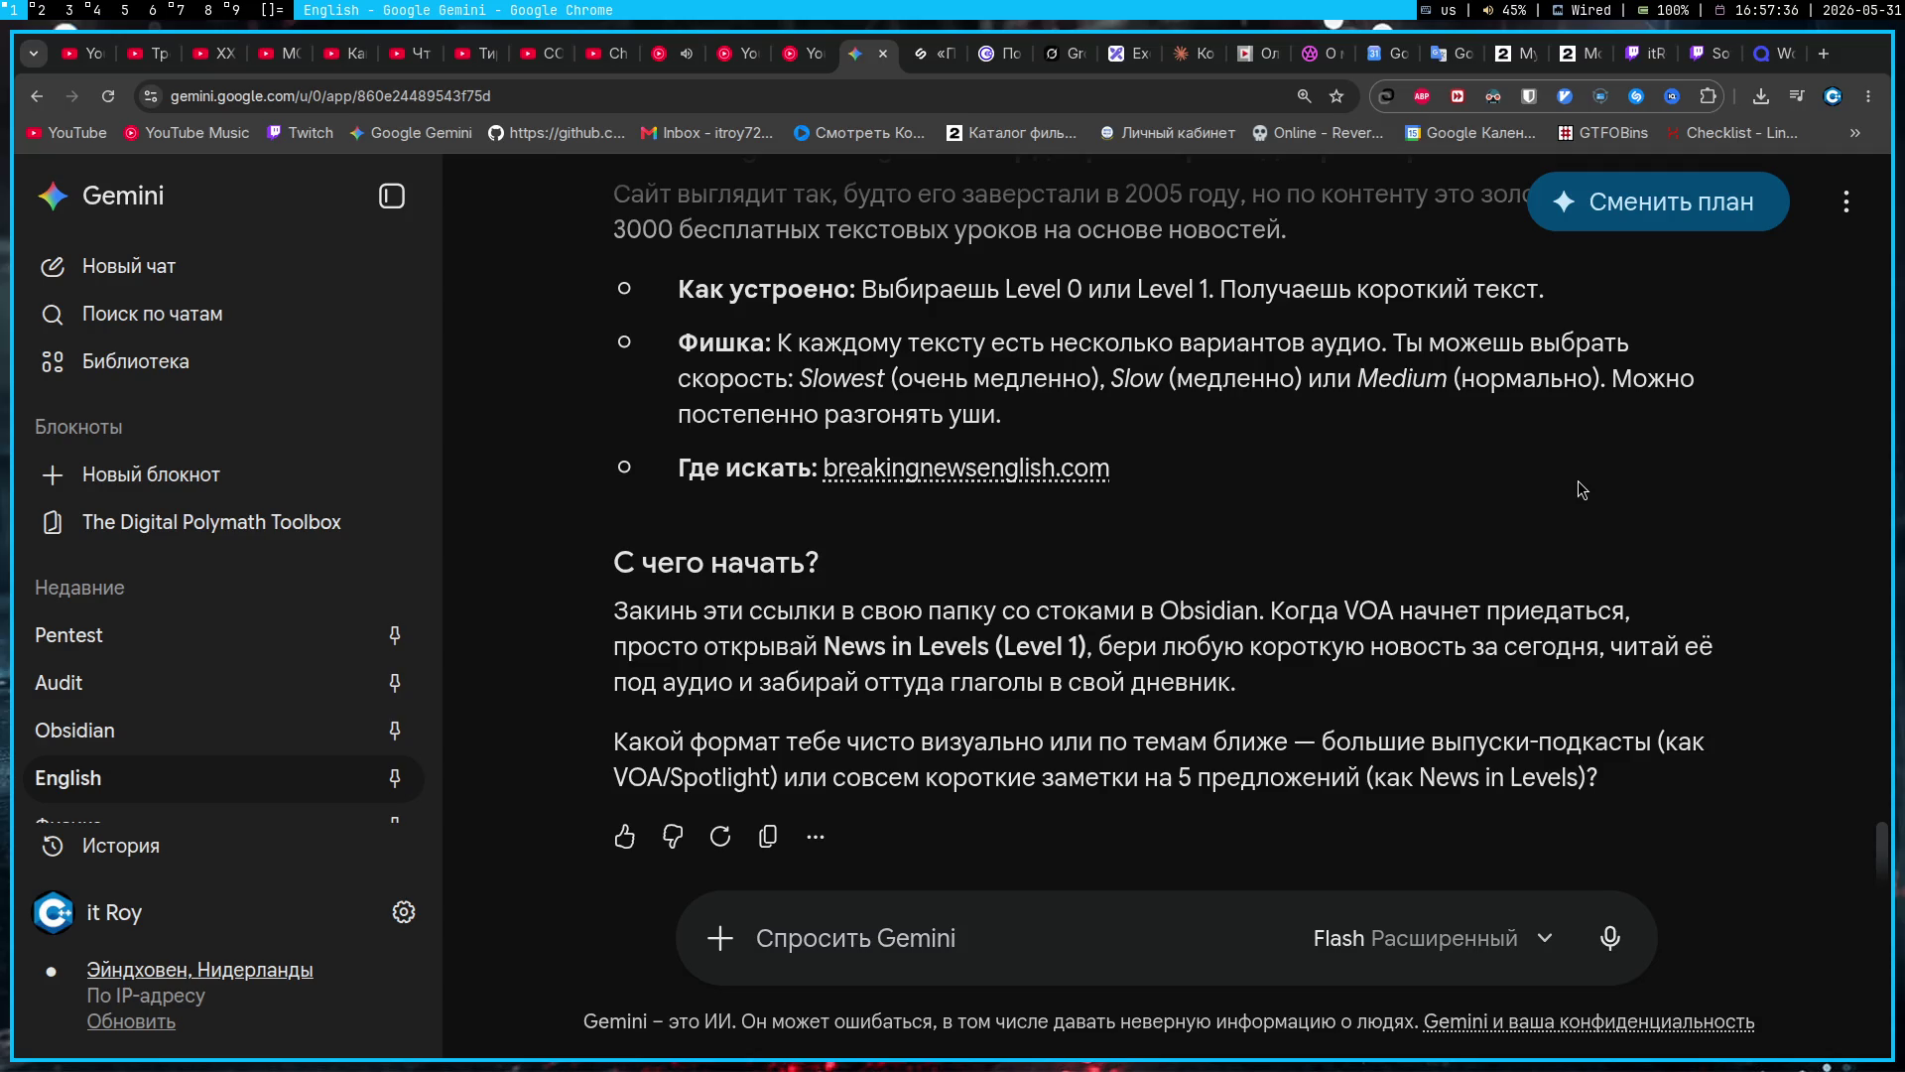
key("ctrl+t")
Step: Google 'date of release mario' and open the Super Mario Wikipedia article
type("d")
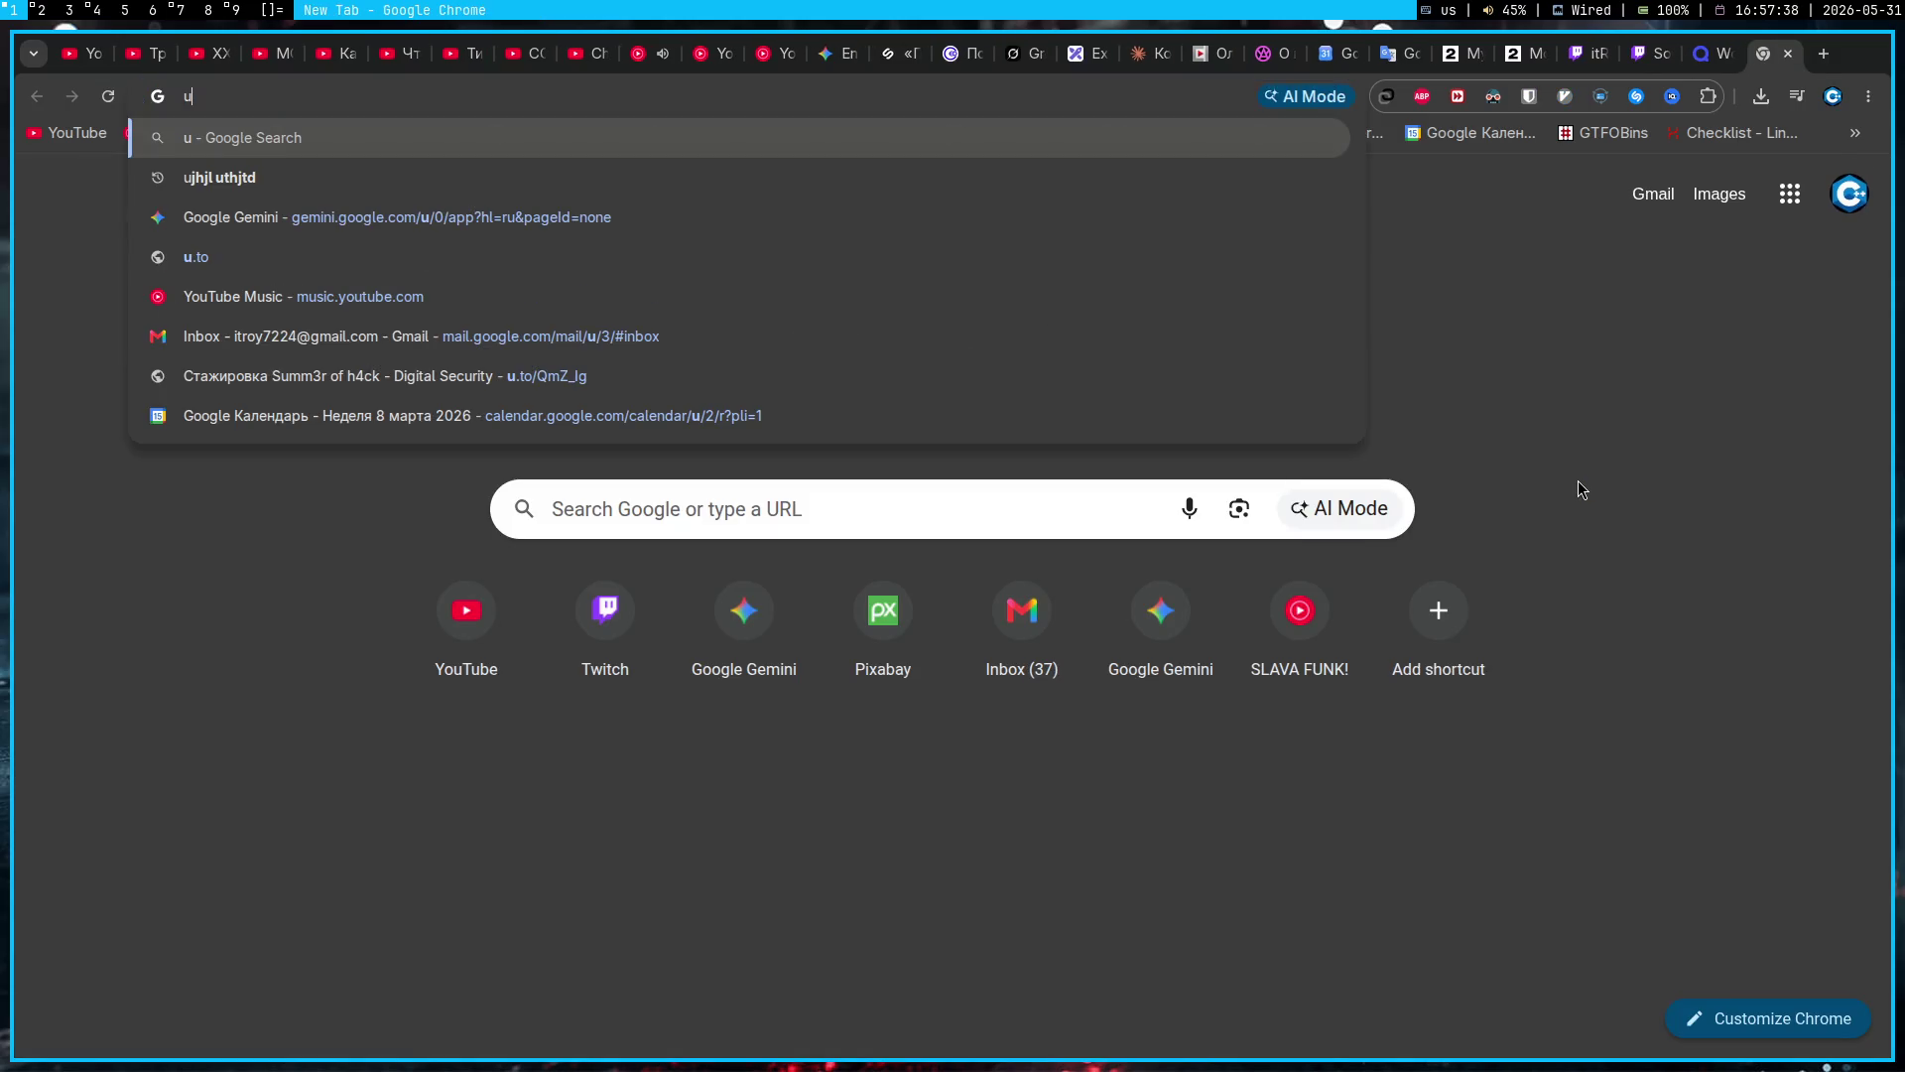
type("ate of")
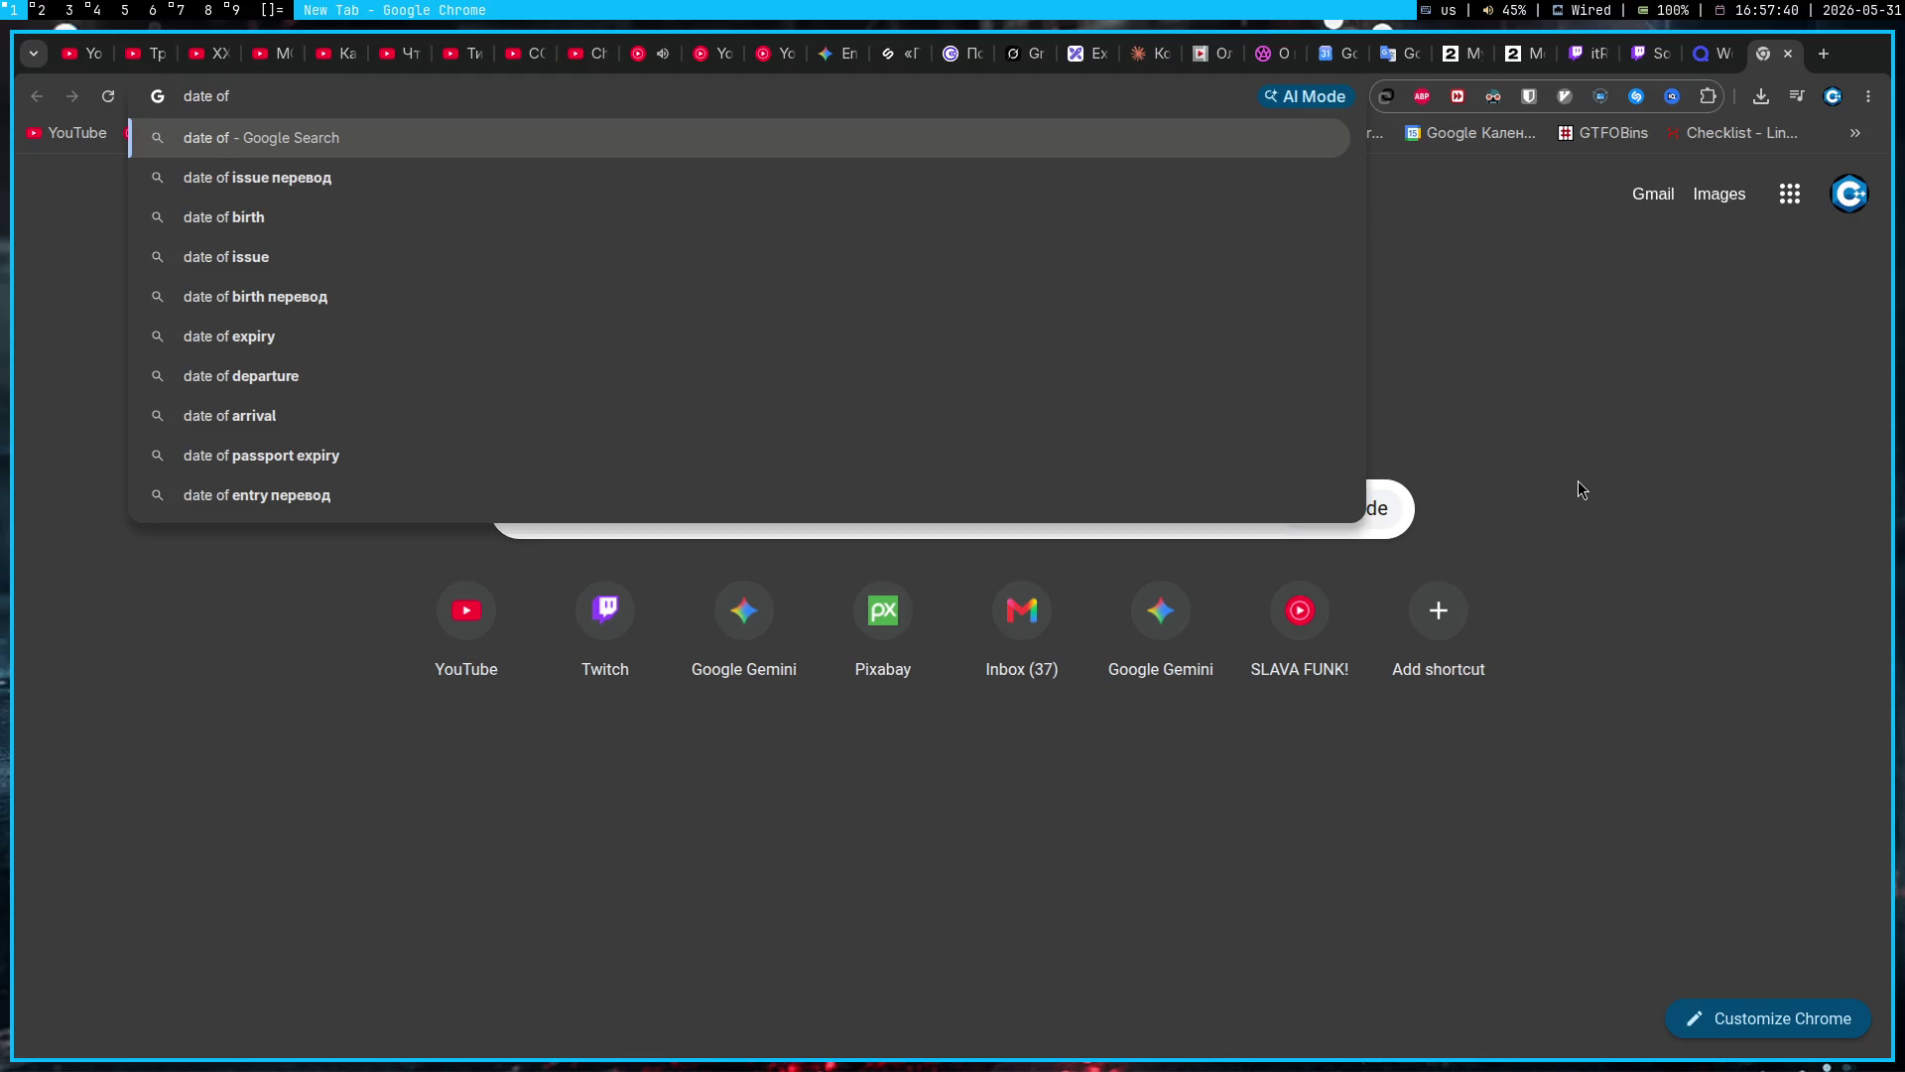
type("reale")
key("Down")
type("mar")
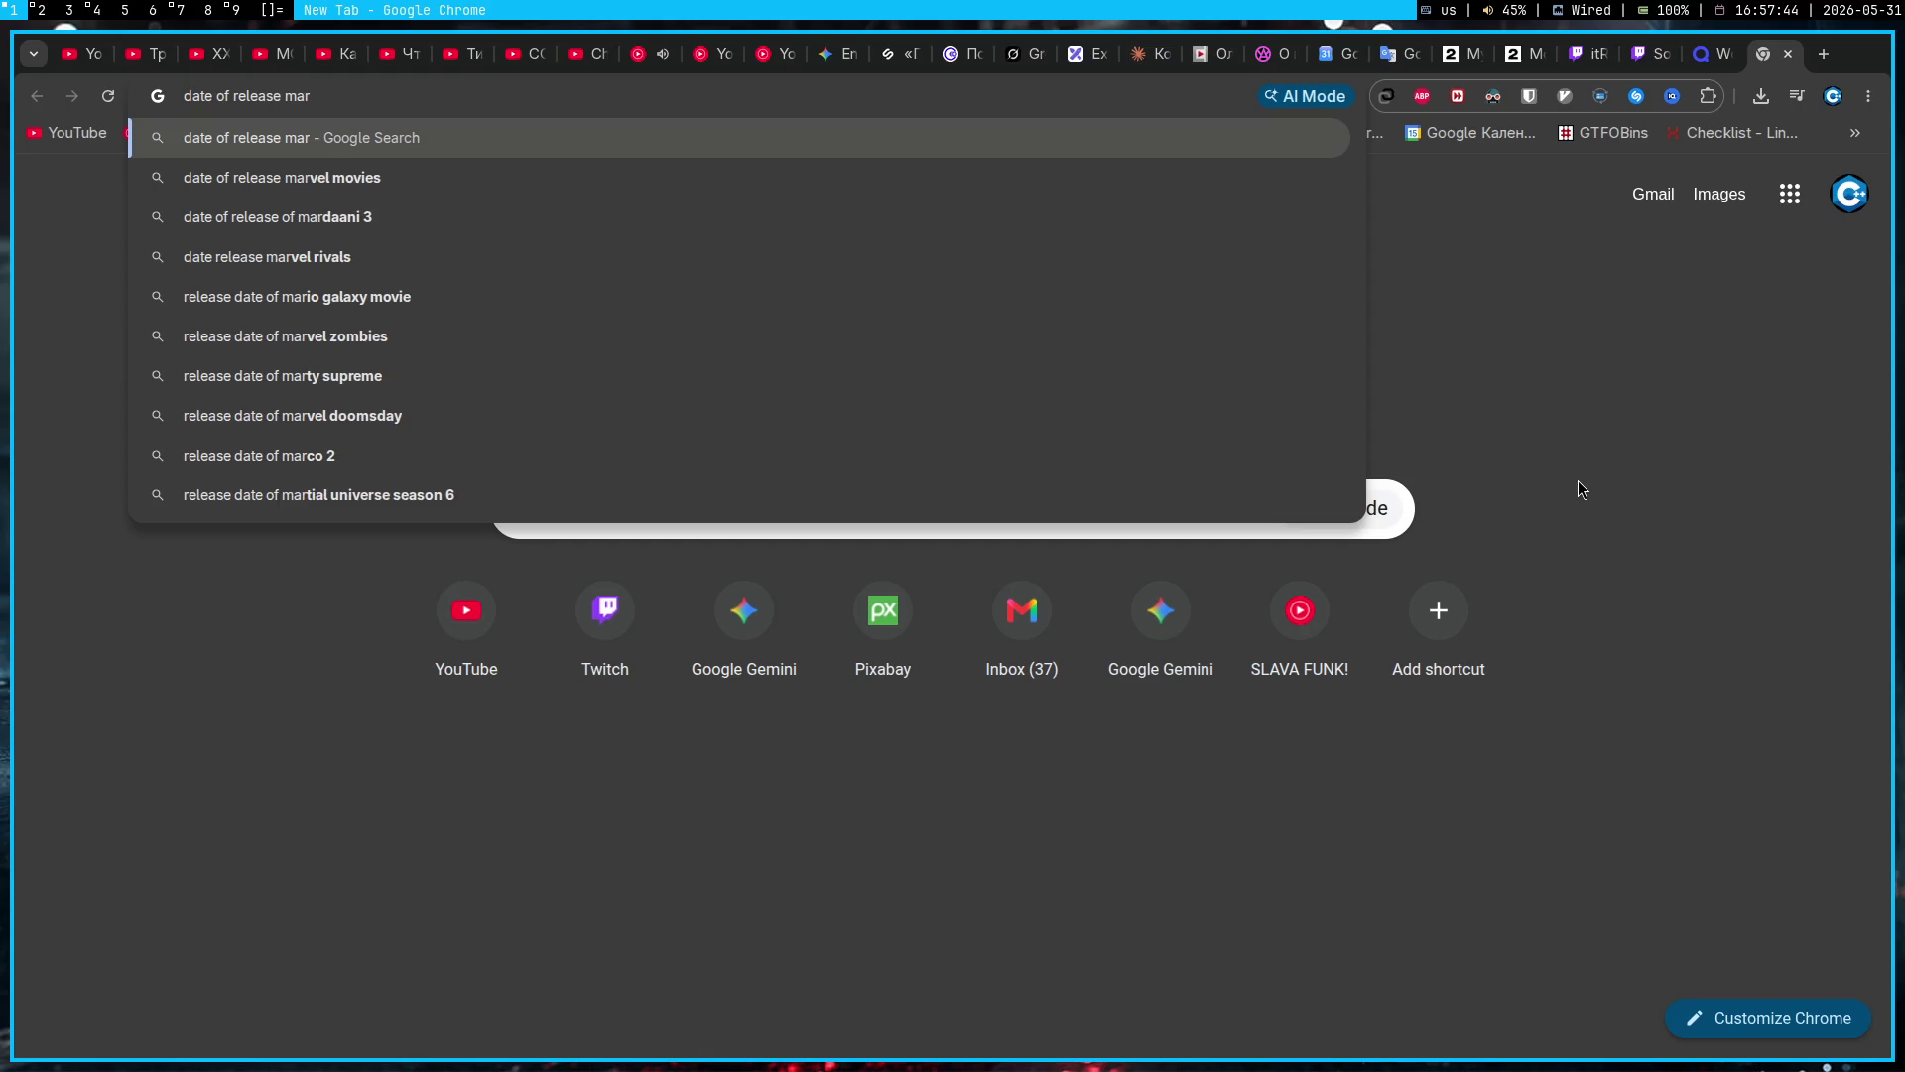
type("ri")
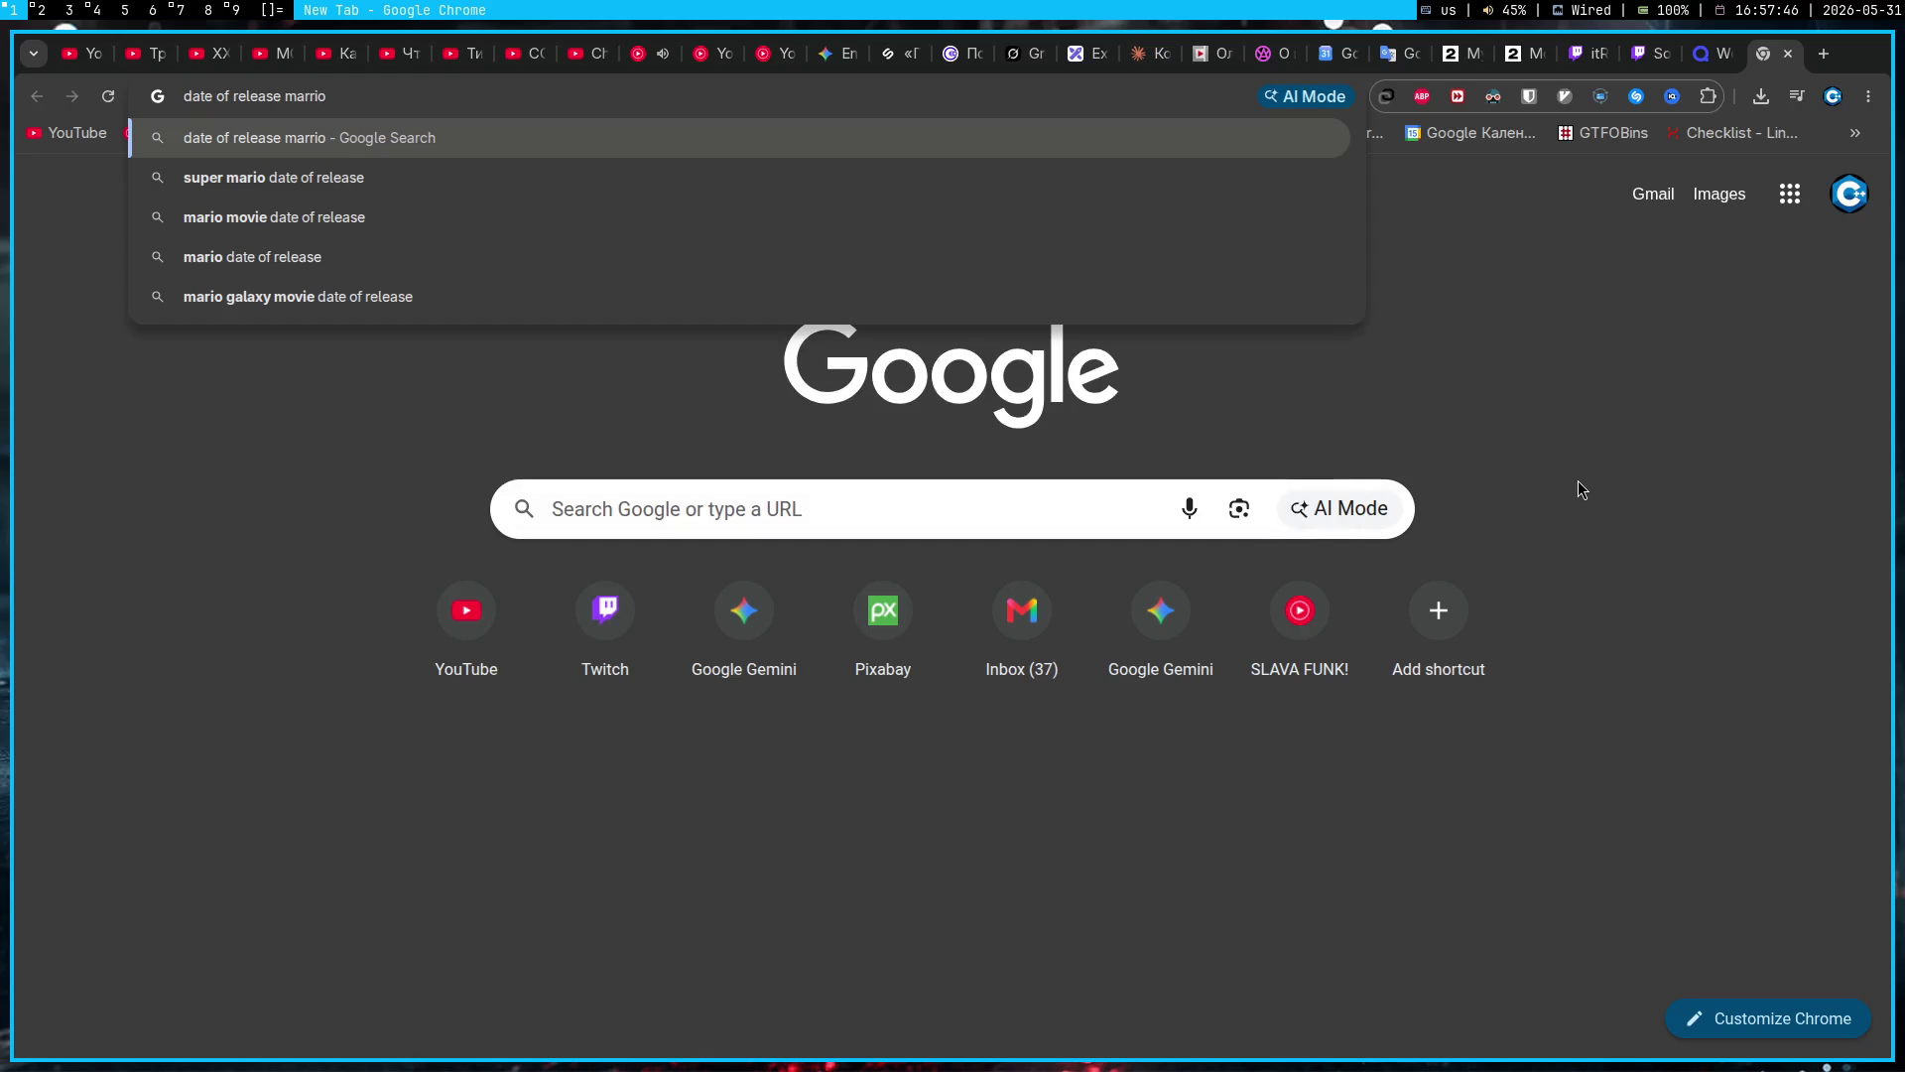
type("o")
key("Return")
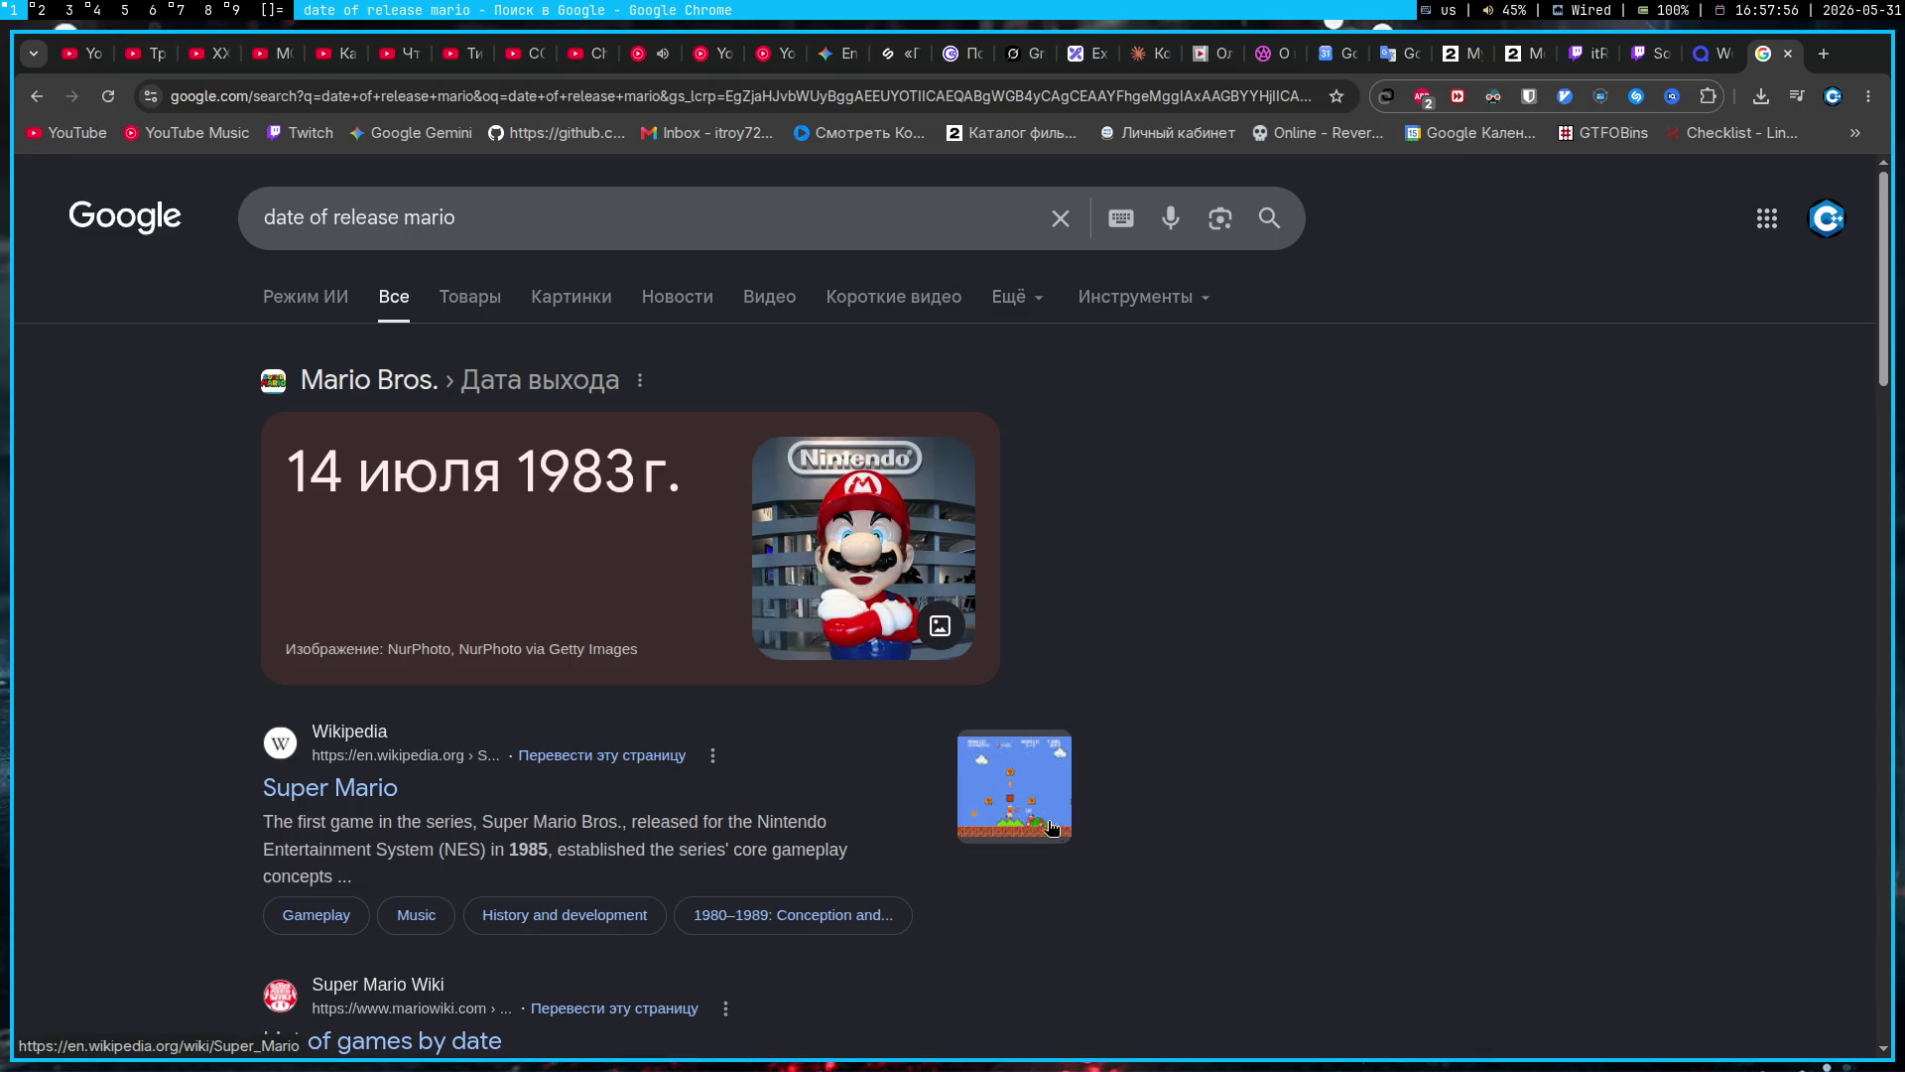
left_click(998, 812)
Step: Scroll Super Mario's gameplay sections to extra lives, reopen the article, then switch to Gemini
scroll(1228, 705, "down", 15)
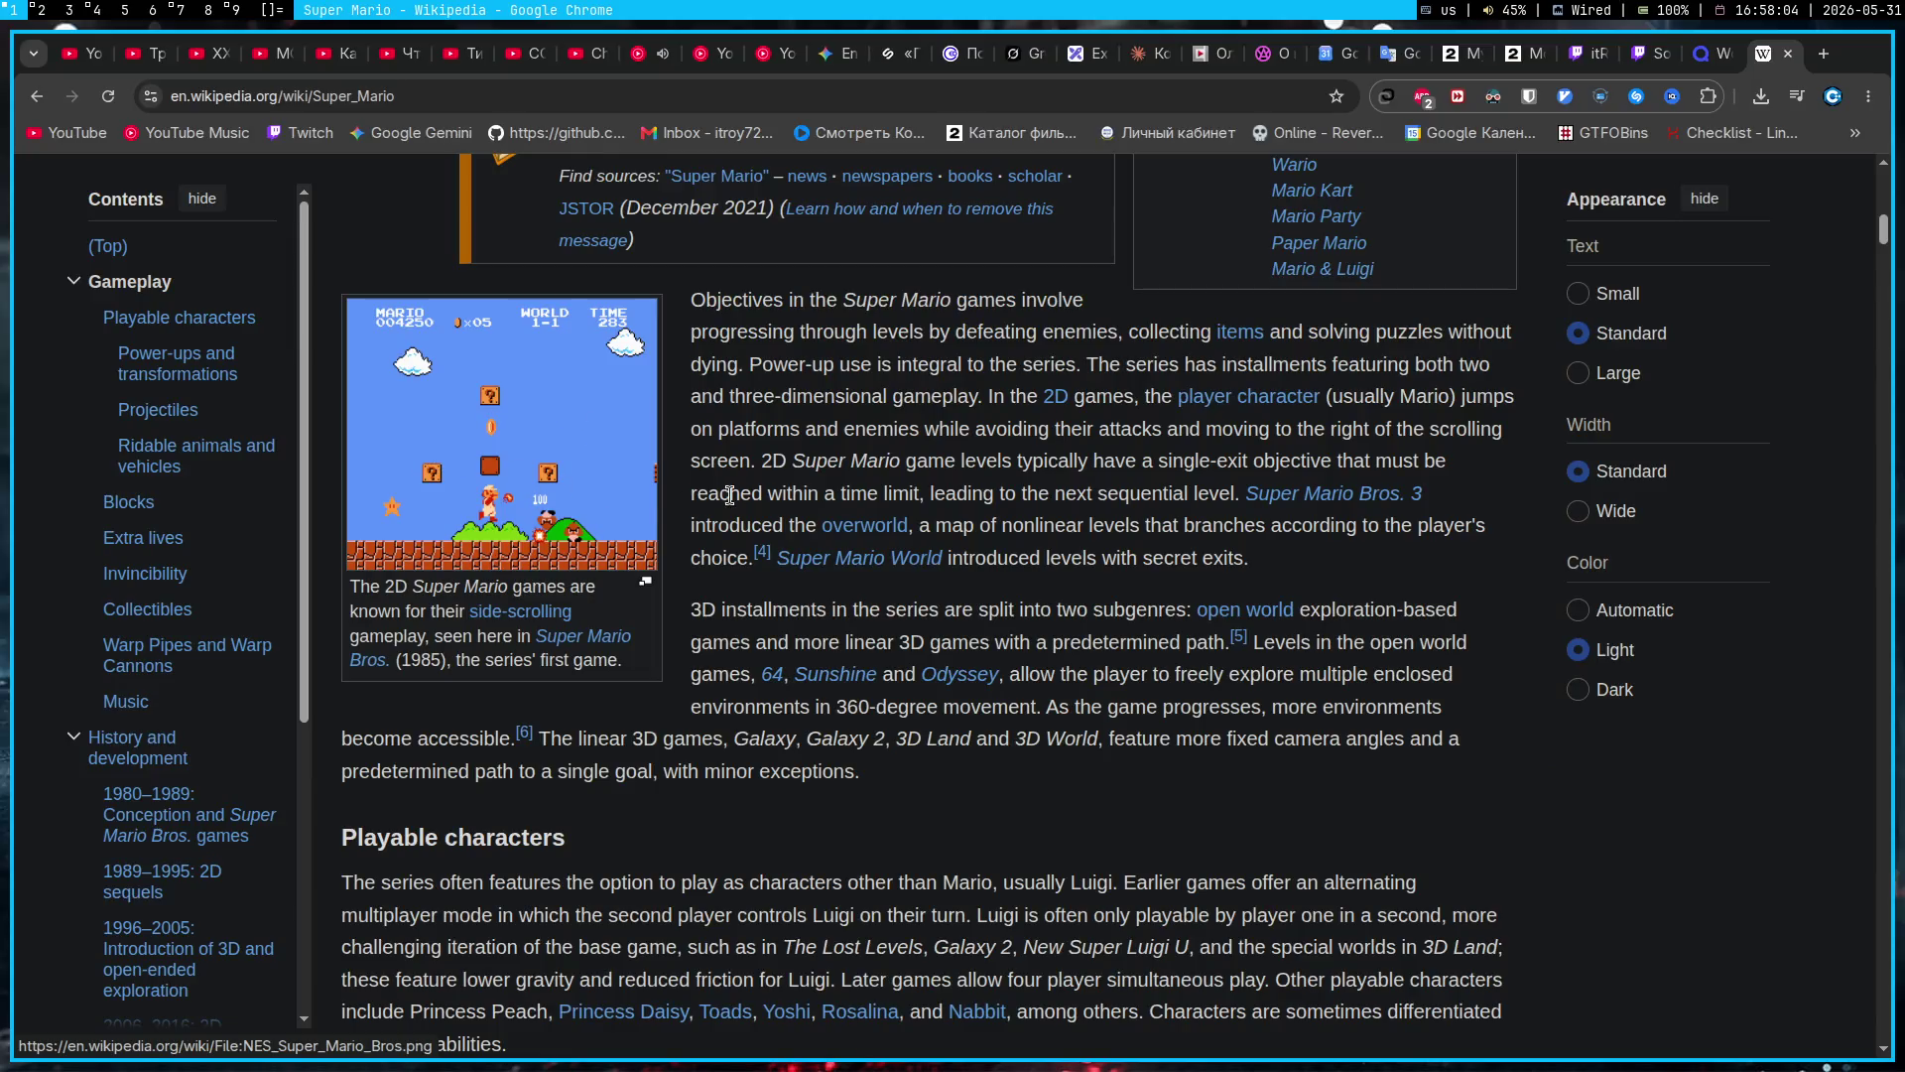
scroll(748, 489, "down", 15)
scroll(752, 496, "up", 15)
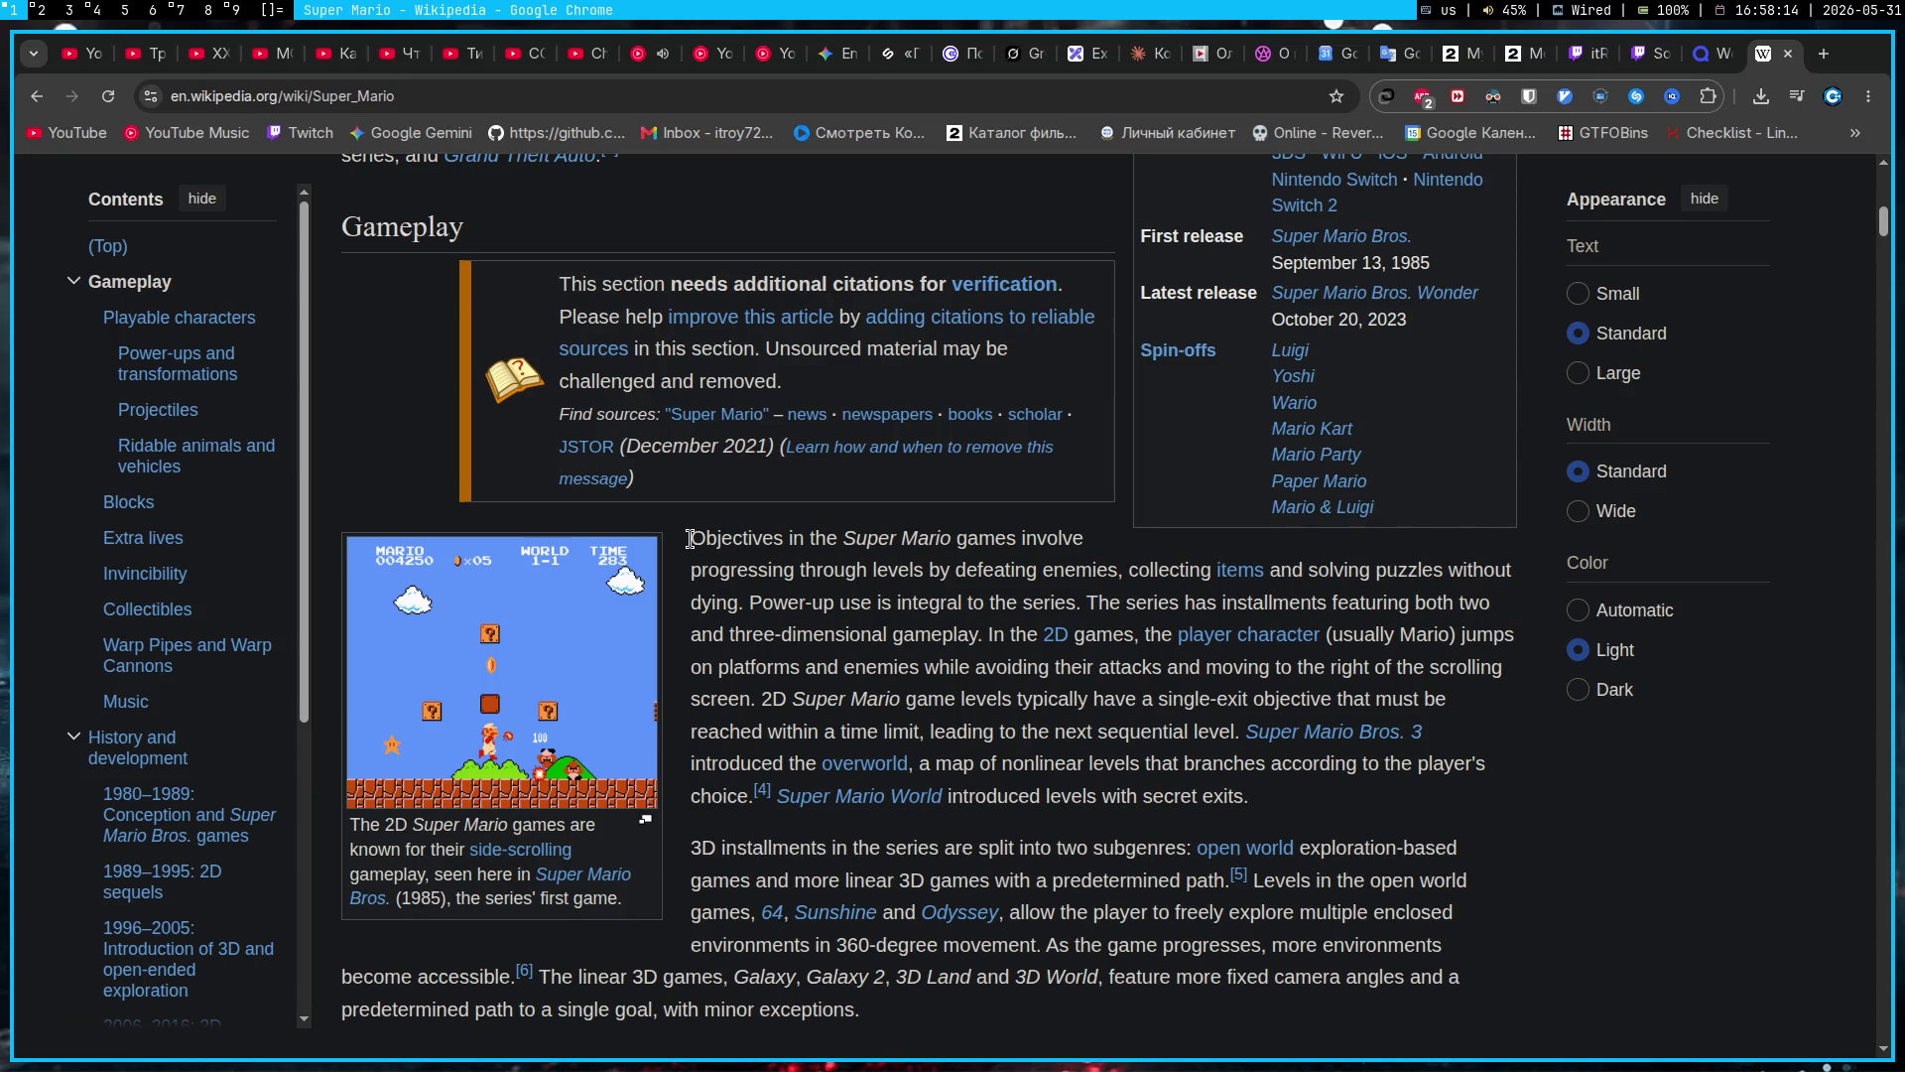
scroll(690, 537, "up", 10)
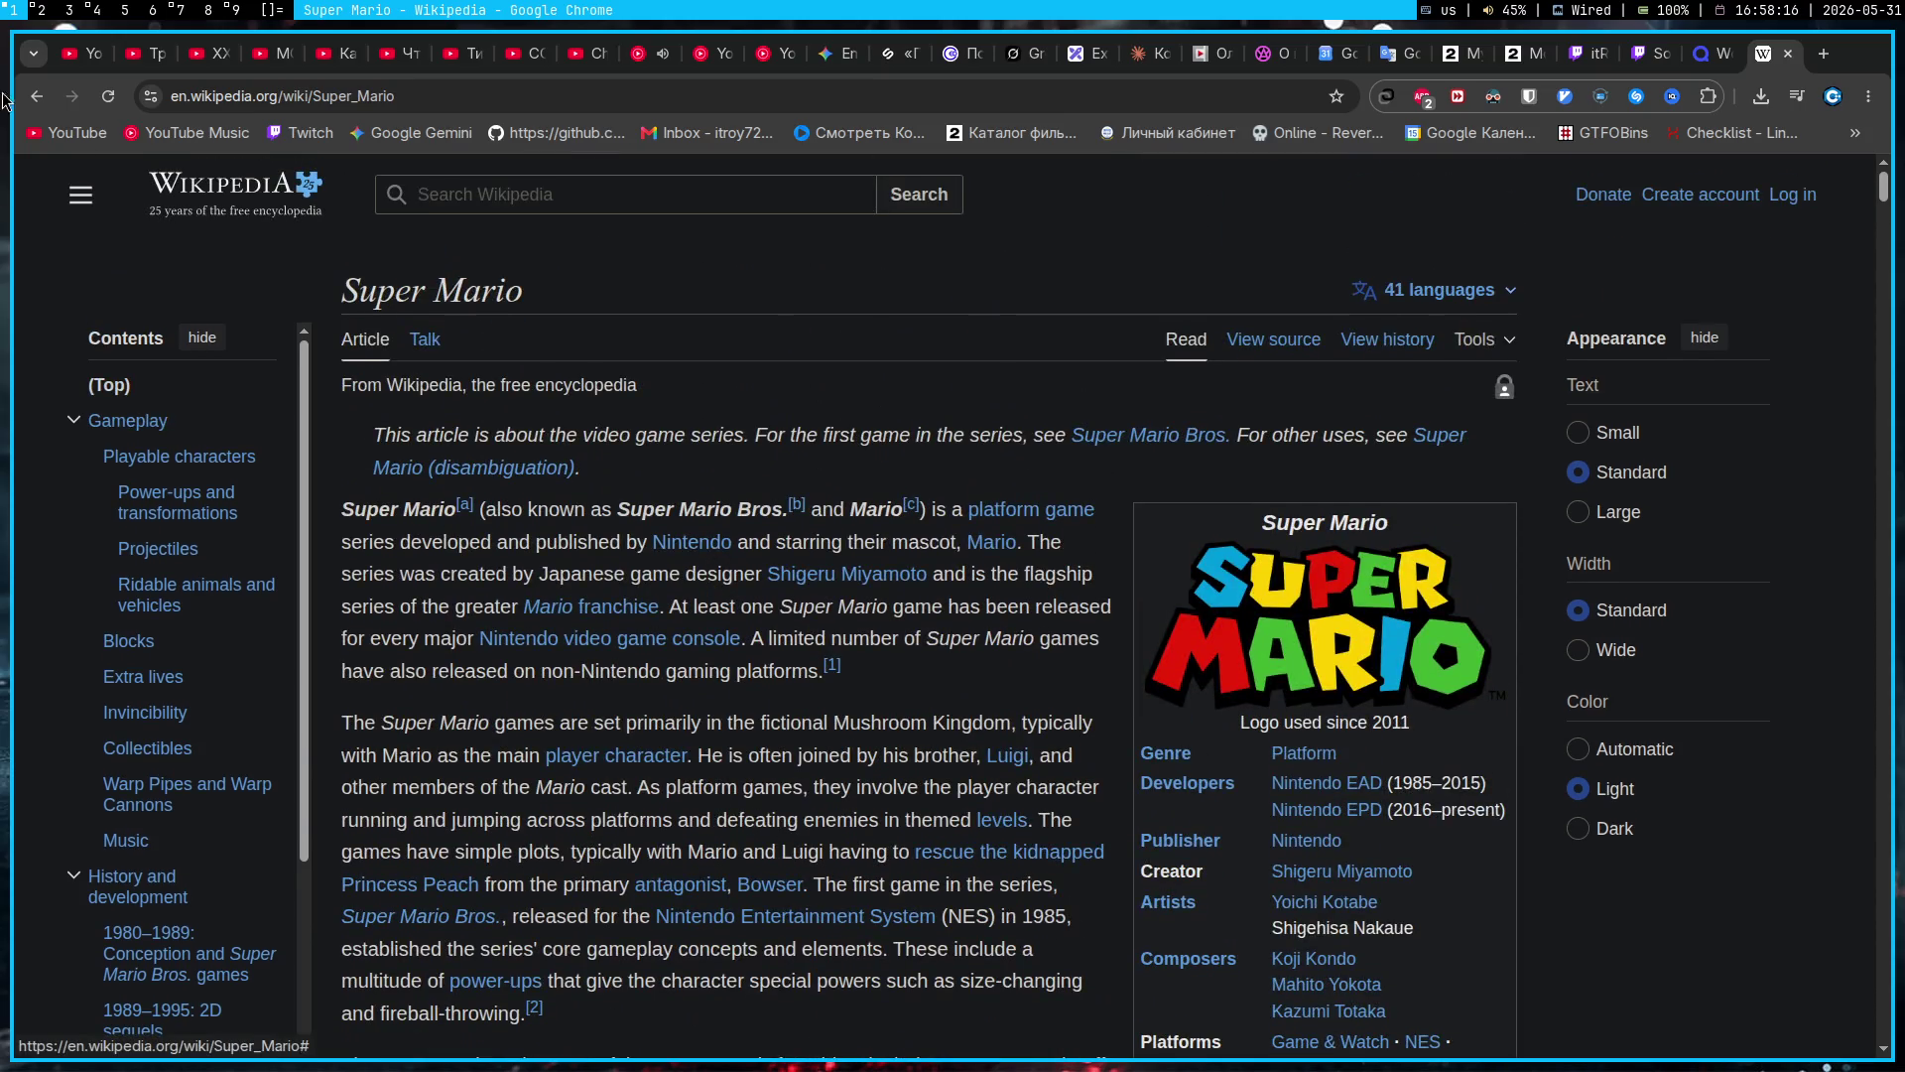
left_click(35, 96)
left_click(1022, 811)
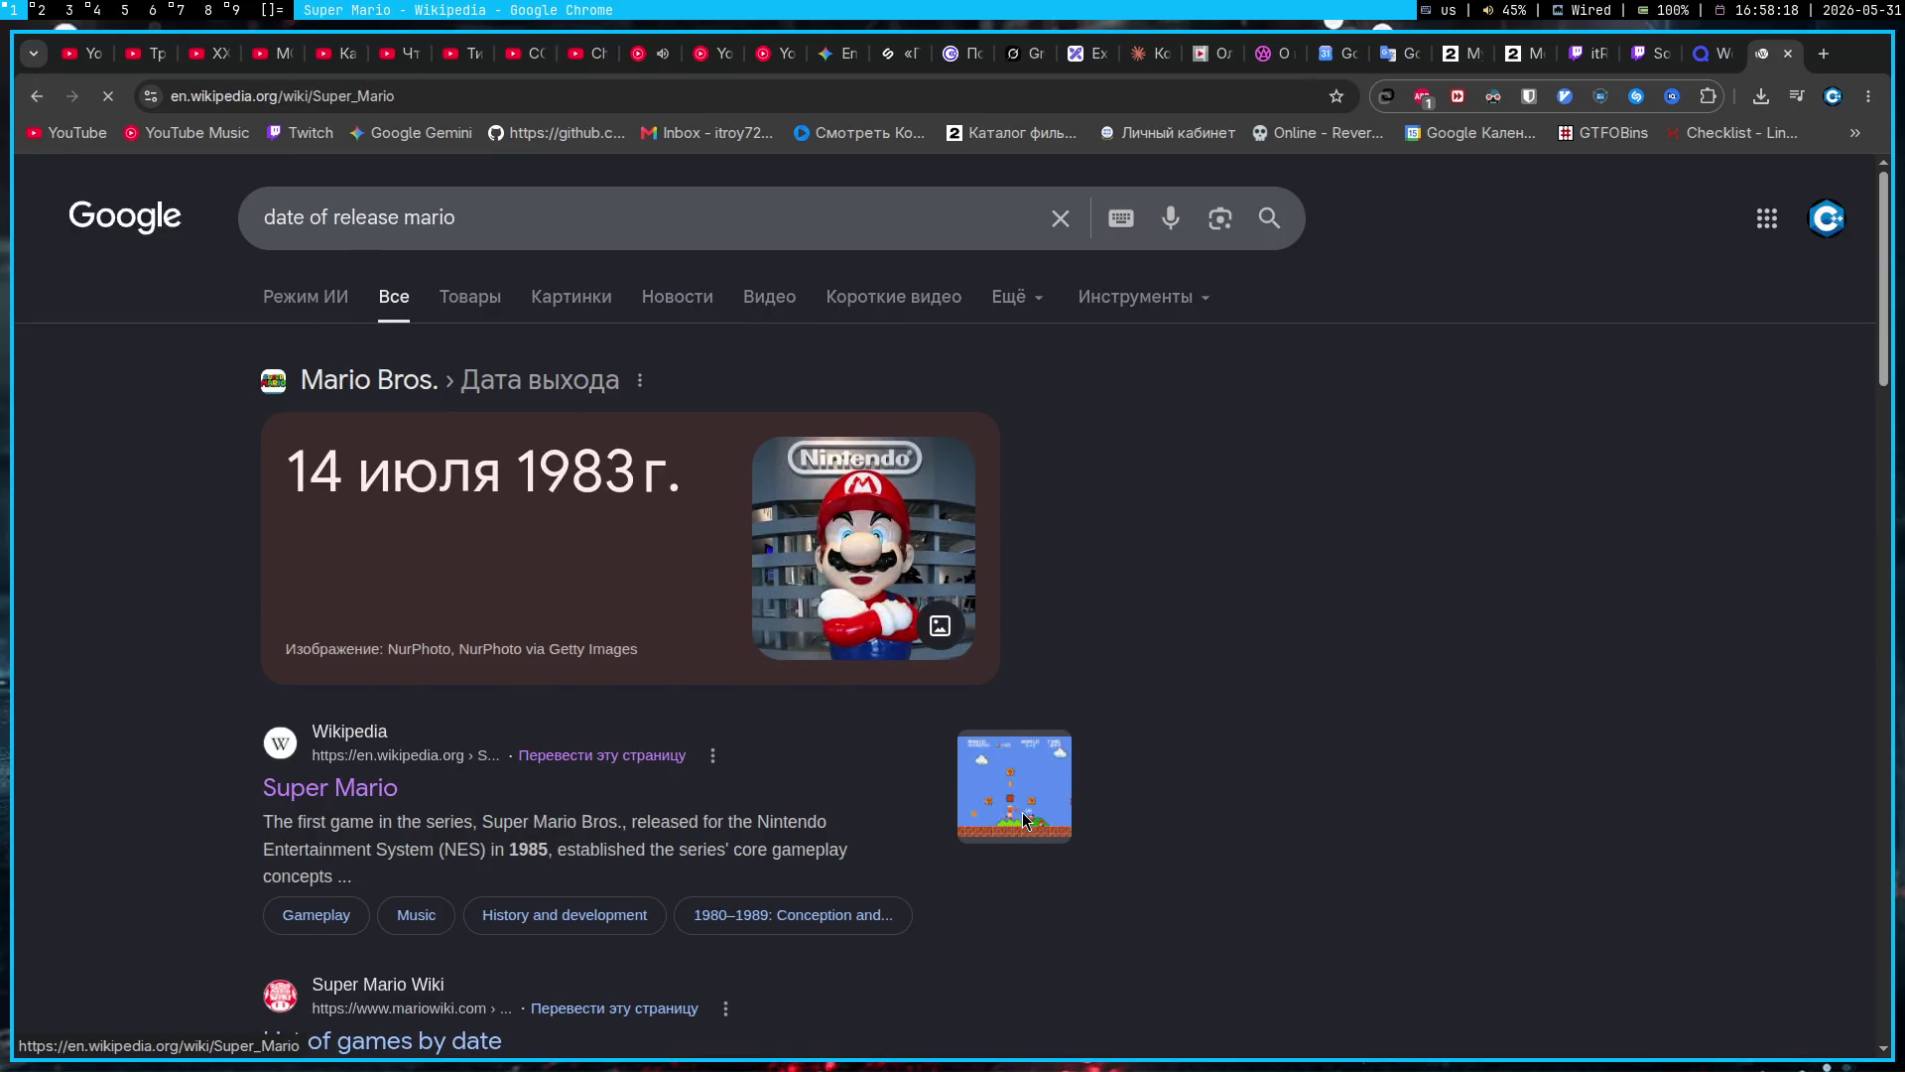
scroll(727, 805, "down", 7)
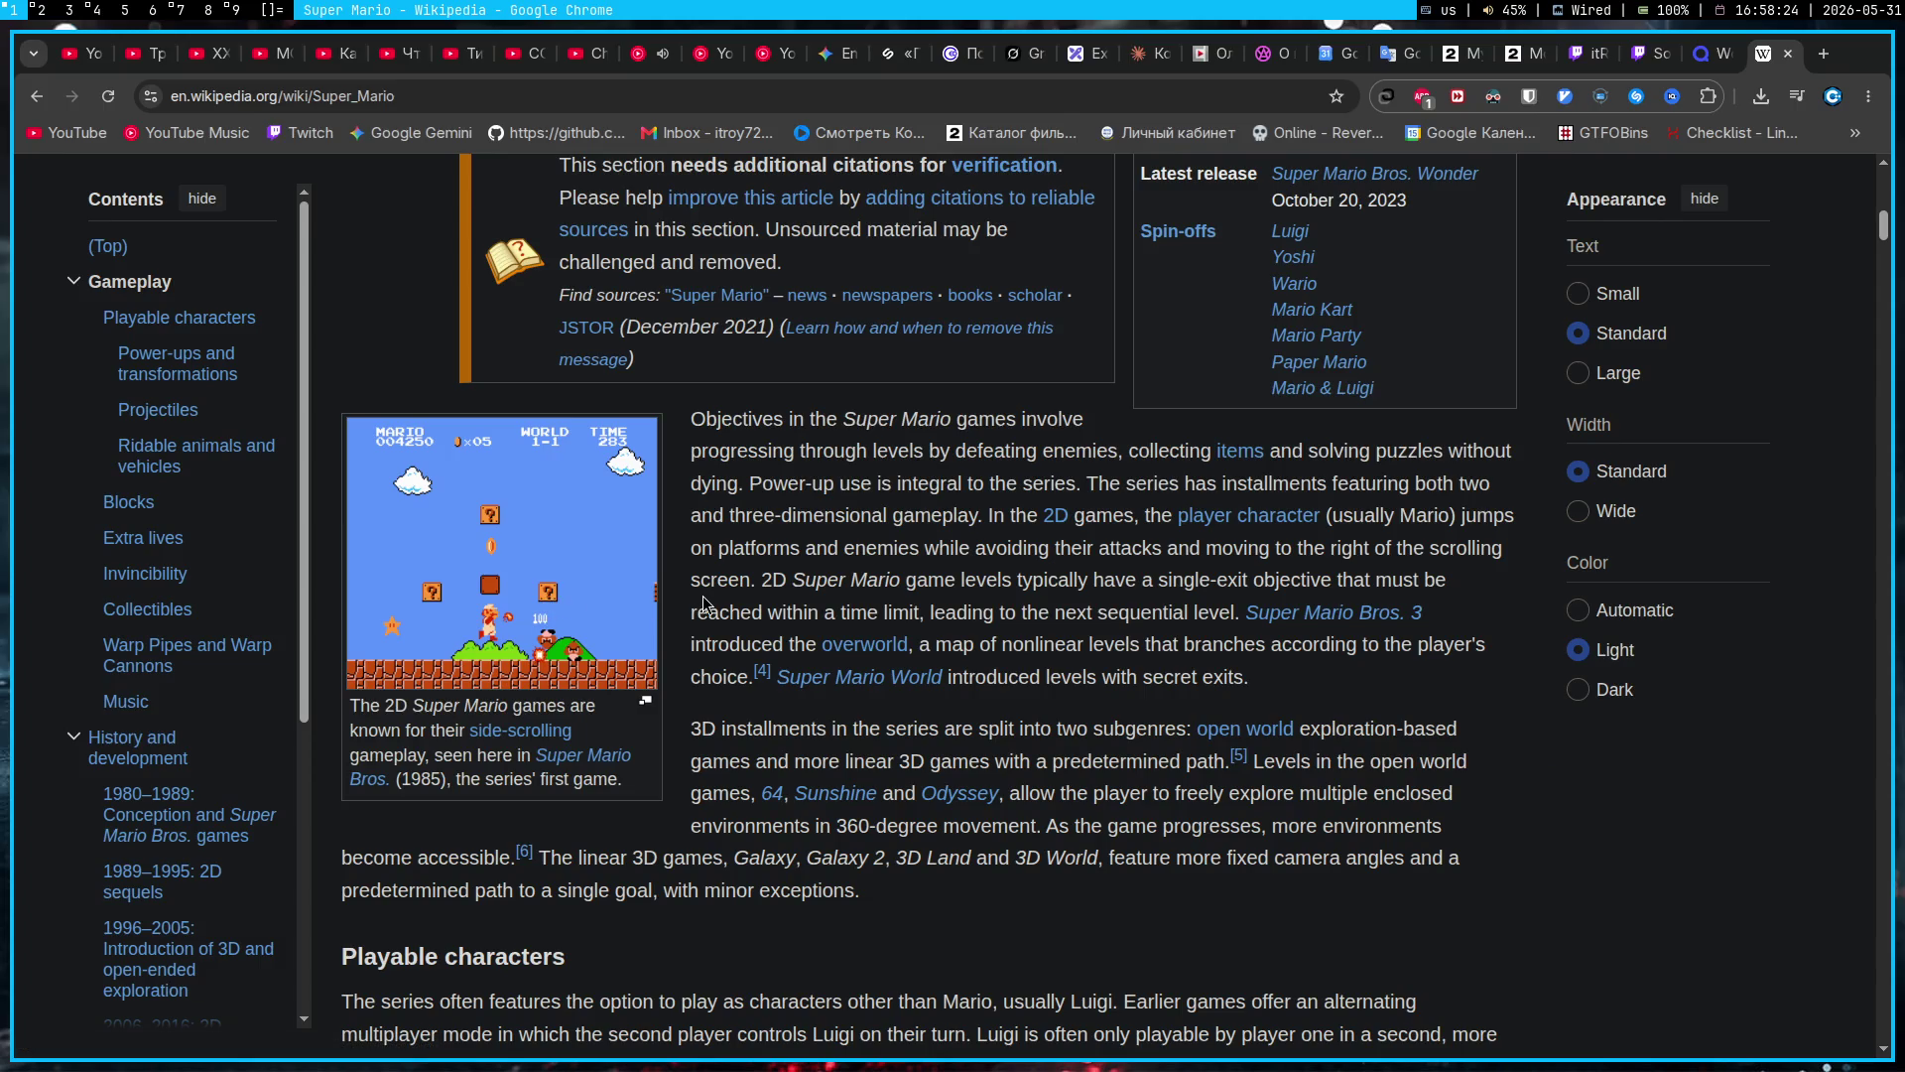
scroll(799, 546, "down", 20)
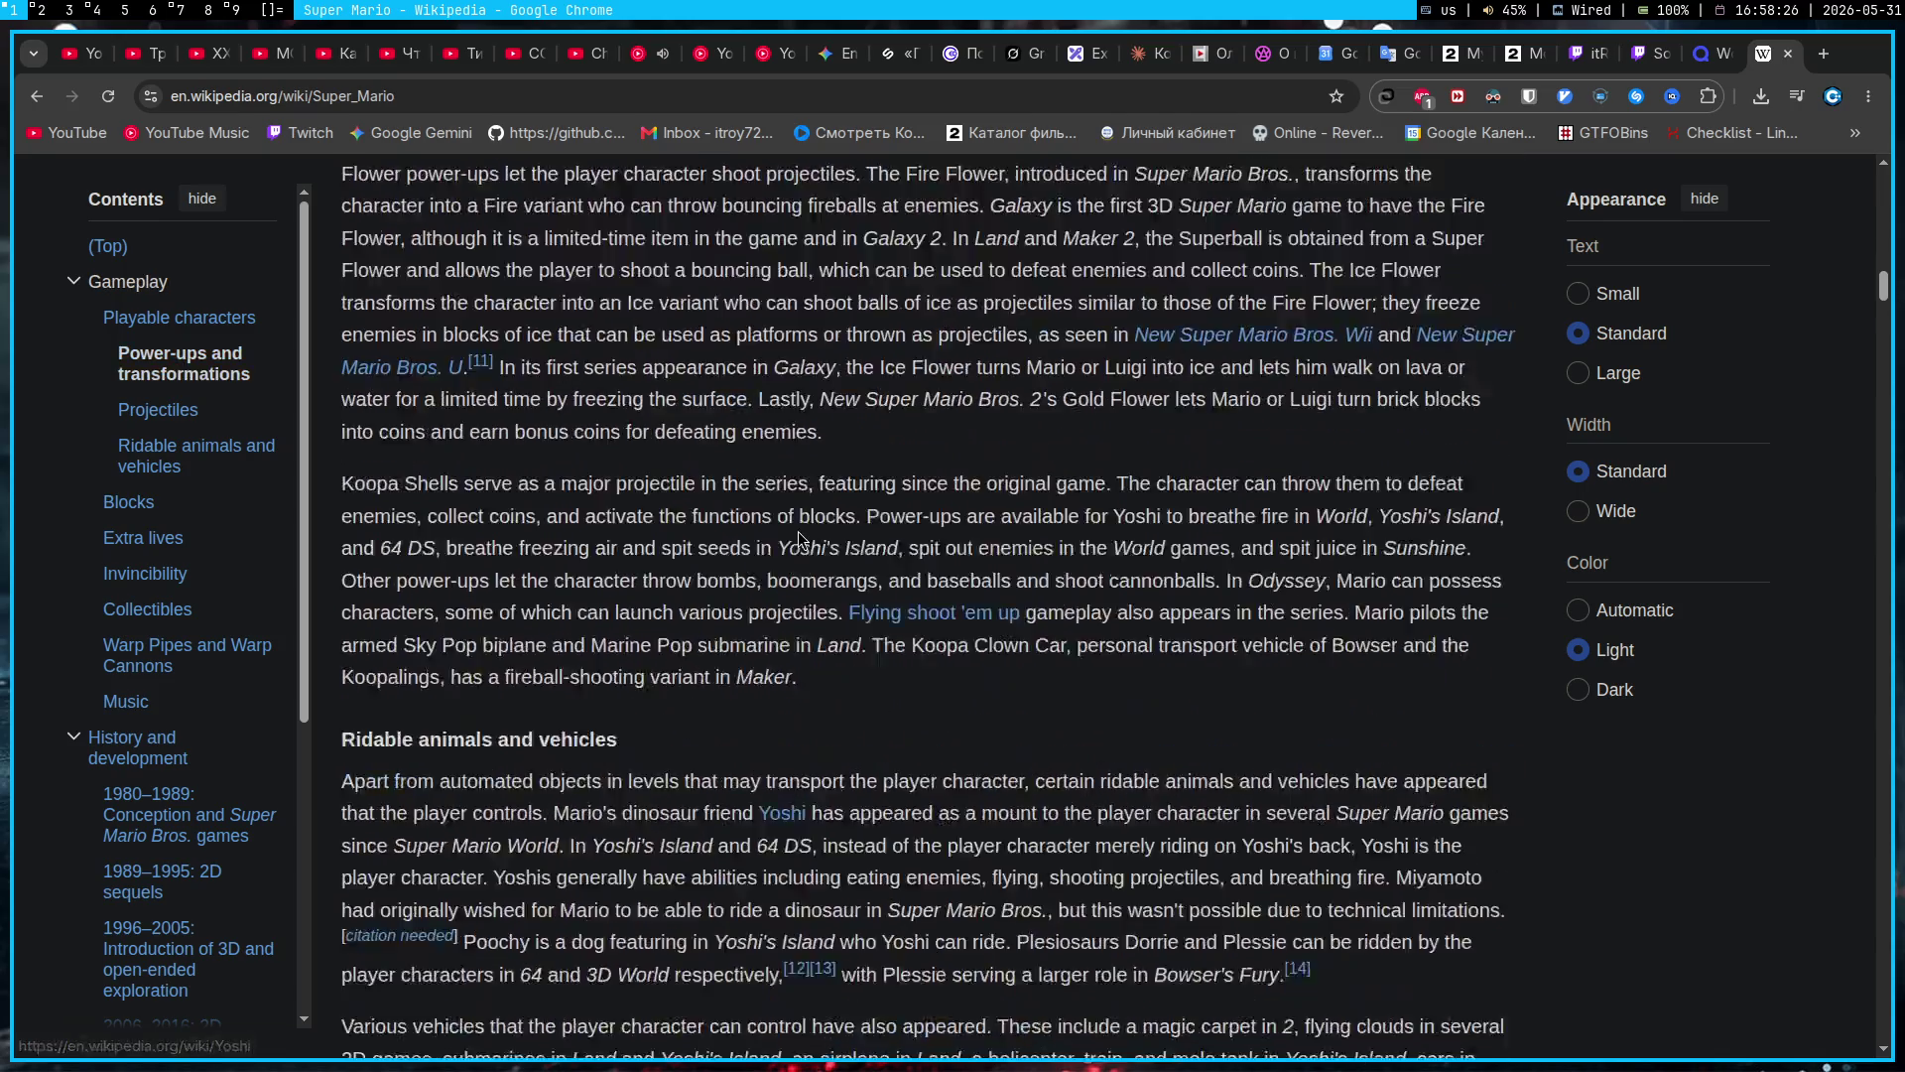
scroll(788, 550, "down", 6)
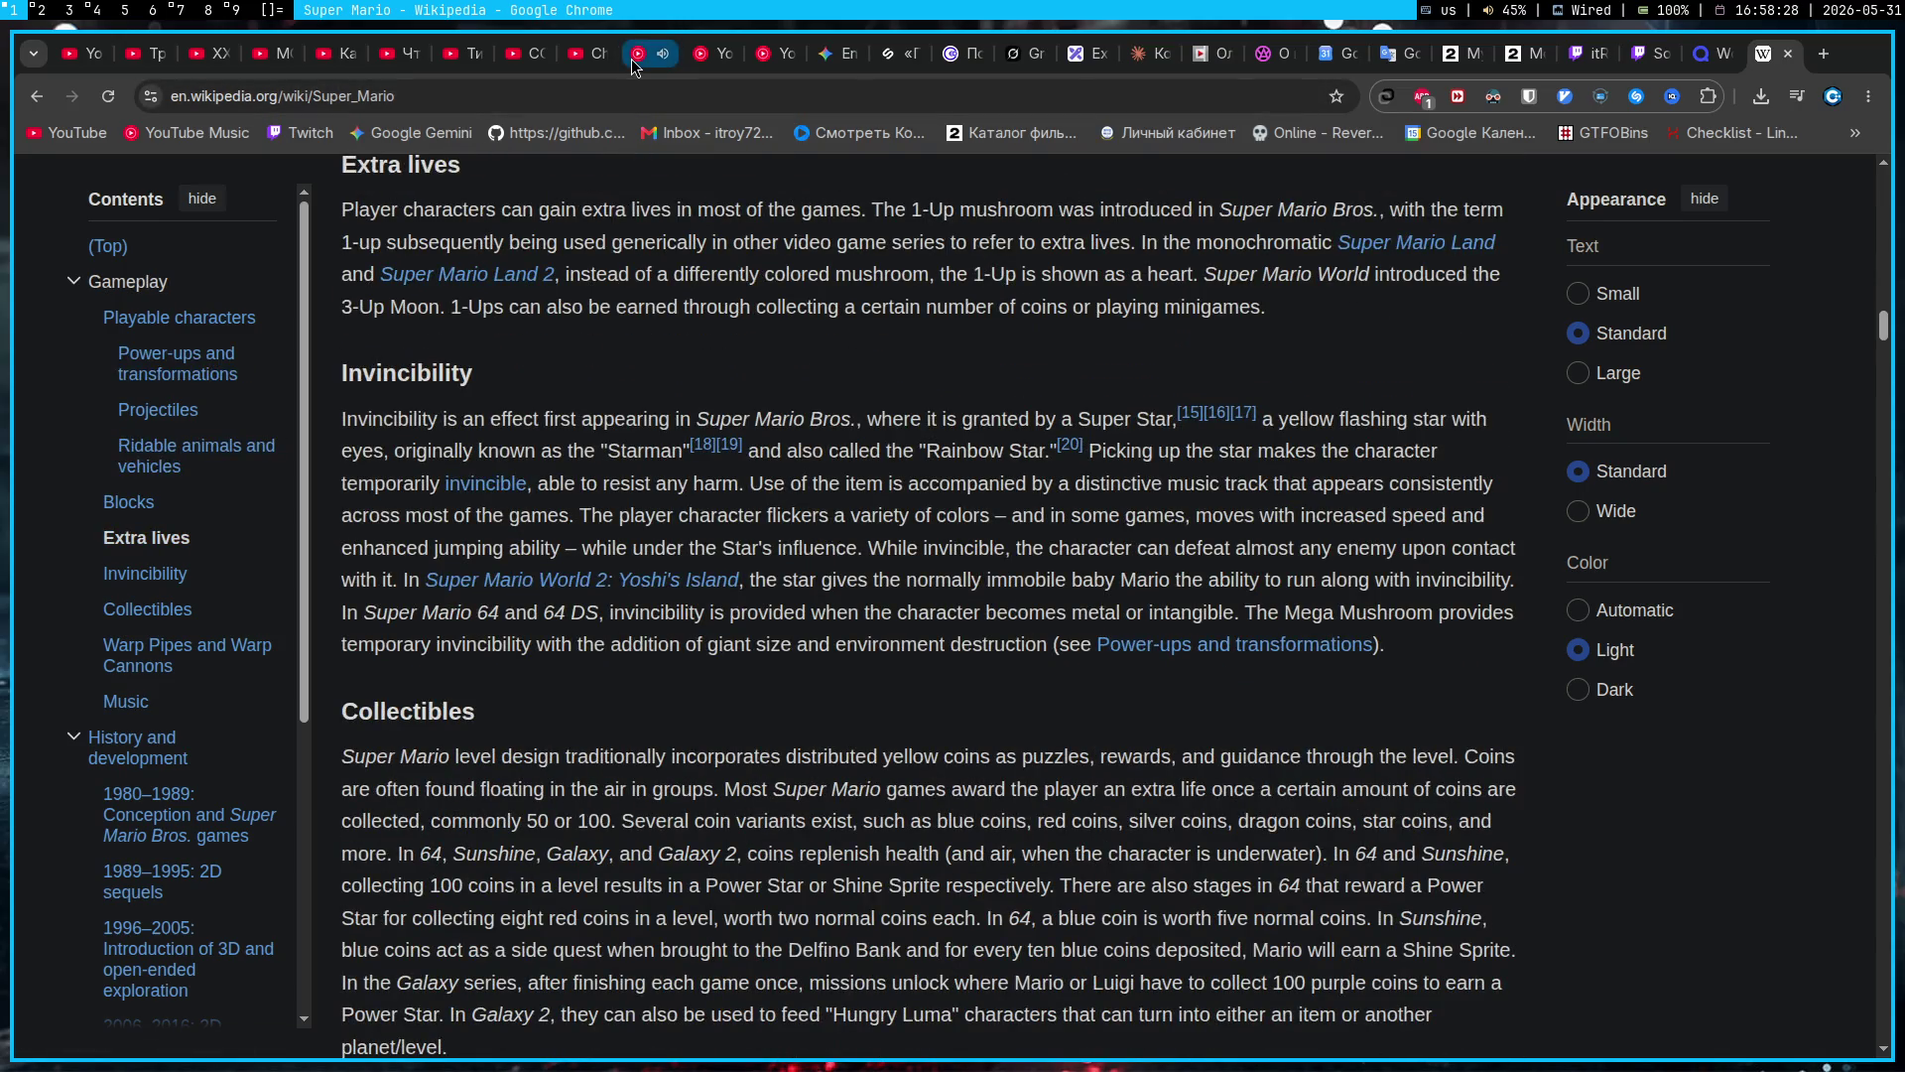
left_click(838, 54)
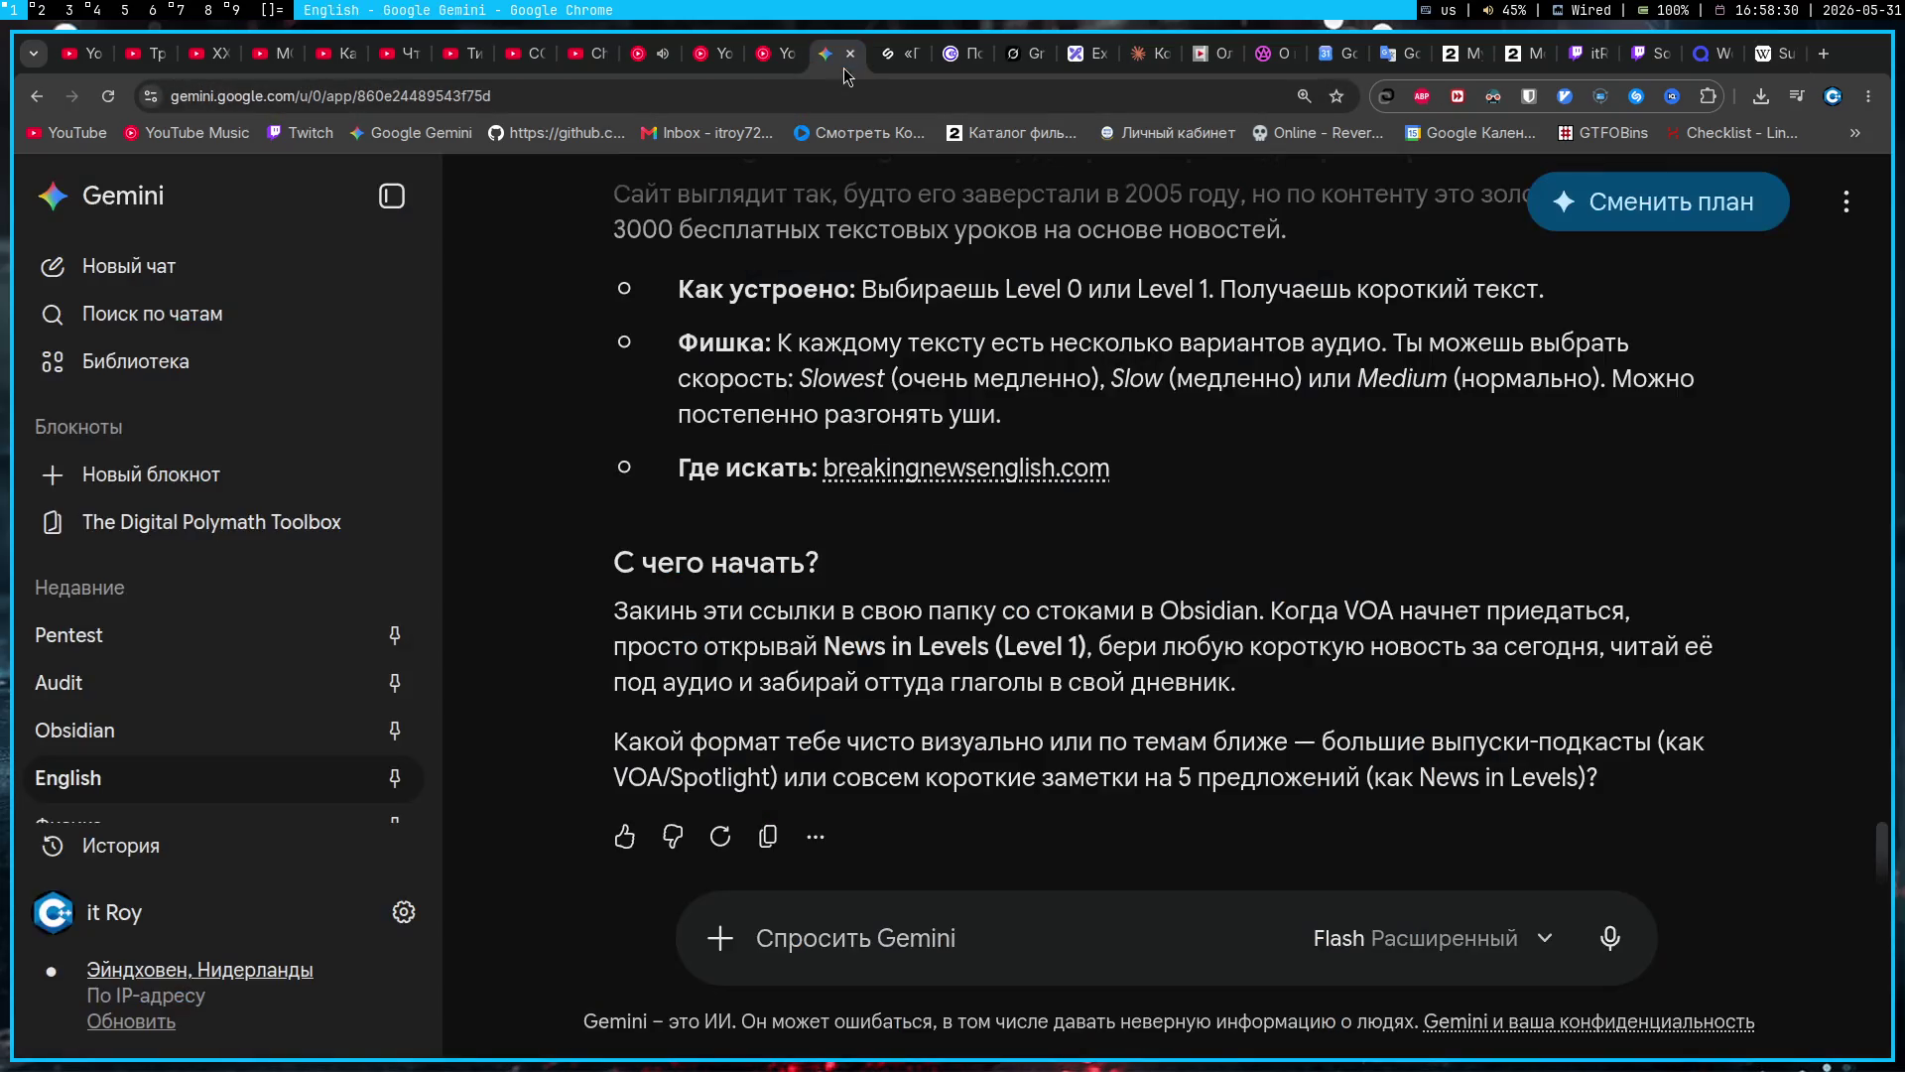
left_click(642, 55)
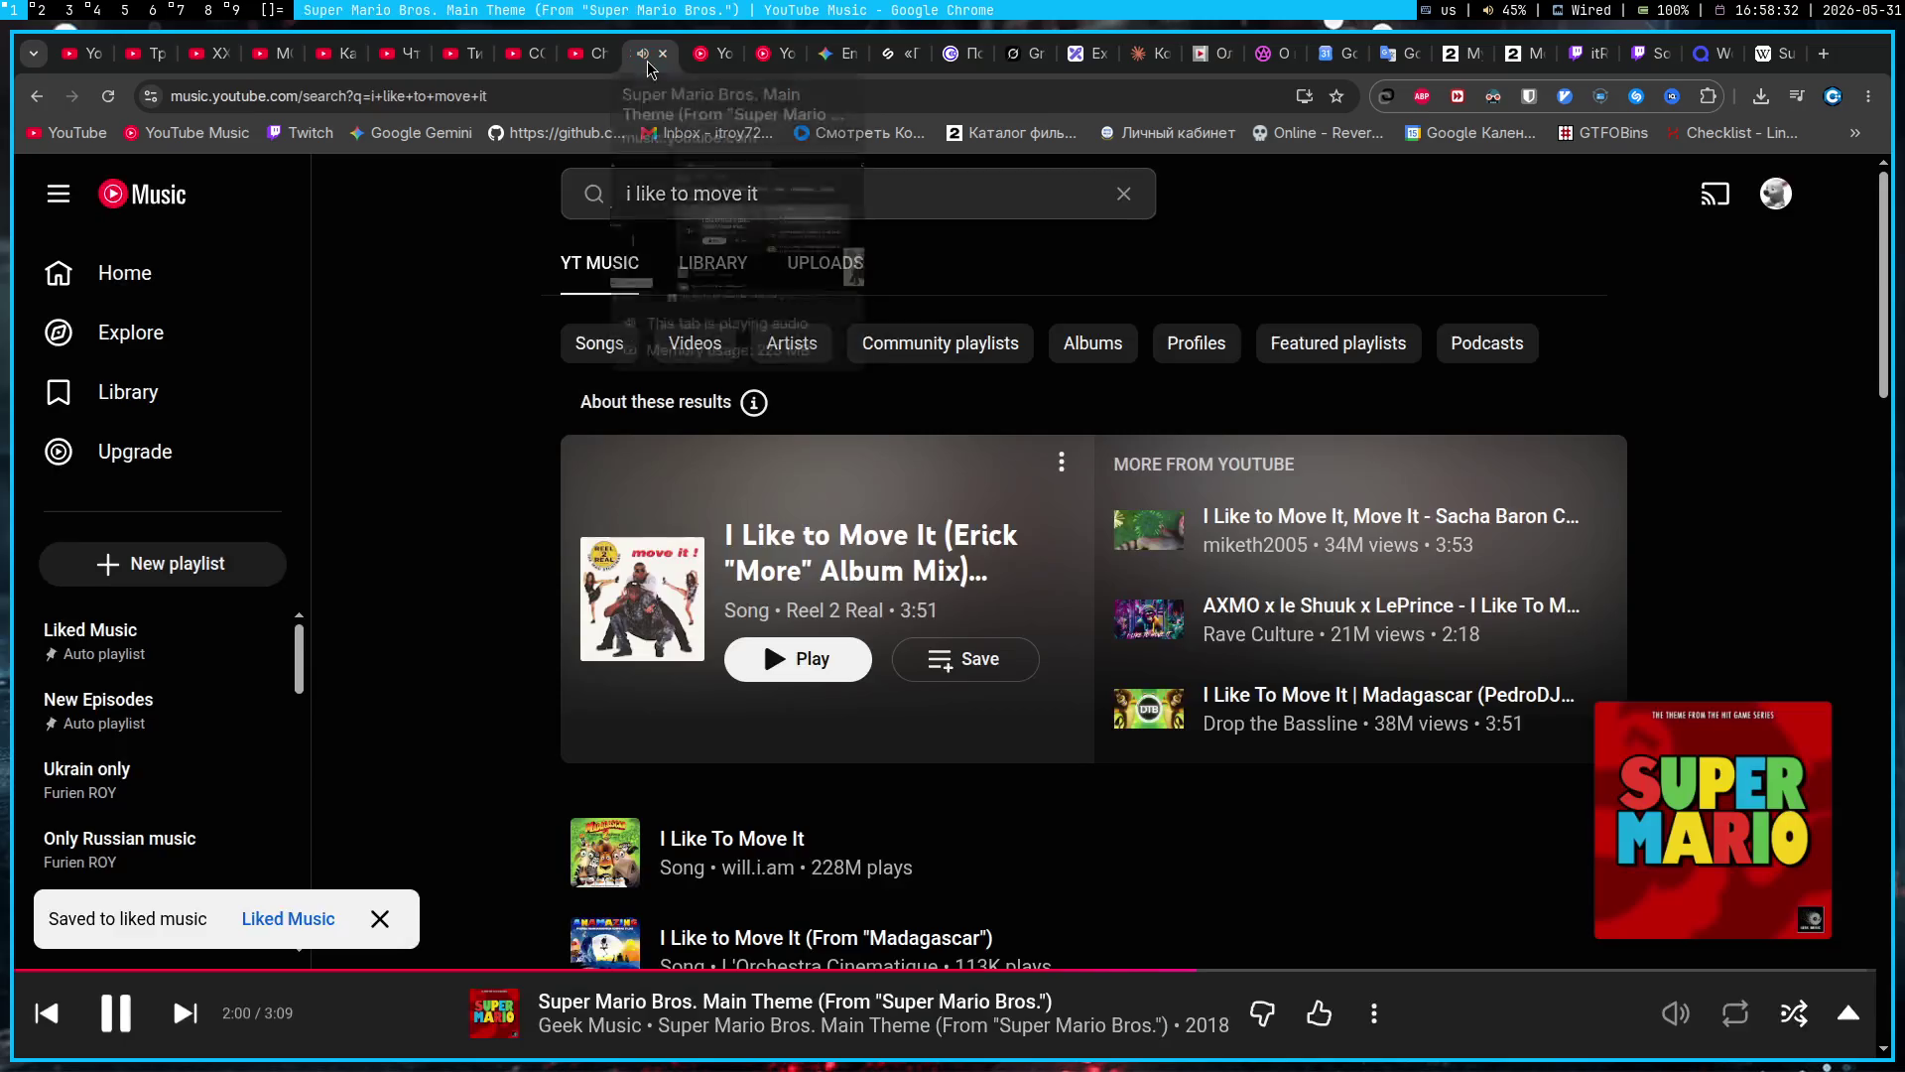
left_click(828, 55)
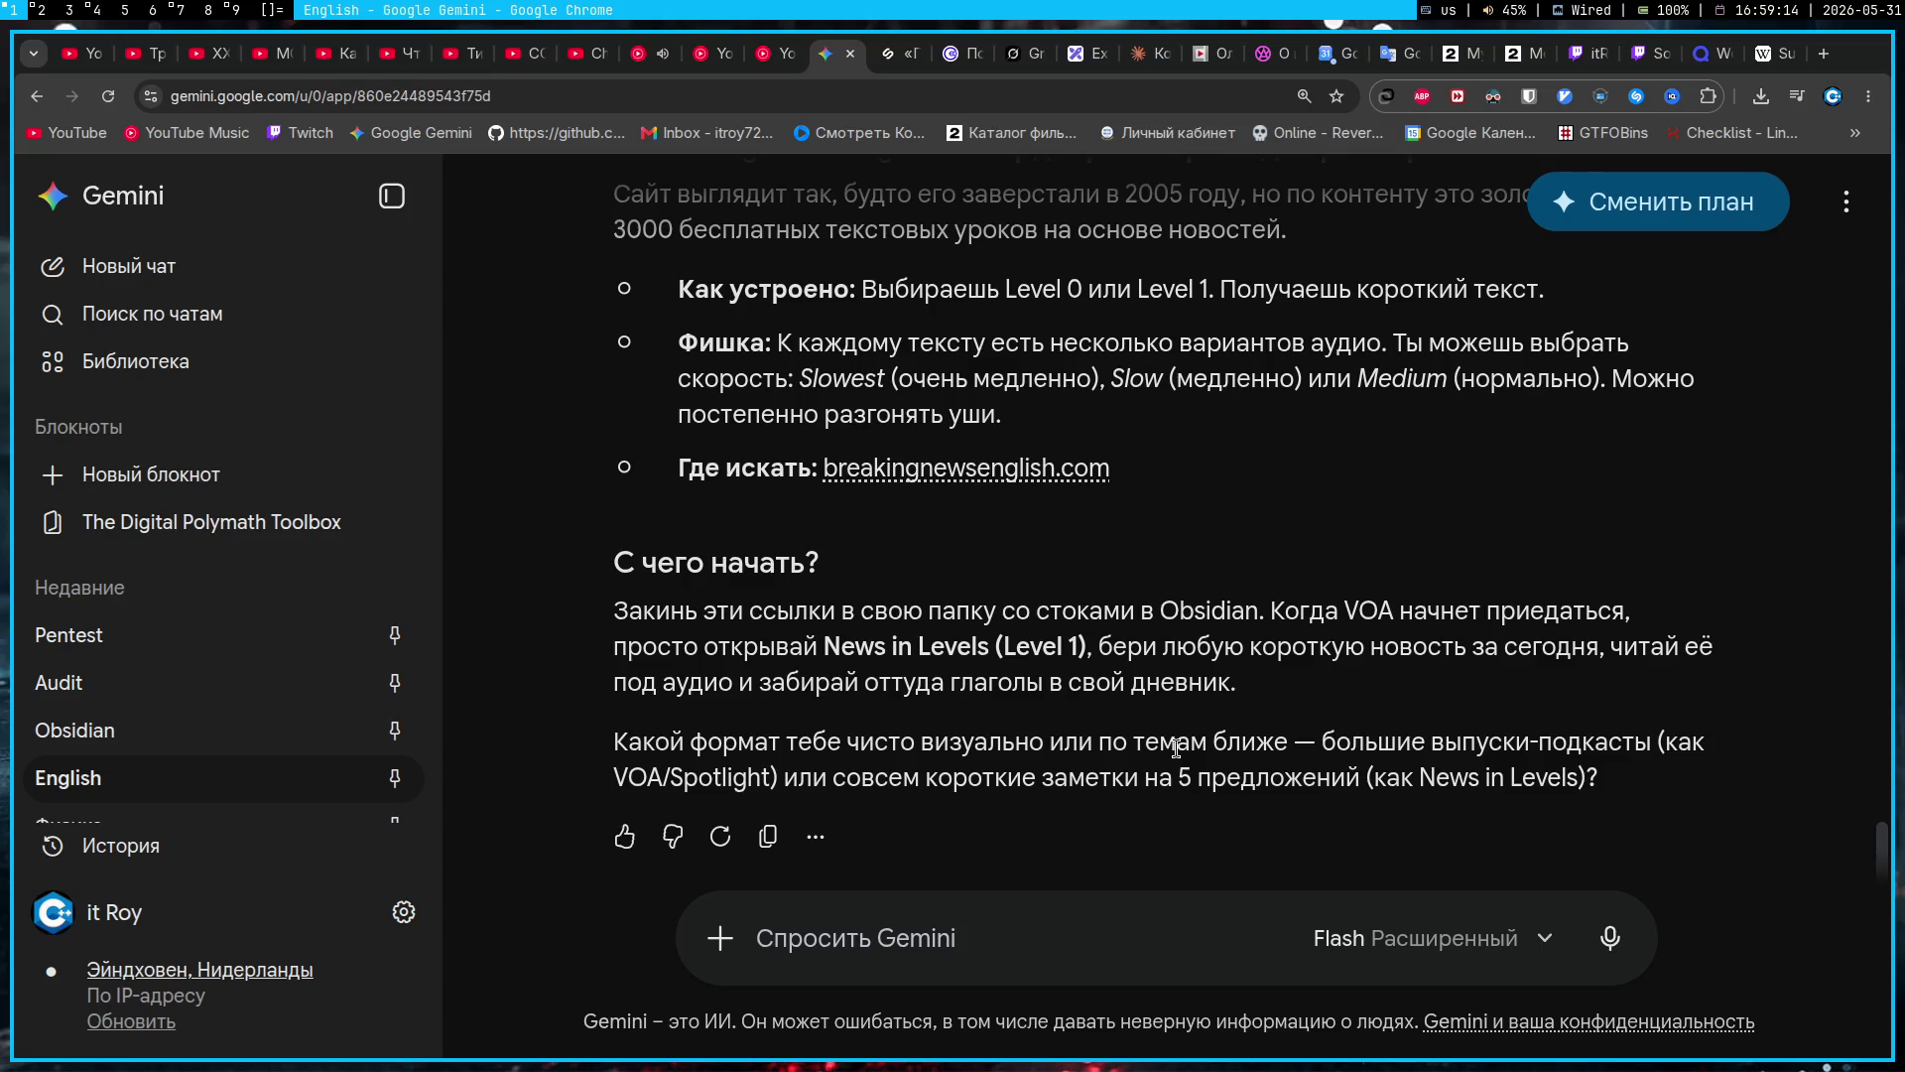
Step: Search the web for 'avito' in a new tab and open avito.ru
key("ctrl+t")
type("avito")
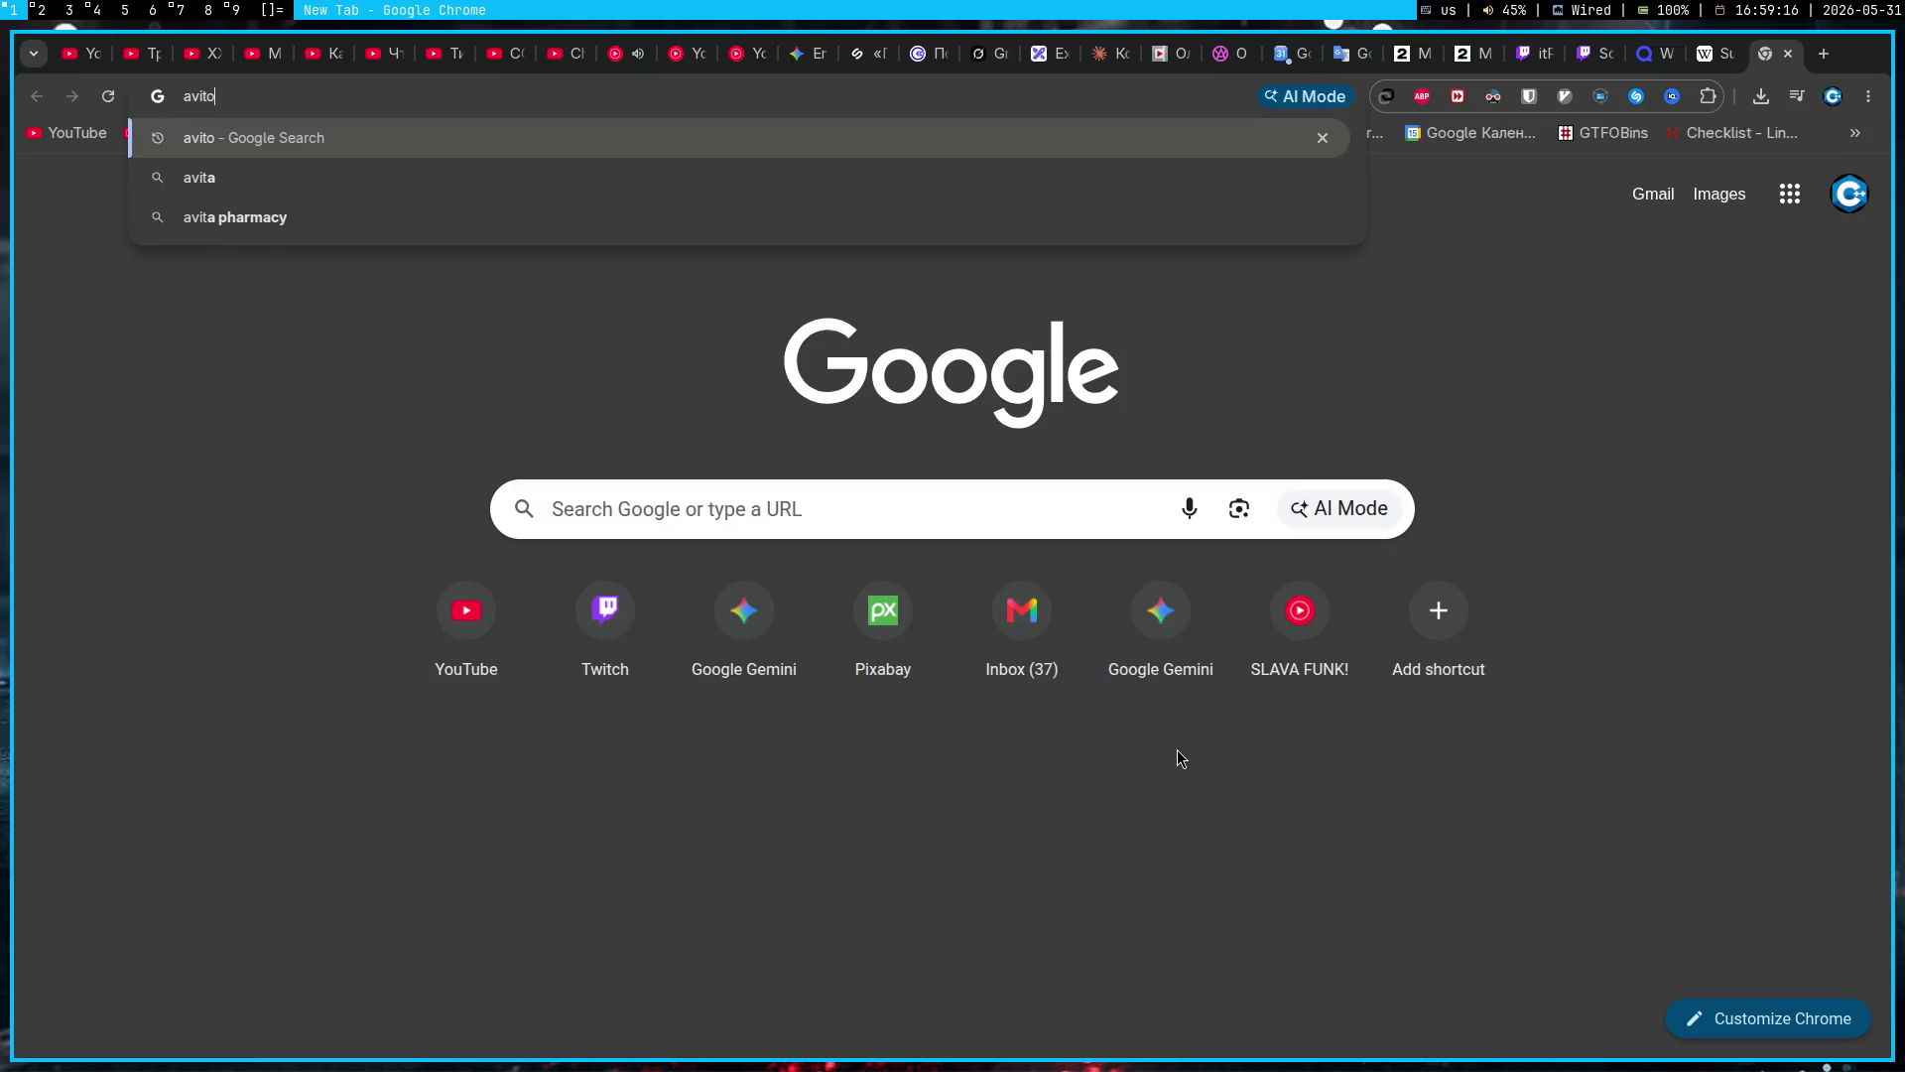
key("Return")
left_click(688, 432)
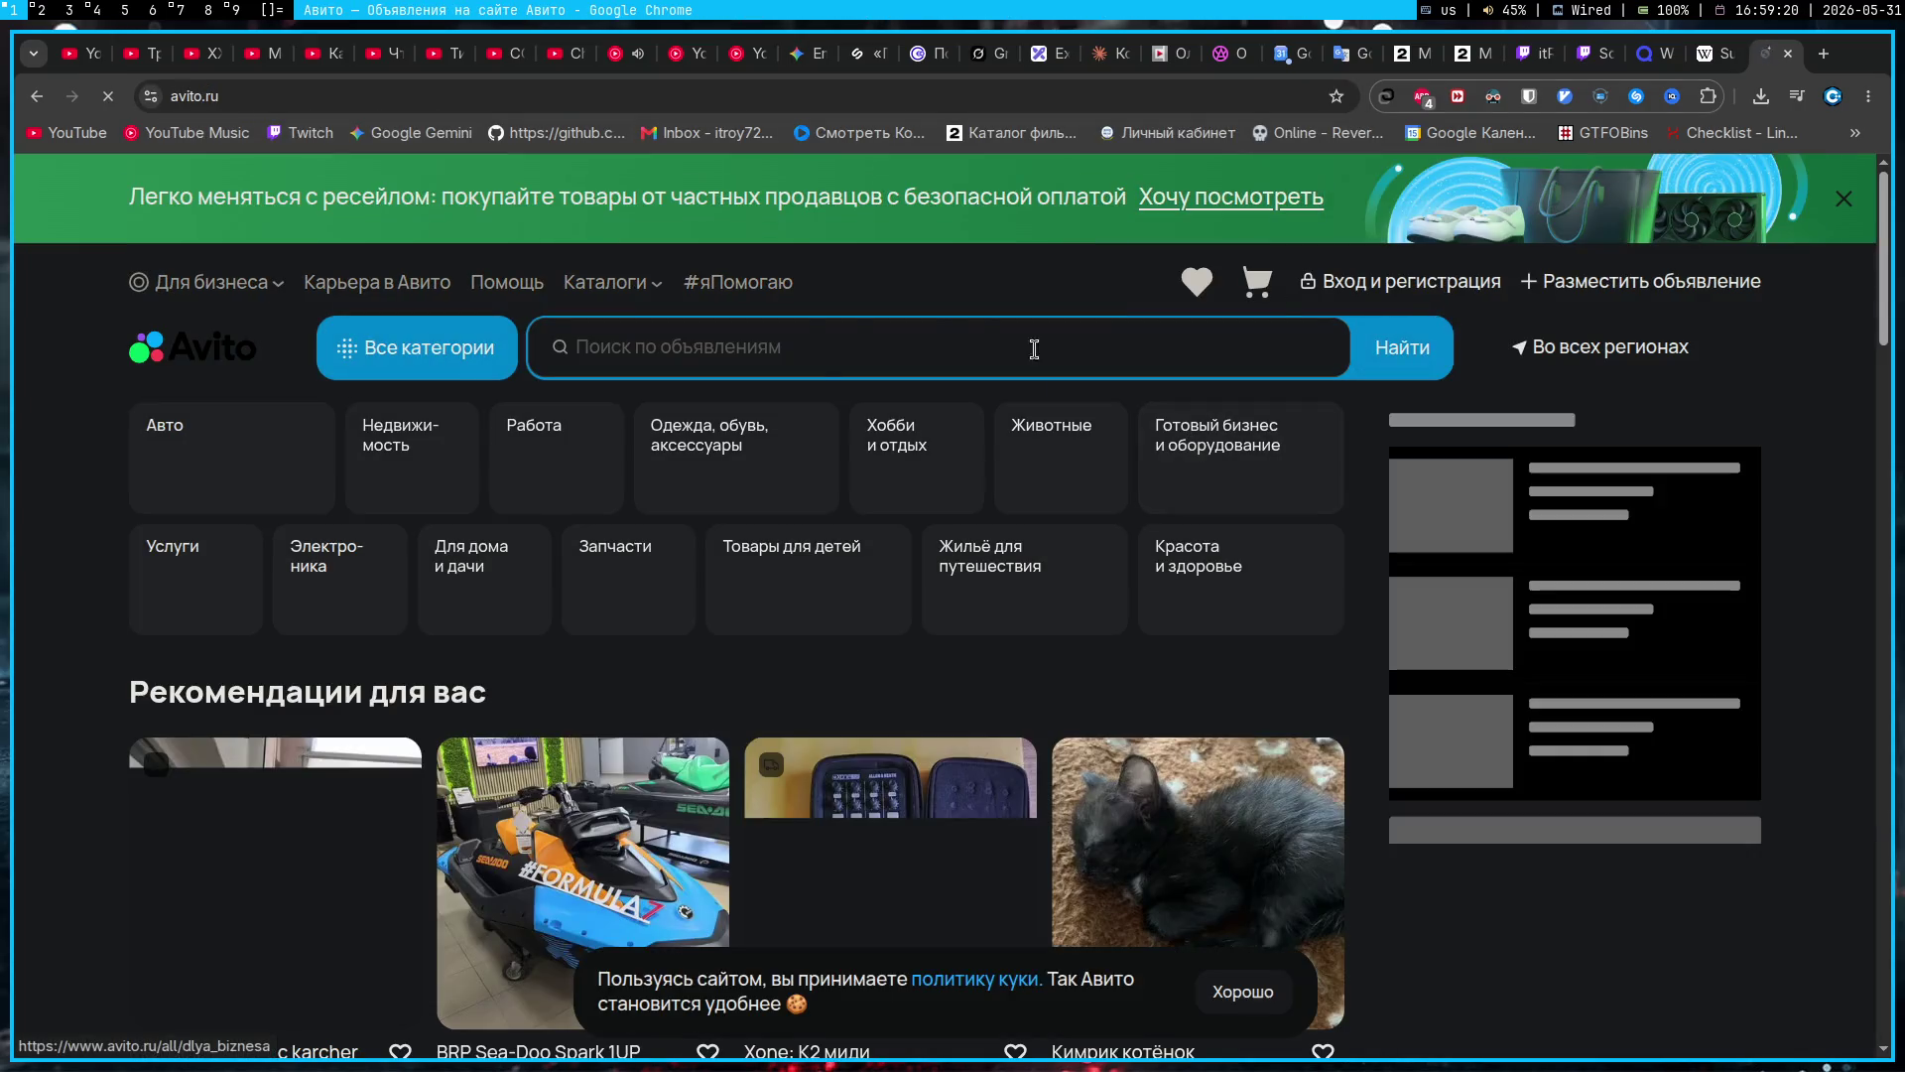
Step: Search Avito for 'playstation 1', scroll the results and open the reserved 3 200 ₽ listing
left_click(822, 356)
type("pl")
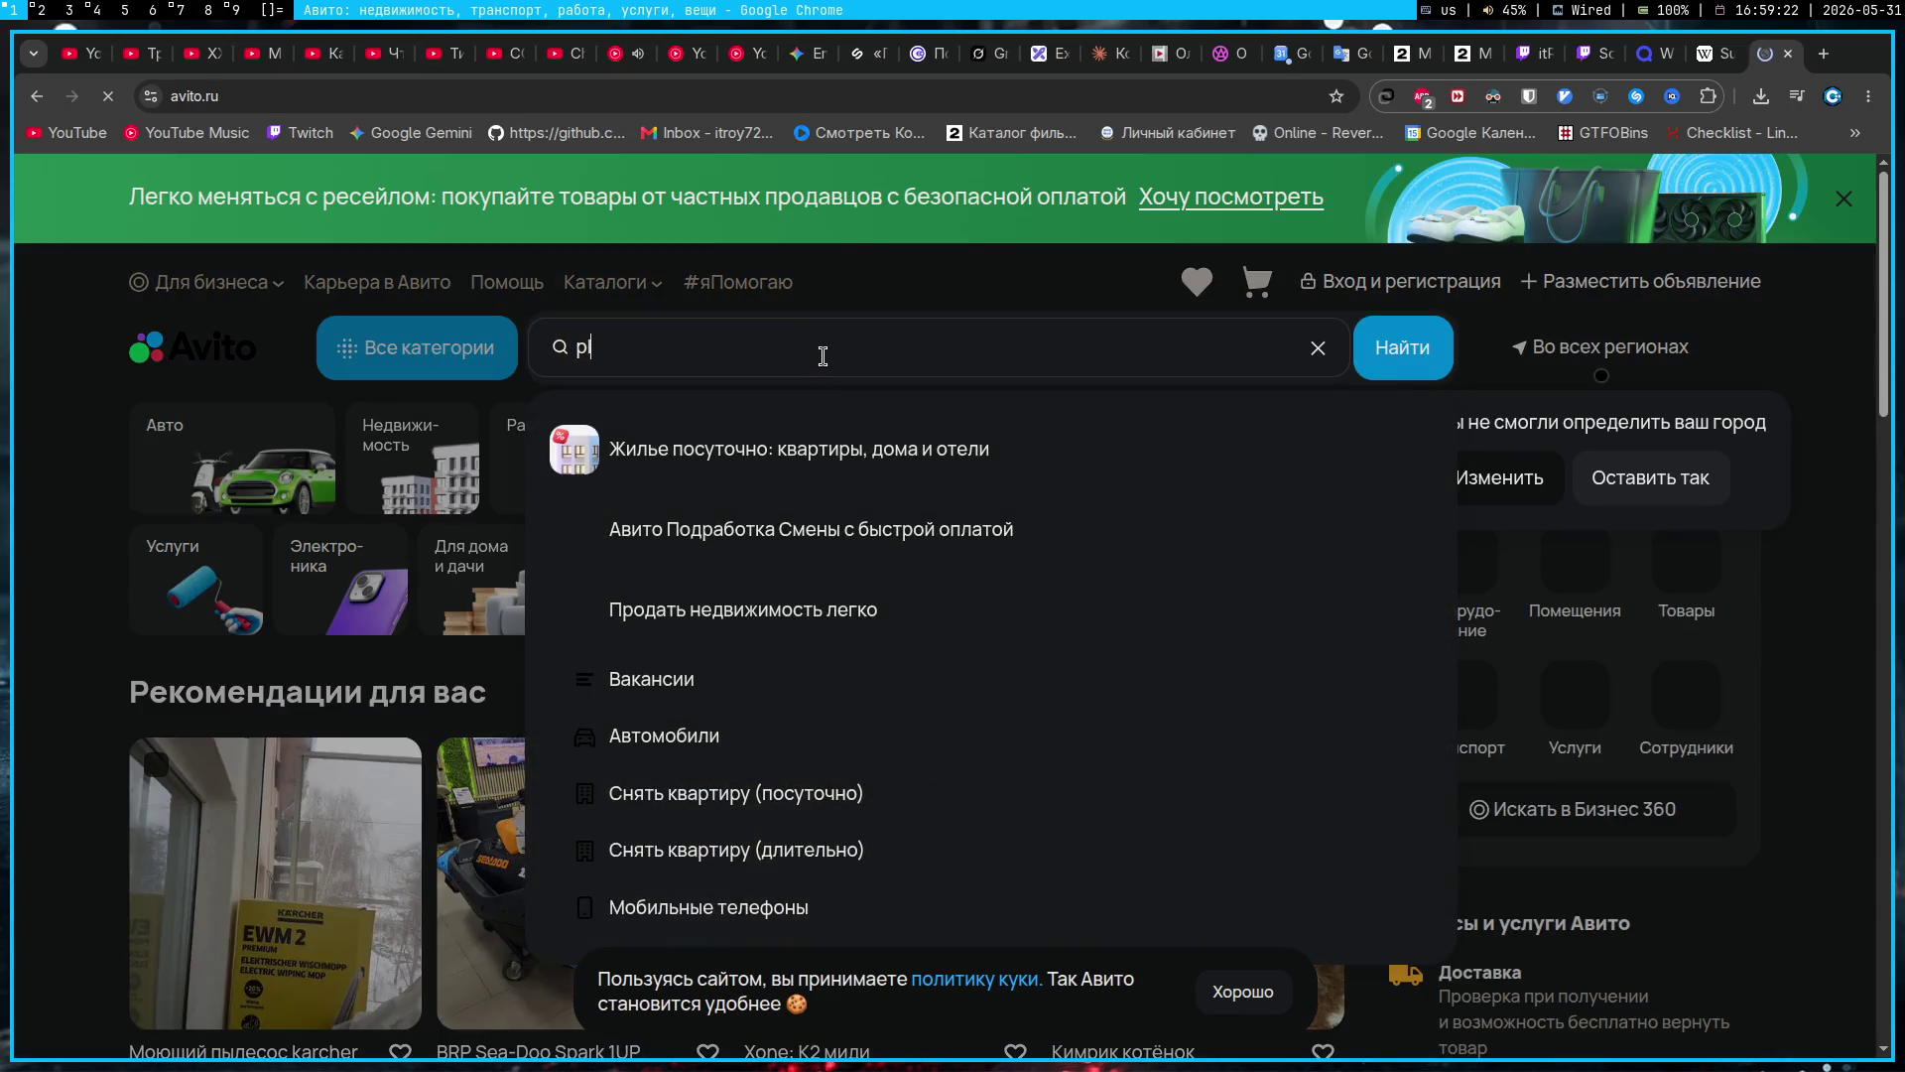
type("ay")
key("Right")
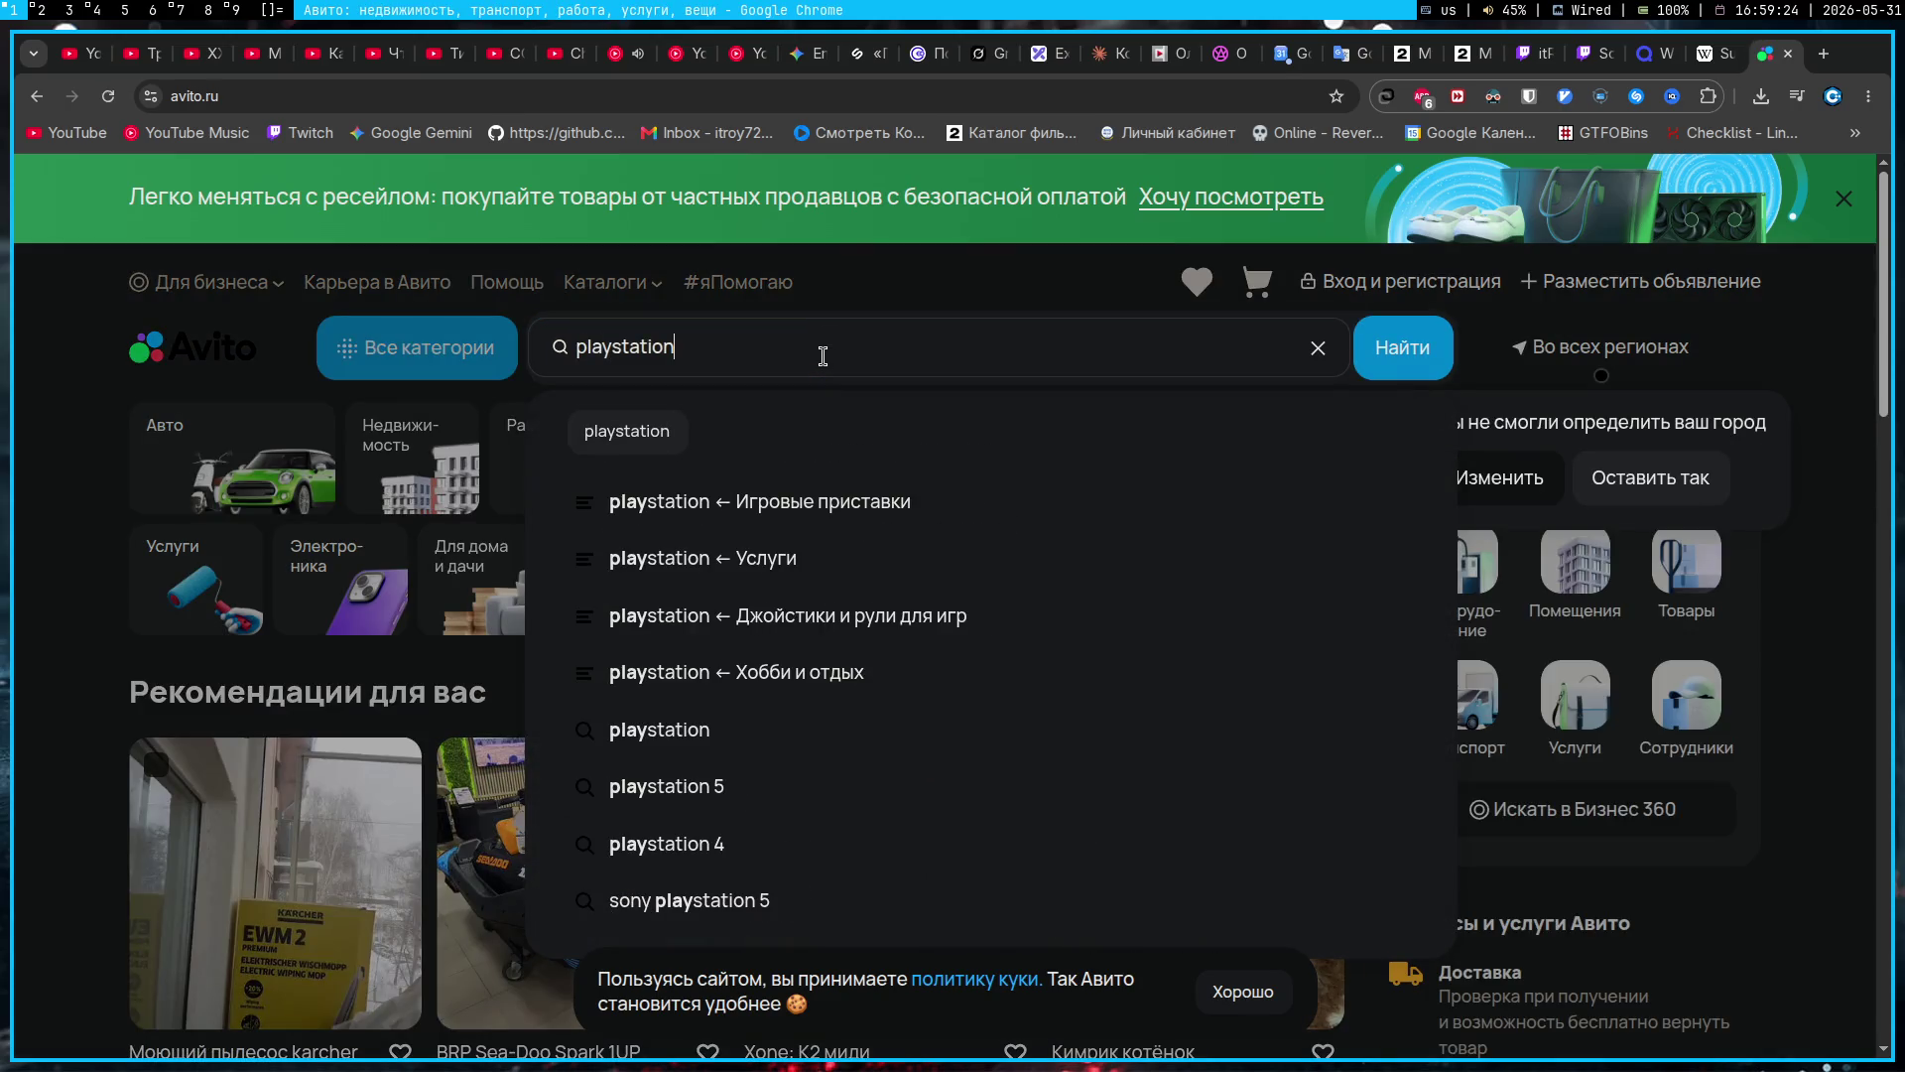
type("1")
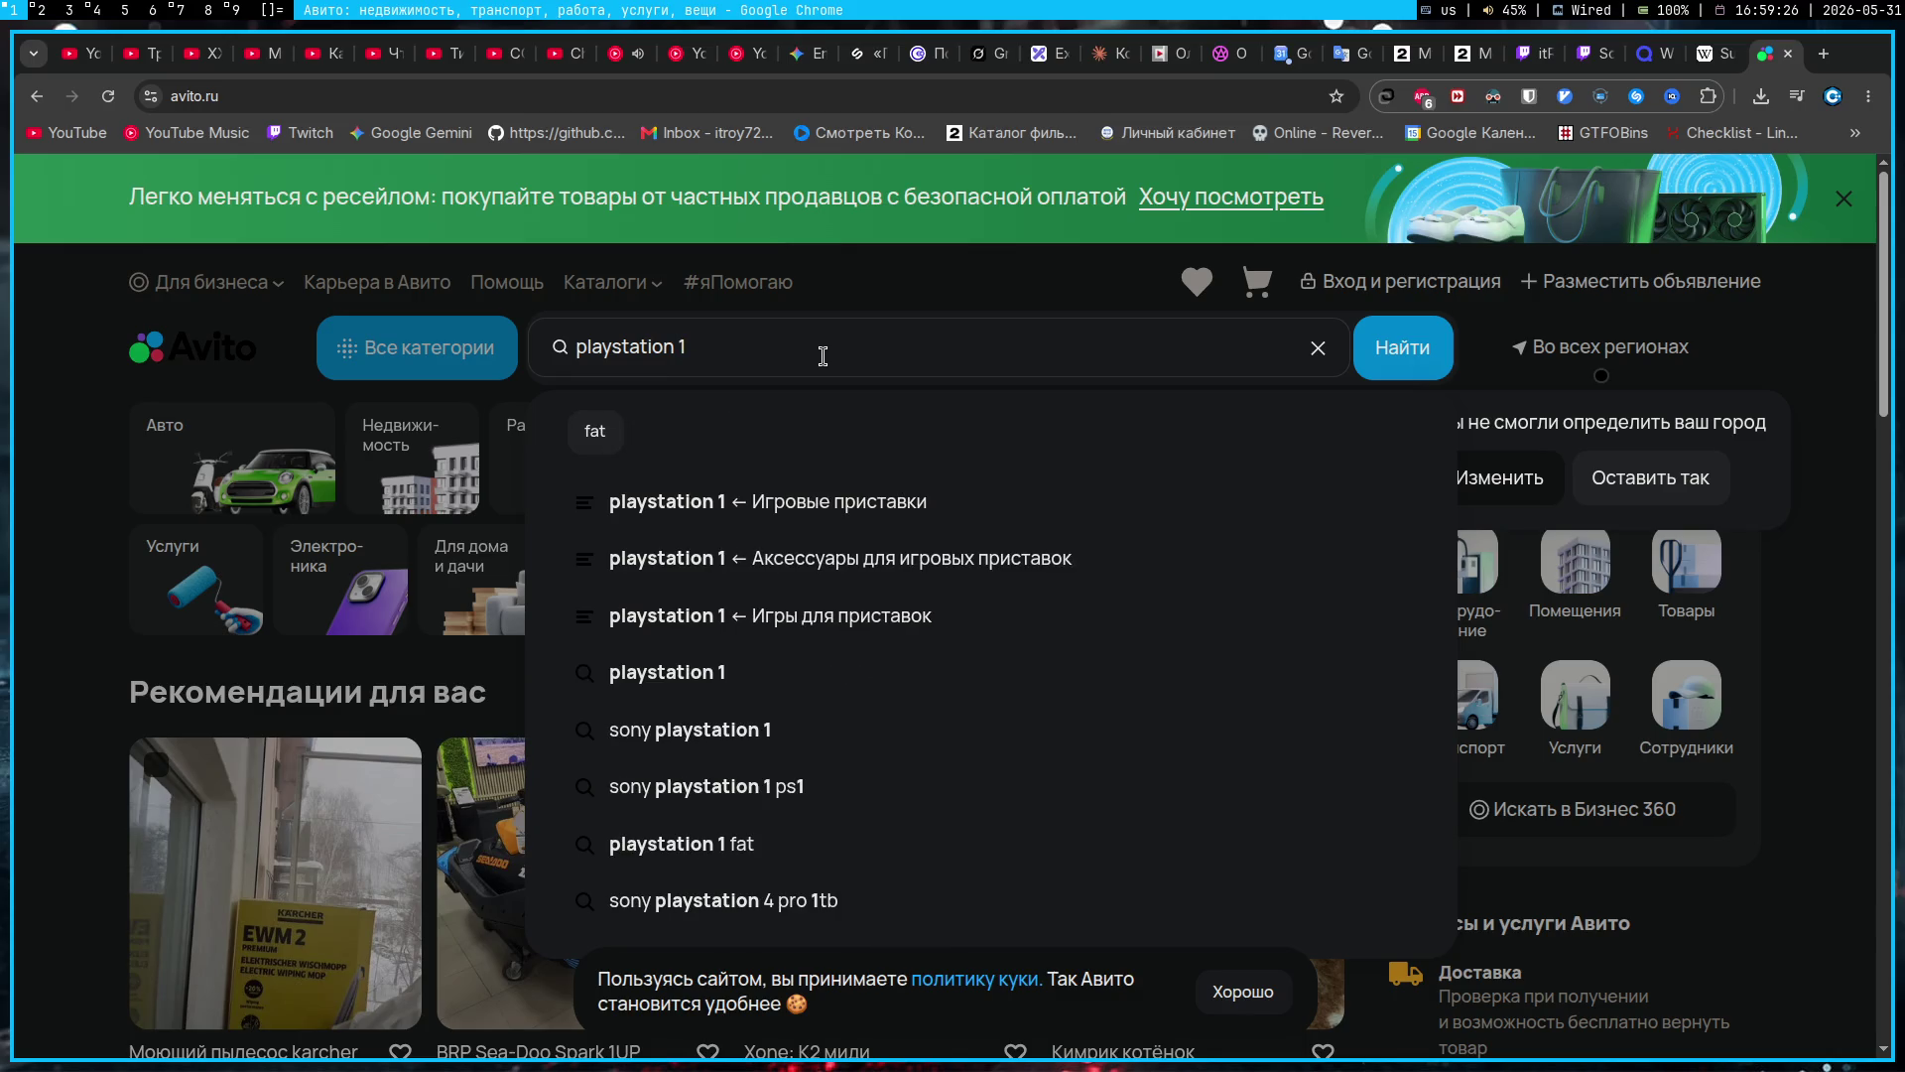
key("Return")
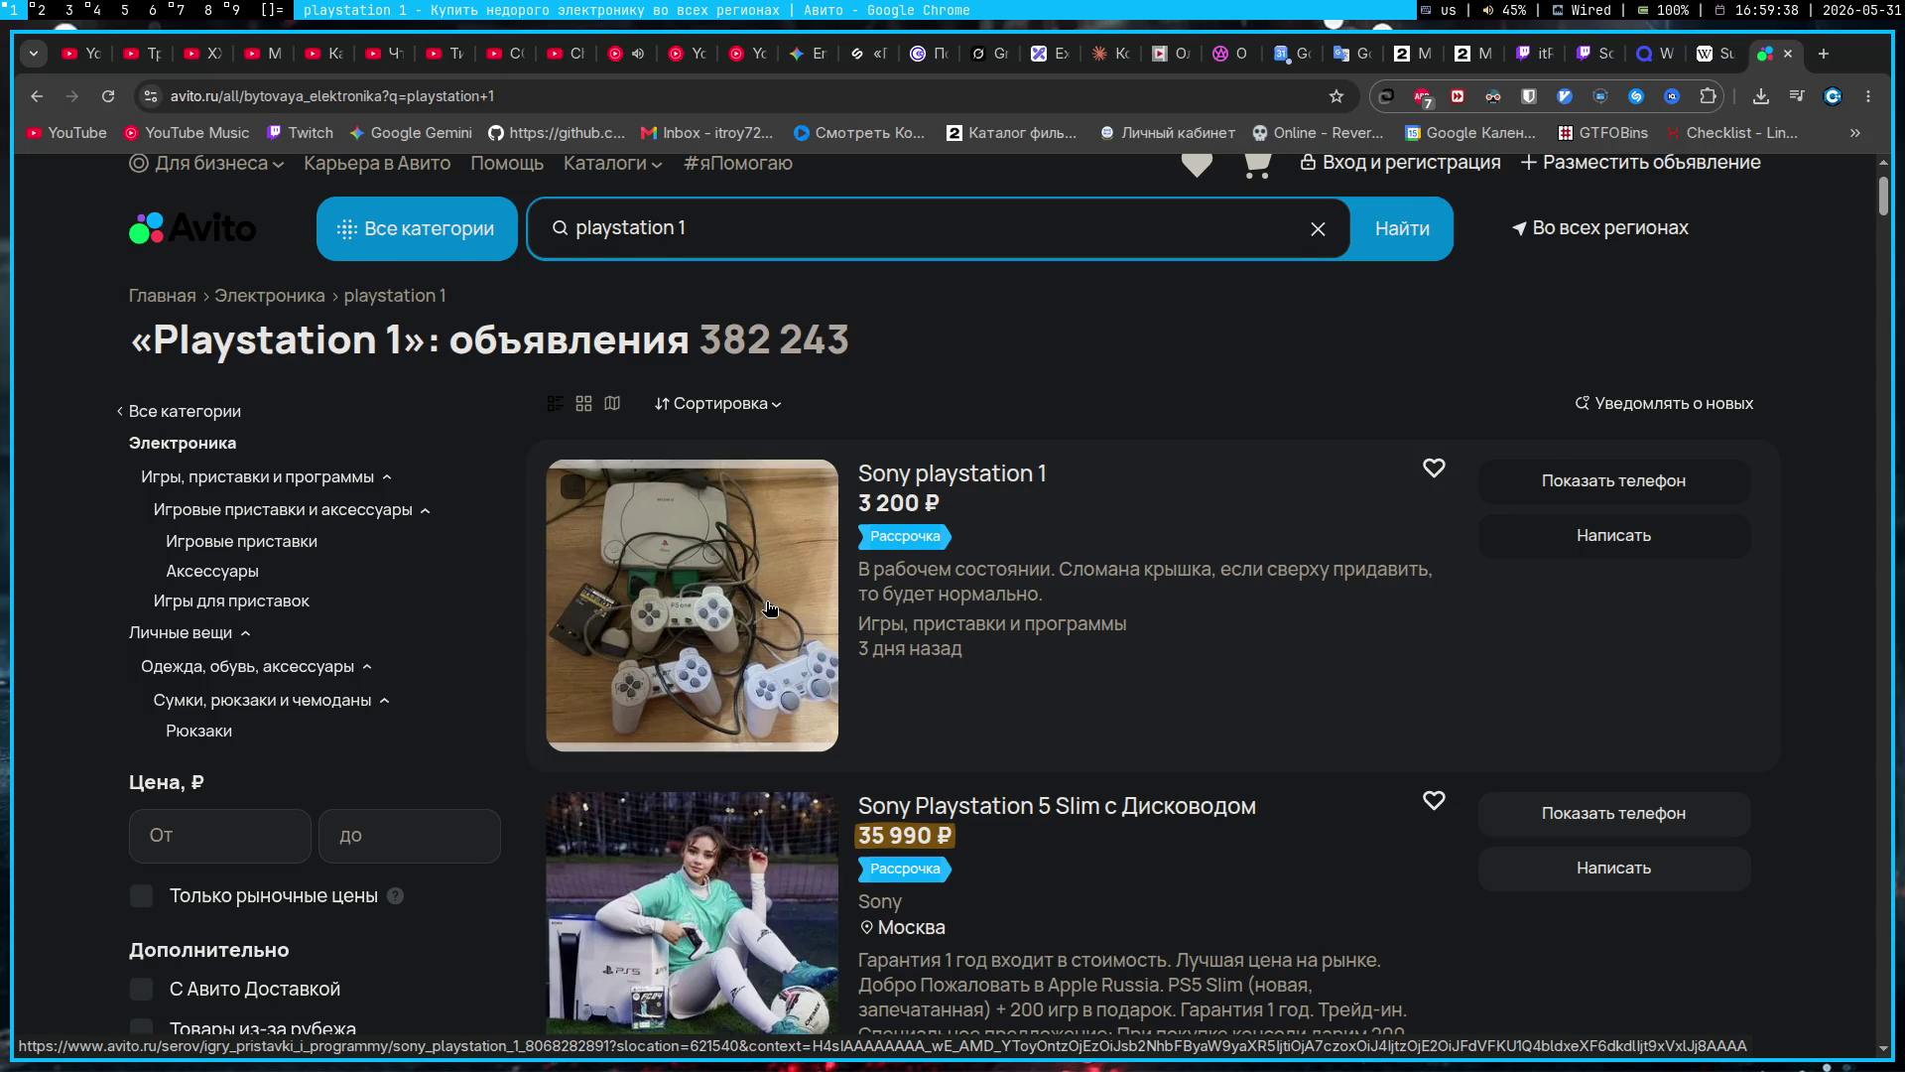
scroll(767, 607, "down", 8)
scroll(766, 624, "down", 5)
scroll(766, 623, "down", 6)
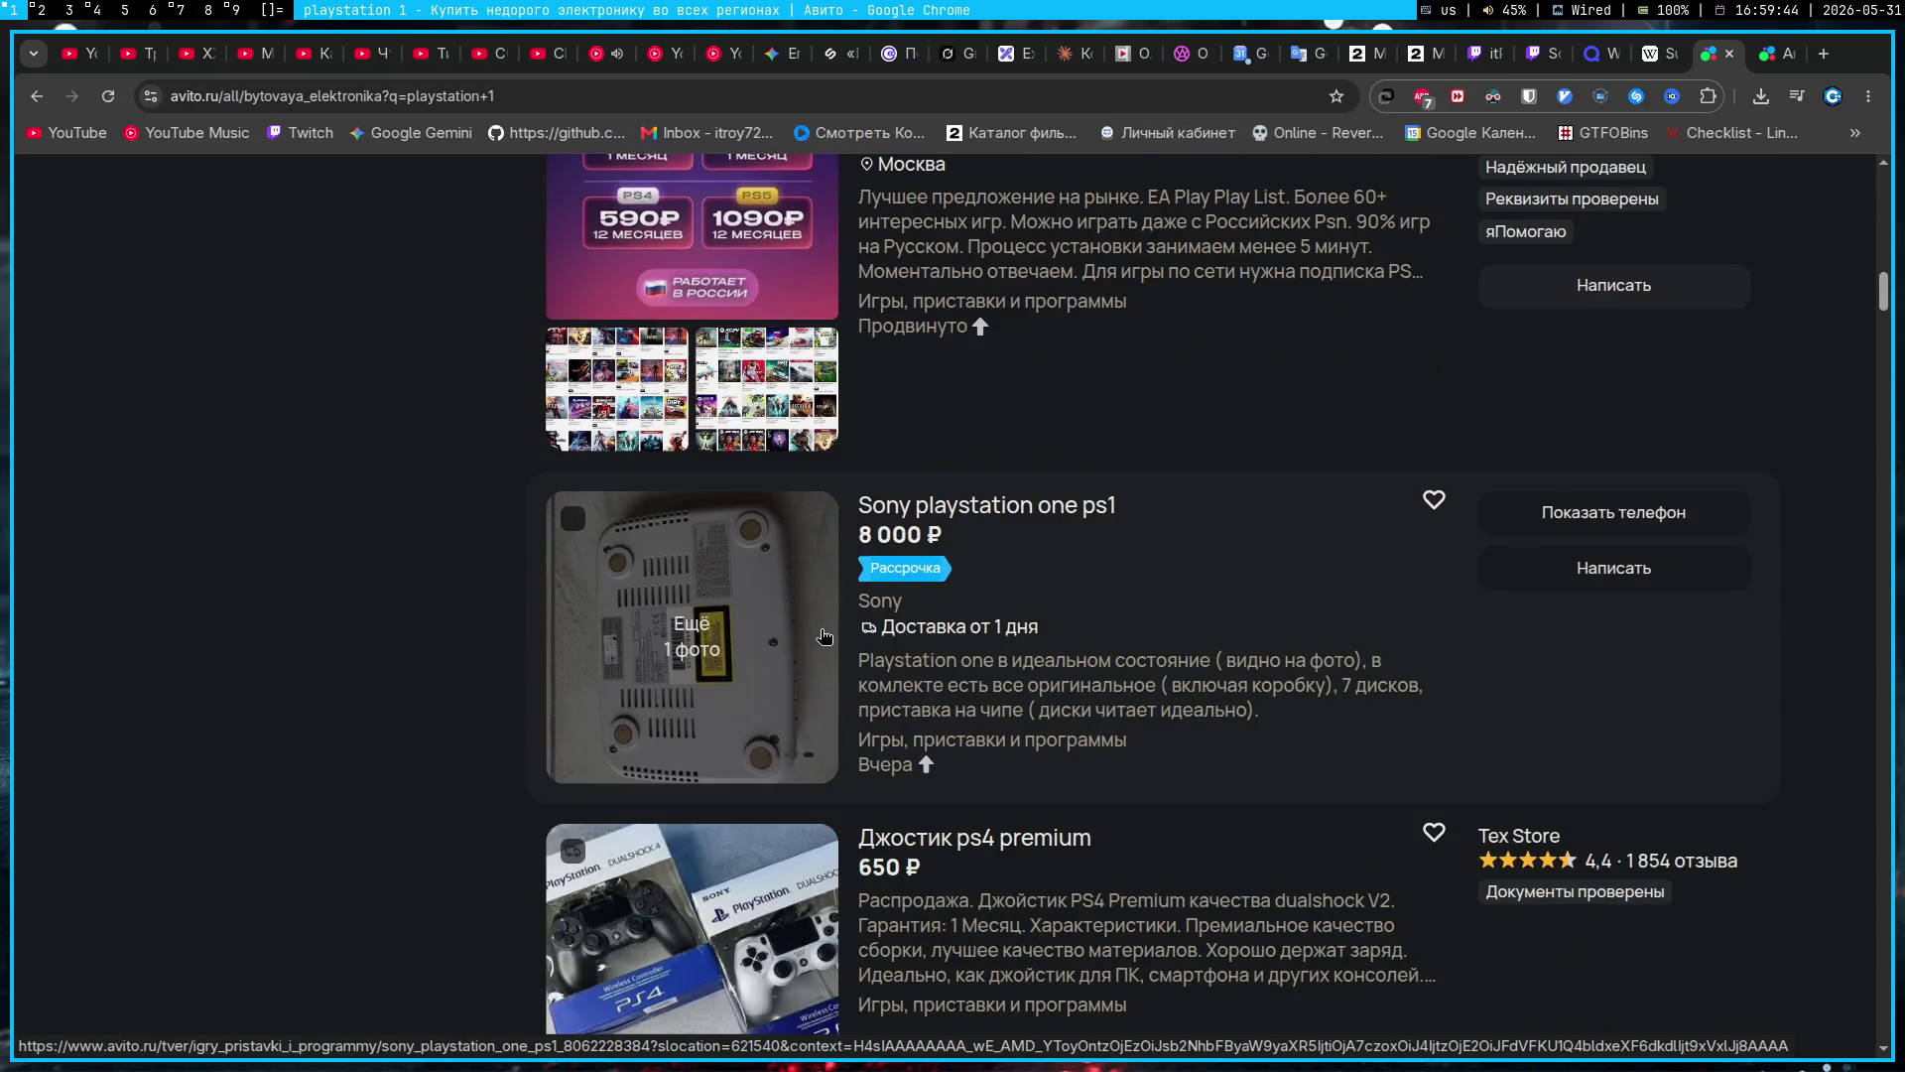
scroll(1086, 700, "down", 6)
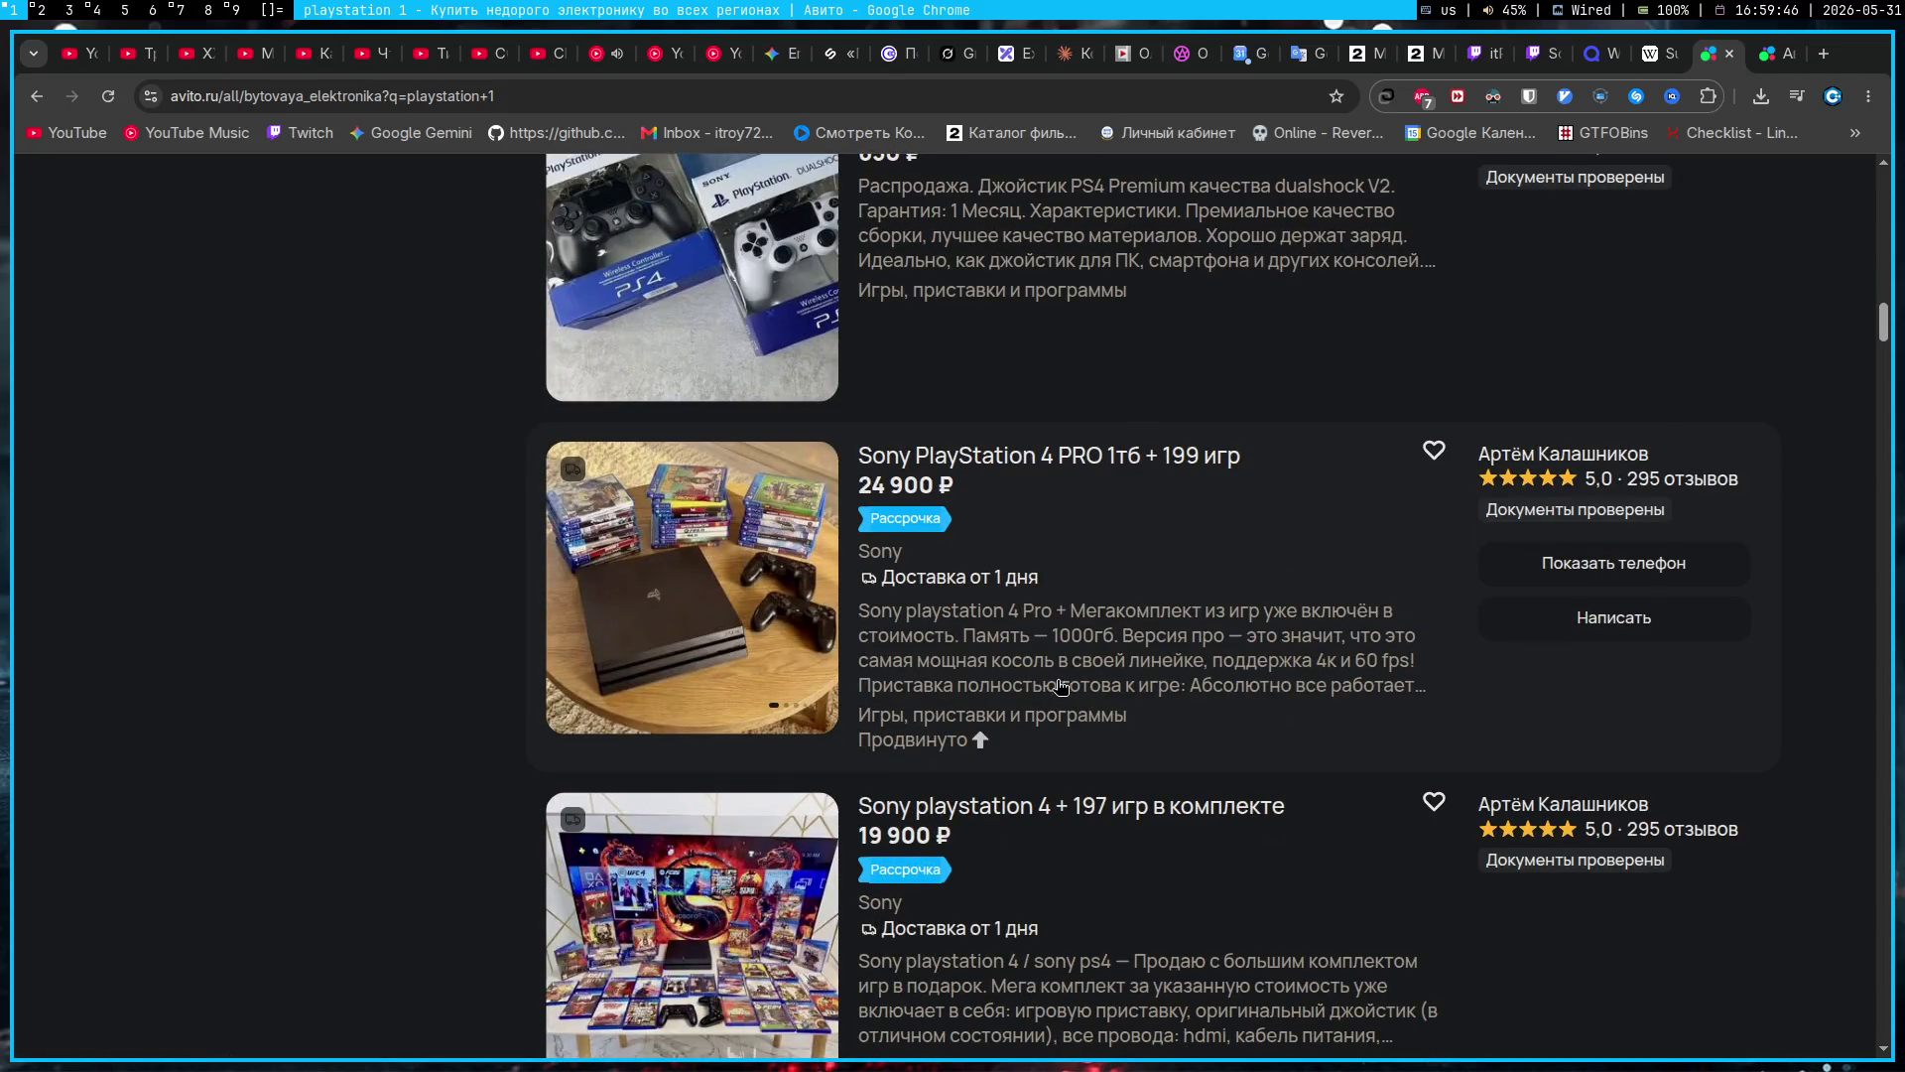
left_click(873, 610)
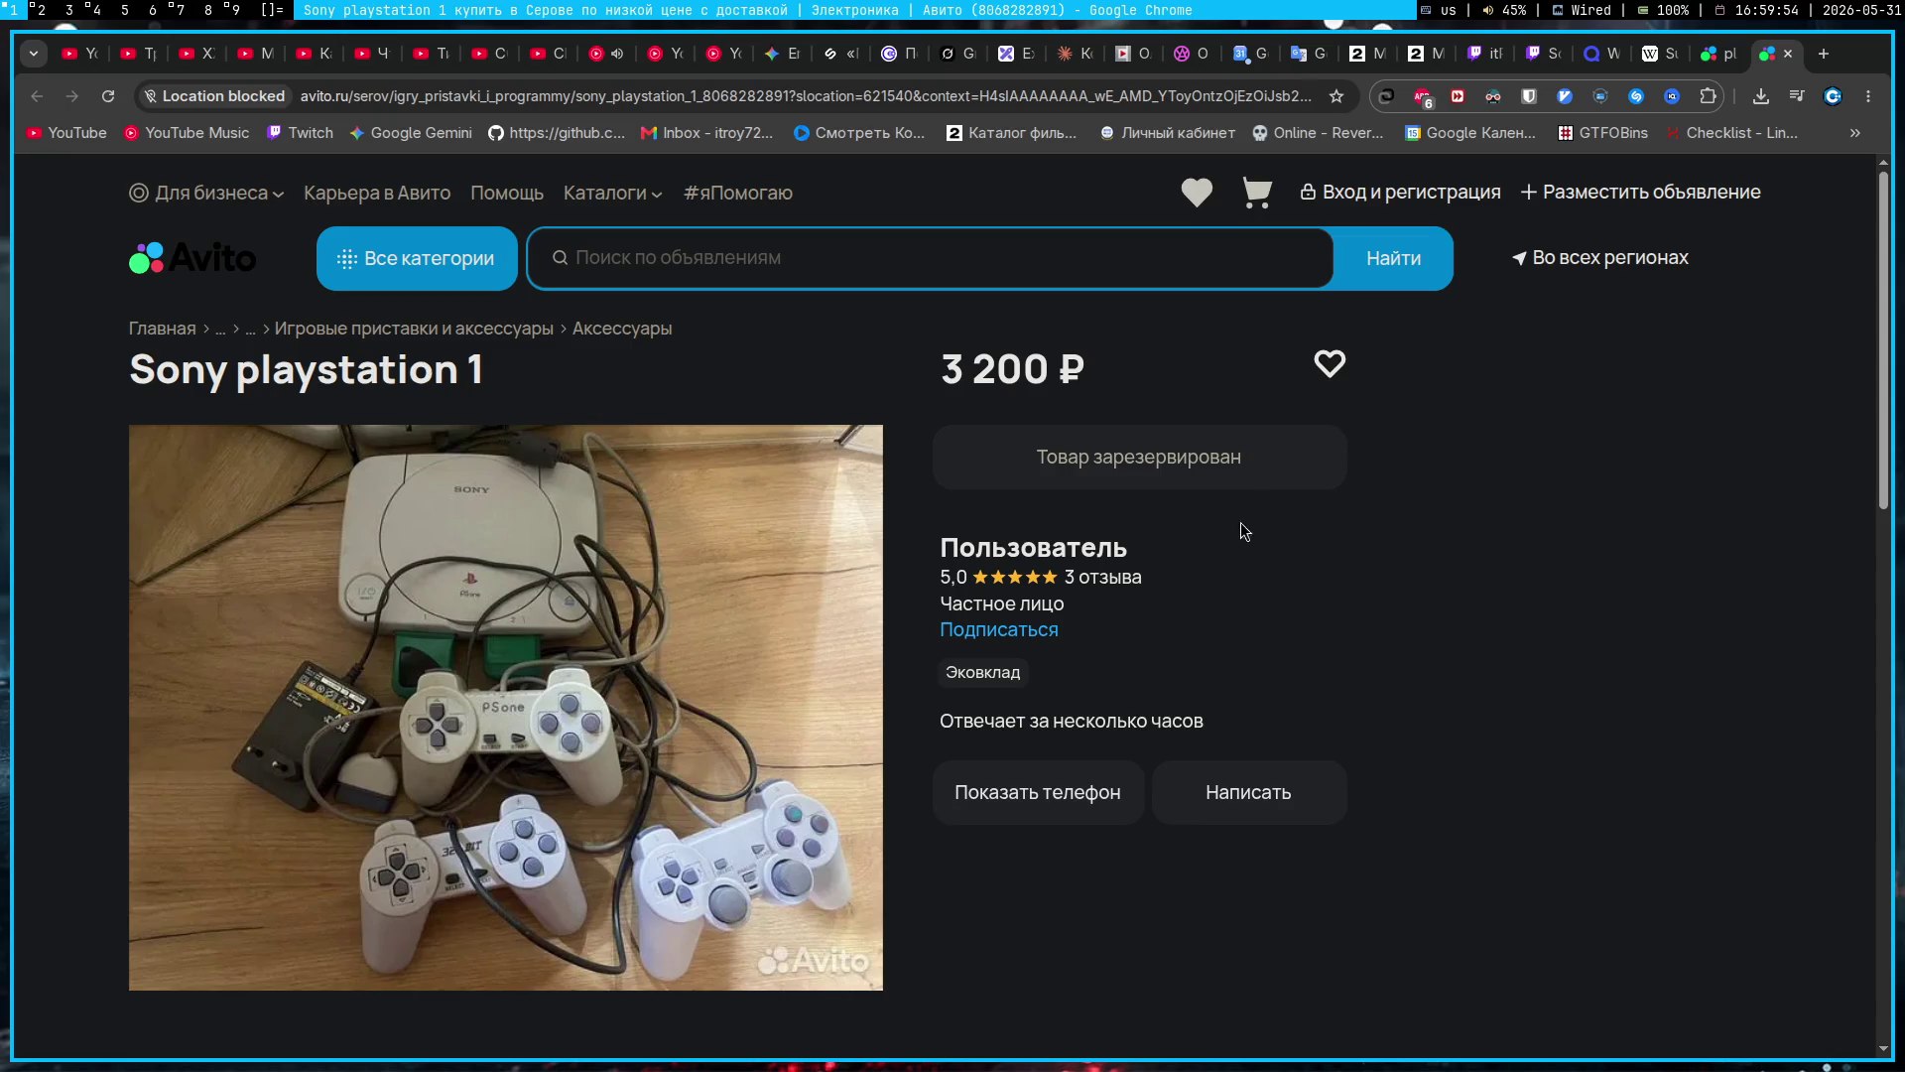
Step: Read through the reserved Sony playstation 1 listing's description
scroll(1164, 608, "down", 2)
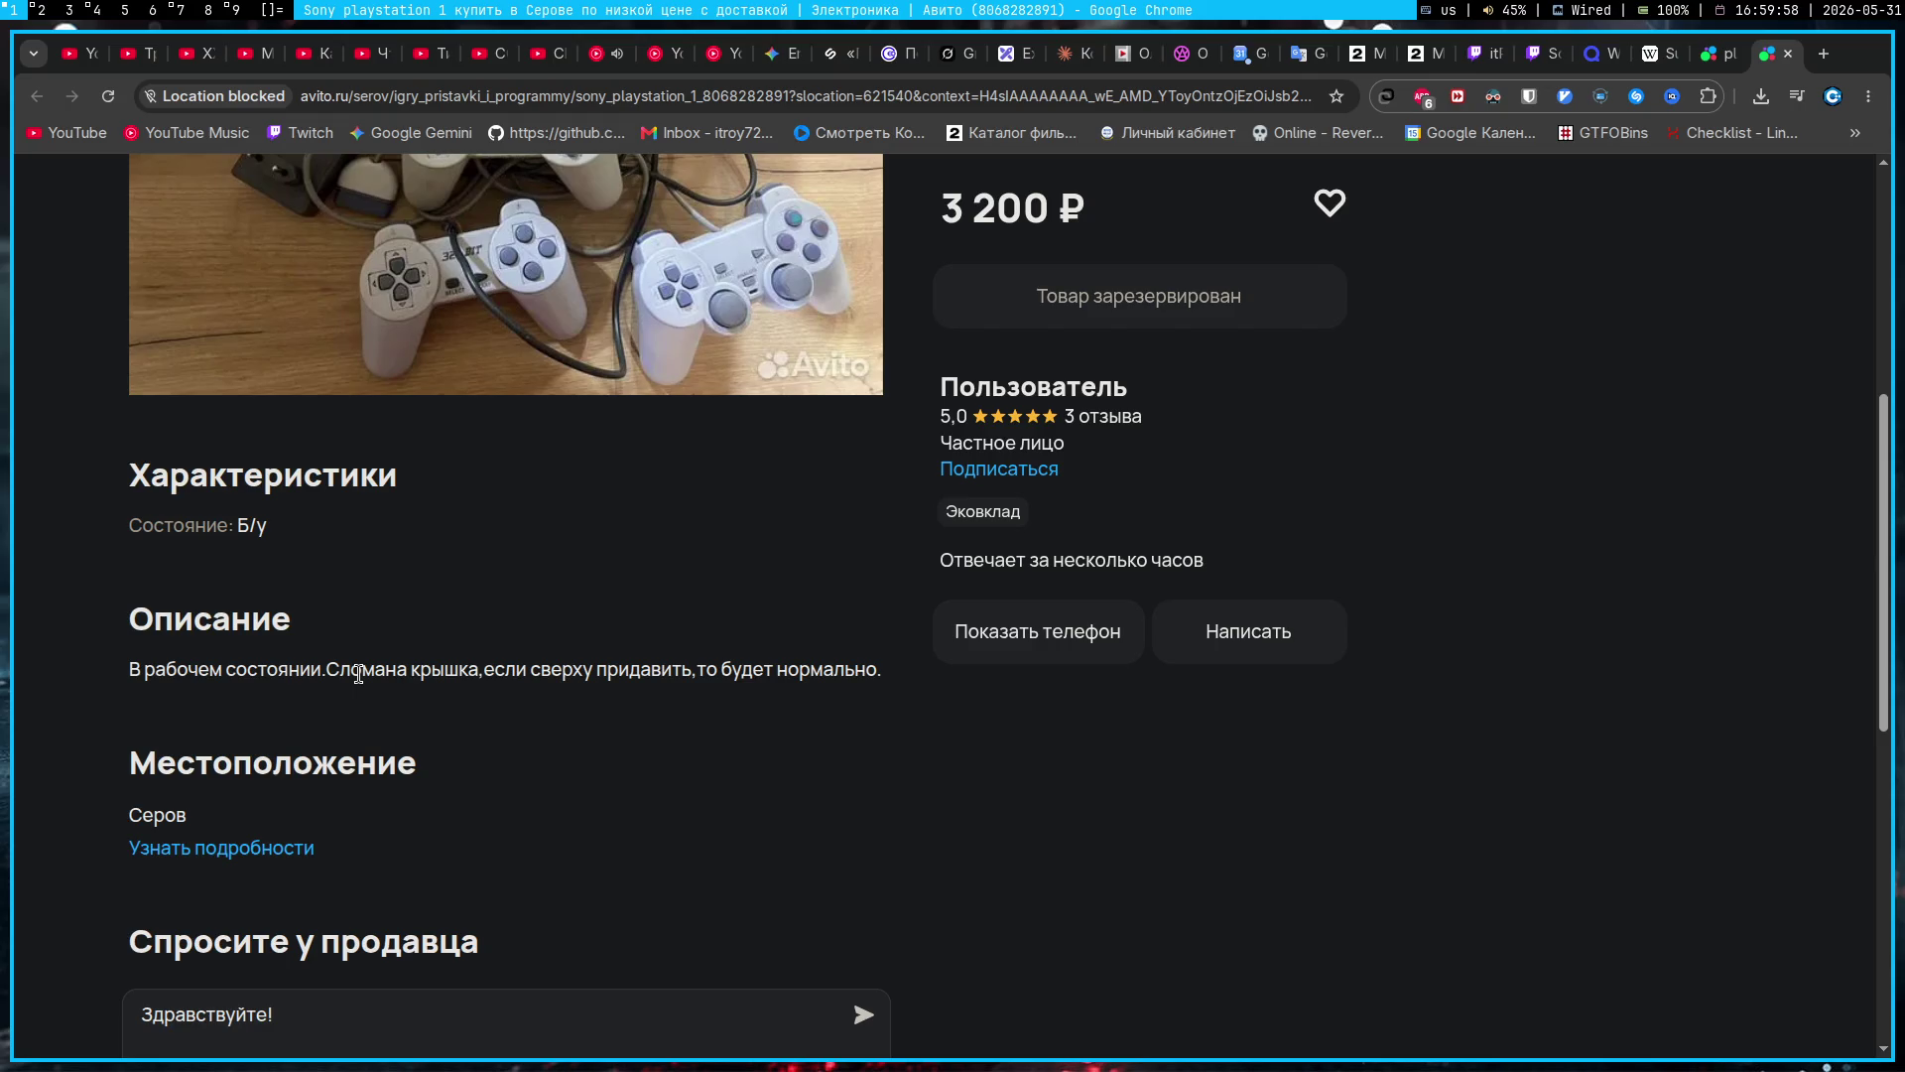
scroll(359, 675, "up", 4)
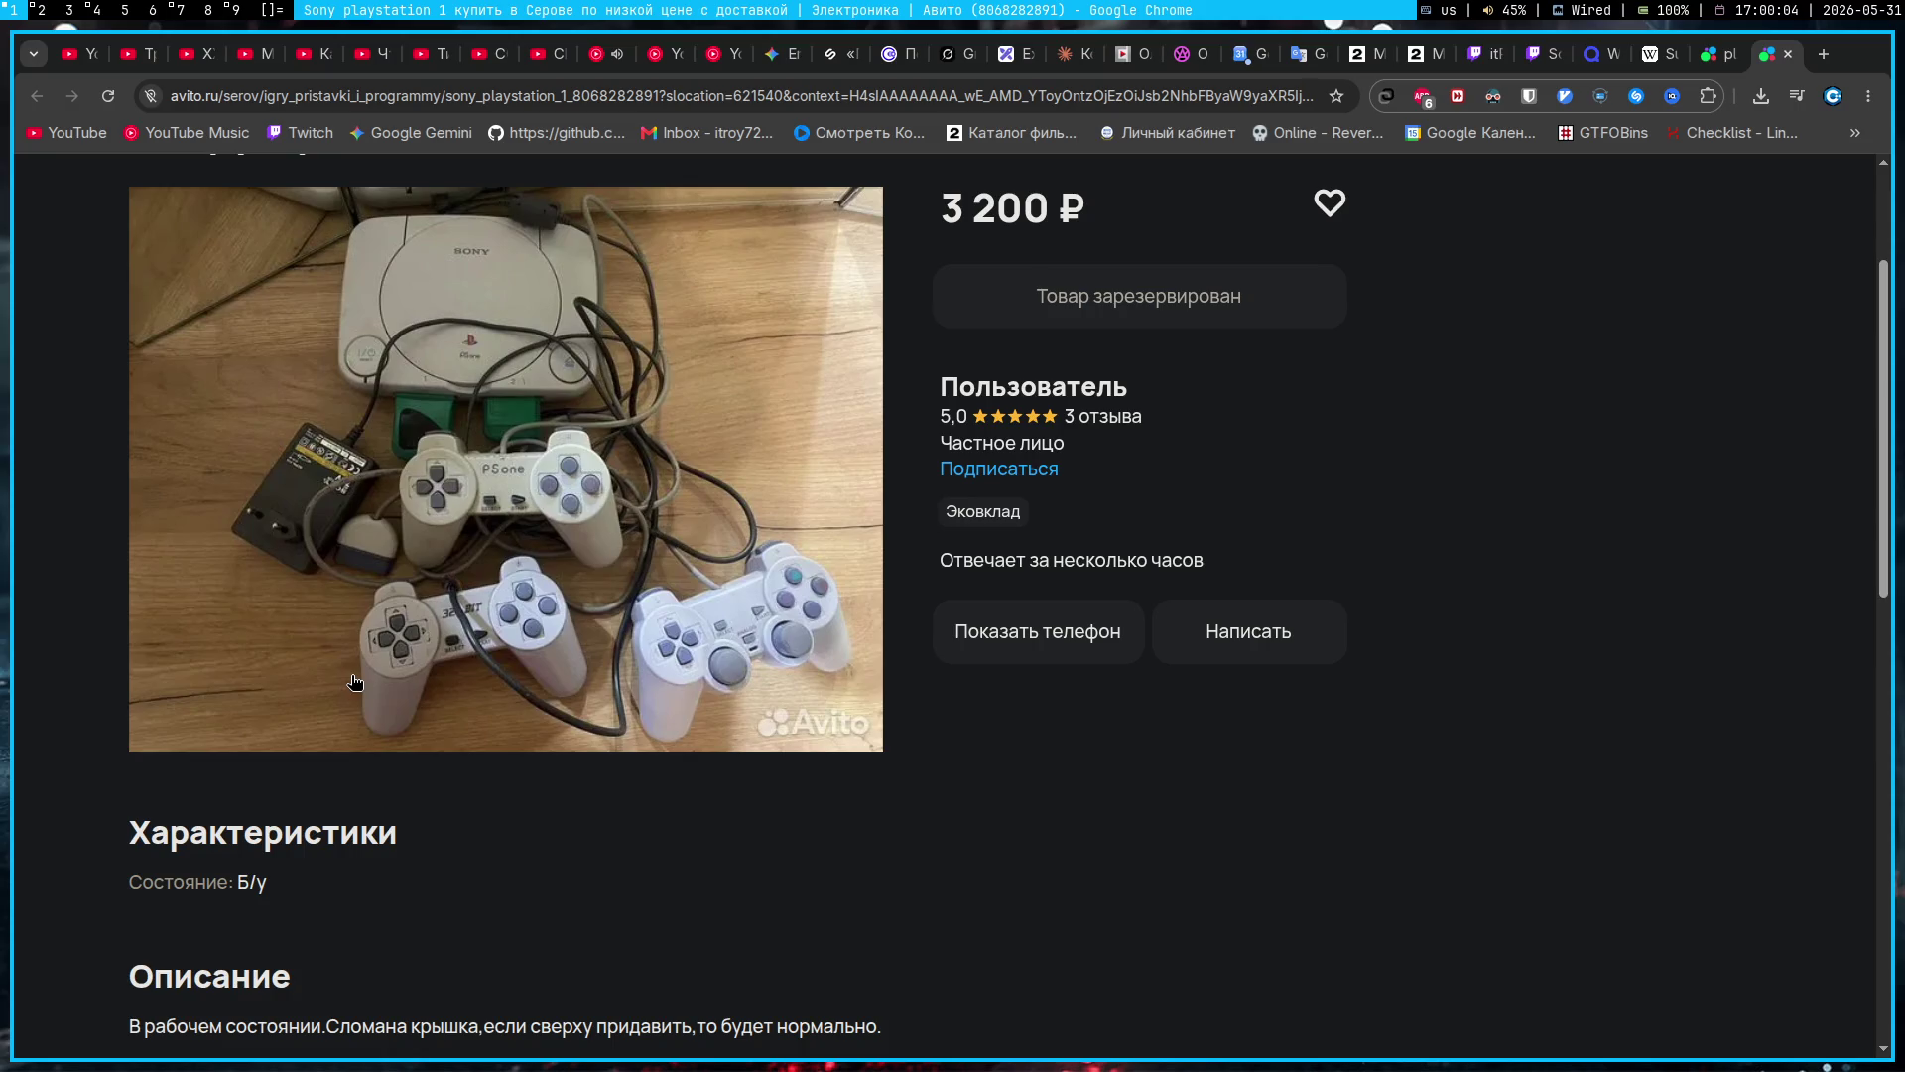
scroll(354, 675, "down", 5)
left_click_drag(623, 551, 778, 574)
left_click(767, 510)
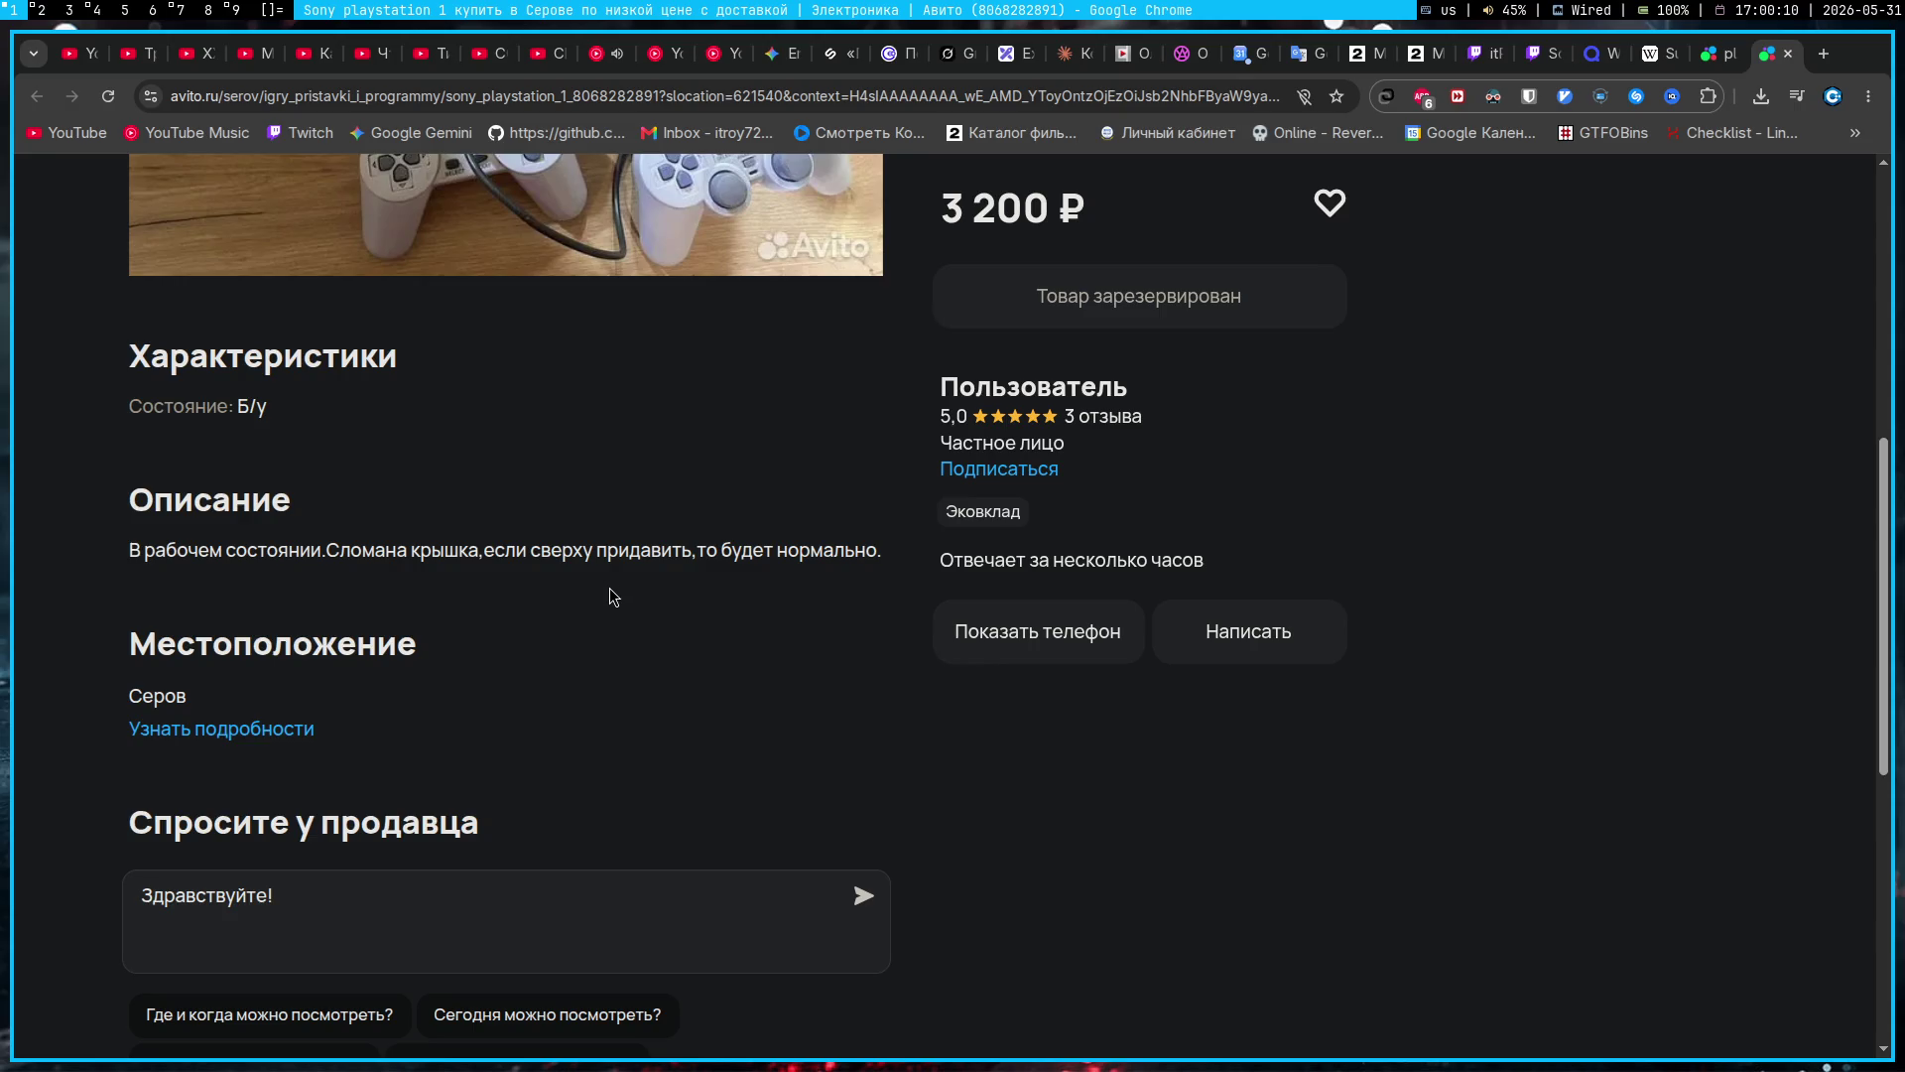
scroll(609, 588, "down", 3)
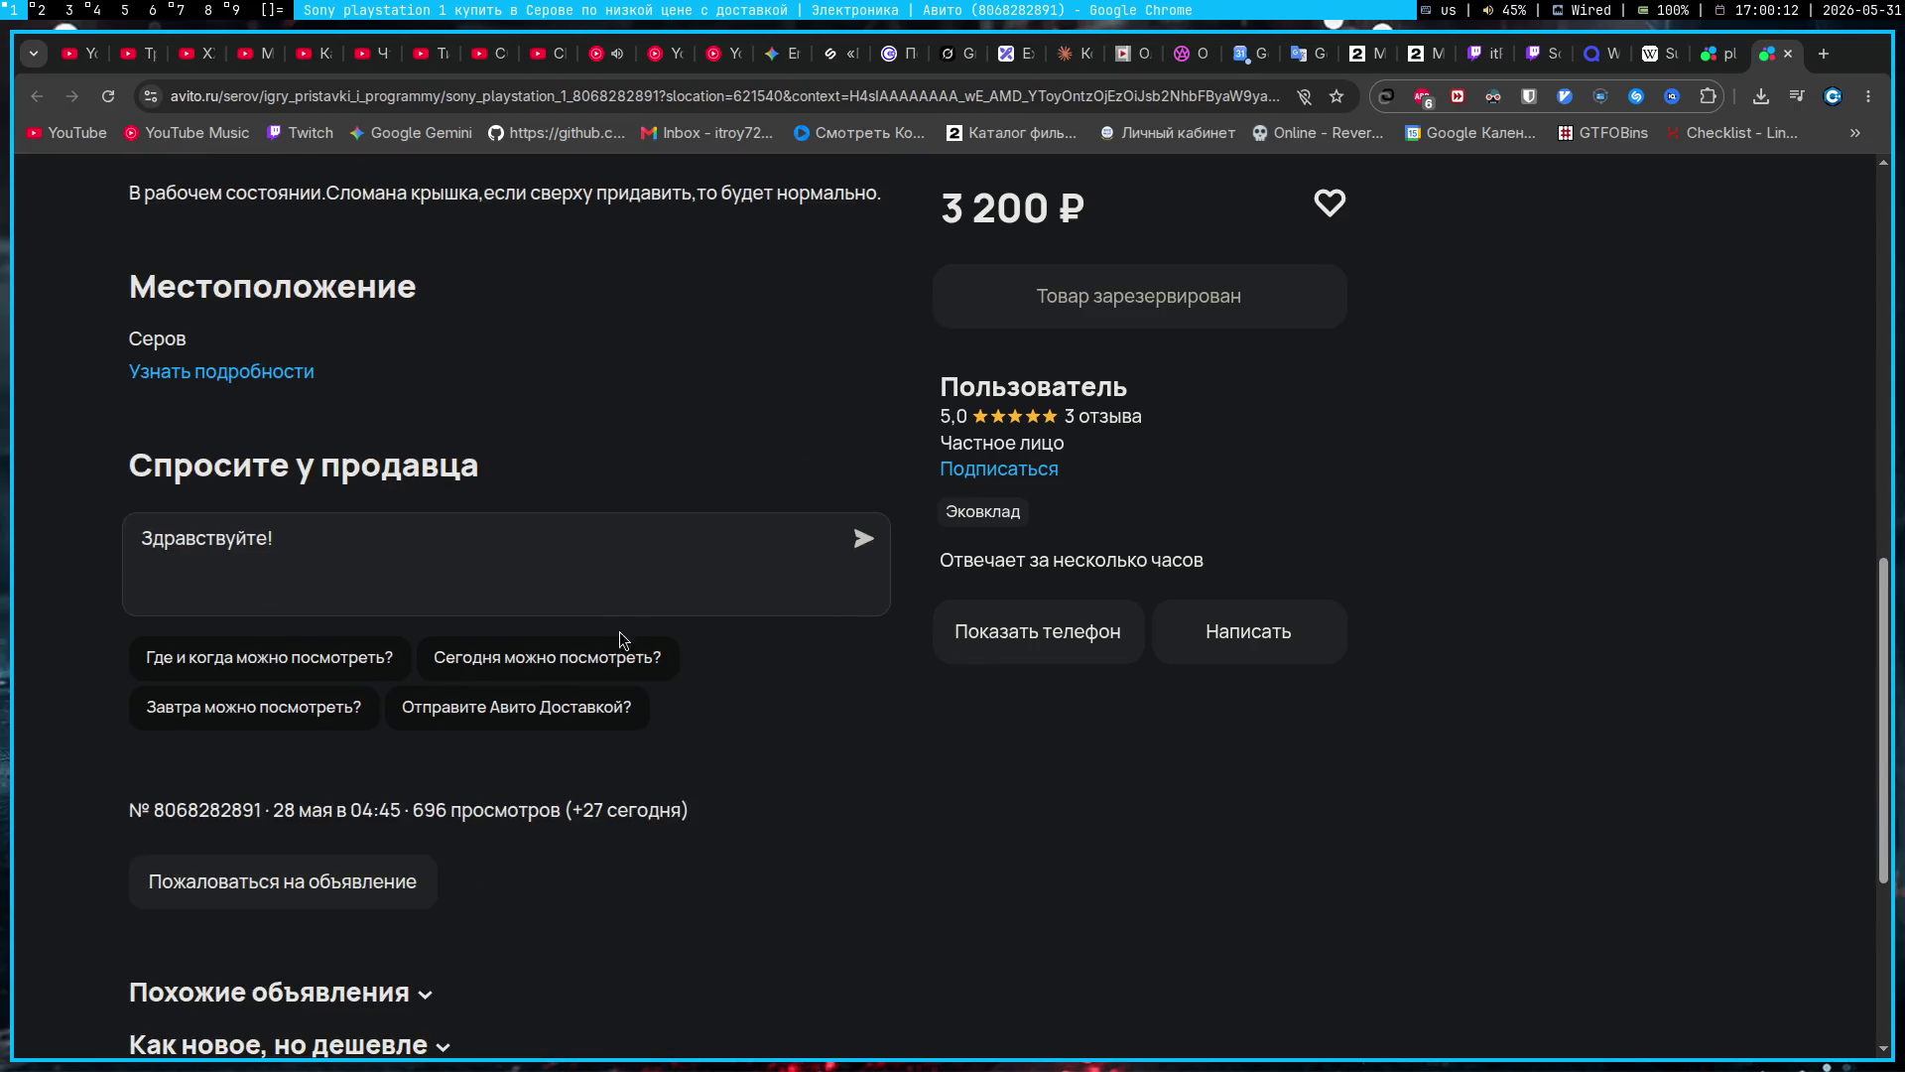
scroll(646, 604, "up", 4)
scroll(647, 604, "up", 5)
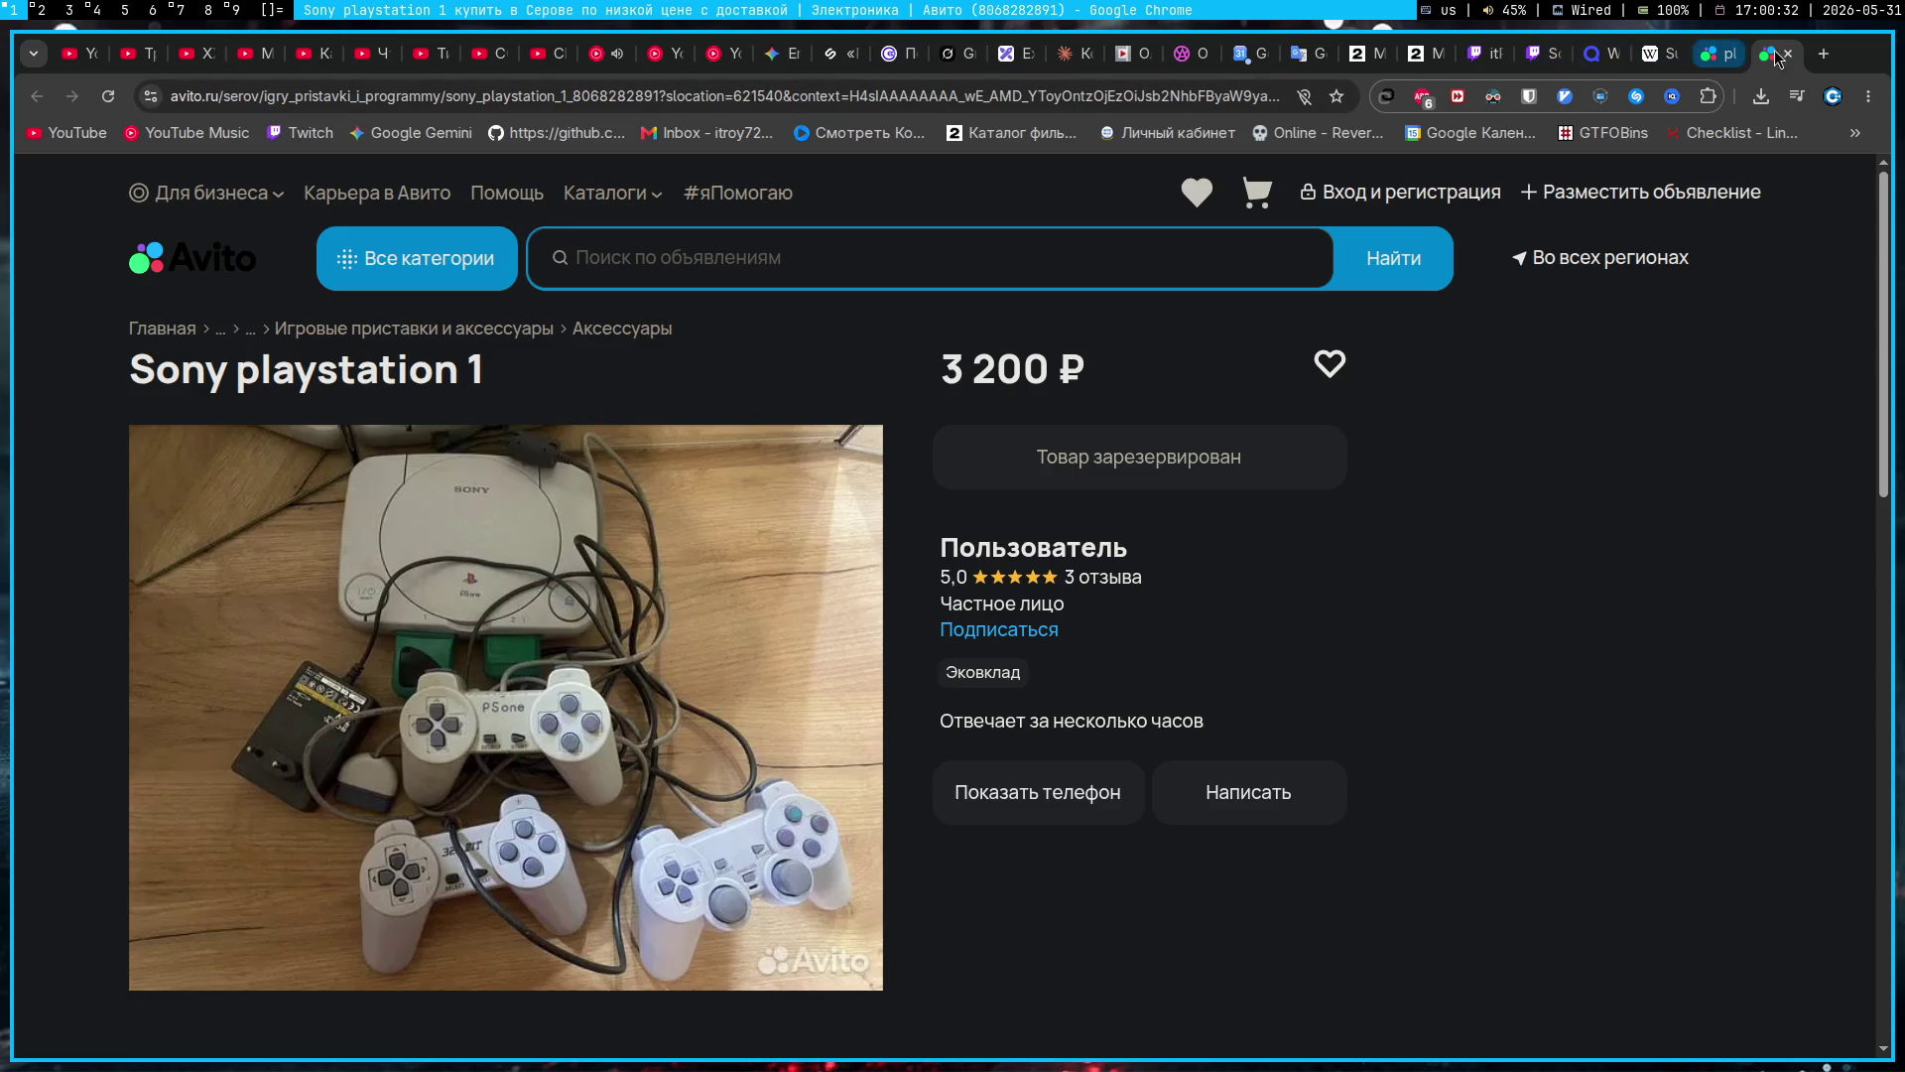
Step: Return to the playstation 1 results and start typing 'выпускают ли плейште' in a new tab
left_click(1698, 57)
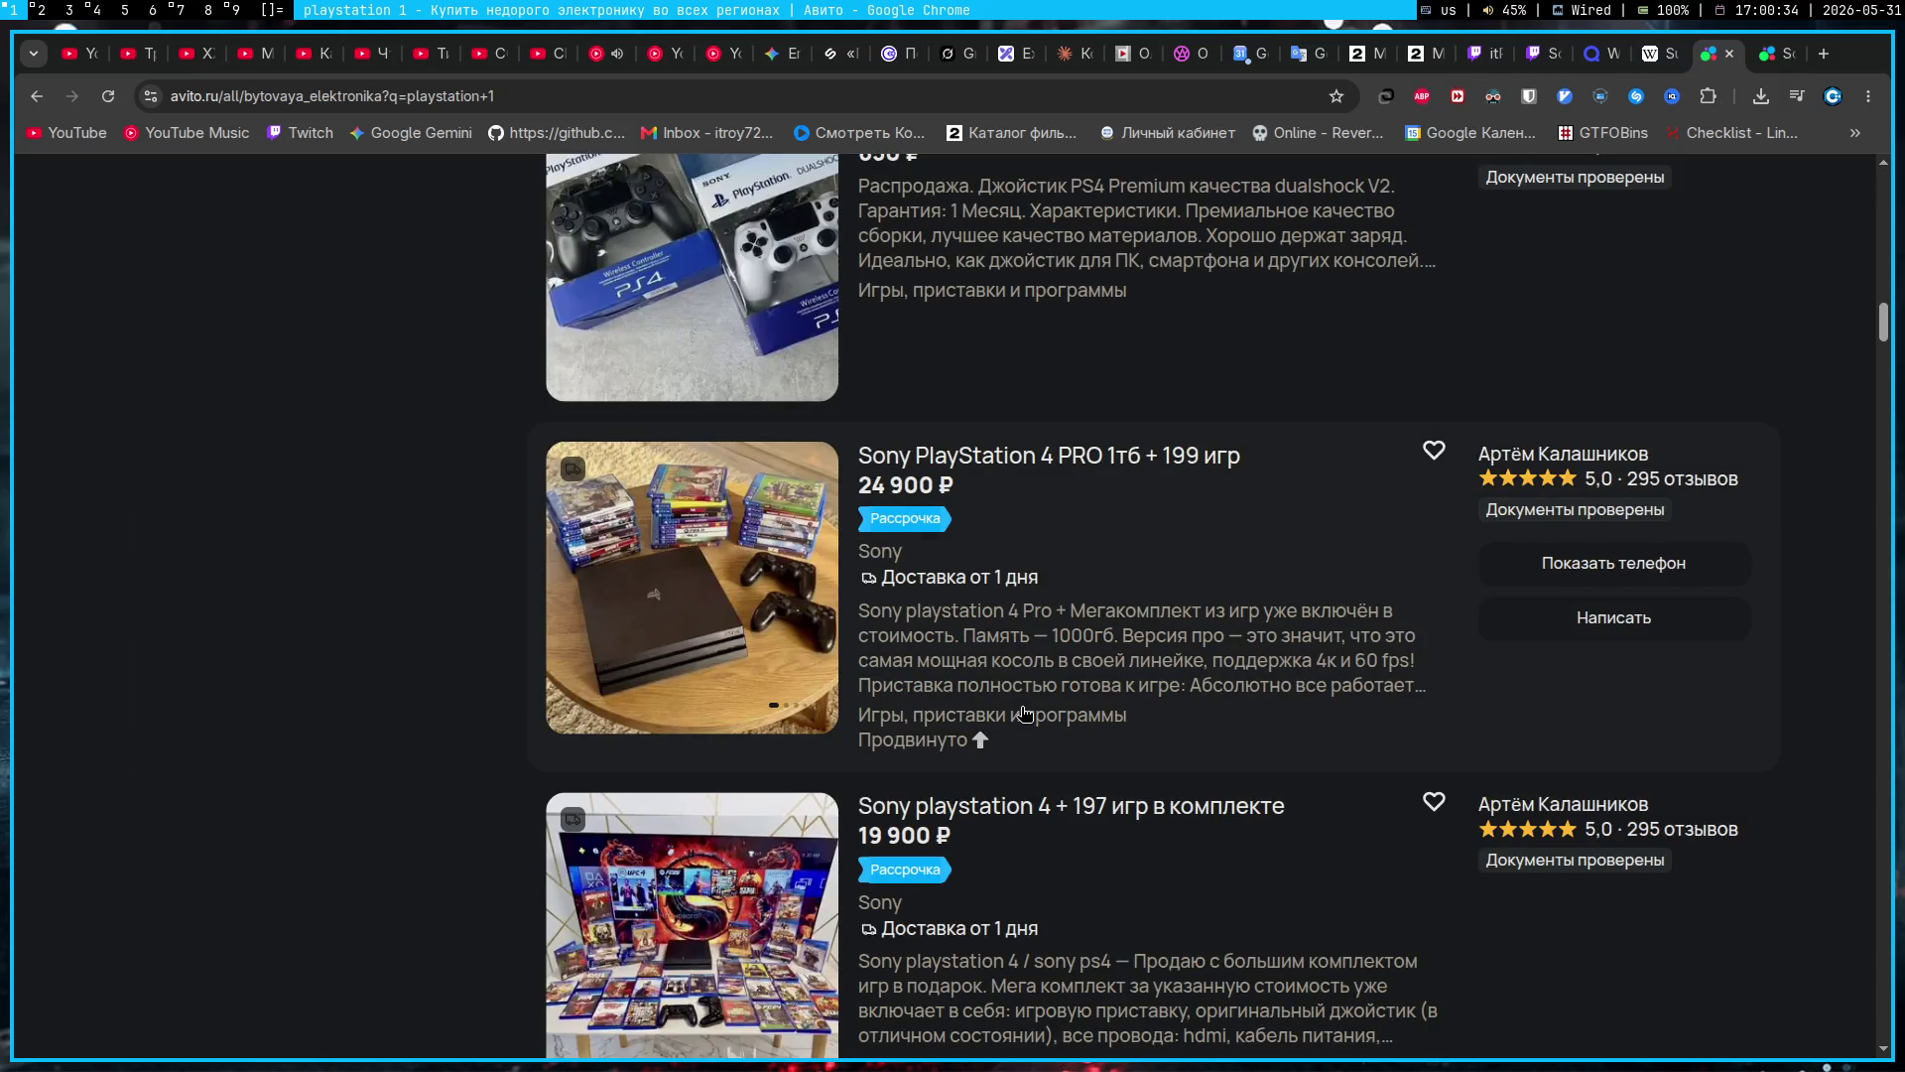
key("ctrl+t")
type("вып")
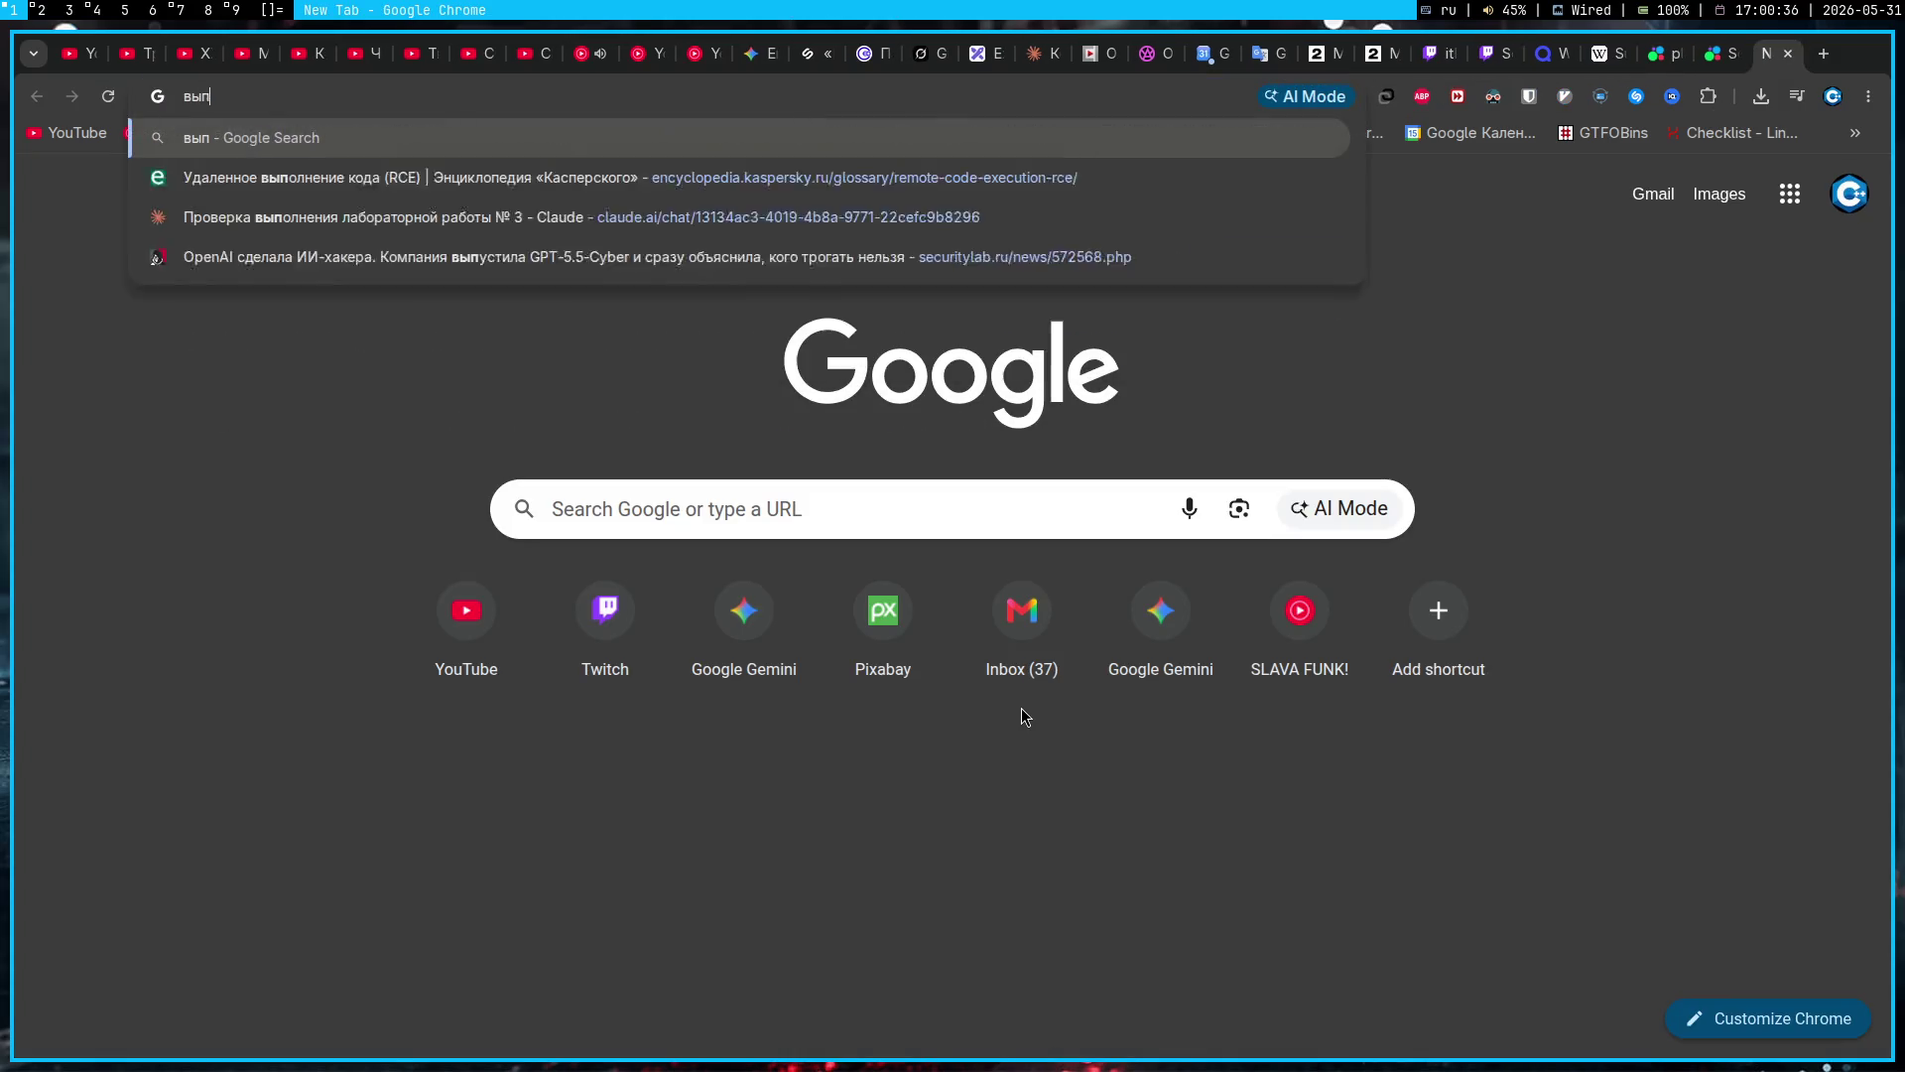
type("ускают ли плейште")
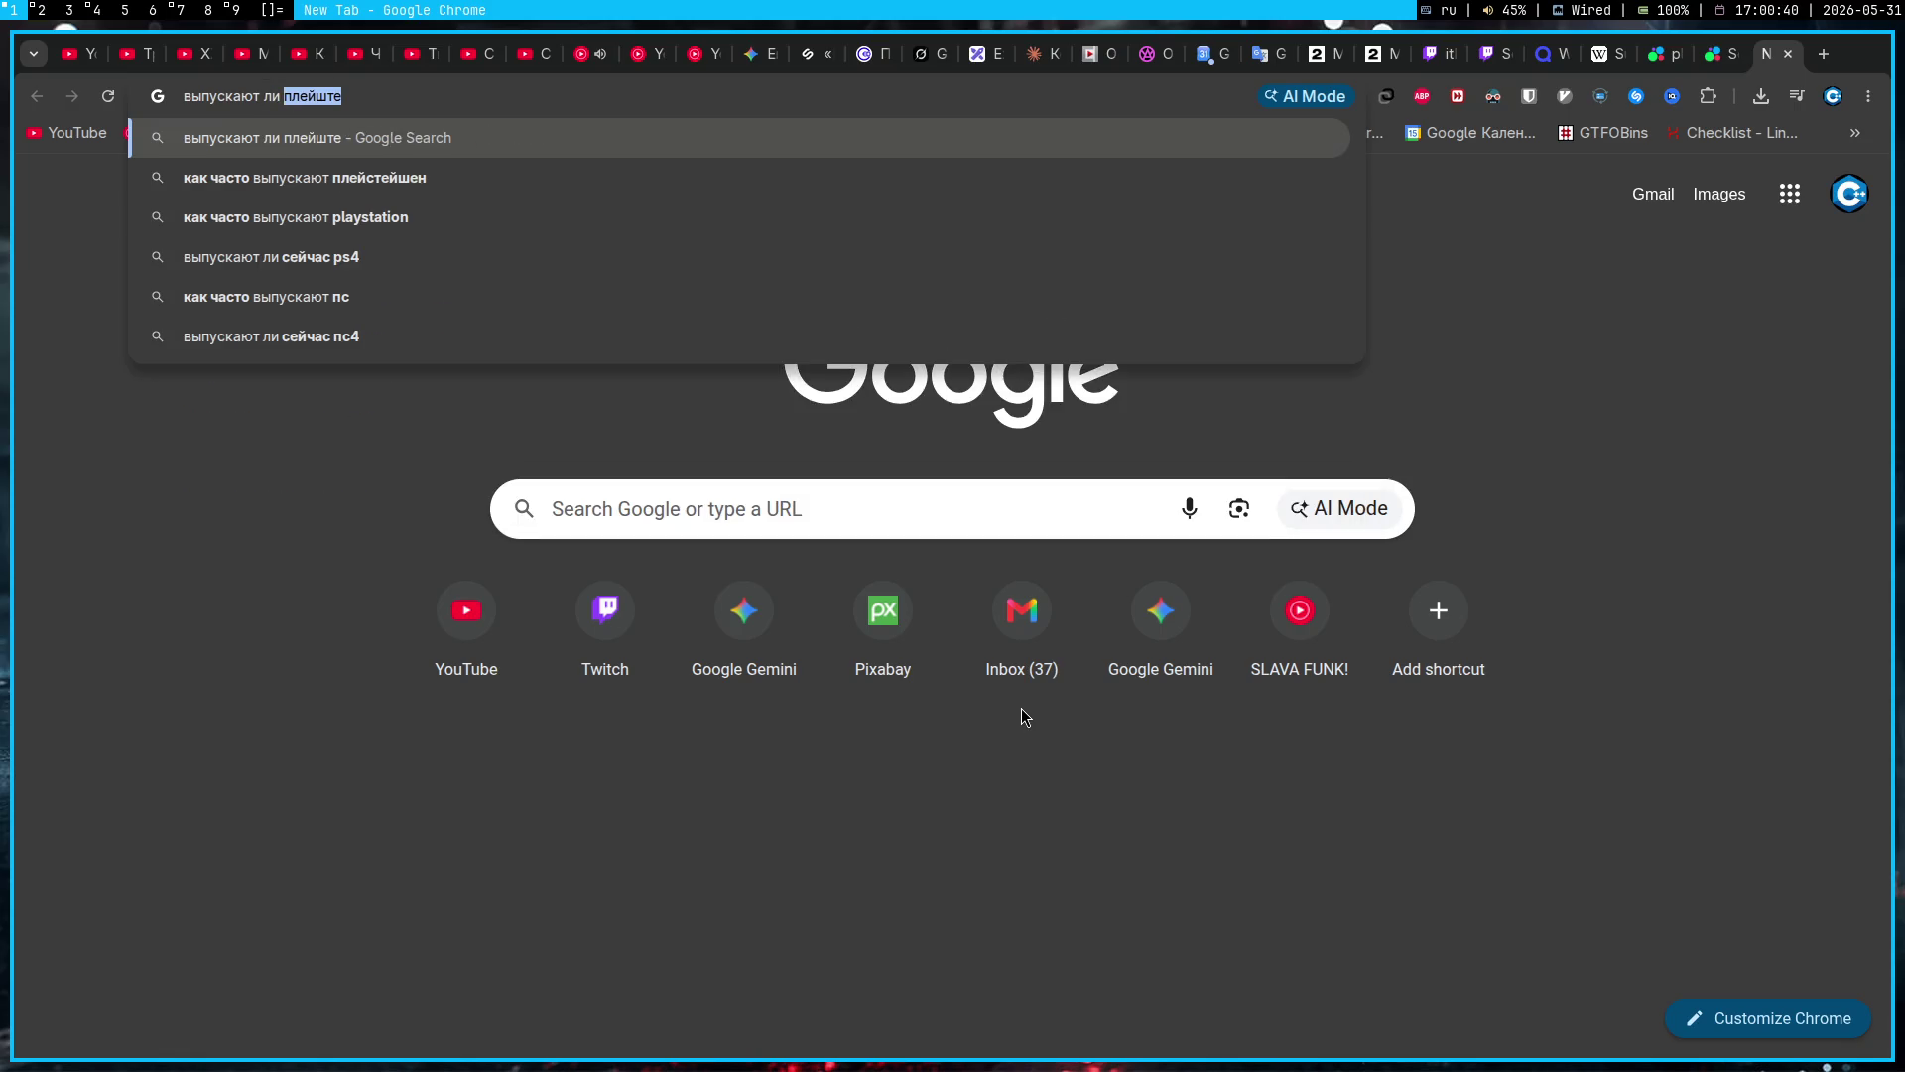
Step: Search 'как часто выпускают playstation 1' and note the 1994 release date
key("Down")
key("Down")
type("1")
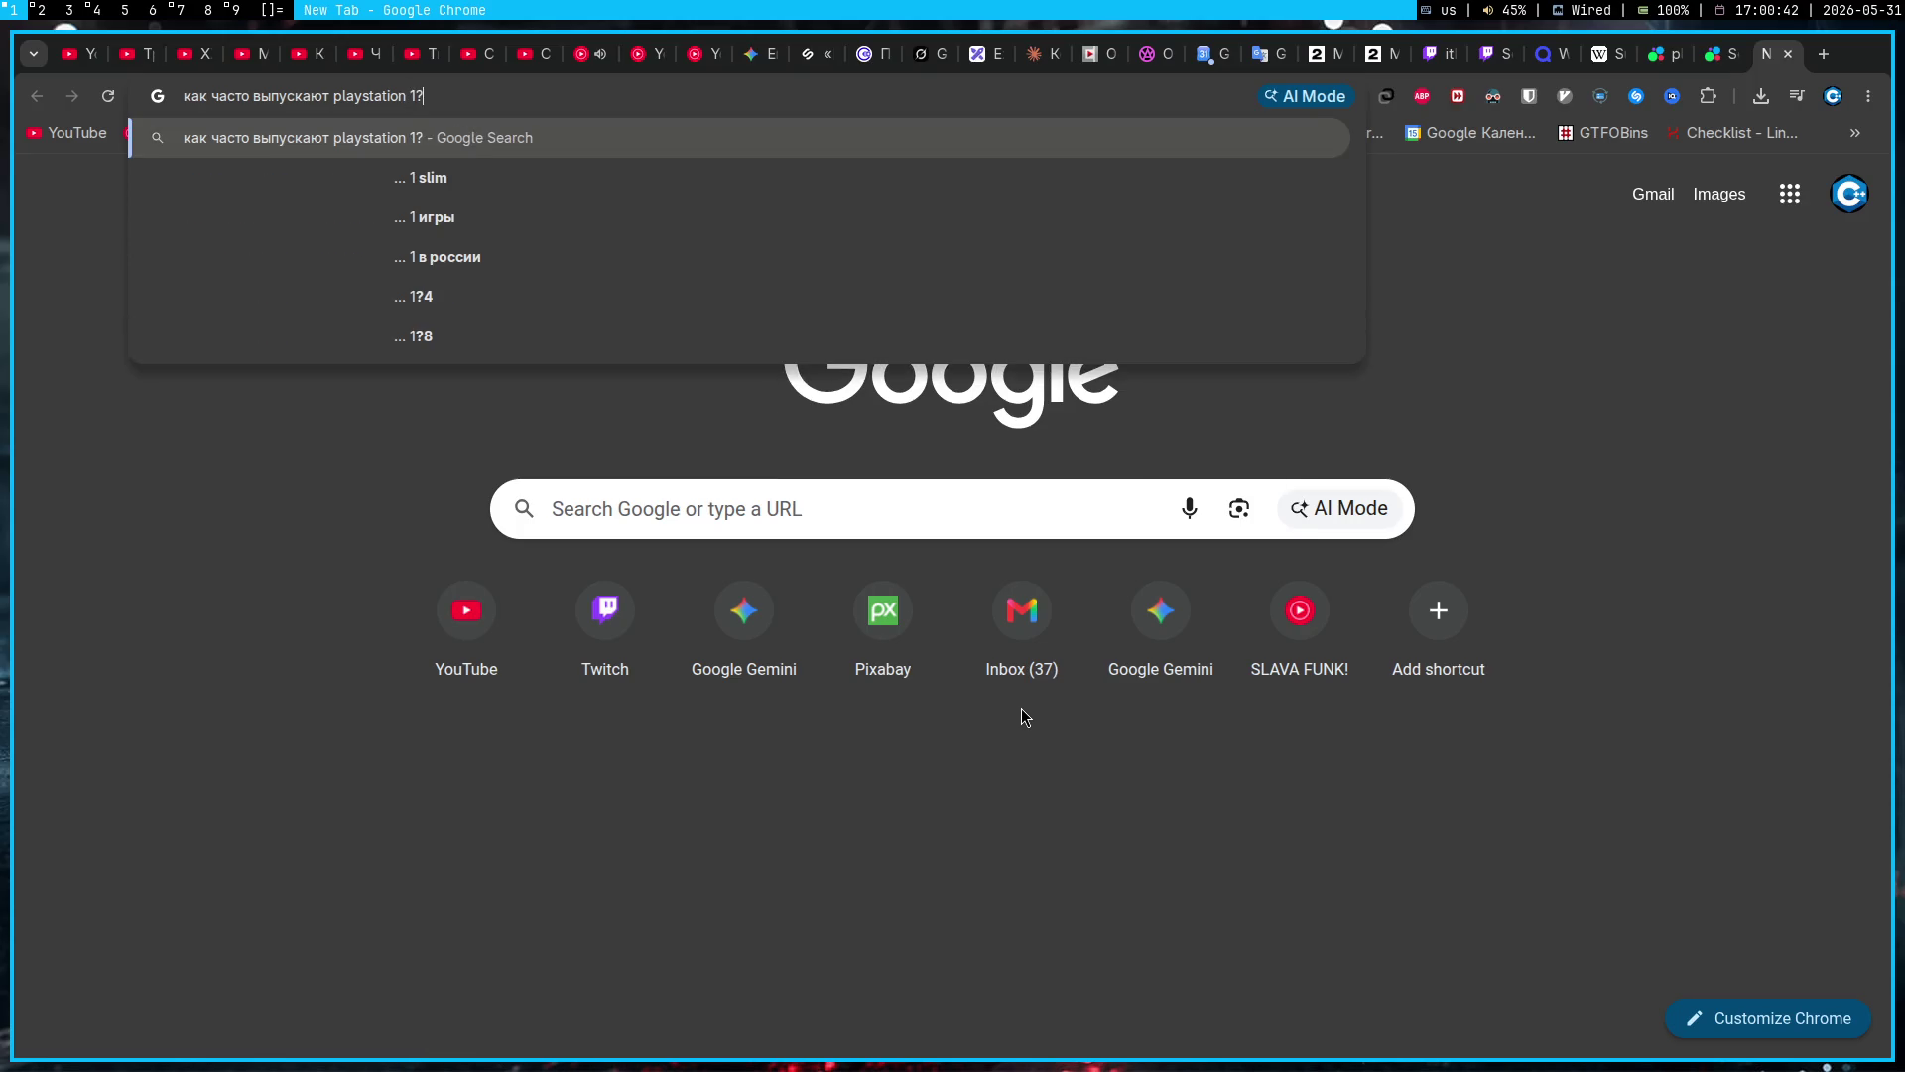
key("Return")
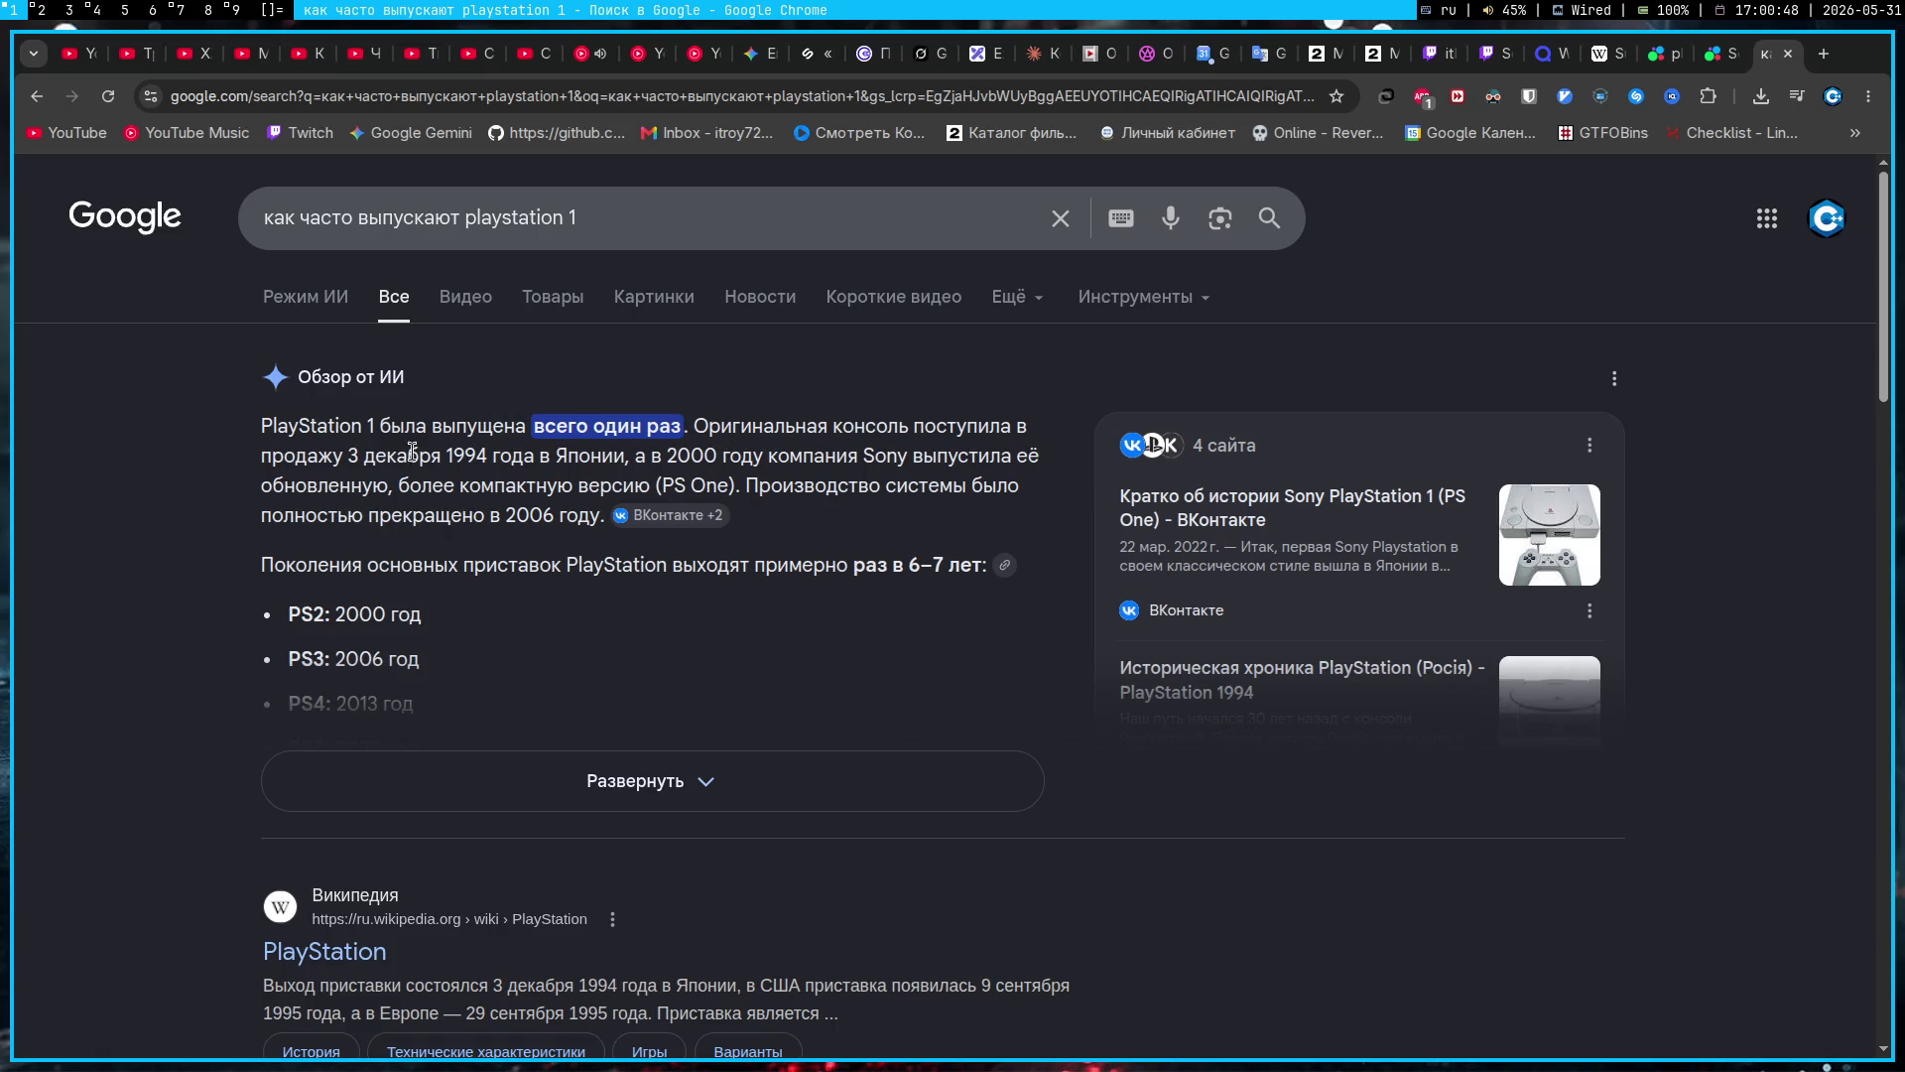
mouse_move(283, 454)
left_mouse_down()
mouse_move(759, 452)
mouse_move(476, 454)
mouse_move(534, 515)
mouse_move(605, 515)
left_mouse_up()
left_click(431, 477)
Step: Expand the AI overview to see production ended in 2006, then close the tab
left_click(327, 781)
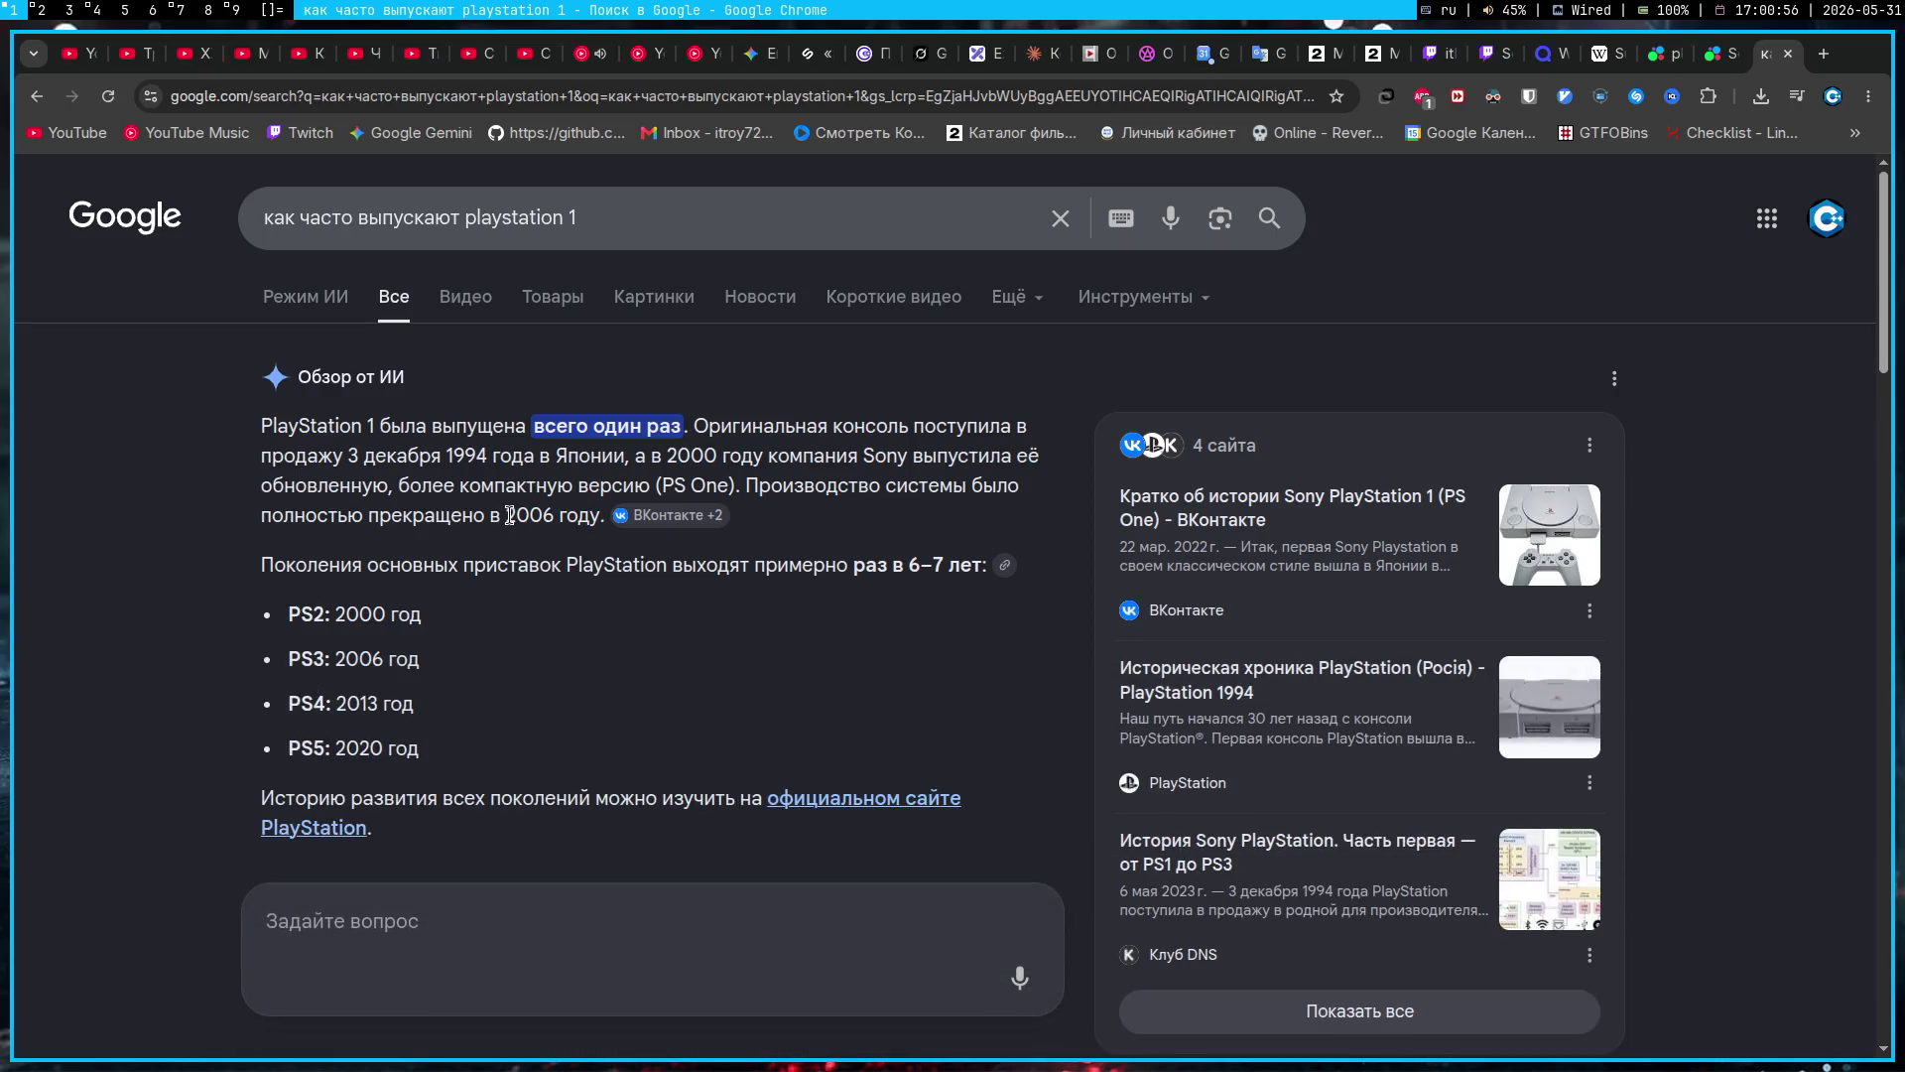
left_click_drag(501, 515, 592, 515)
mouse_move(601, 520)
scroll(490, 481, "down", 5)
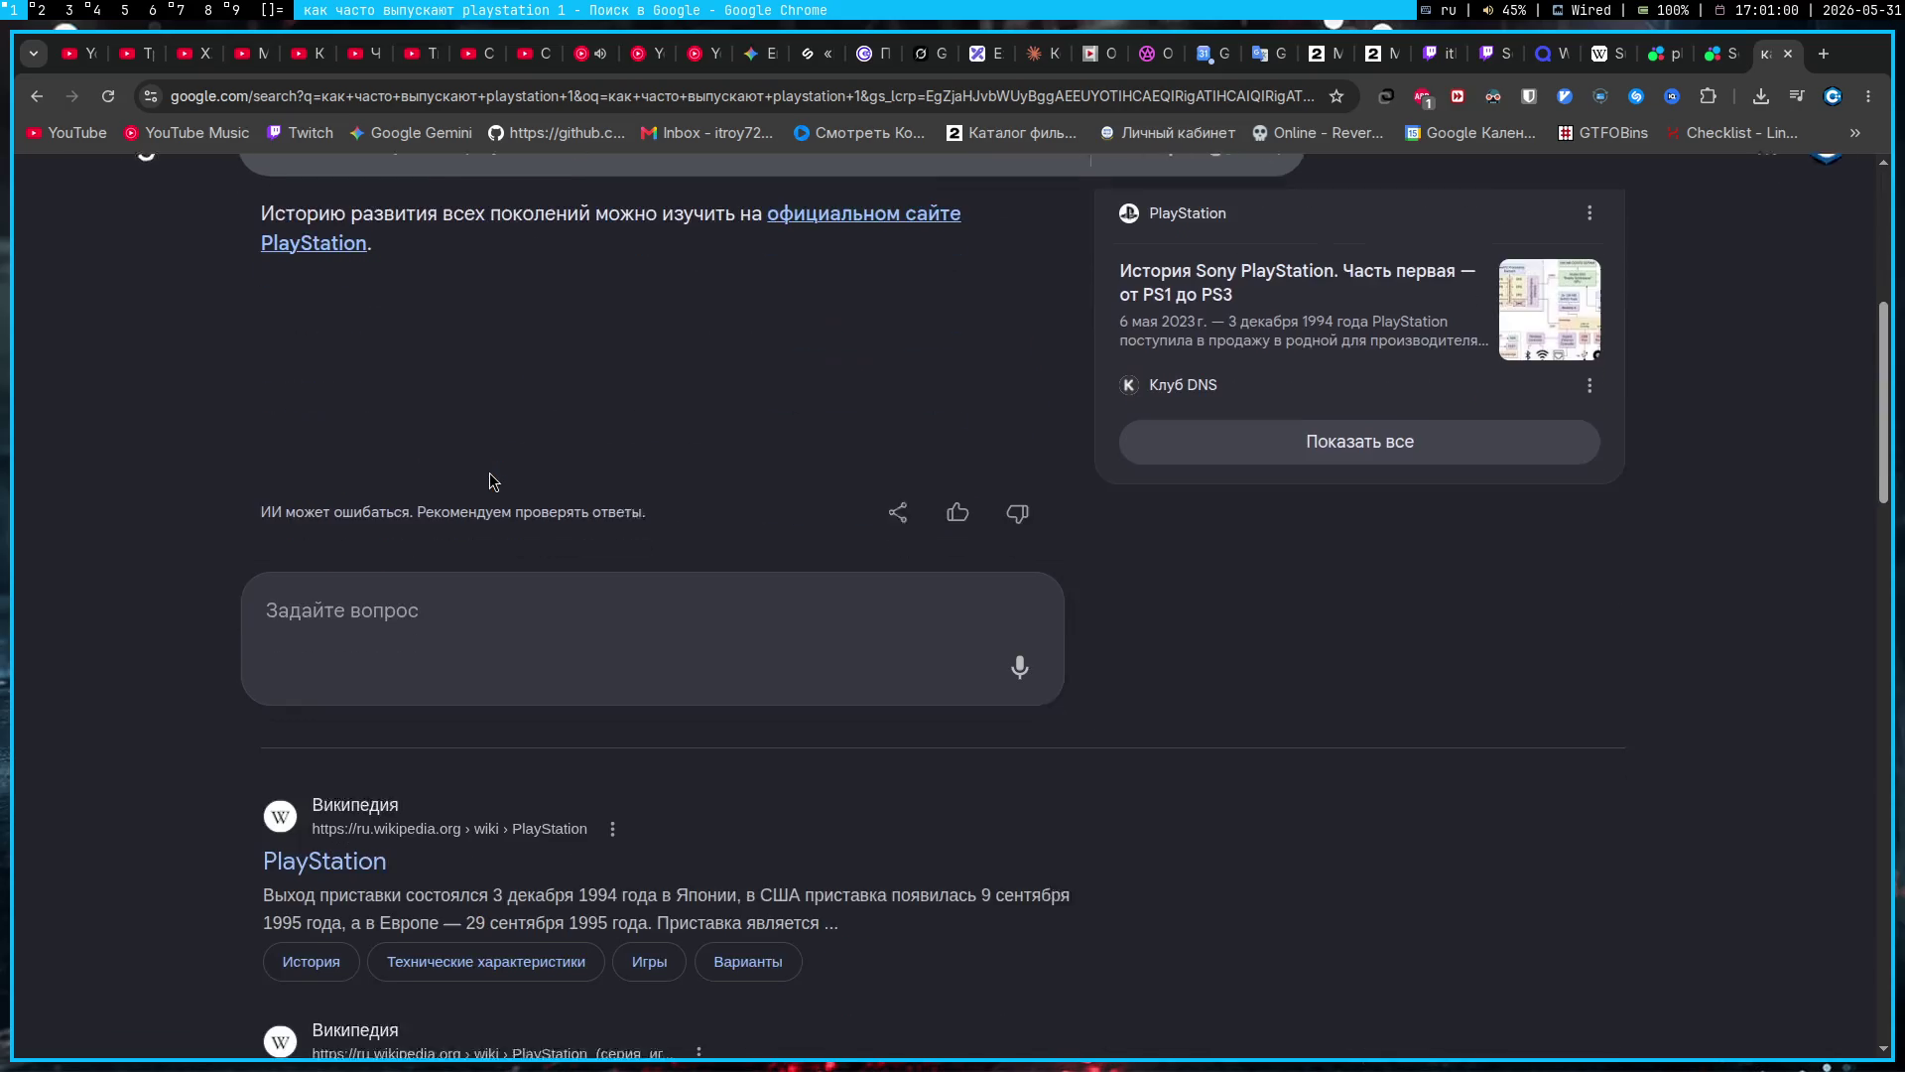
scroll(449, 566, "up", 4)
scroll(448, 574, "up", 1)
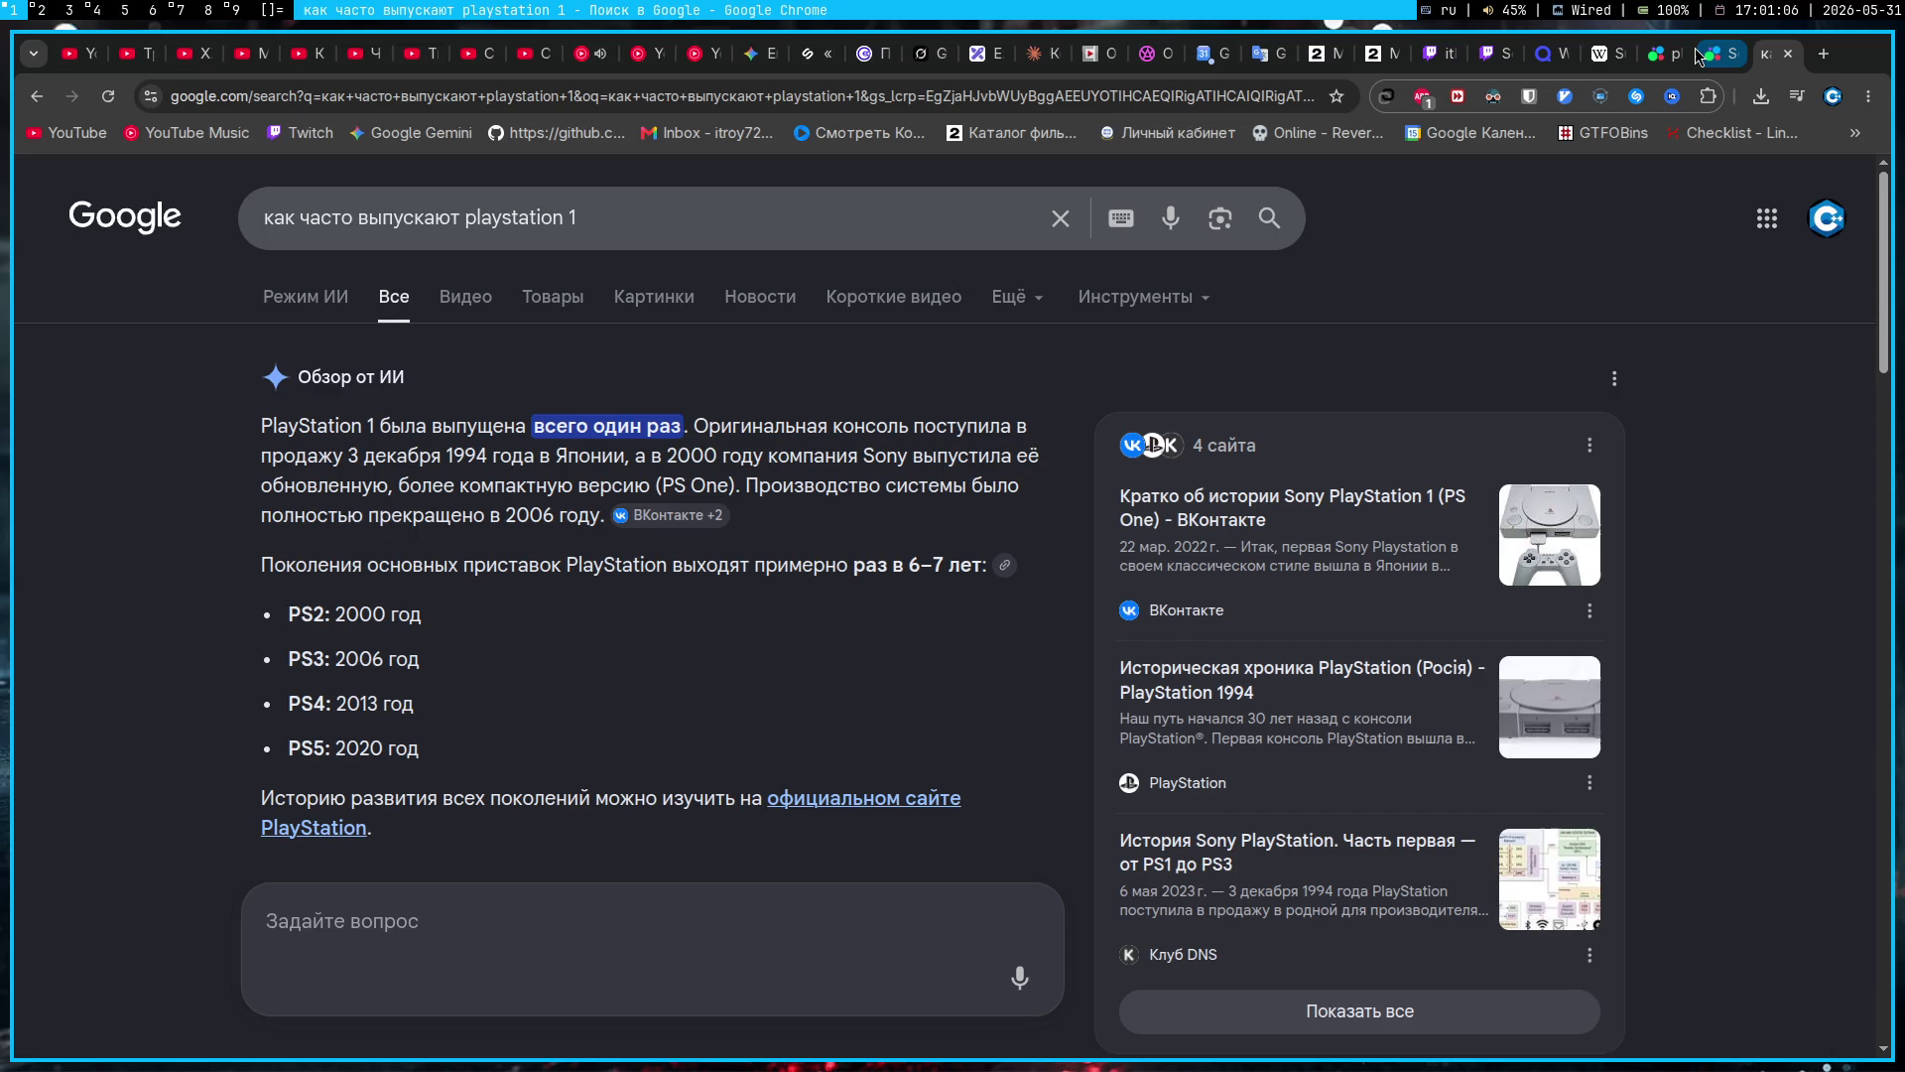
left_click(1788, 54)
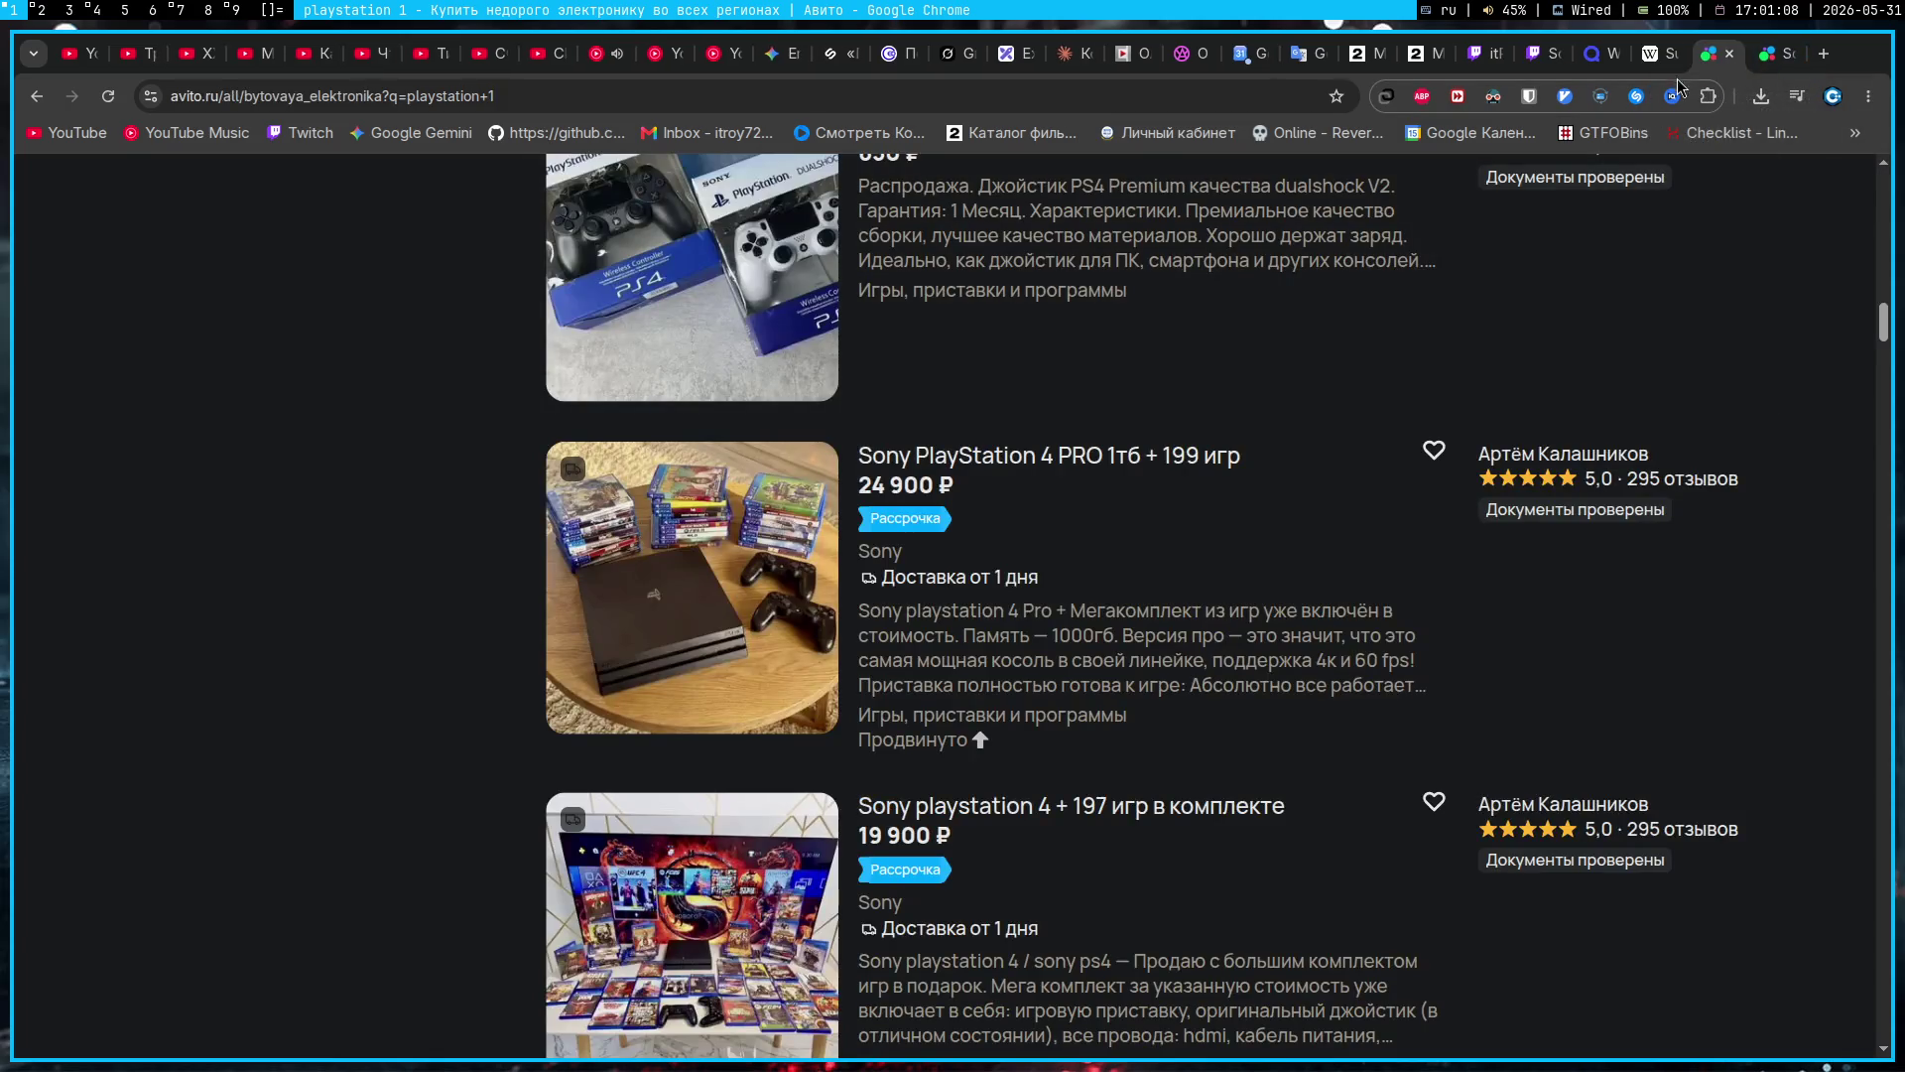
Step: Recheck the reserved listing's 3 200 ₽ price and return to the playstation 1 results
left_click(1771, 61)
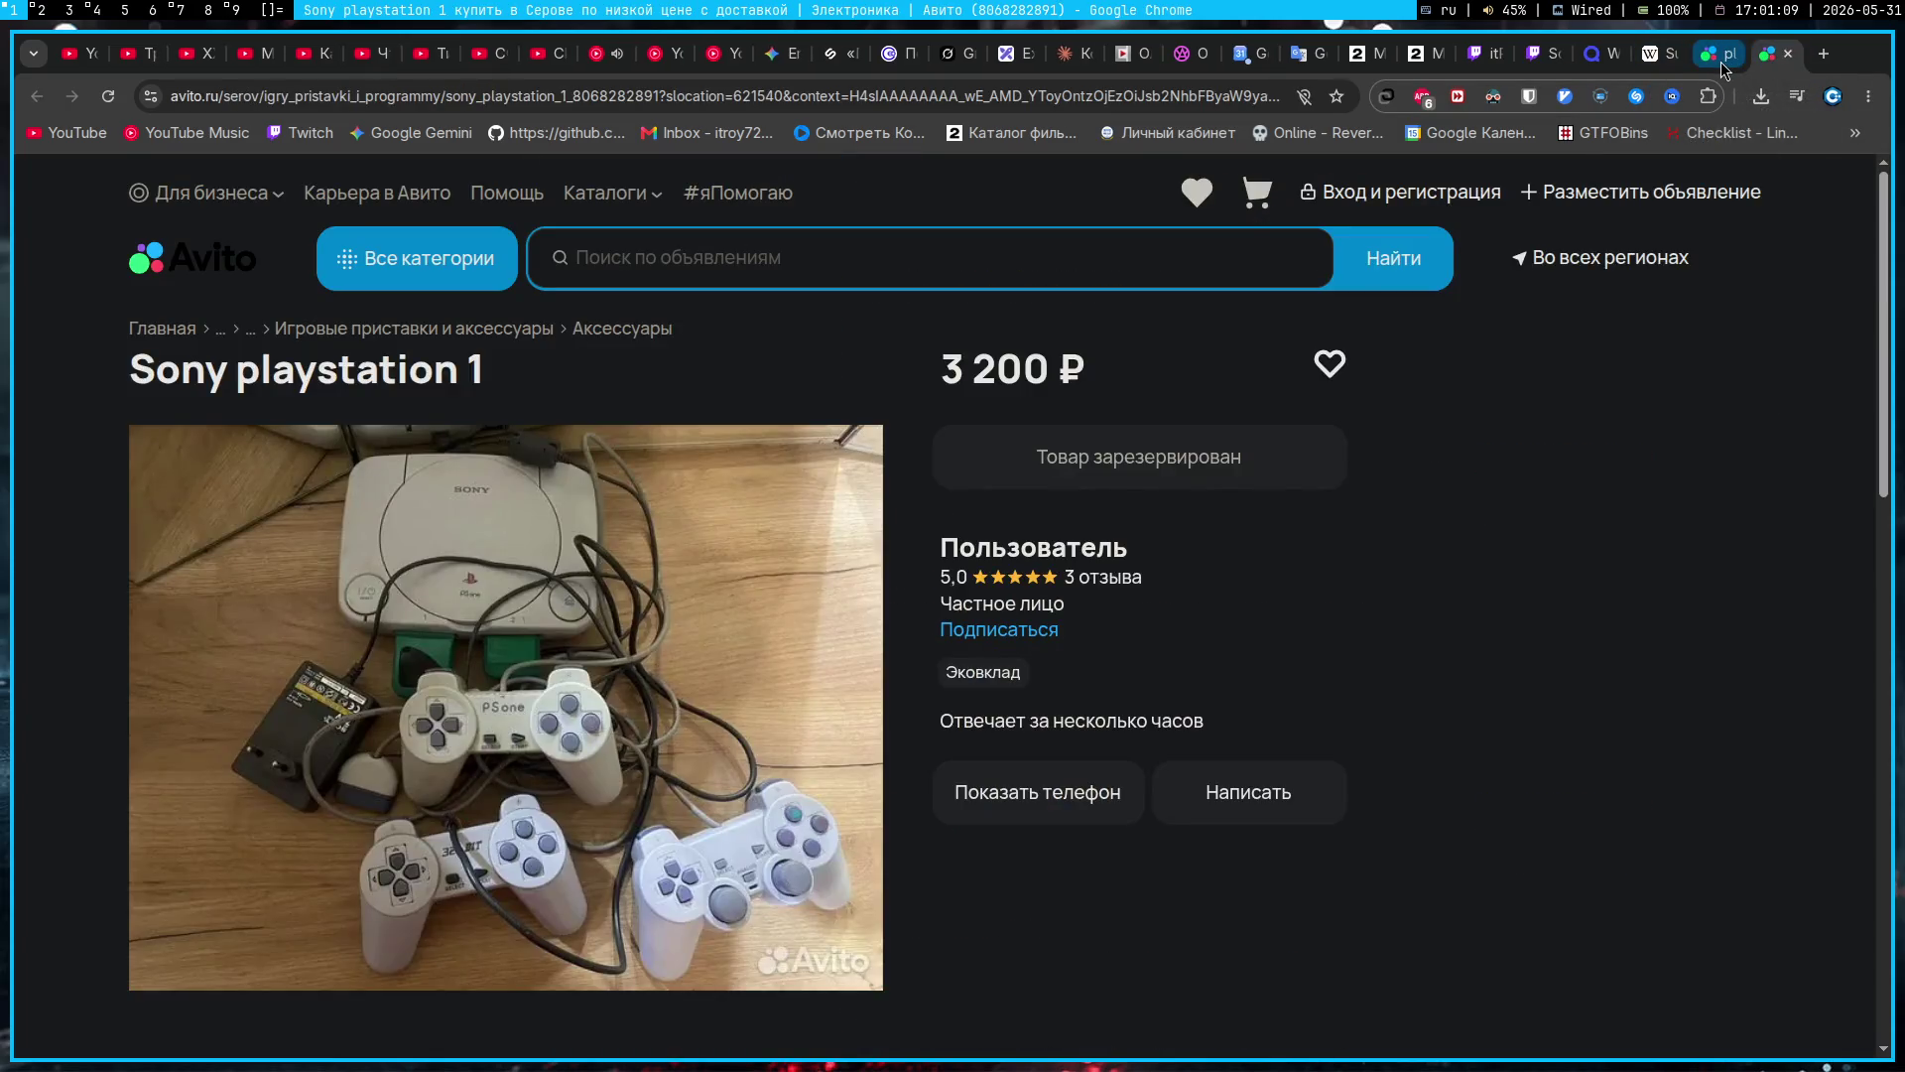
left_click_drag(923, 379, 1159, 359)
left_click(975, 359)
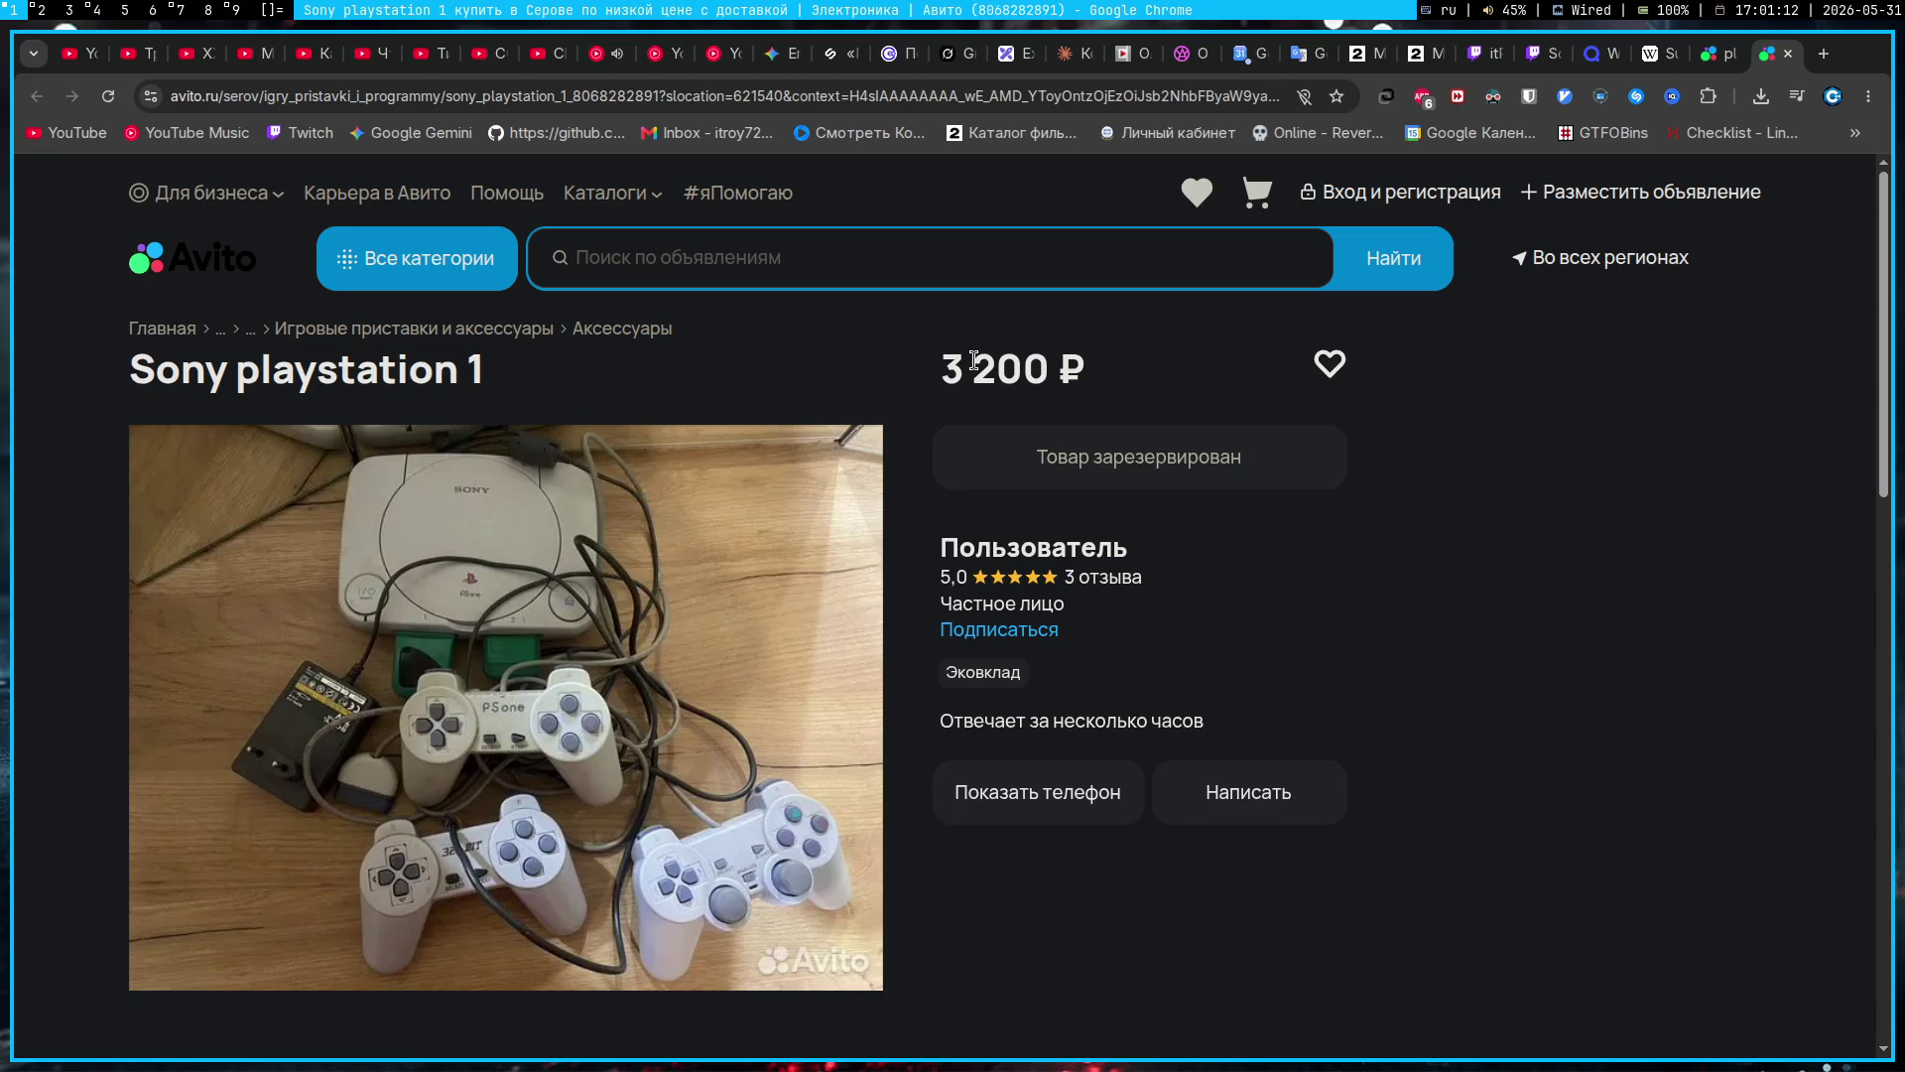
scroll(975, 362, "down", 9)
scroll(974, 362, "up", 9)
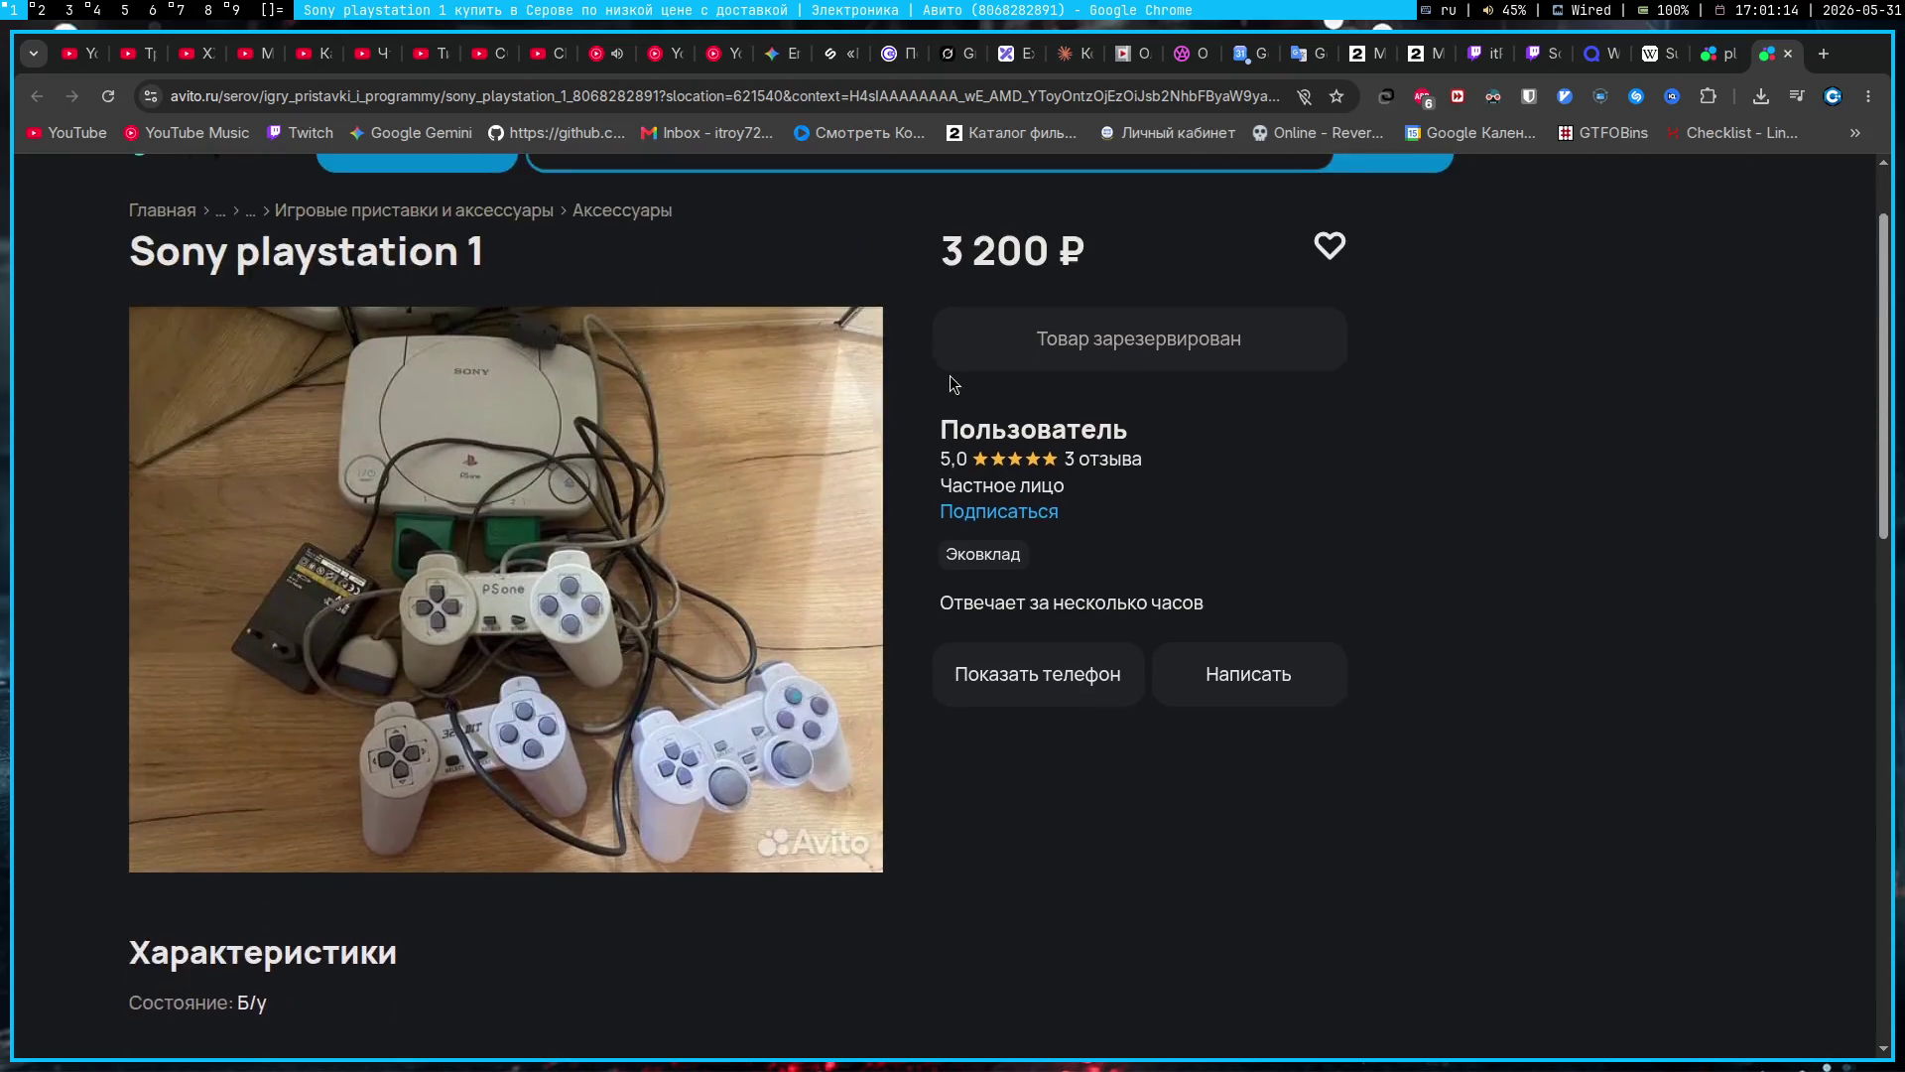
left_click(1719, 53)
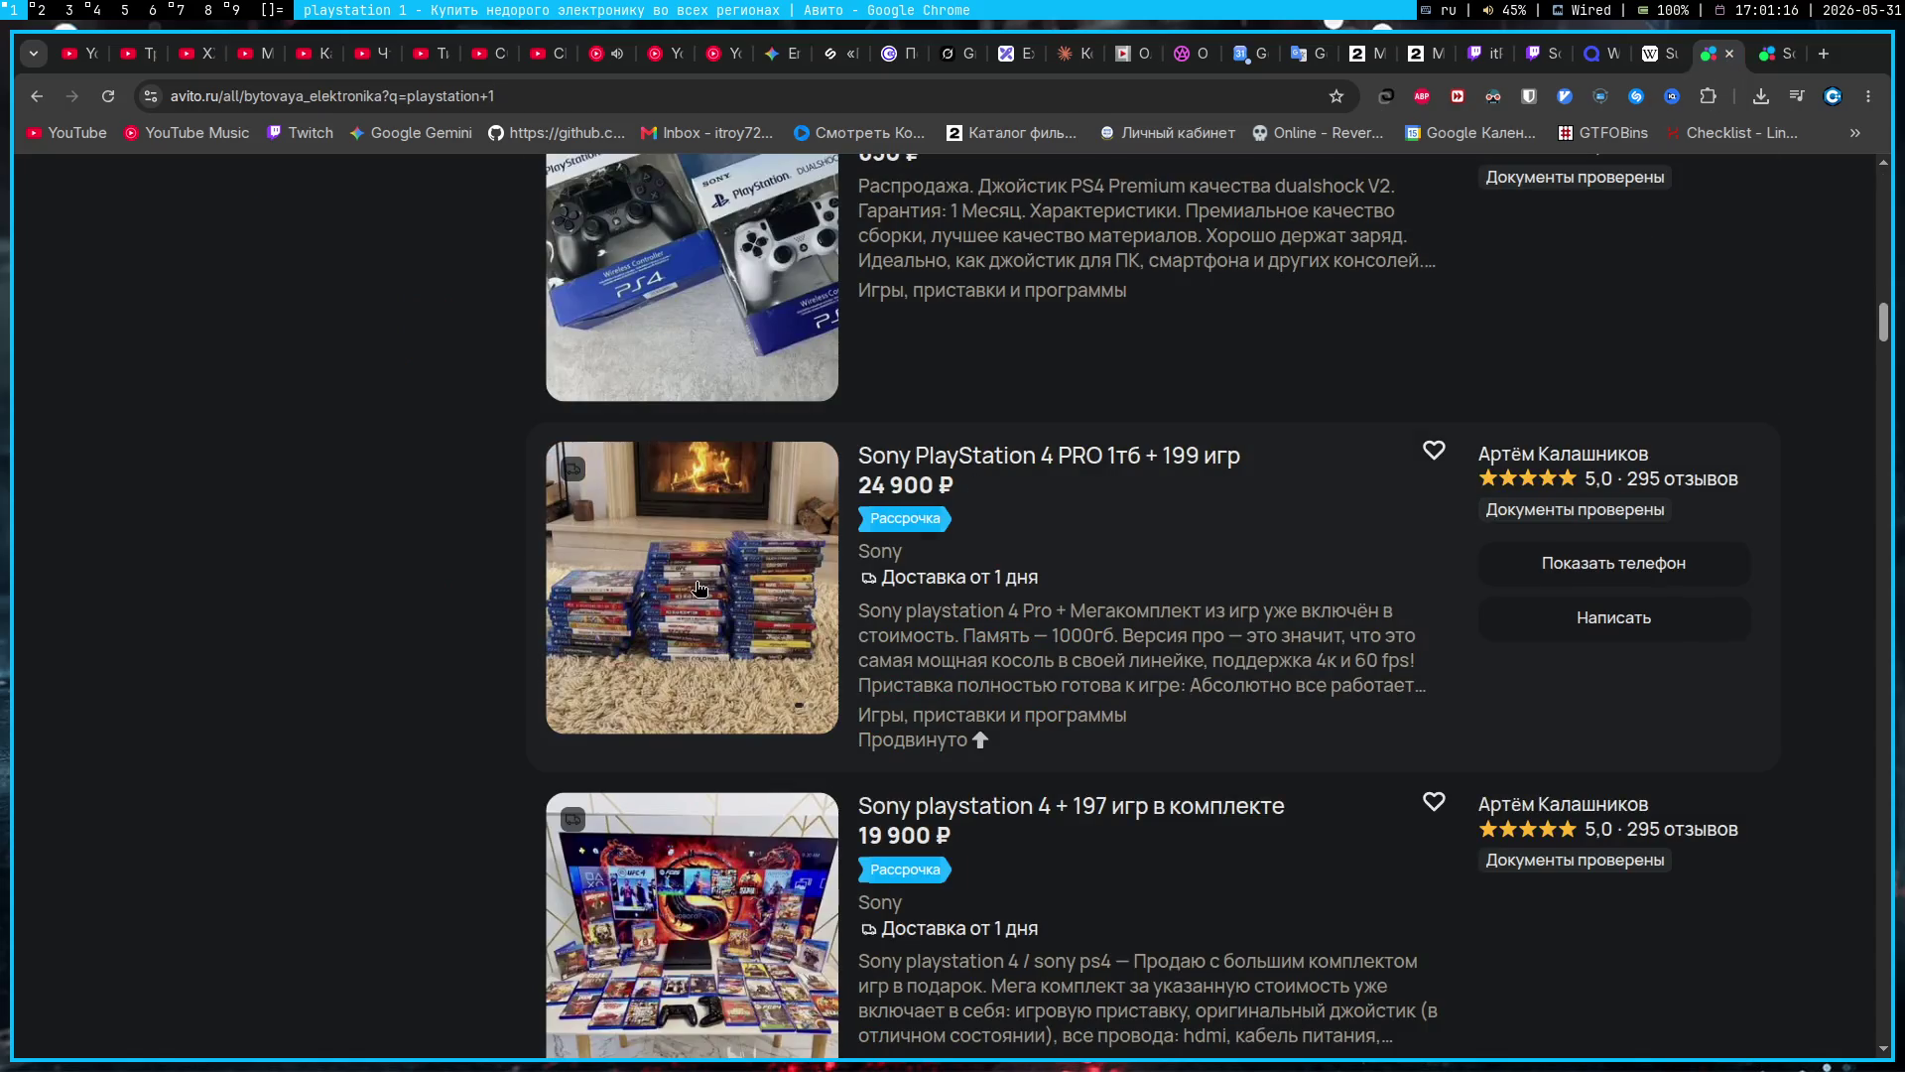
Step: Open the 5 000 ₽ Sony playstation 1 ps1 listing in a new tab, browse more results, then view it
scroll(699, 586, "down", 7)
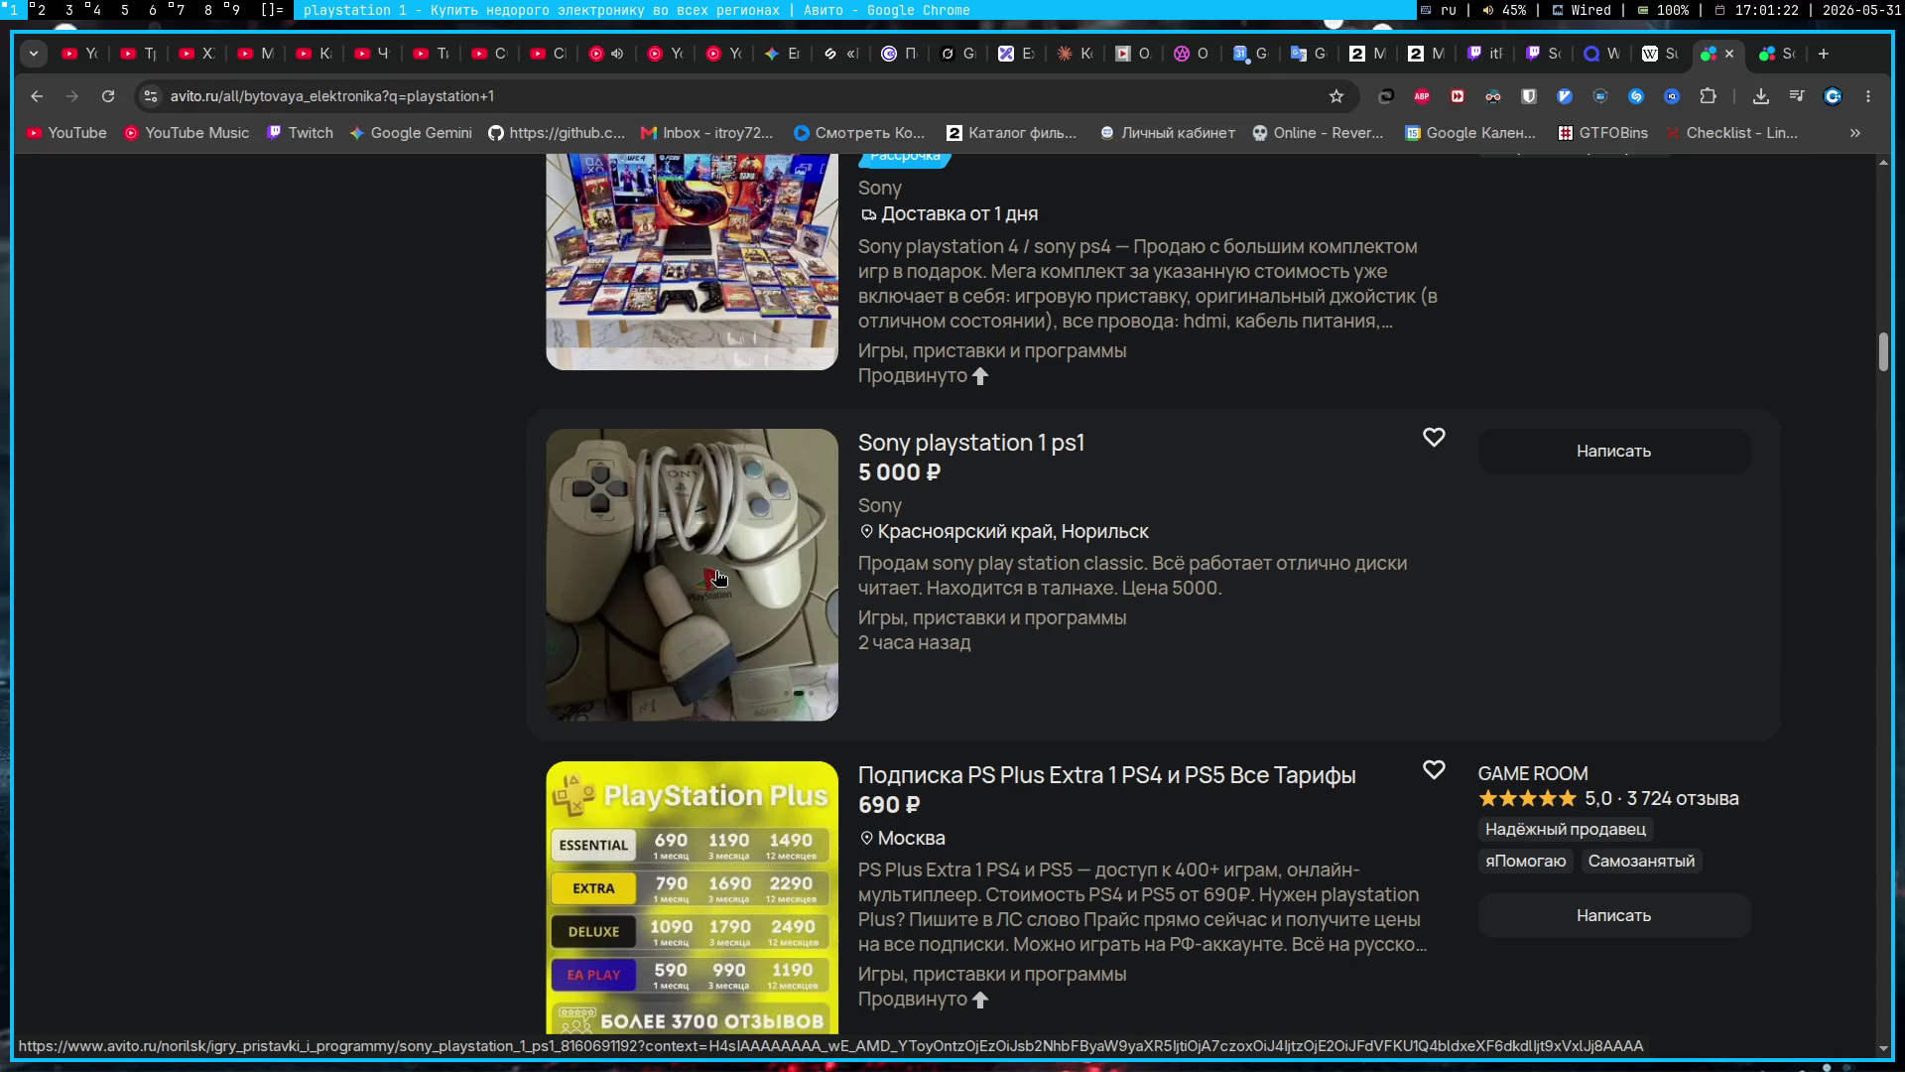
middle_click(718, 578)
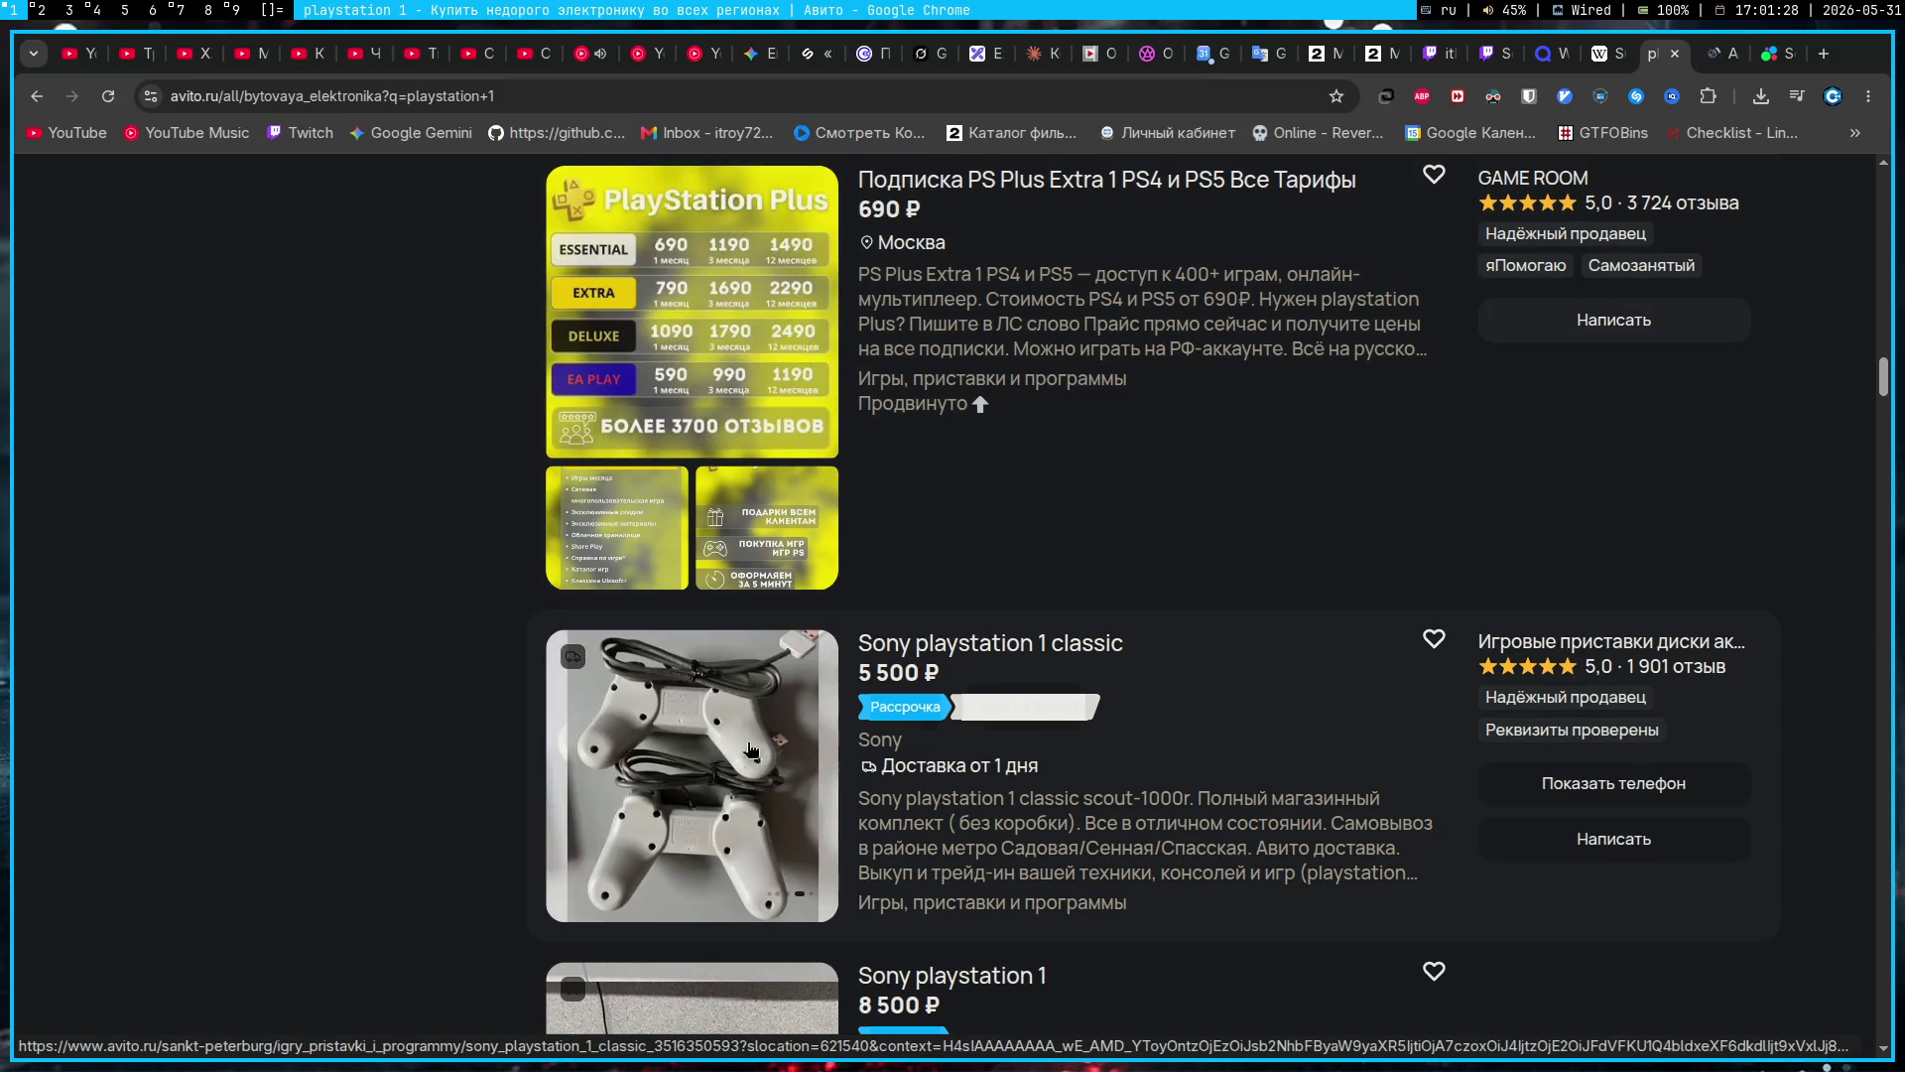
scroll(756, 772, "down", 2)
scroll(756, 773, "down", 2)
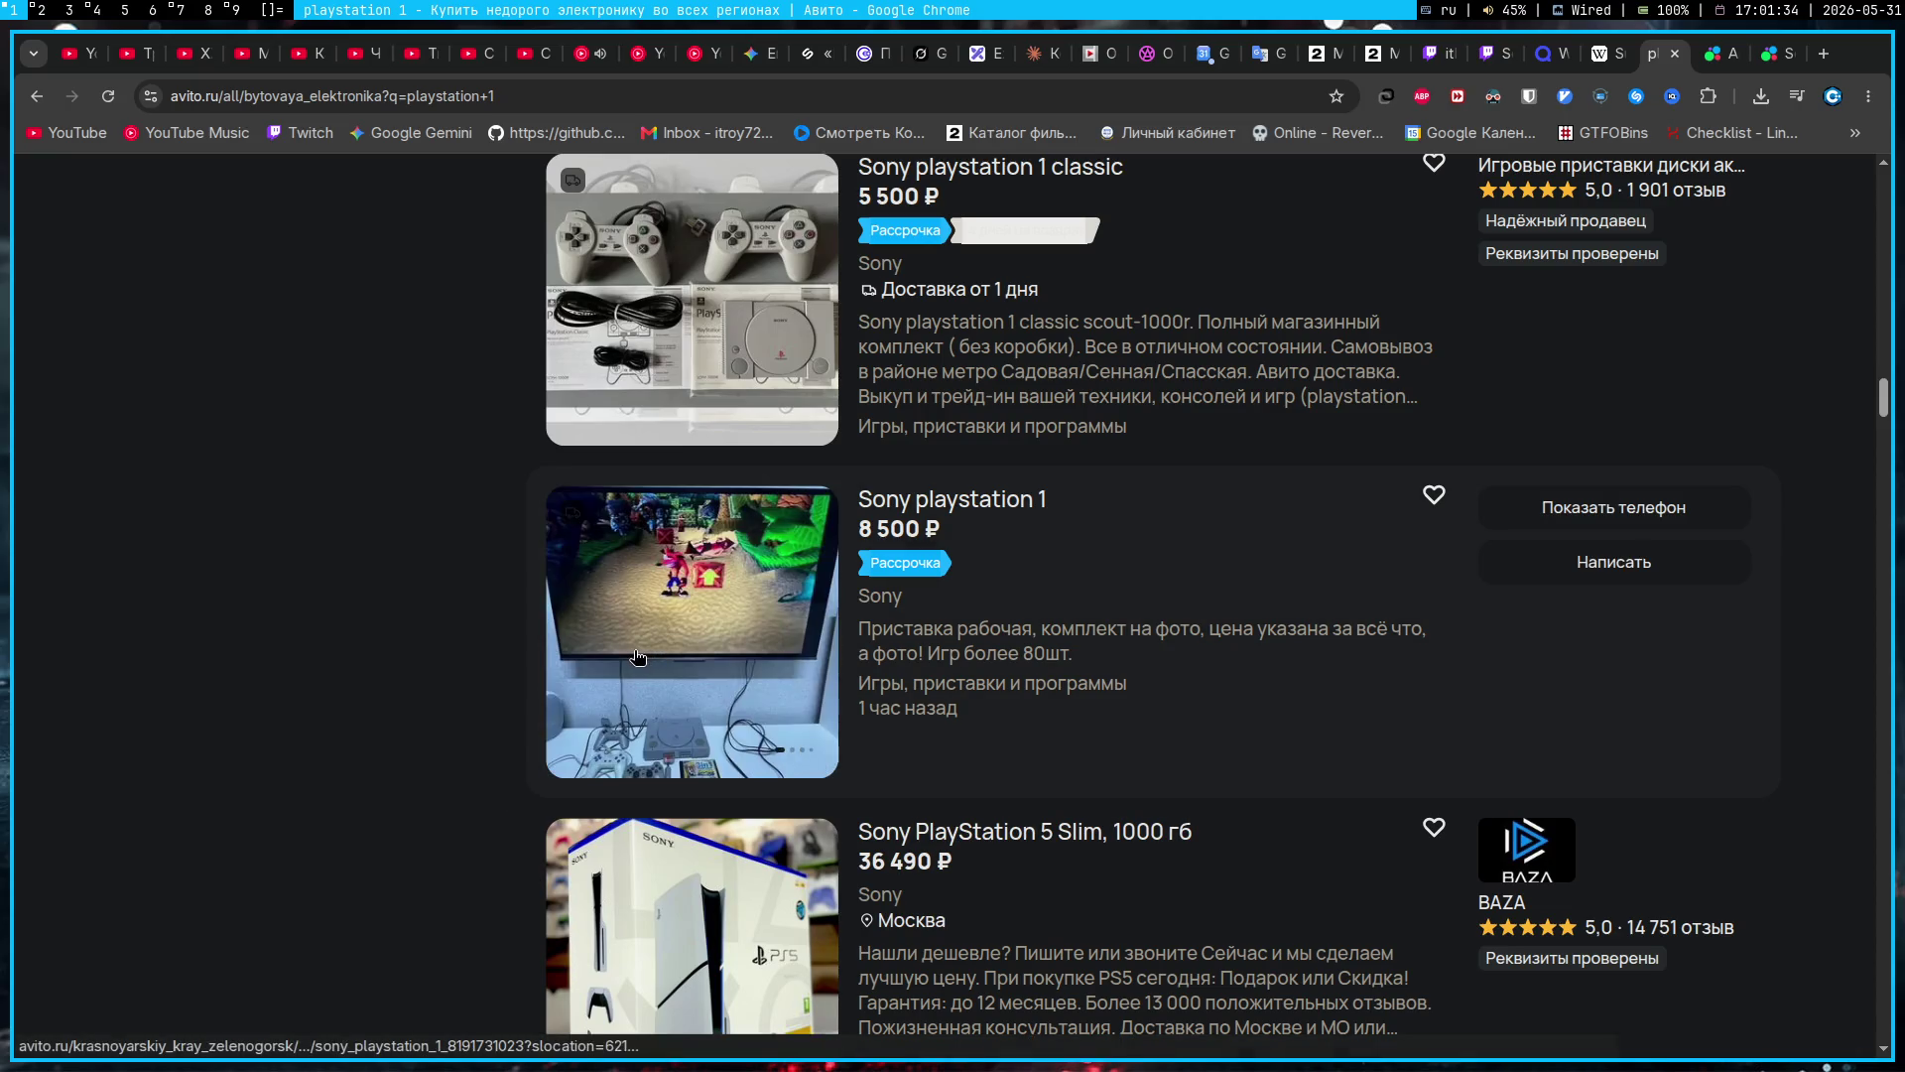
scroll(637, 655, "down", 12)
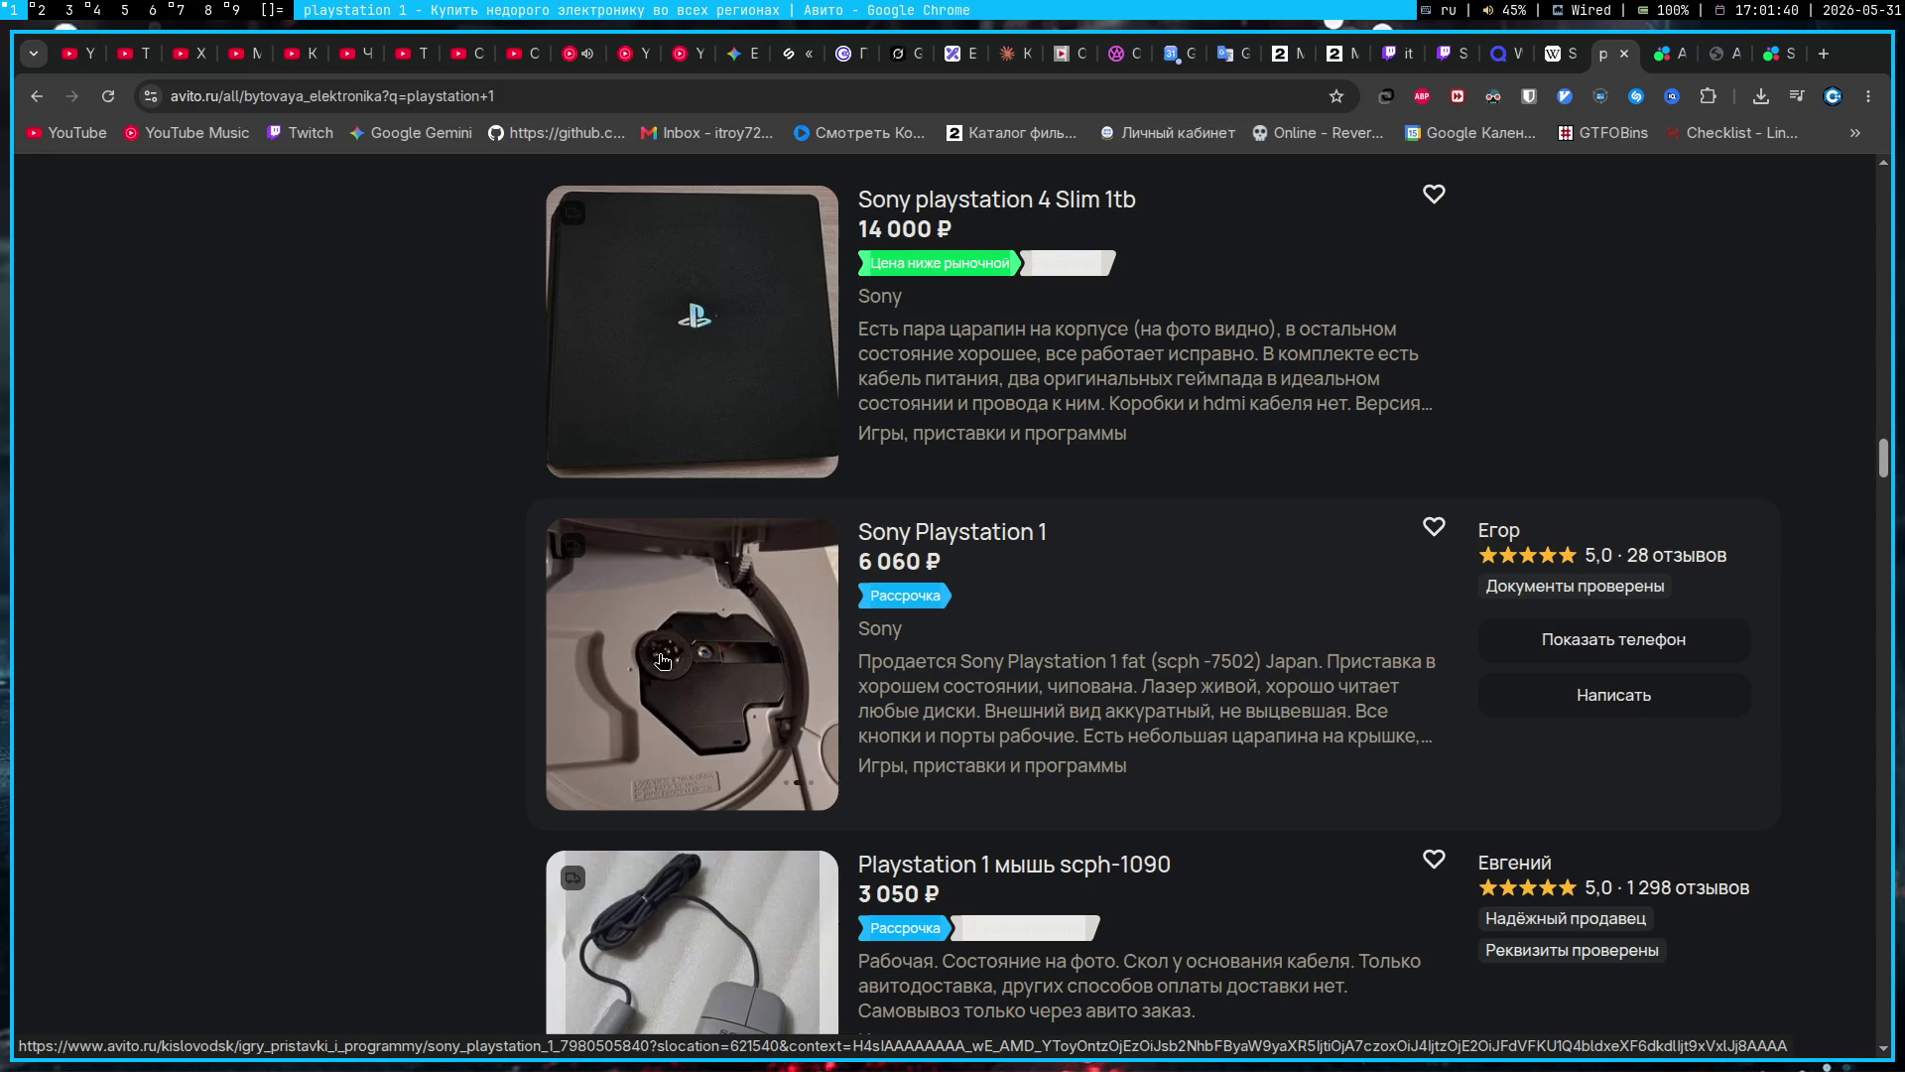
scroll(589, 671, "down", 5)
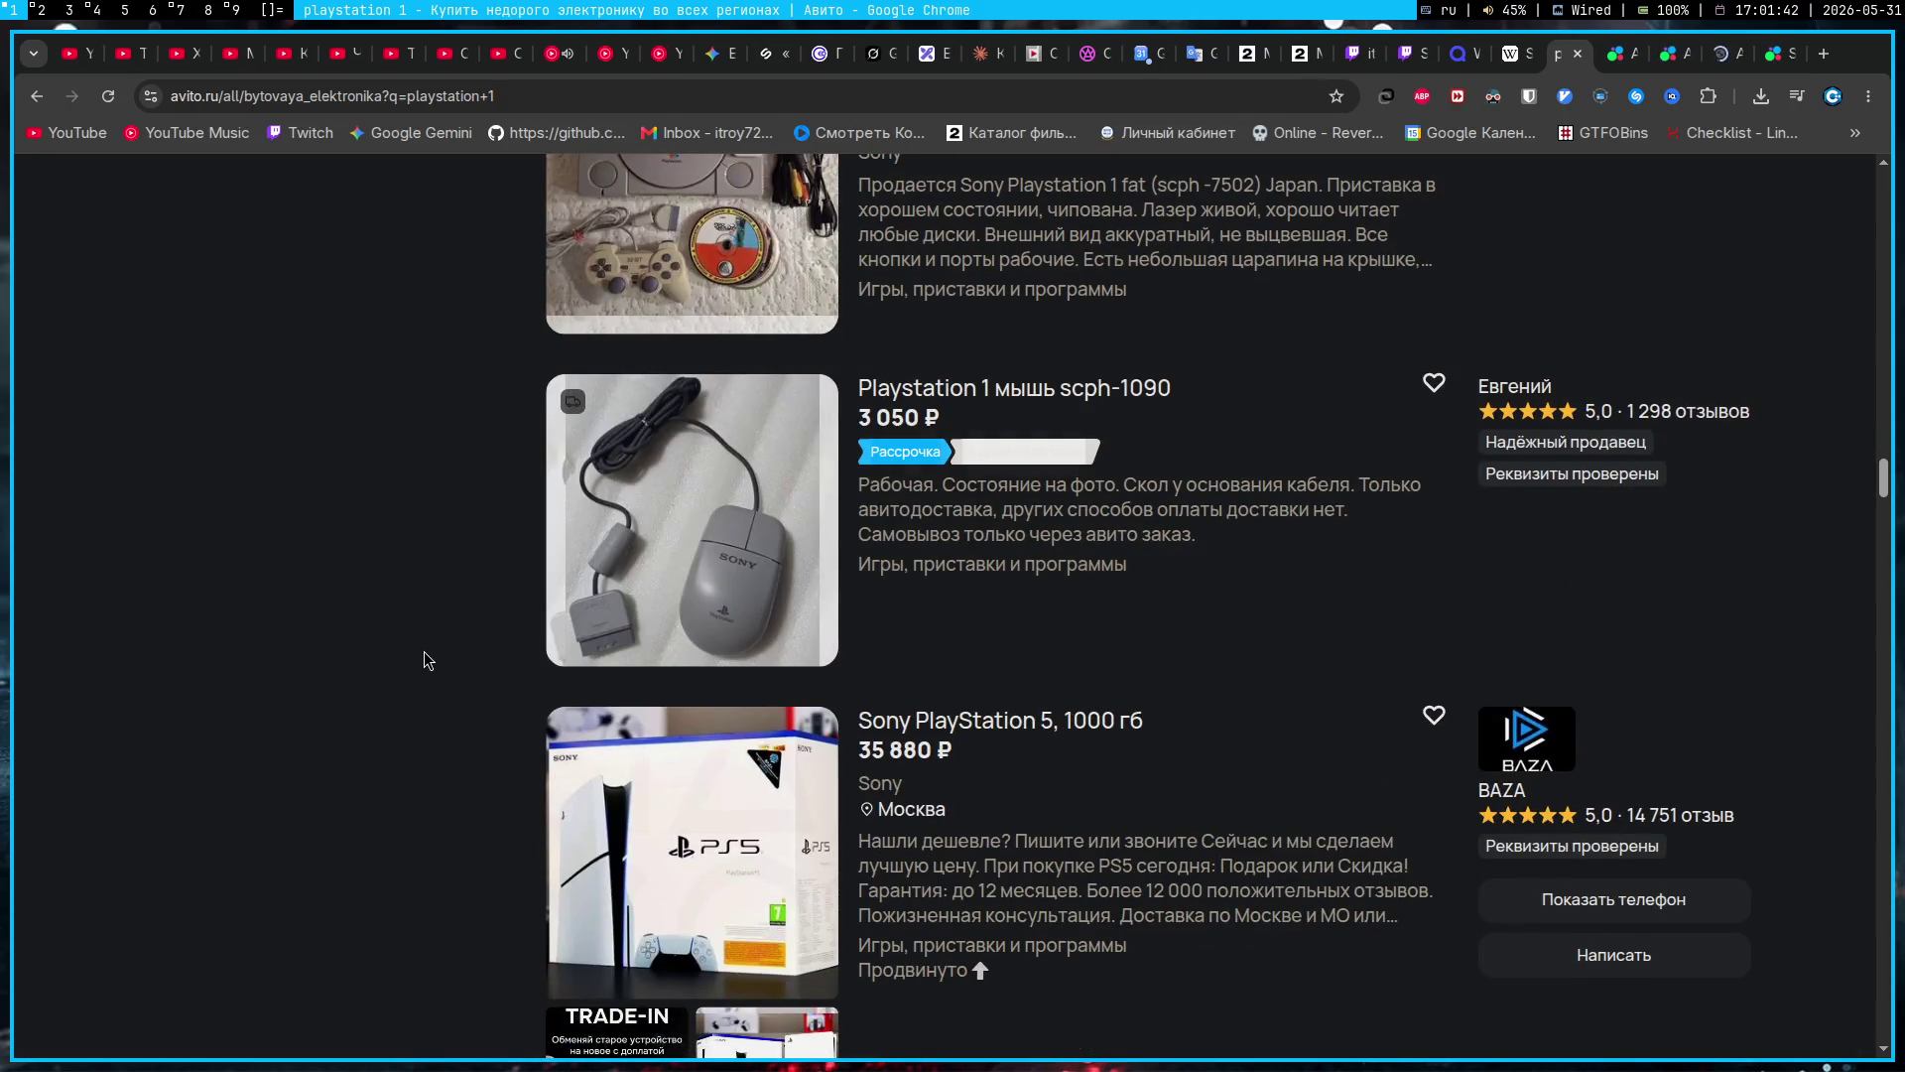
scroll(425, 651, "down", 3)
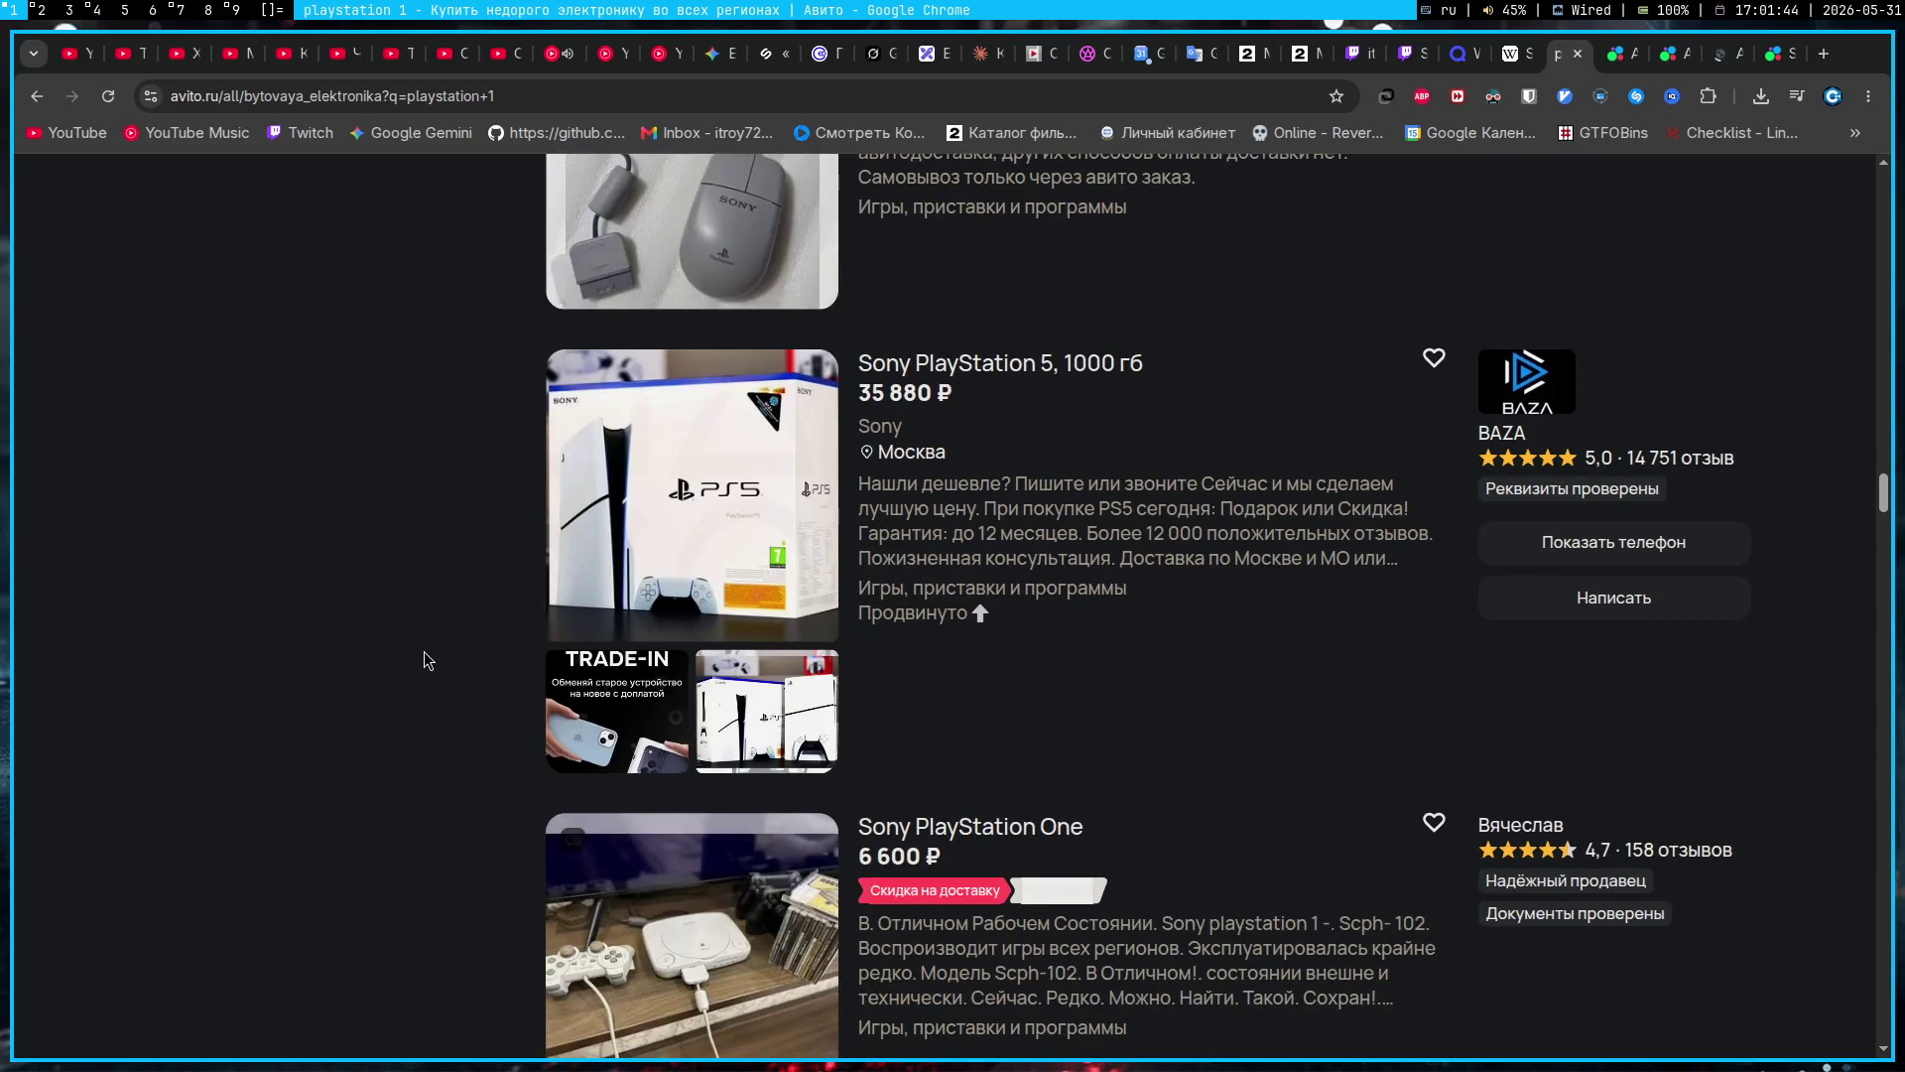
scroll(425, 651, "down", 4)
scroll(437, 647, "down", 5)
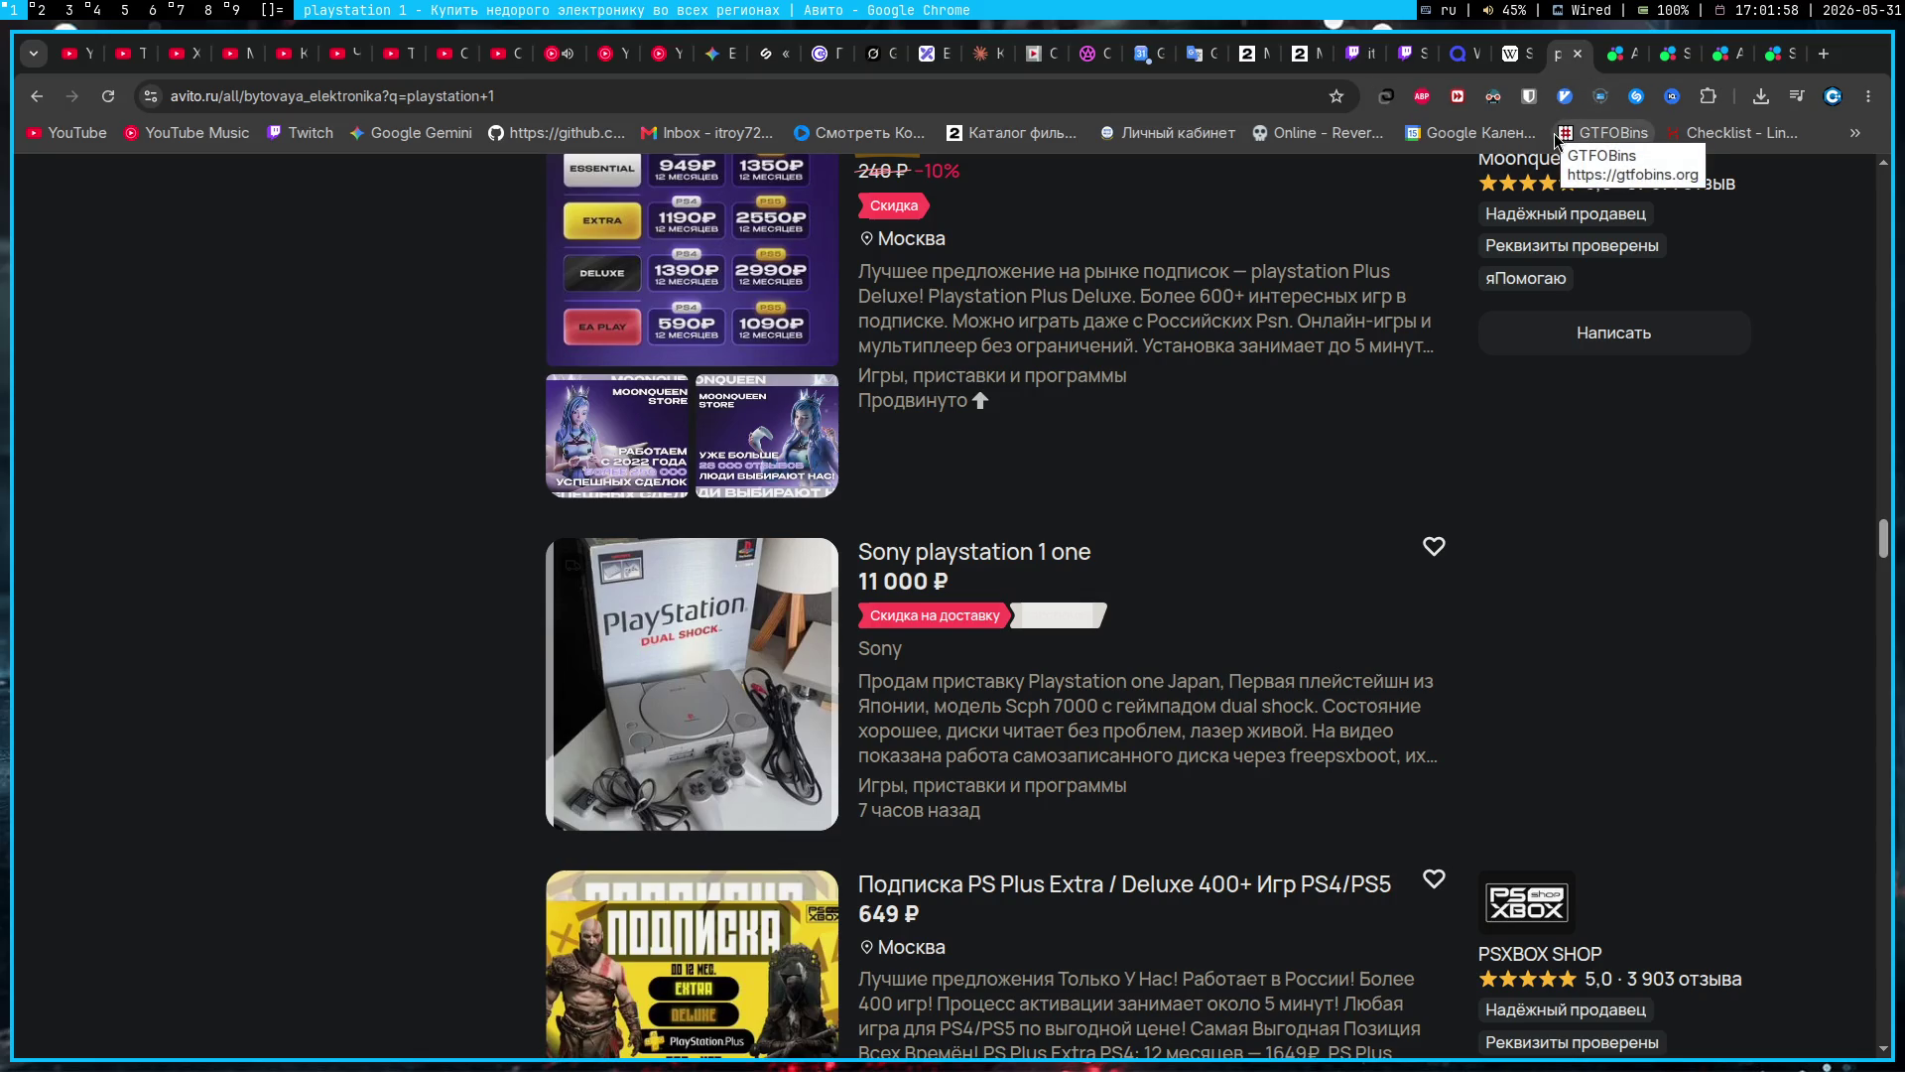
left_click(1616, 41)
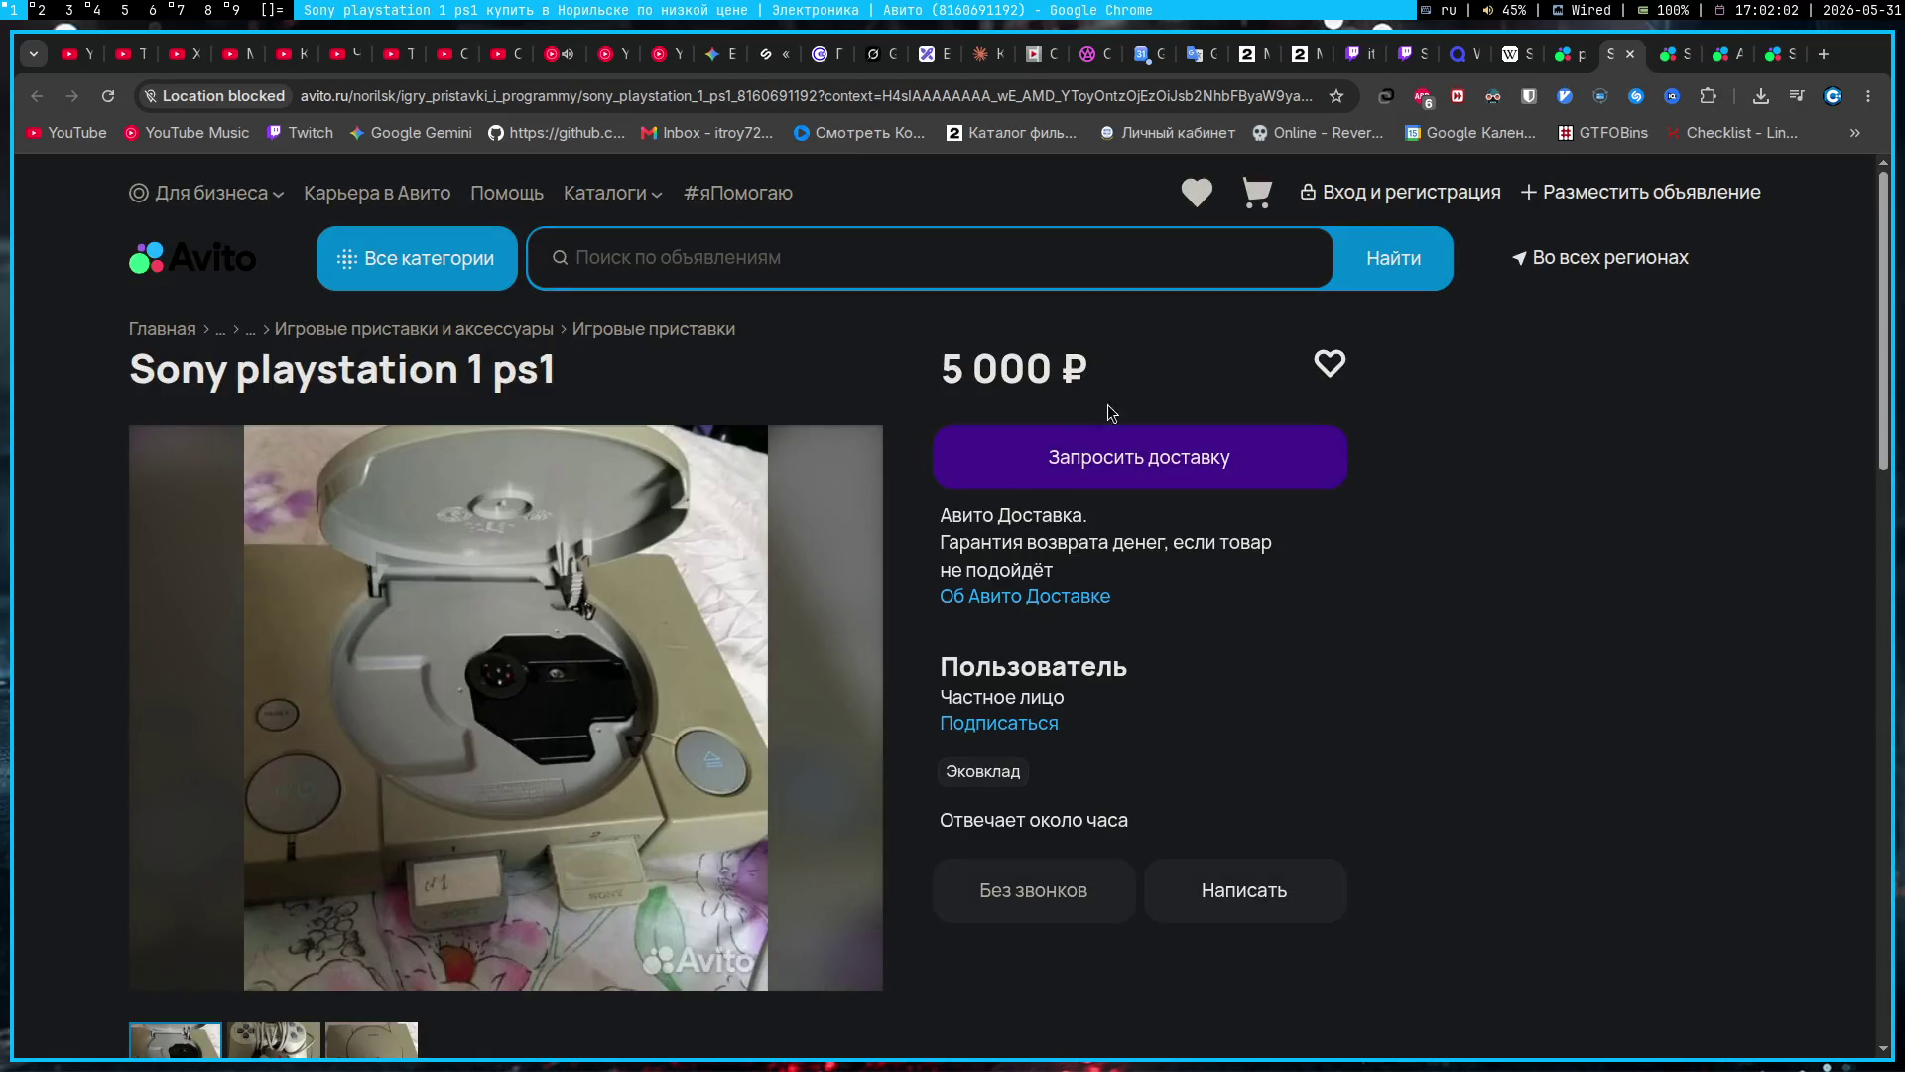
scroll(954, 552, "down", 5)
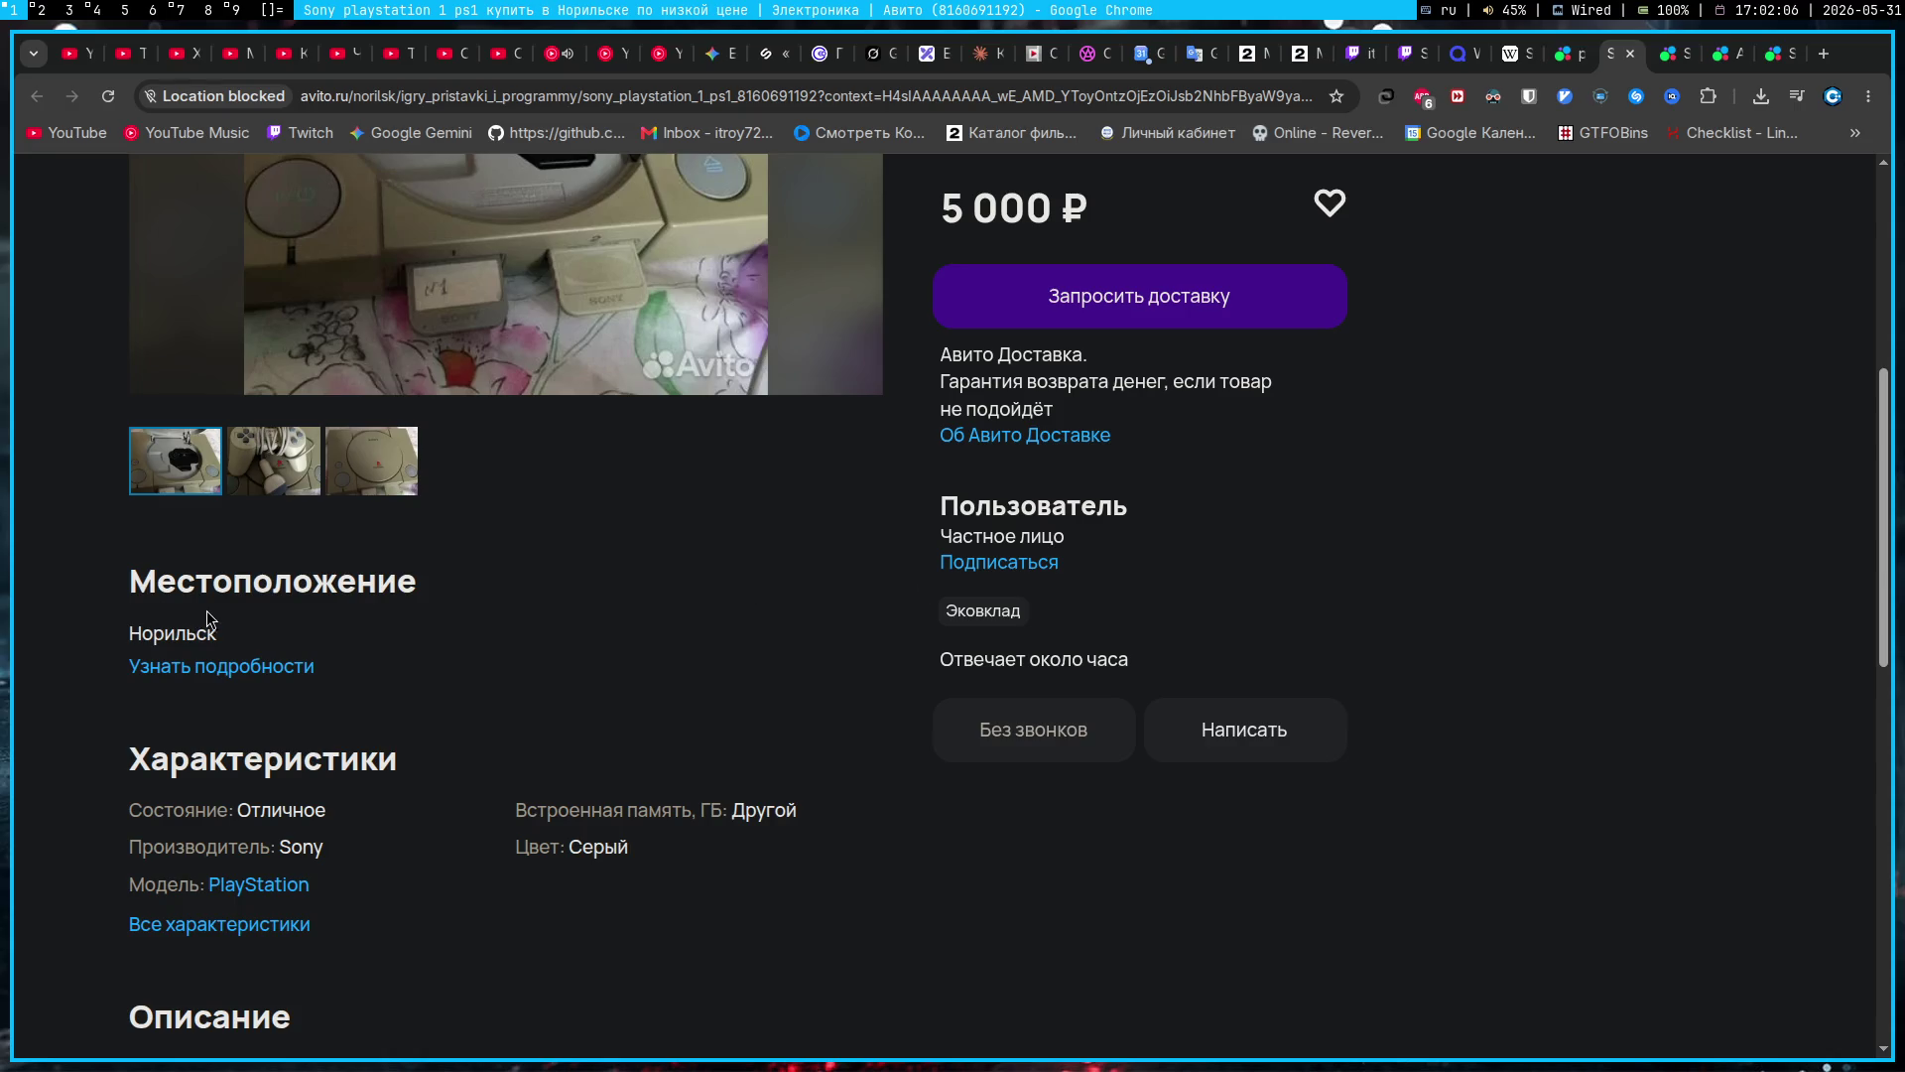
scroll(579, 642, "up", 5)
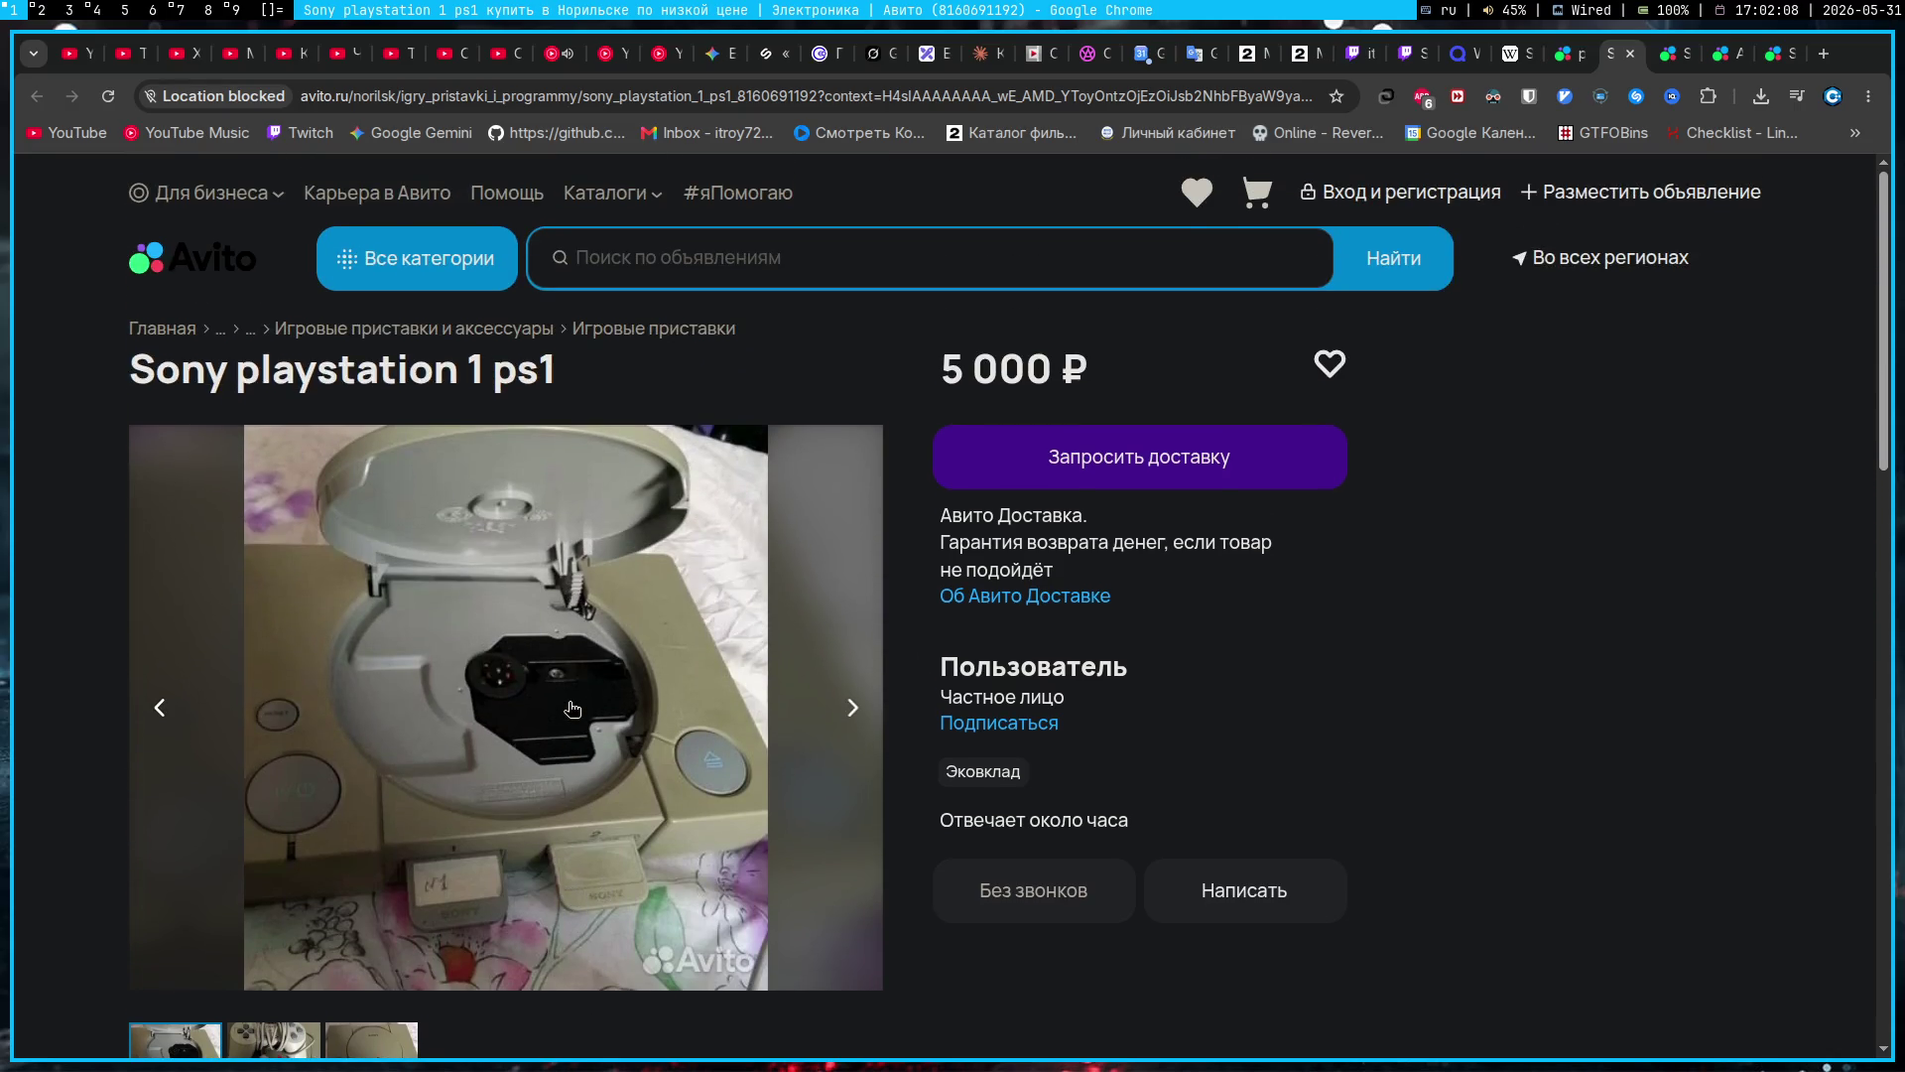
scroll(574, 708, "down", 2)
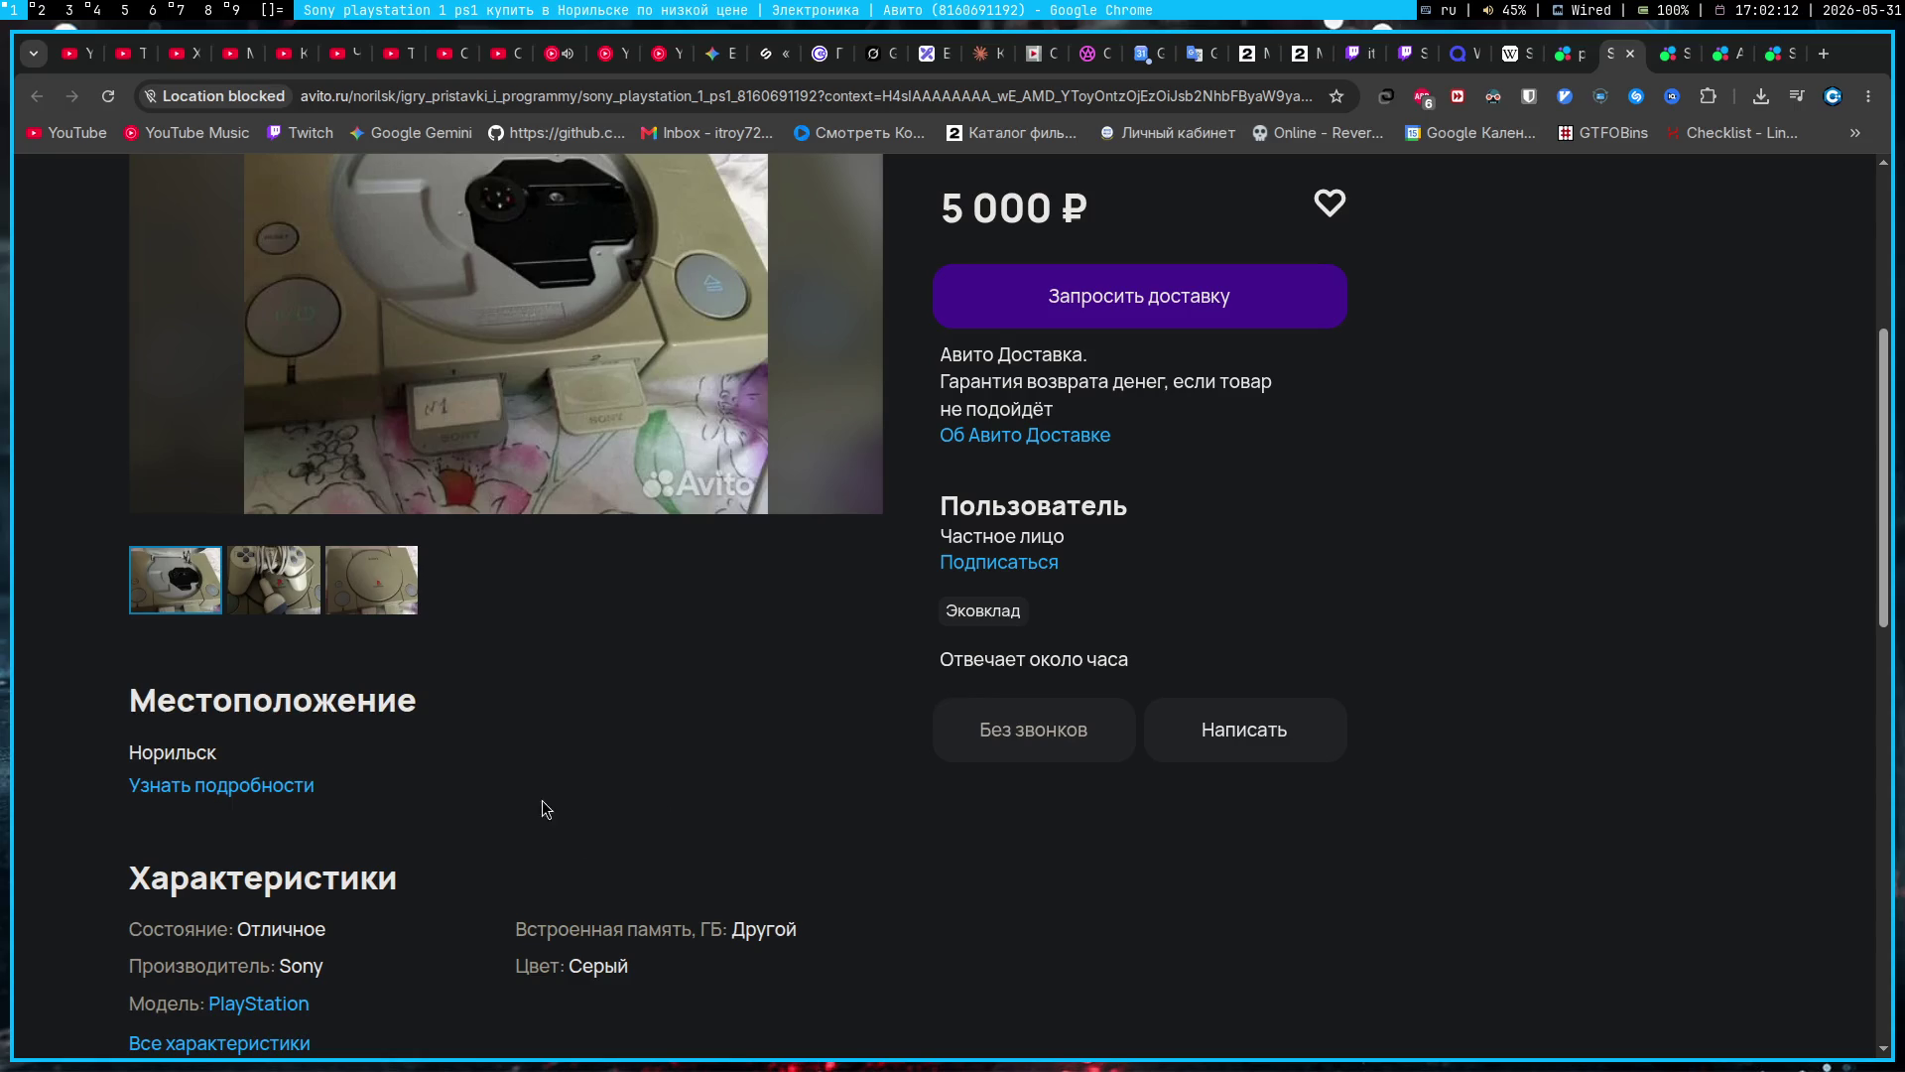
scroll(574, 837, "down", 5)
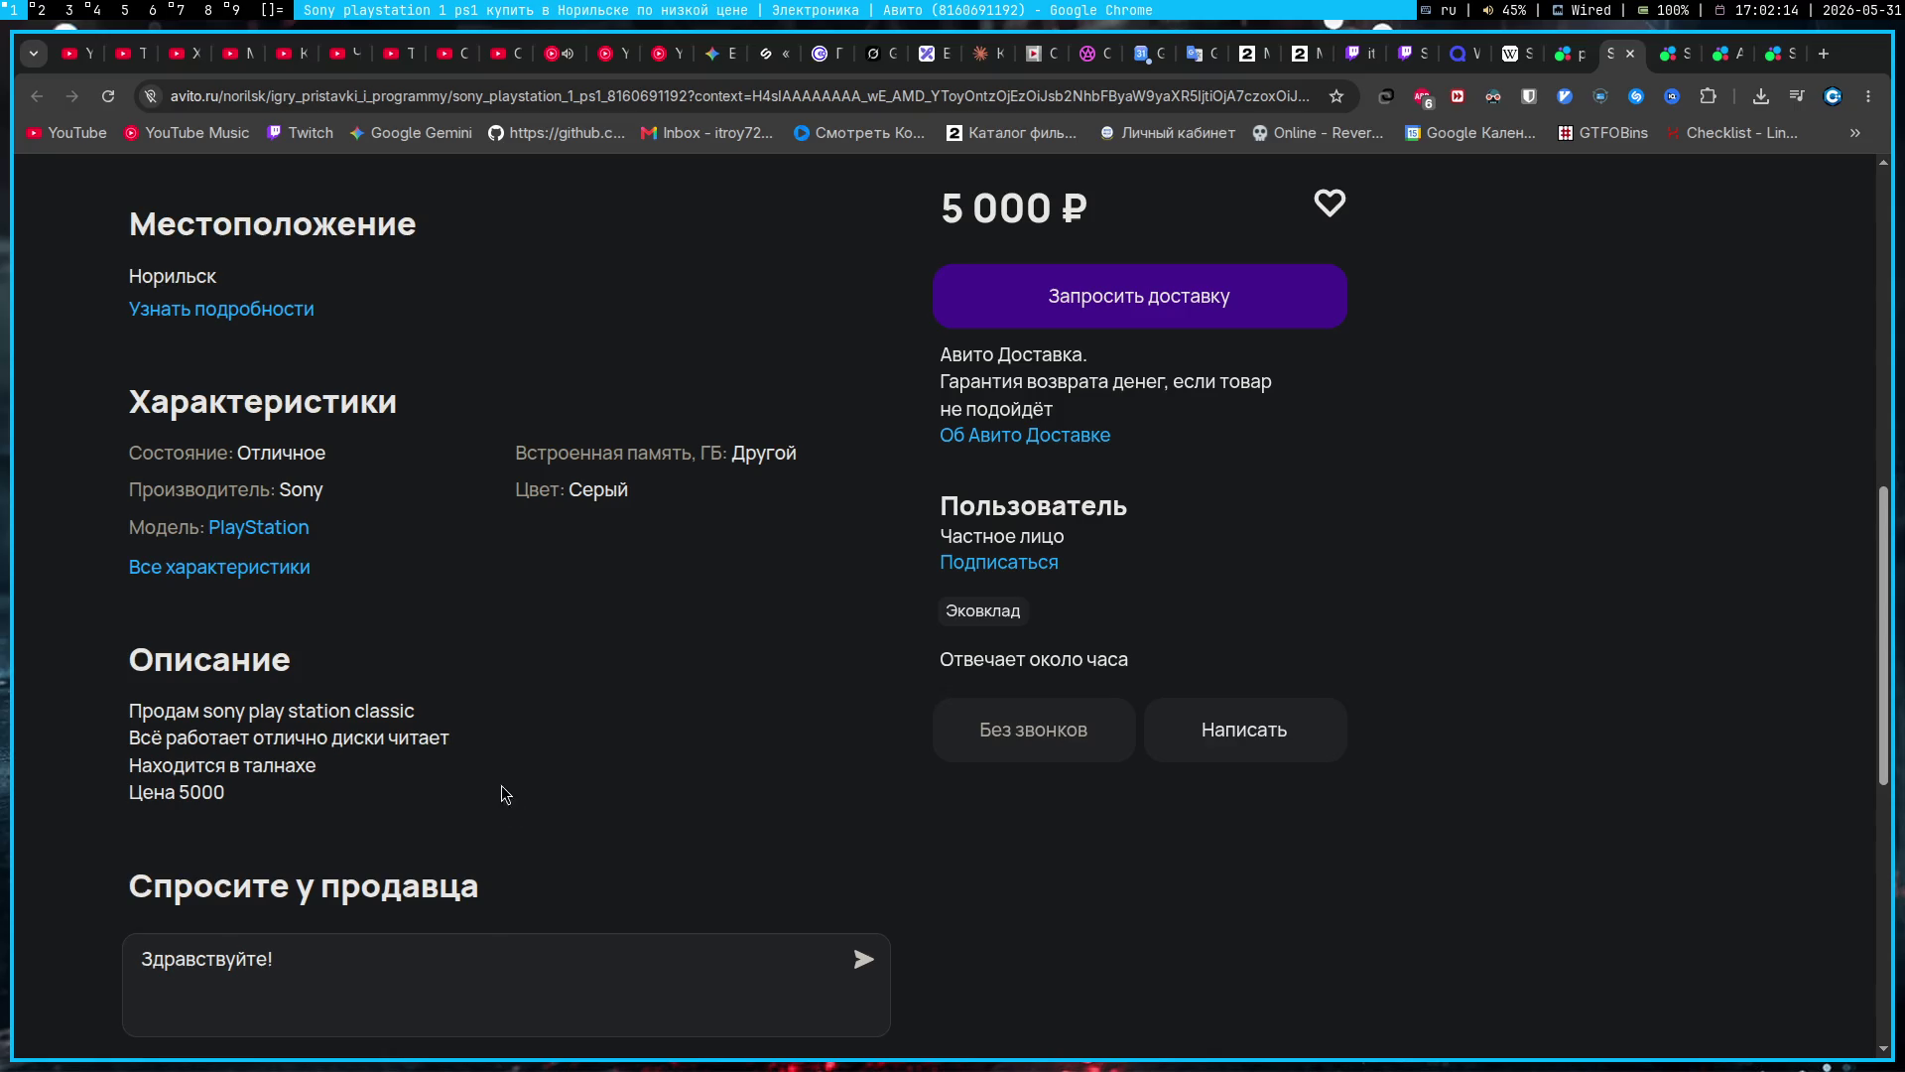
scroll(499, 746, "up", 7)
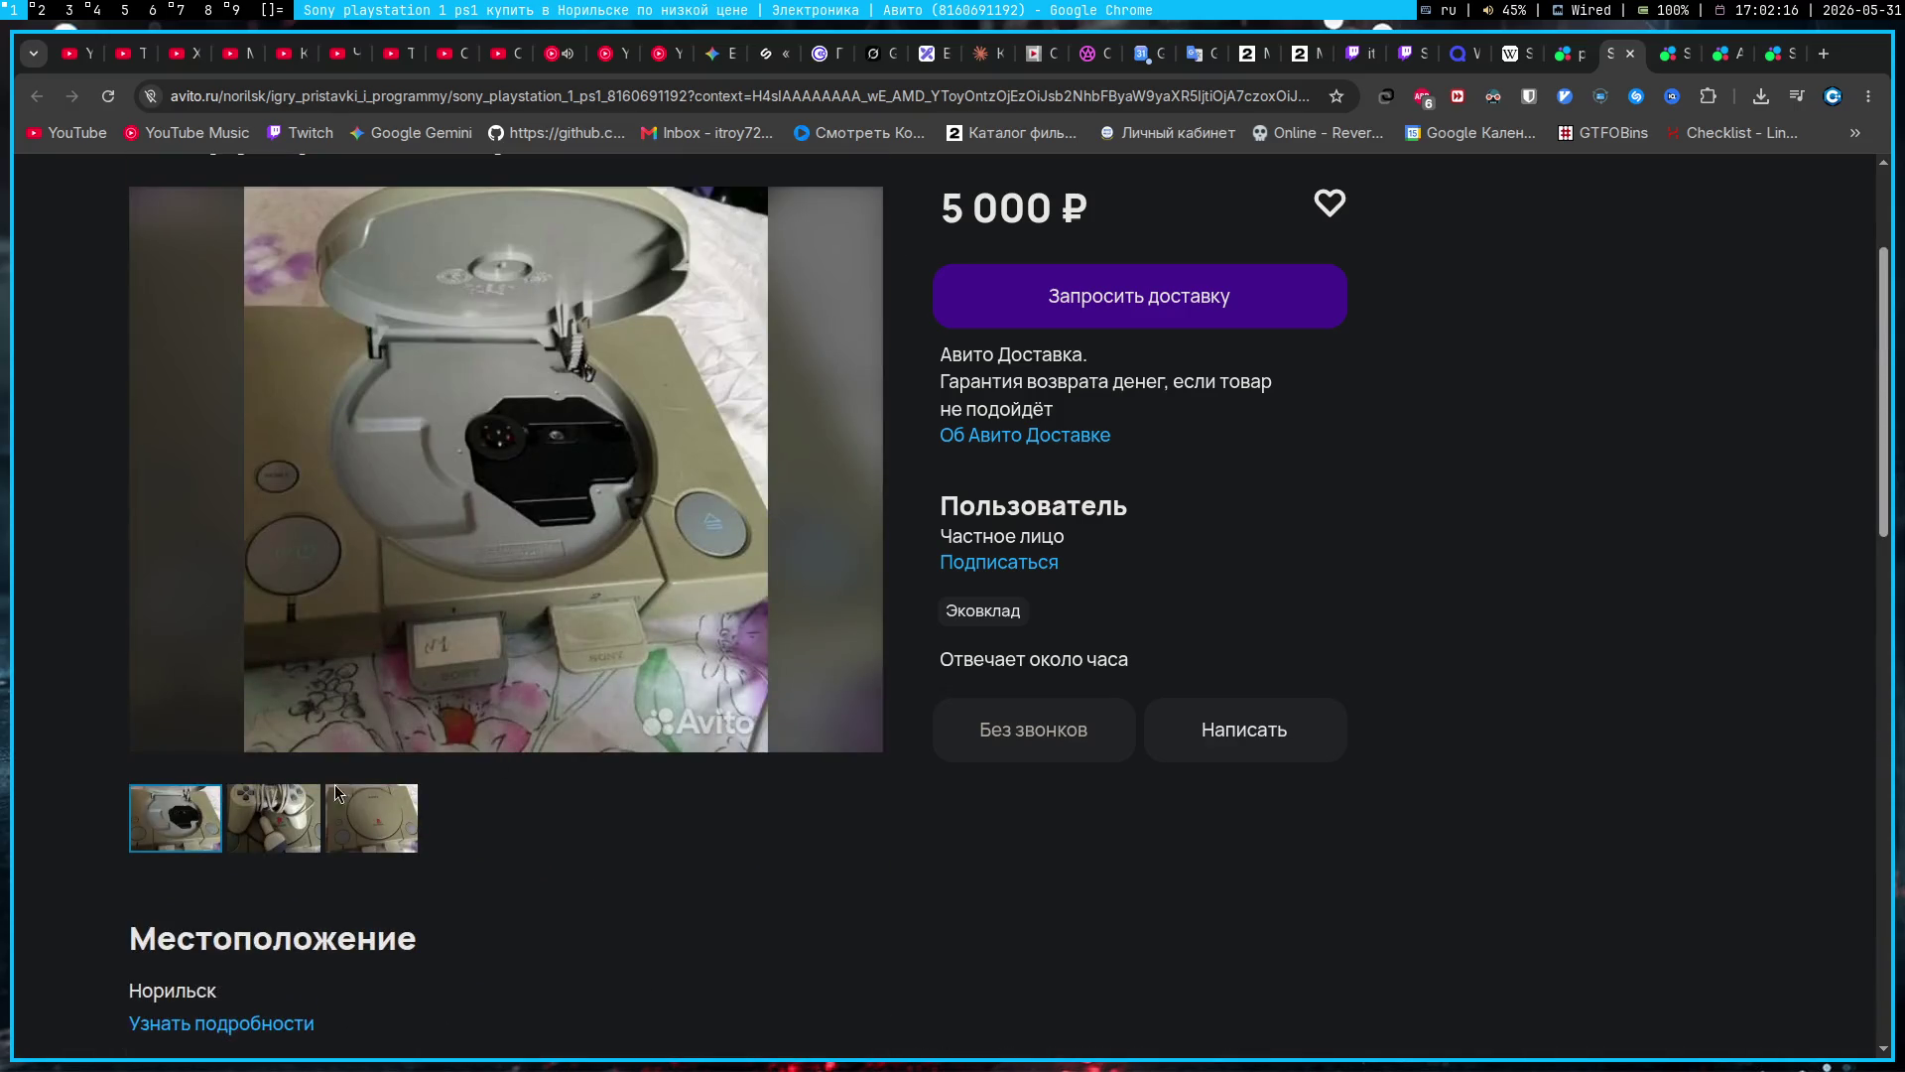
scroll(358, 707, "down", 5)
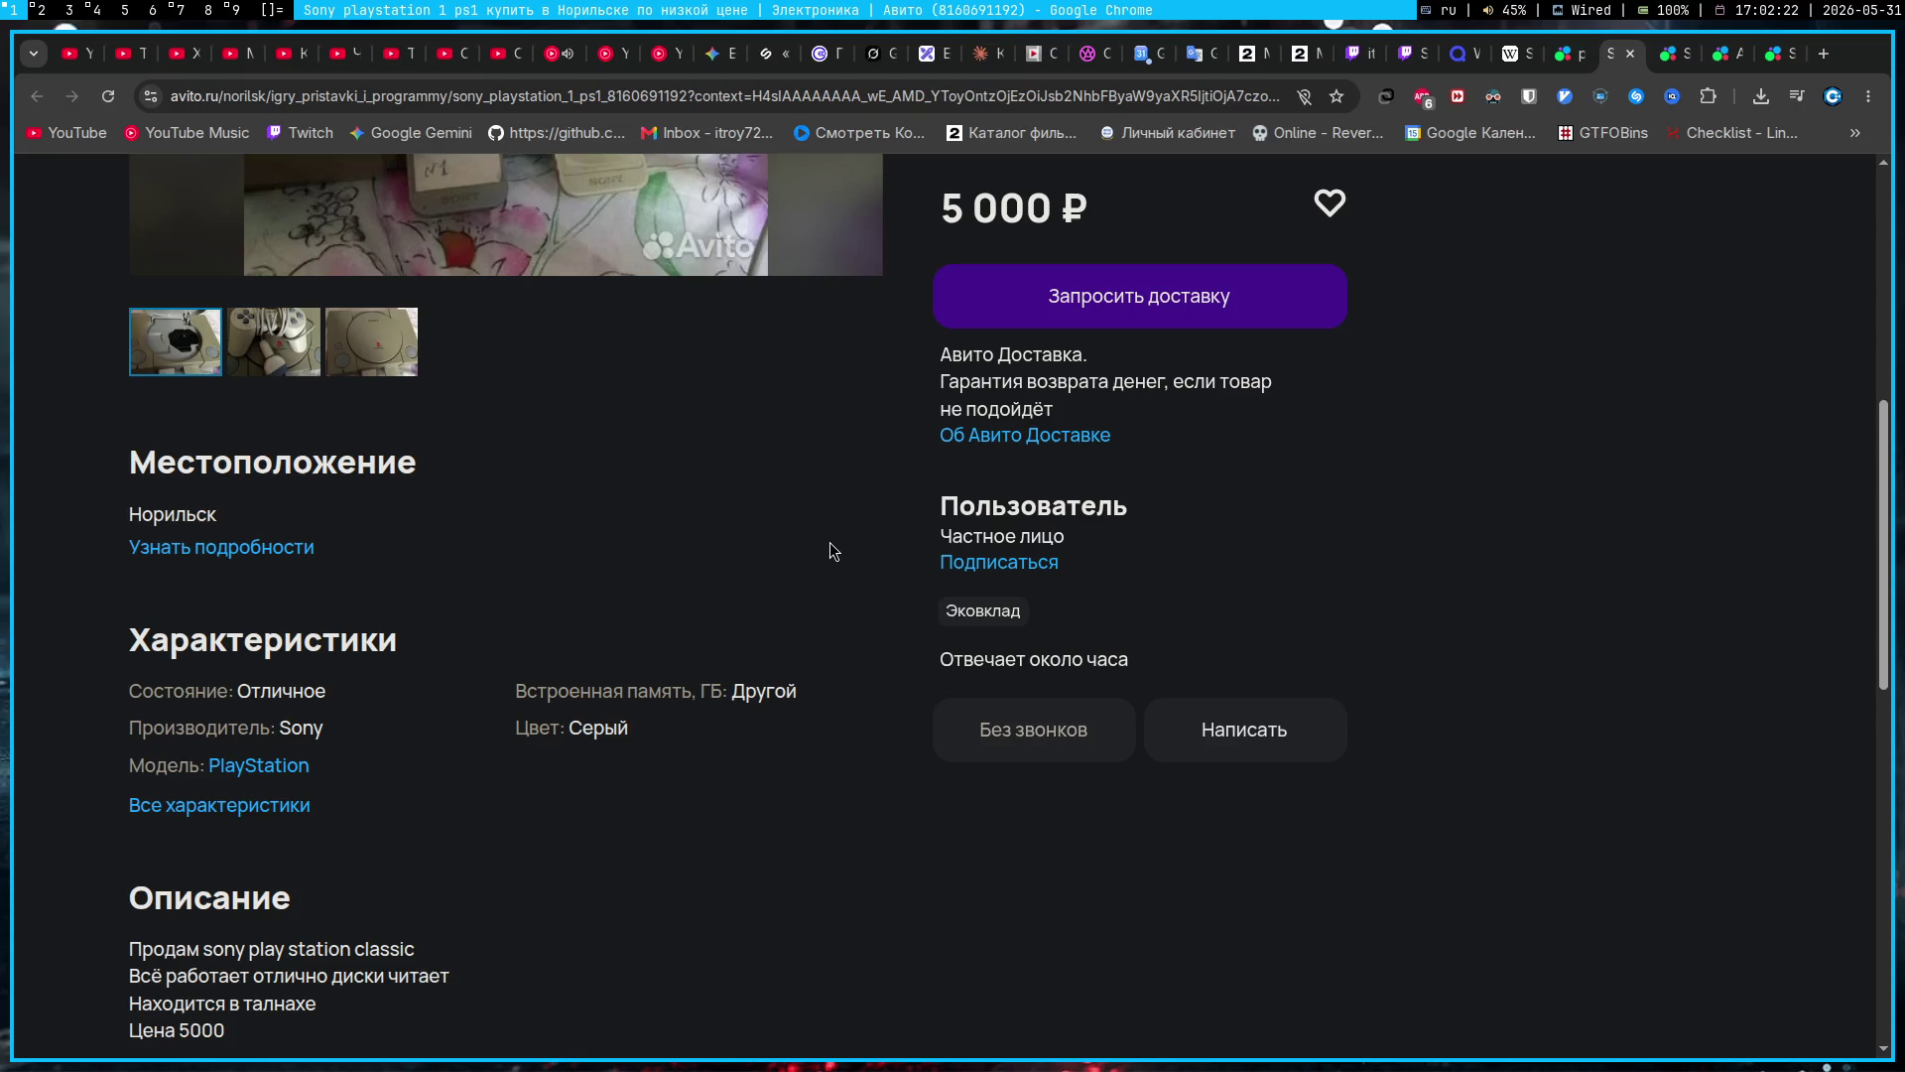
scroll(829, 541, "down", 5)
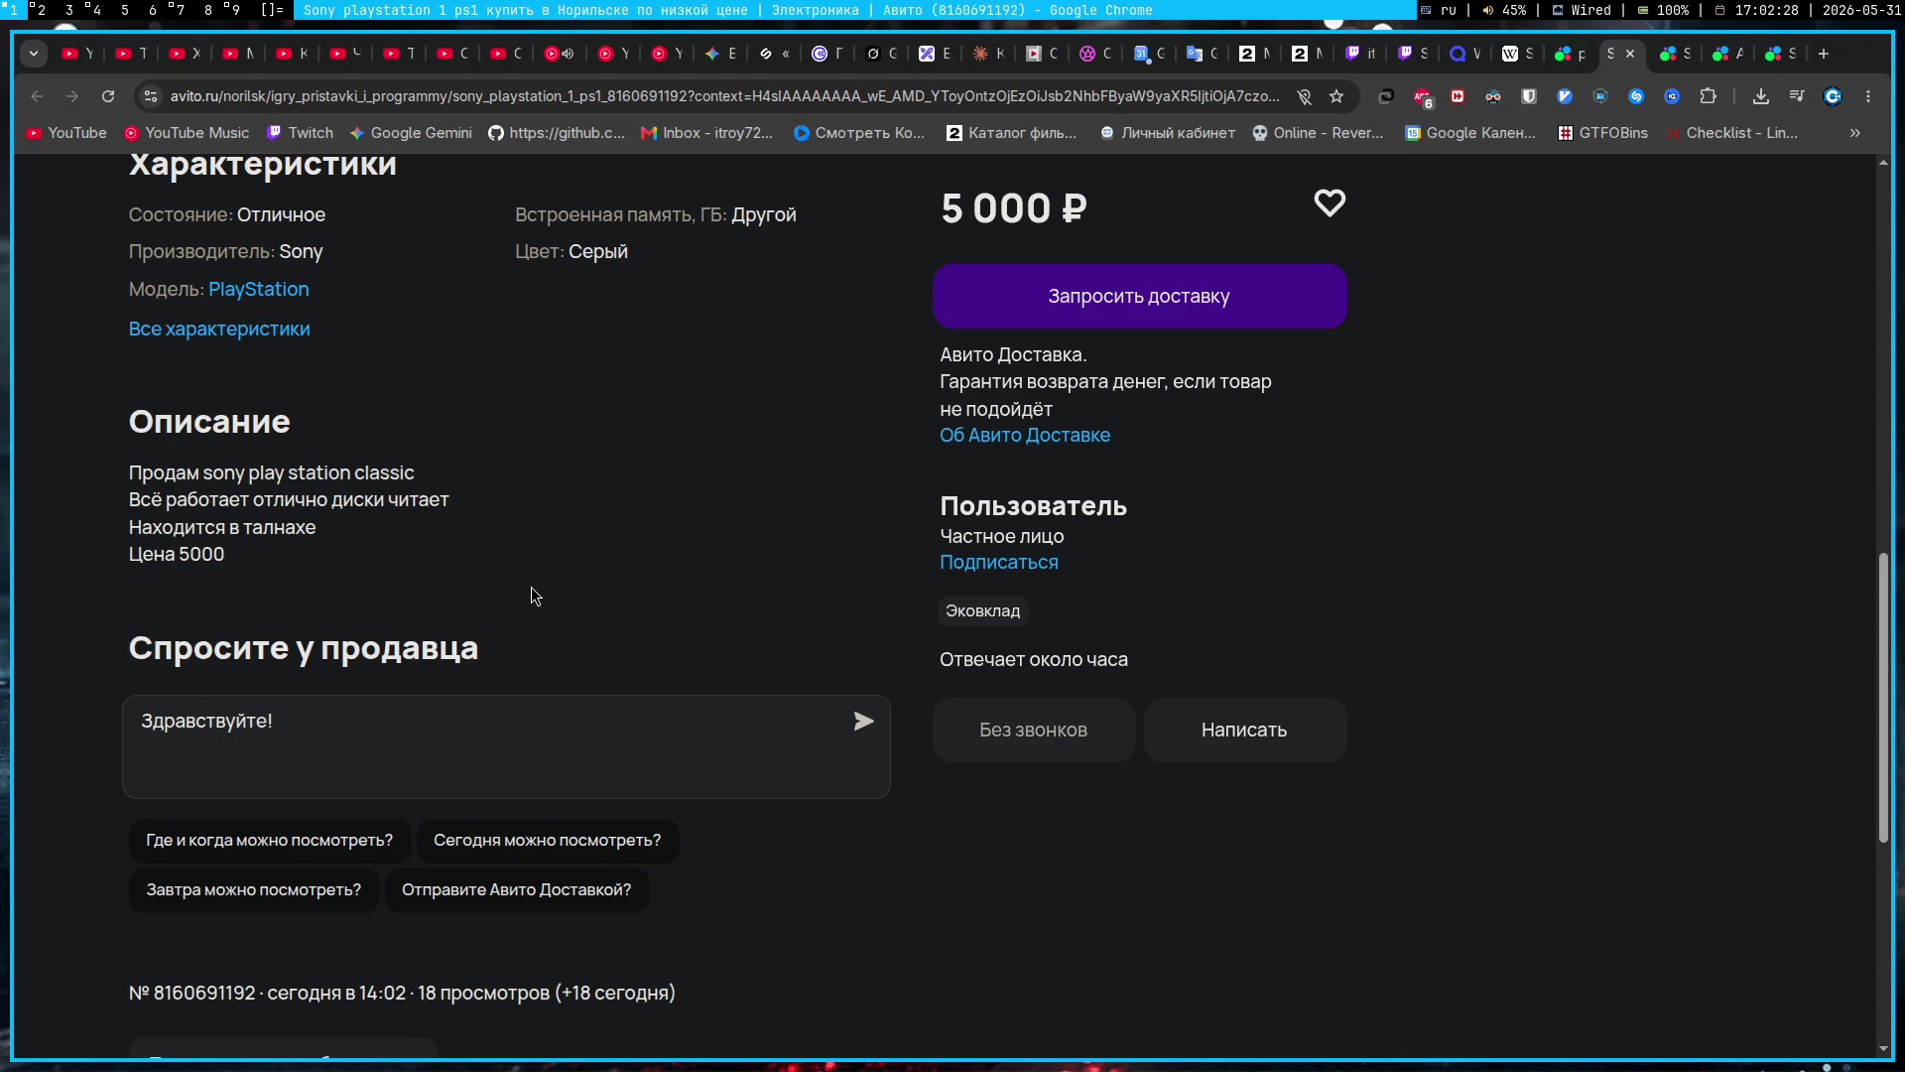
scroll(532, 587, "up", 9)
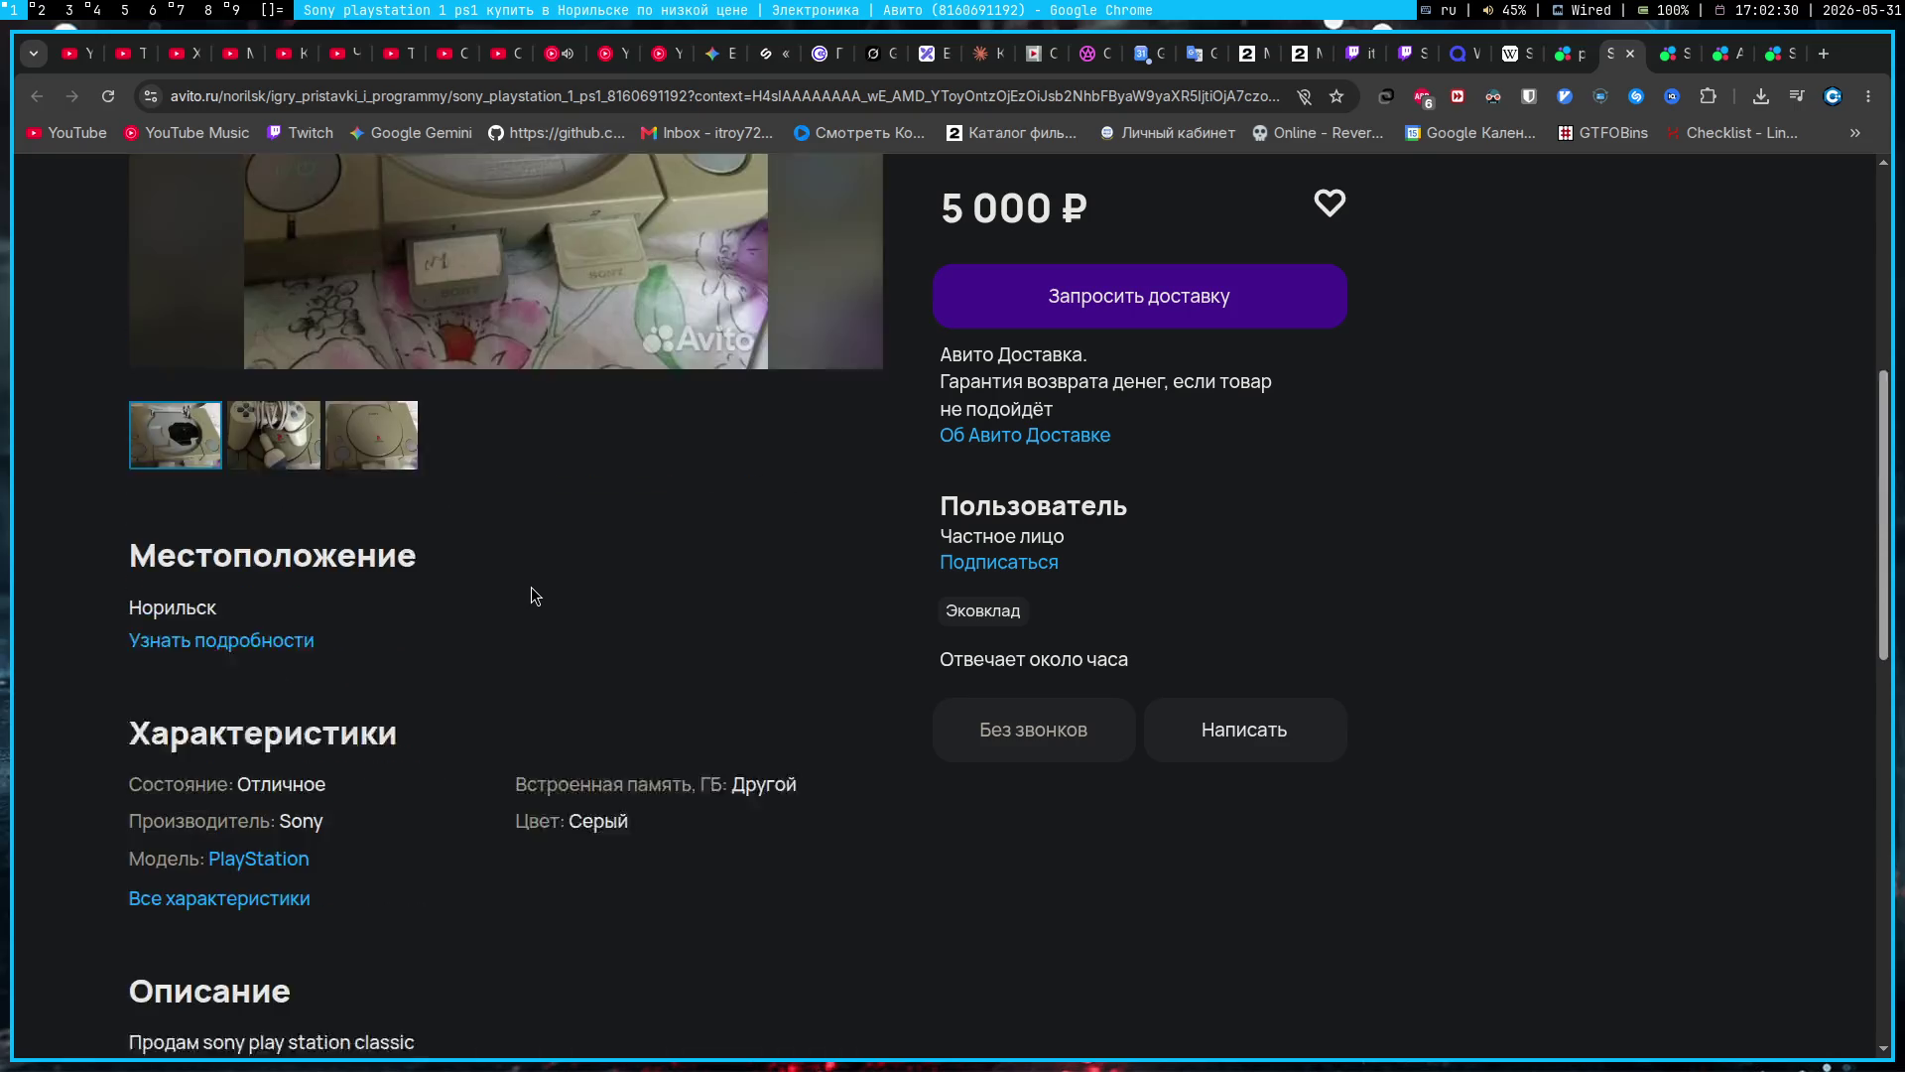
scroll(540, 635, "down", 2)
scroll(887, 647, "up", 2)
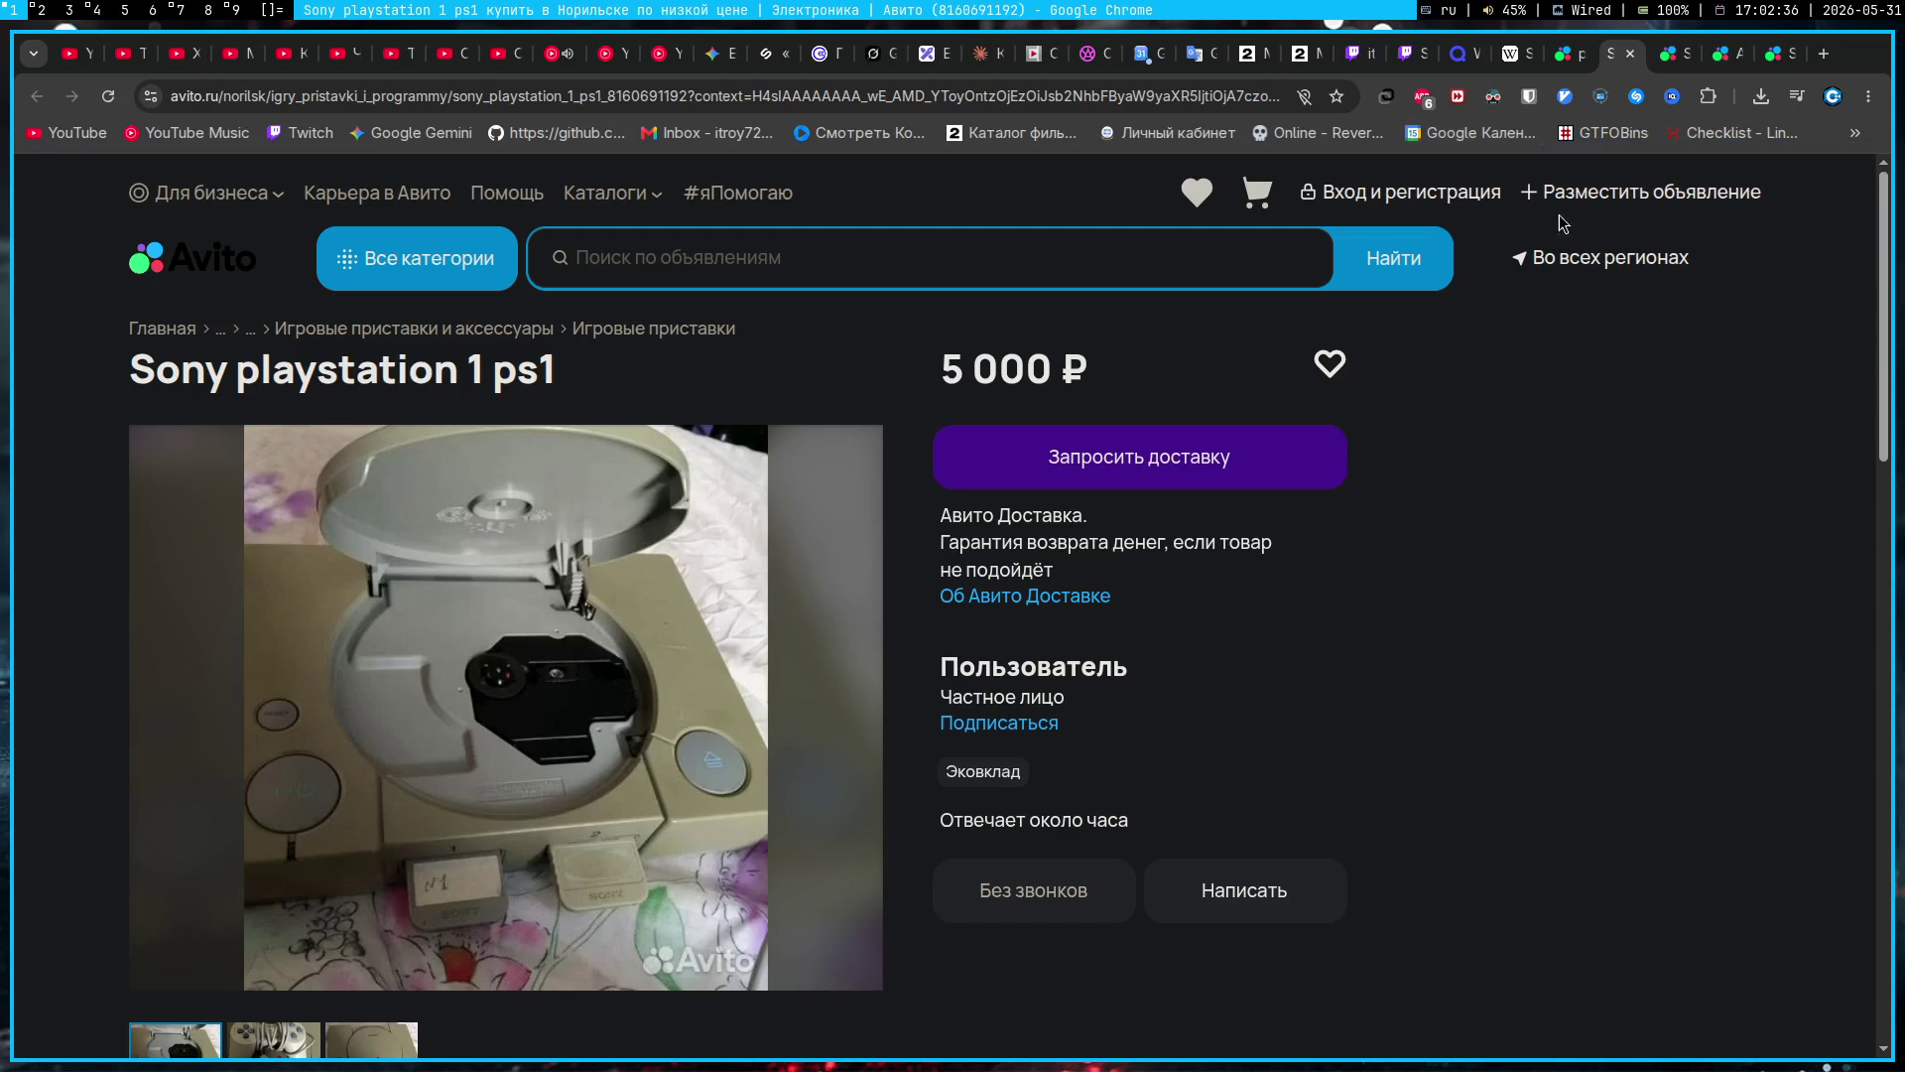
Step: Flip through the Avito listing tabs and return to the playstation 1 search results
left_click(1690, 57)
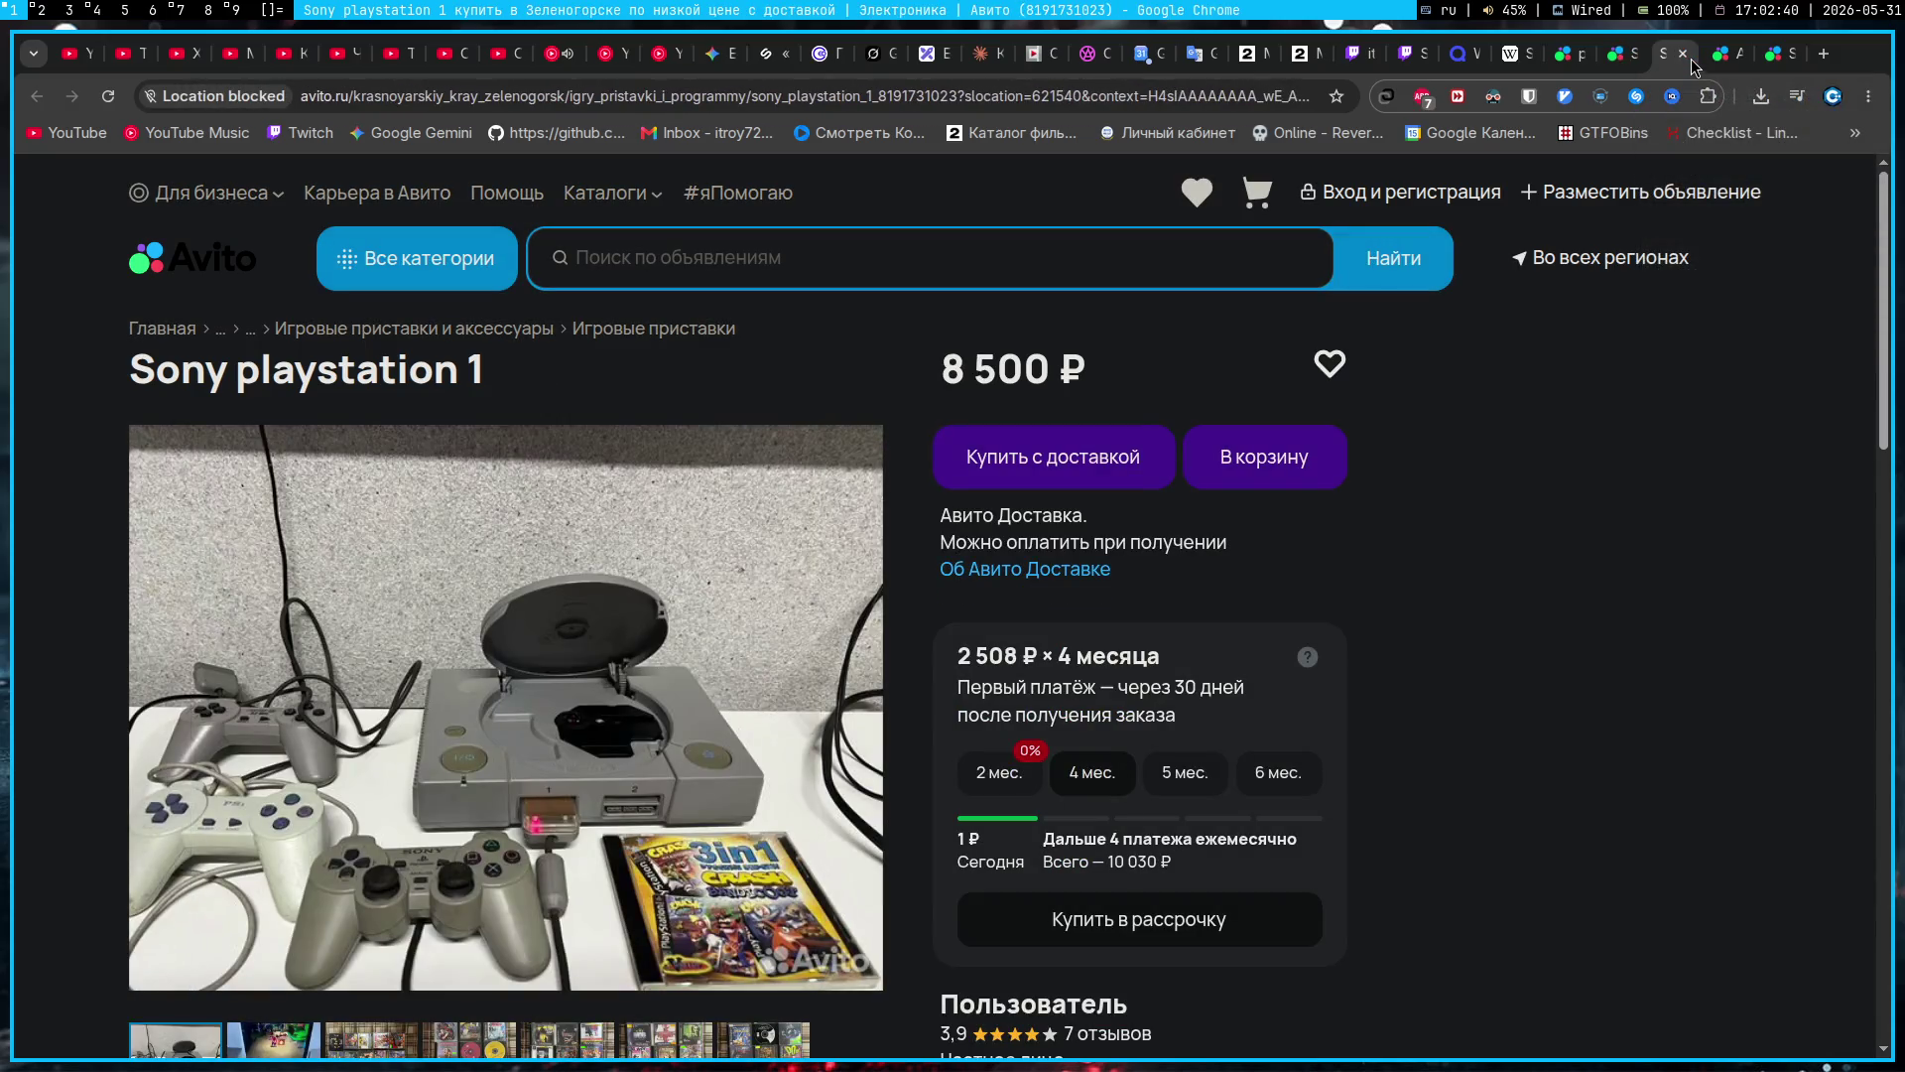
left_click(1618, 56)
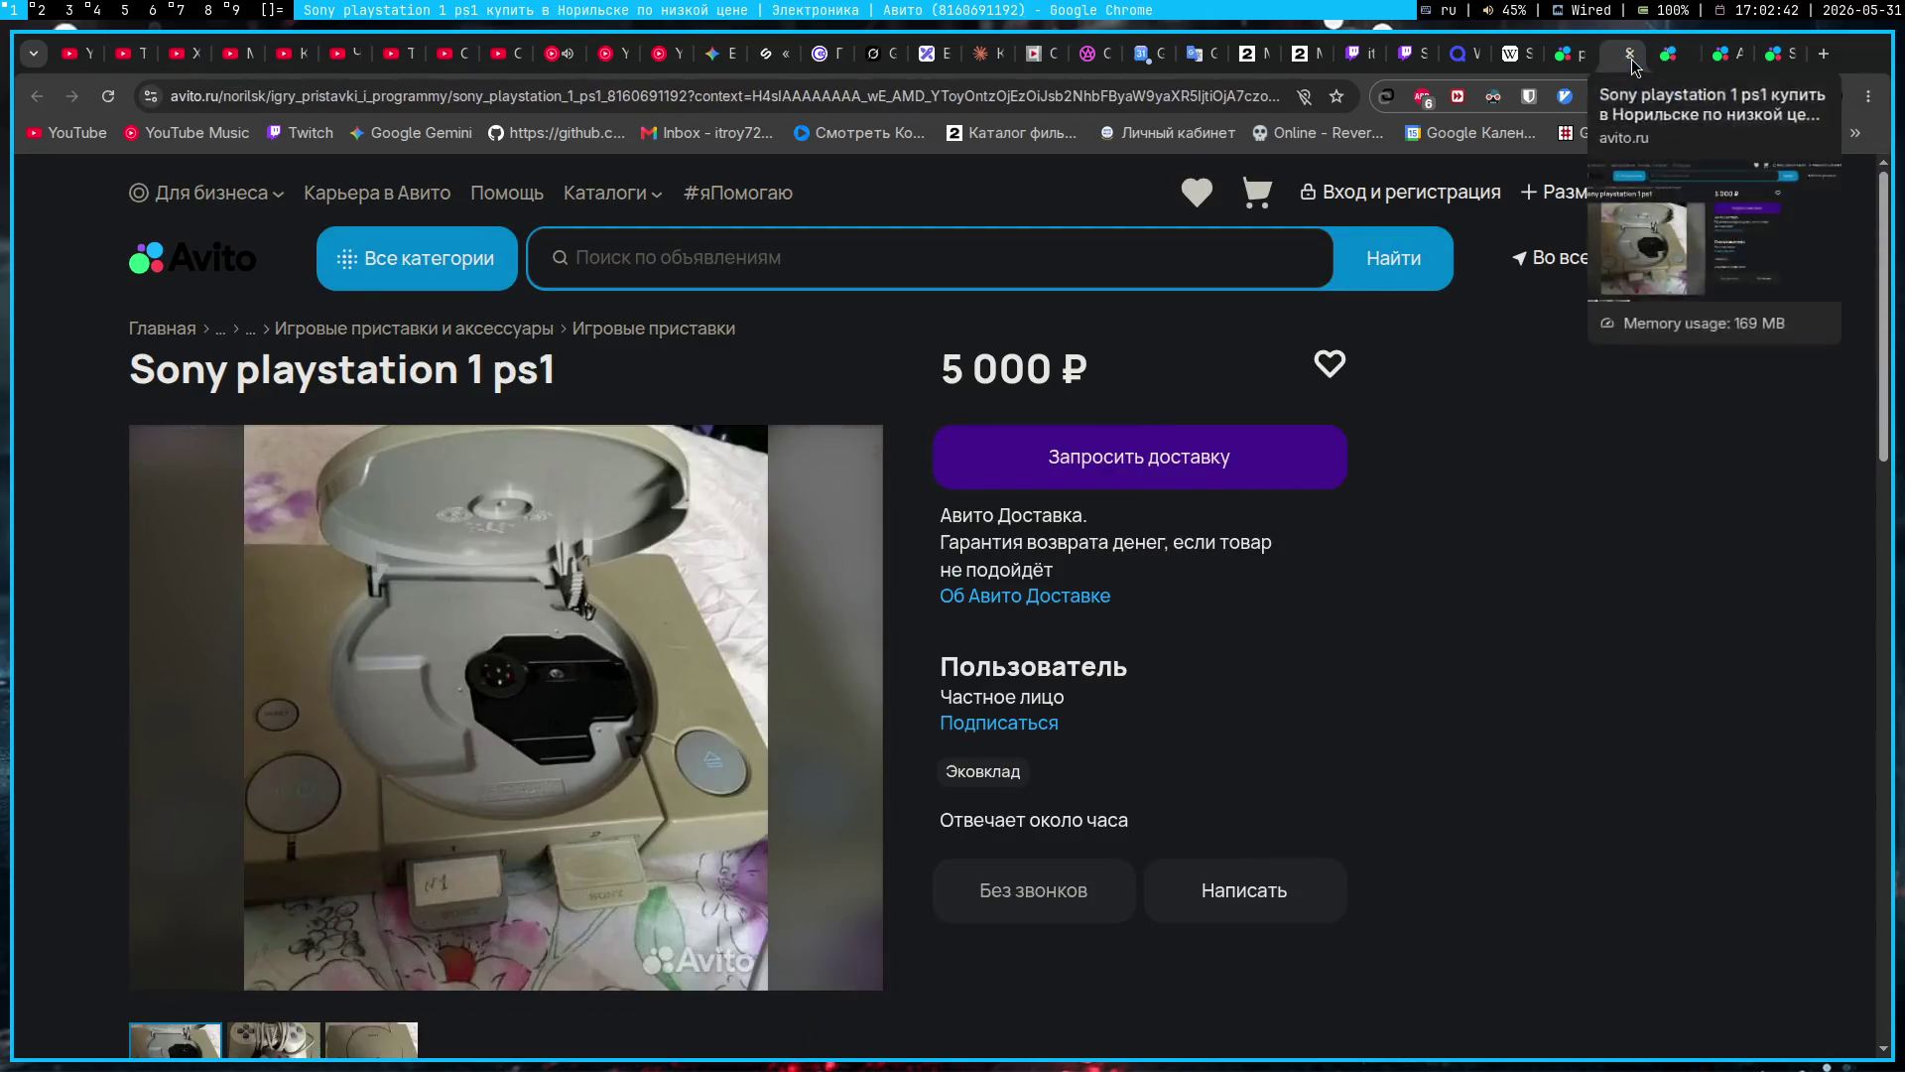
left_click(1564, 60)
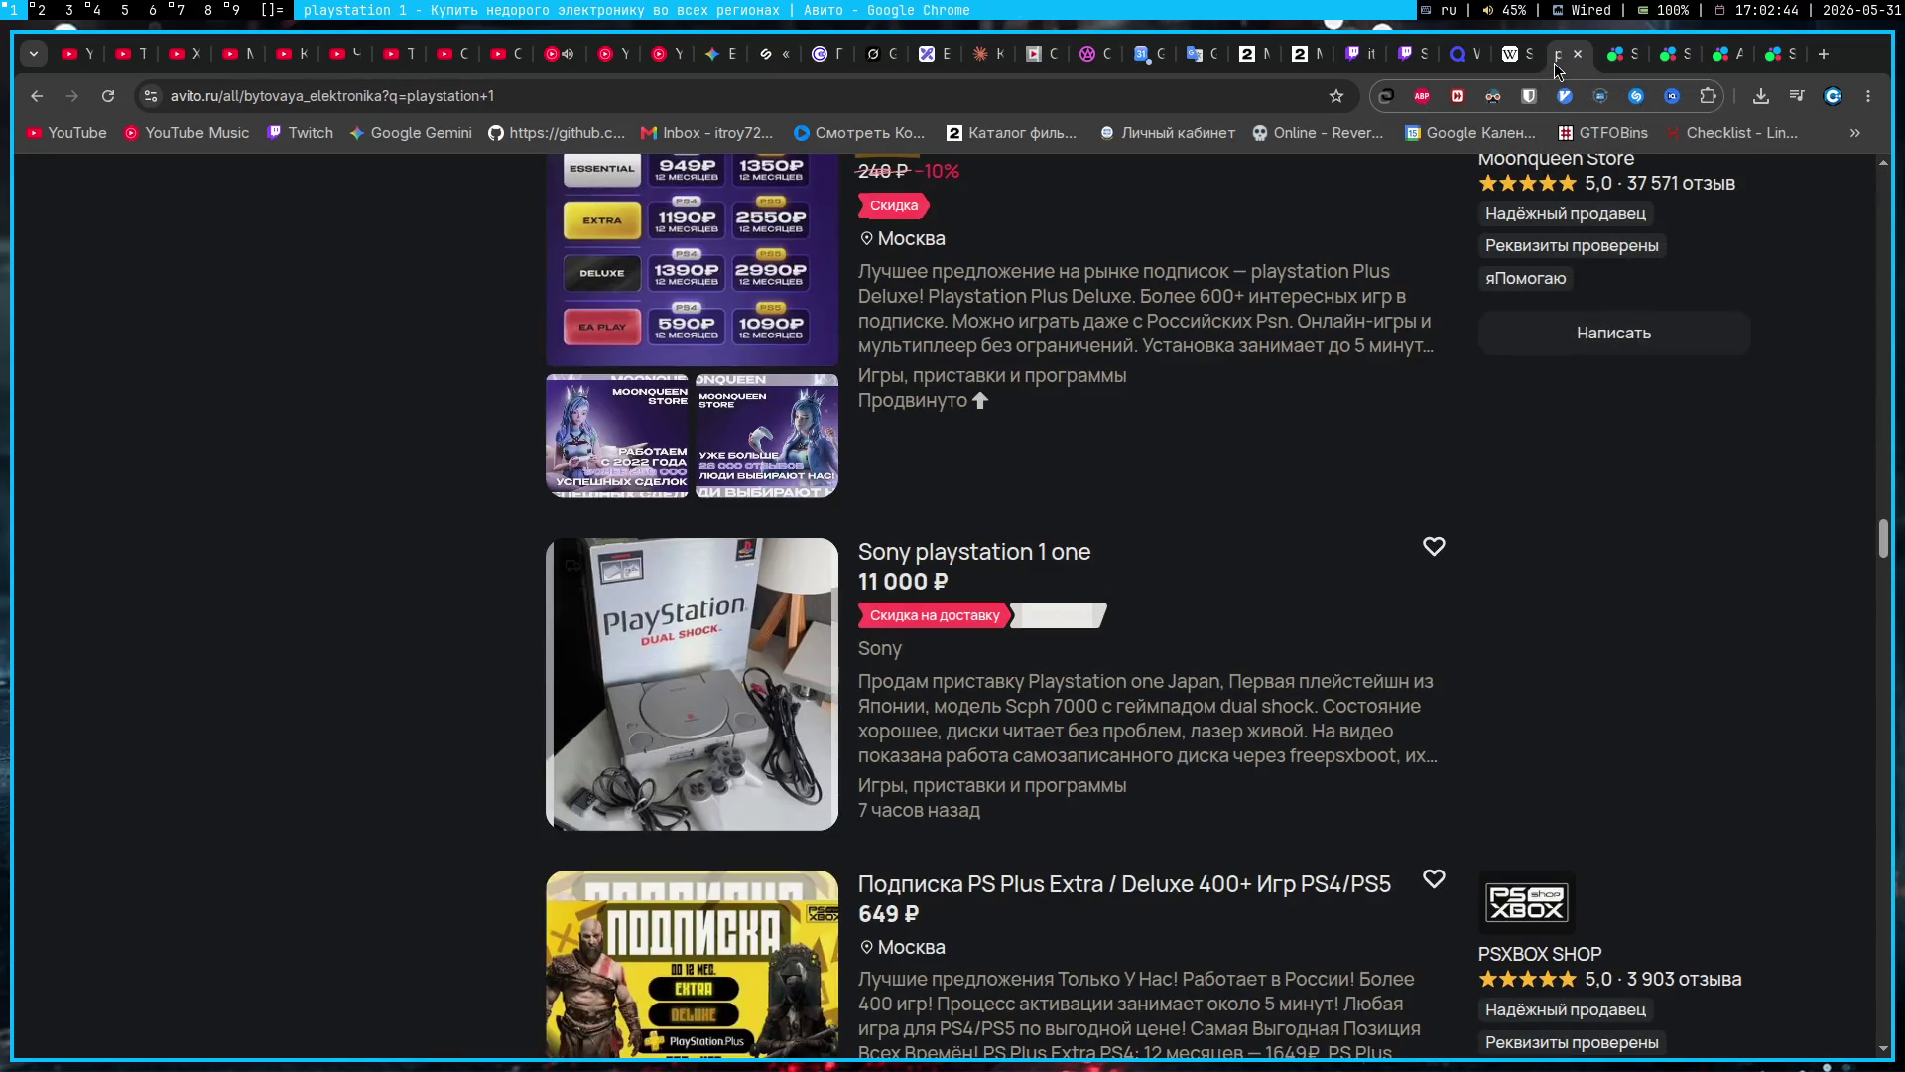
left_click(1823, 54)
Step: Search Google for 'playstation 2' from the address bar
key("alt+shift")
type("play")
key("Down")
type("2")
key("Return")
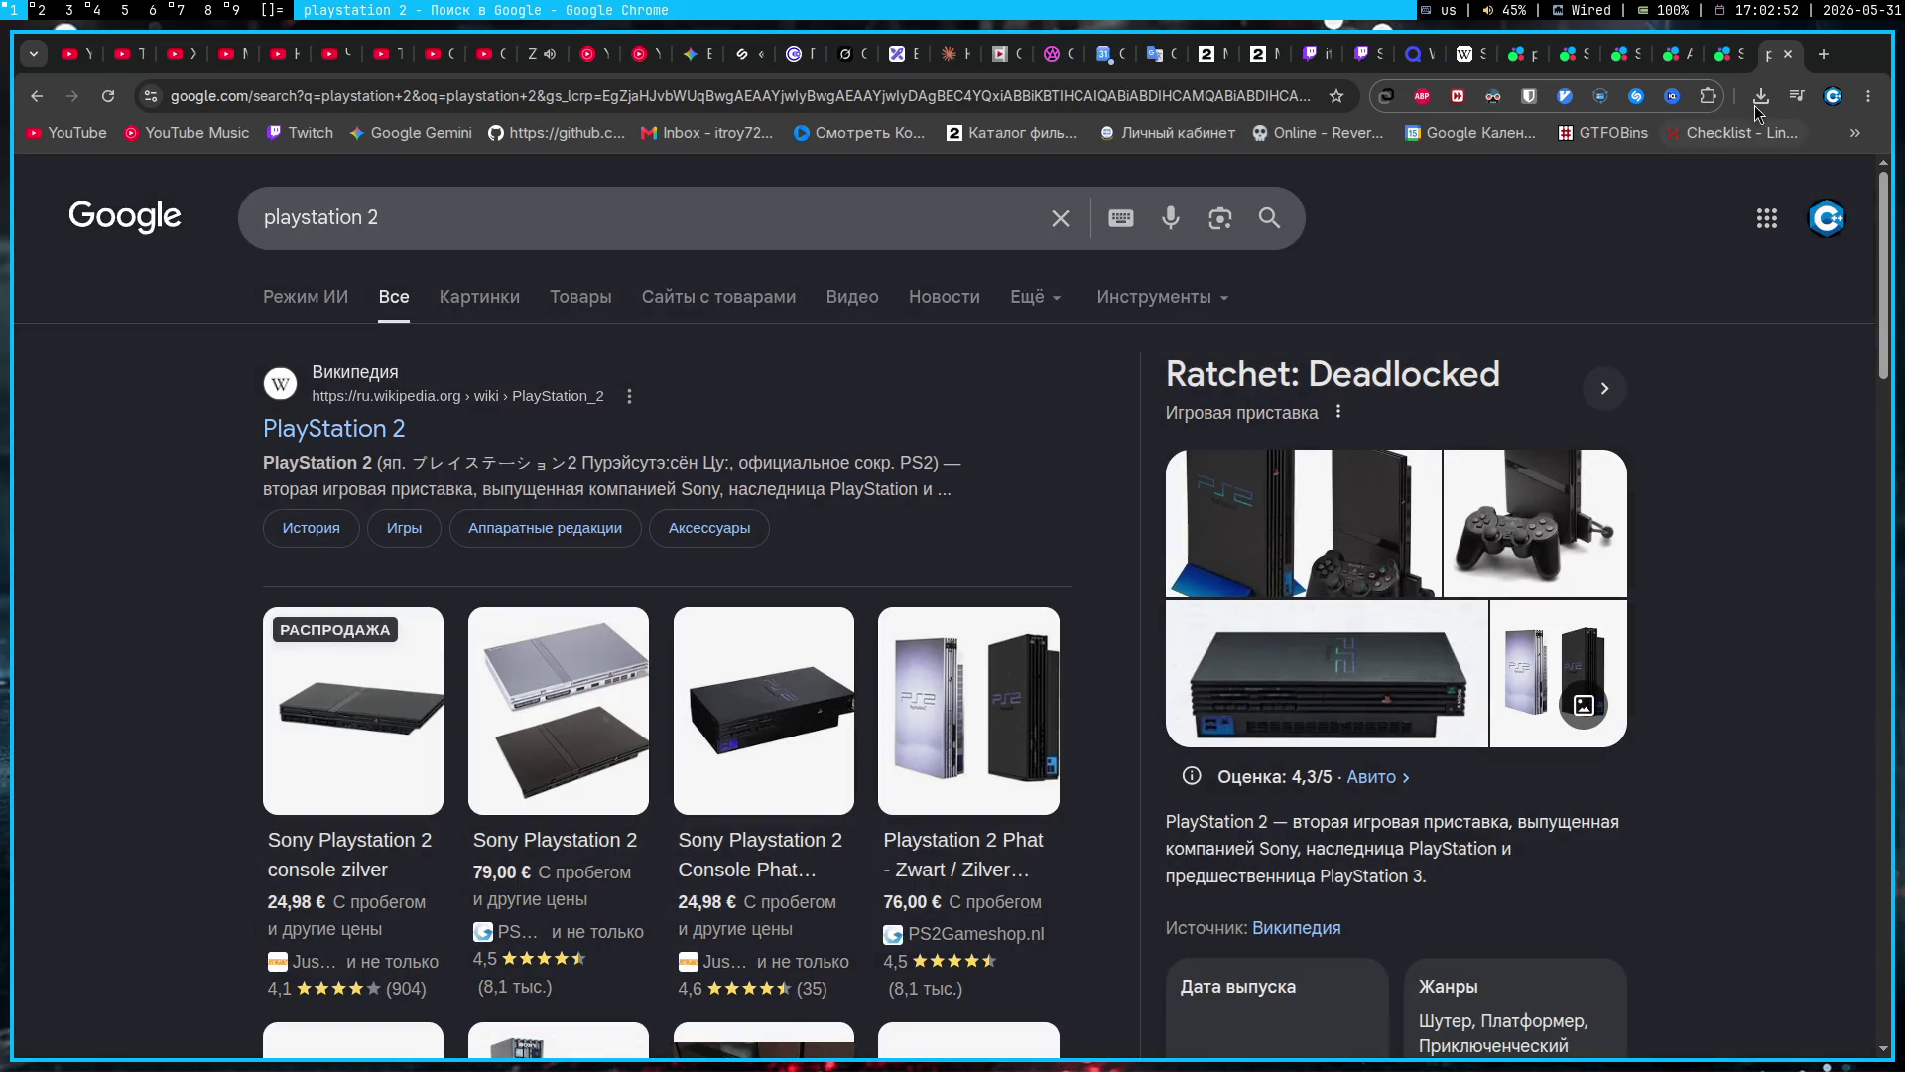
Step: Change the query to 'playstation 3', run it, then close the Google tab
double_click(371, 217)
type("1")
key("BackSpace")
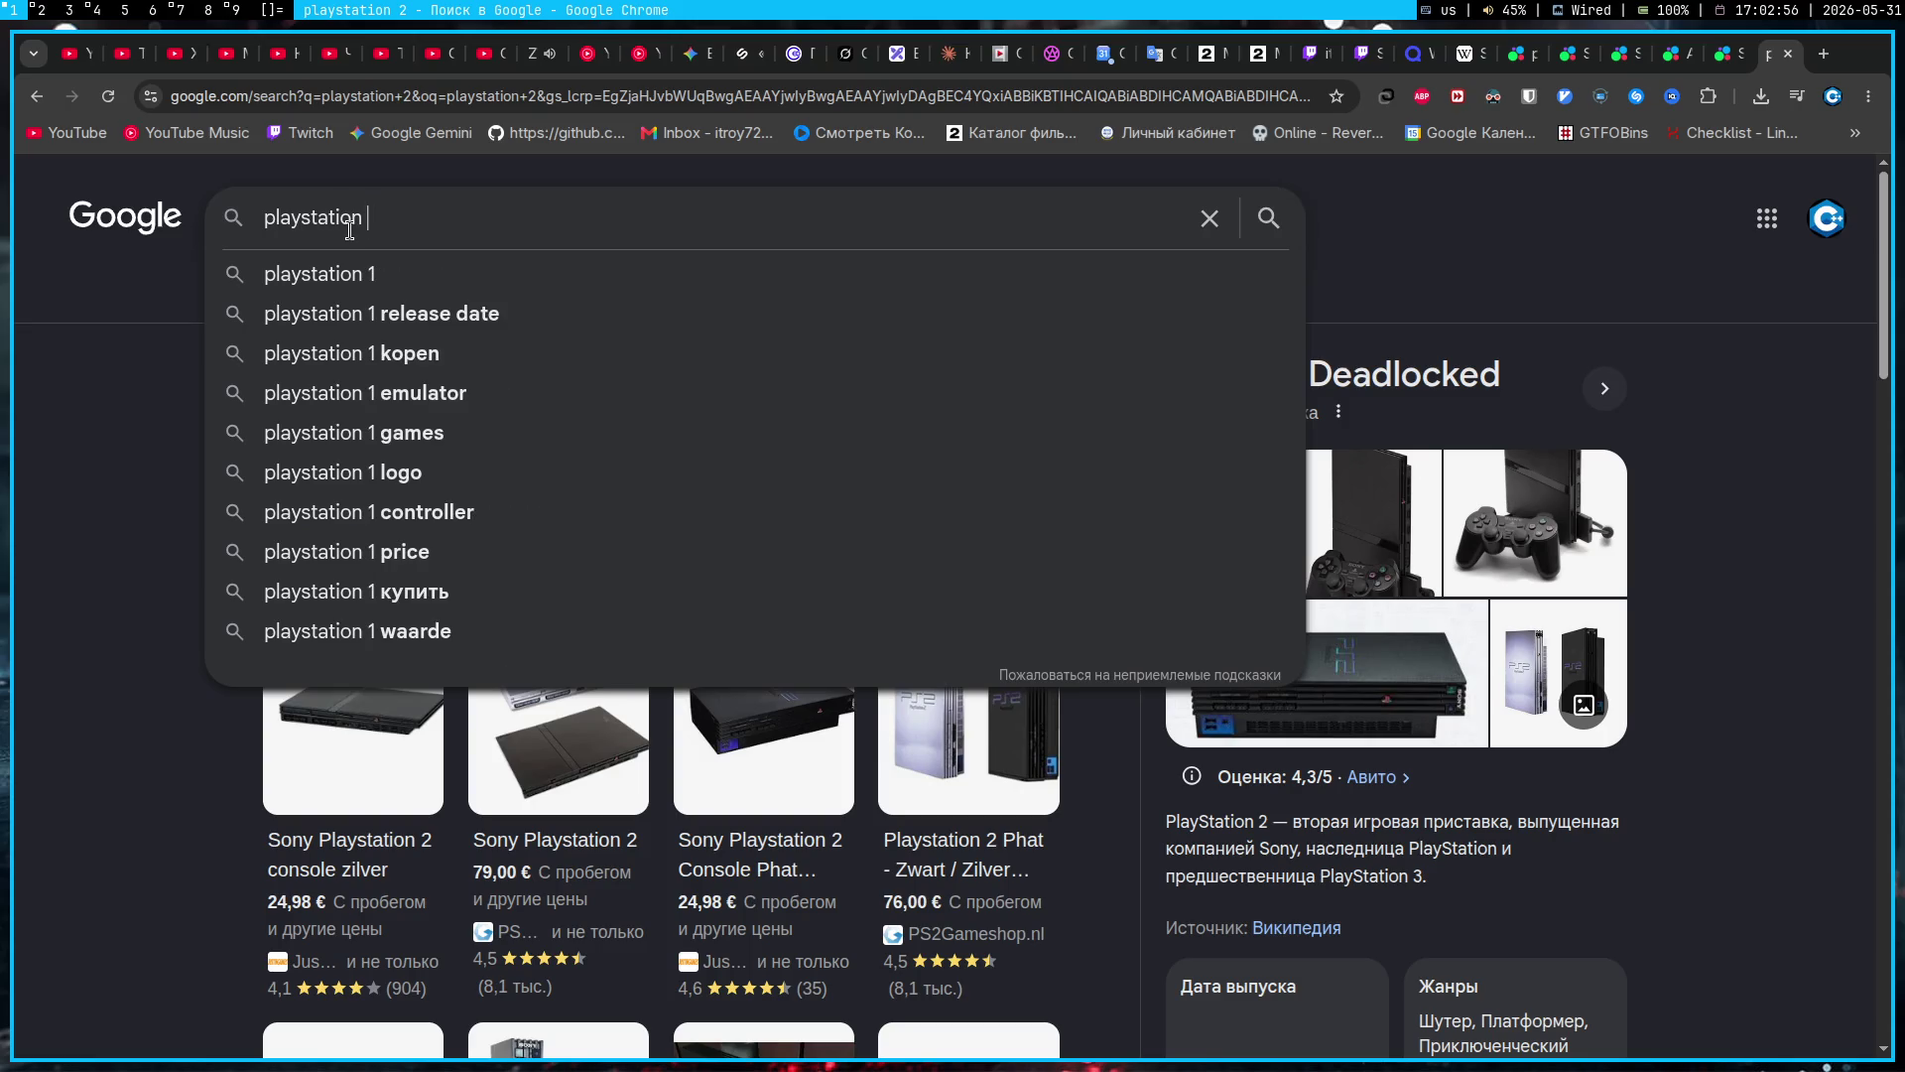
type("3")
key("Return")
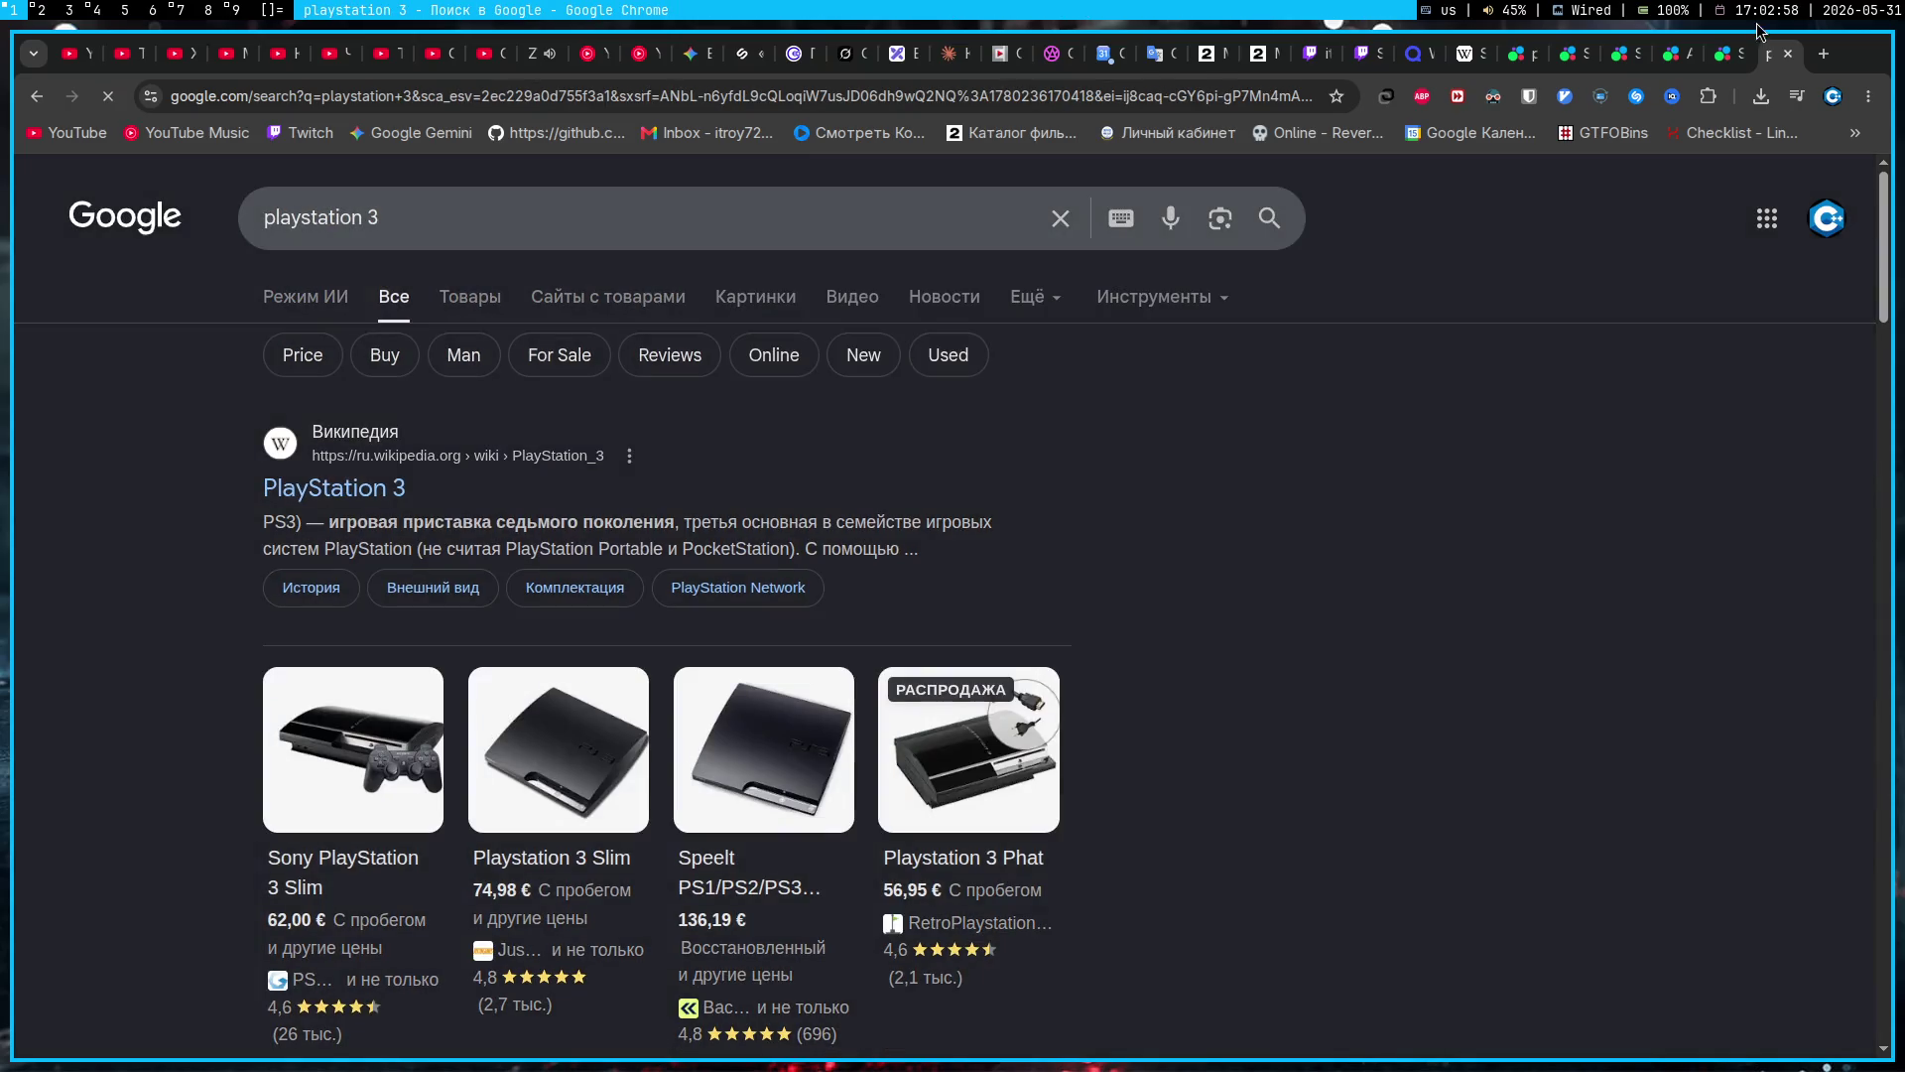
left_click(1787, 55)
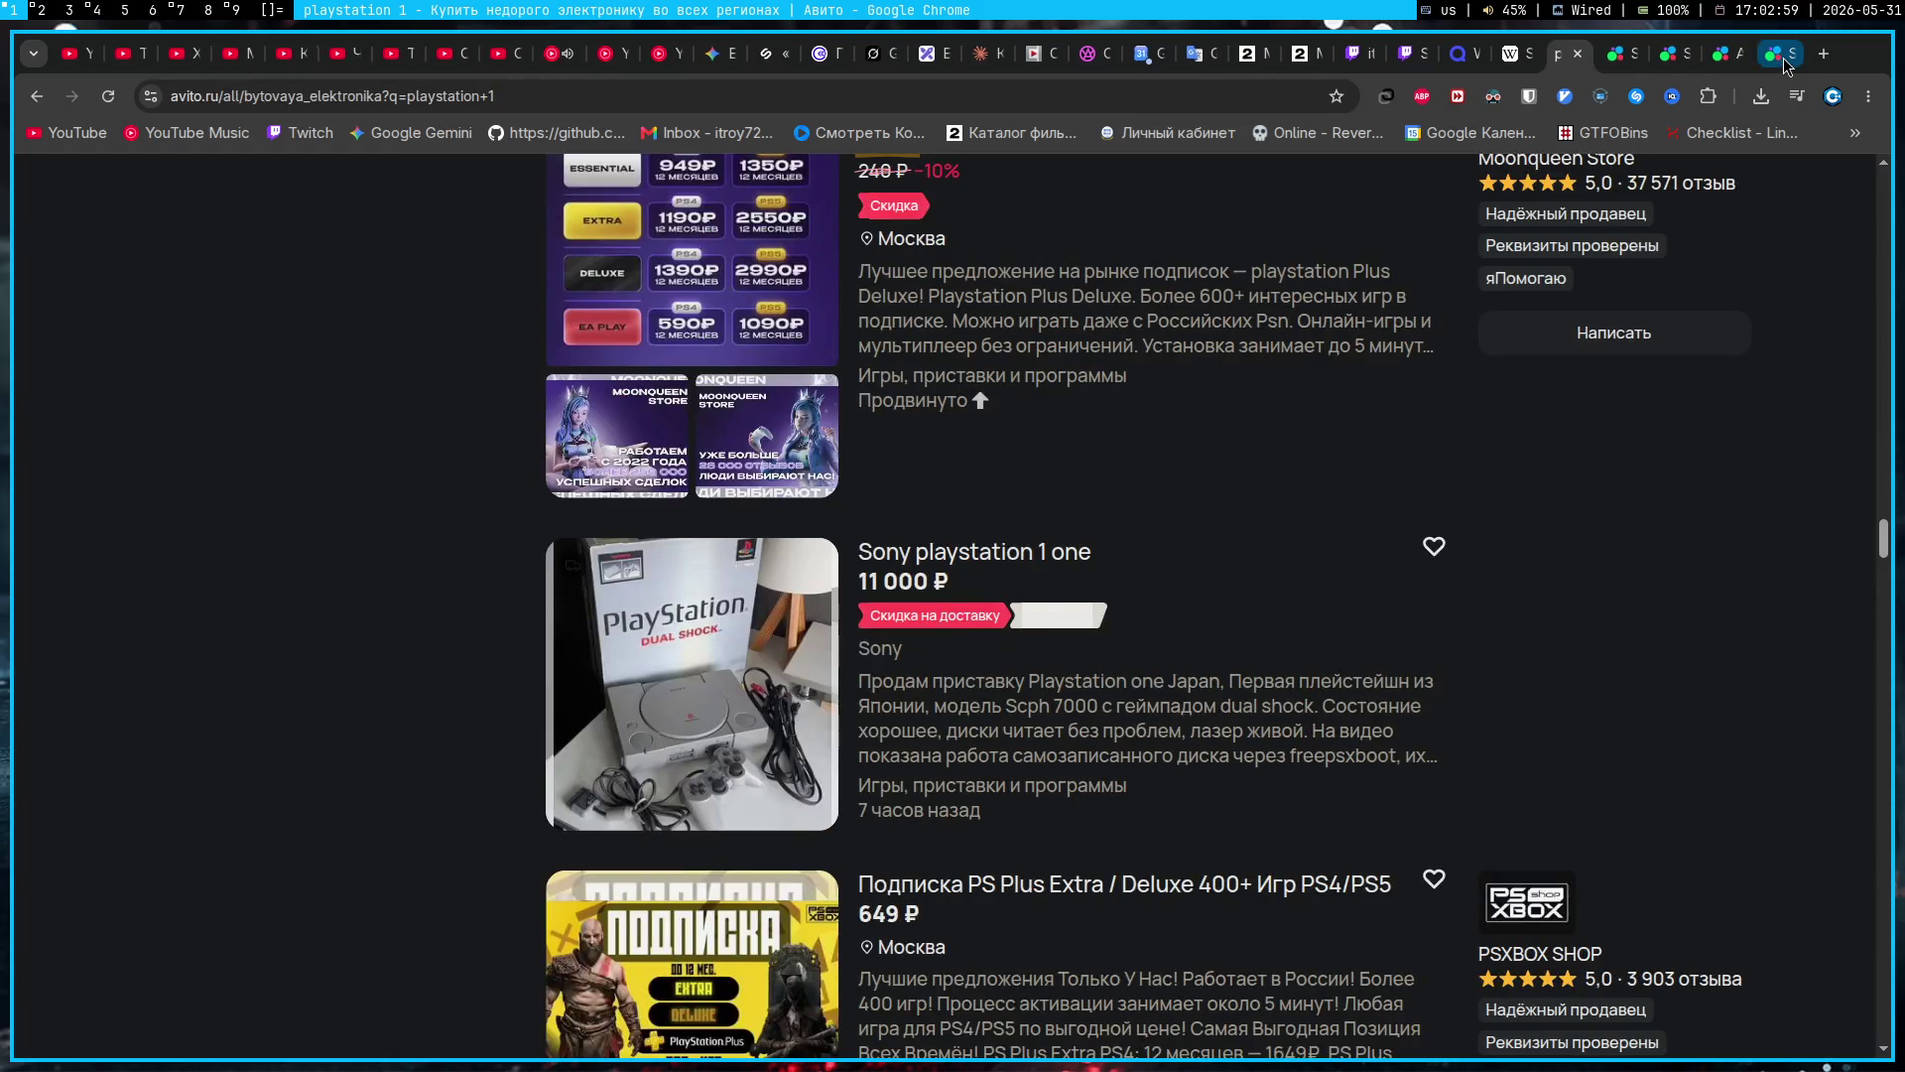
Step: Switch to the 8 500 ₽ Sony playstation 1 listing and show its third photo
left_click(1663, 62)
scroll(397, 694, "down", 2)
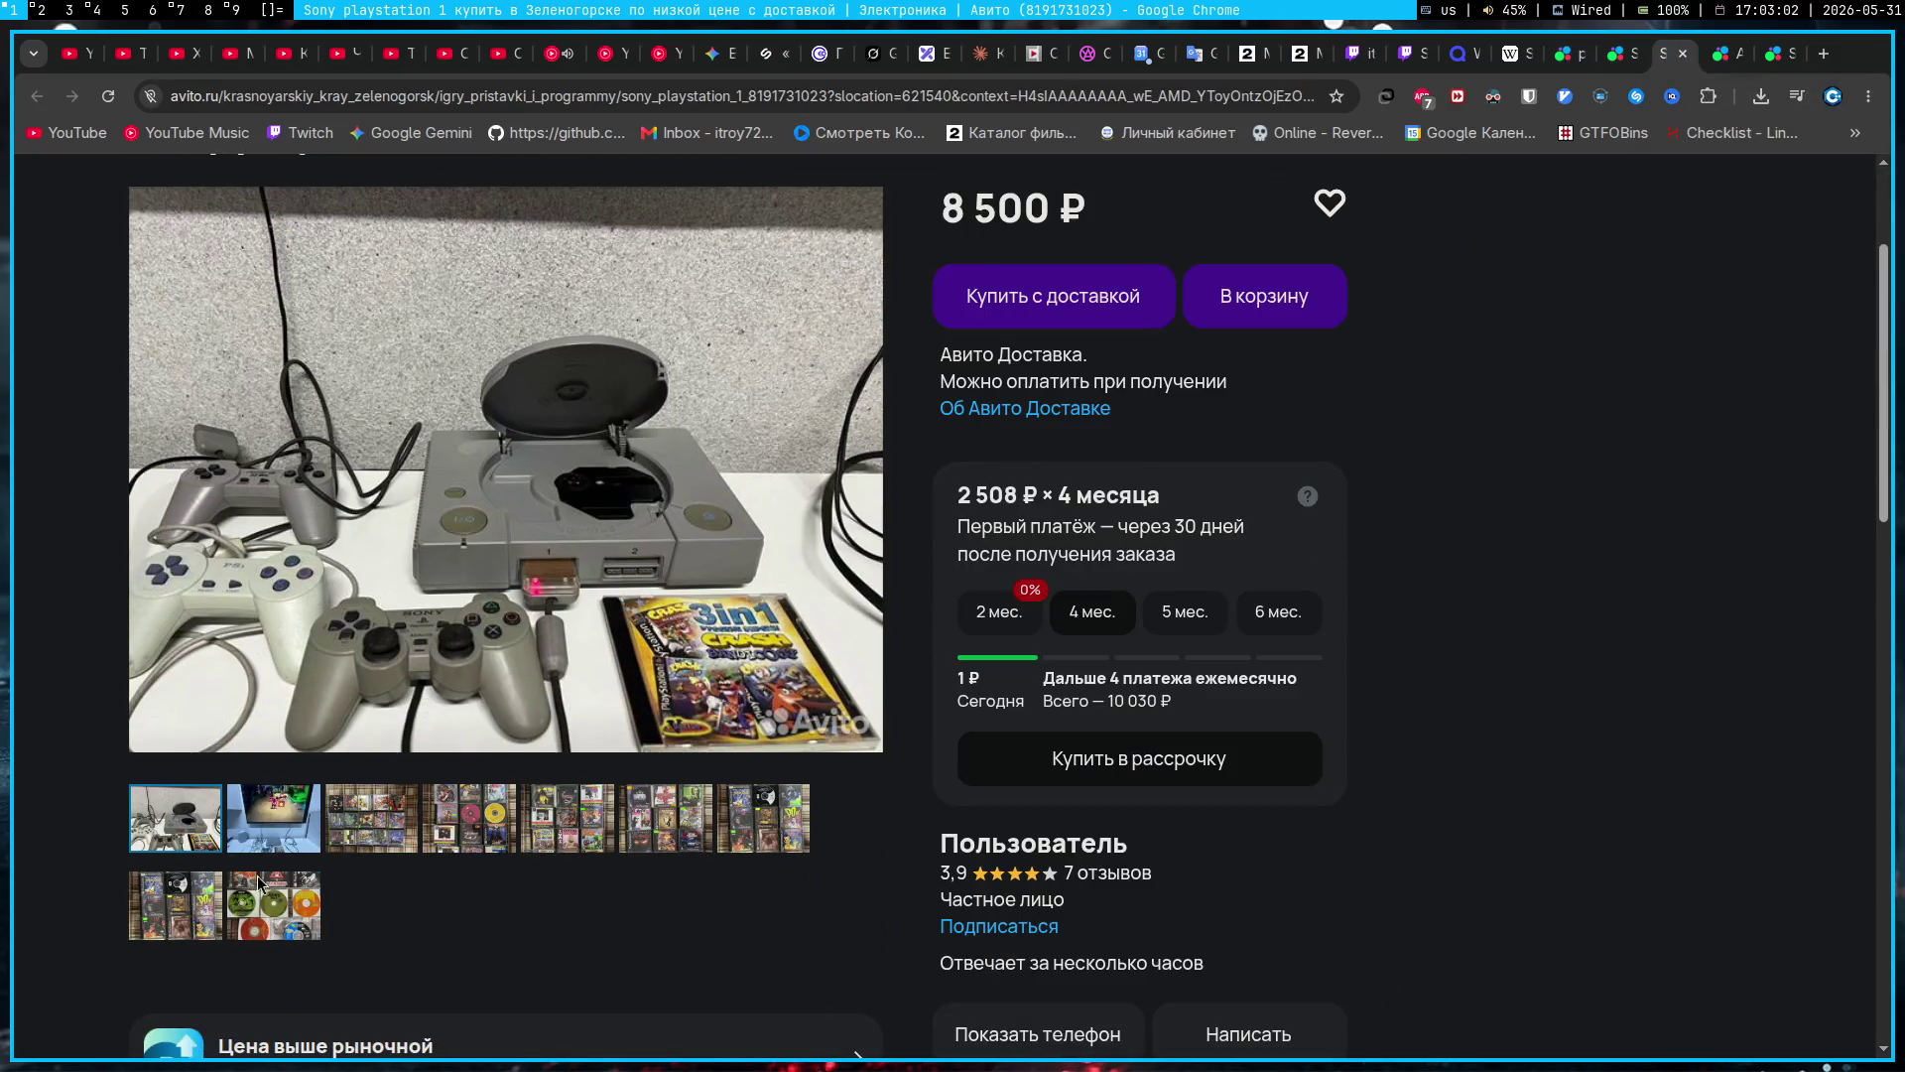
left_click(400, 842)
scroll(853, 511, "up", 2)
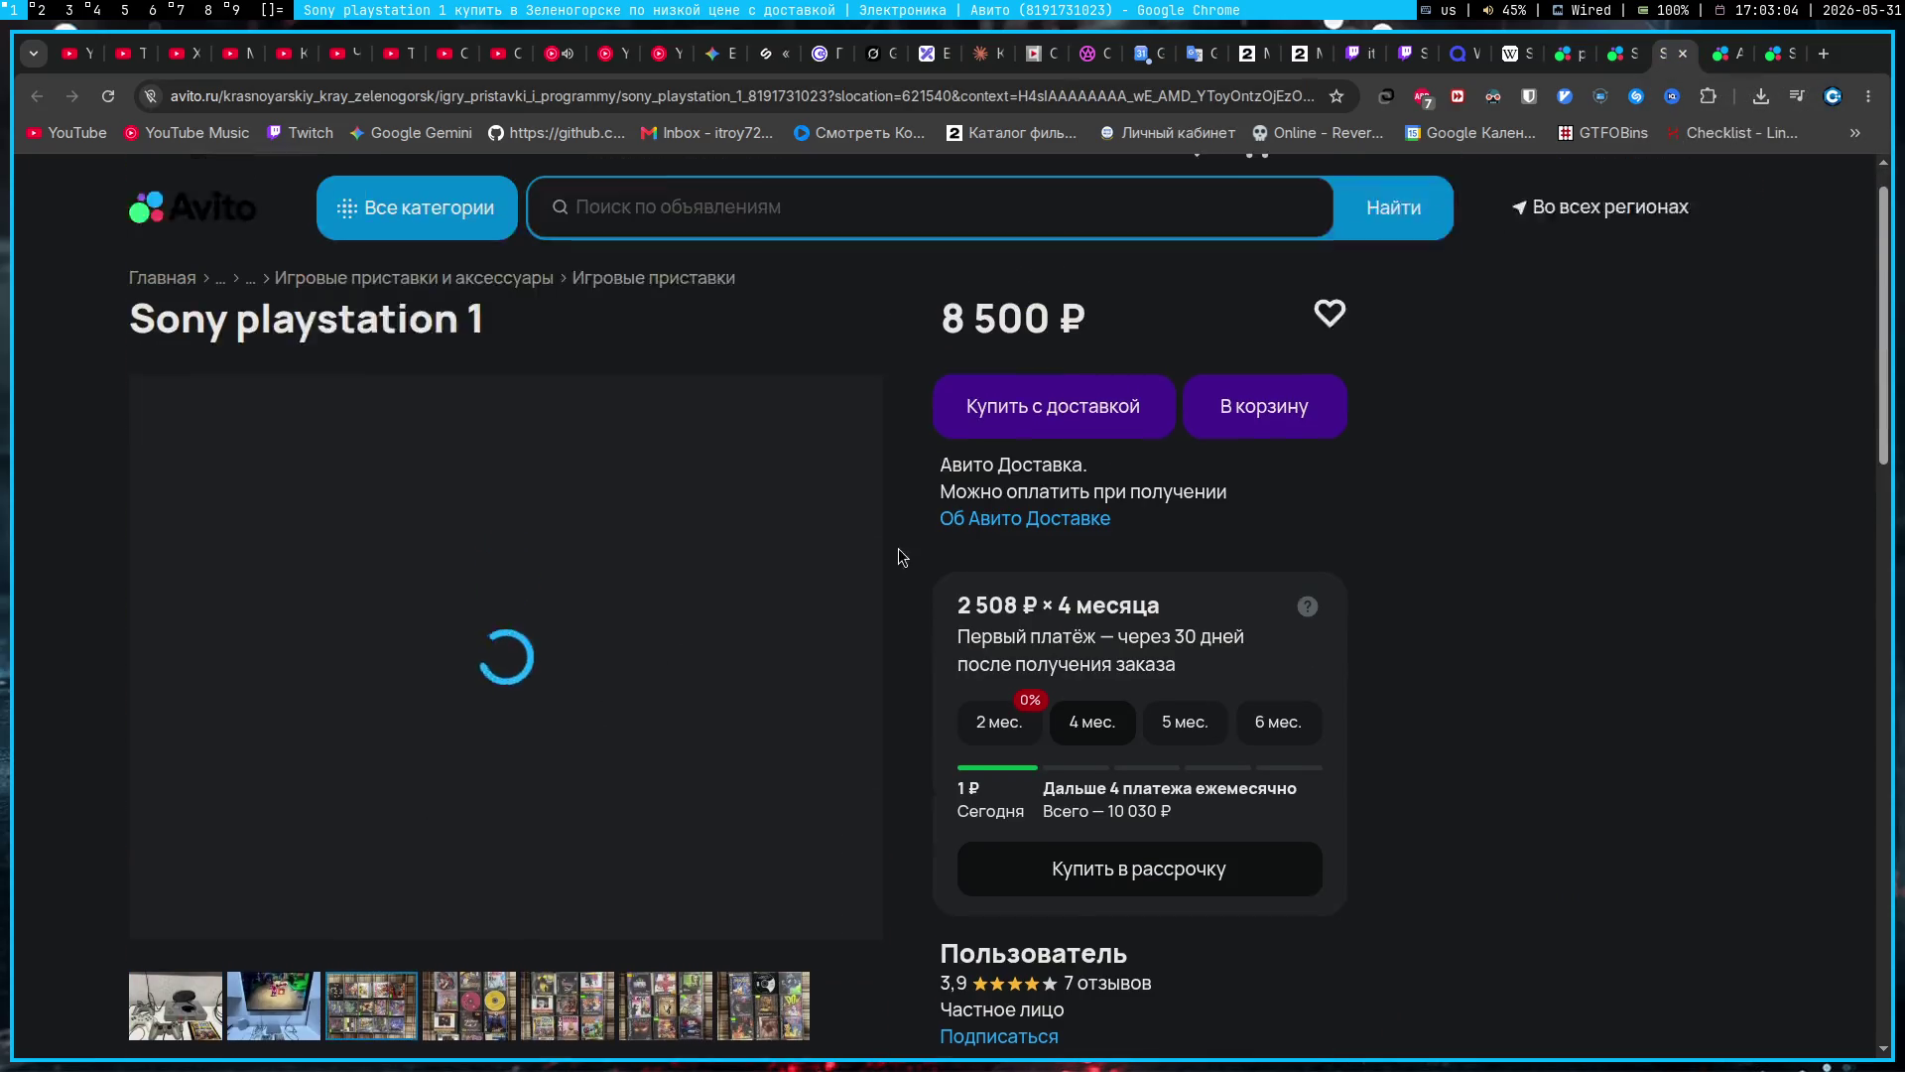
scroll(872, 668, "down", 1)
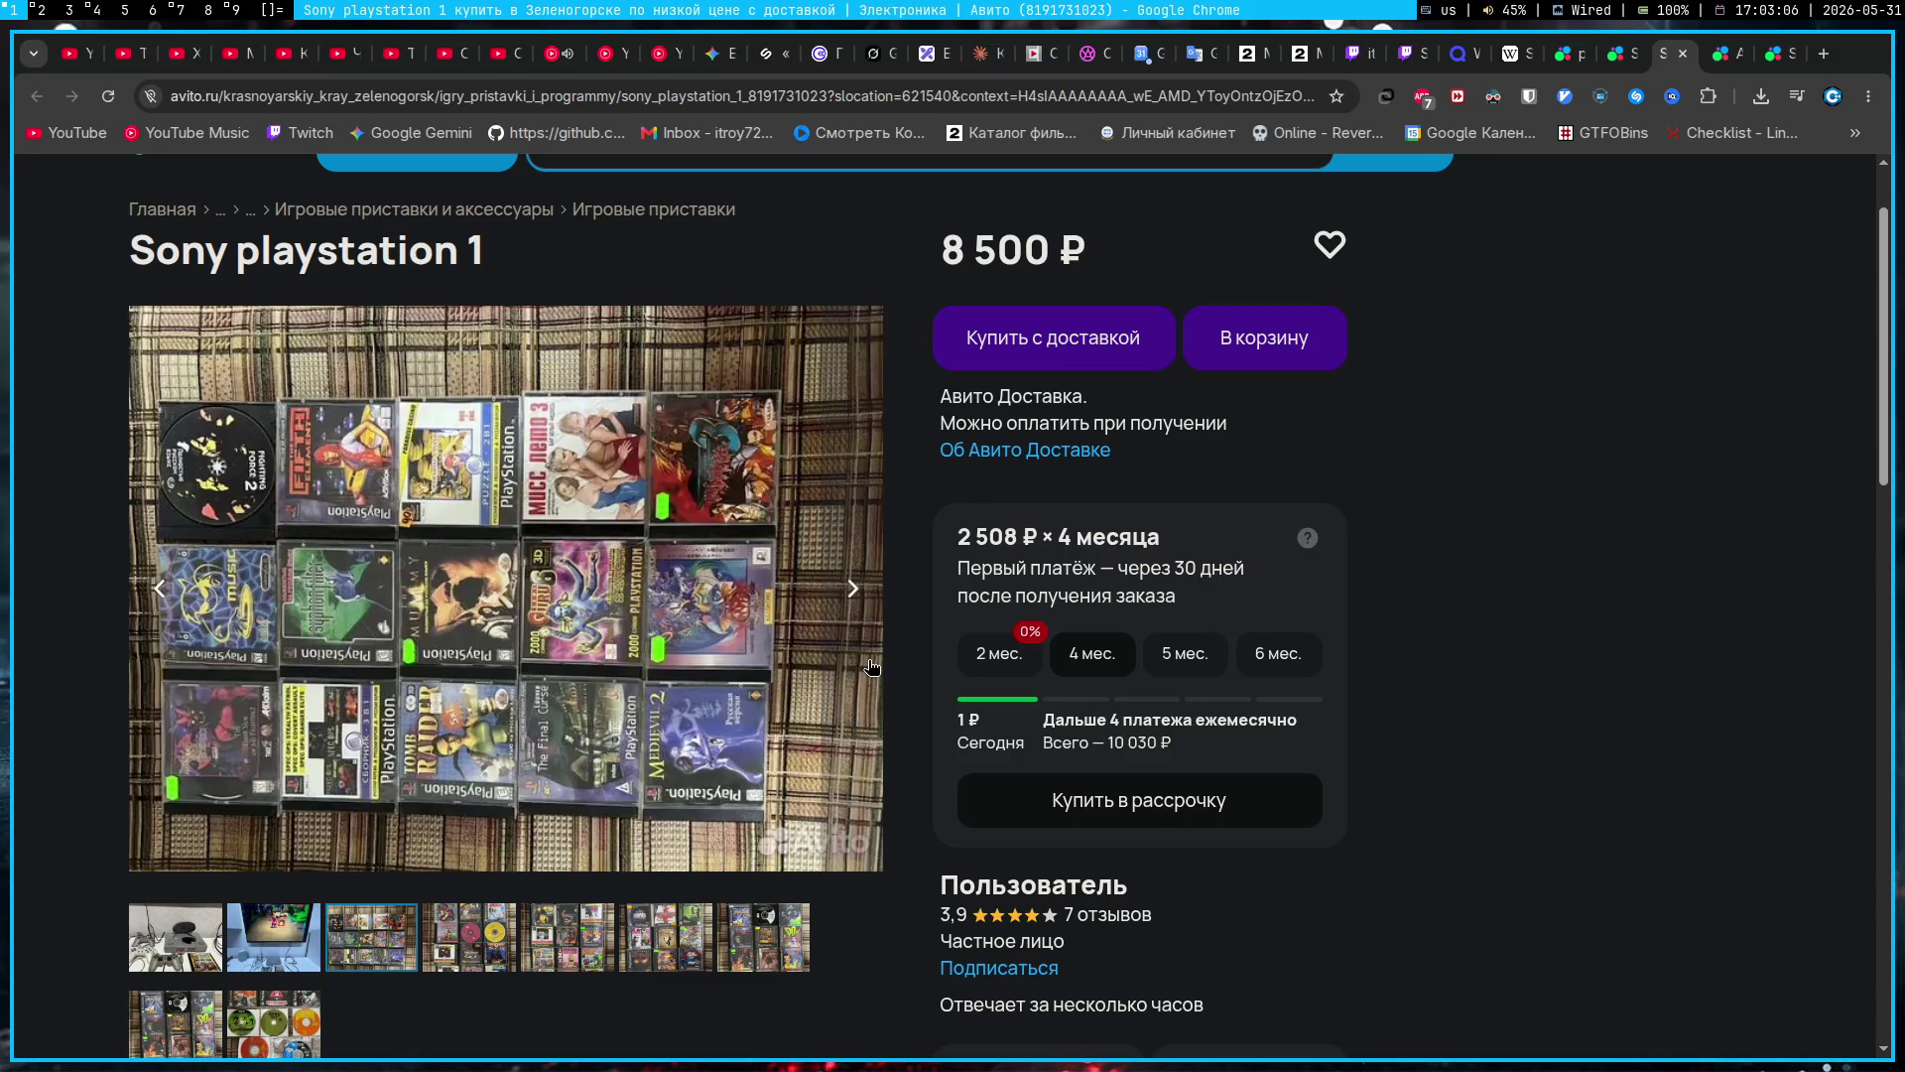
Step: View the listing's photos full screen, stepping through every game photo, then close the viewer
left_click(576, 645)
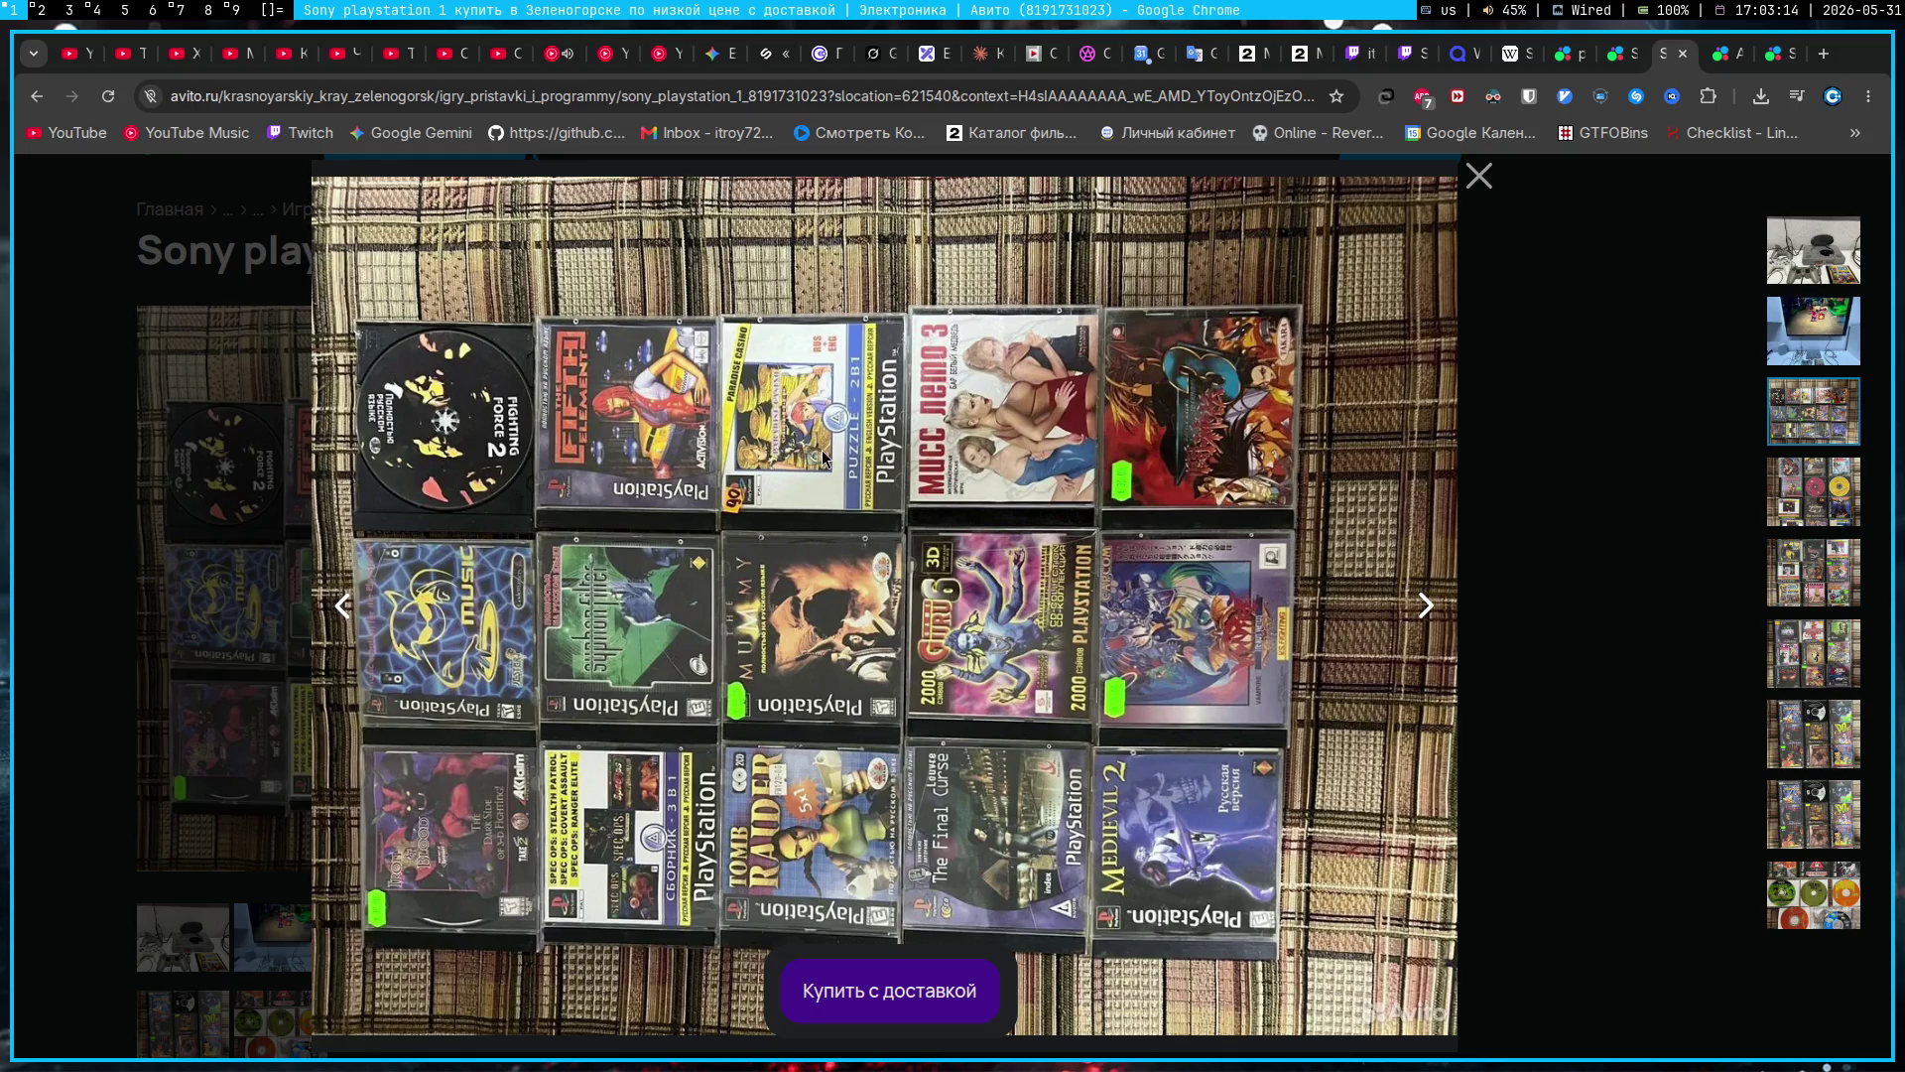
left_click(1441, 610)
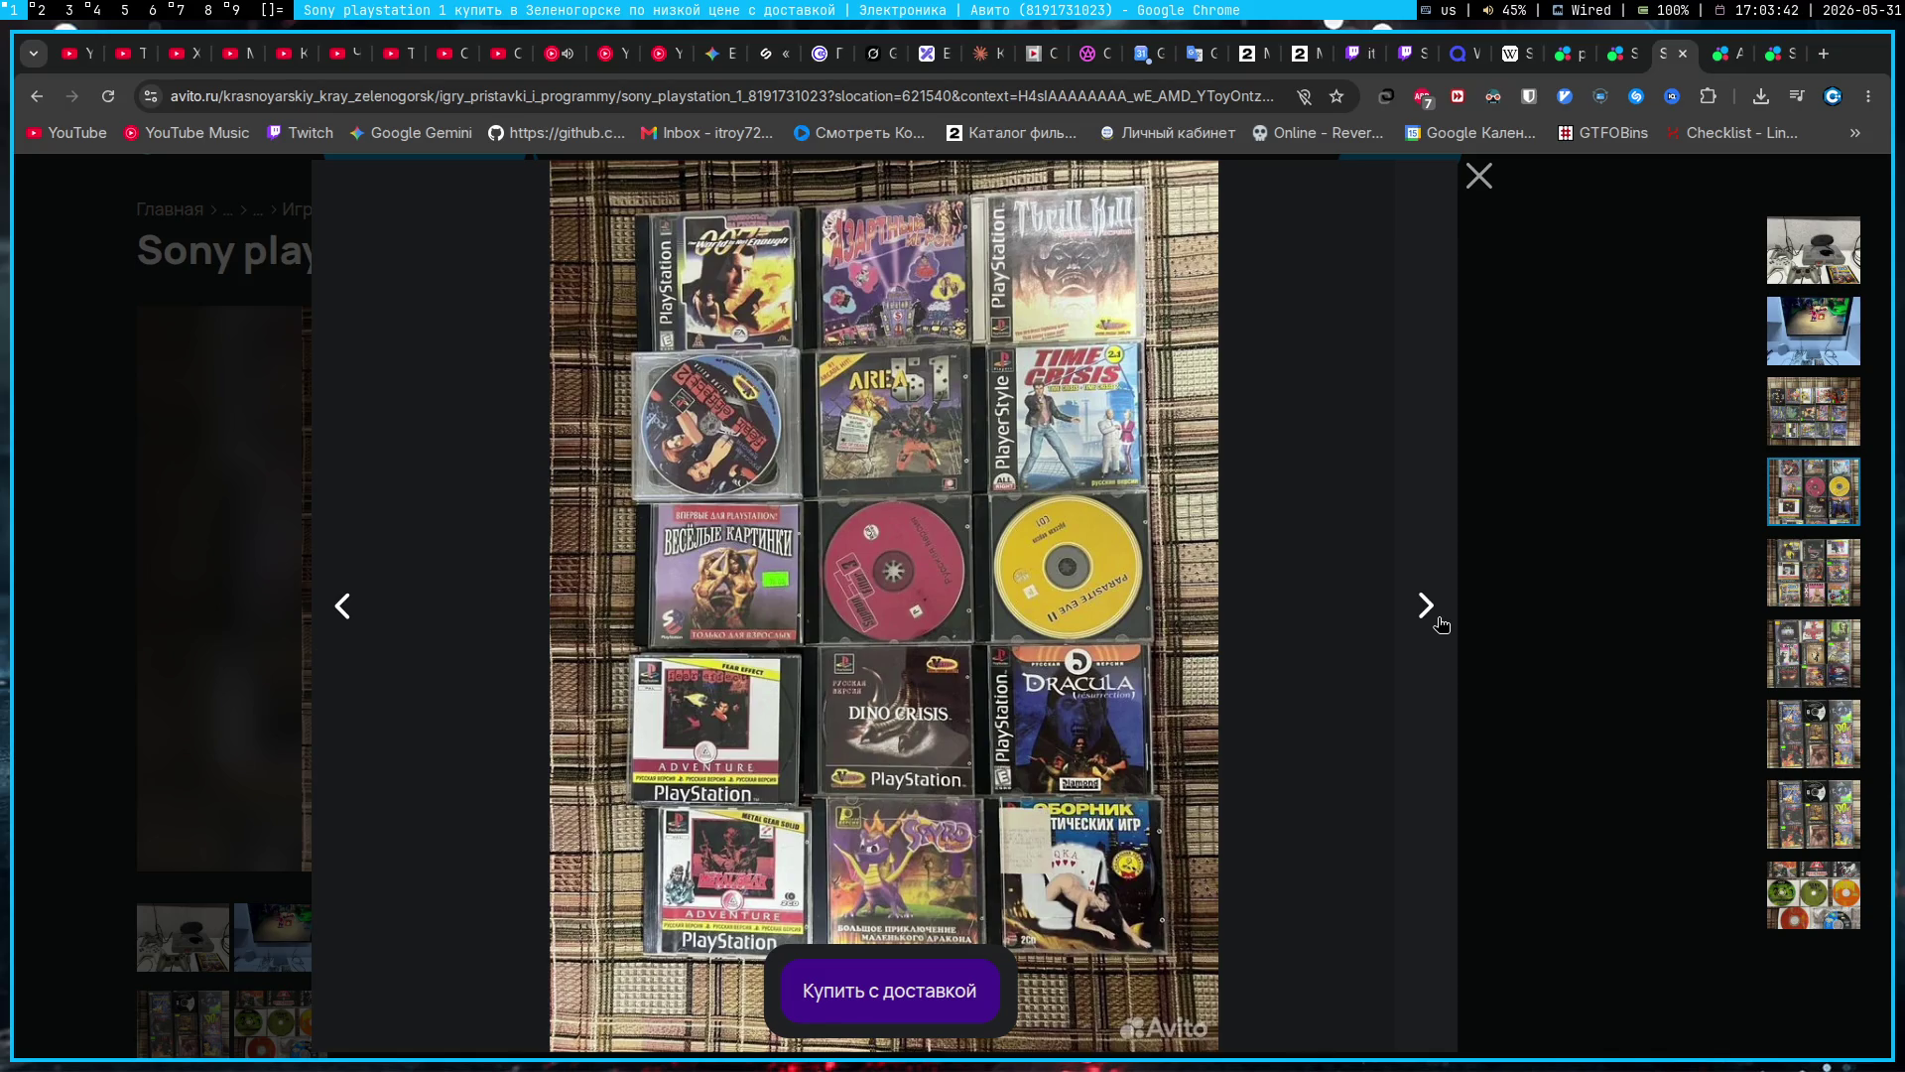
left_click(1439, 622)
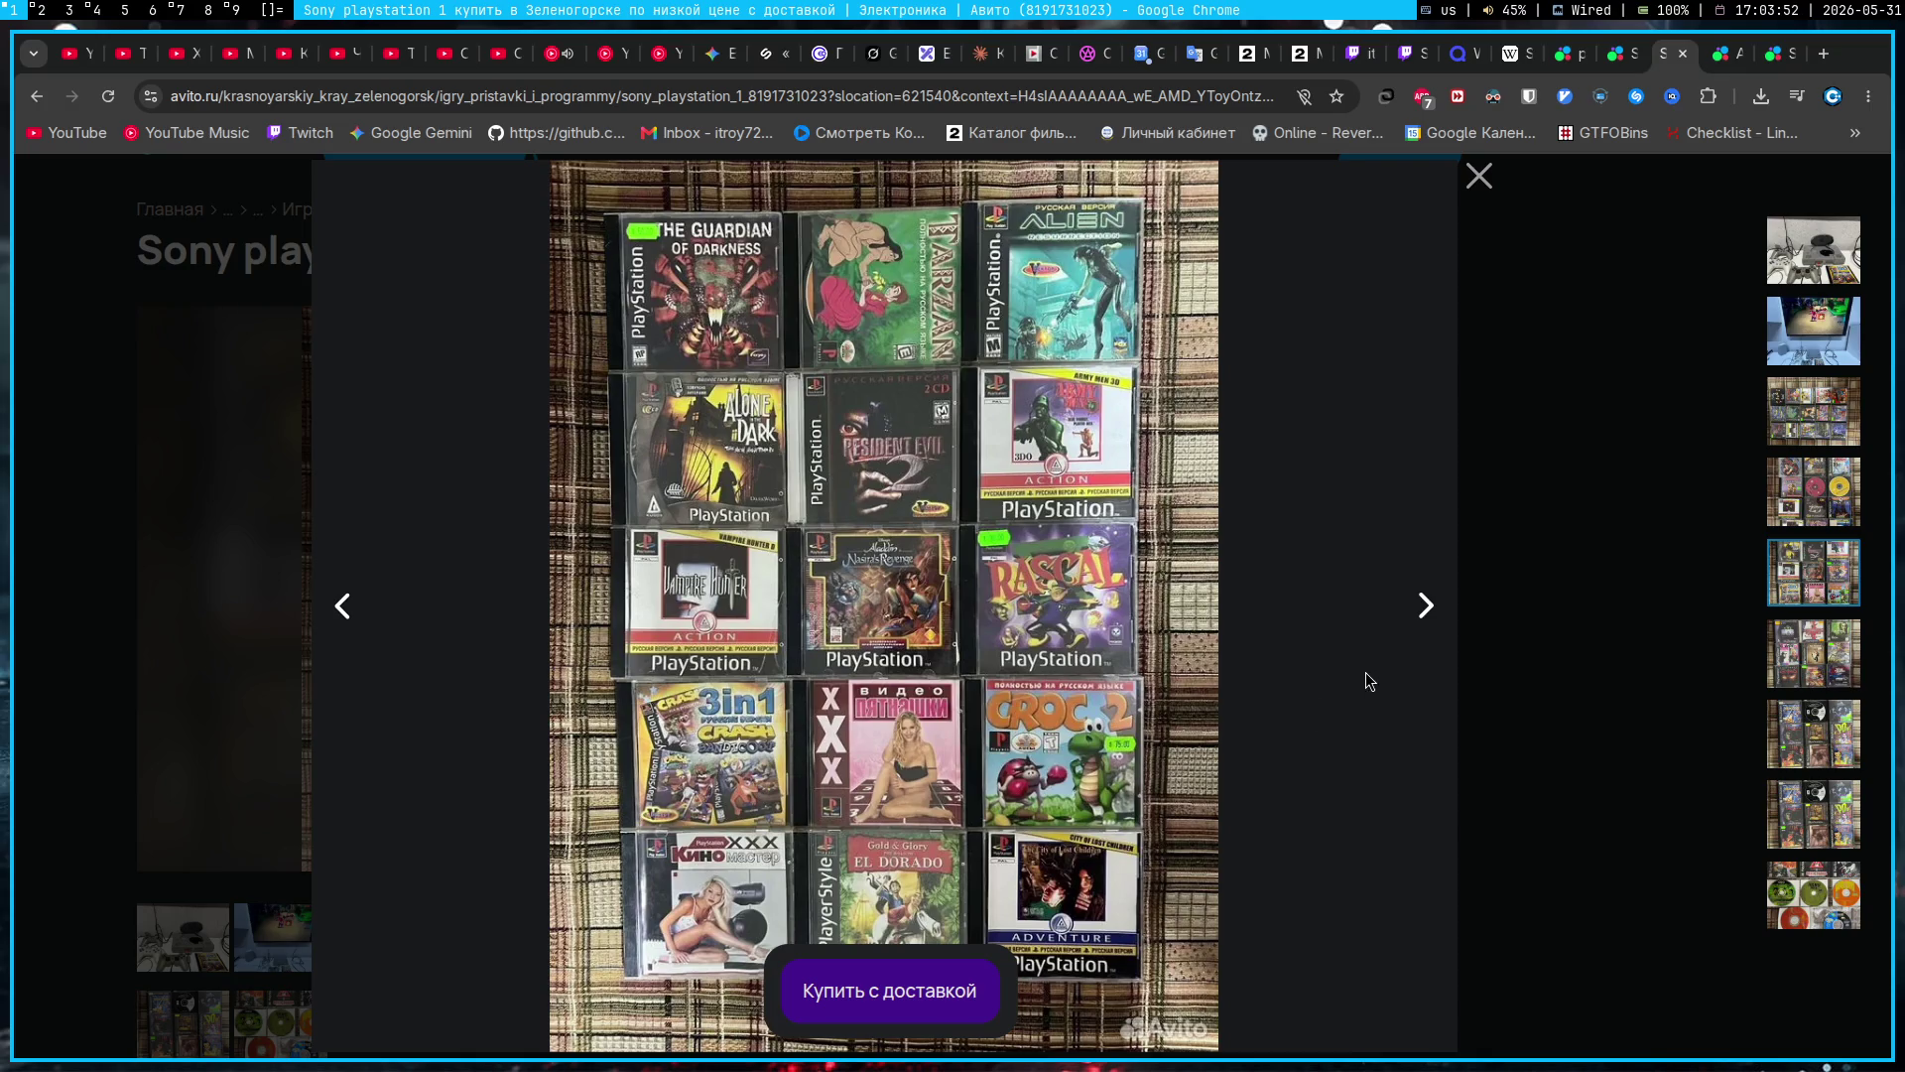
left_click(1437, 633)
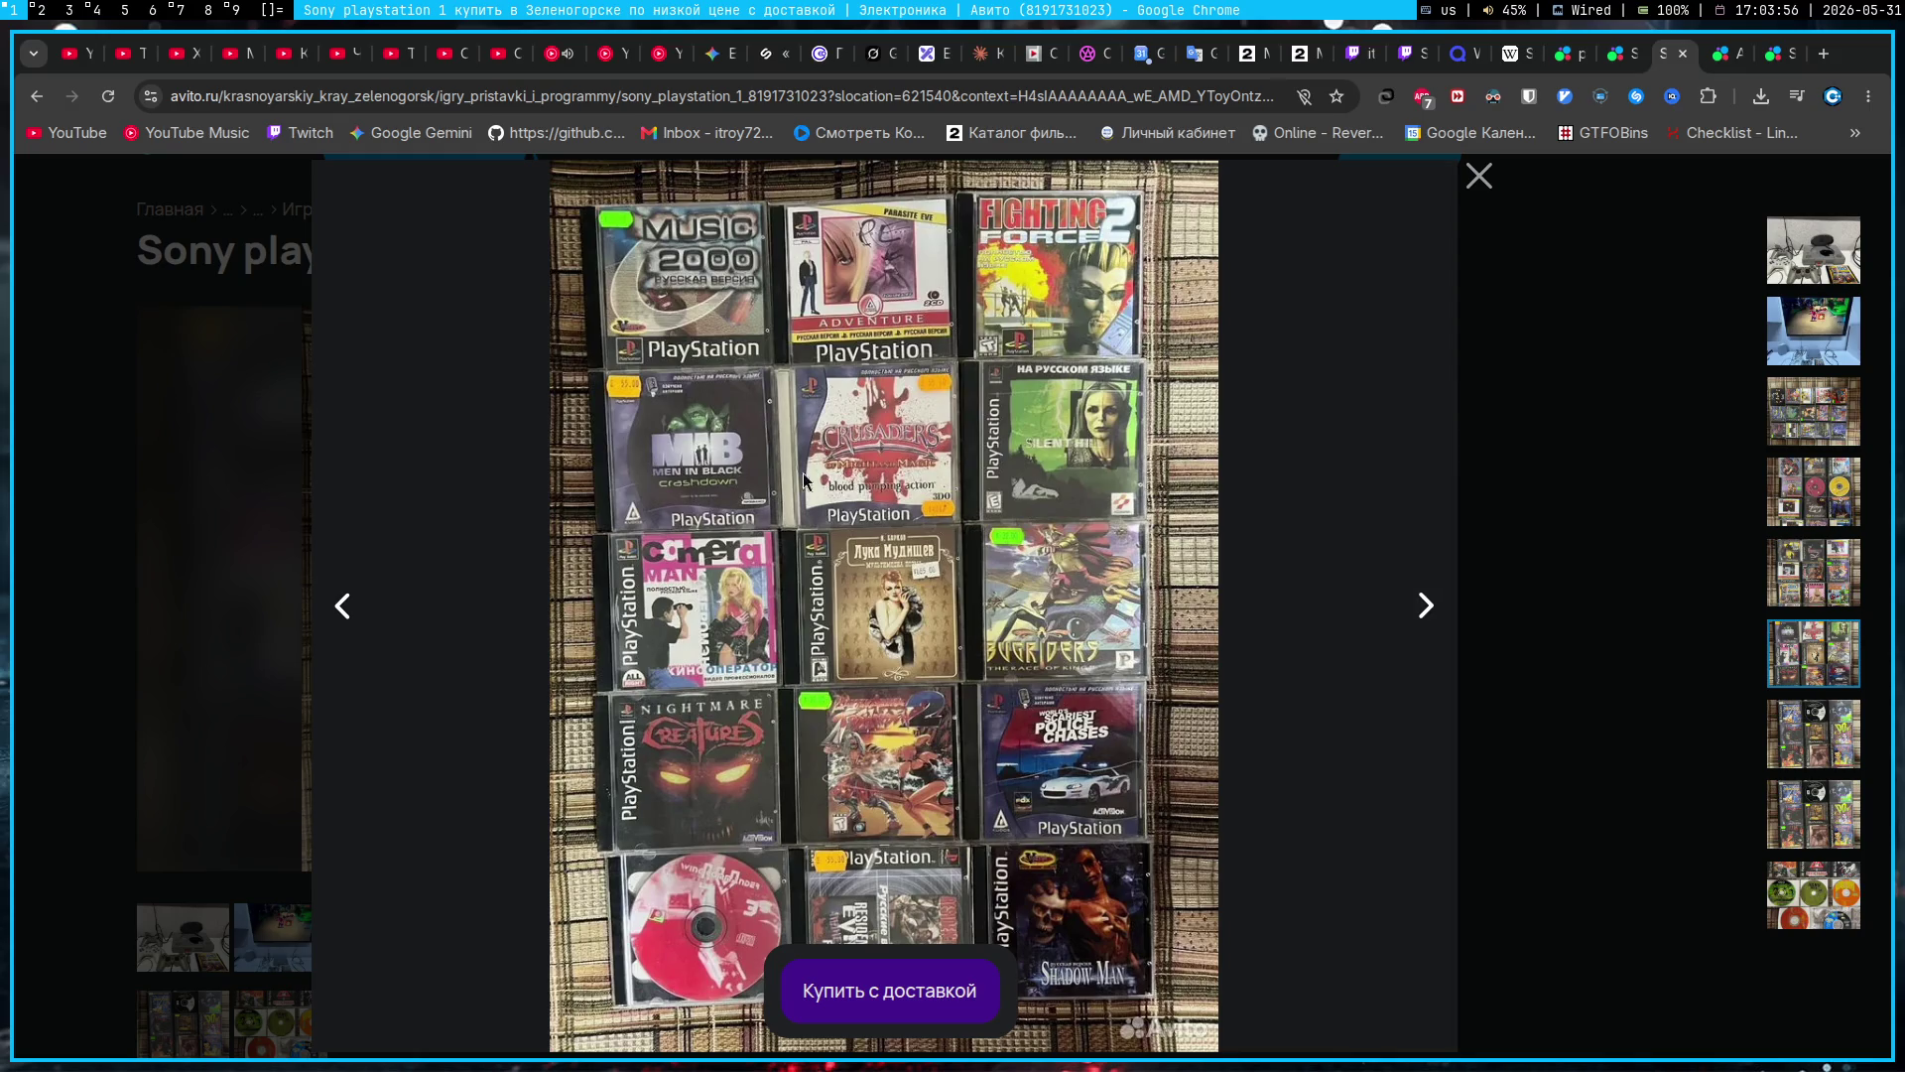
left_click(1431, 652)
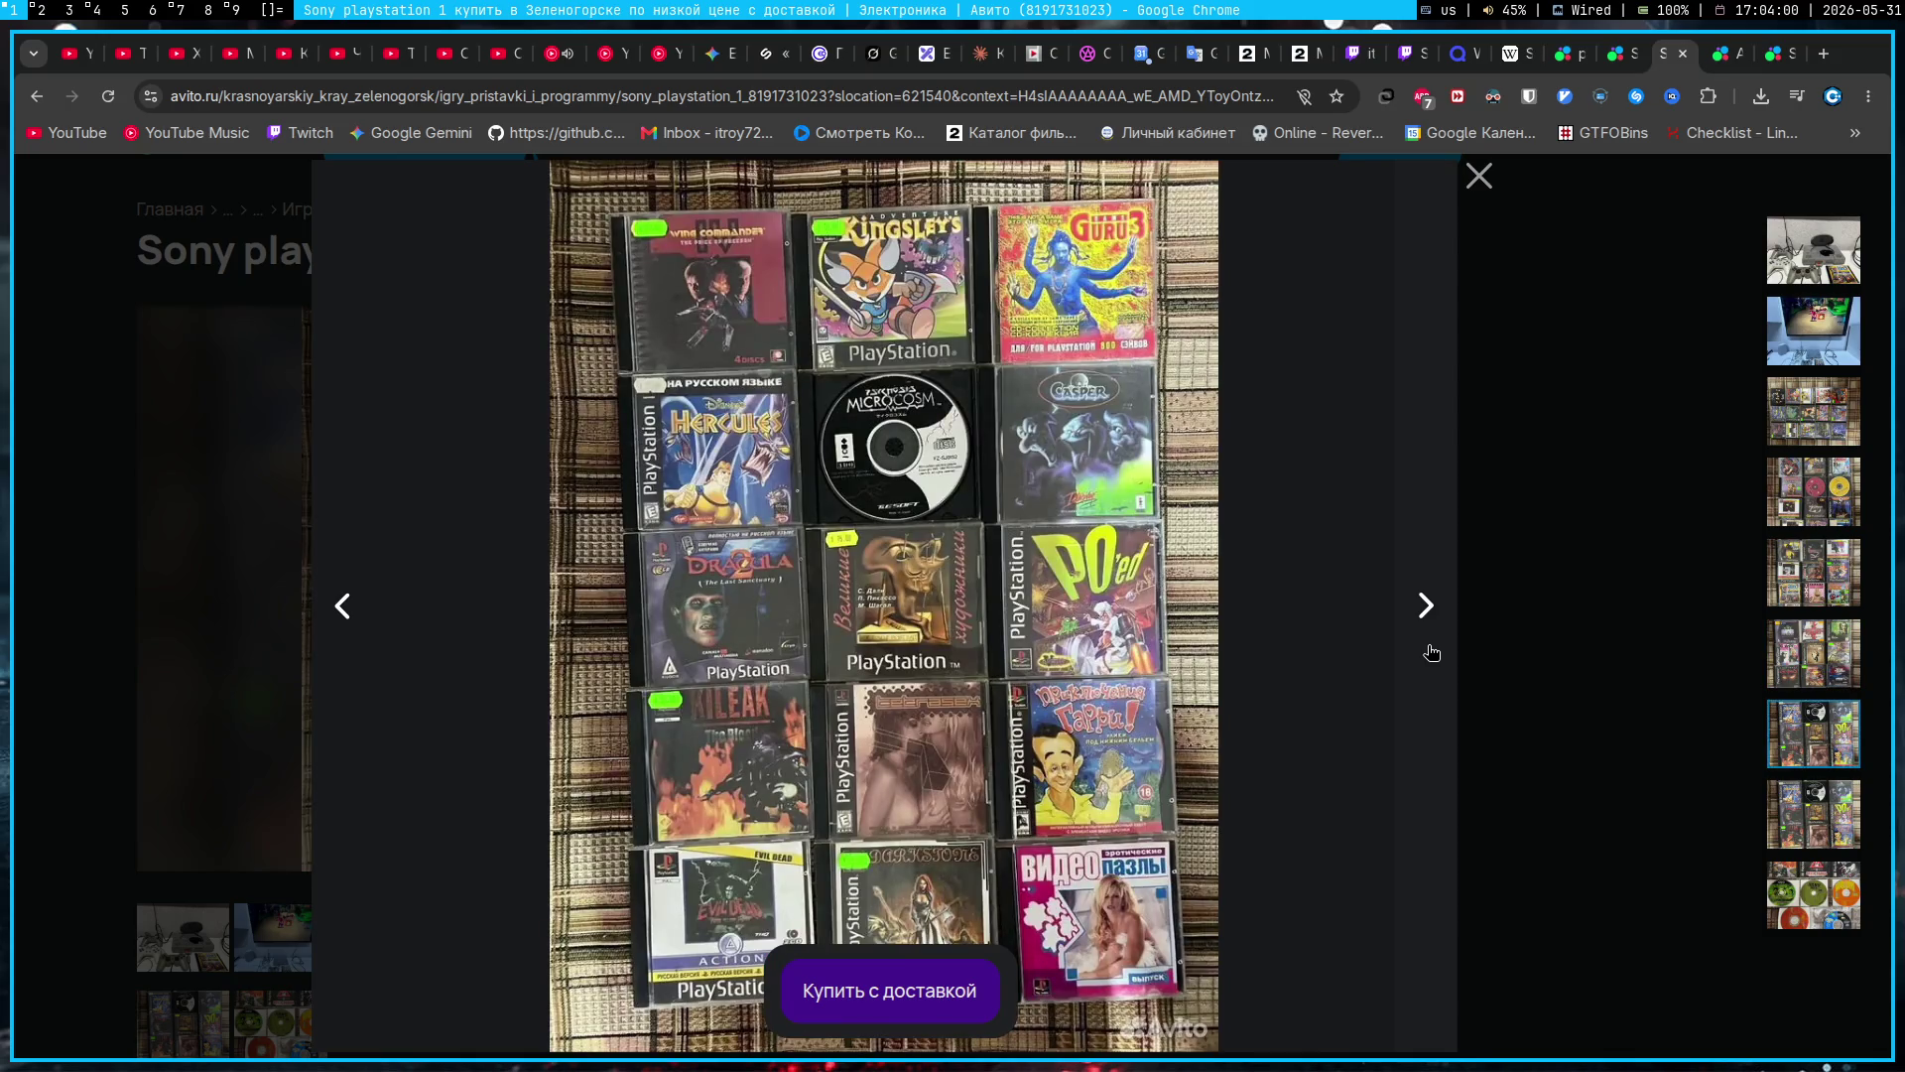
left_click(1430, 652)
left_click(1431, 652)
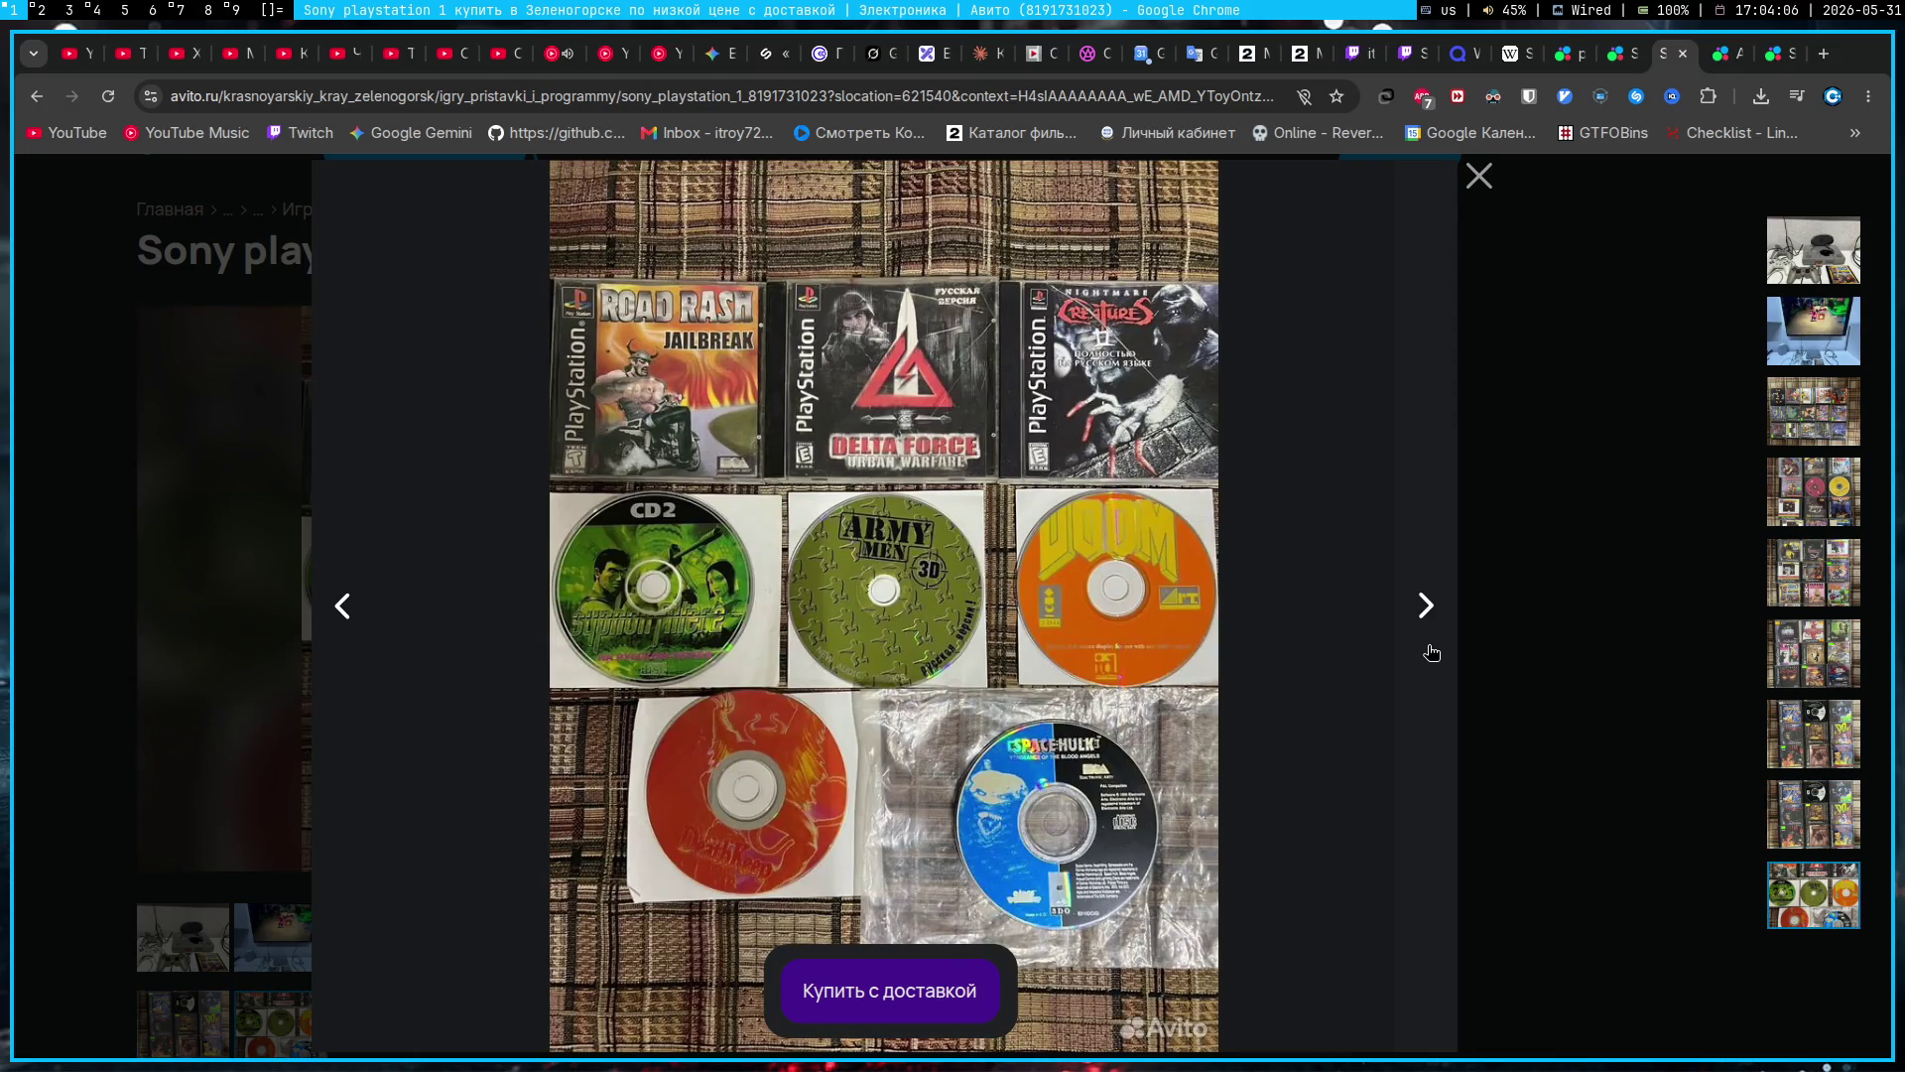
left_click(1431, 652)
left_click(1479, 176)
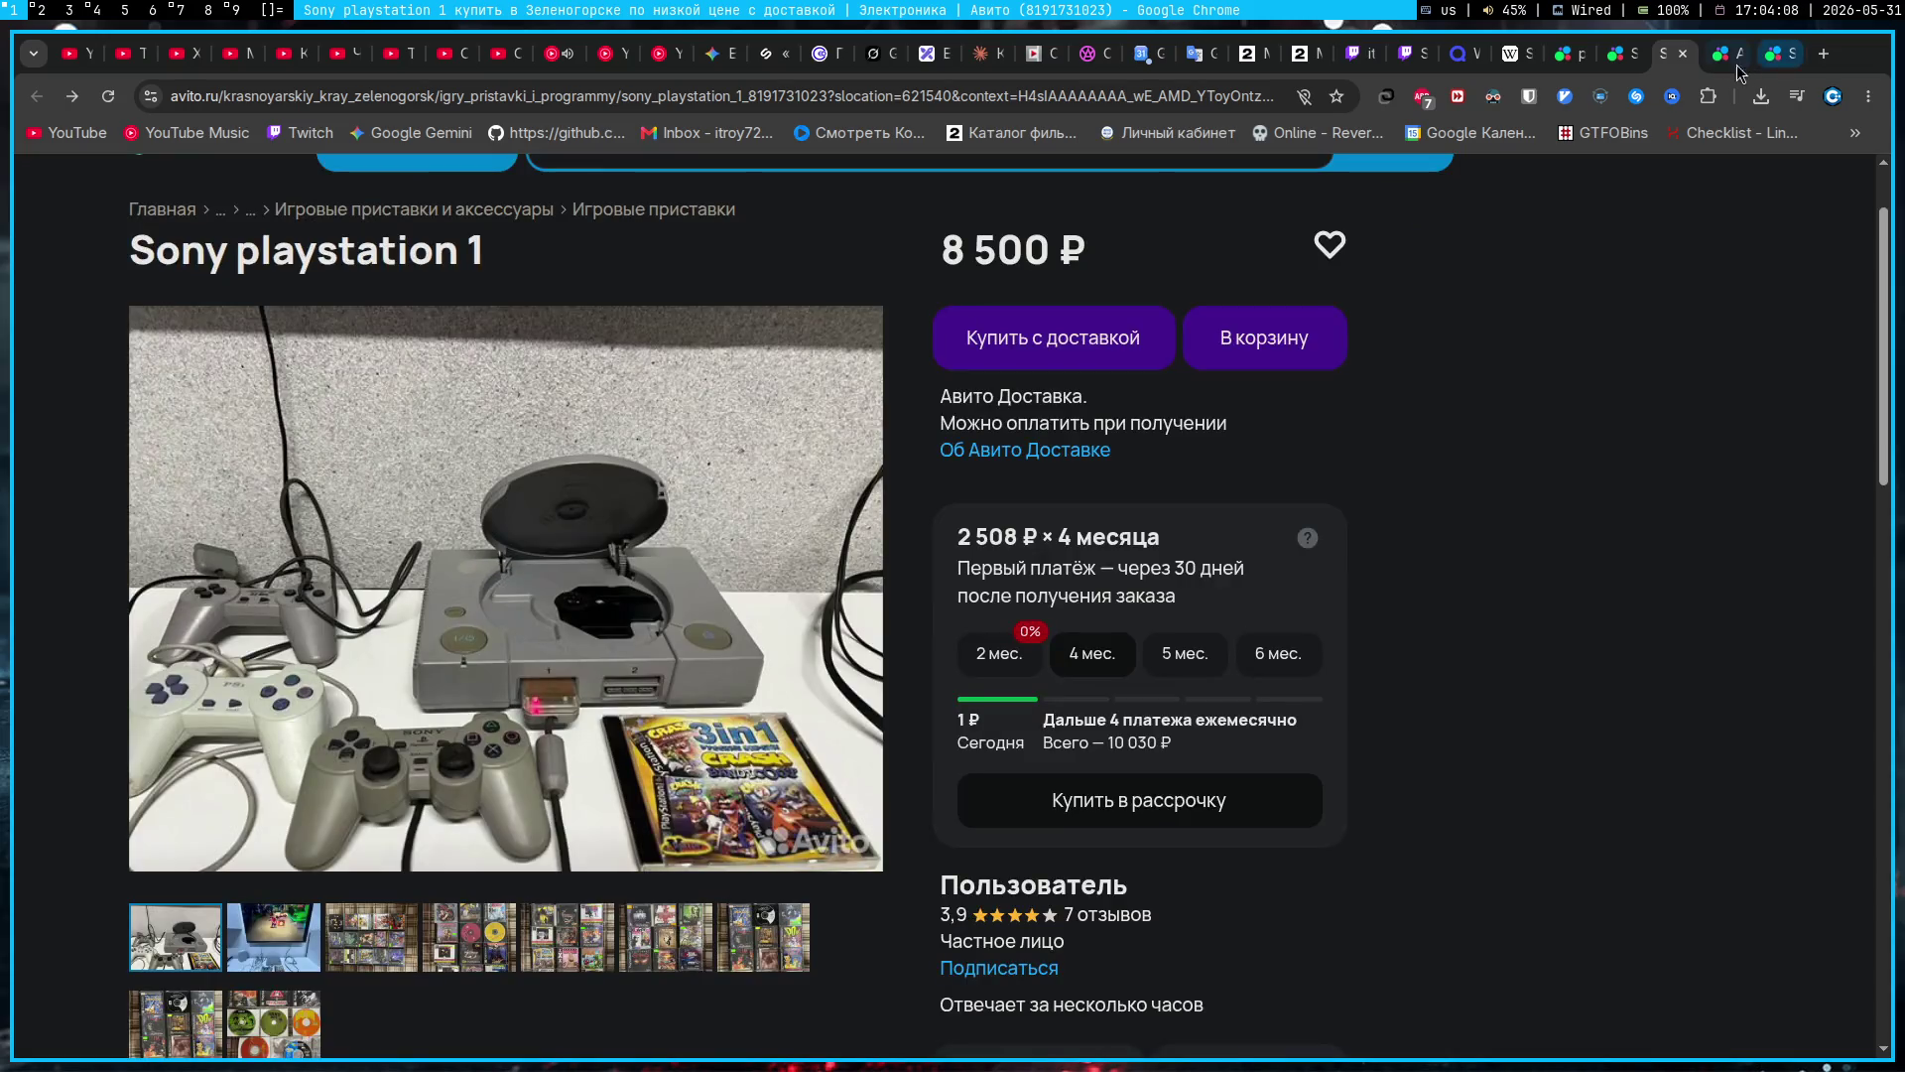
Step: Close the current listing tab, dismiss the location request, and scroll the Kislovodsk listing
left_click(1682, 55)
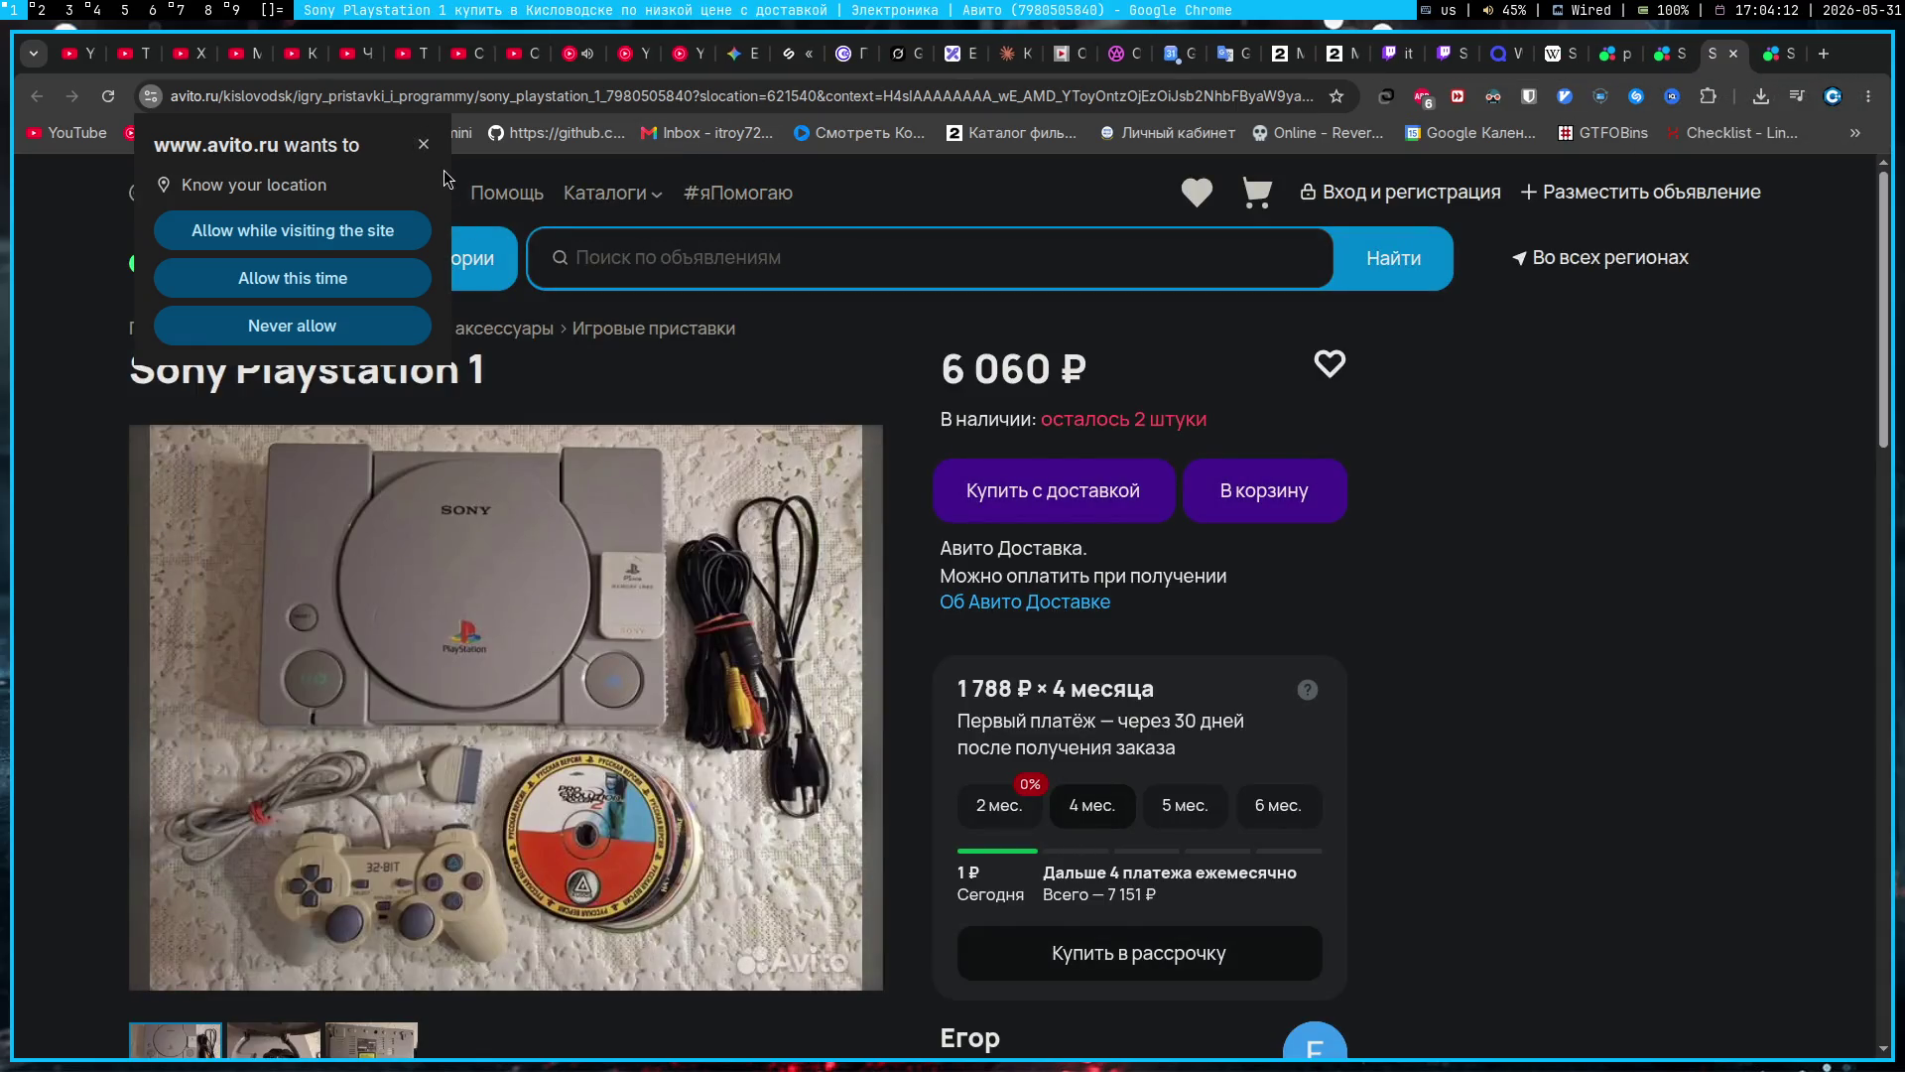
left_click(425, 144)
scroll(658, 729, "down", 5)
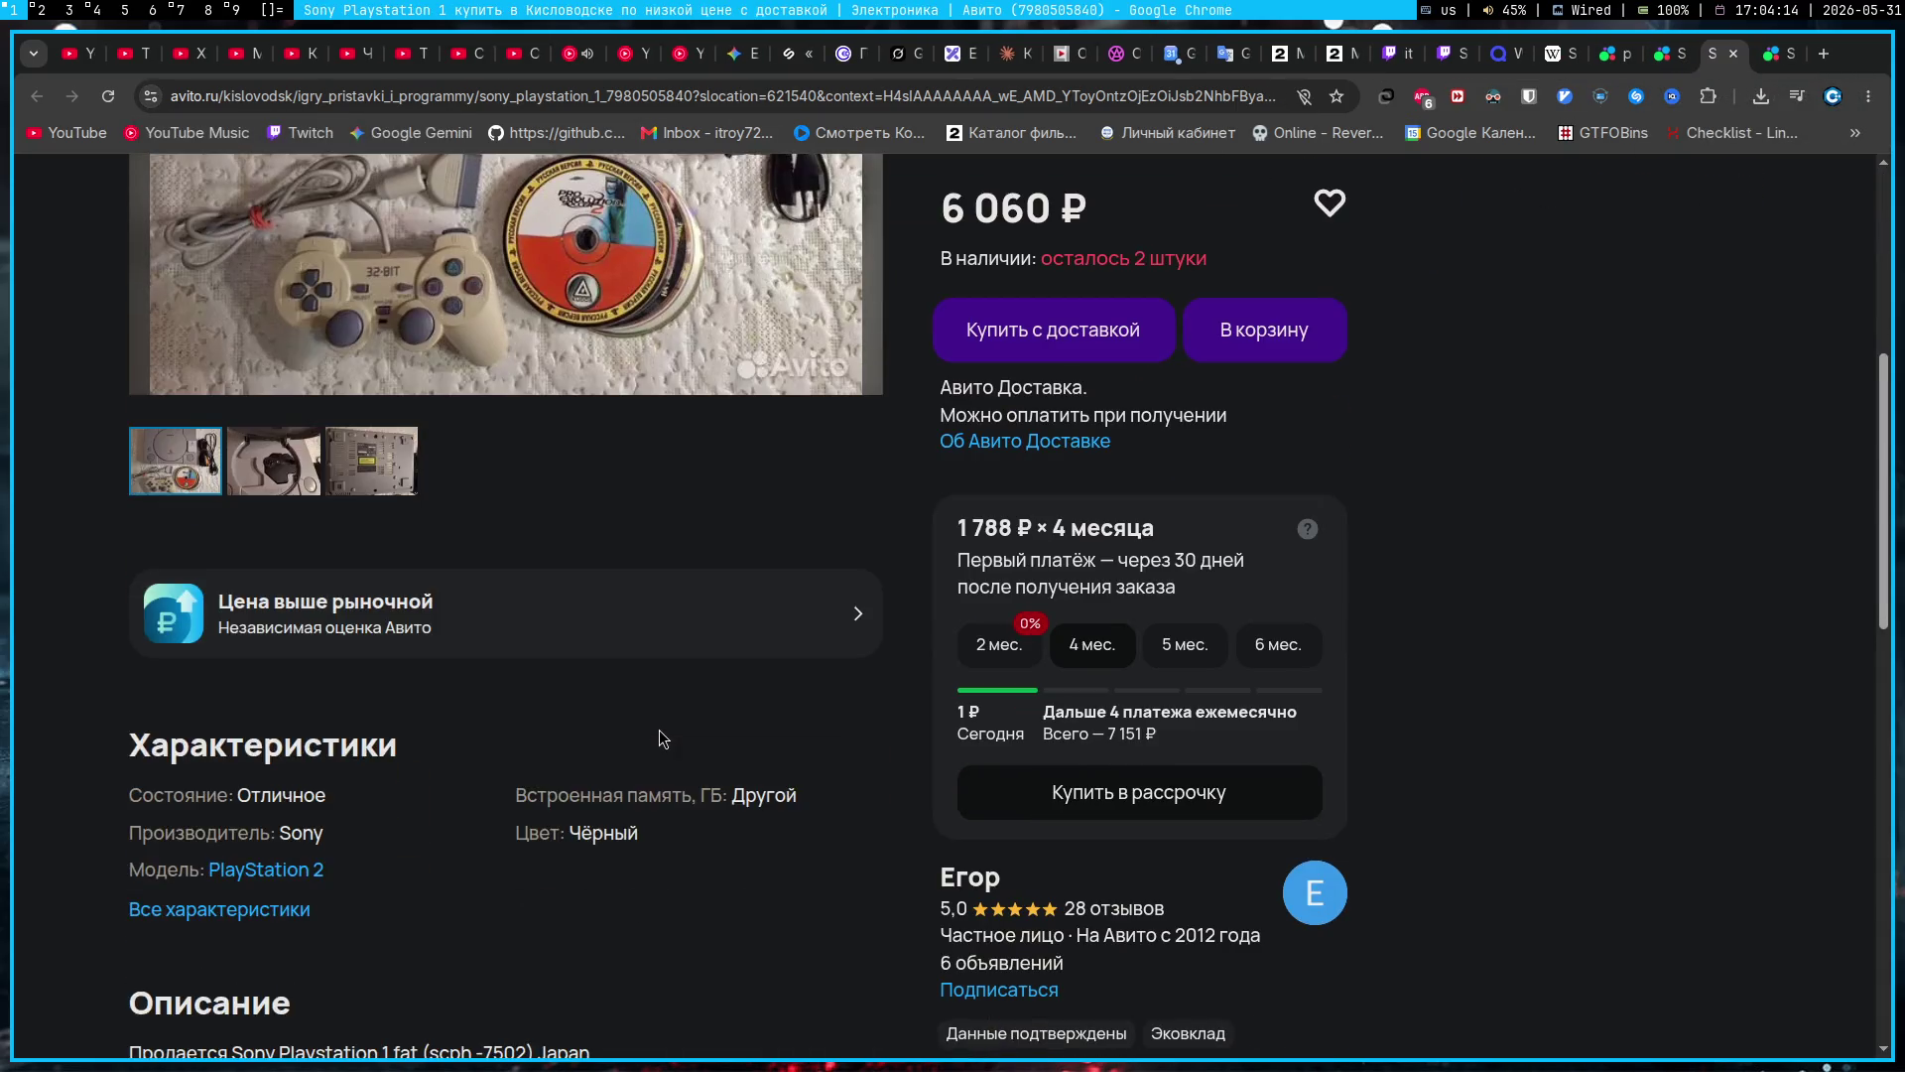
scroll(659, 730, "up", 3)
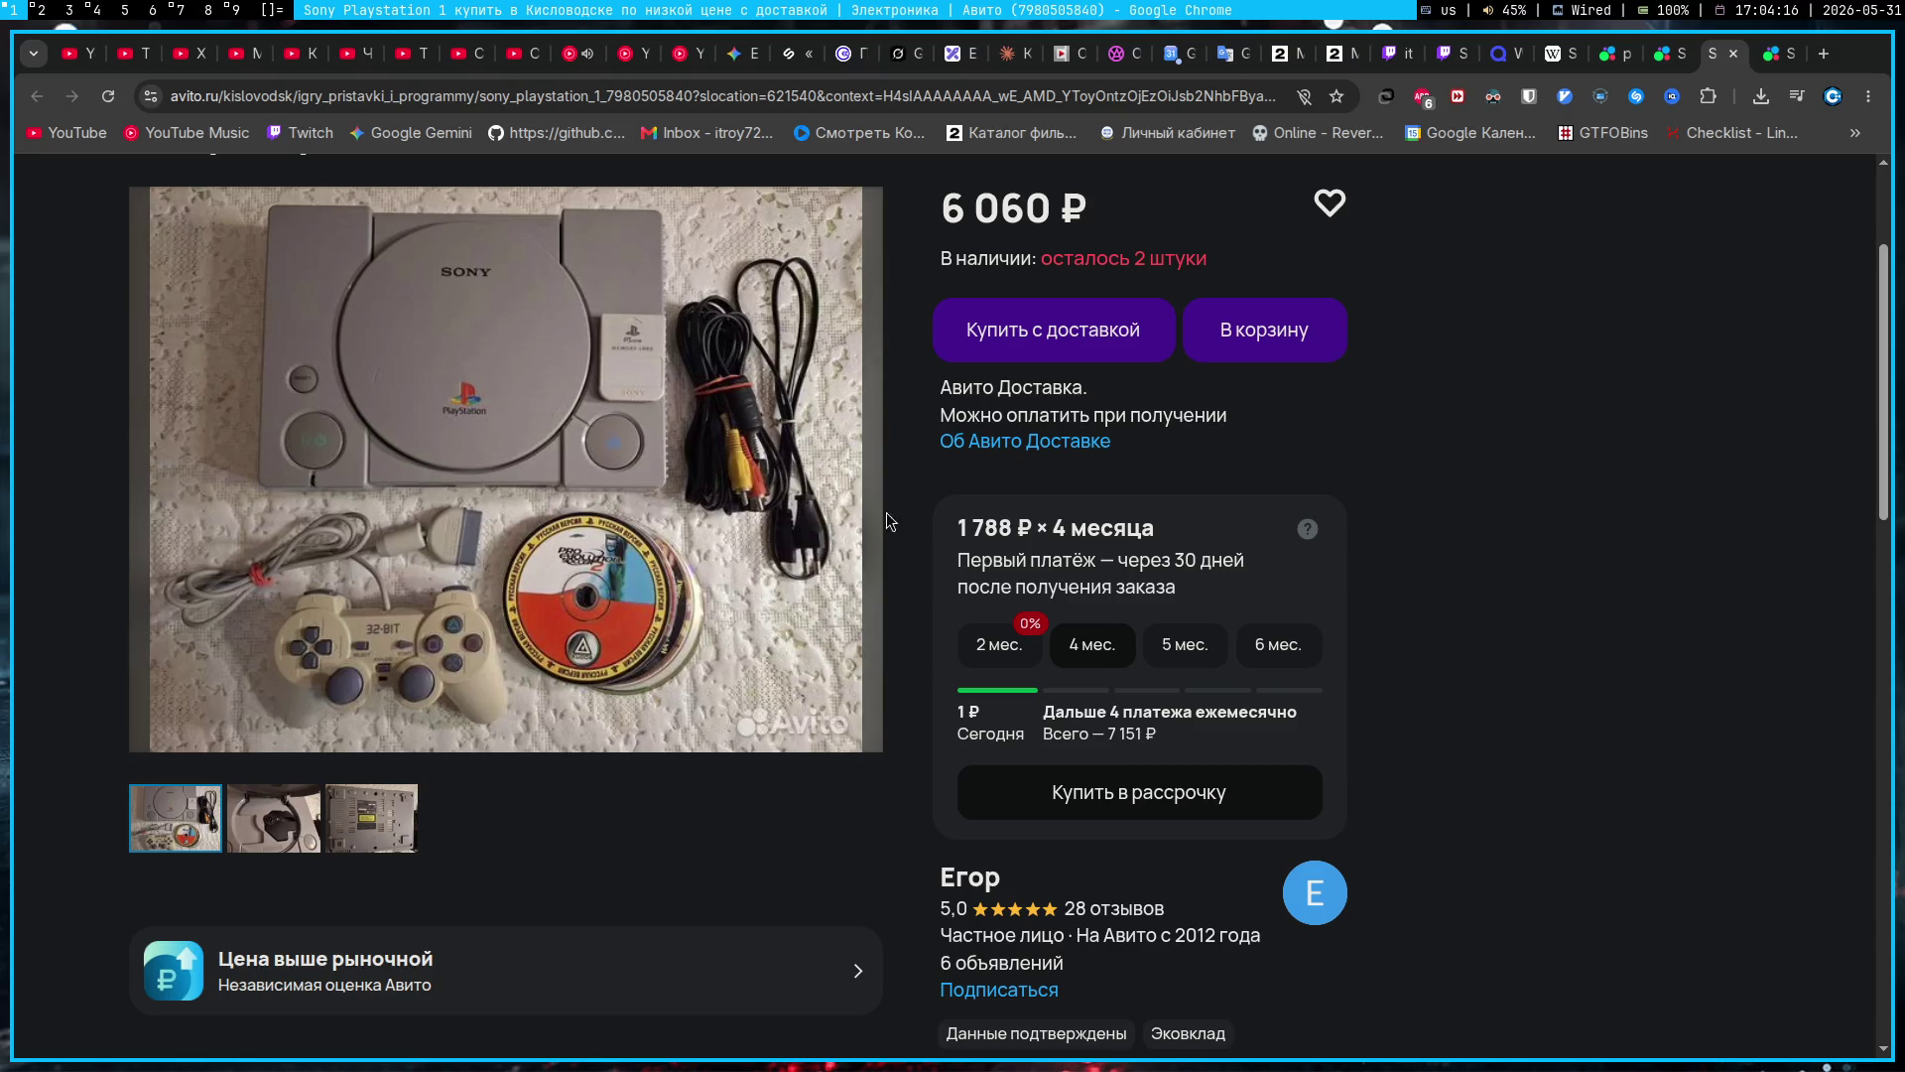
scroll(740, 567, "down", 5)
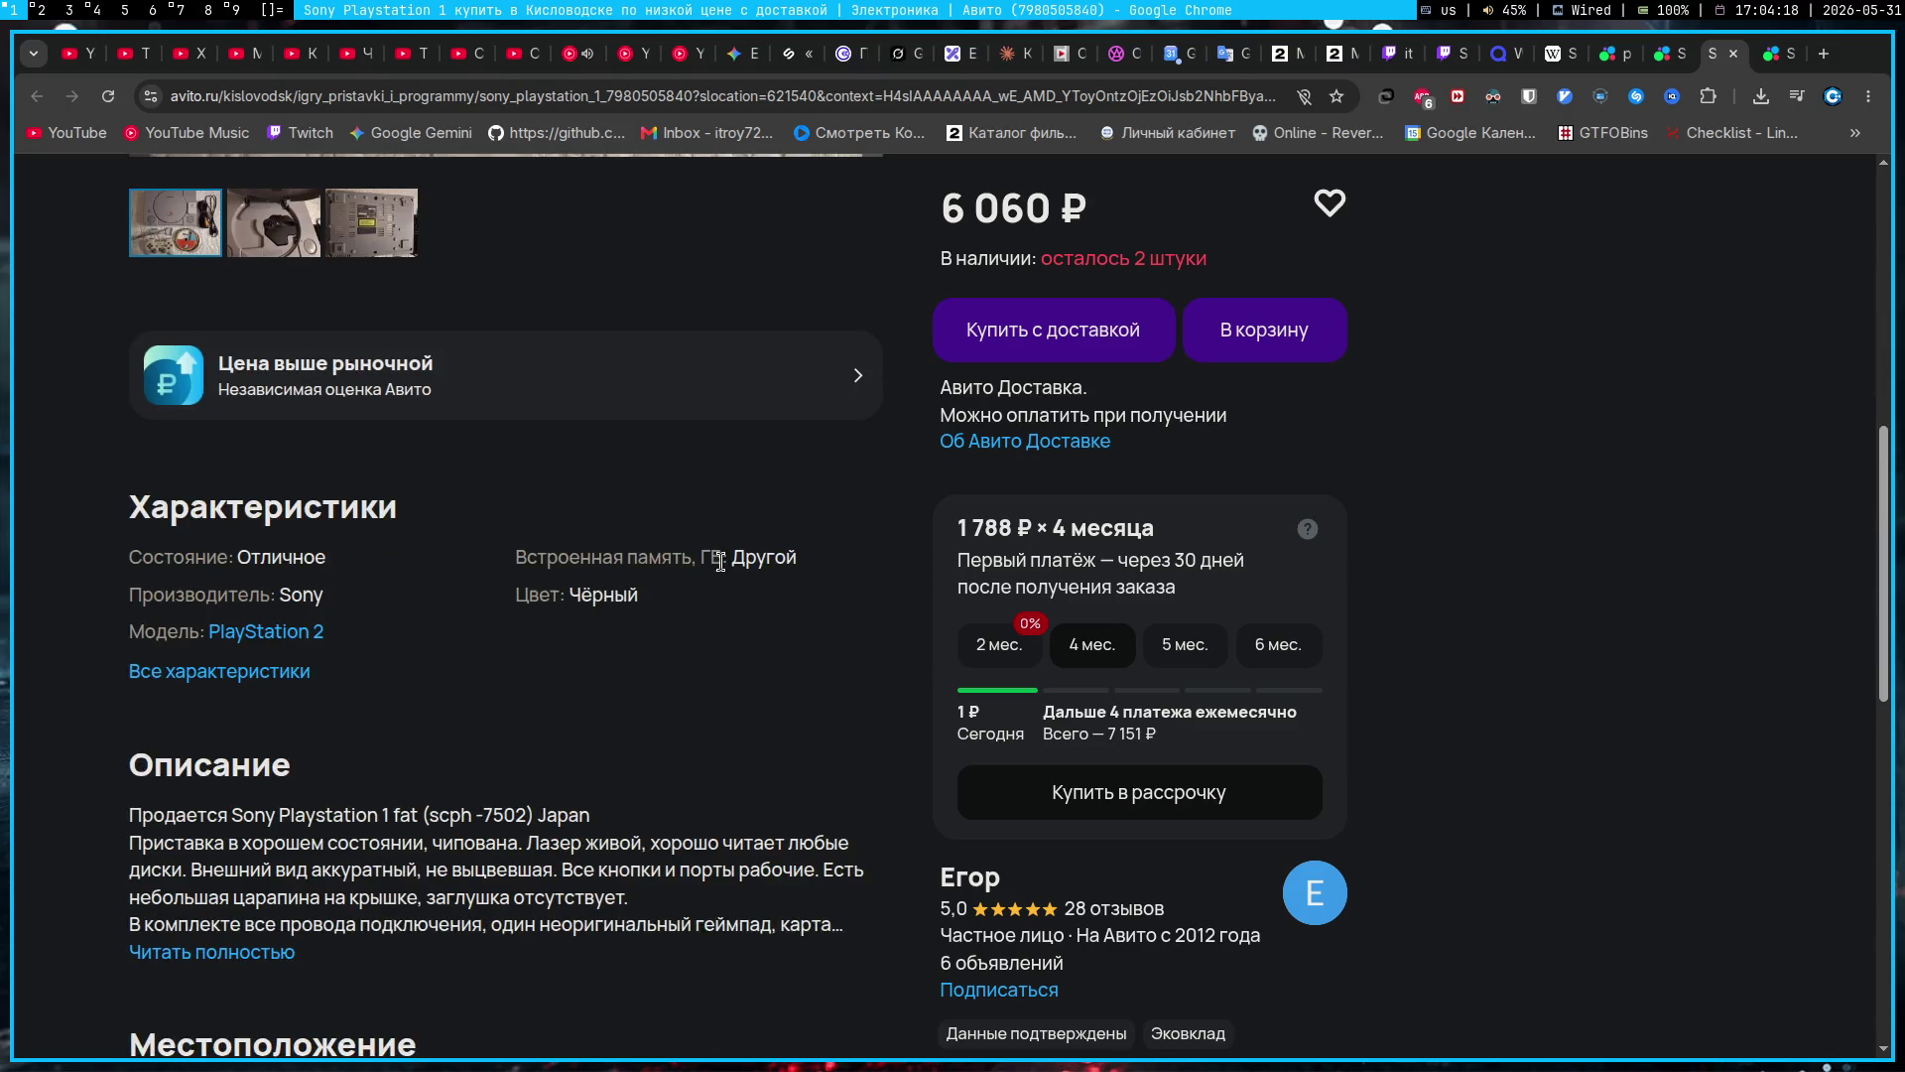
scroll(403, 541, "down", 3)
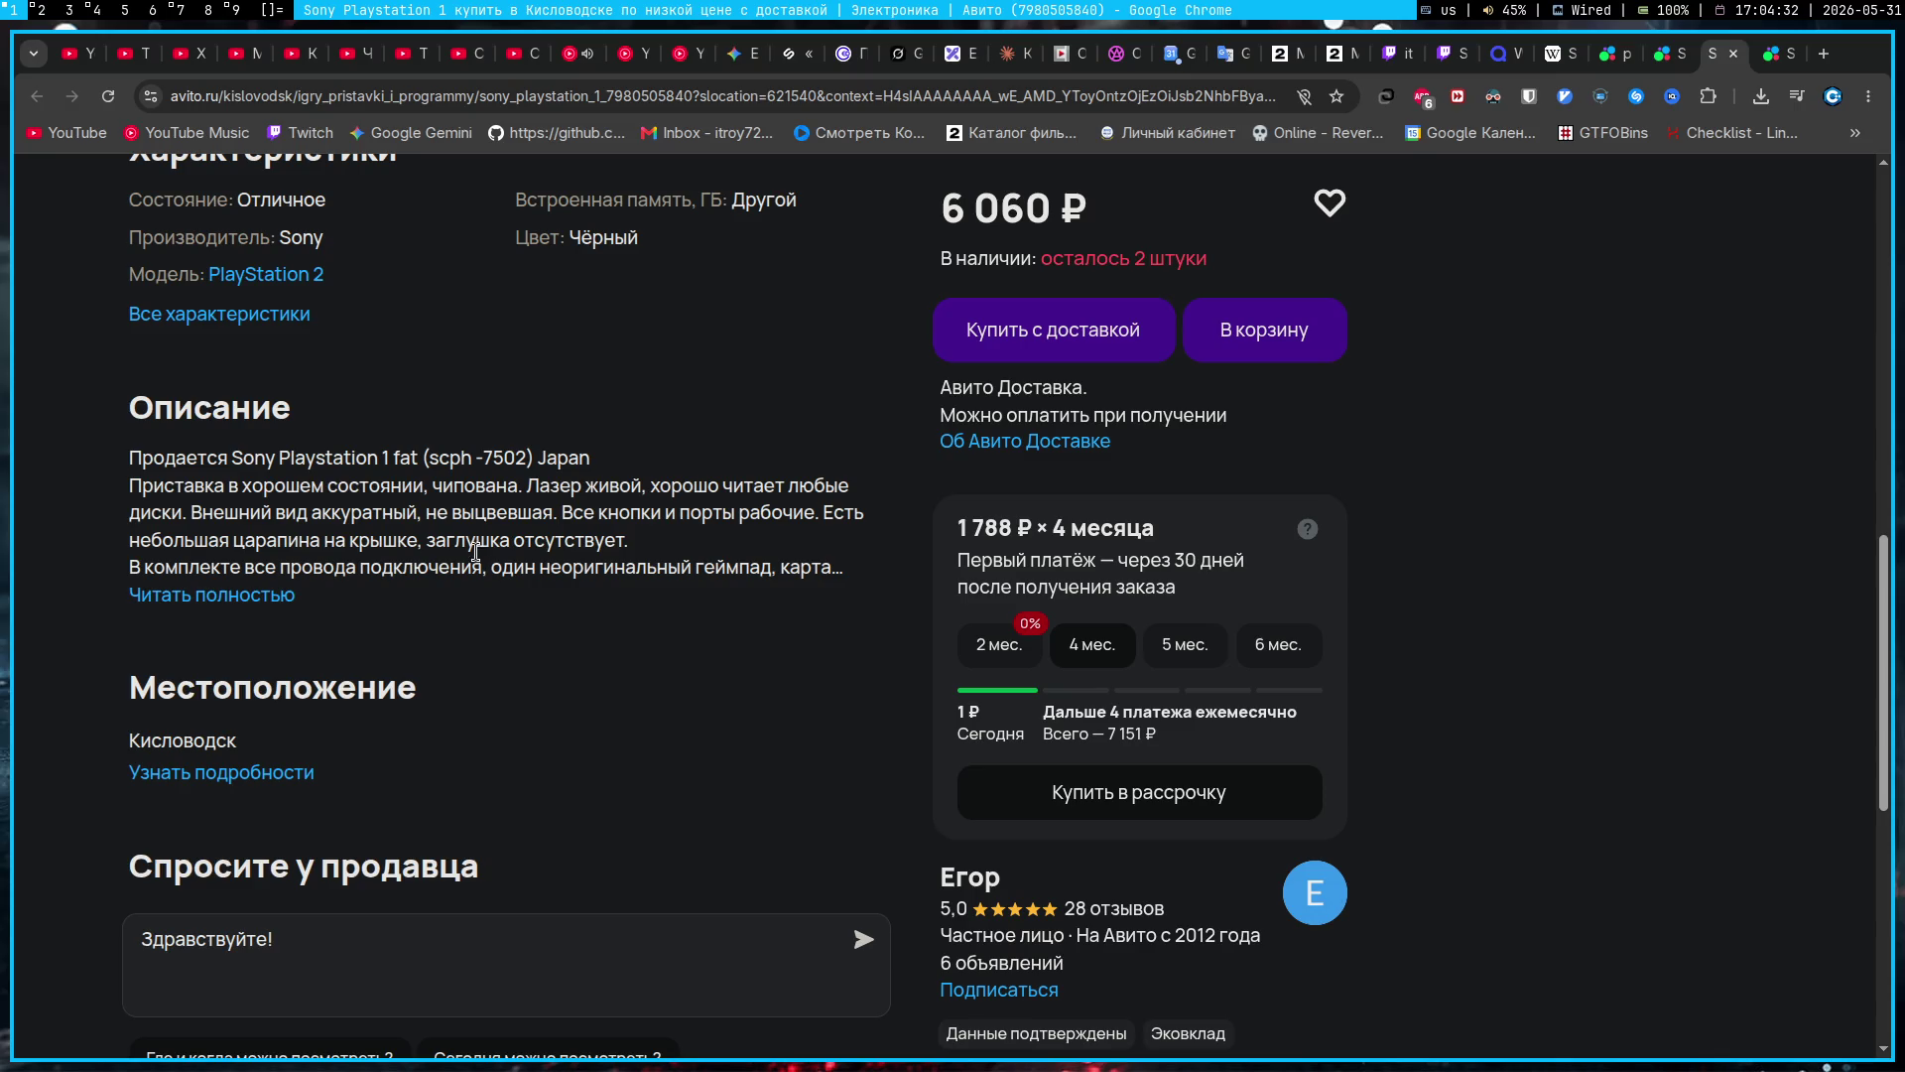
Step: Expand the description and highlight the game titles Spider Man 2 and Rainbow Six
left_click(226, 595)
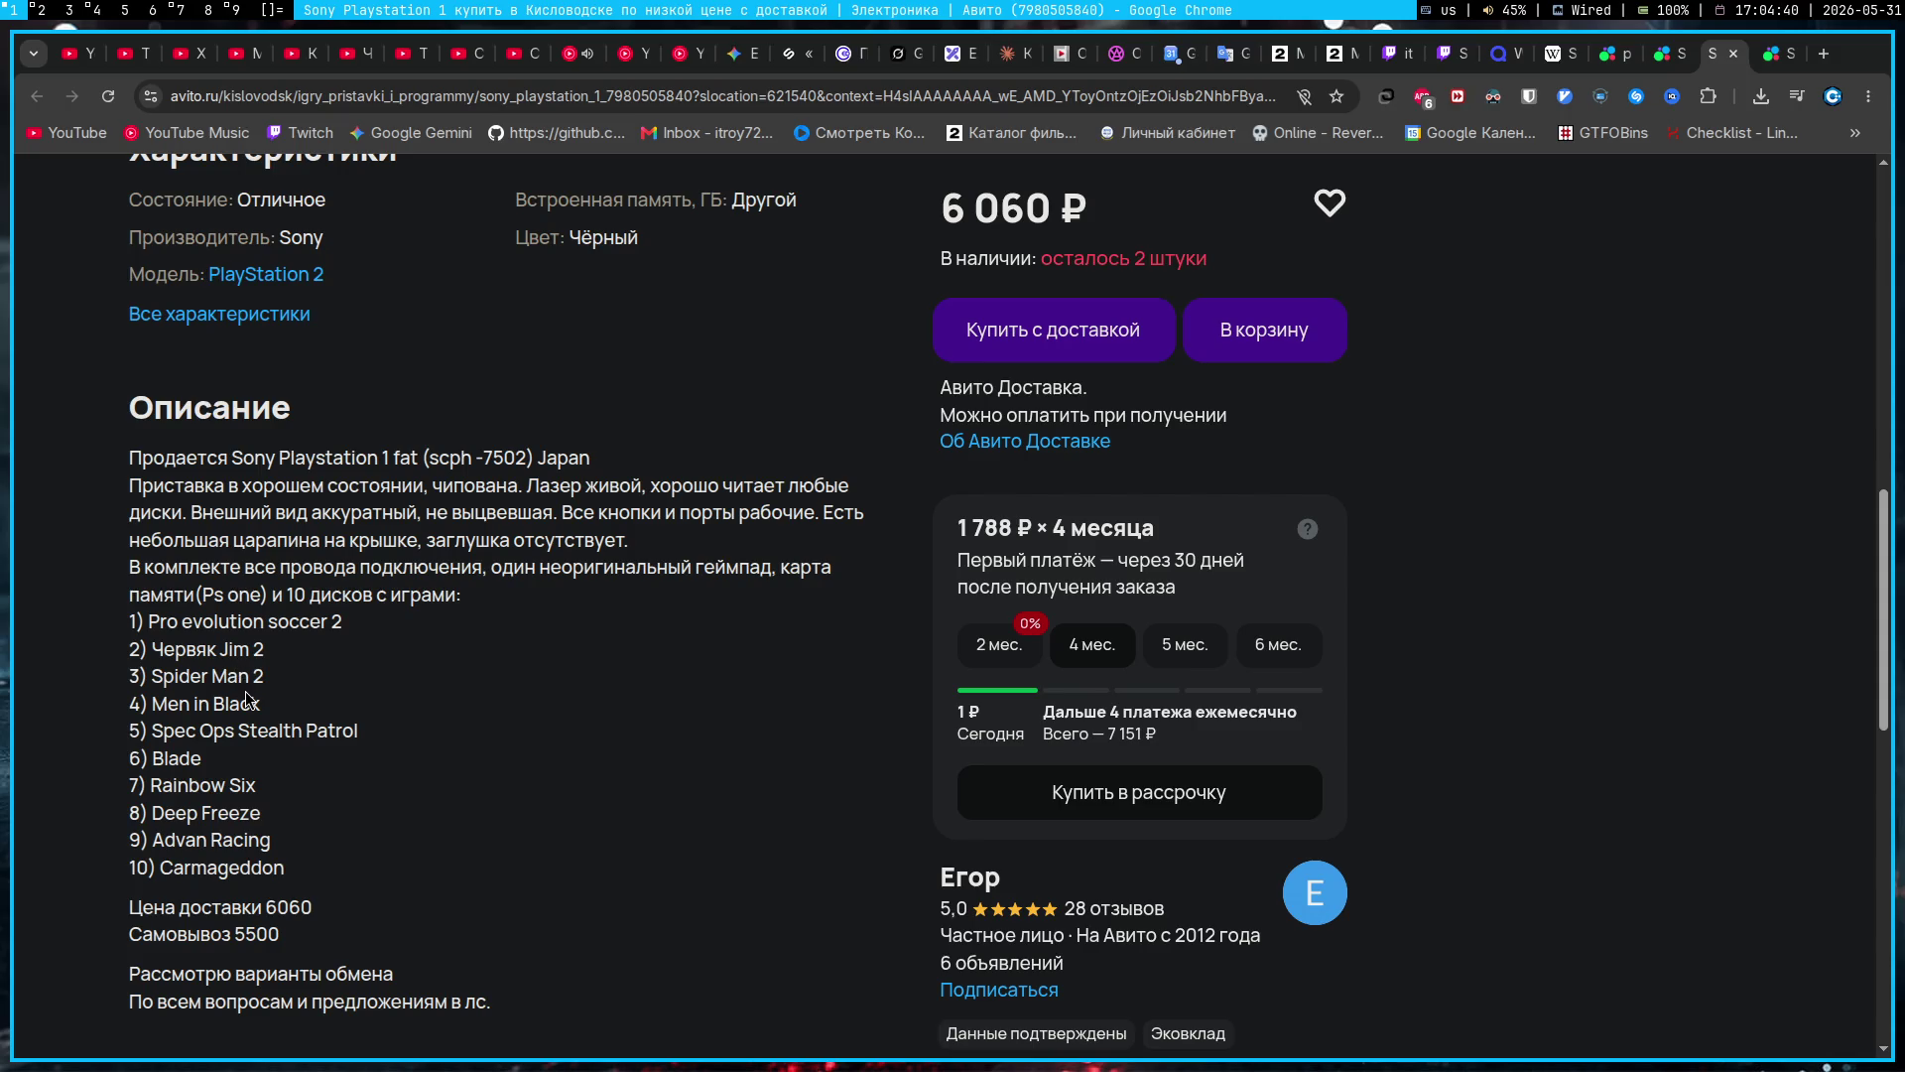
left_click_drag(271, 683, 149, 679)
left_click(332, 684)
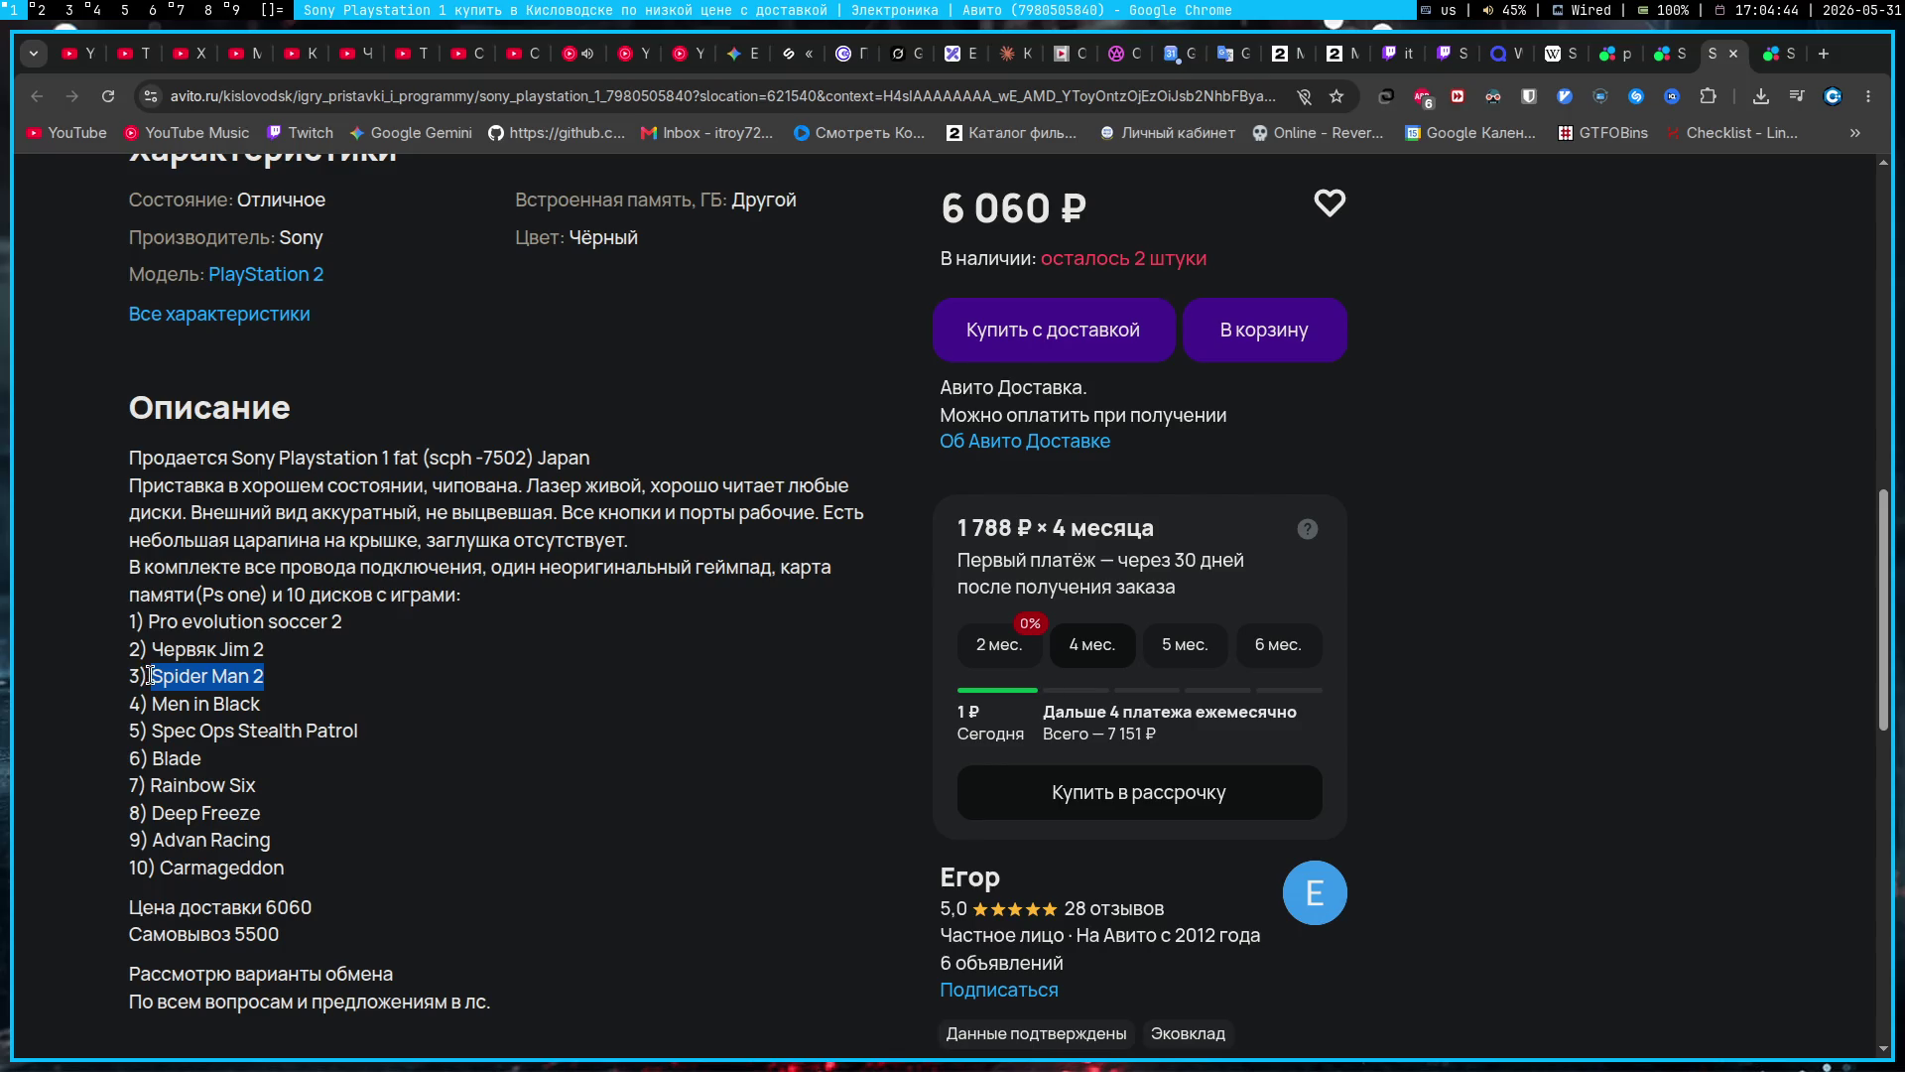
left_click(443, 638)
mouse_move(280, 798)
left_mouse_down()
mouse_move(149, 758)
mouse_move(151, 780)
left_mouse_up()
left_click(318, 754)
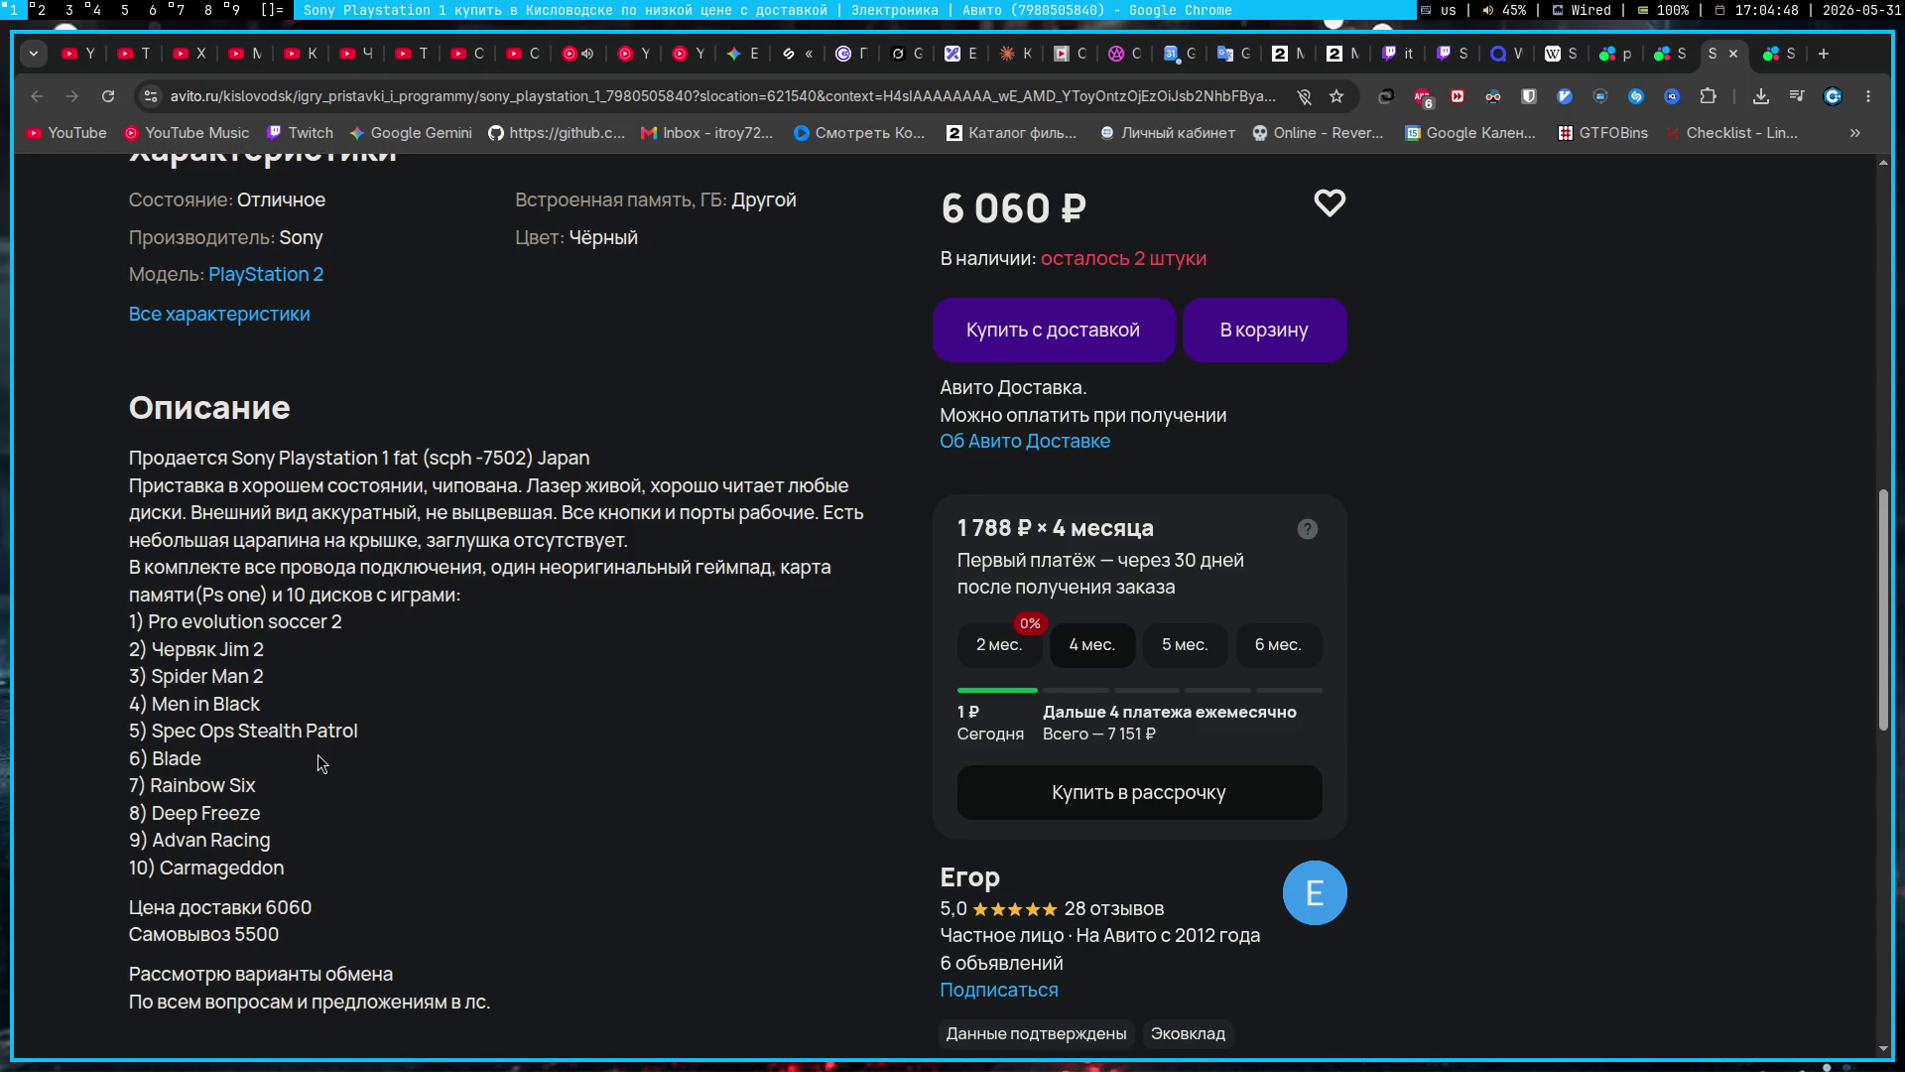
Step: Select the city name Кисловодск, then view and close the 3 200 ₽ Serov listing
scroll(317, 754, "down", 3)
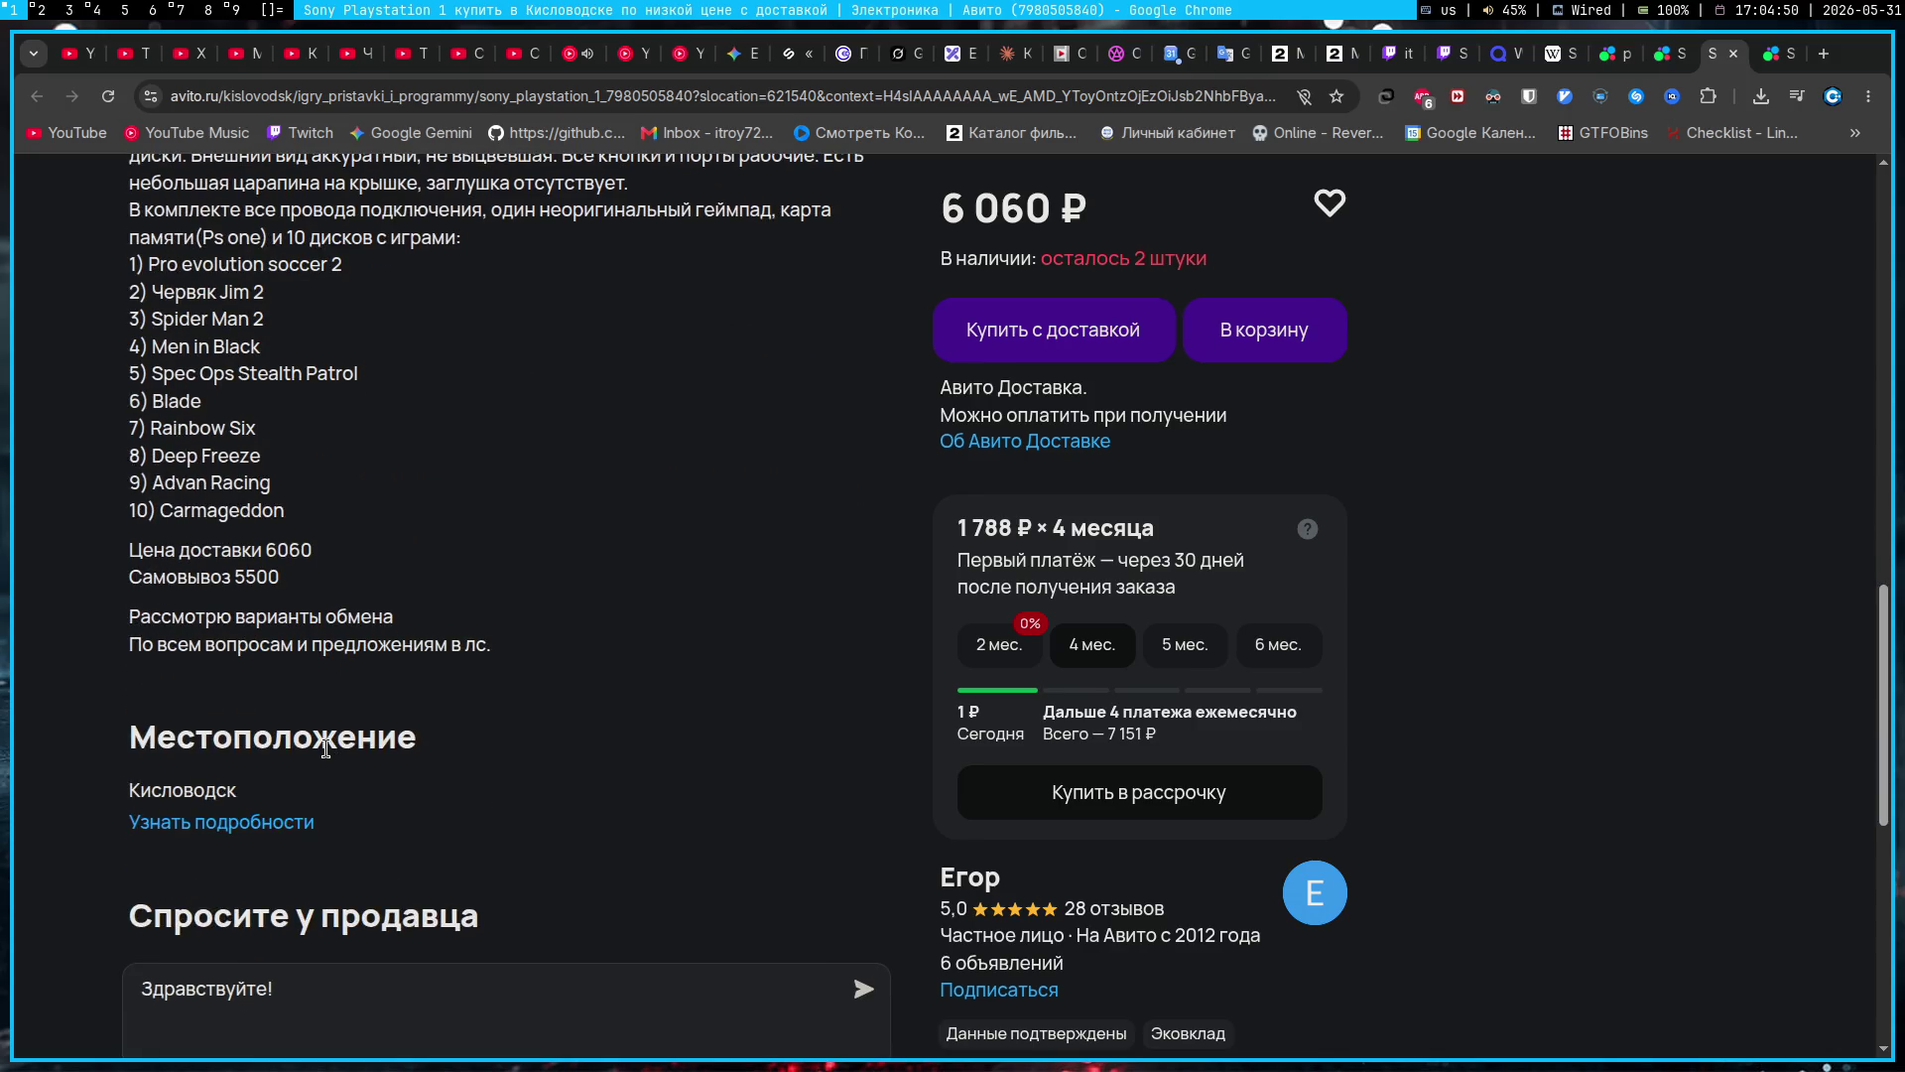
scroll(326, 750, "up", 10)
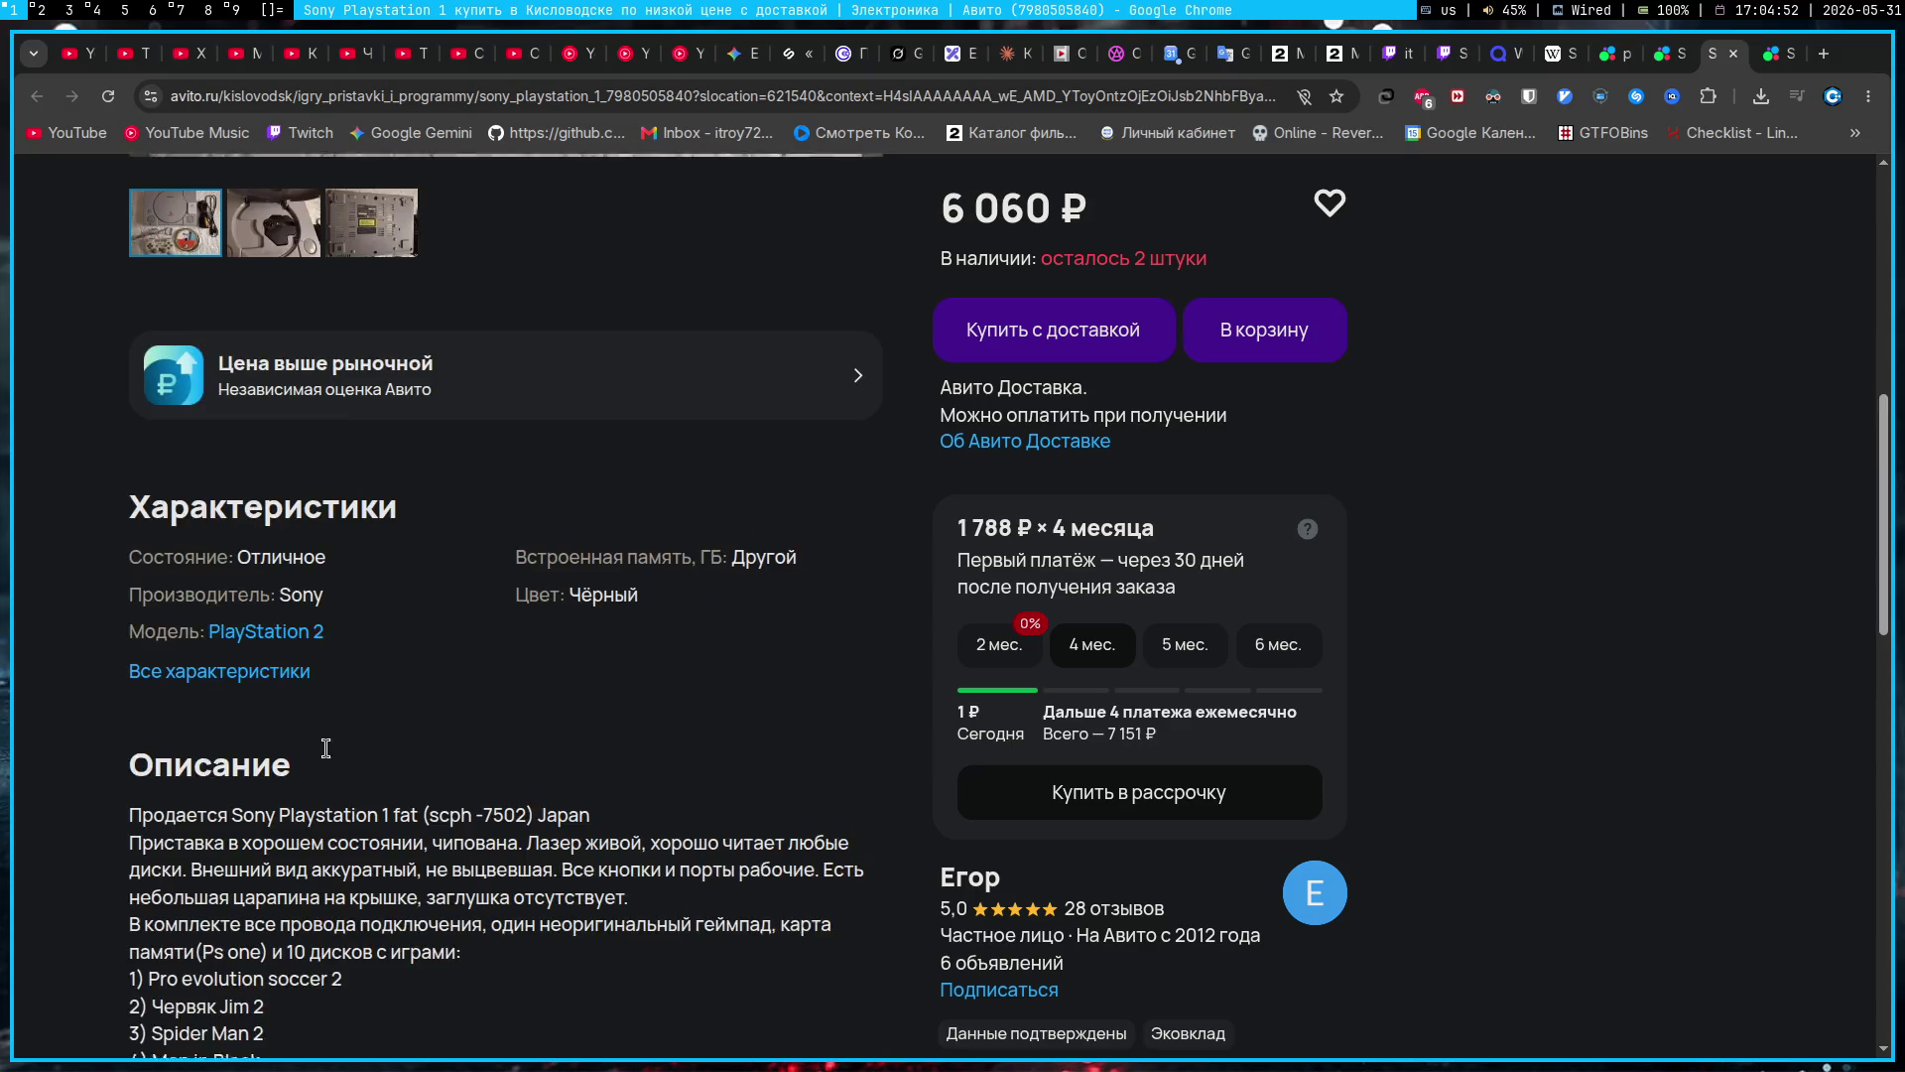
scroll(330, 755, "down", 6)
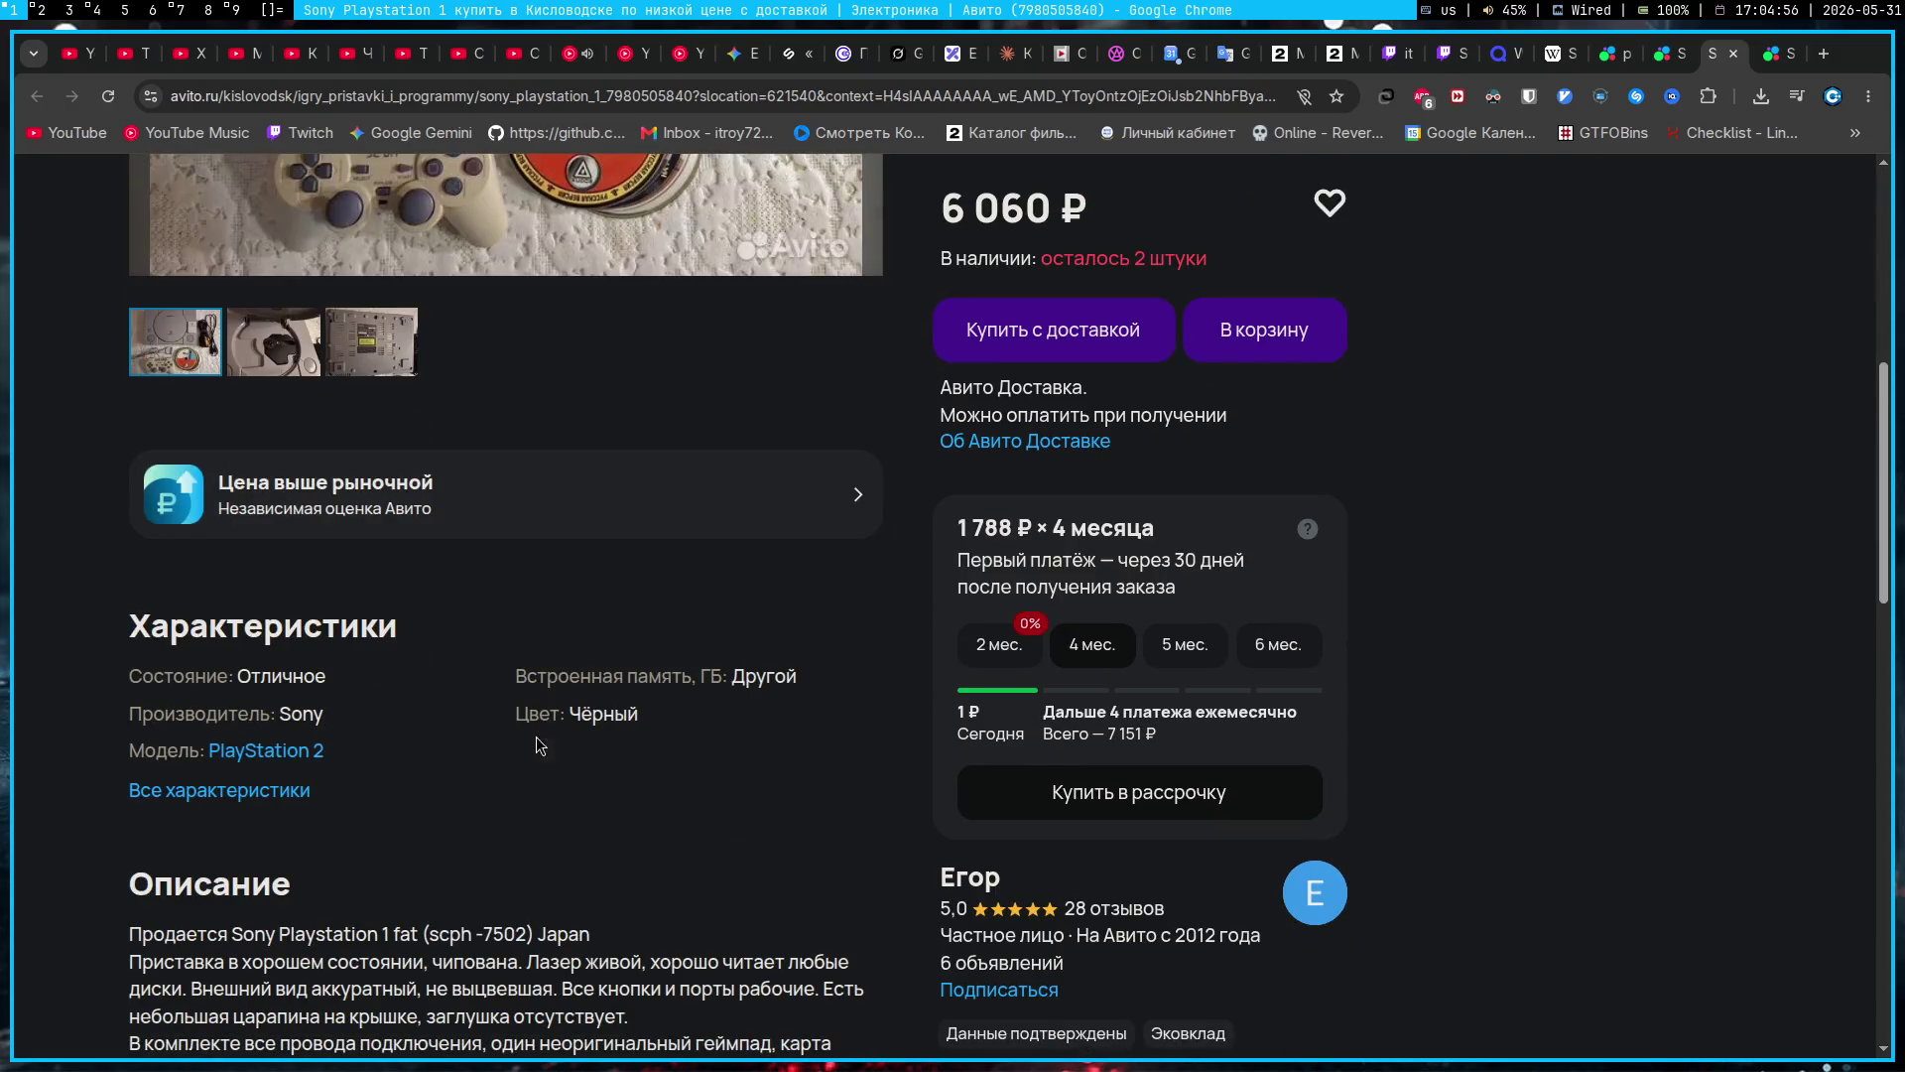
scroll(249, 786, "down", 7)
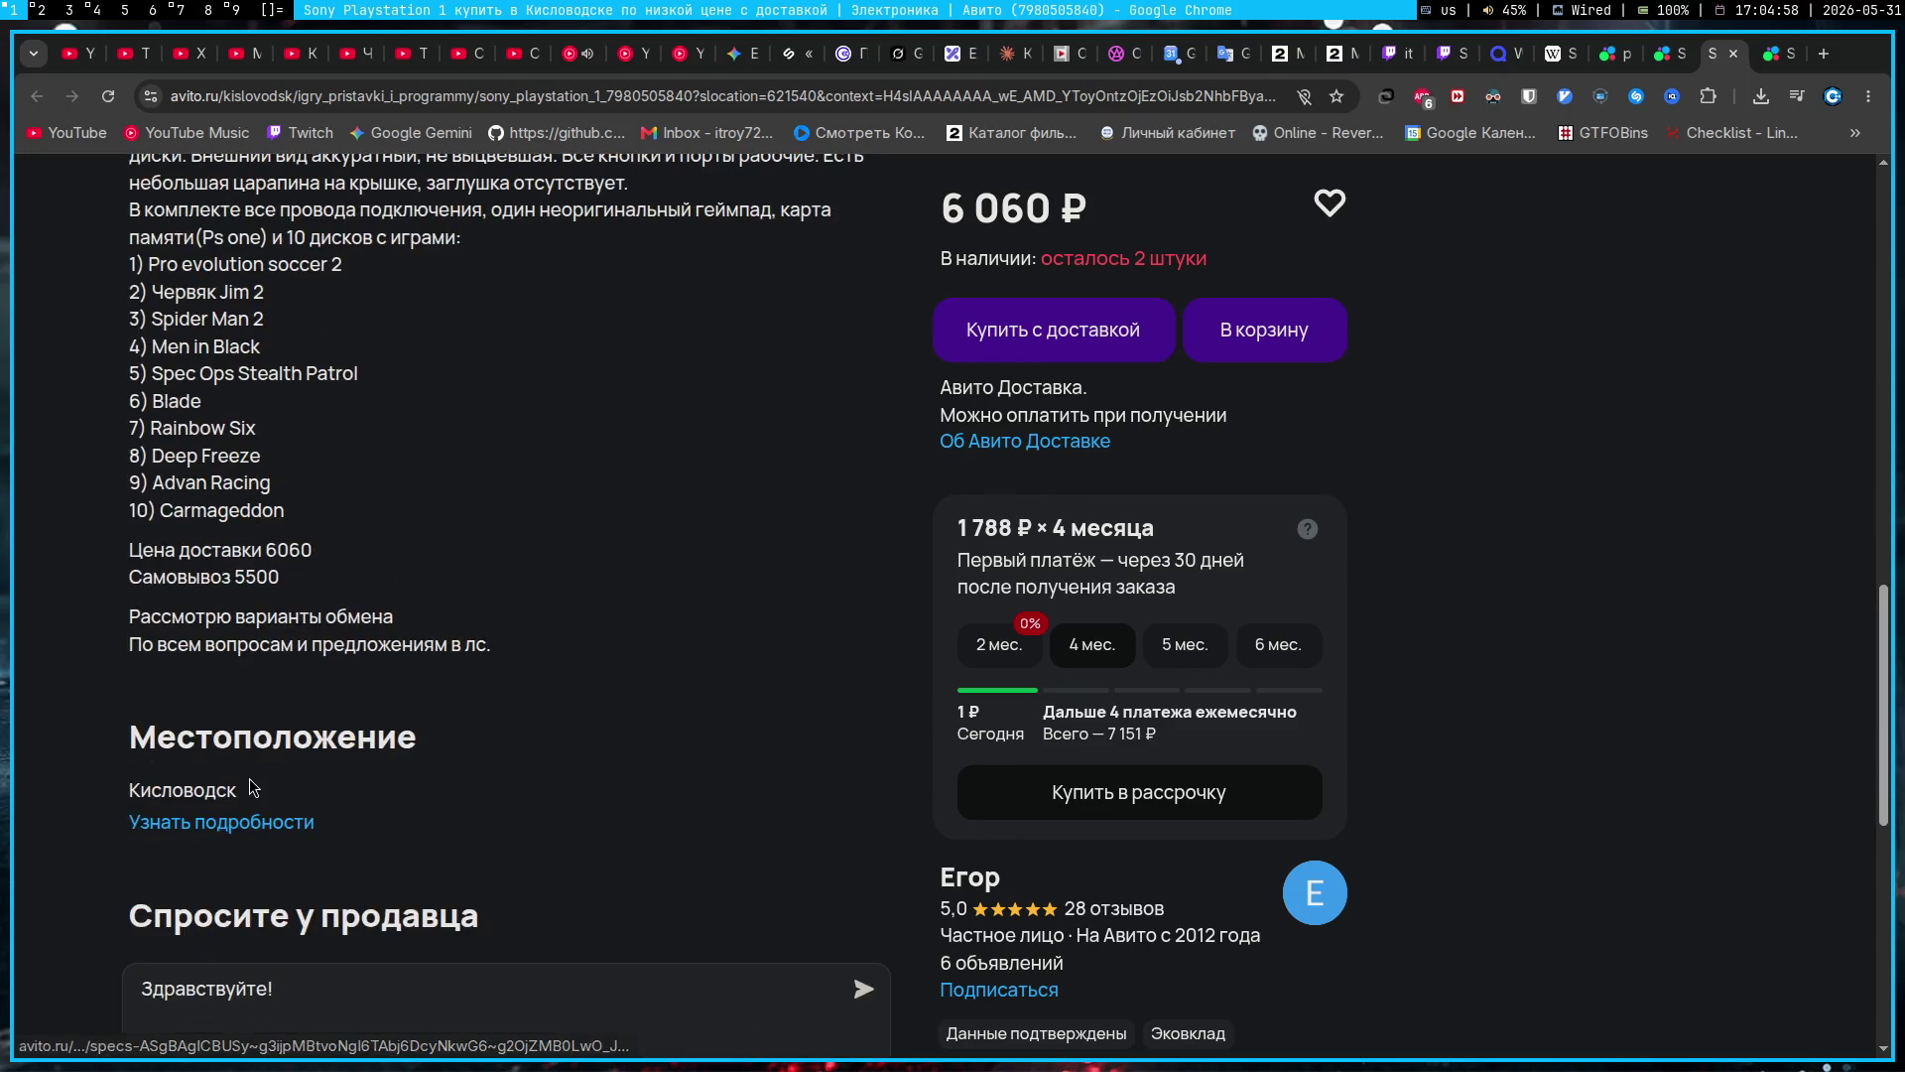
double_click(196, 791)
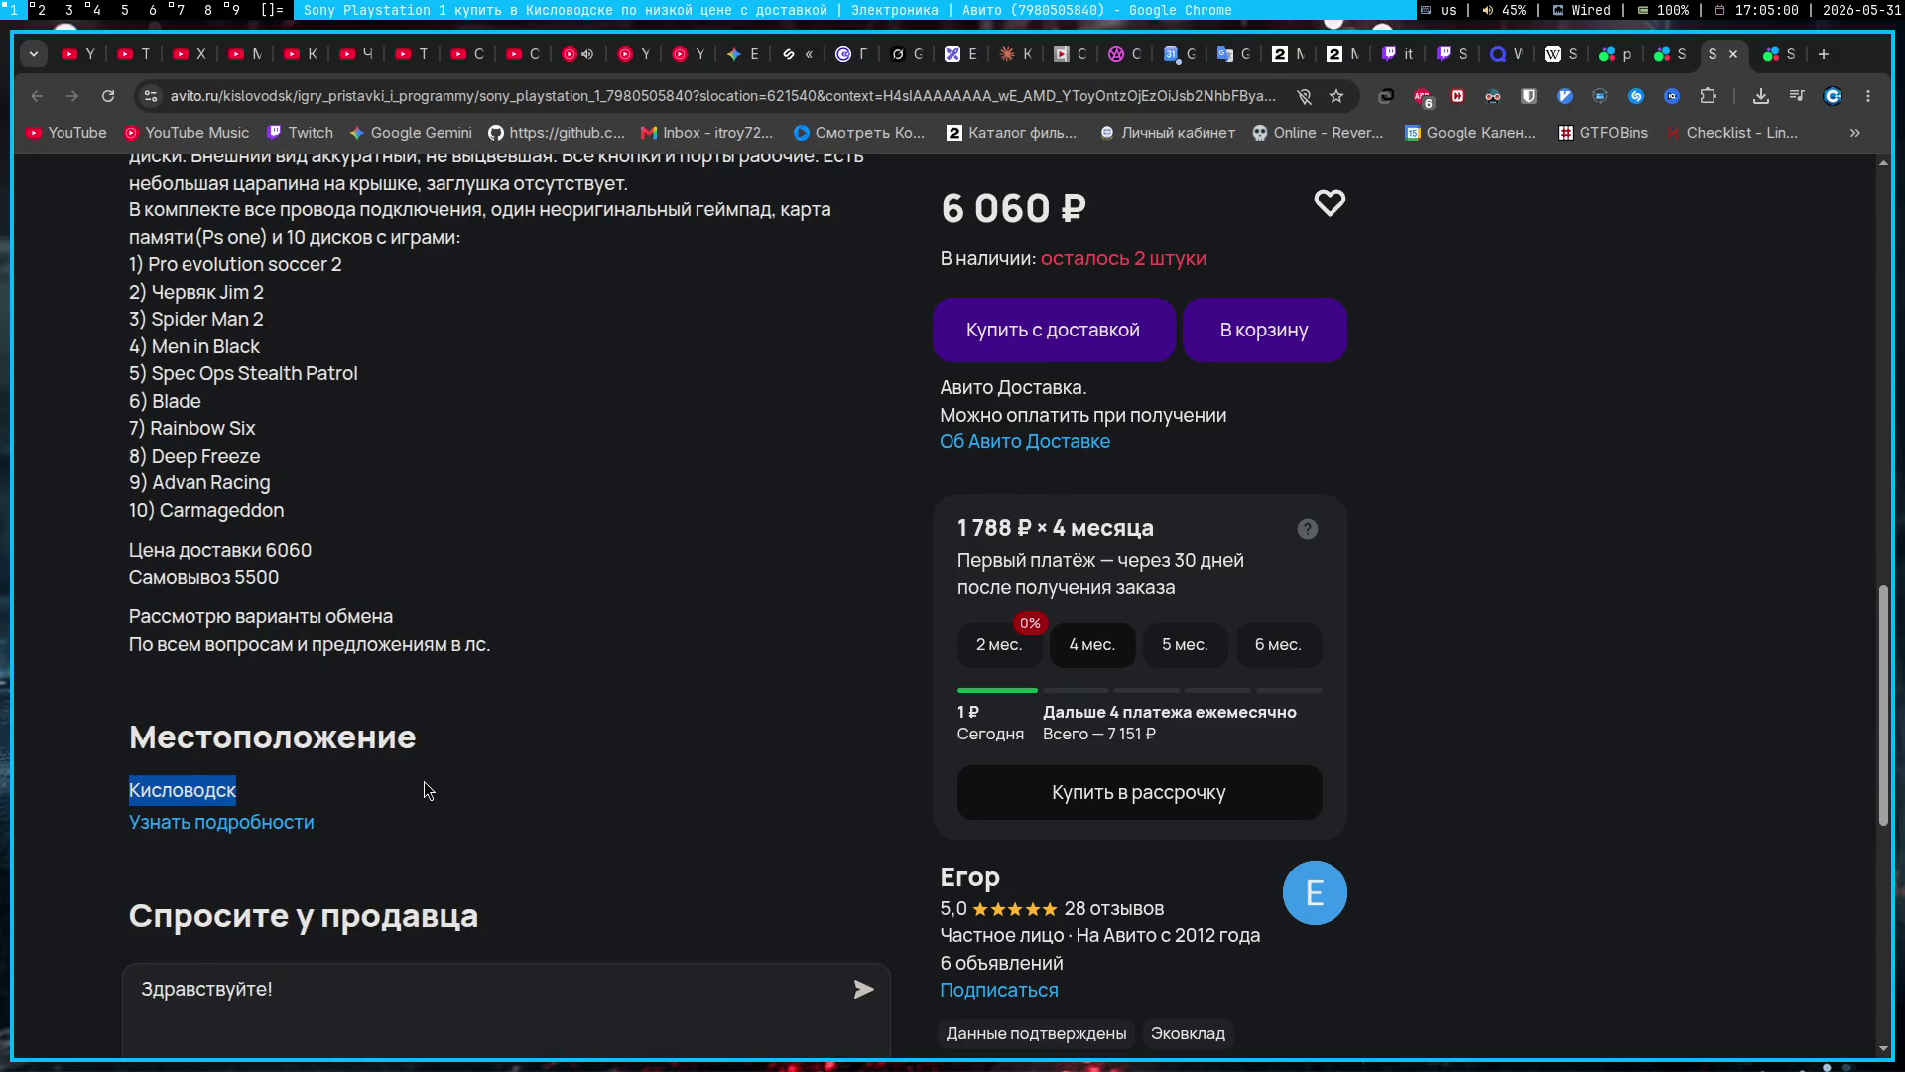
scroll(655, 754, "up", 14)
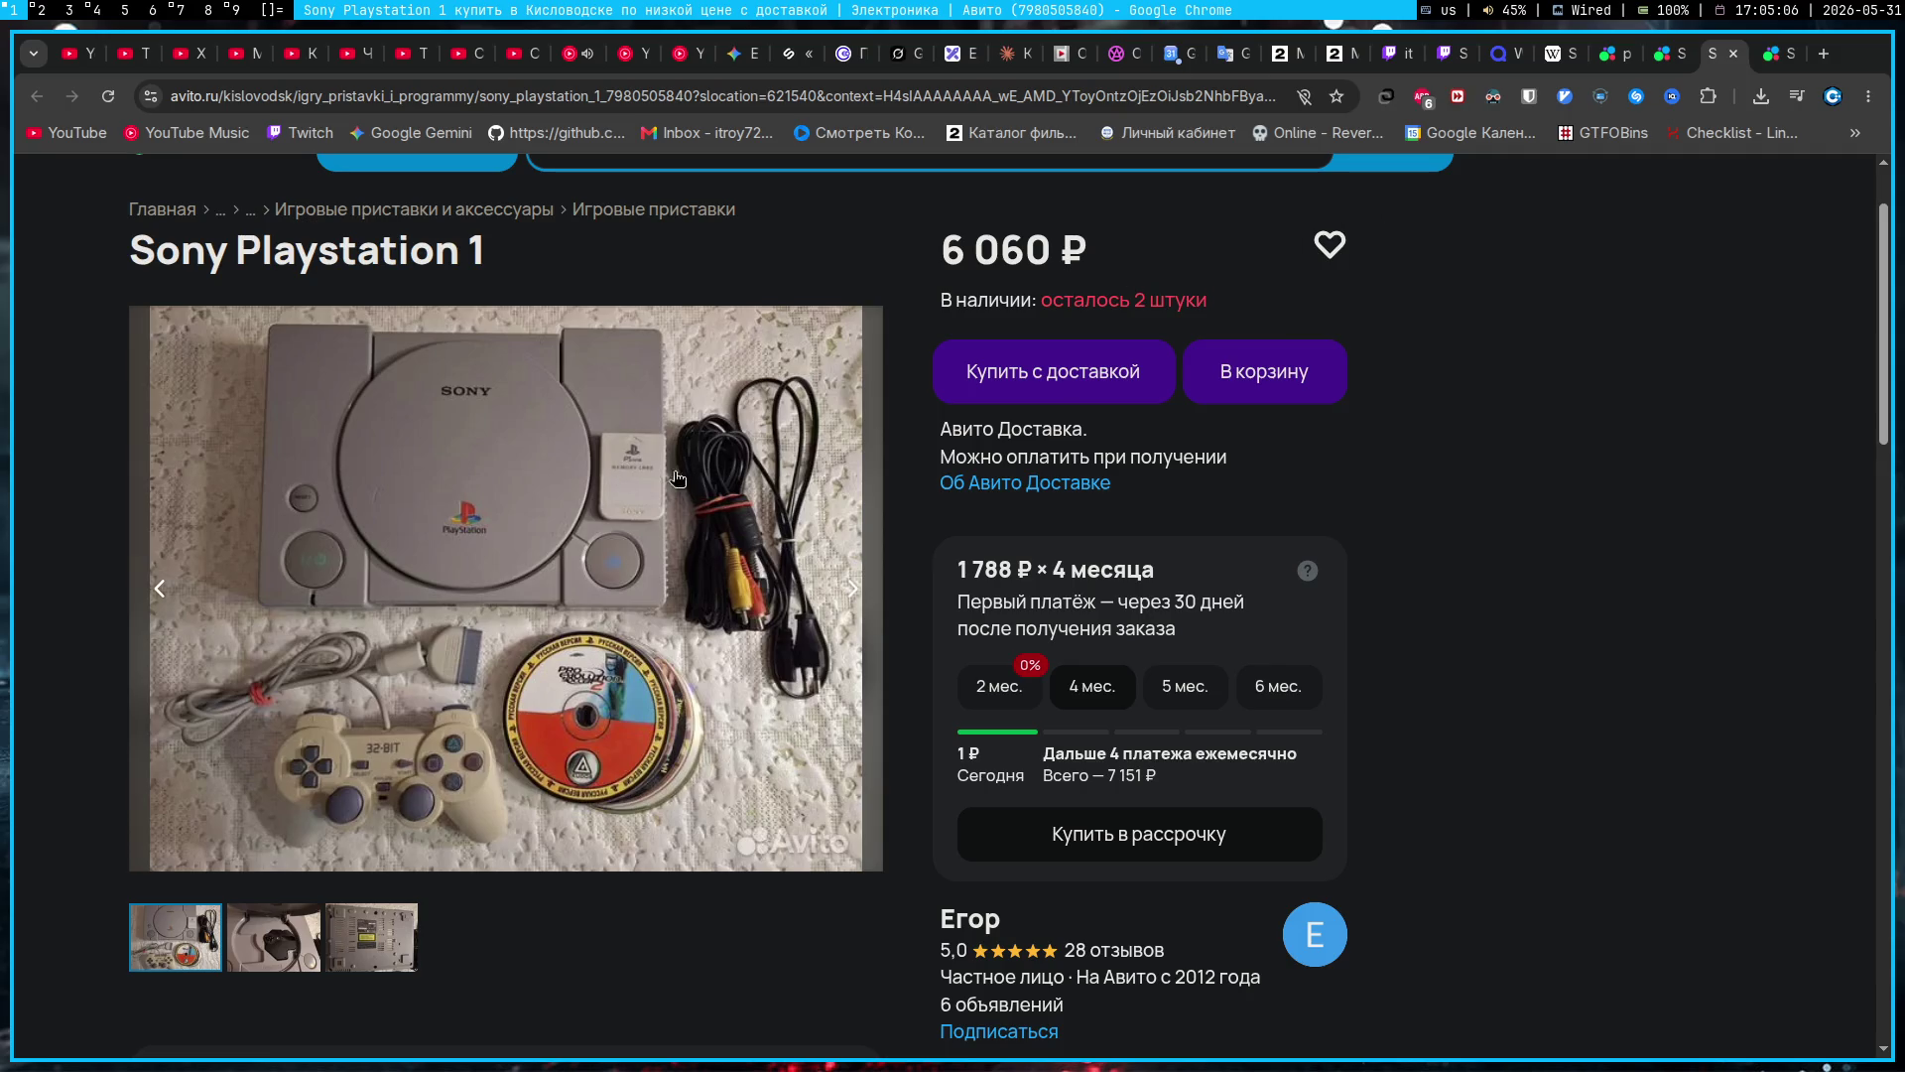
left_click(1784, 63)
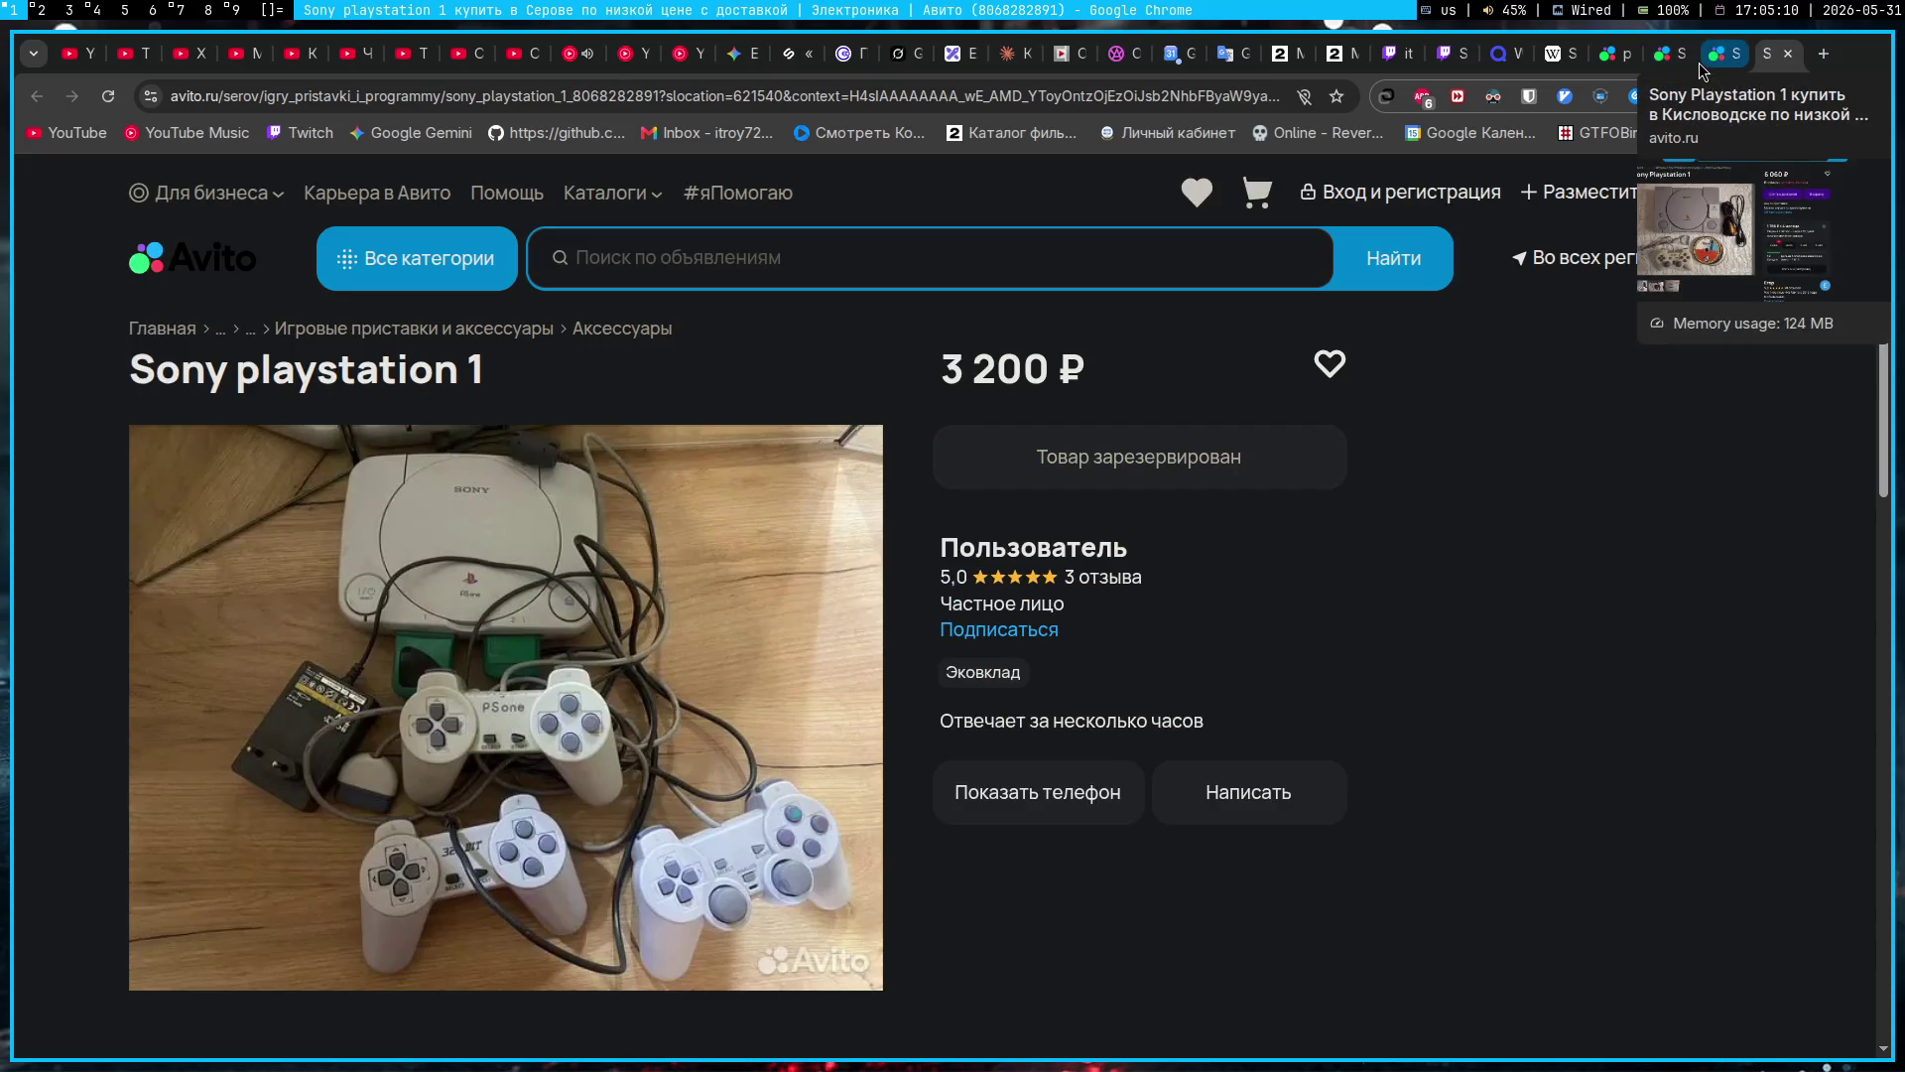
left_click(1790, 57)
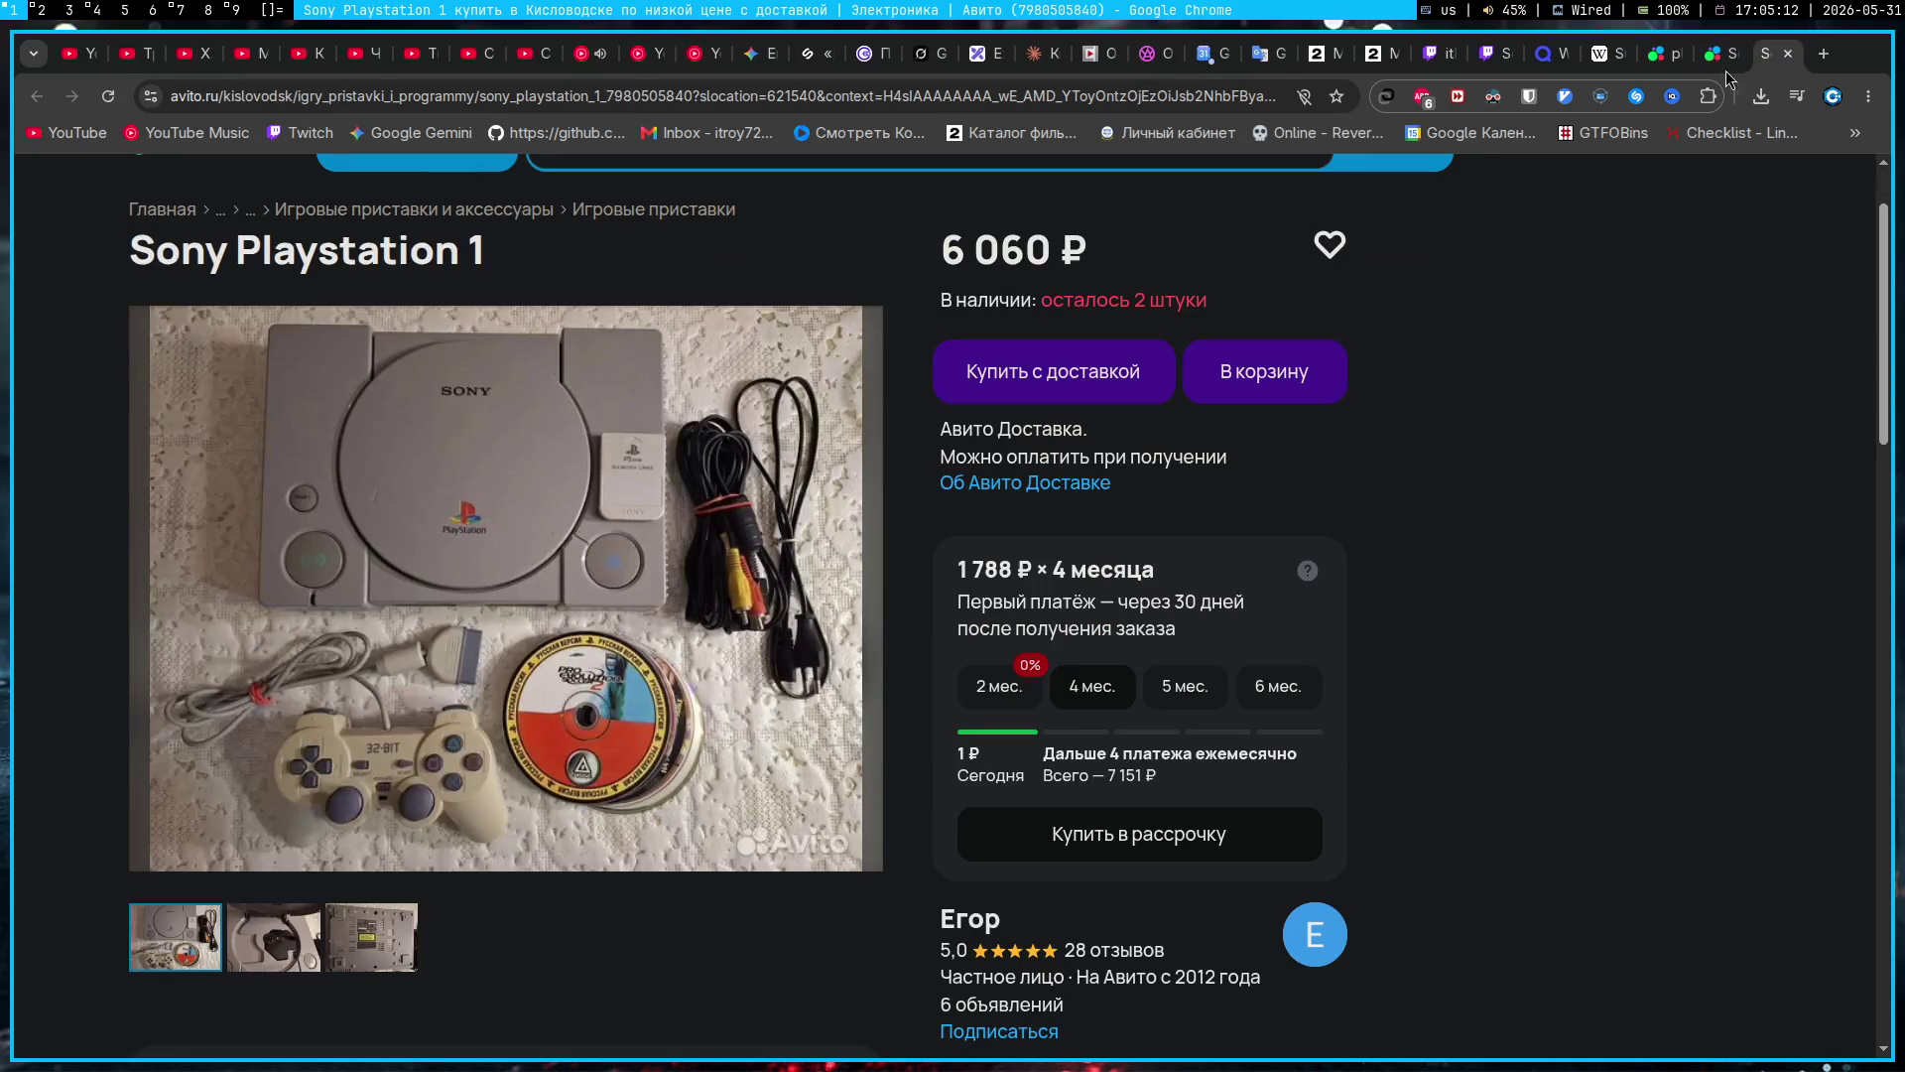
Step: Close the two Avito pages and the Wikipedia page, landing on the Gemini chat
left_click(1790, 57)
left_click(1790, 57)
left_click(1790, 57)
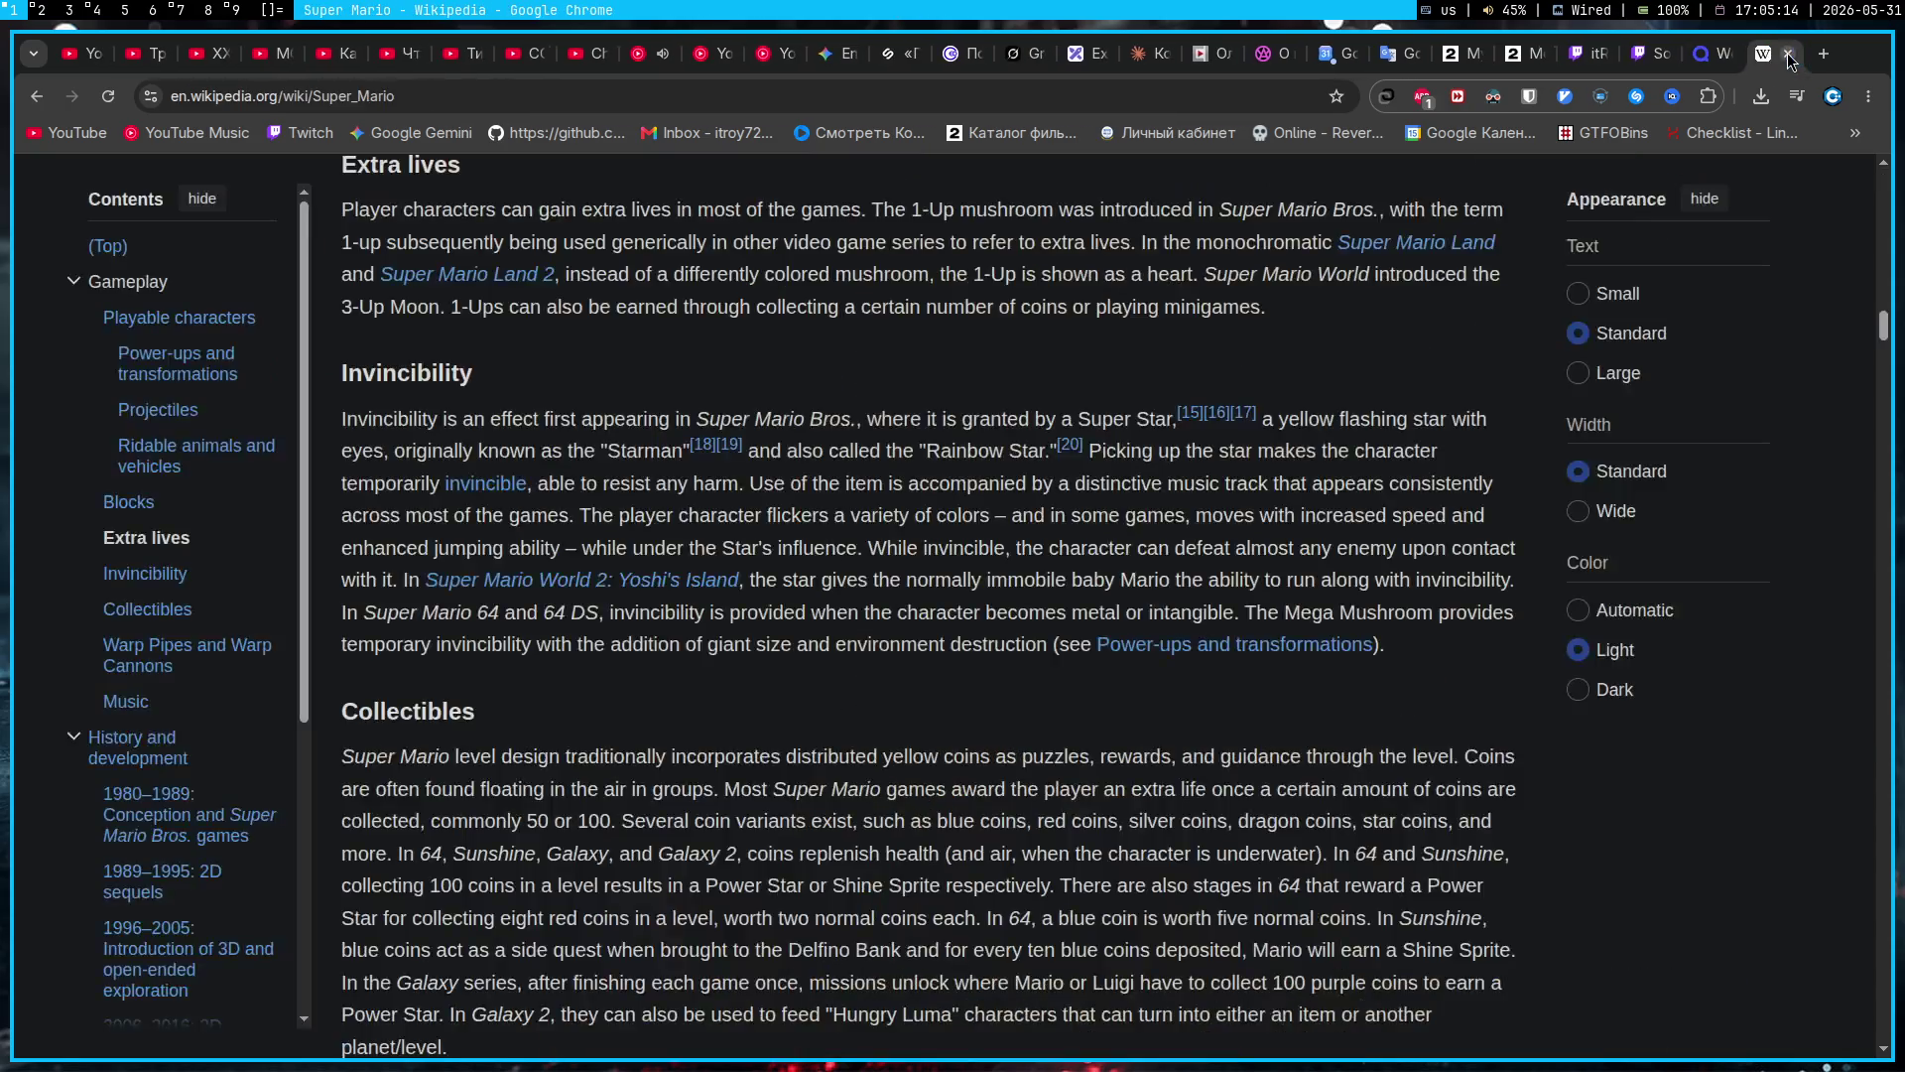
left_click(1790, 57)
left_click(858, 53)
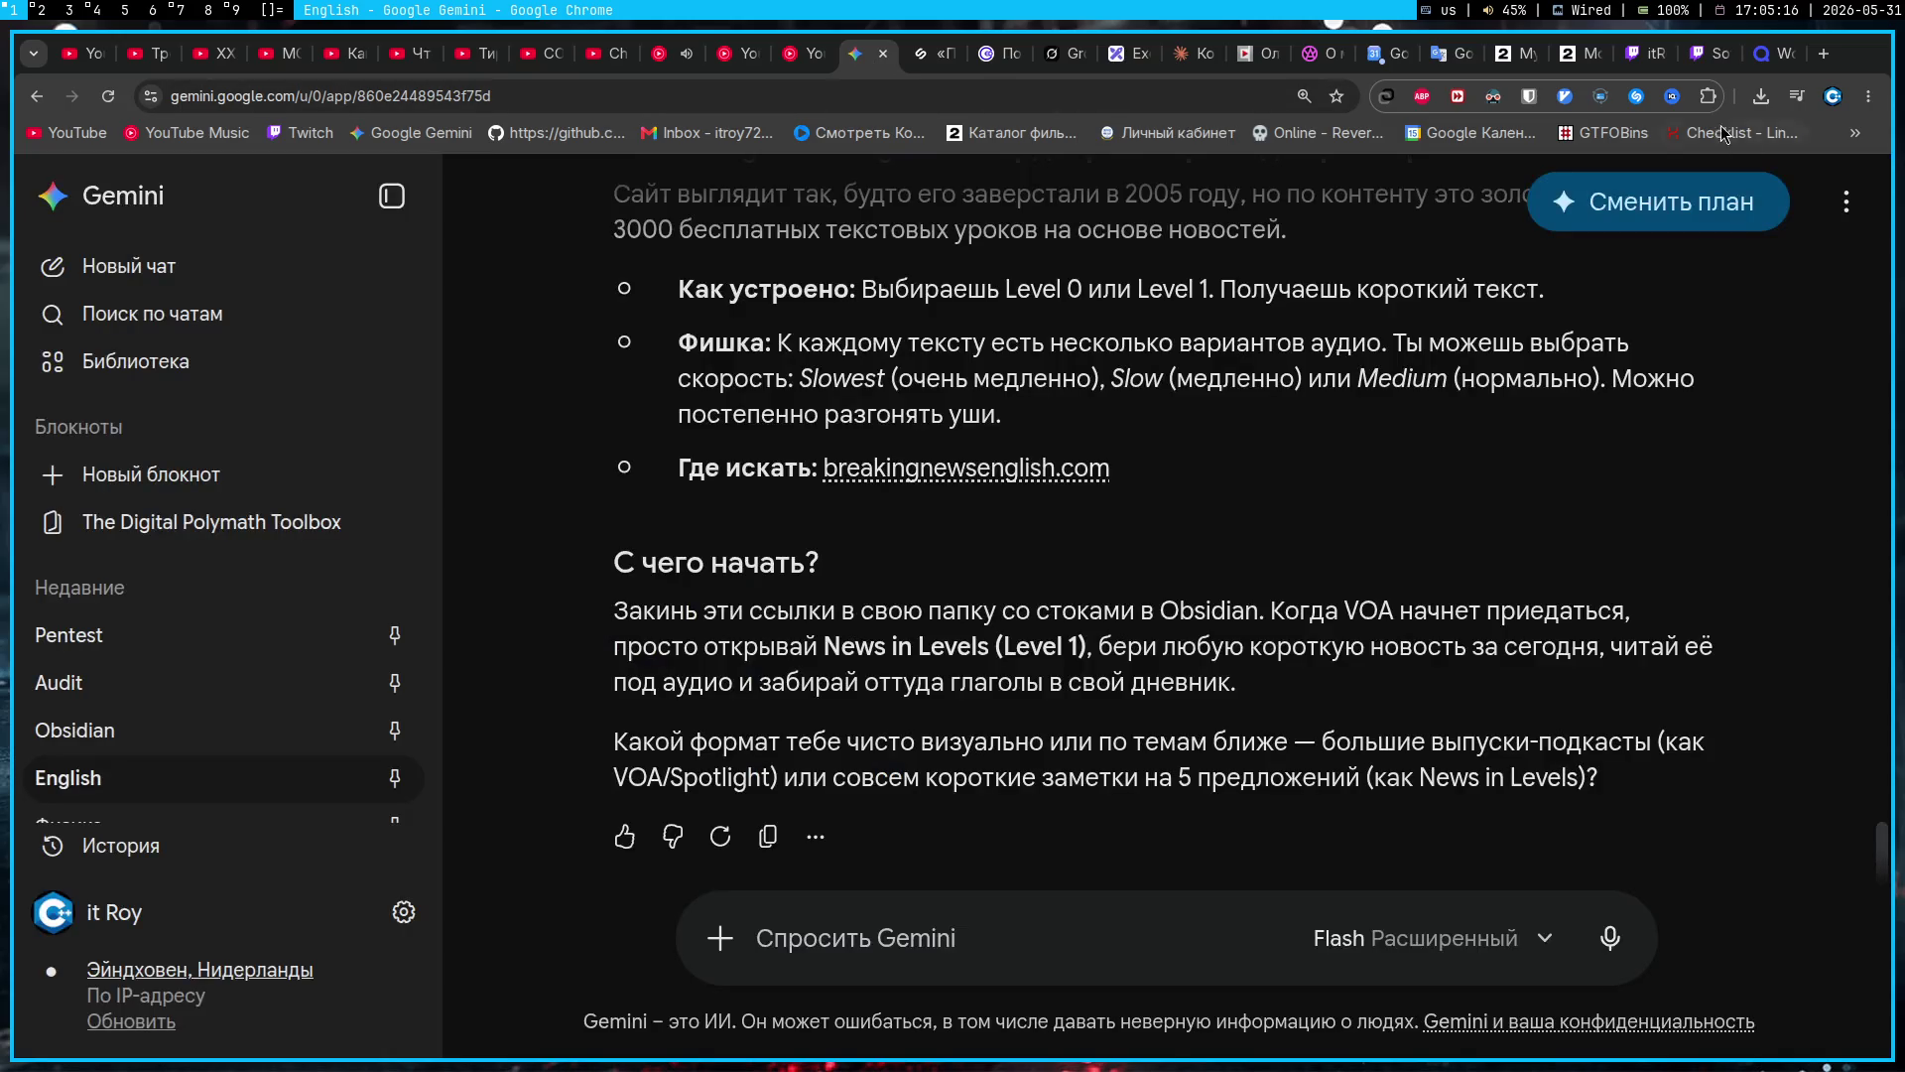
Step: Pause the playing music from the media controls and scroll the Gemini chat up
left_click(1797, 96)
left_click(1765, 183)
left_click(867, 320)
scroll(849, 374, "up", 3)
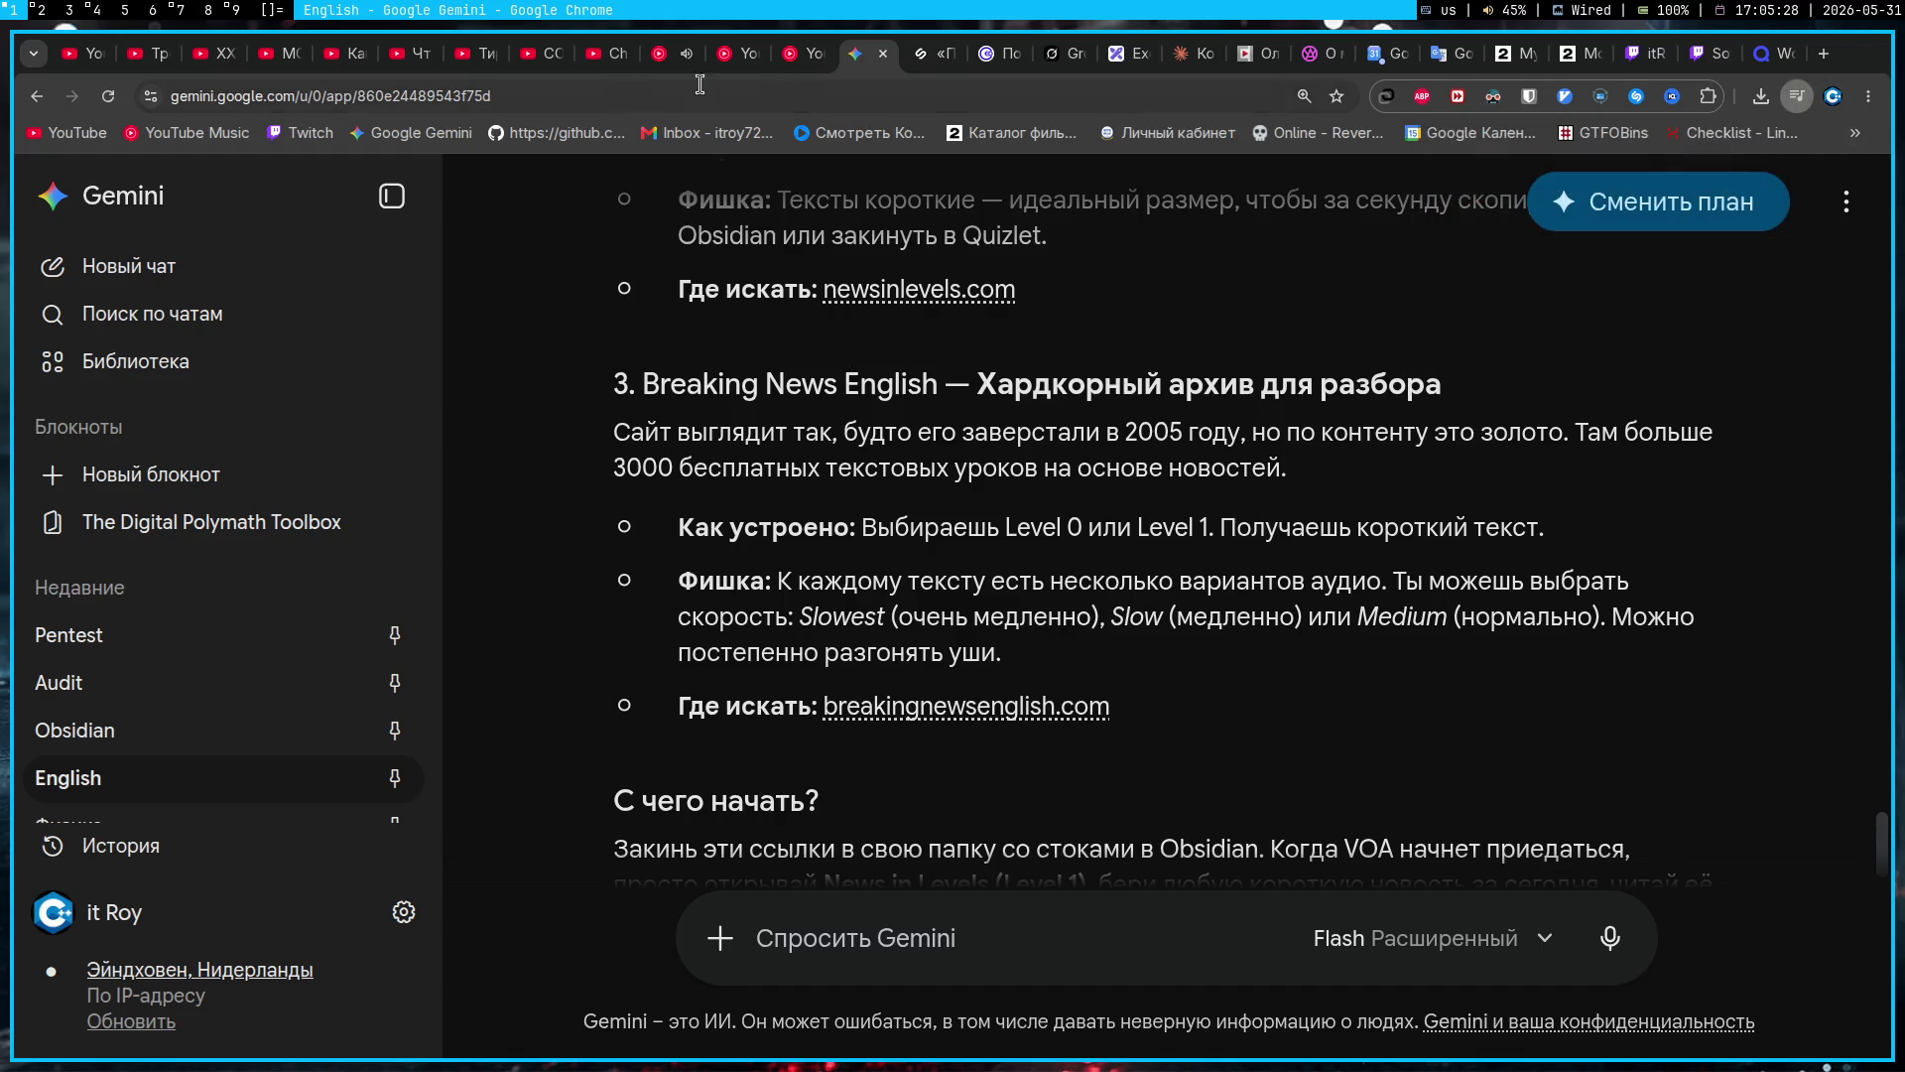
Step: Glance at the YouTube Music tab twice, returning to Gemini, then bring up Obsidian
left_click(666, 54)
left_click(864, 66)
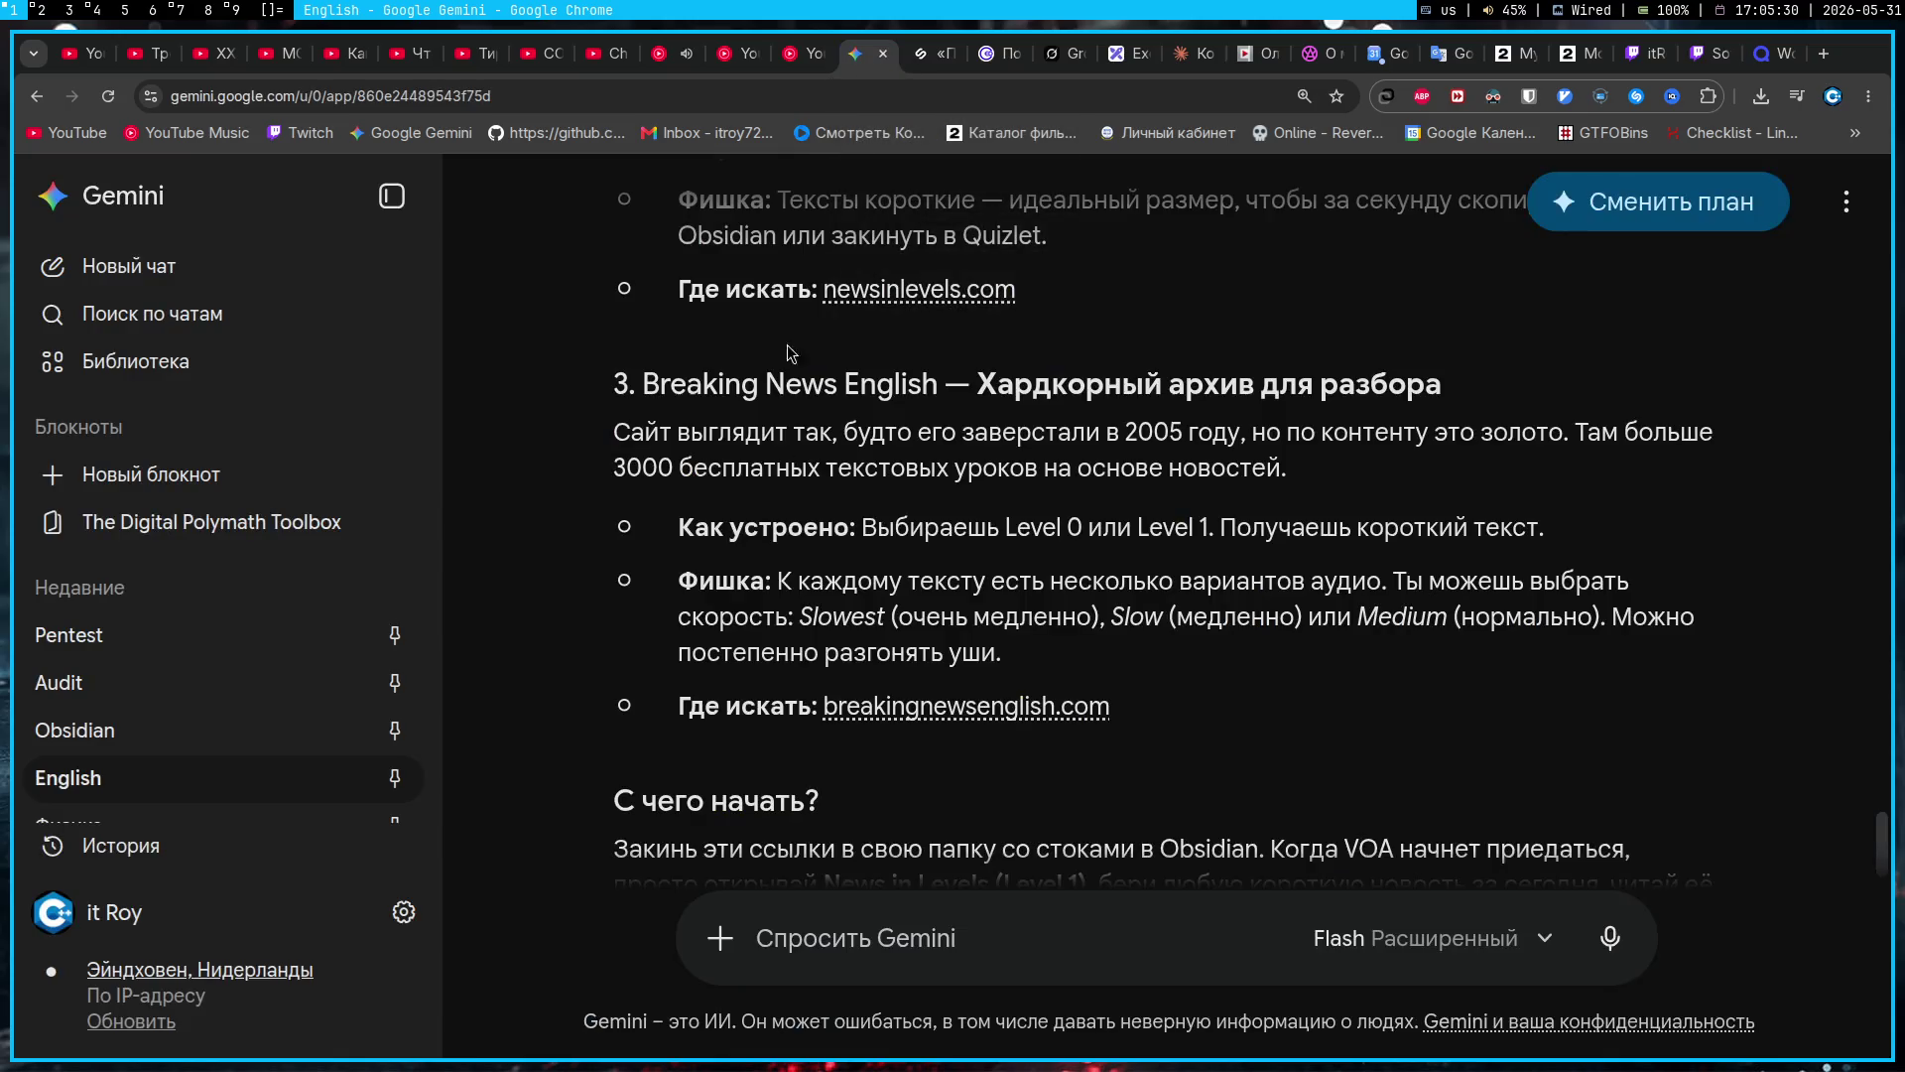
left_click(666, 54)
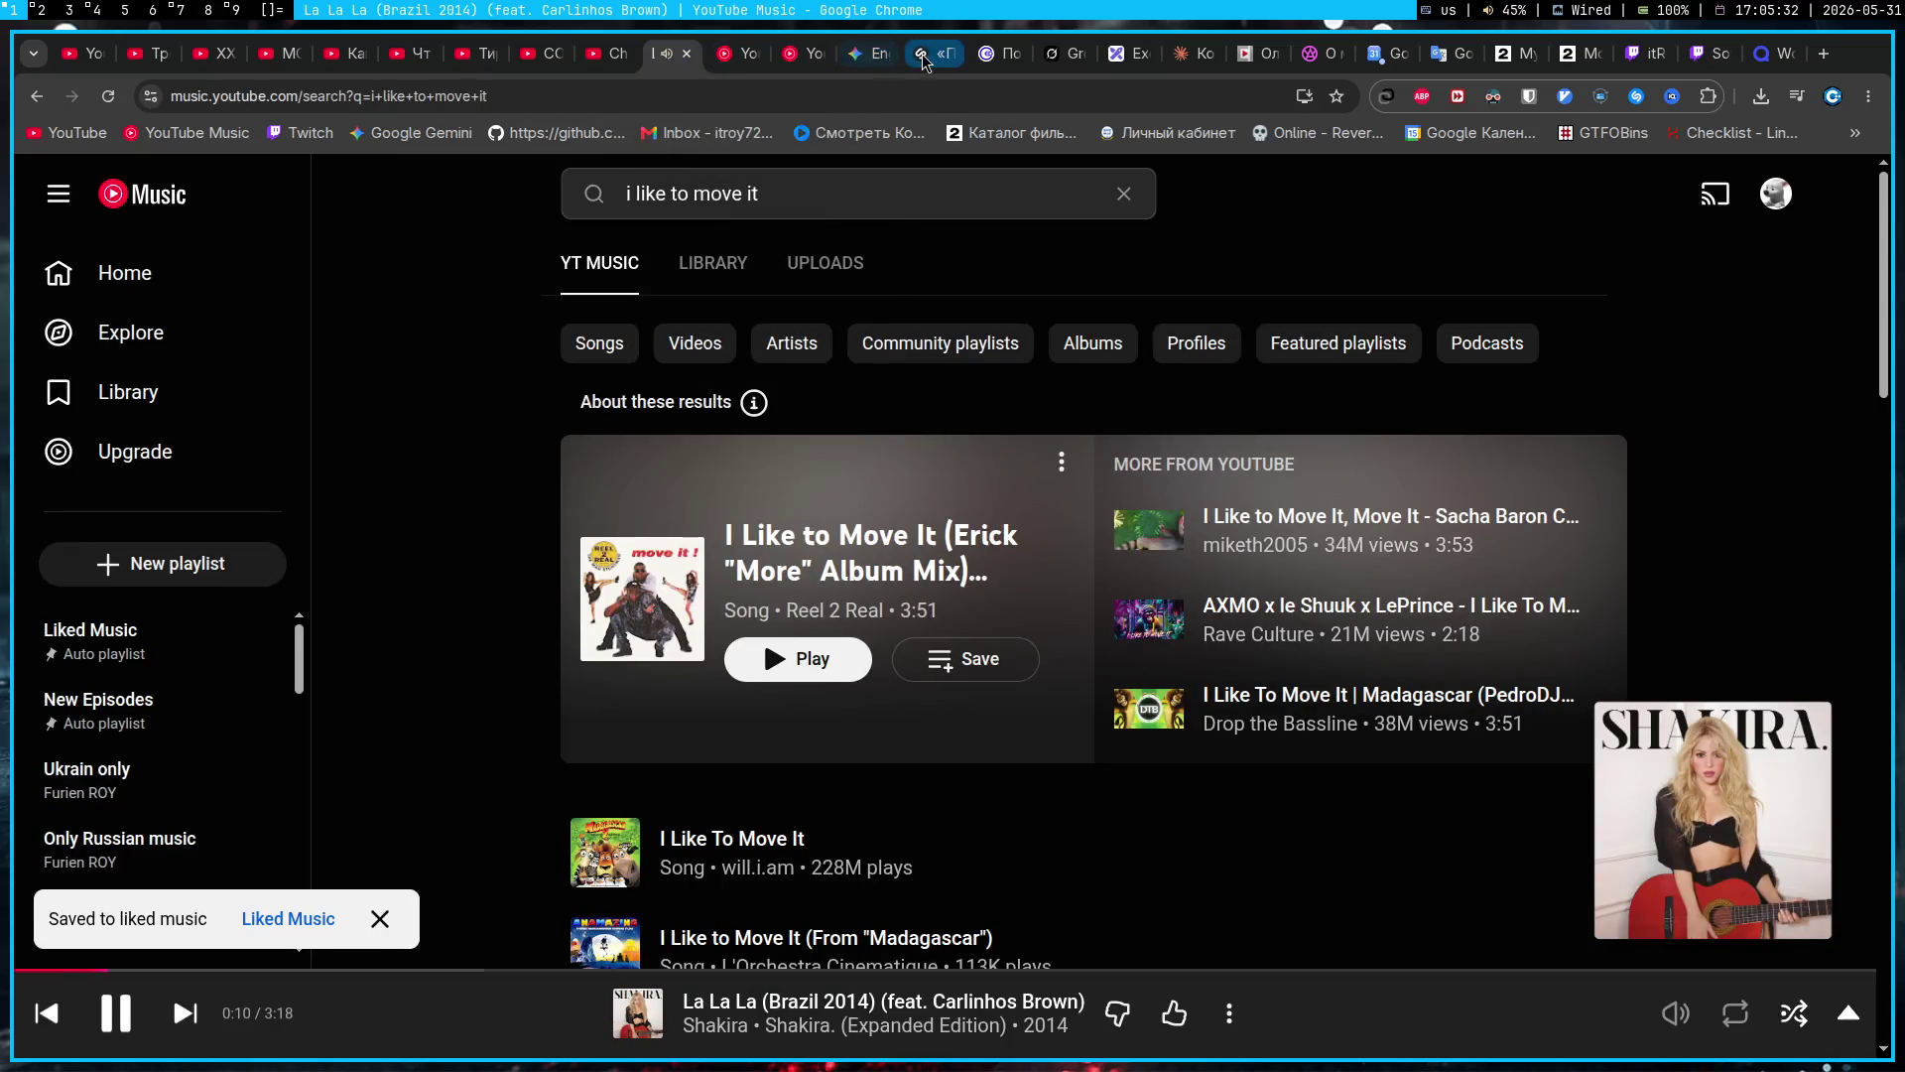
left_click(873, 62)
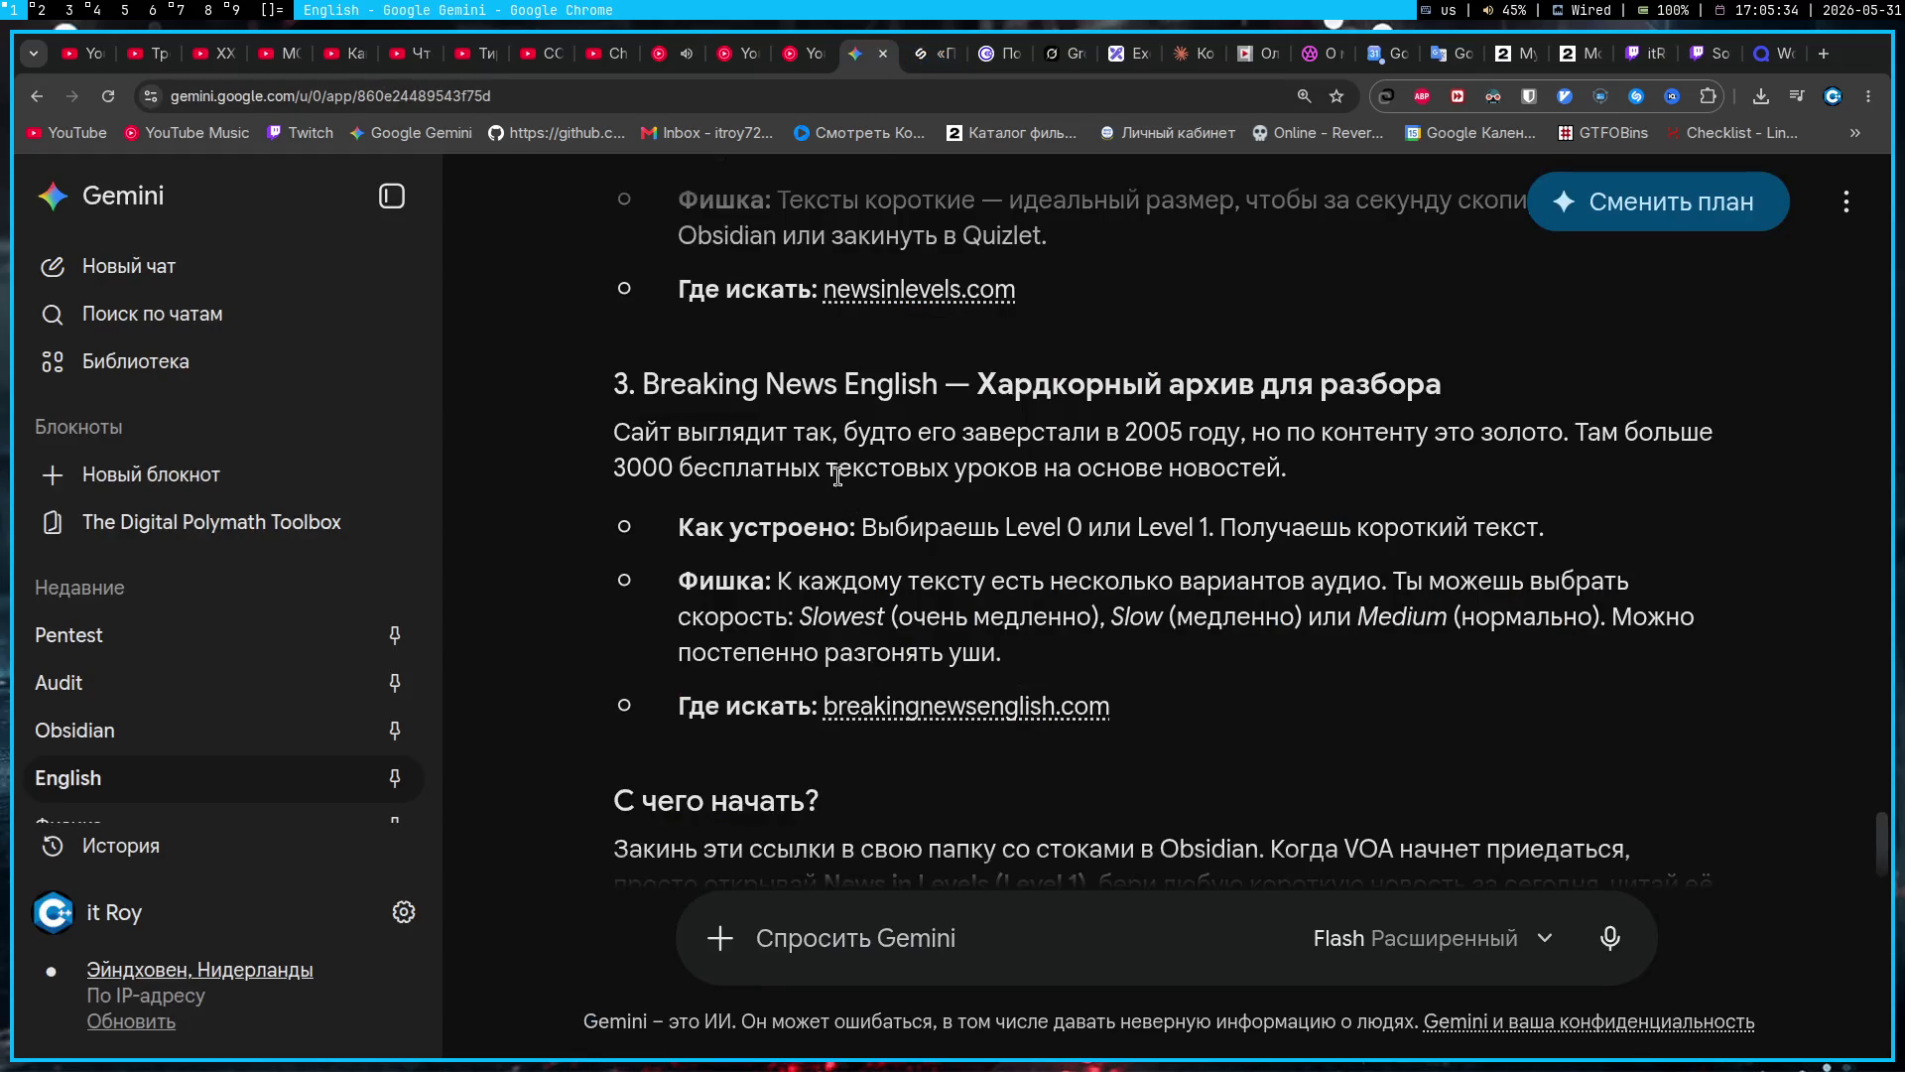
key("super+2")
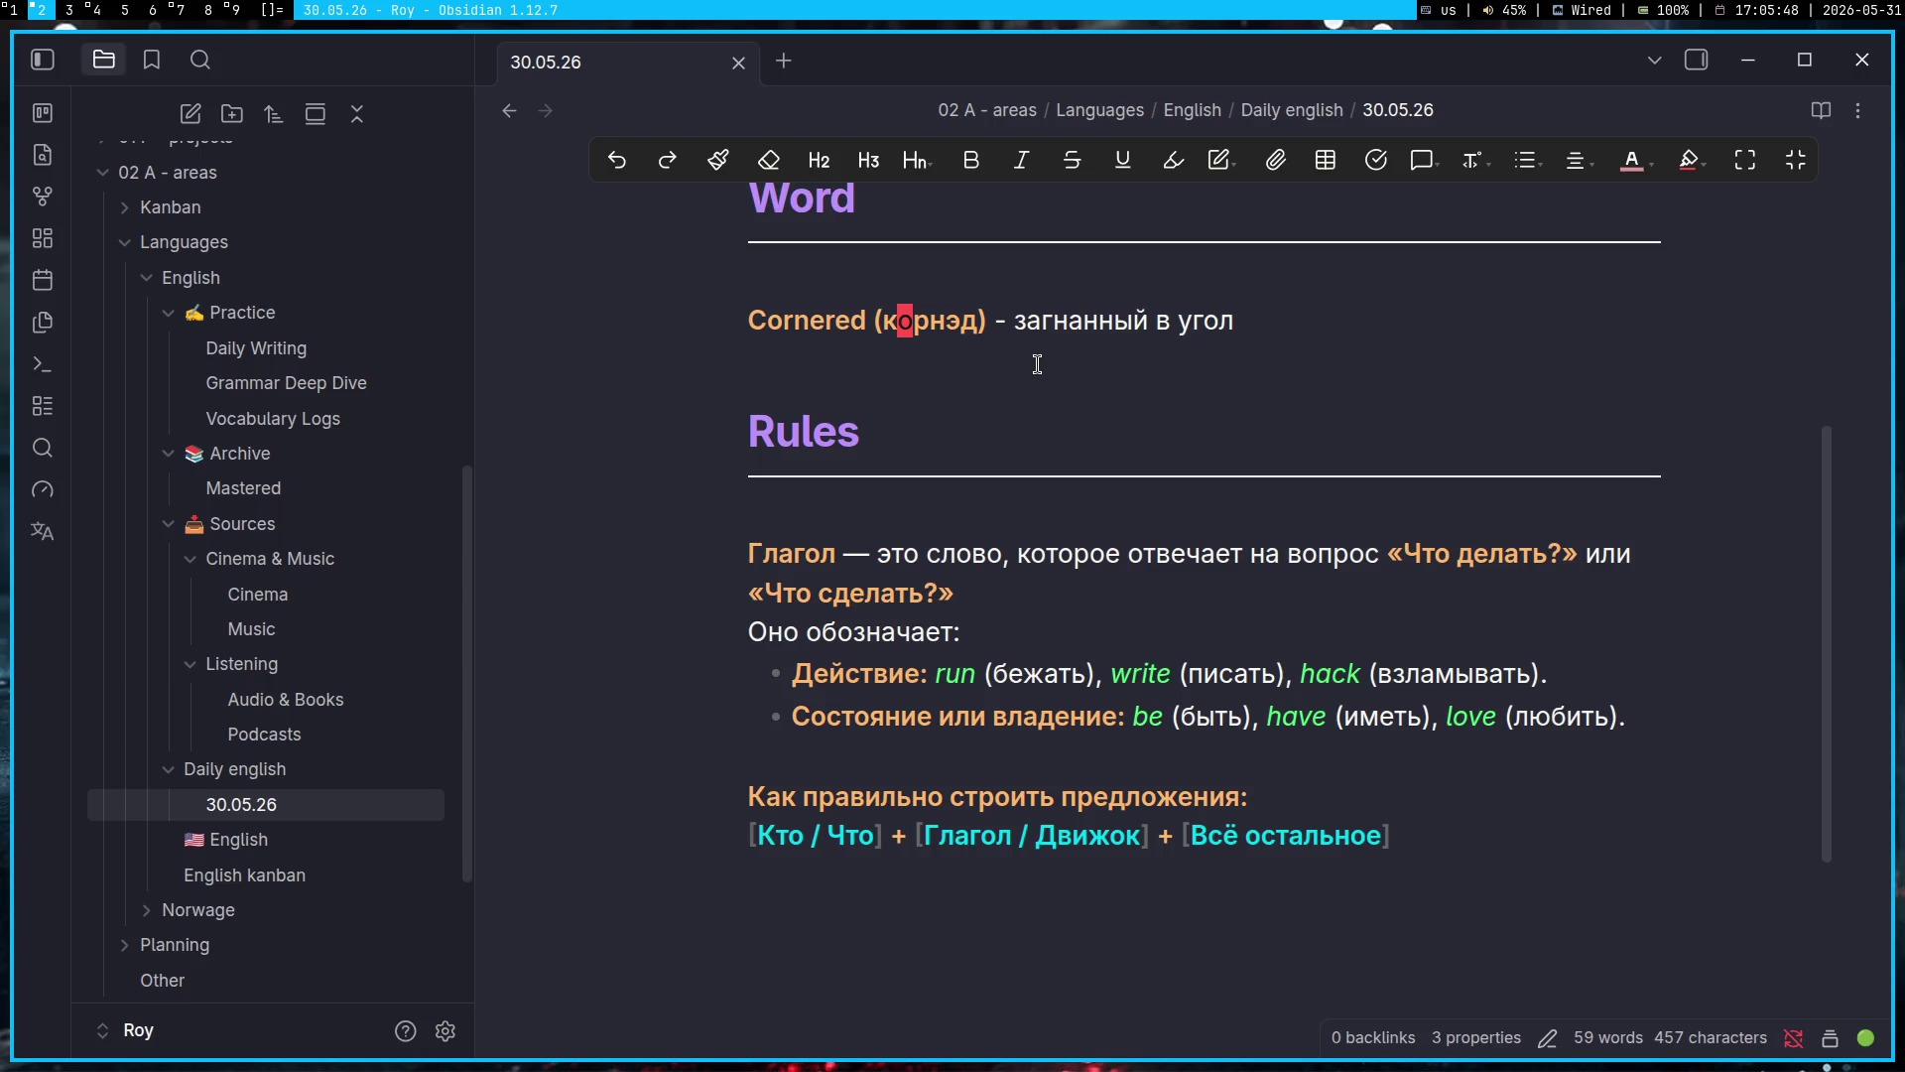
Step: Add a '# Phrase' heading on a new line after the Cornered entry in note 30.05.26
key("Return")
key("Return")
type("№")
key("BackSpace")
type("# ")
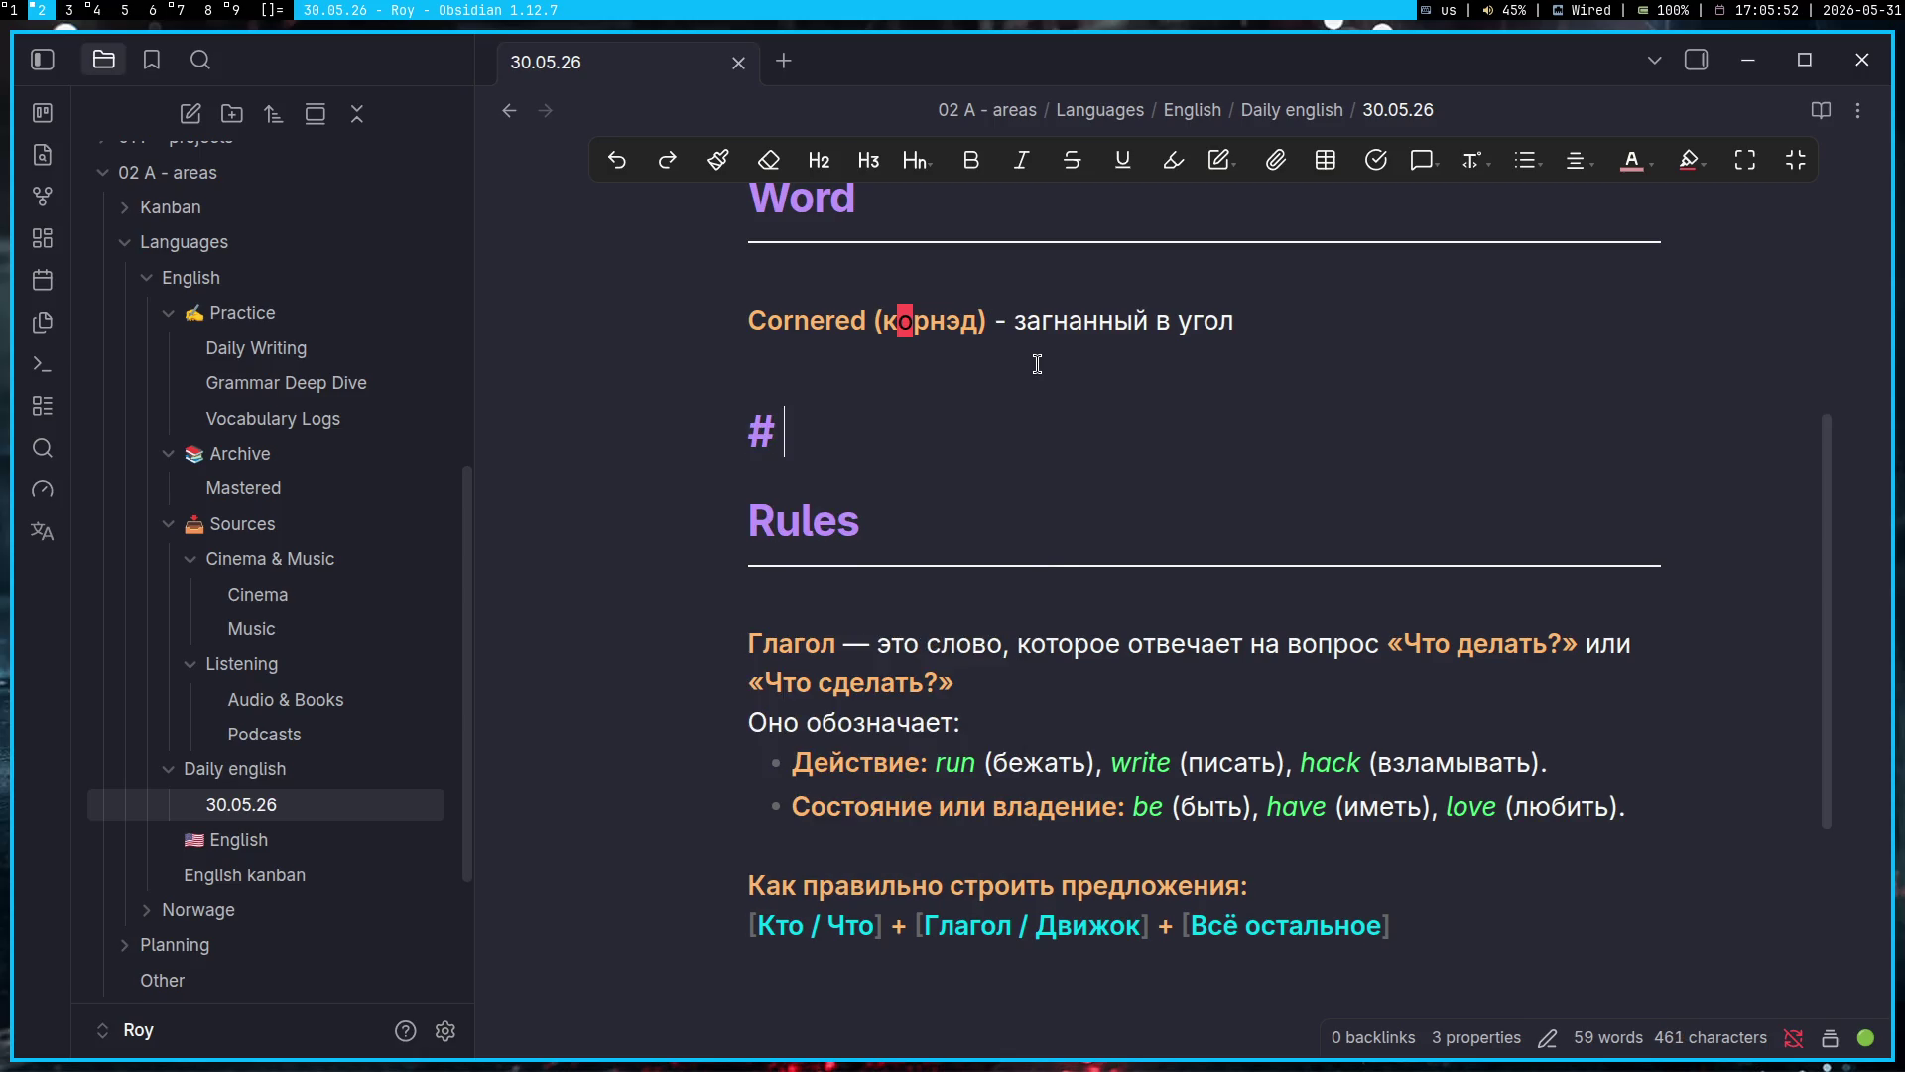
type("Ph")
key("BackSpace")
type("fra")
key("BackSpace")
key("BackSpace")
key("BackSpace")
type("hrase")
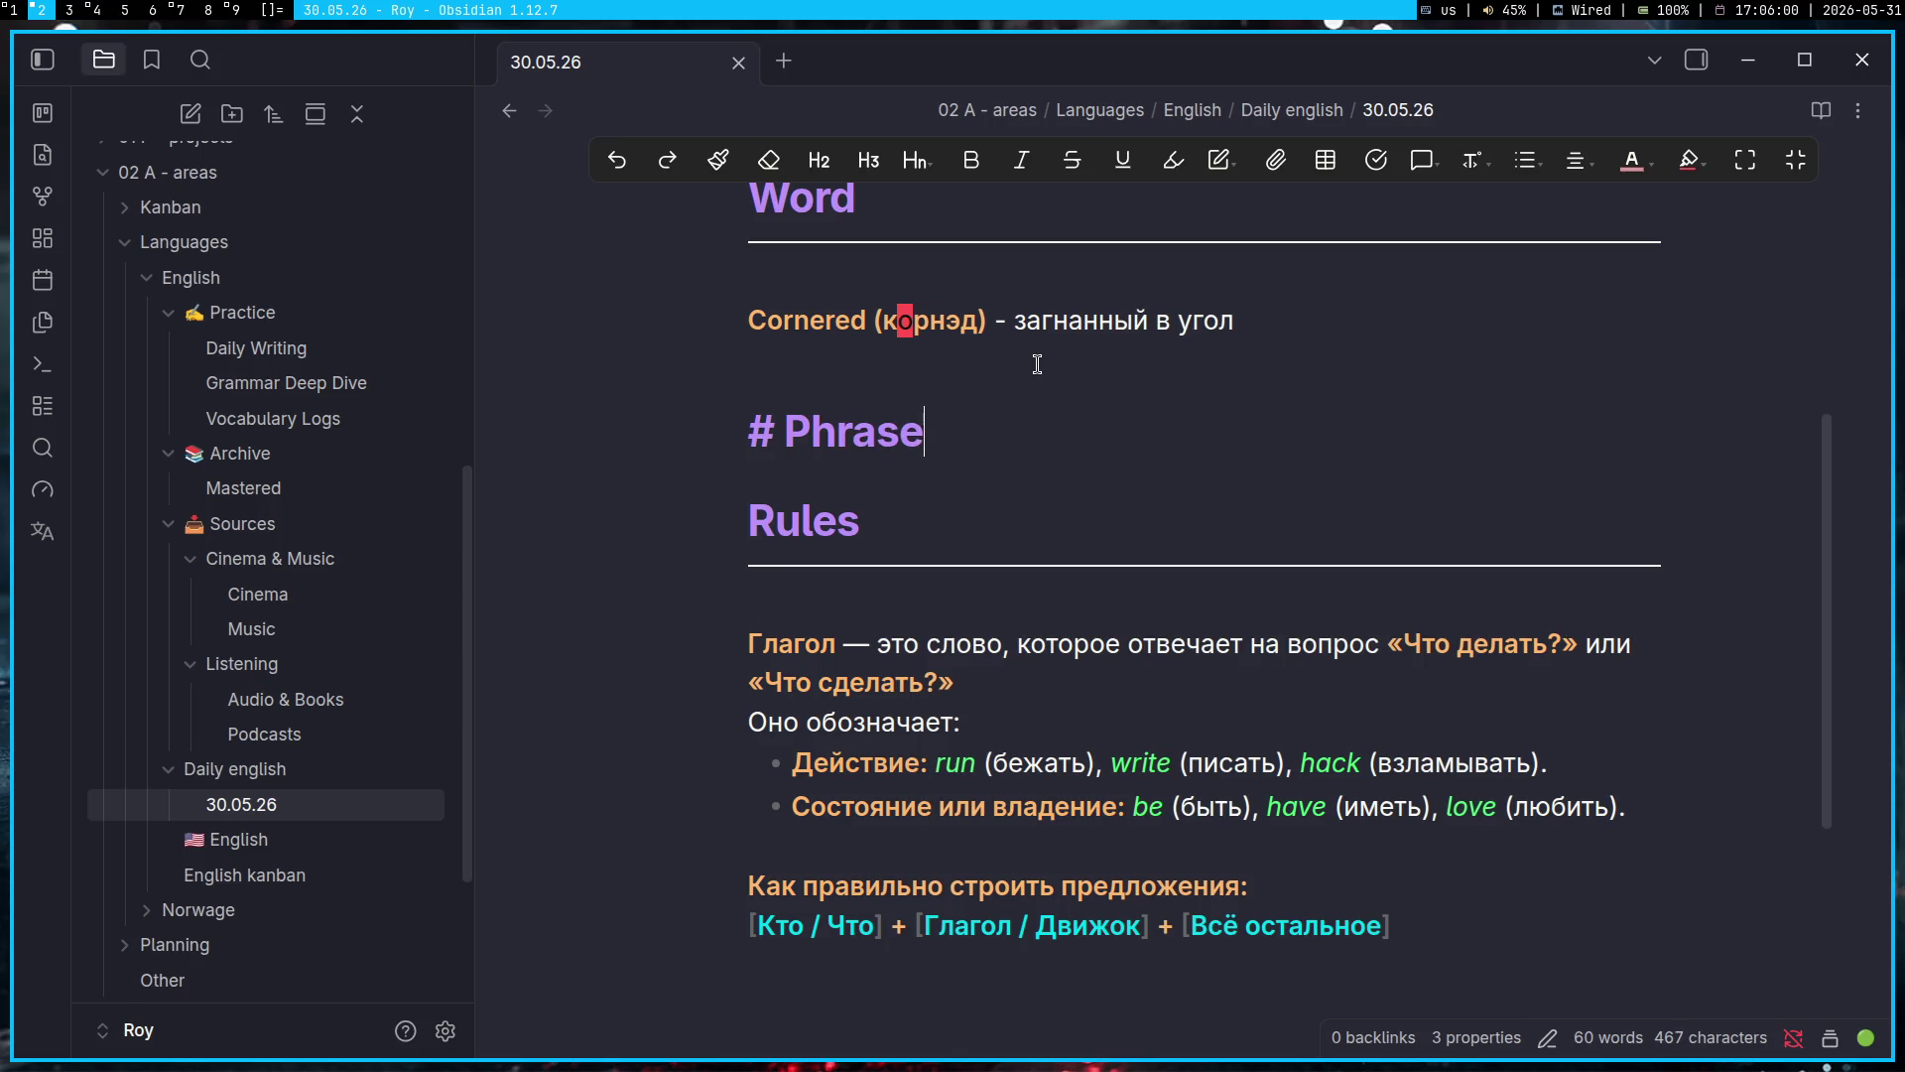
type("r")
key("BackSpace")
key("BackSpace")
key("super+1")
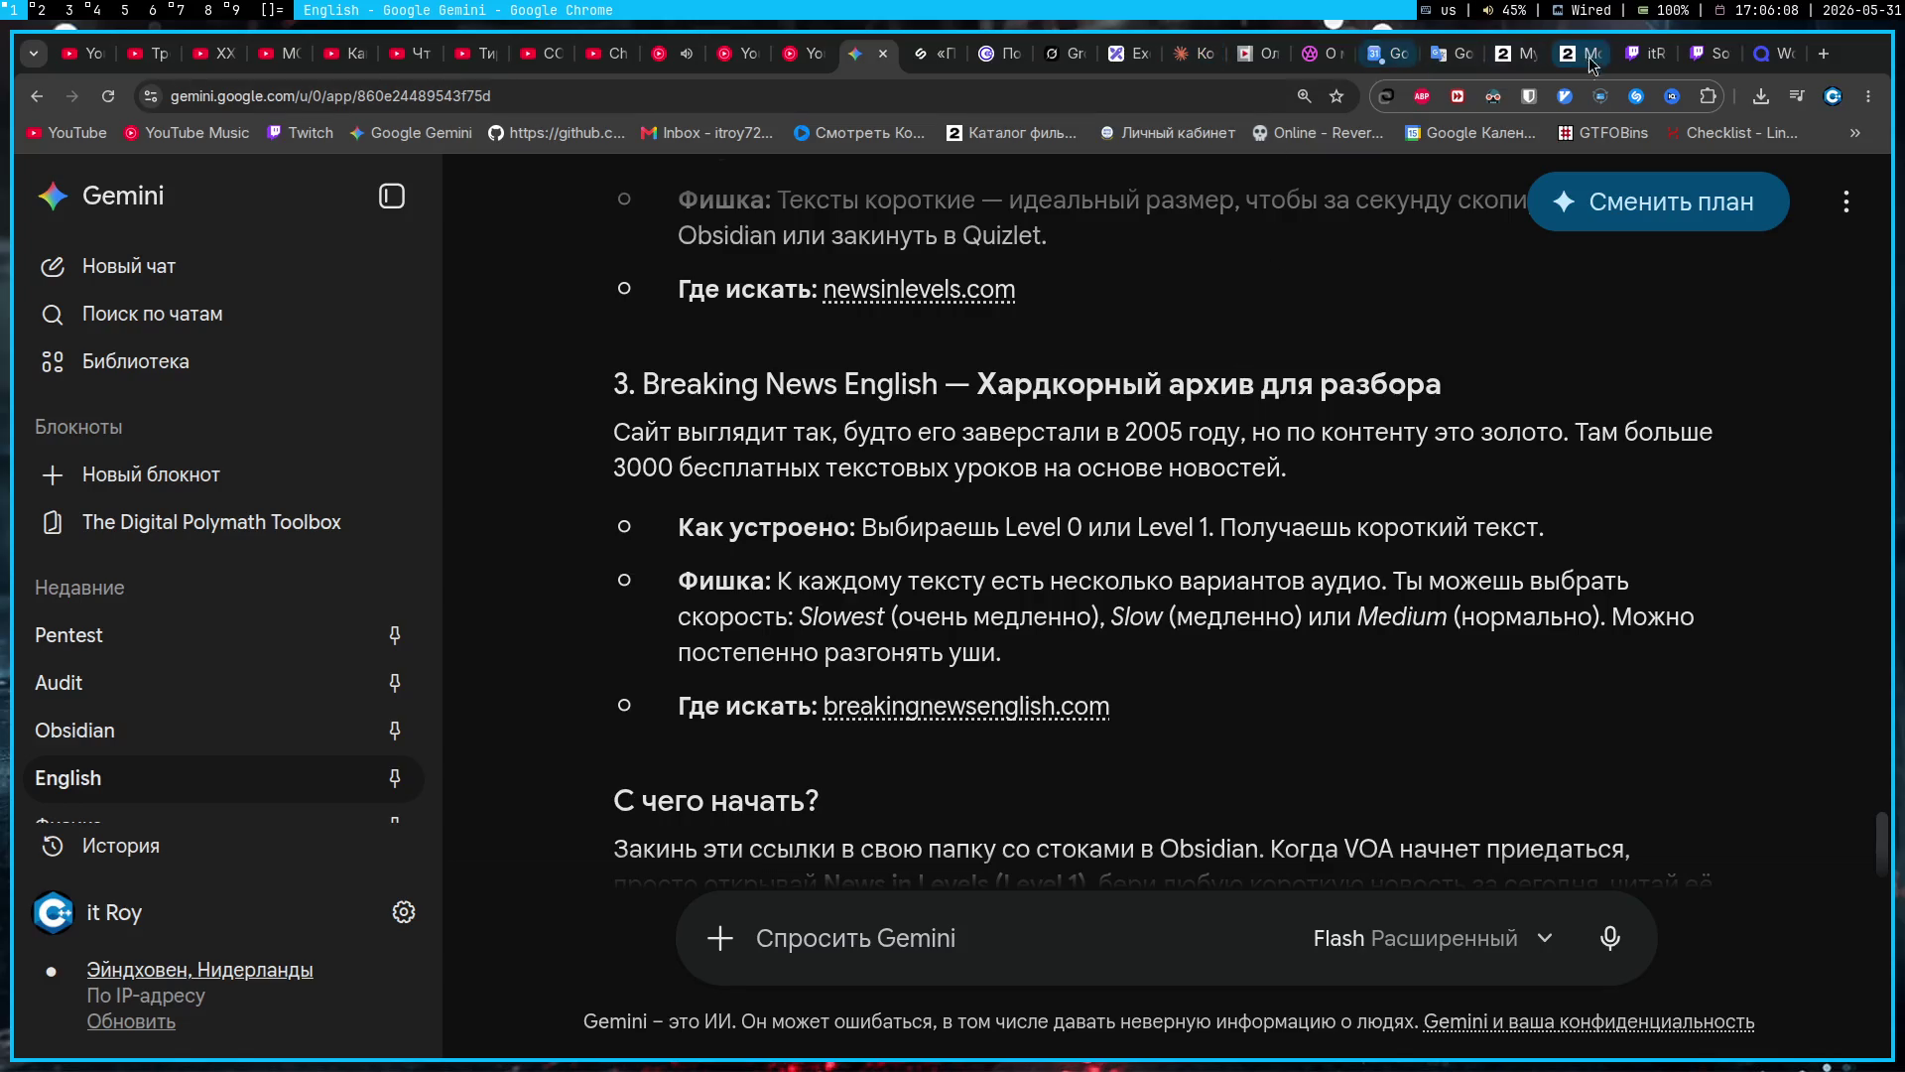
Step: Translate 'Фразы' from Russian to English in Google Translate, getting 'Phrases'
left_click(1450, 54)
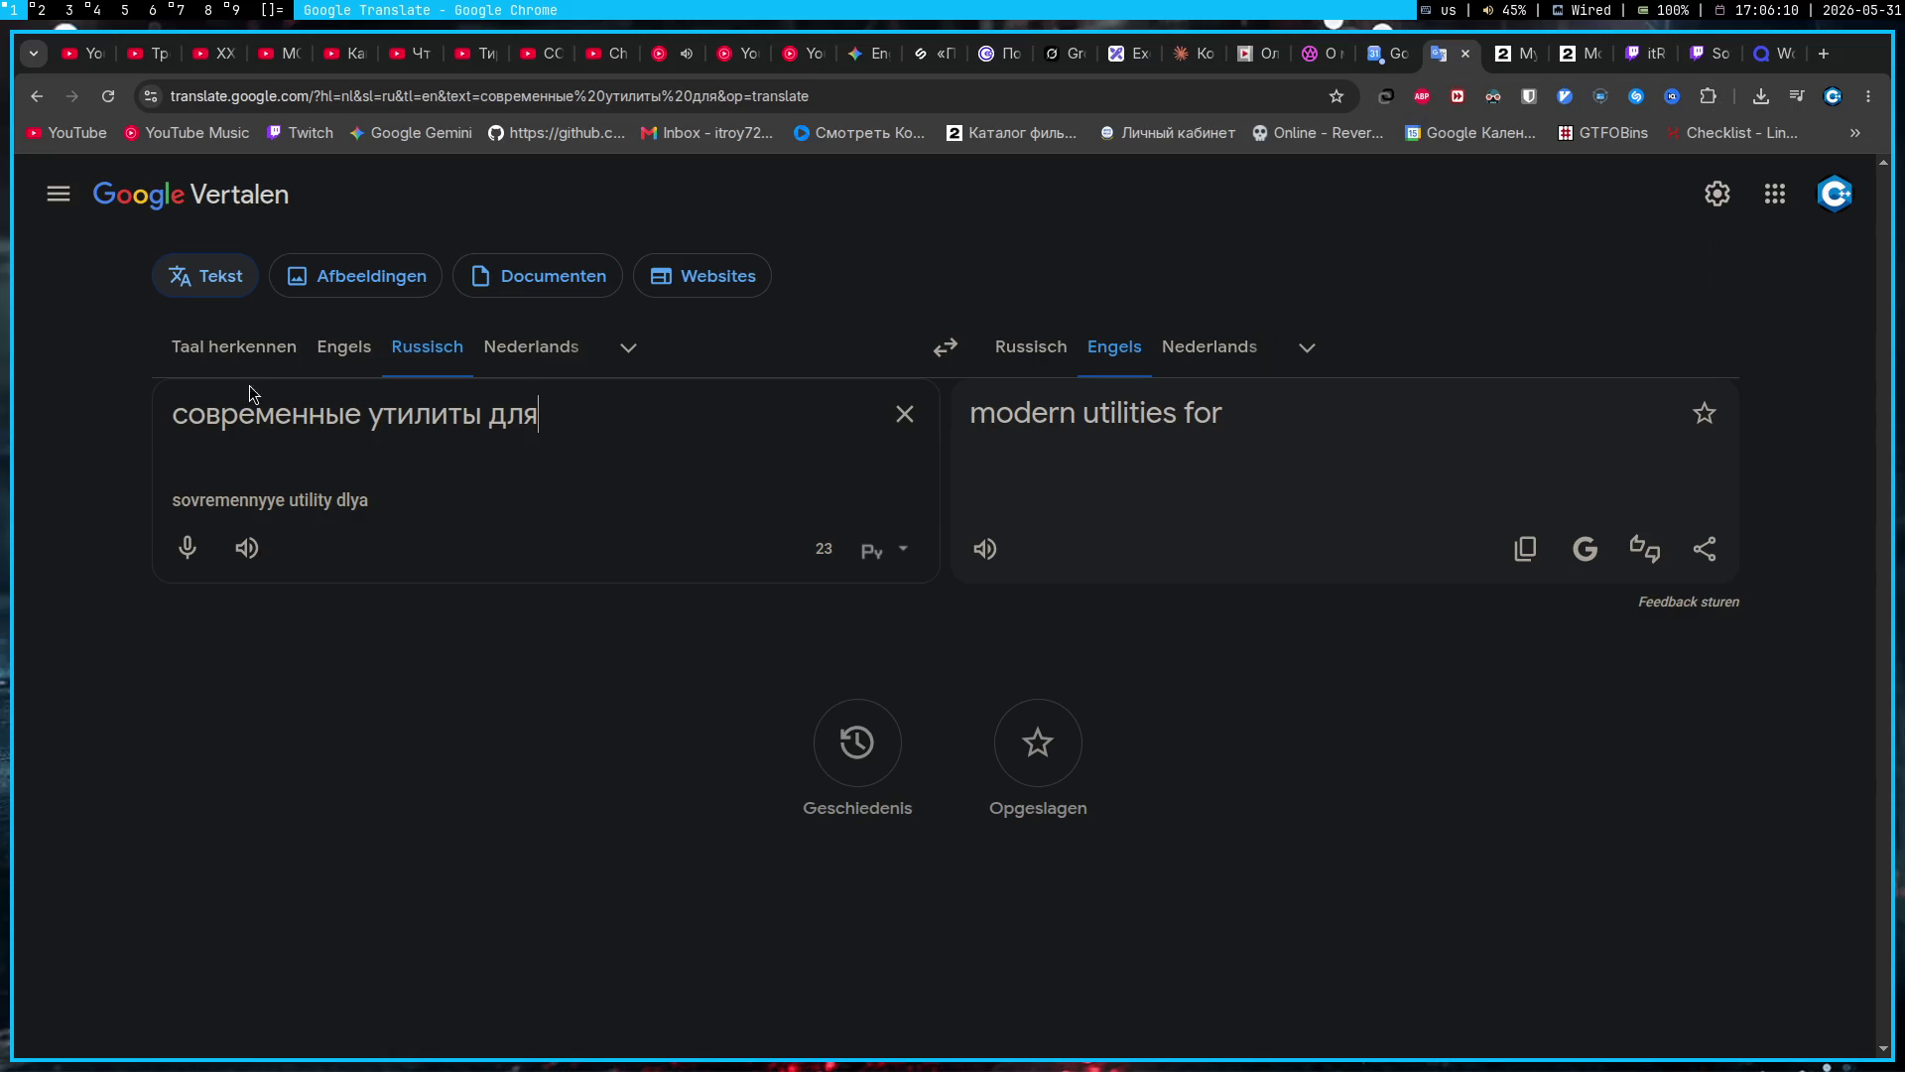
left_click(344, 346)
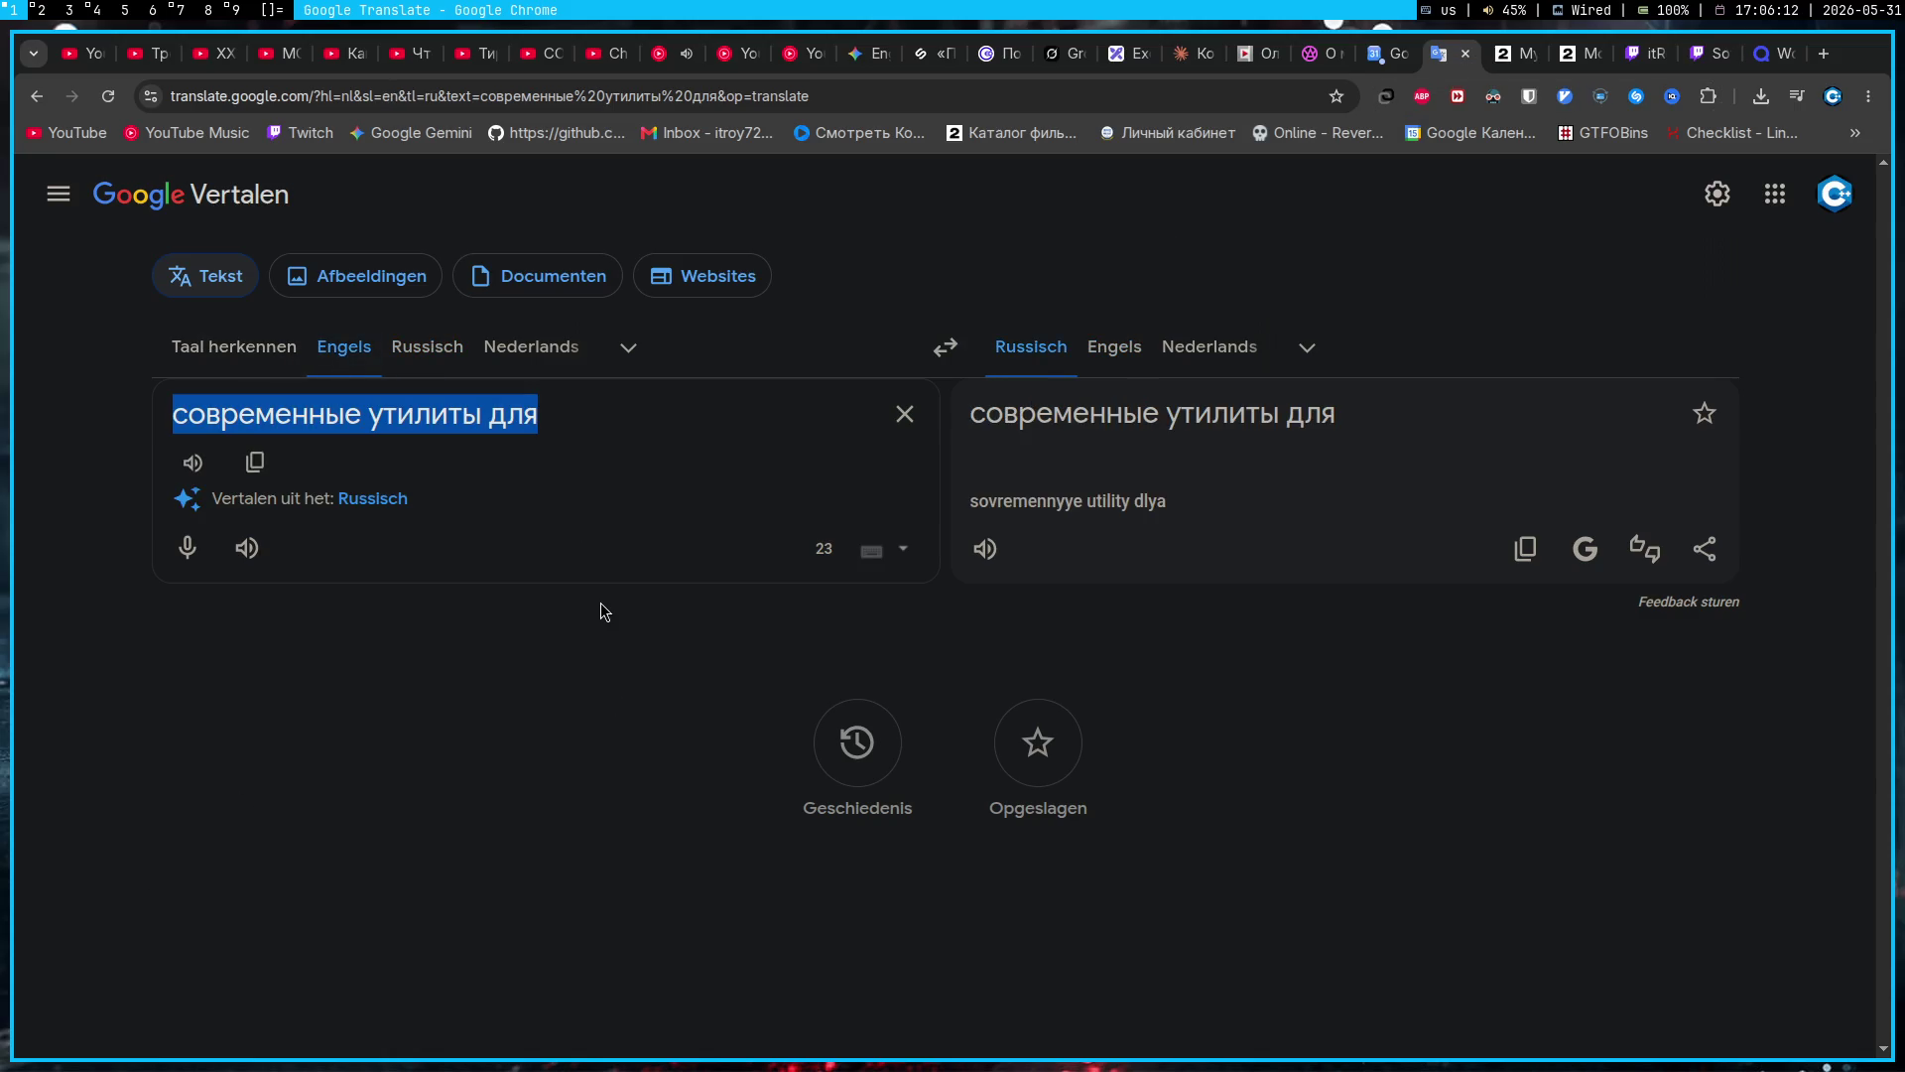
type("Фразы")
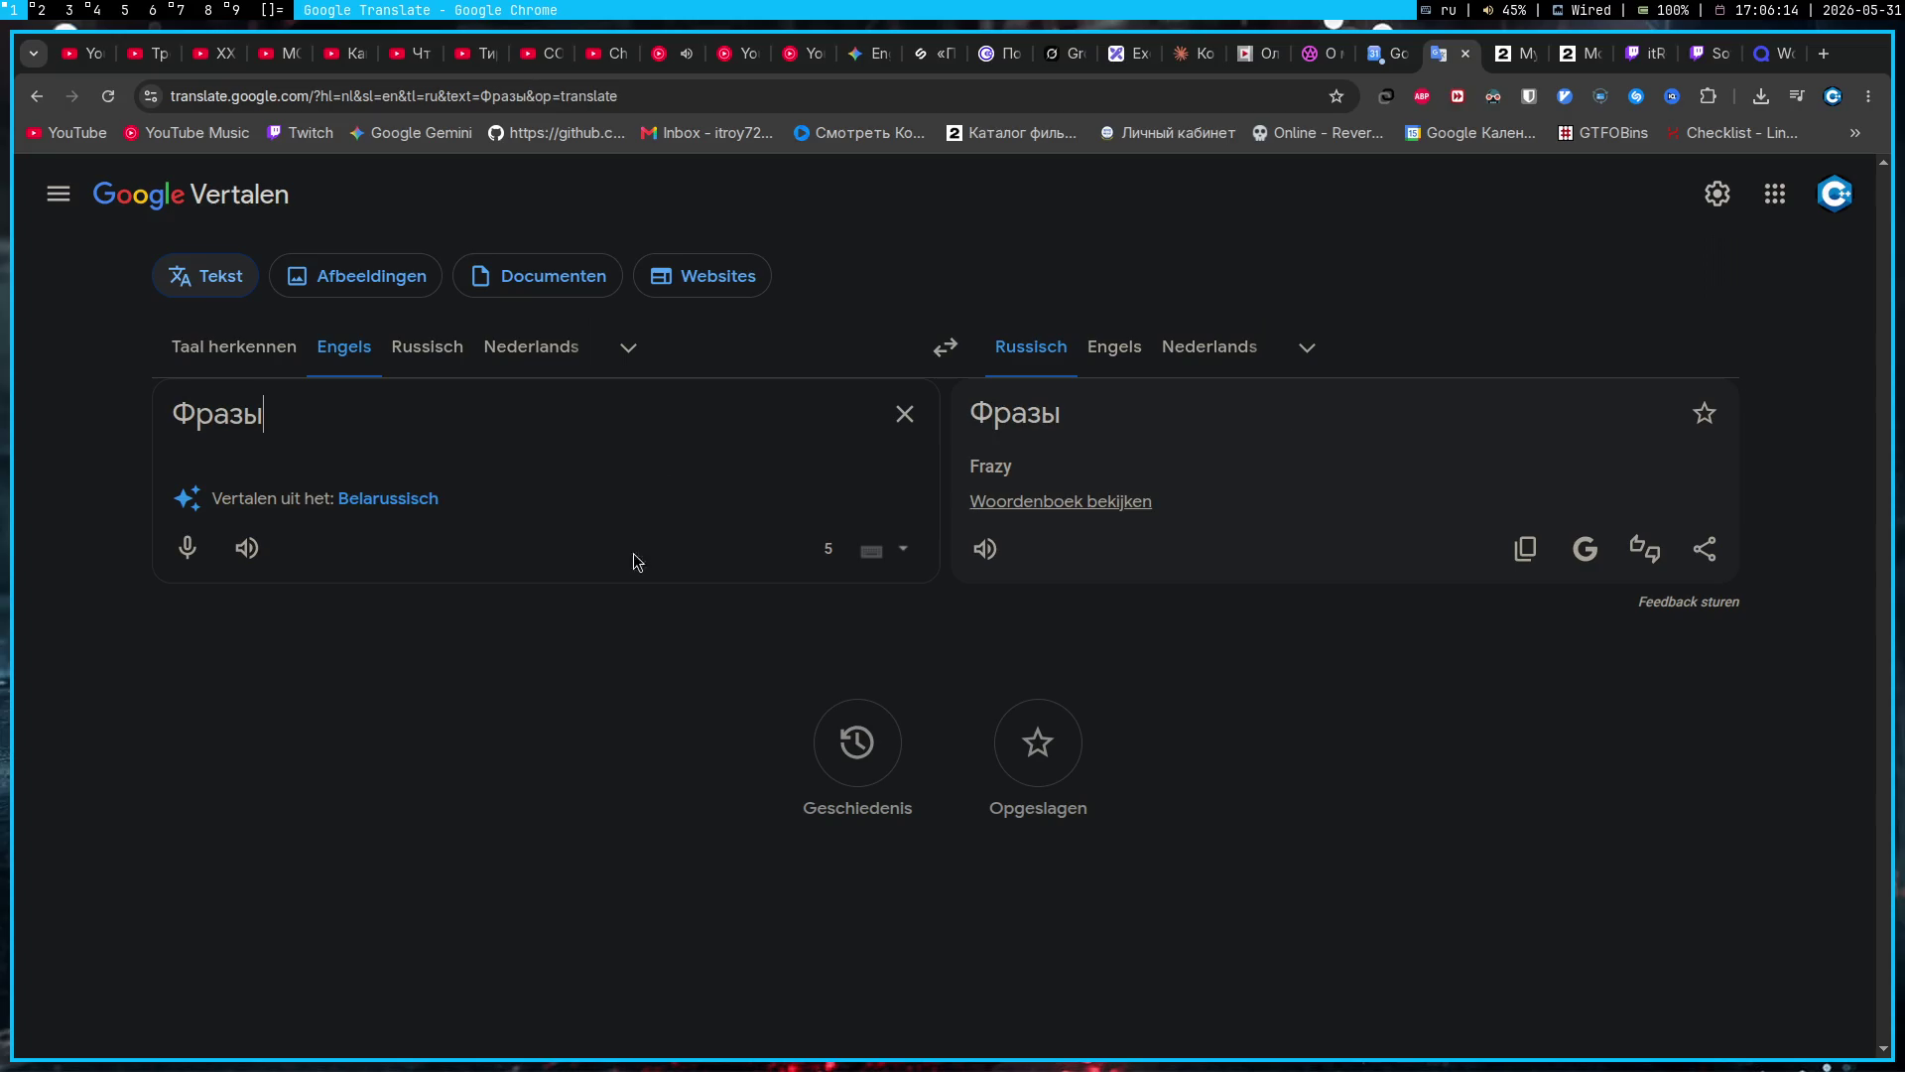
left_click(424, 346)
key("super+2")
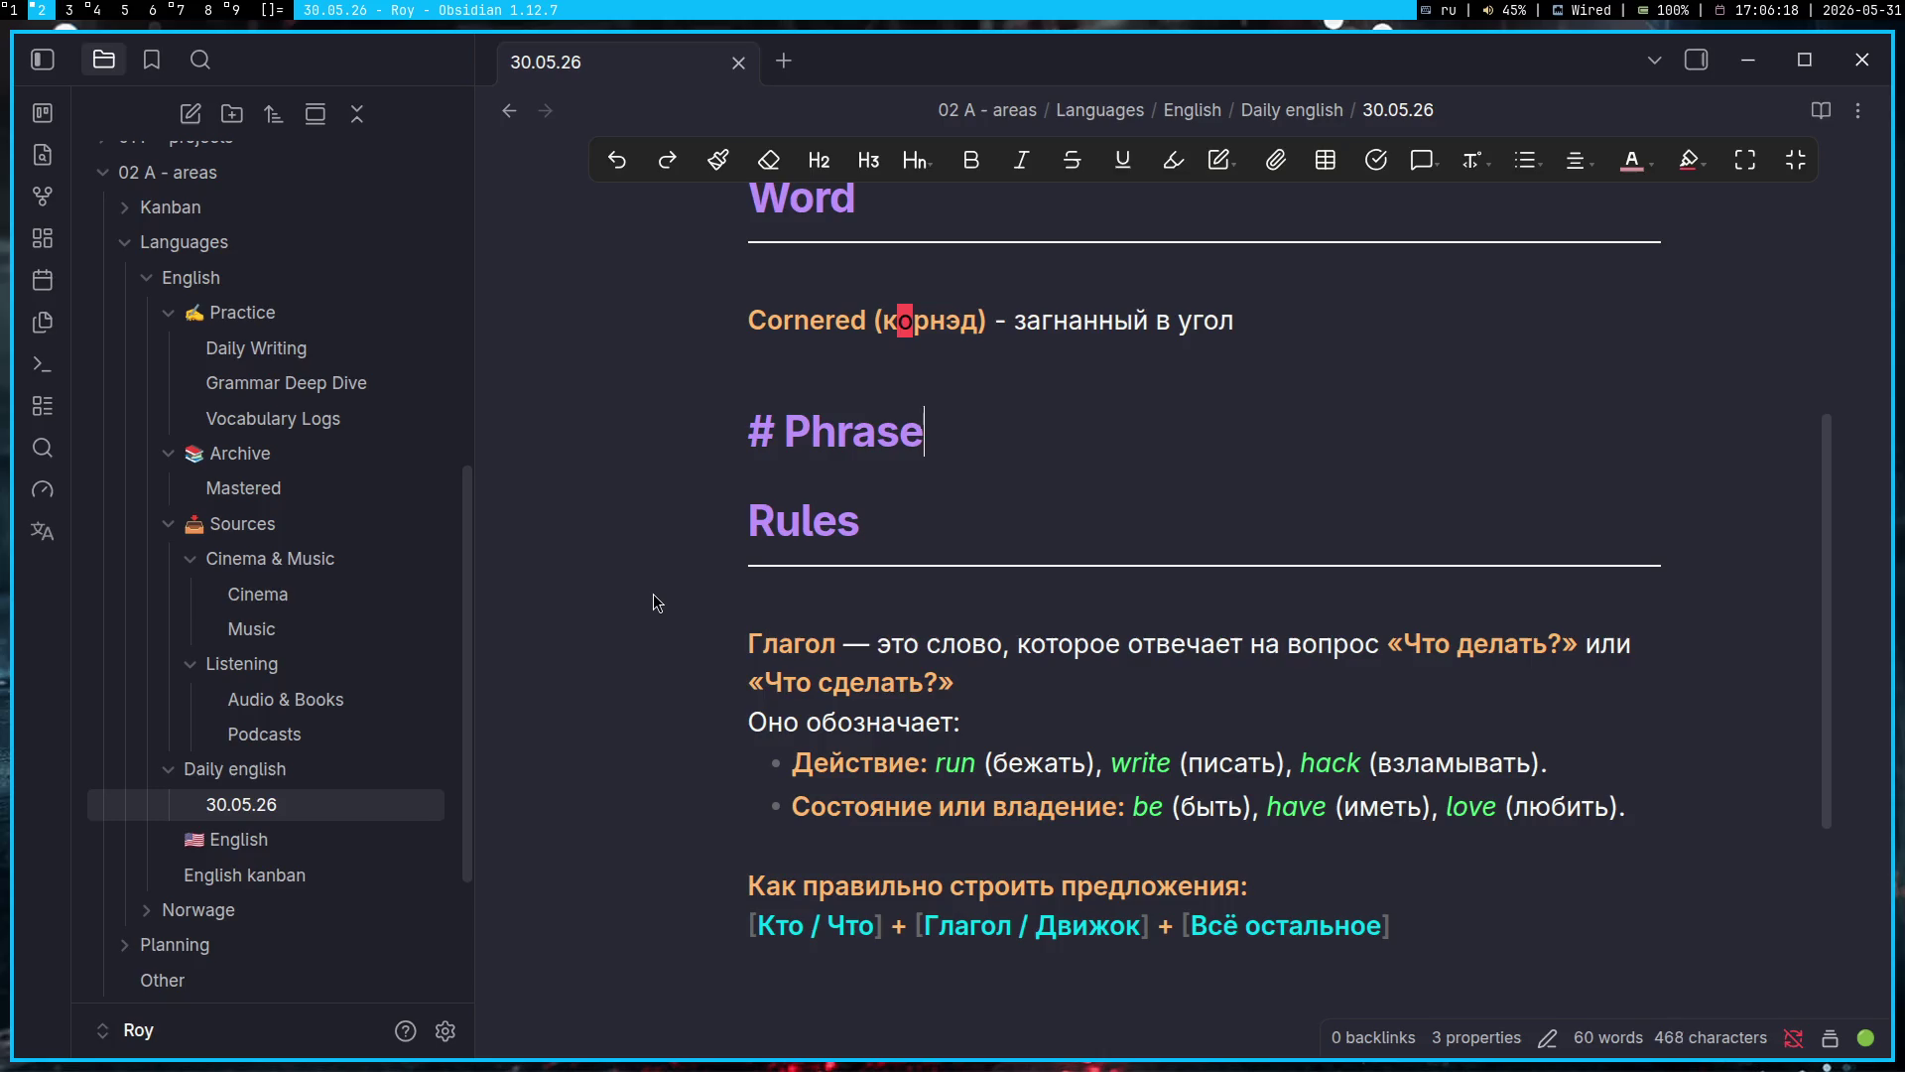
Step: Rename the heading to 'Phrases' and add a '---' divider with an empty line beneath
key("alt+shift")
type("s")
key("Down")
key("Up")
key("Return")
type("---")
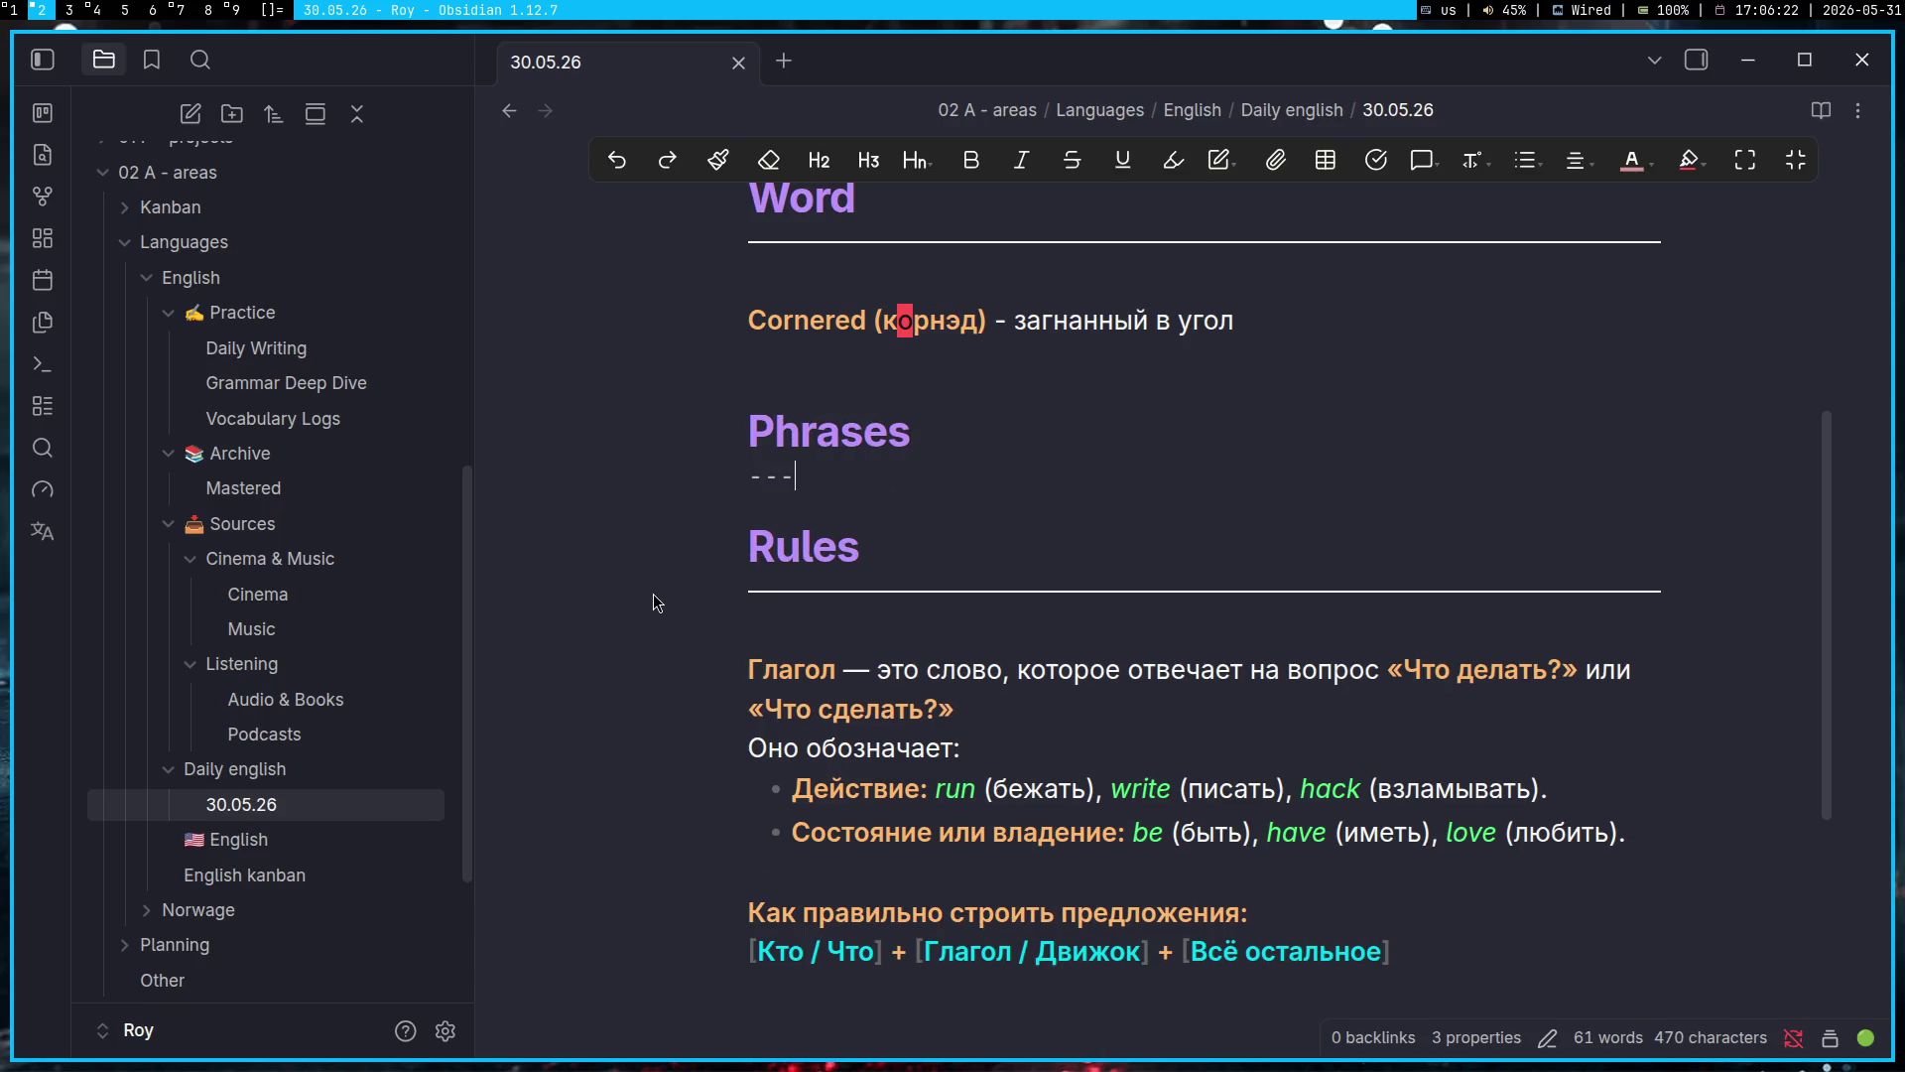
key("Return")
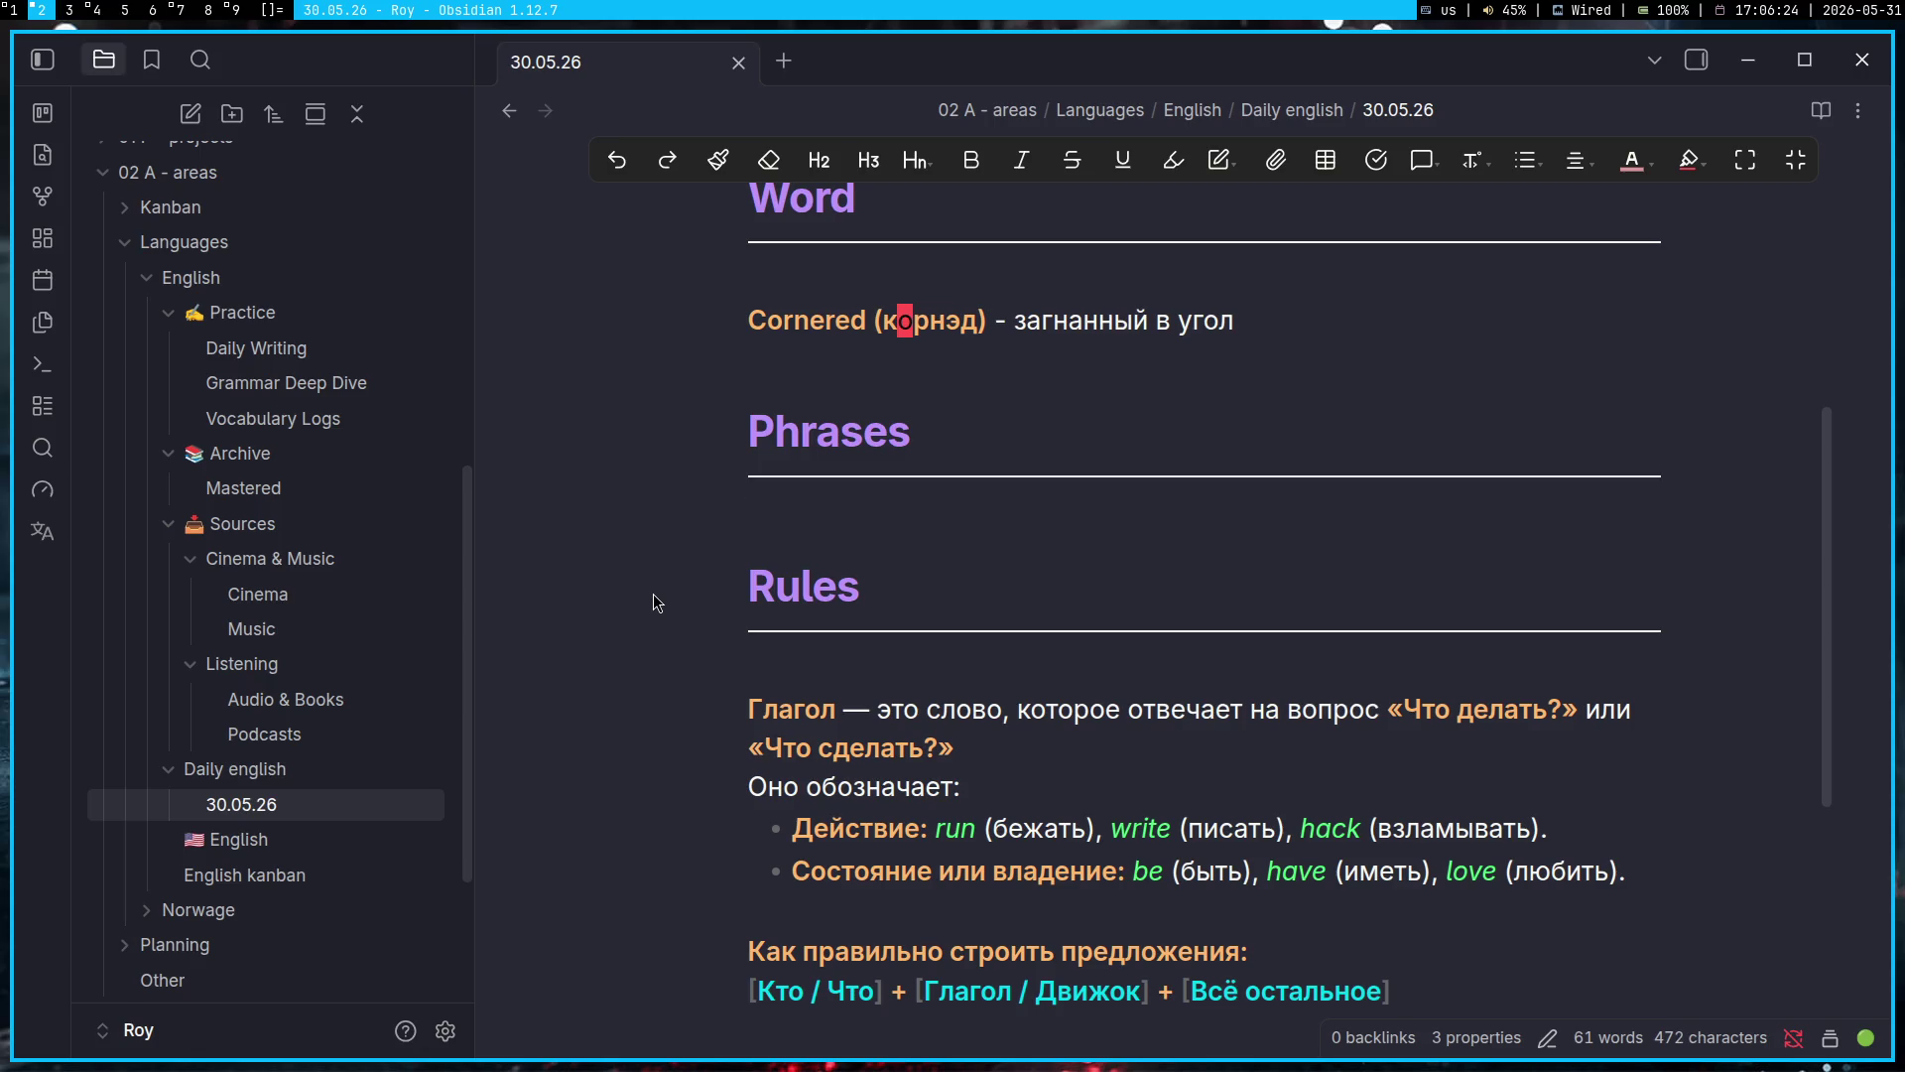
key("Return")
type("xd")
key("BackSpace")
key("BackSpace")
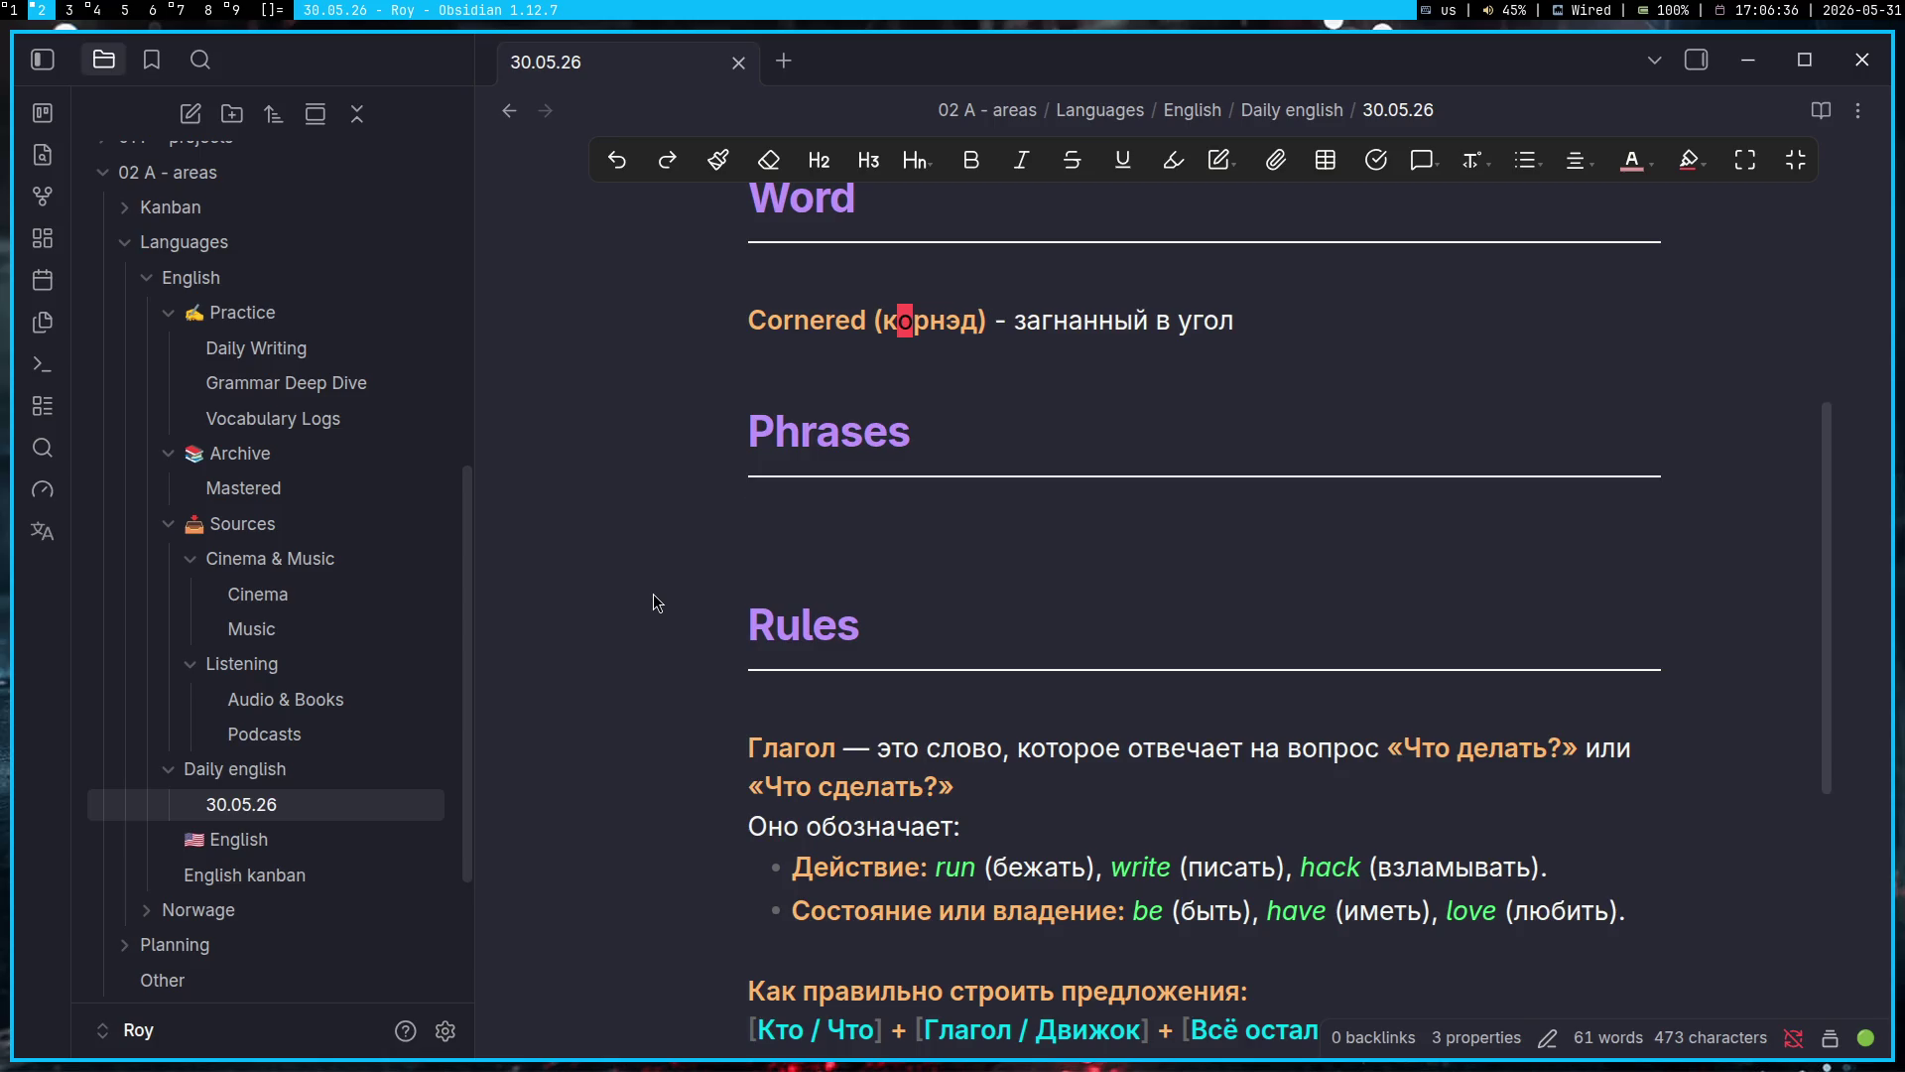
Step: List 'I was cornered' and 'I can cornered you' as bullets, adding an empty bullet below
type("I was ")
type("corne")
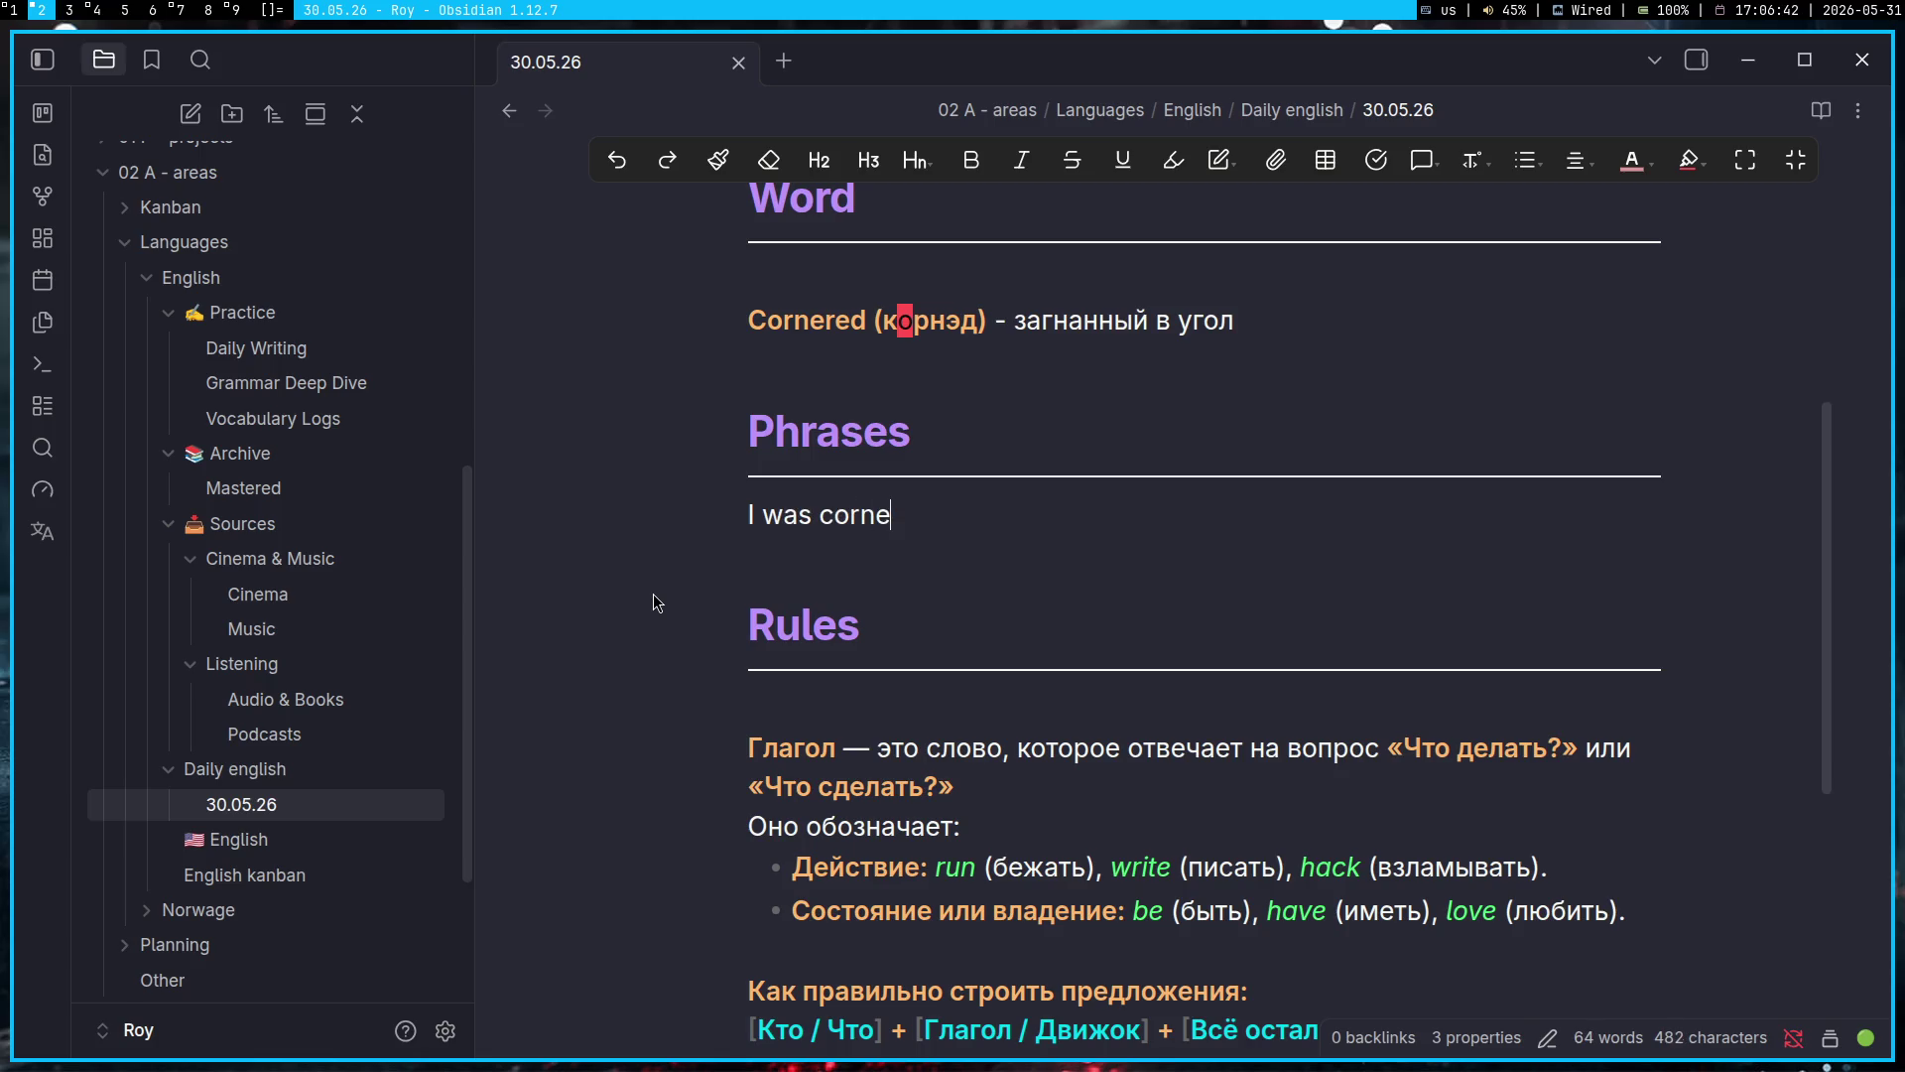
type("red,")
key("BackSpace")
key("BackSpace")
key("ctrl+shift+8")
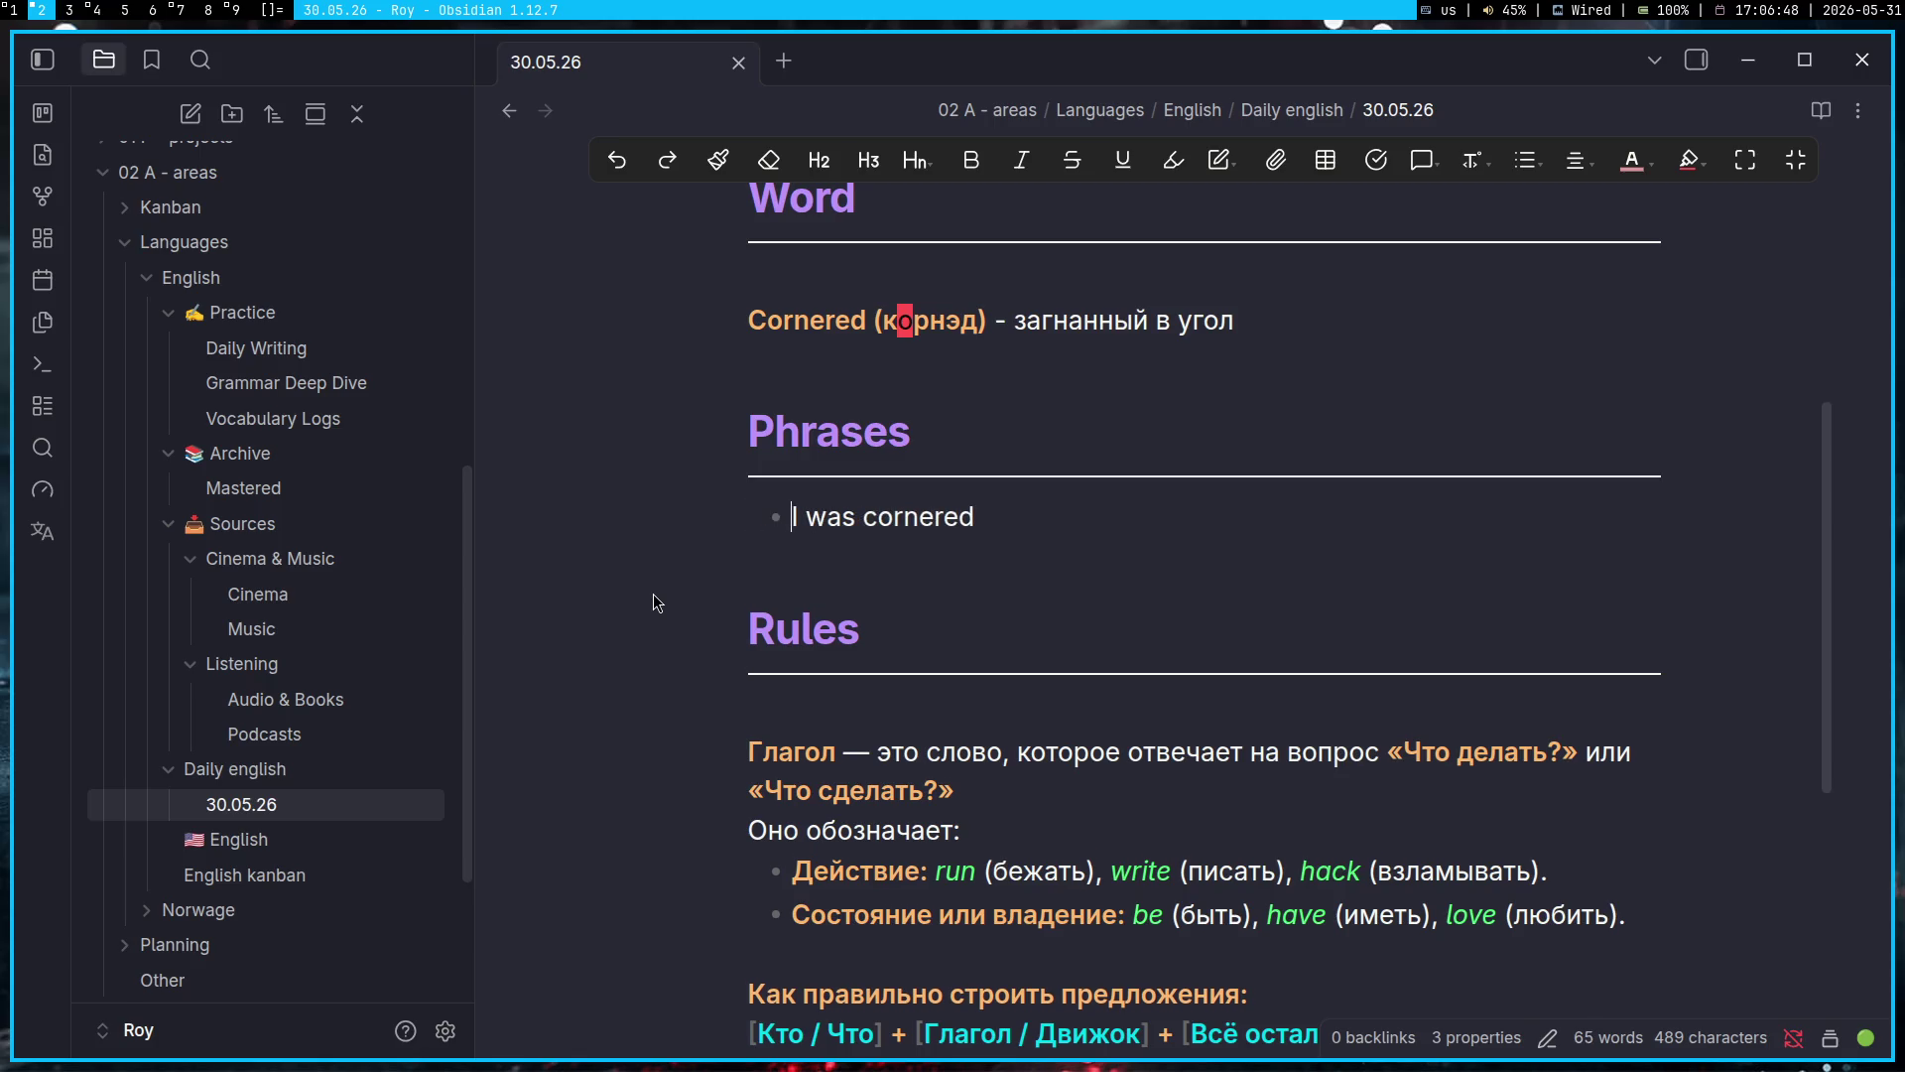
key("End")
key("Return")
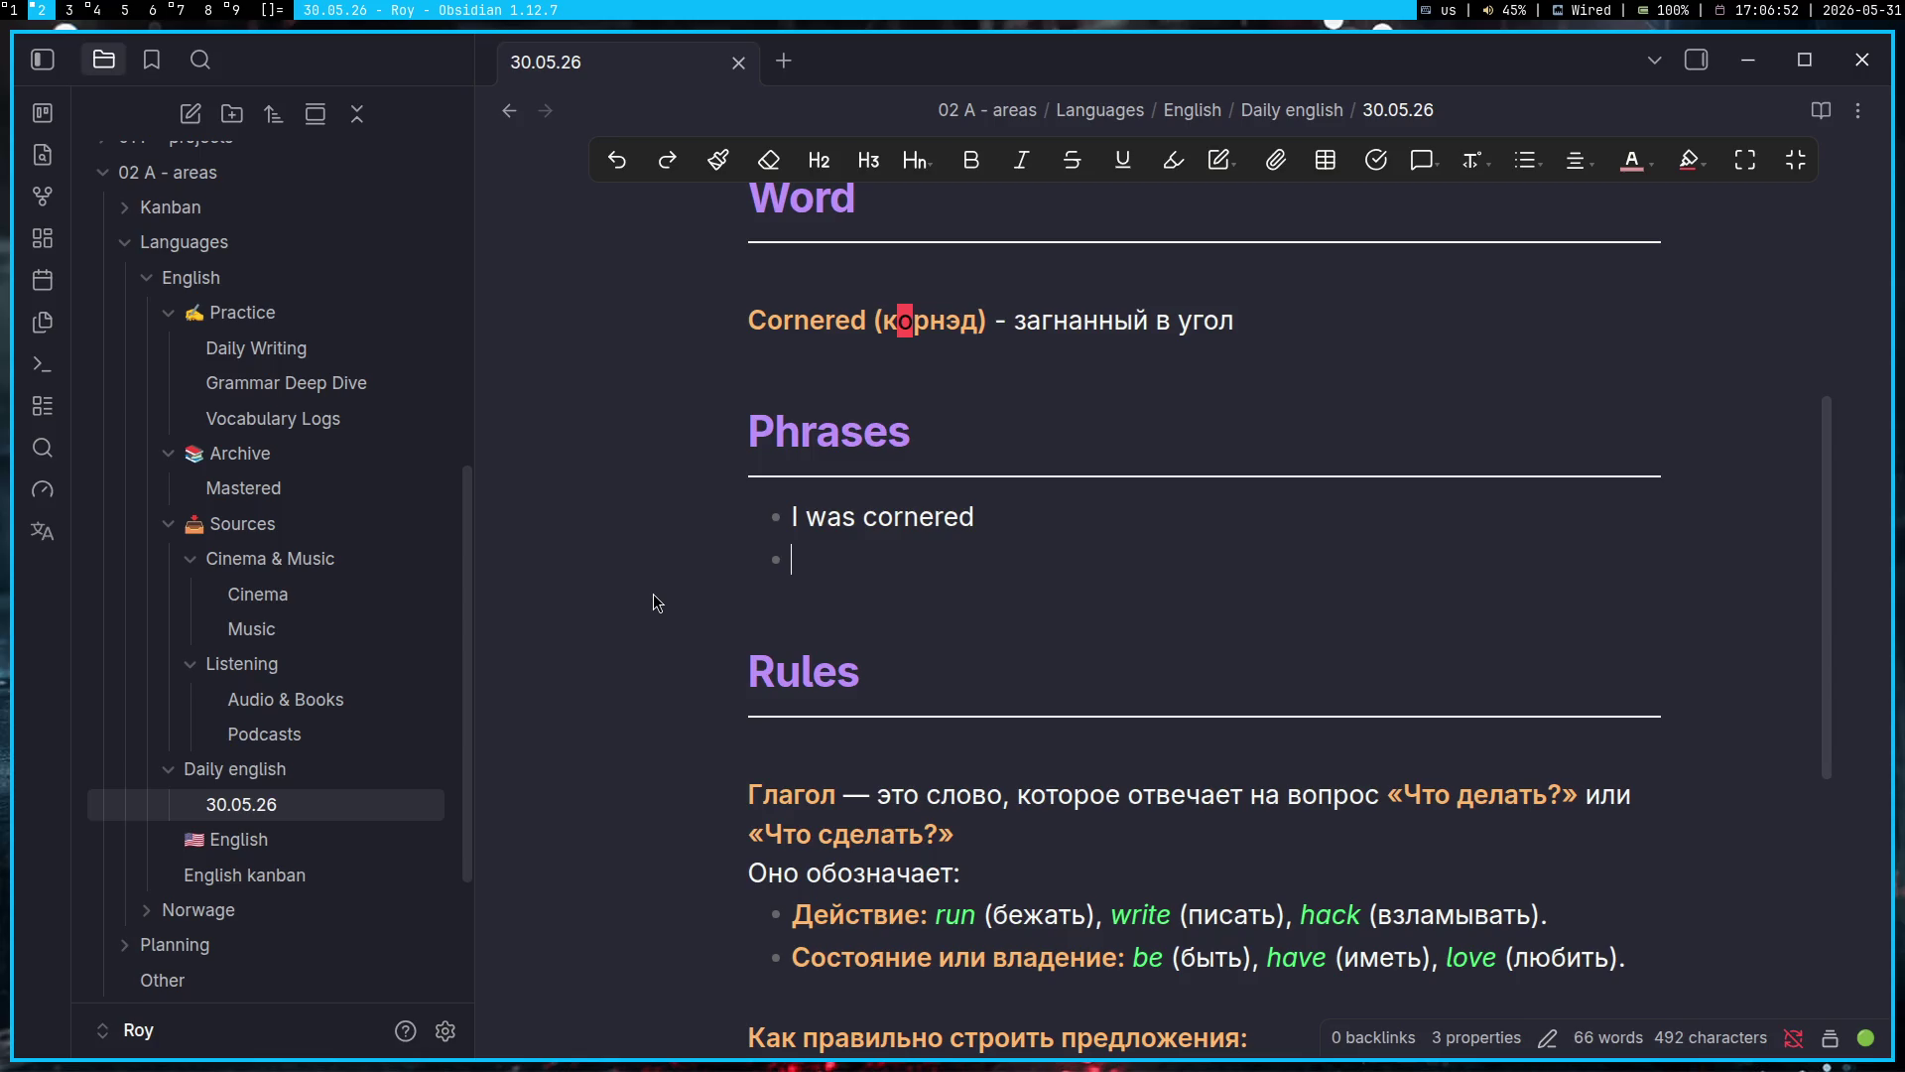
type("I can ")
type("co")
key("BackSpace")
key("BackSpace")
type("con")
key("BackSpace")
type("rnere")
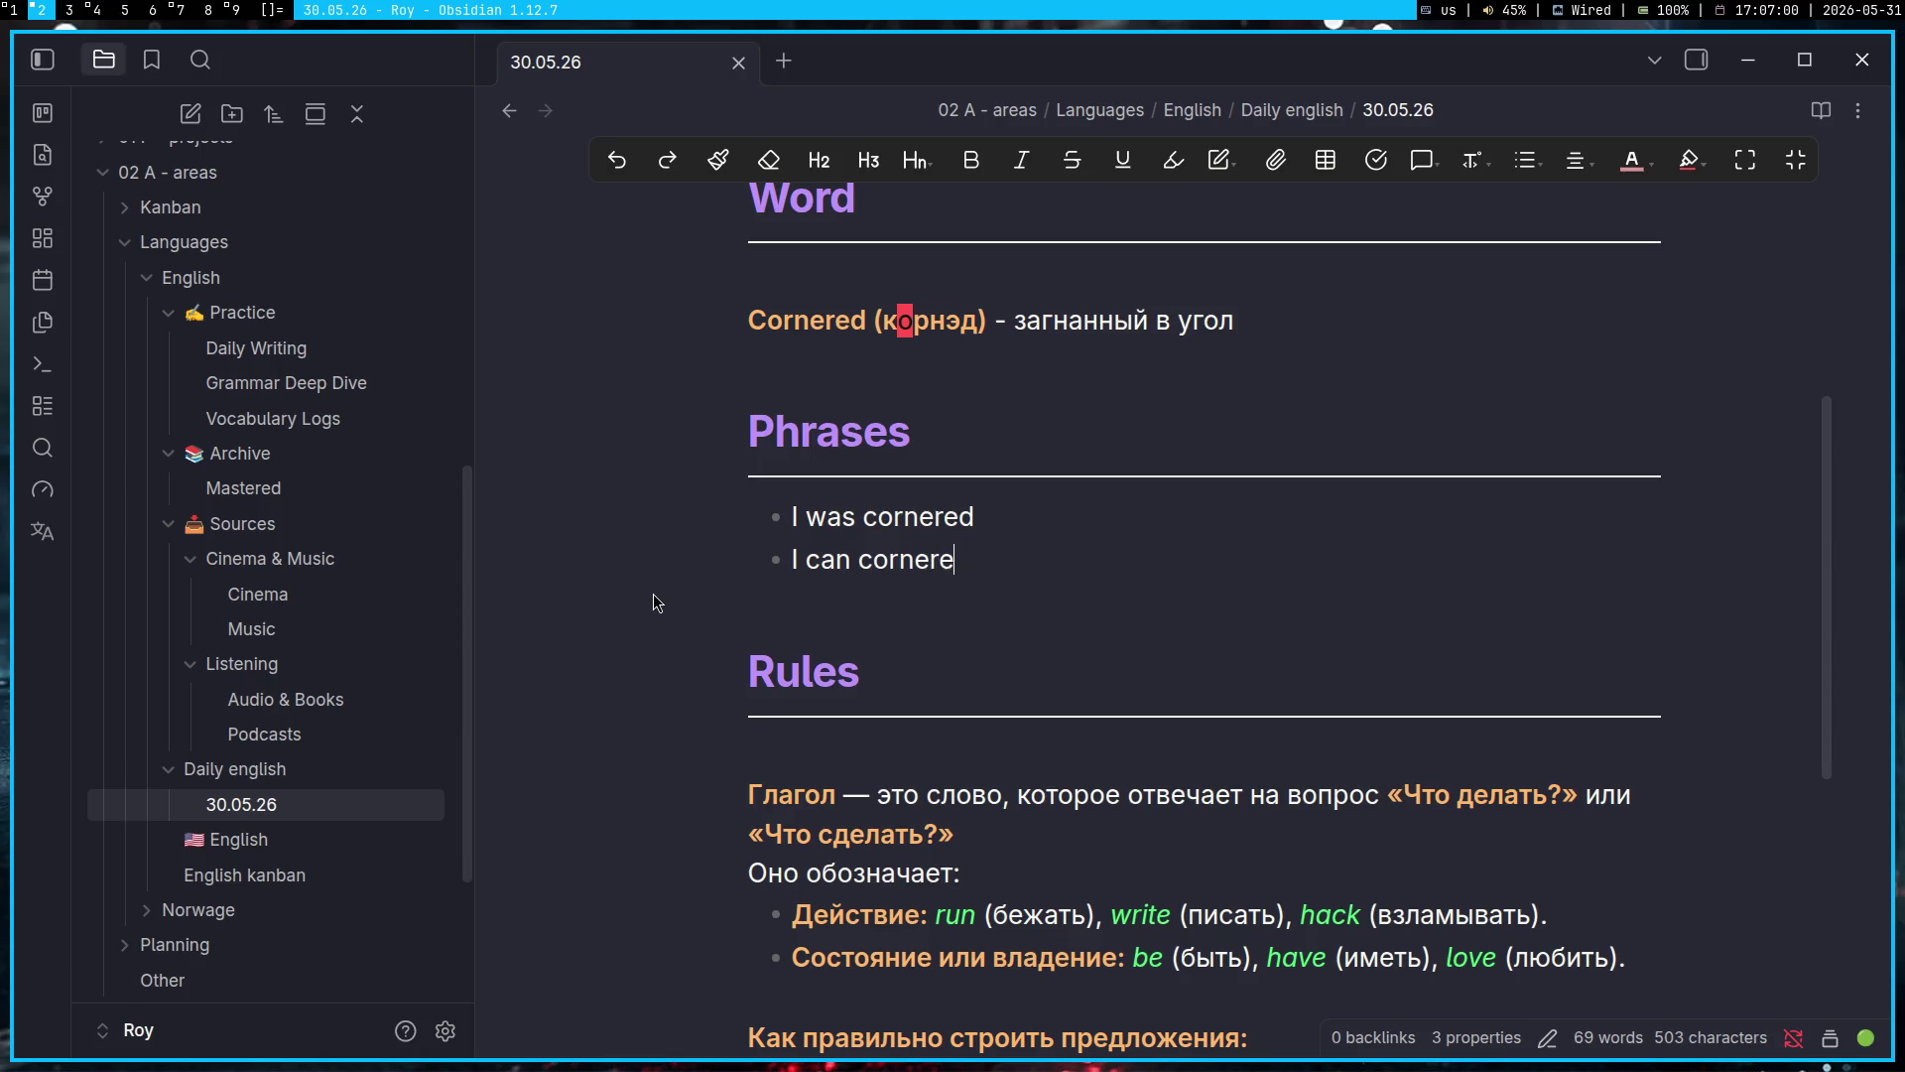
type("d you")
key("Return")
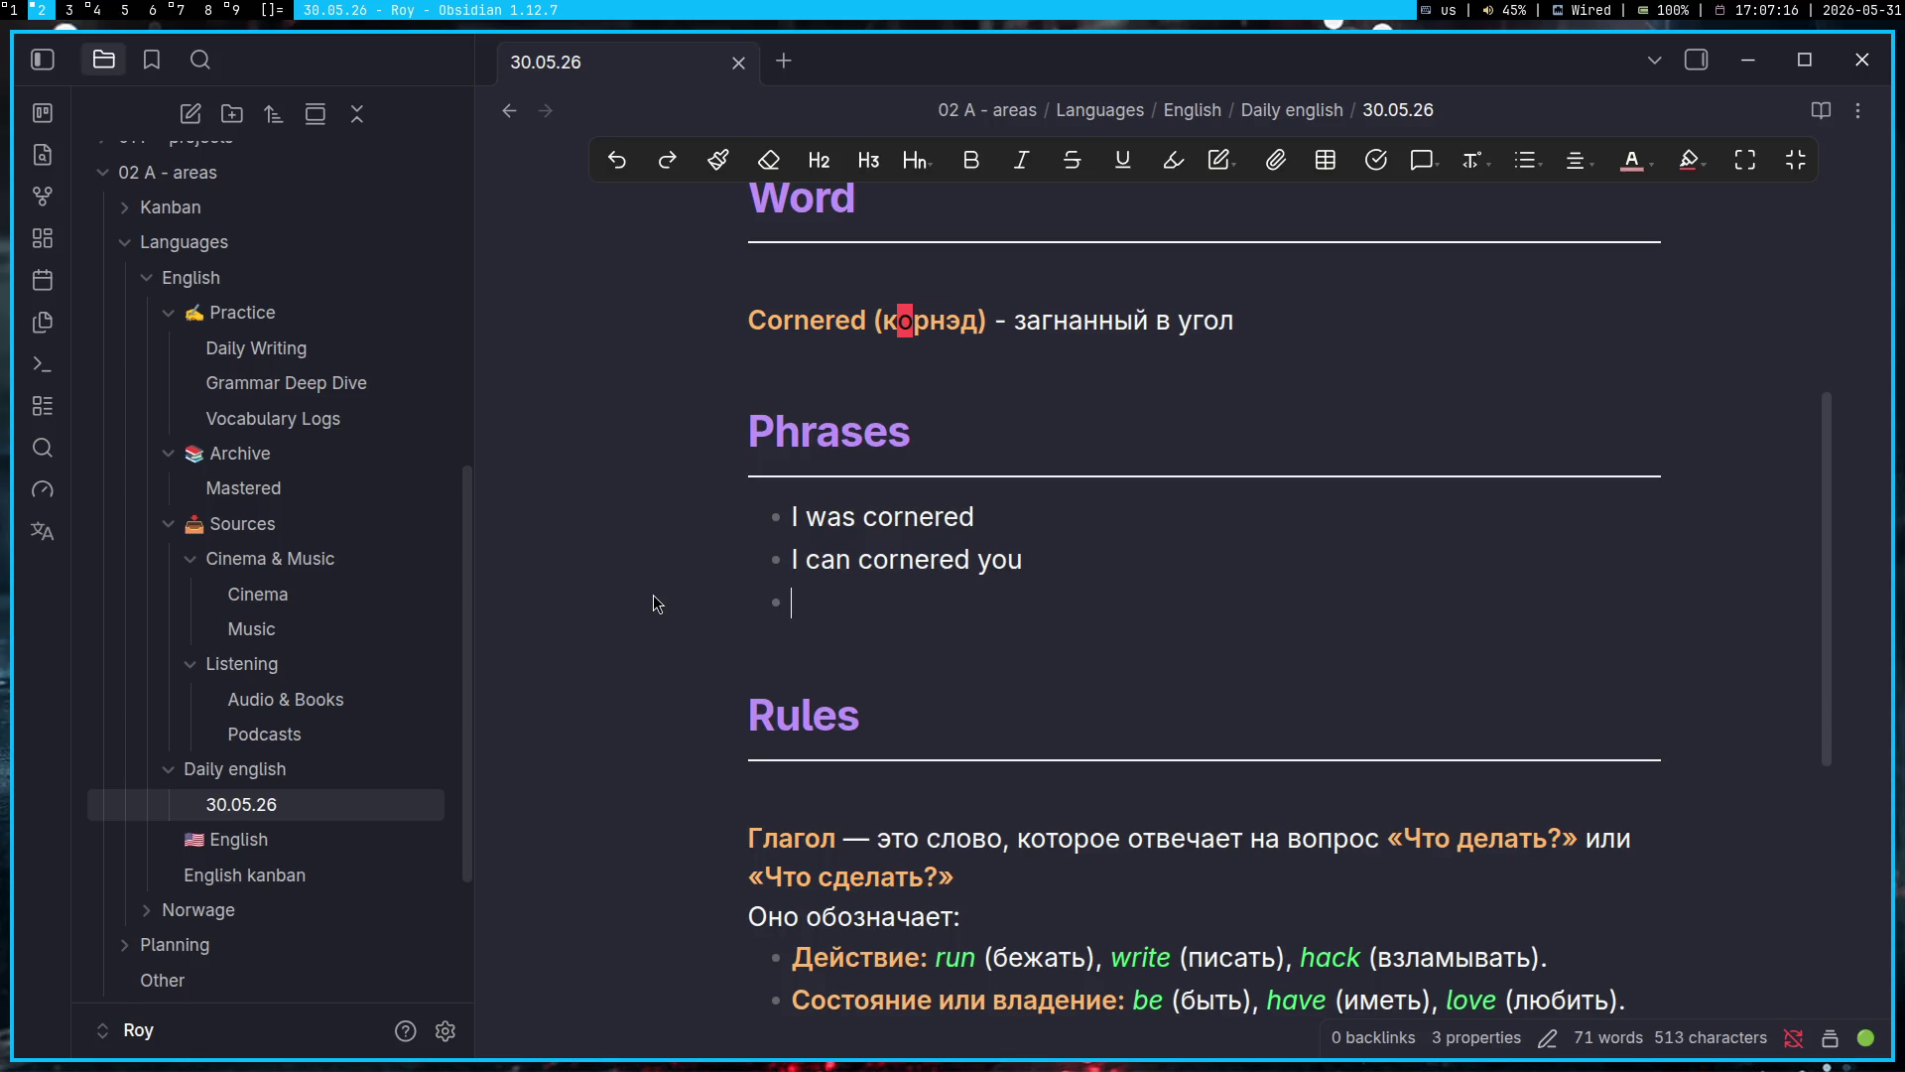
key("super+3")
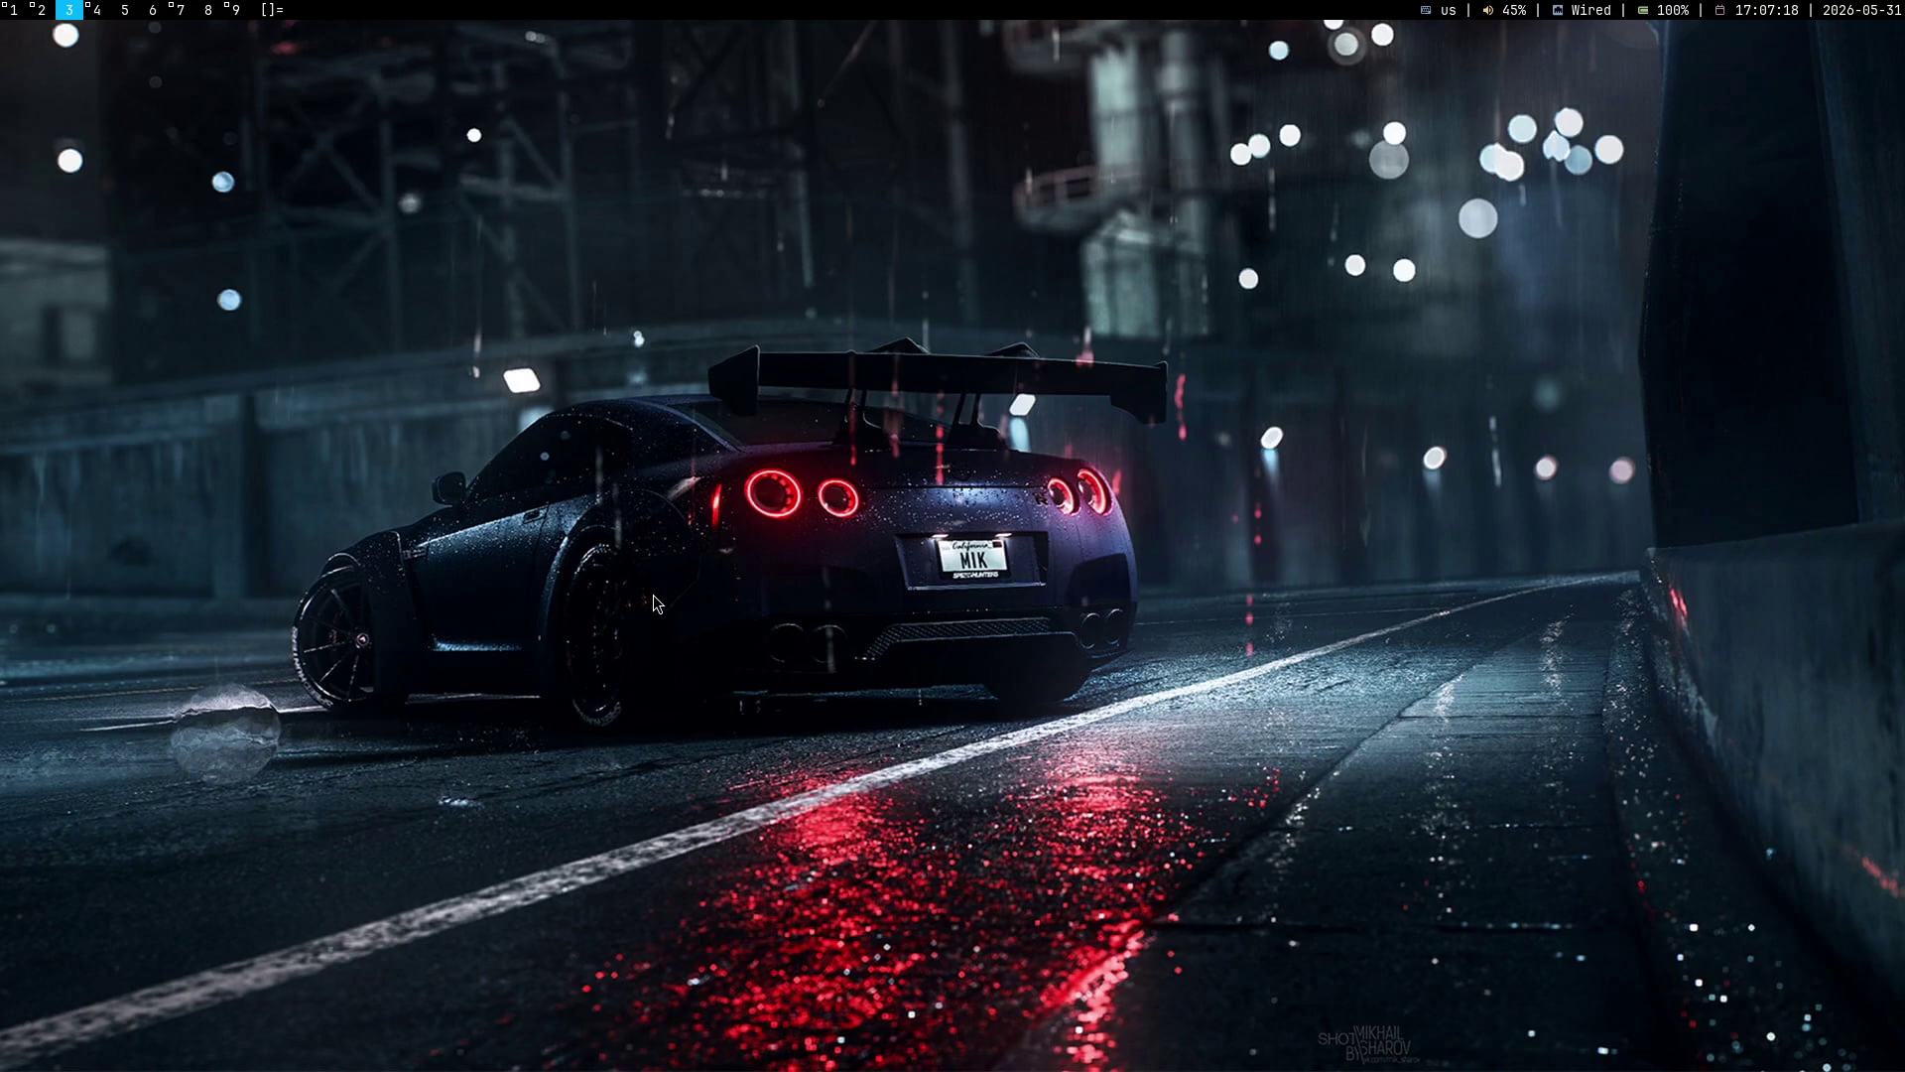
Step: Switch to the OBS workspace and hide the Display Capture behind the placeholder image
key("super+2")
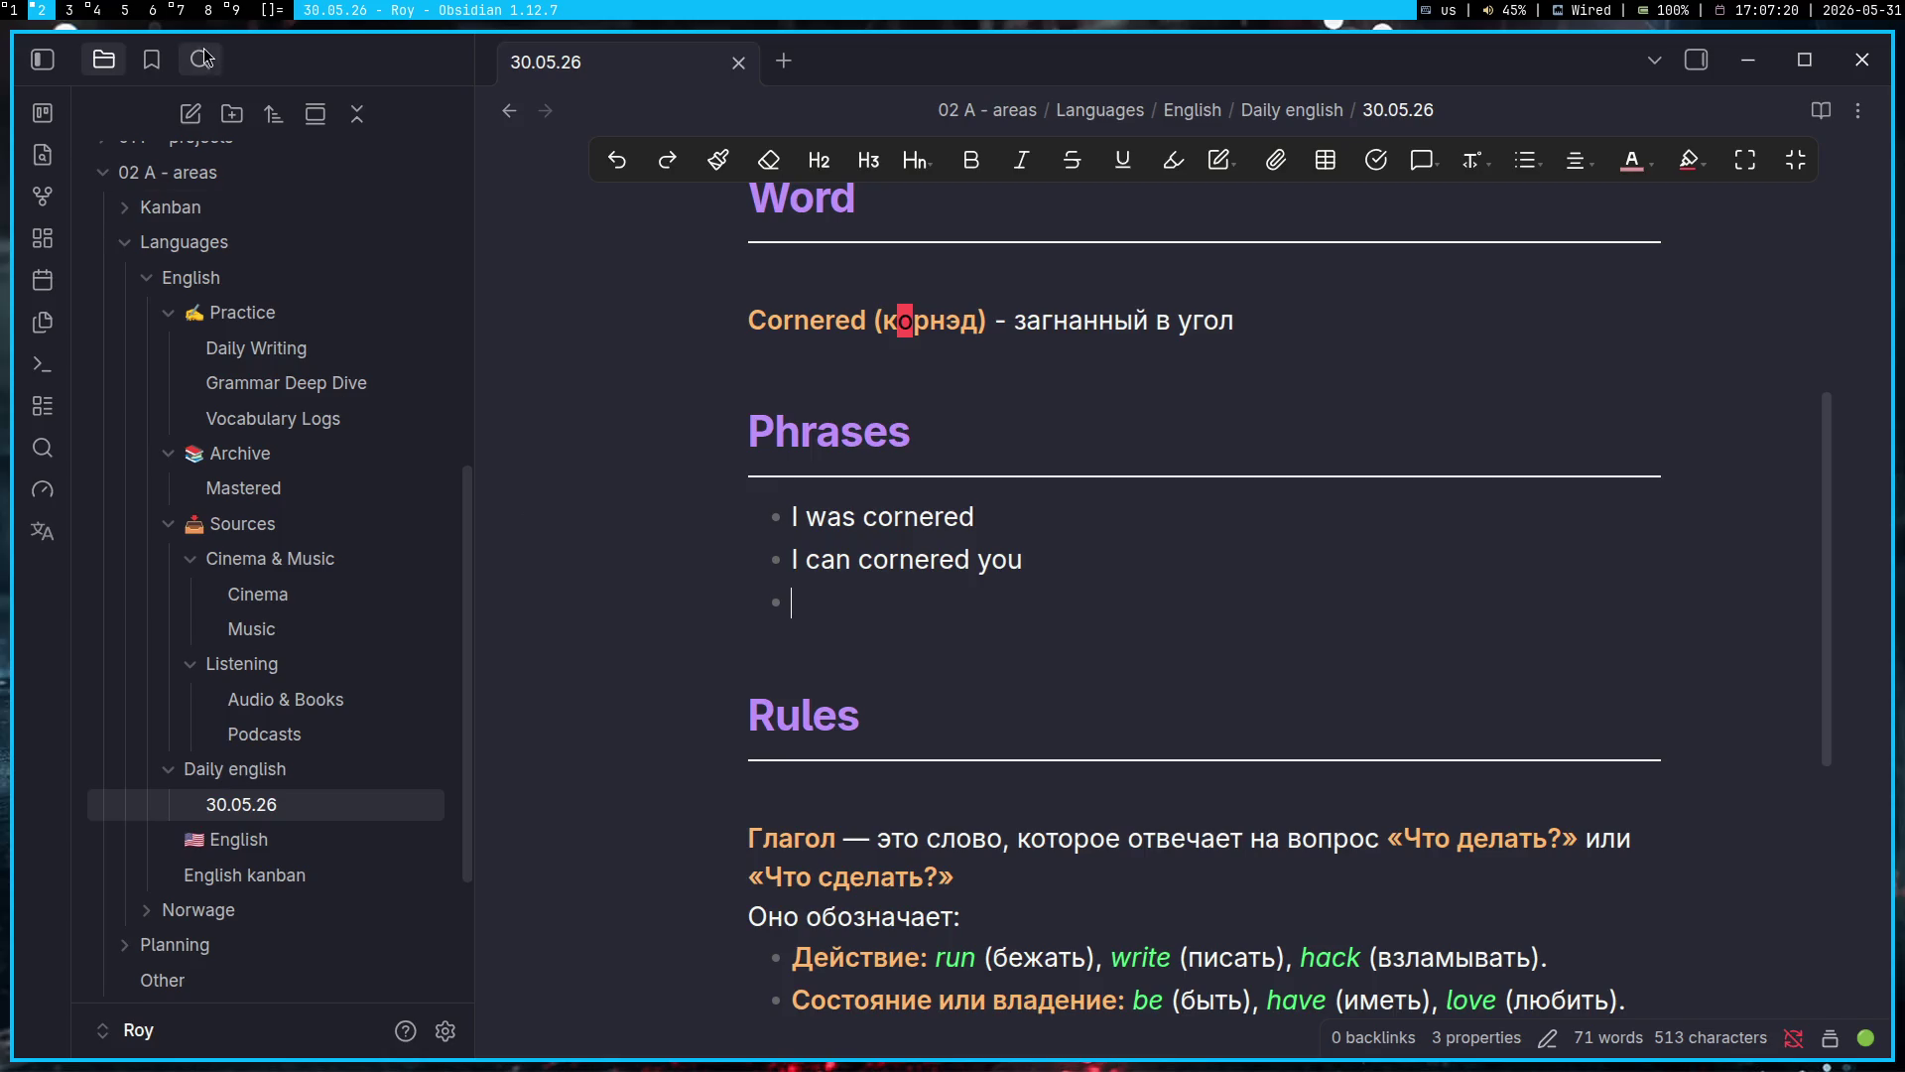
key("super+7")
left_click(608, 812)
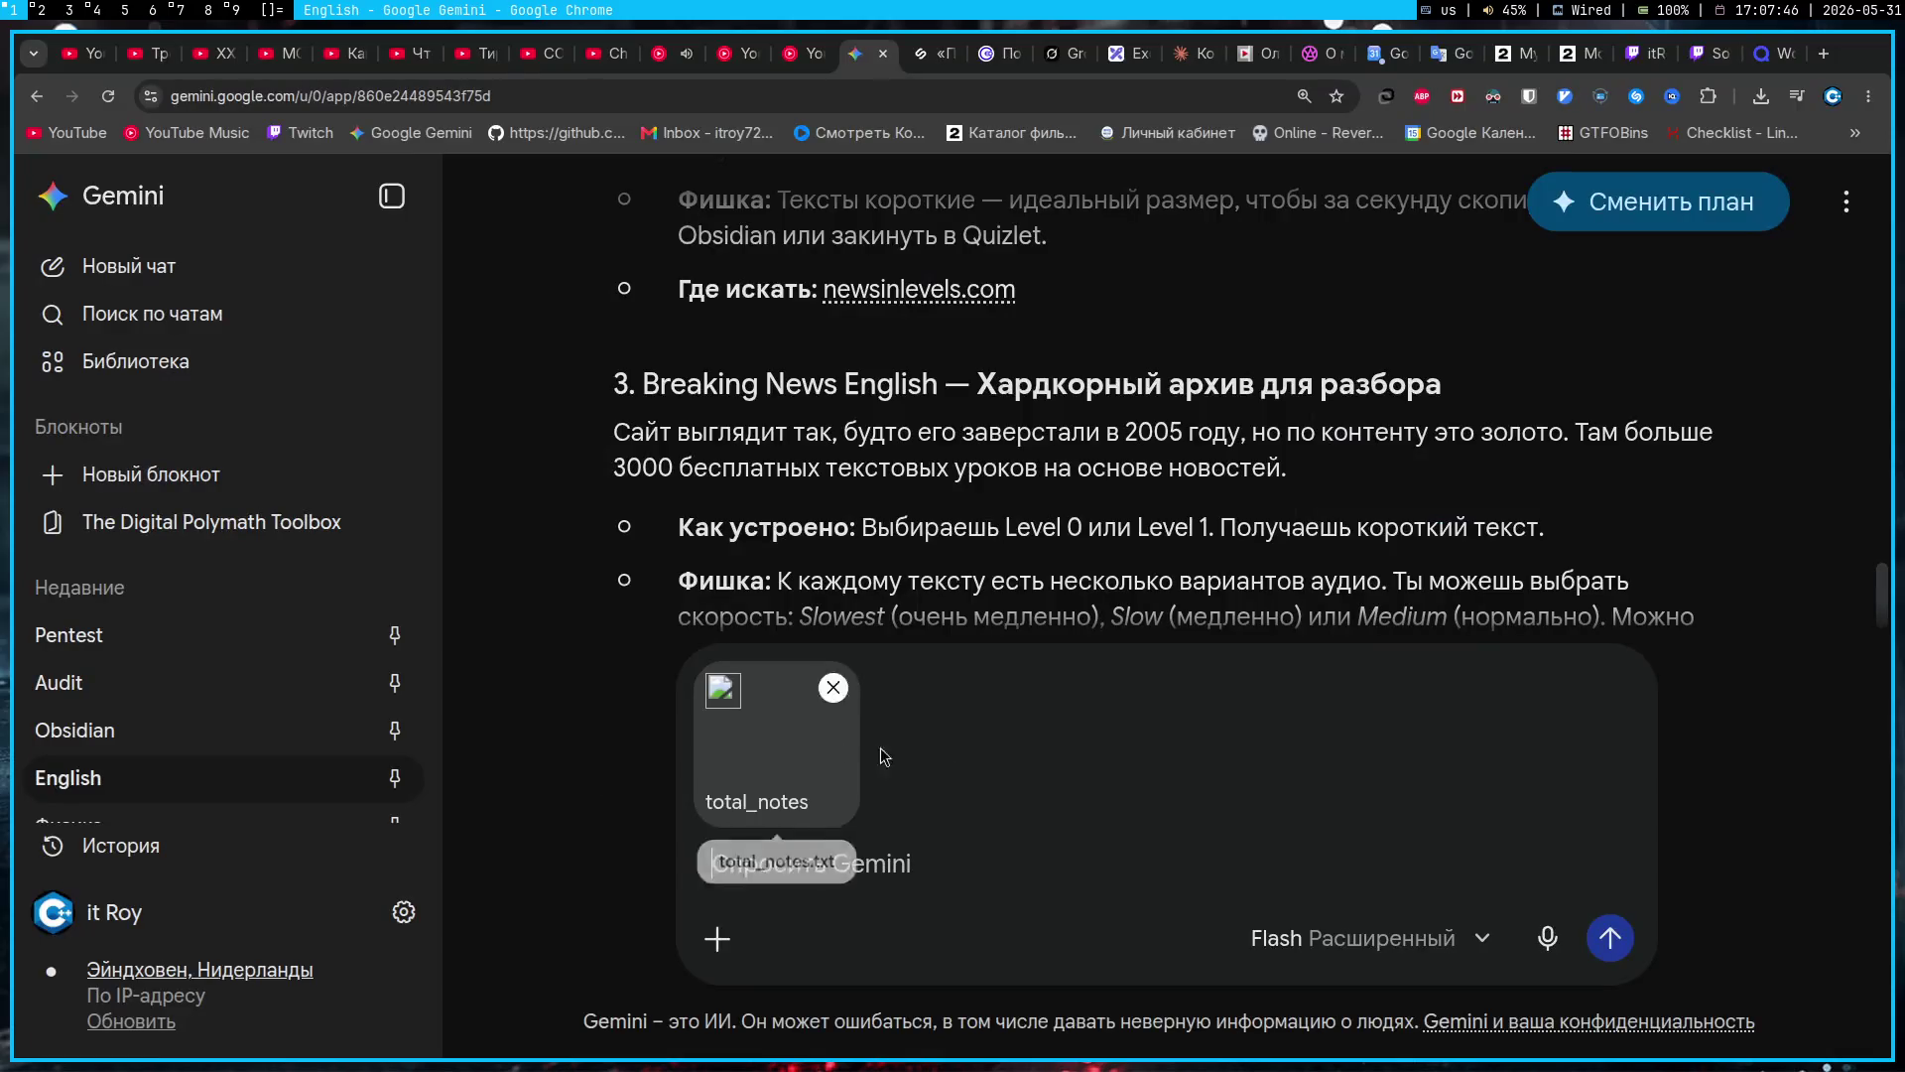
Step: Draft a Russian Gemini question asking how to start a 2-hour English study session, then return to Obsidian
type("N")
key("BackSpace")
type("Ты же помнишь мой ")
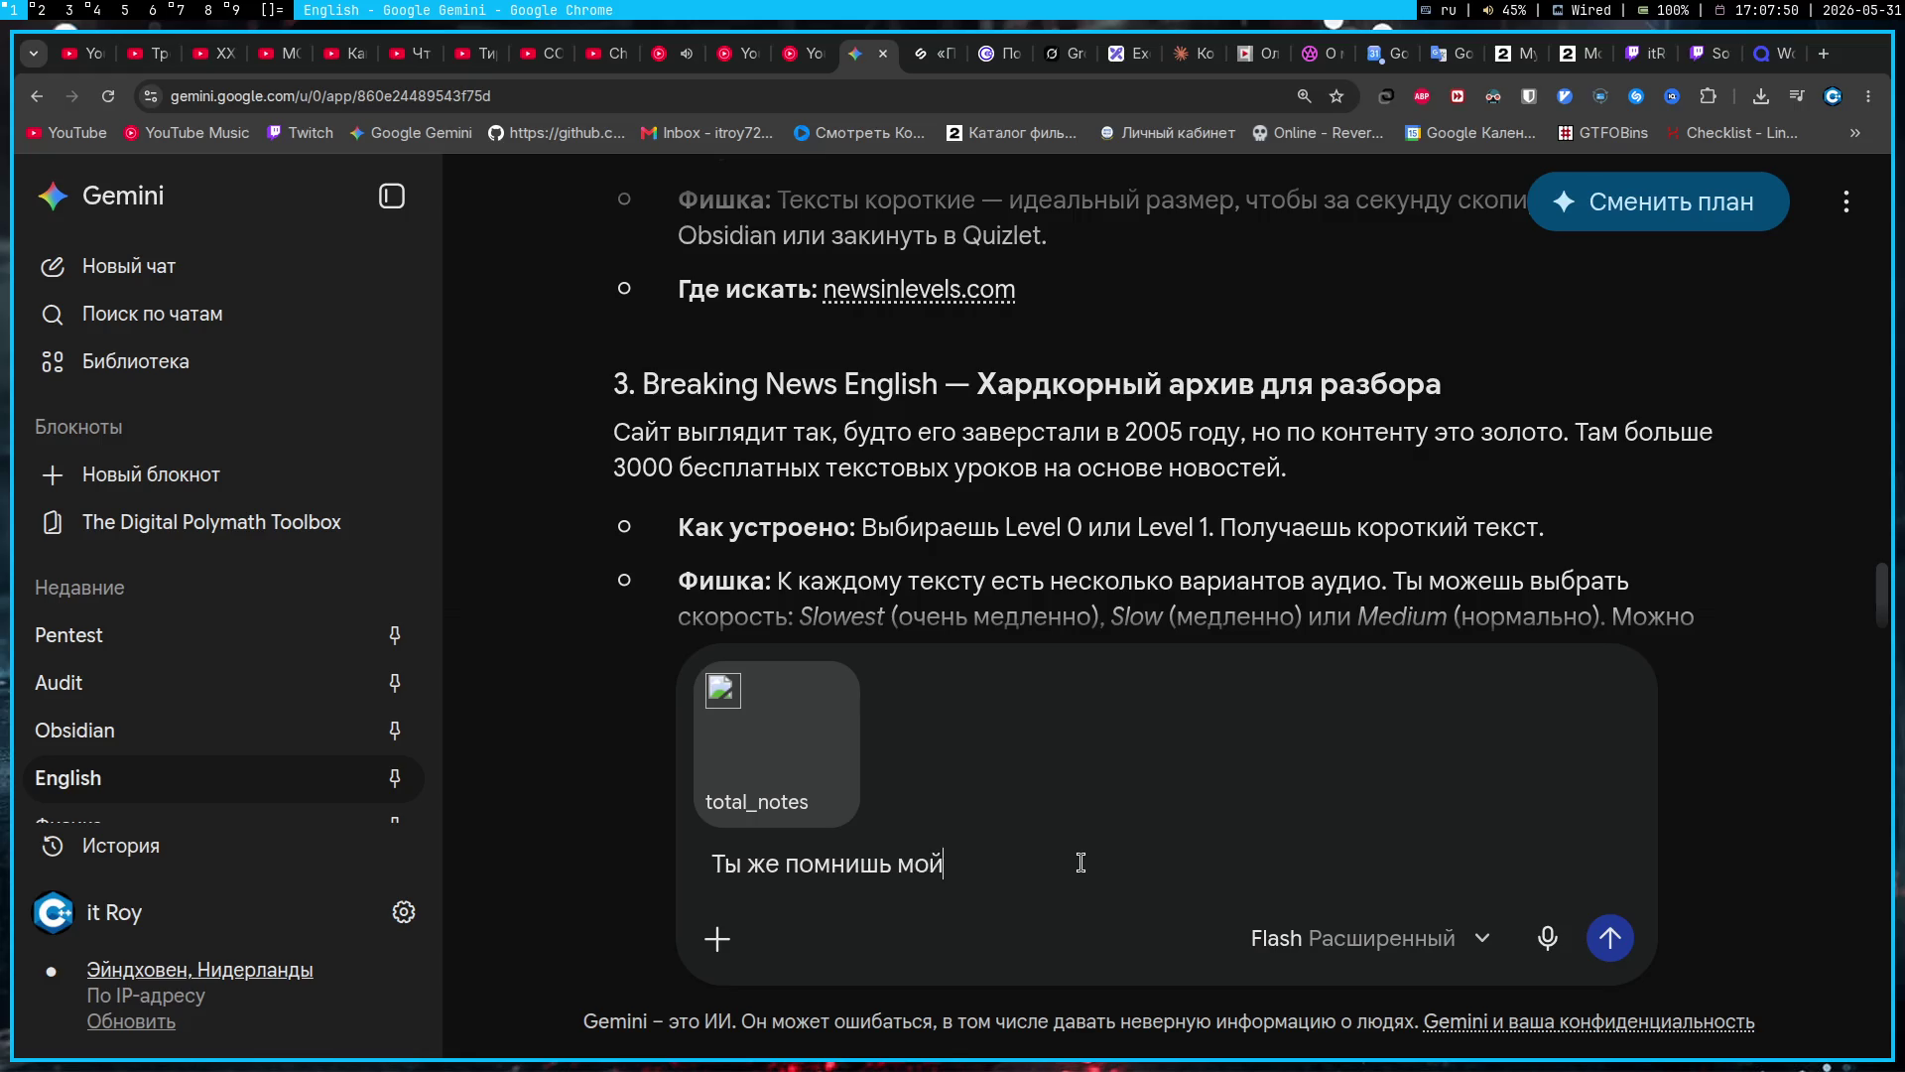
type("метод изучен")
type("ия агн")
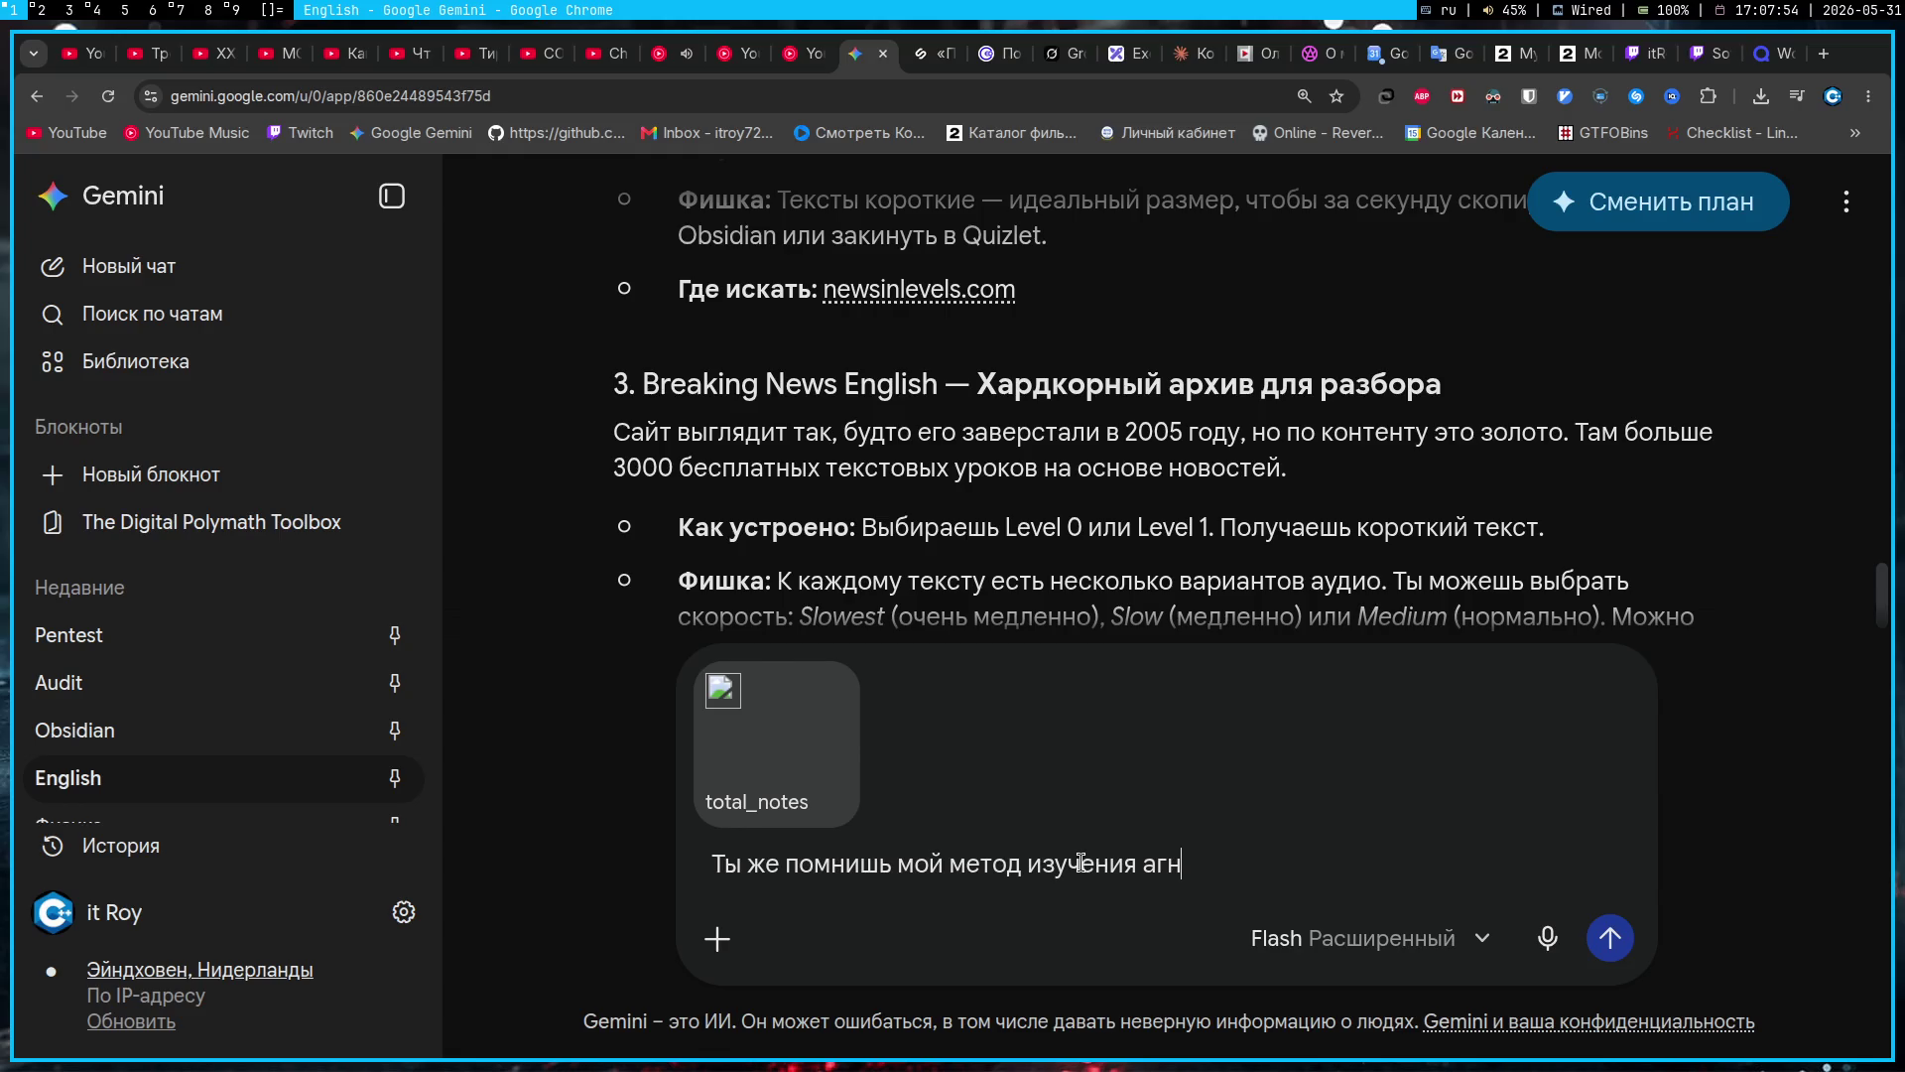
key("BackSpace")
key("BackSpace")
type("нглийского? Н")
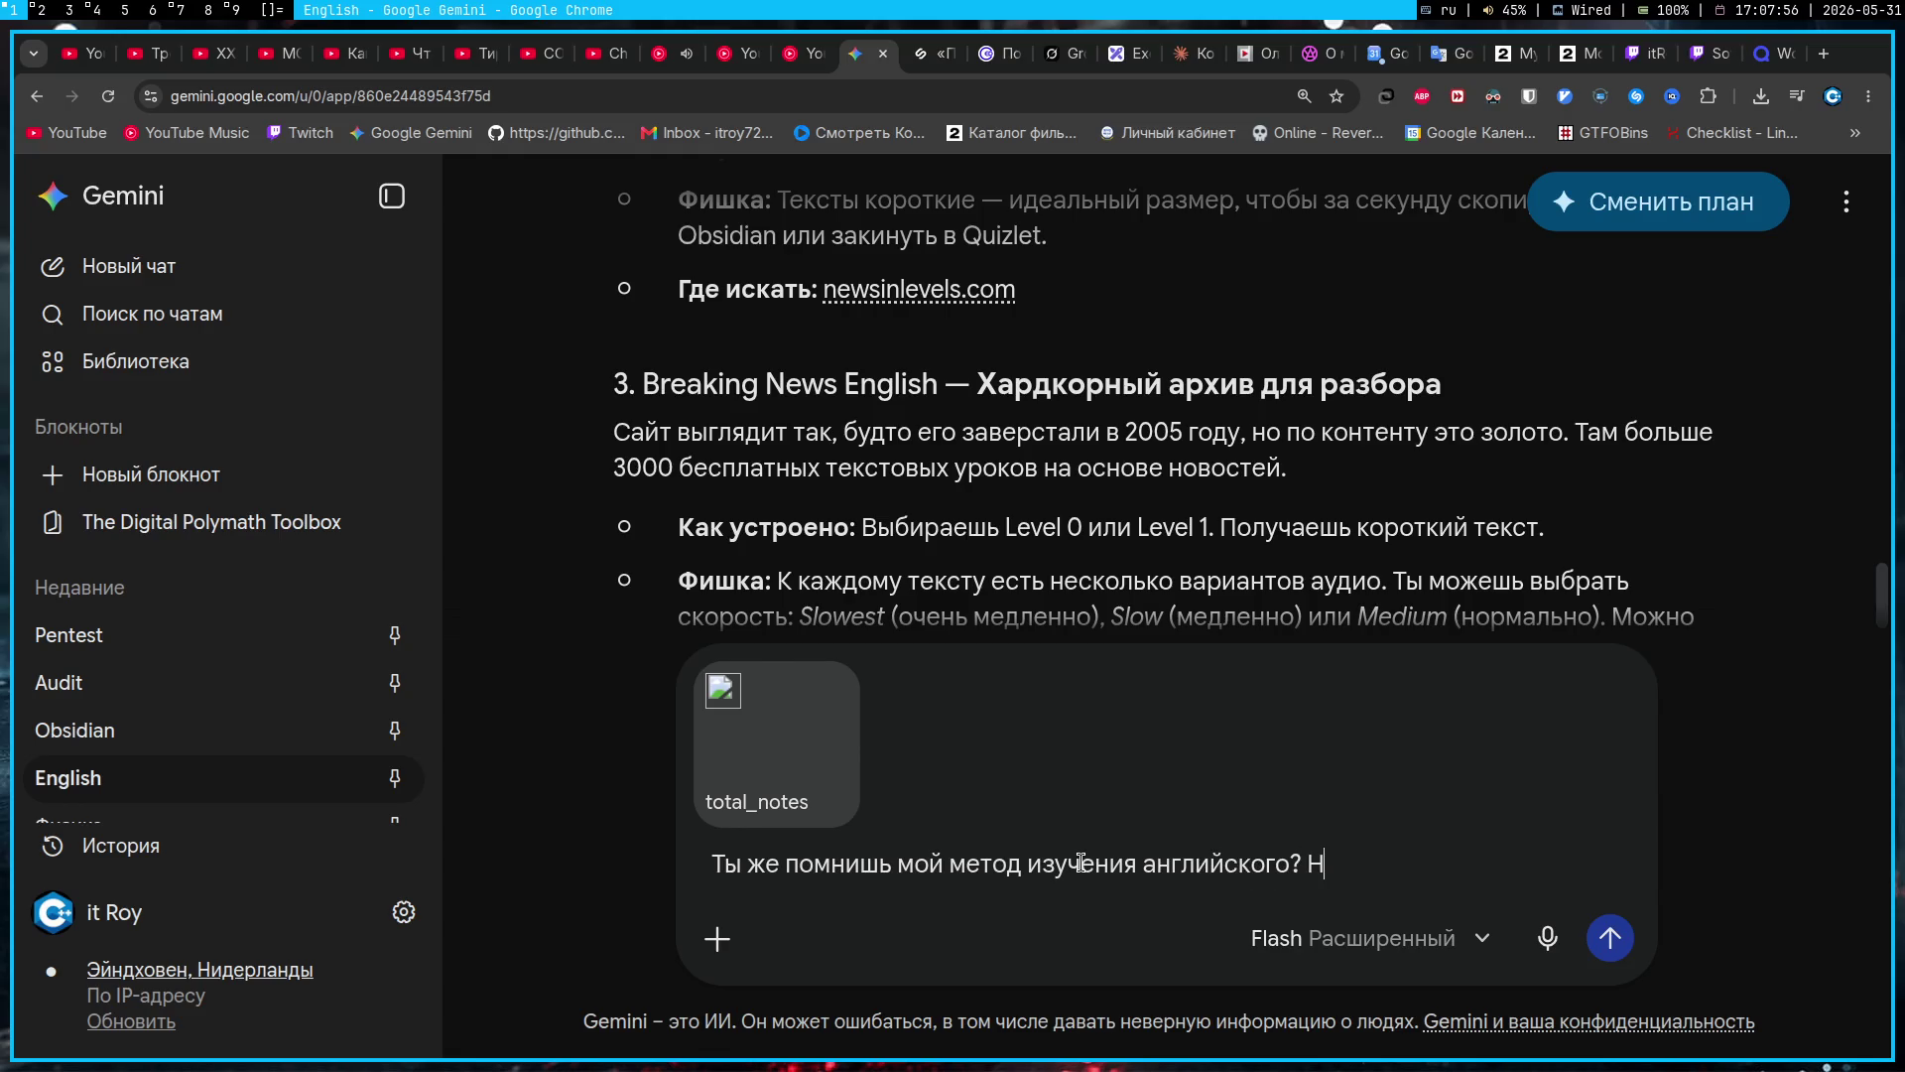
type("о чето мне тяжел")
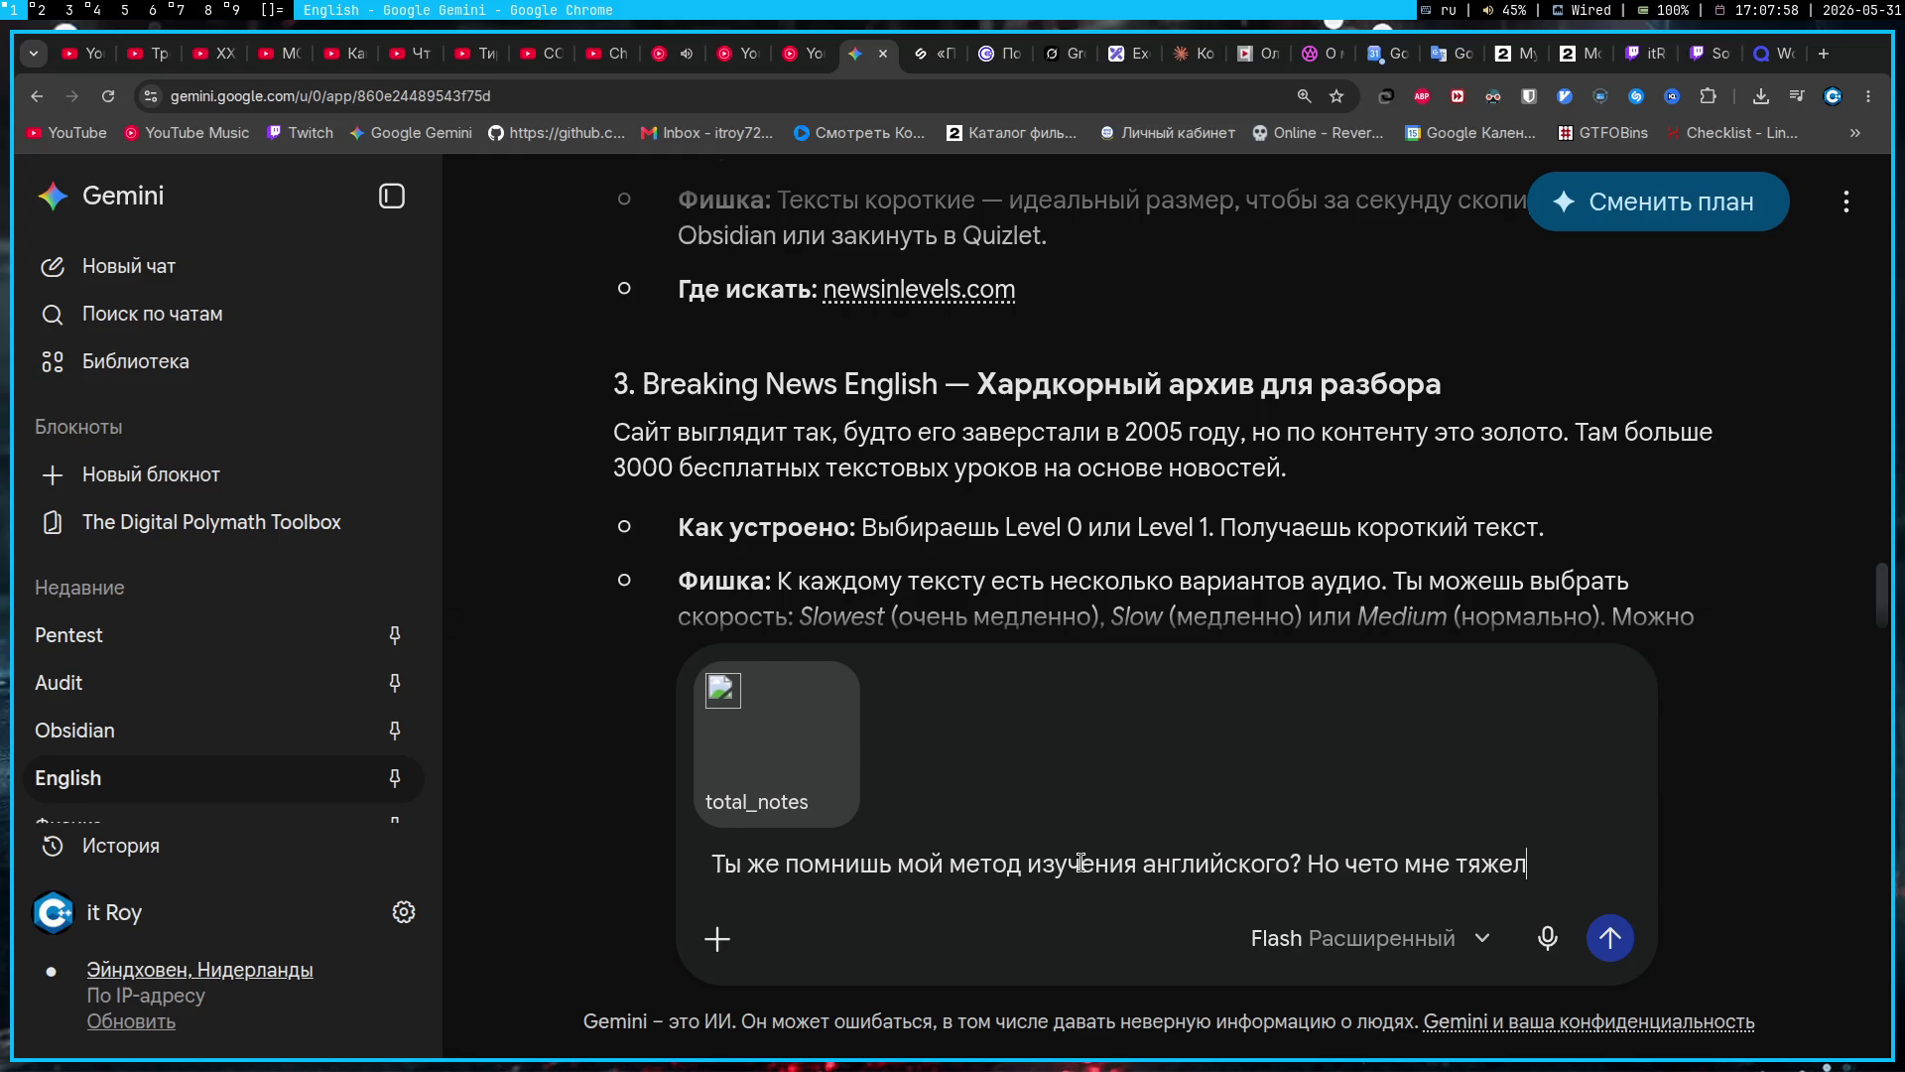
type("о начать, не пойм")
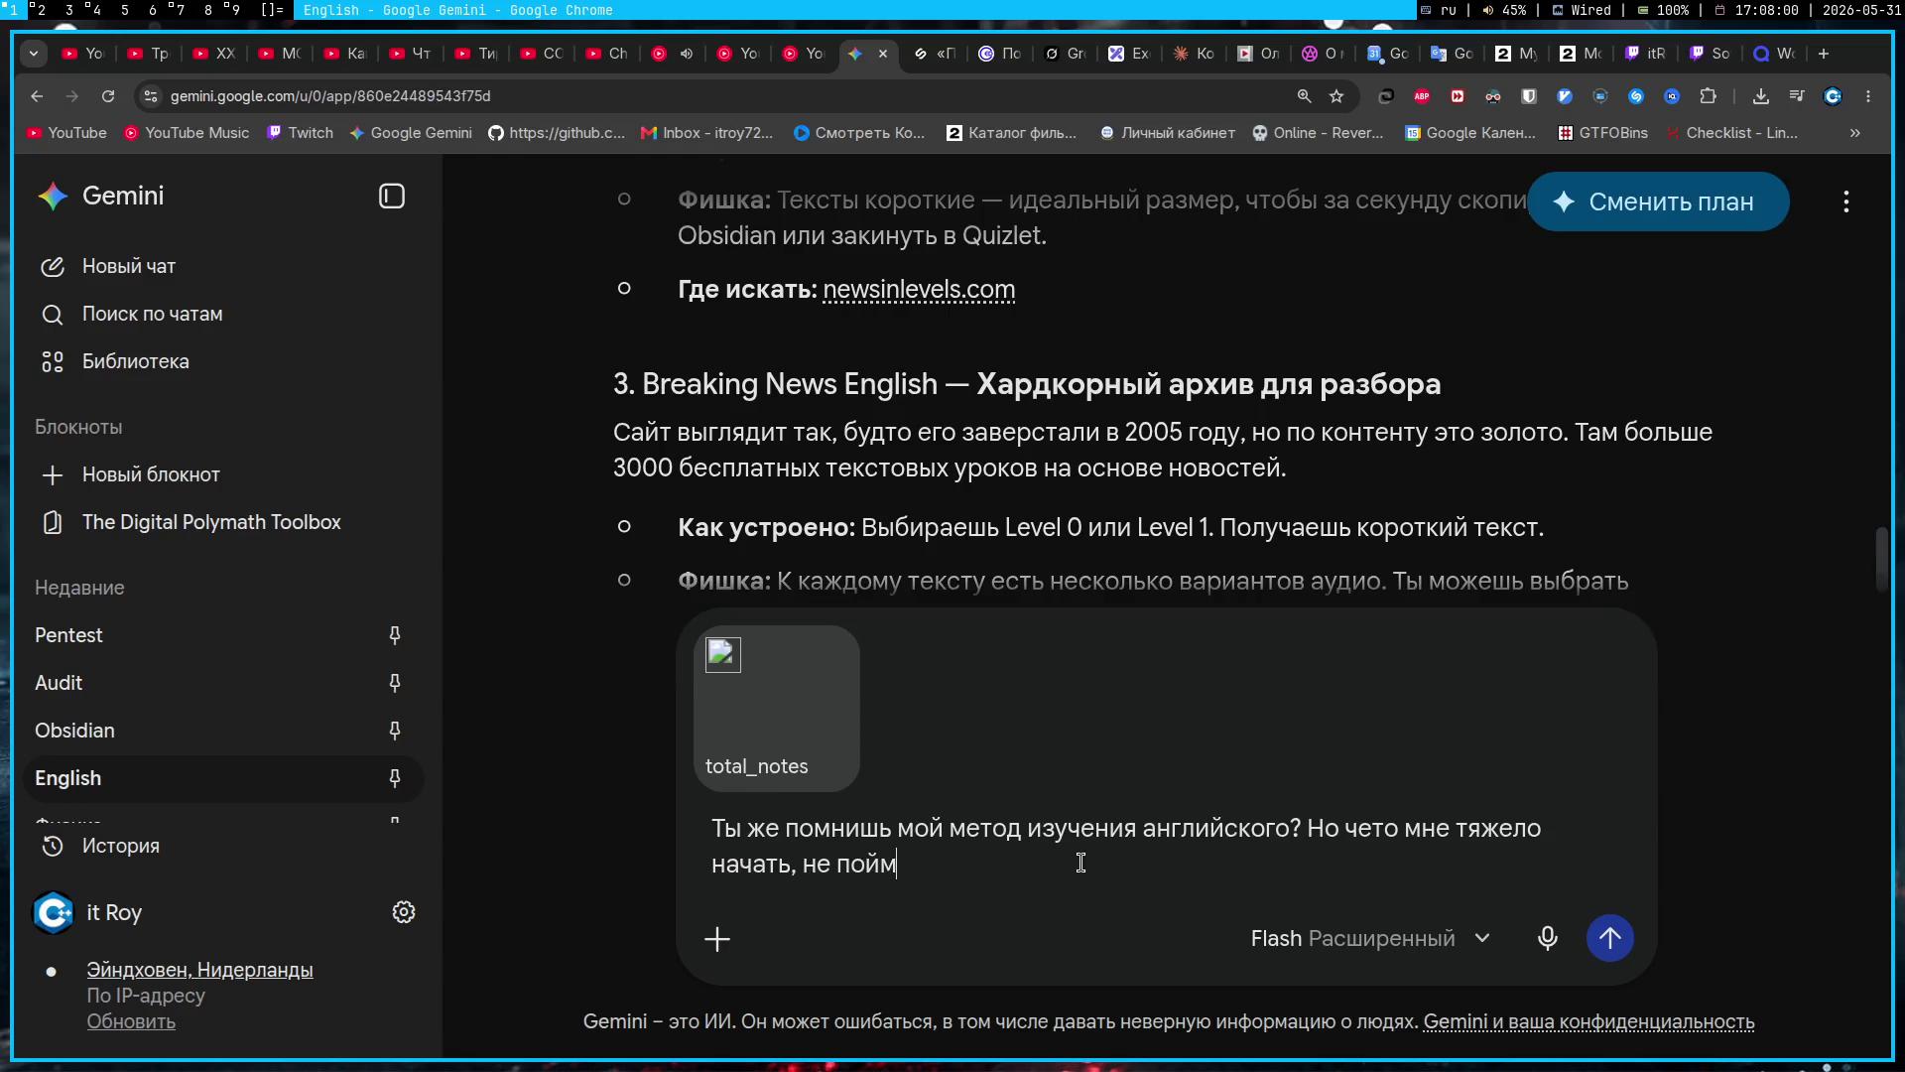
type("у за шо хвататся и к")
type("уделять этому ")
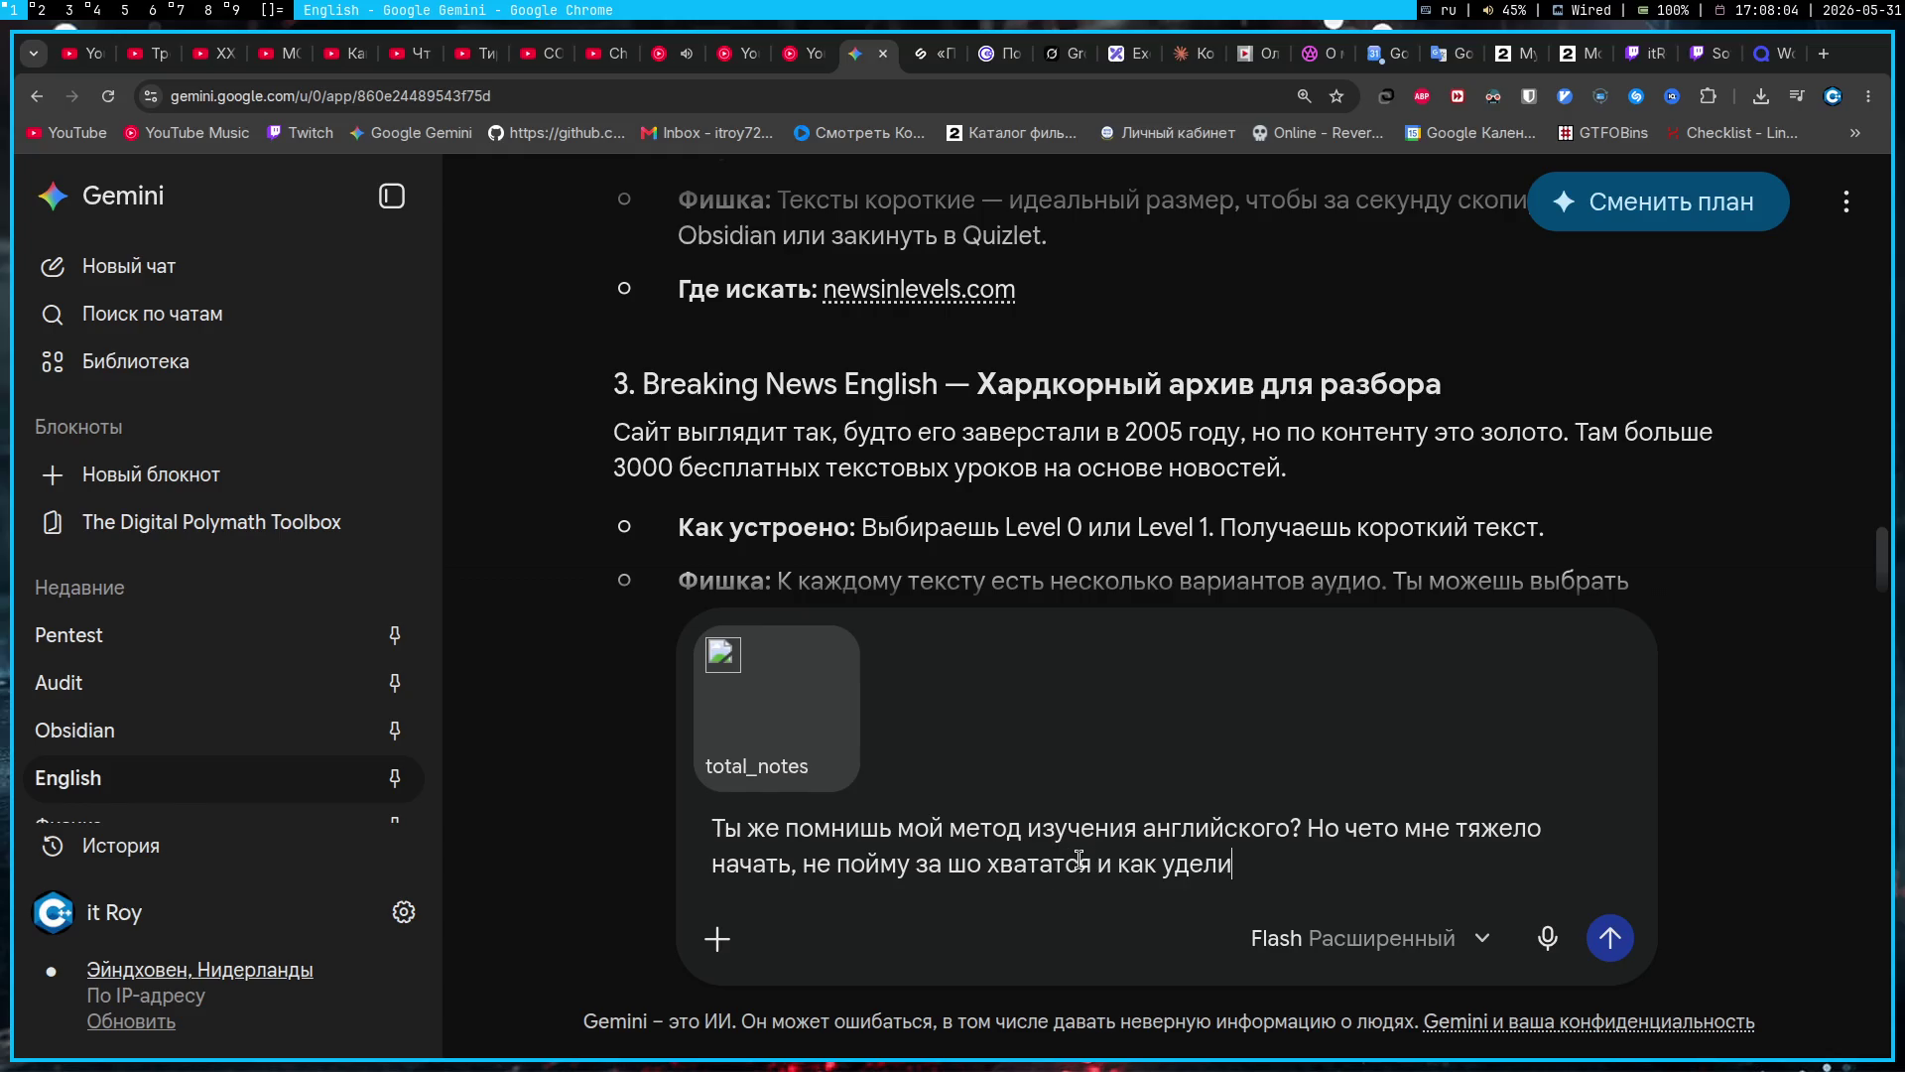
type("время")
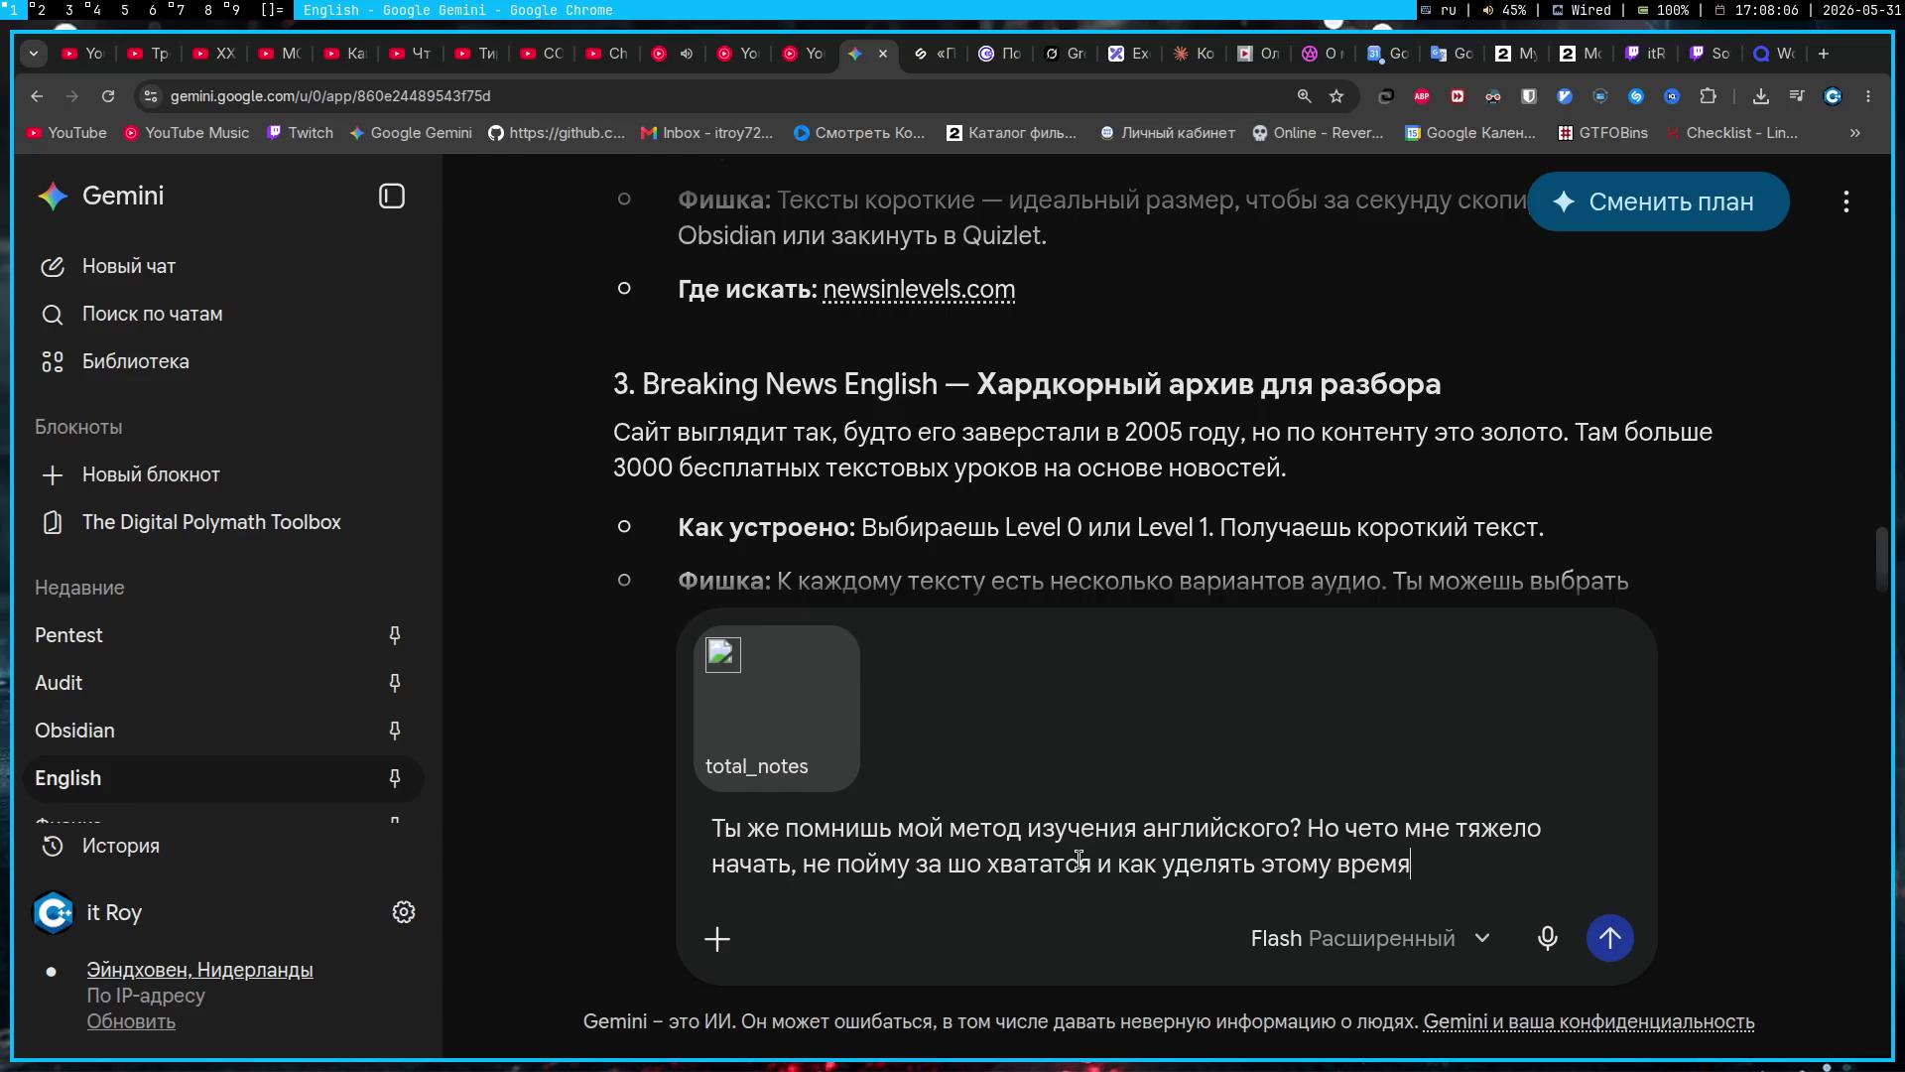
type(". ")
type("Вот допустим с")
type("ейчас с")
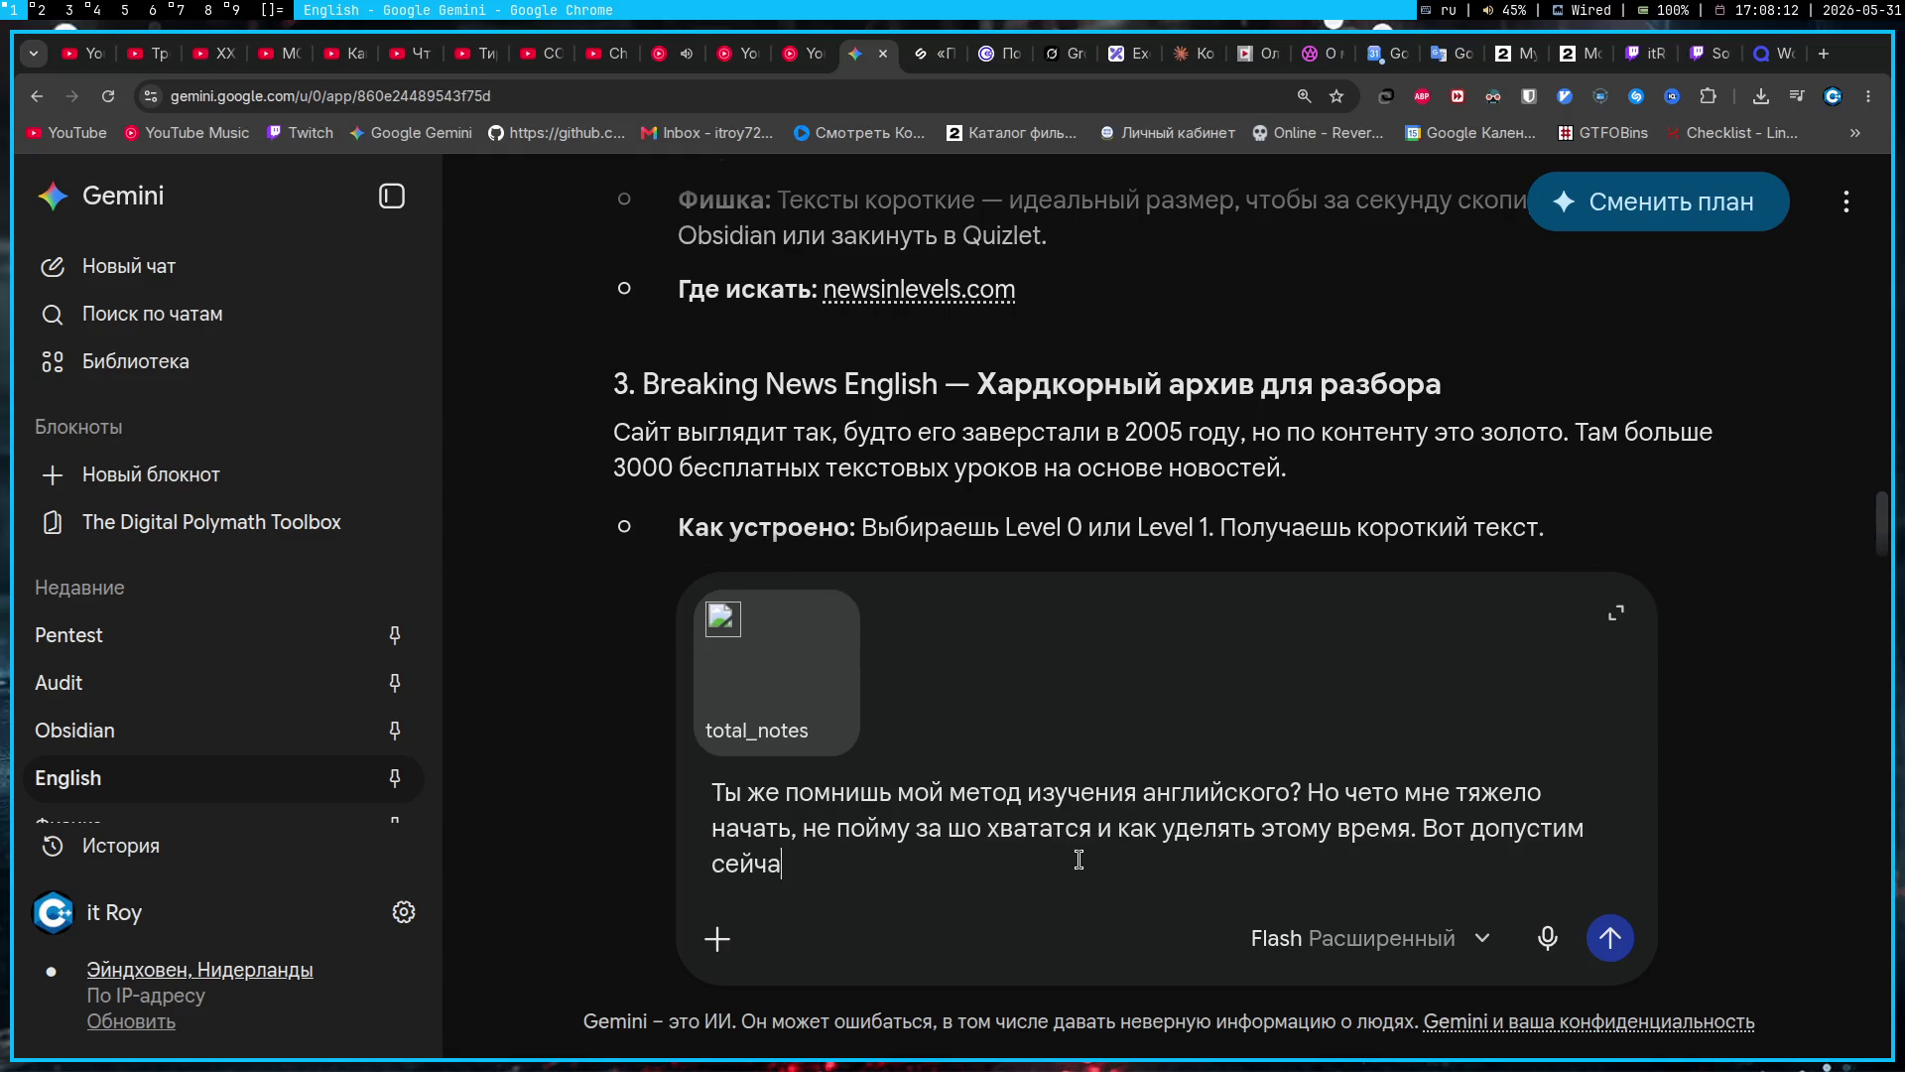
key("BackSpace")
key("BackSpace")
type("я 2 часа ")
type("буду тратить на")
type(" английский")
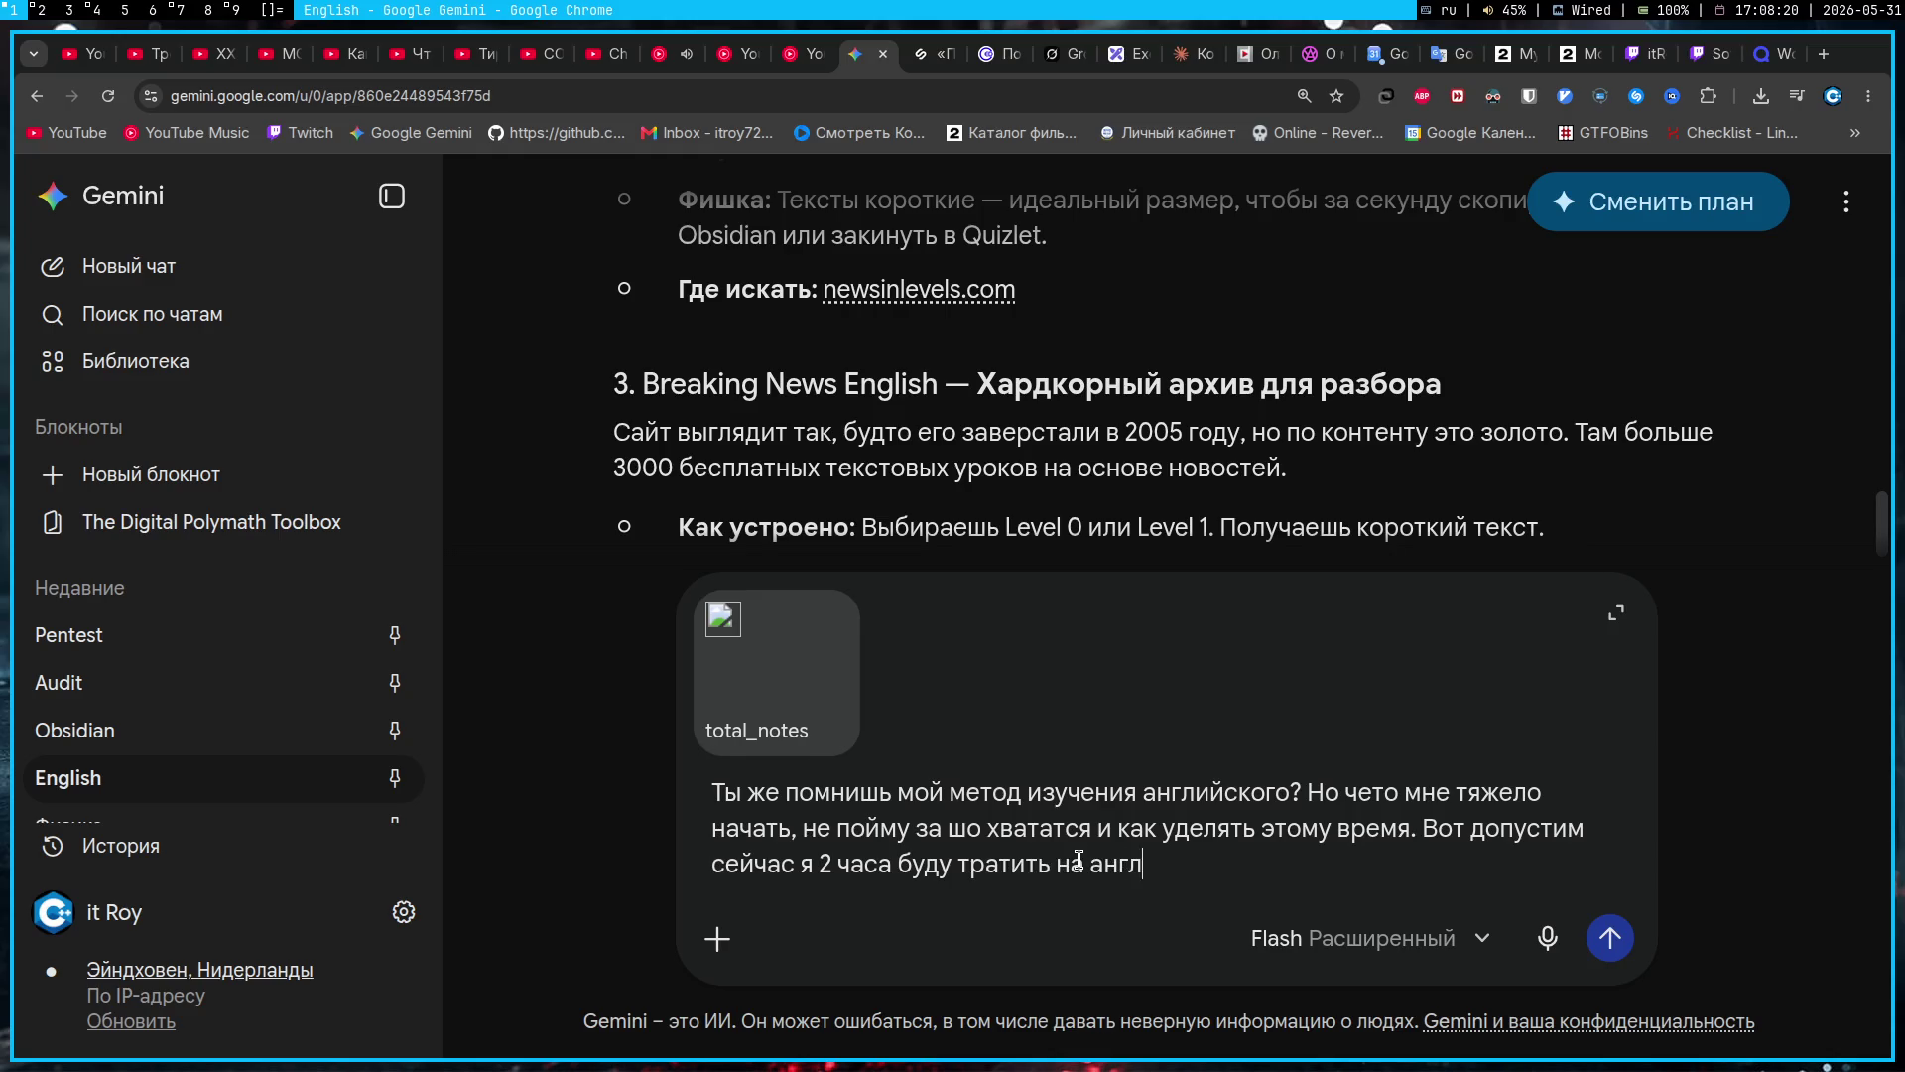
key("BackSpace")
type("й, с чего мне нач")
type("ать")
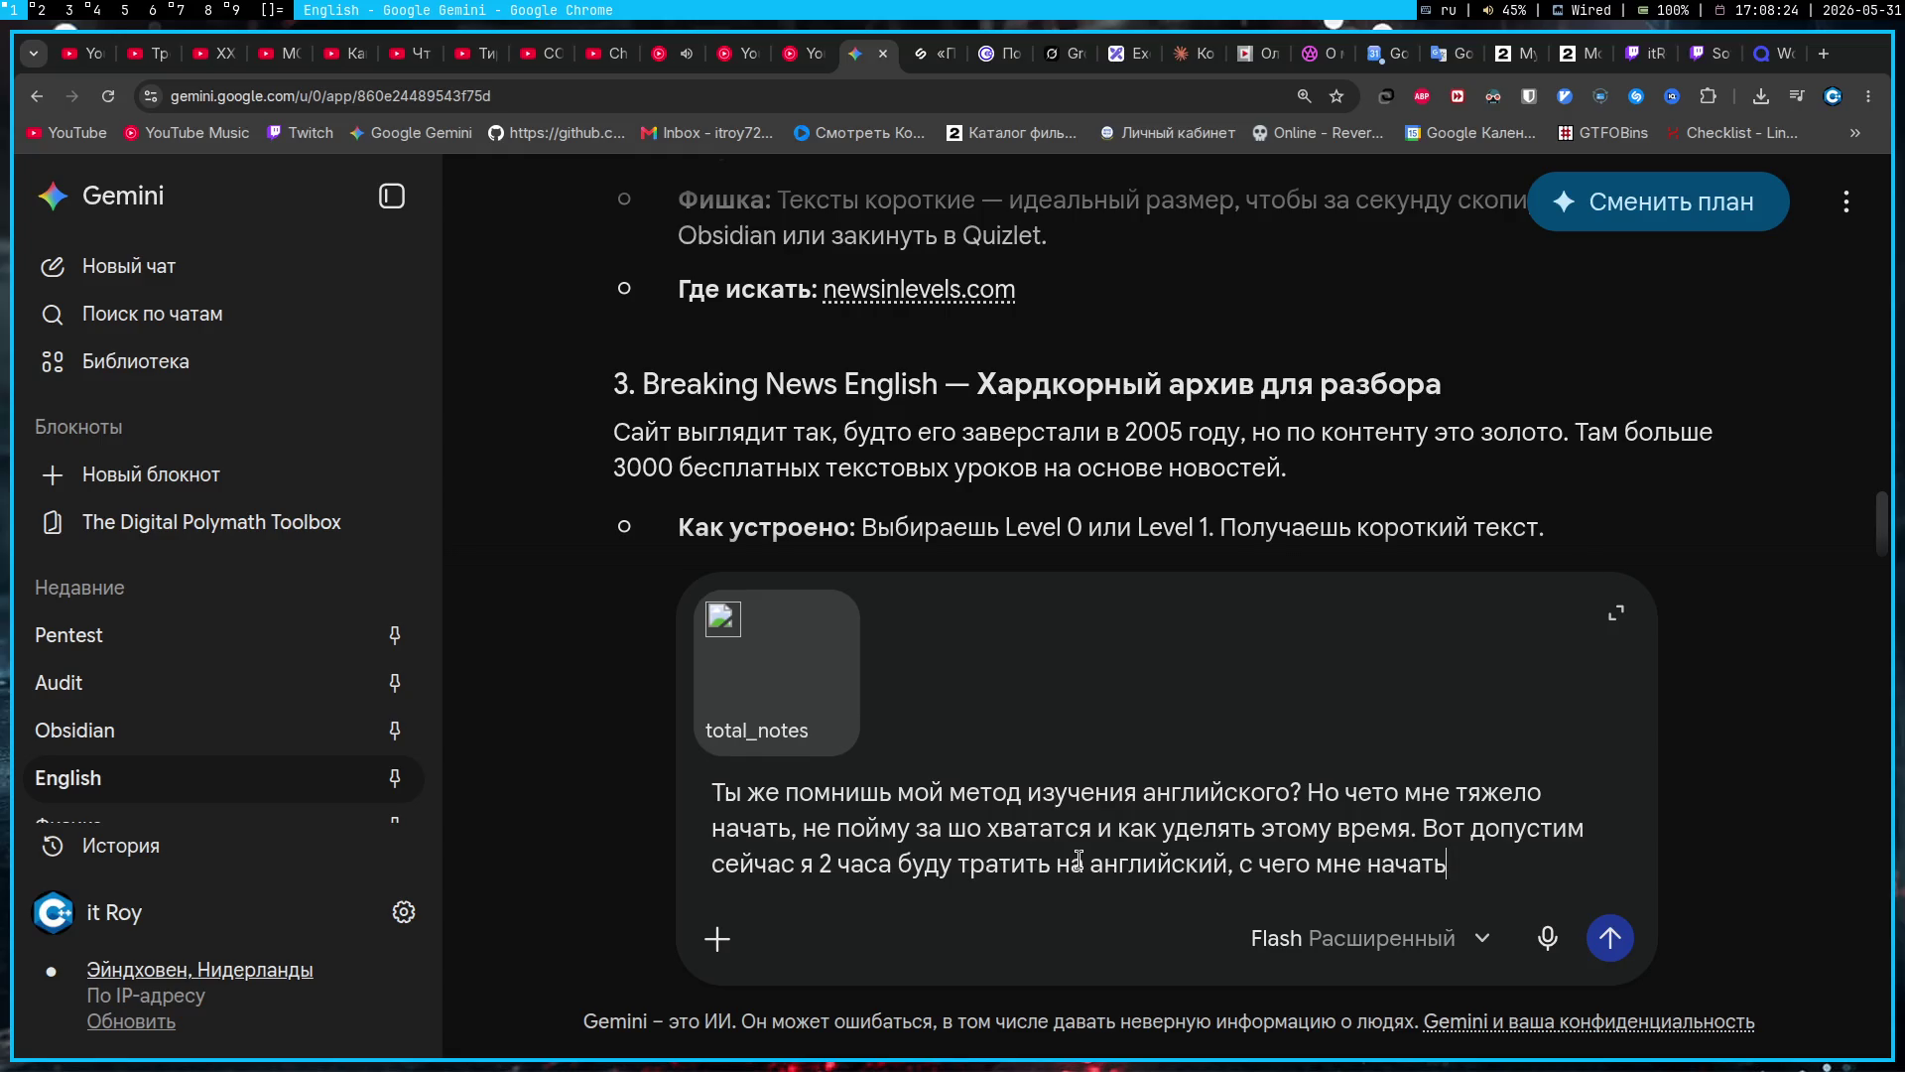
type("? Я щас сижу п")
type("риду")
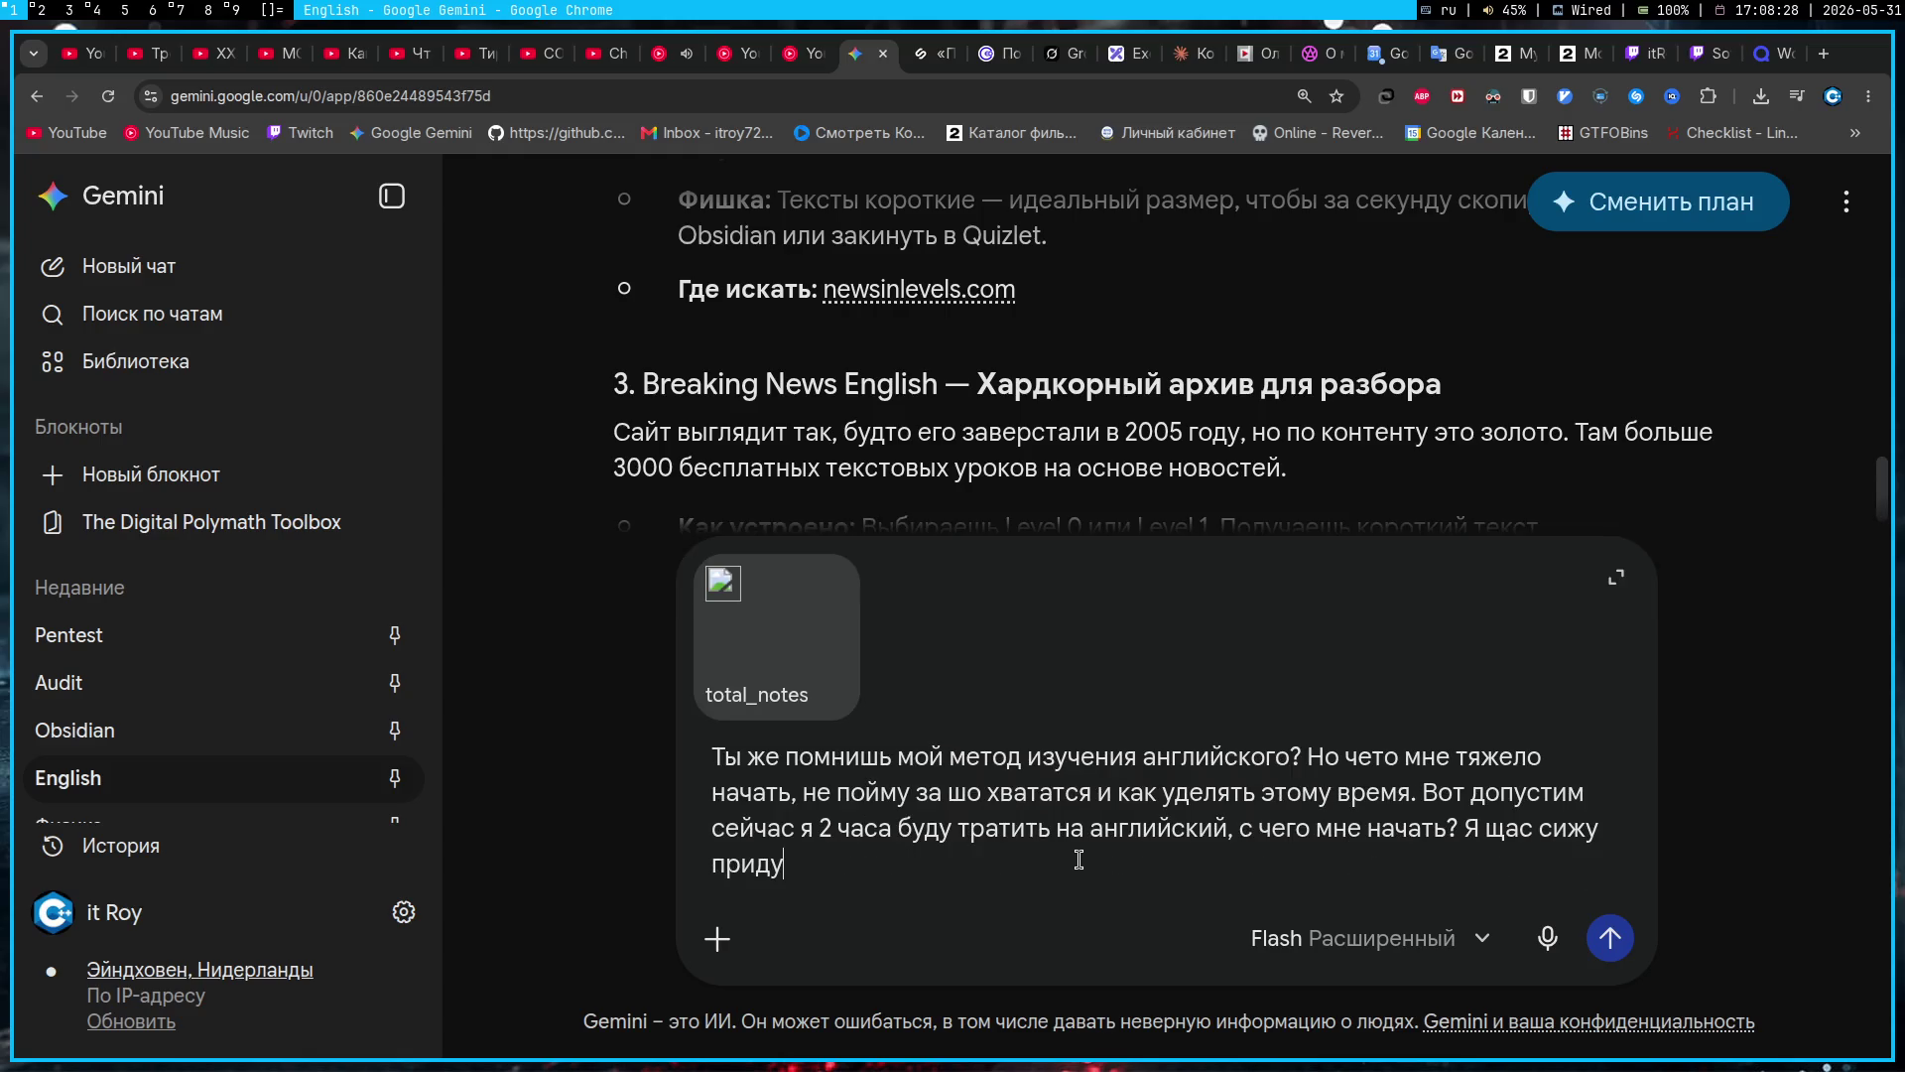
type("мывать фразы")
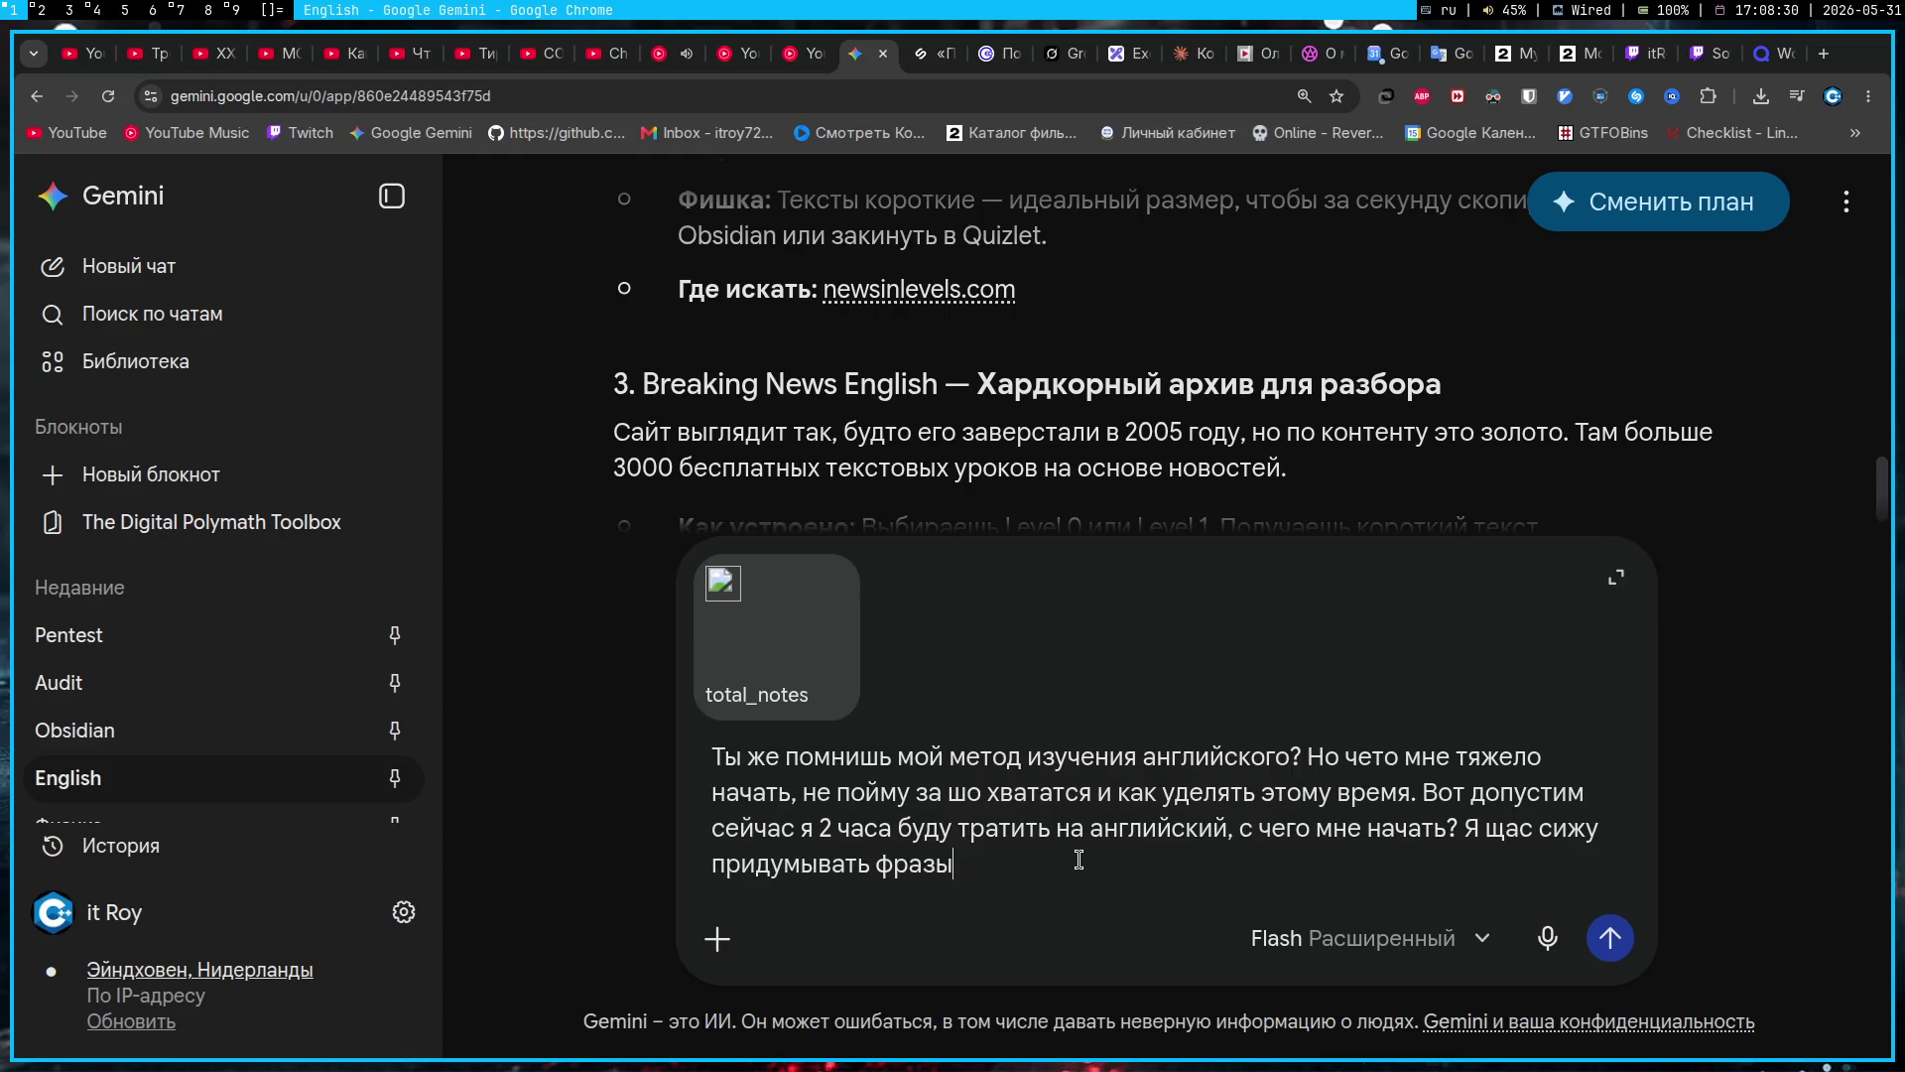
type(", но ")
type("стоит ли с")
type("ейчас это делать")
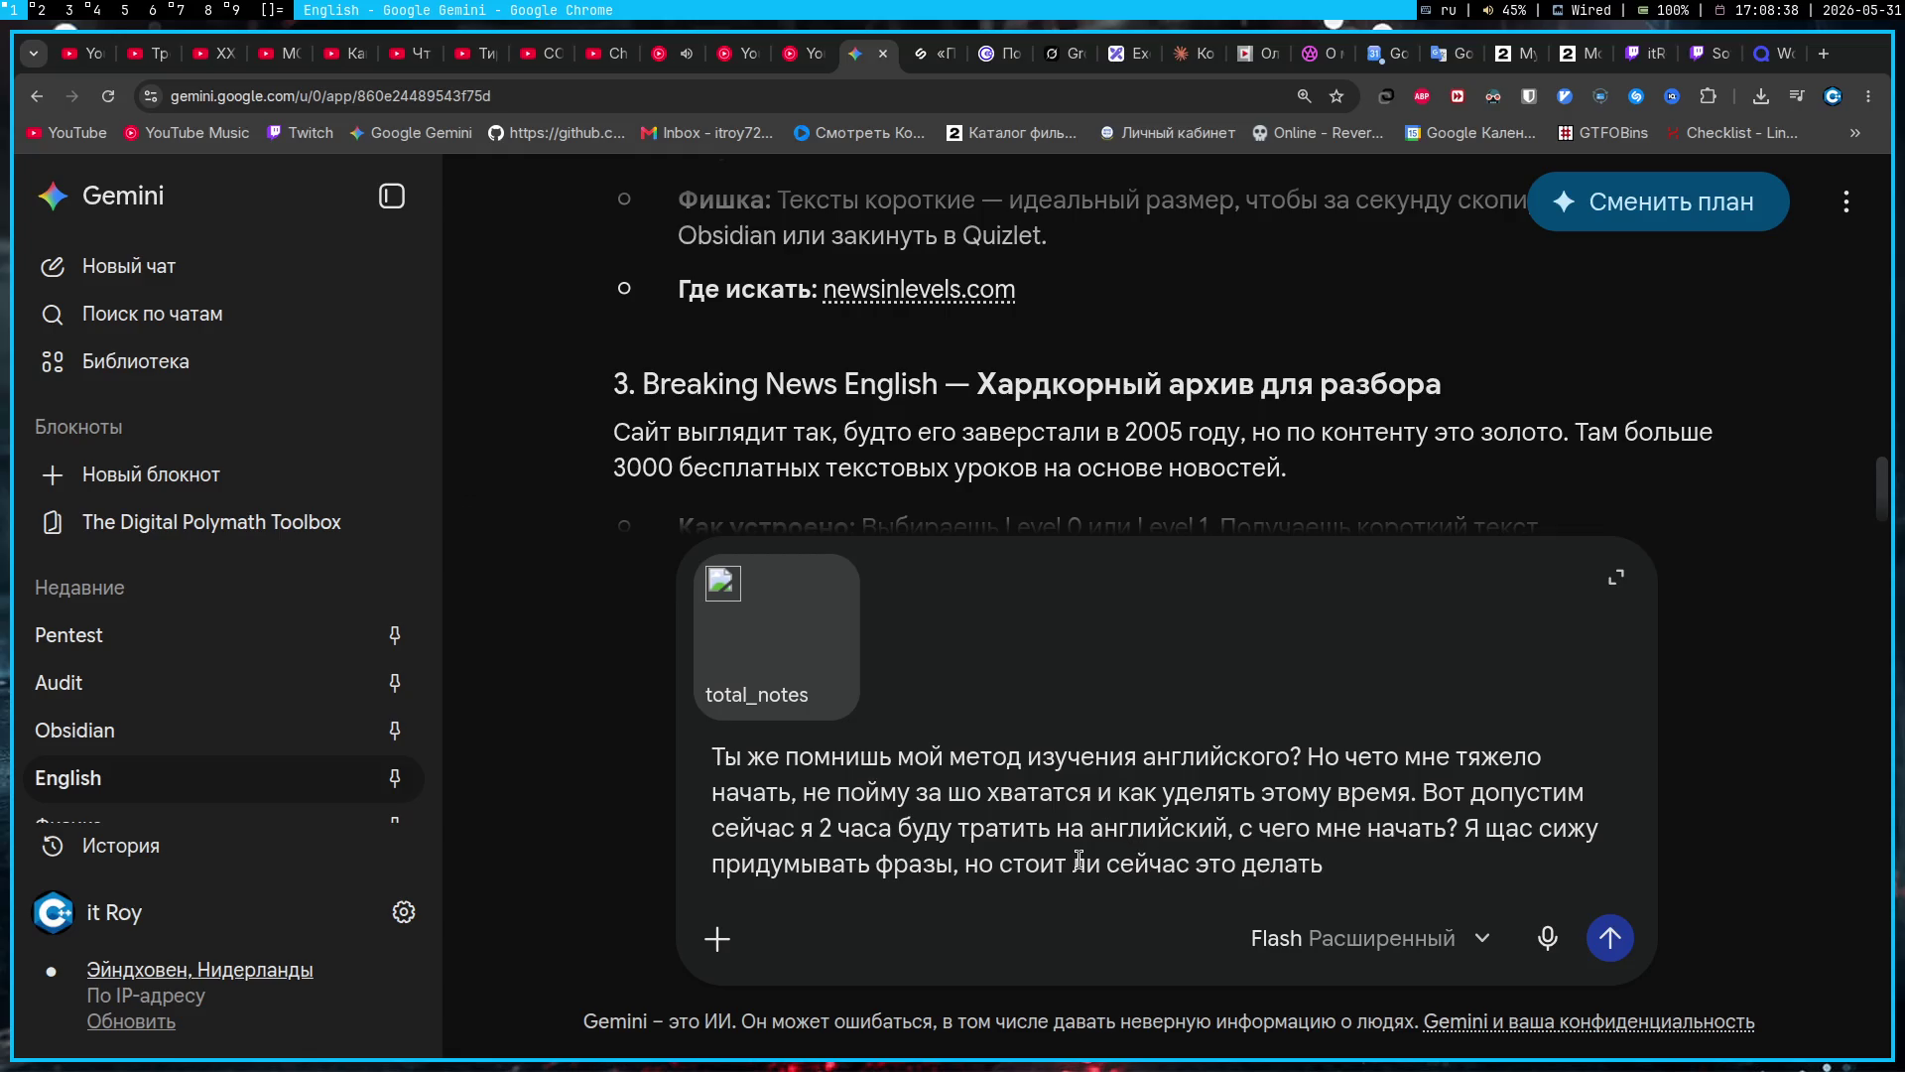
key("super+4")
key("super+1")
key("super+2")
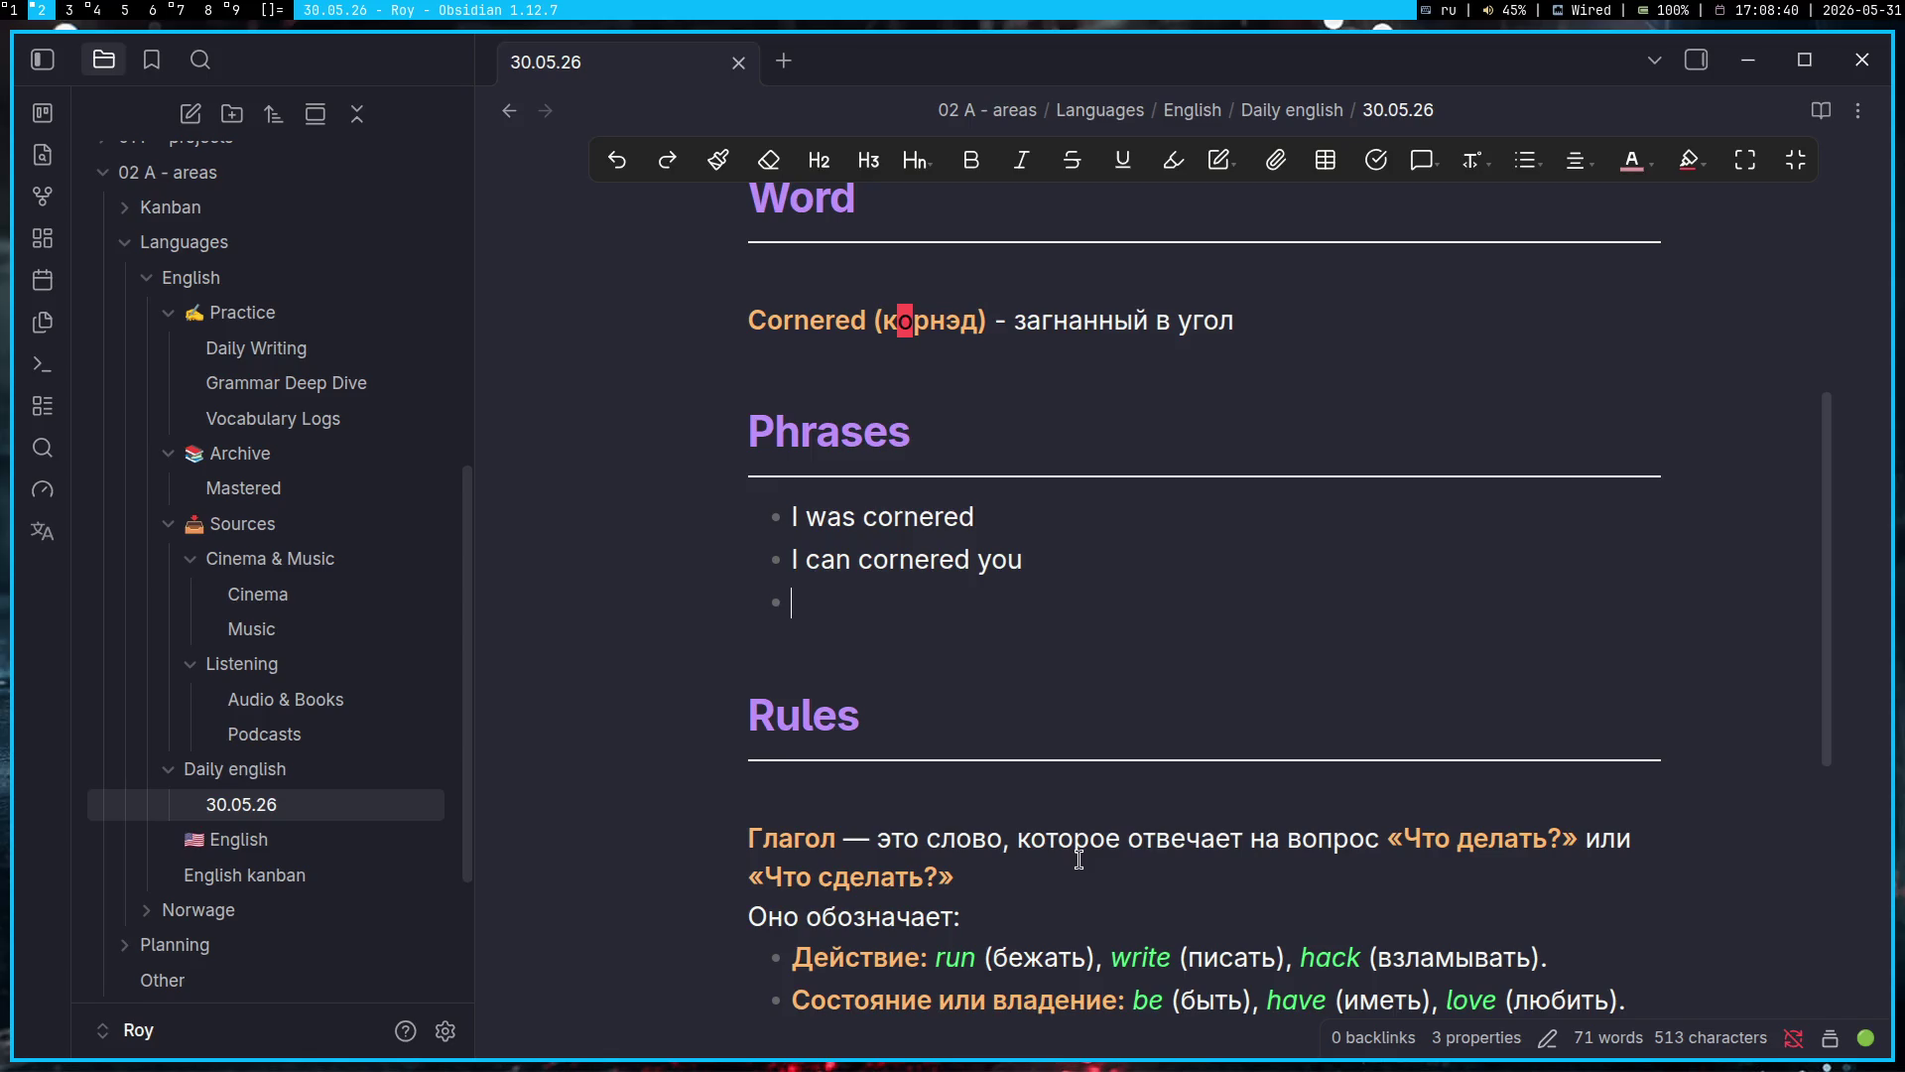
Step: Select the Word and Phrases sections in the Obsidian note and copy them
key("shift+Up")
key("shift+Up")
key("shift+Up")
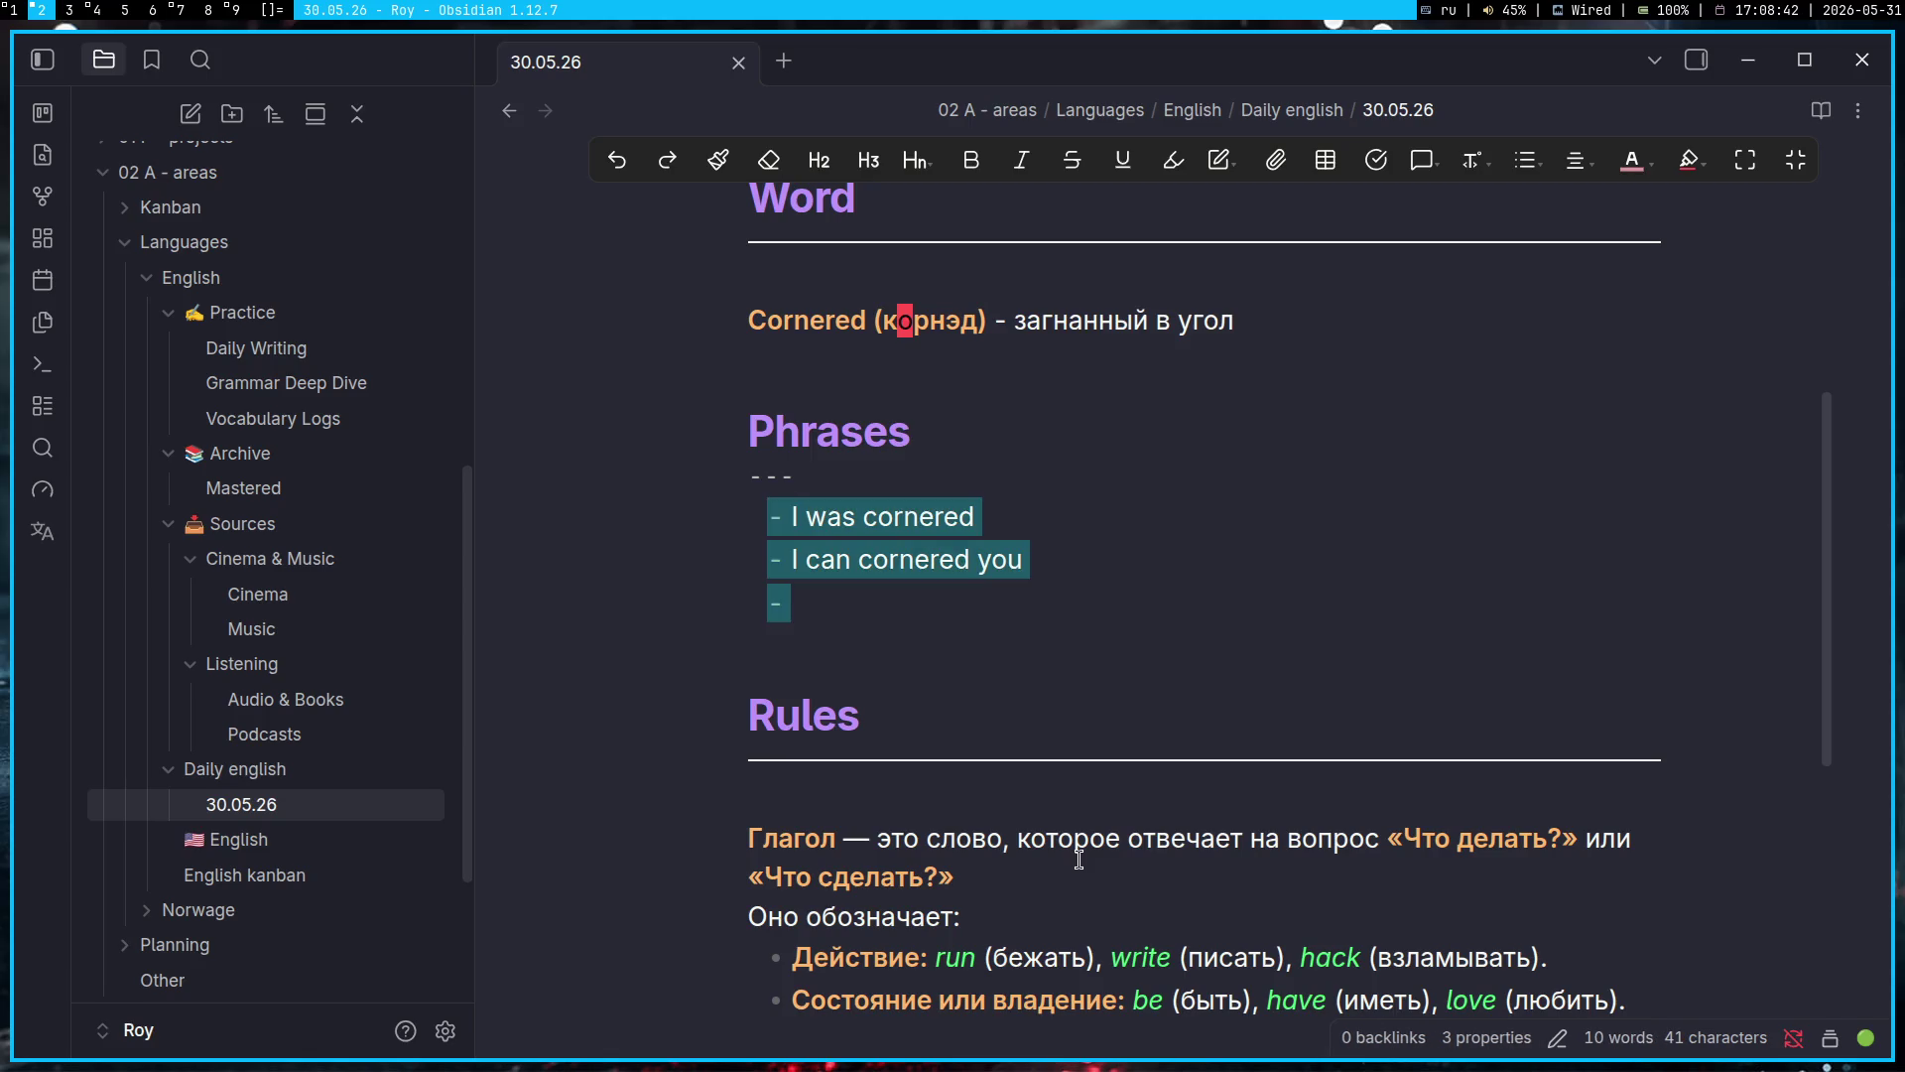
key("shift+Up")
key("shift+Up")
key("shift+Up")
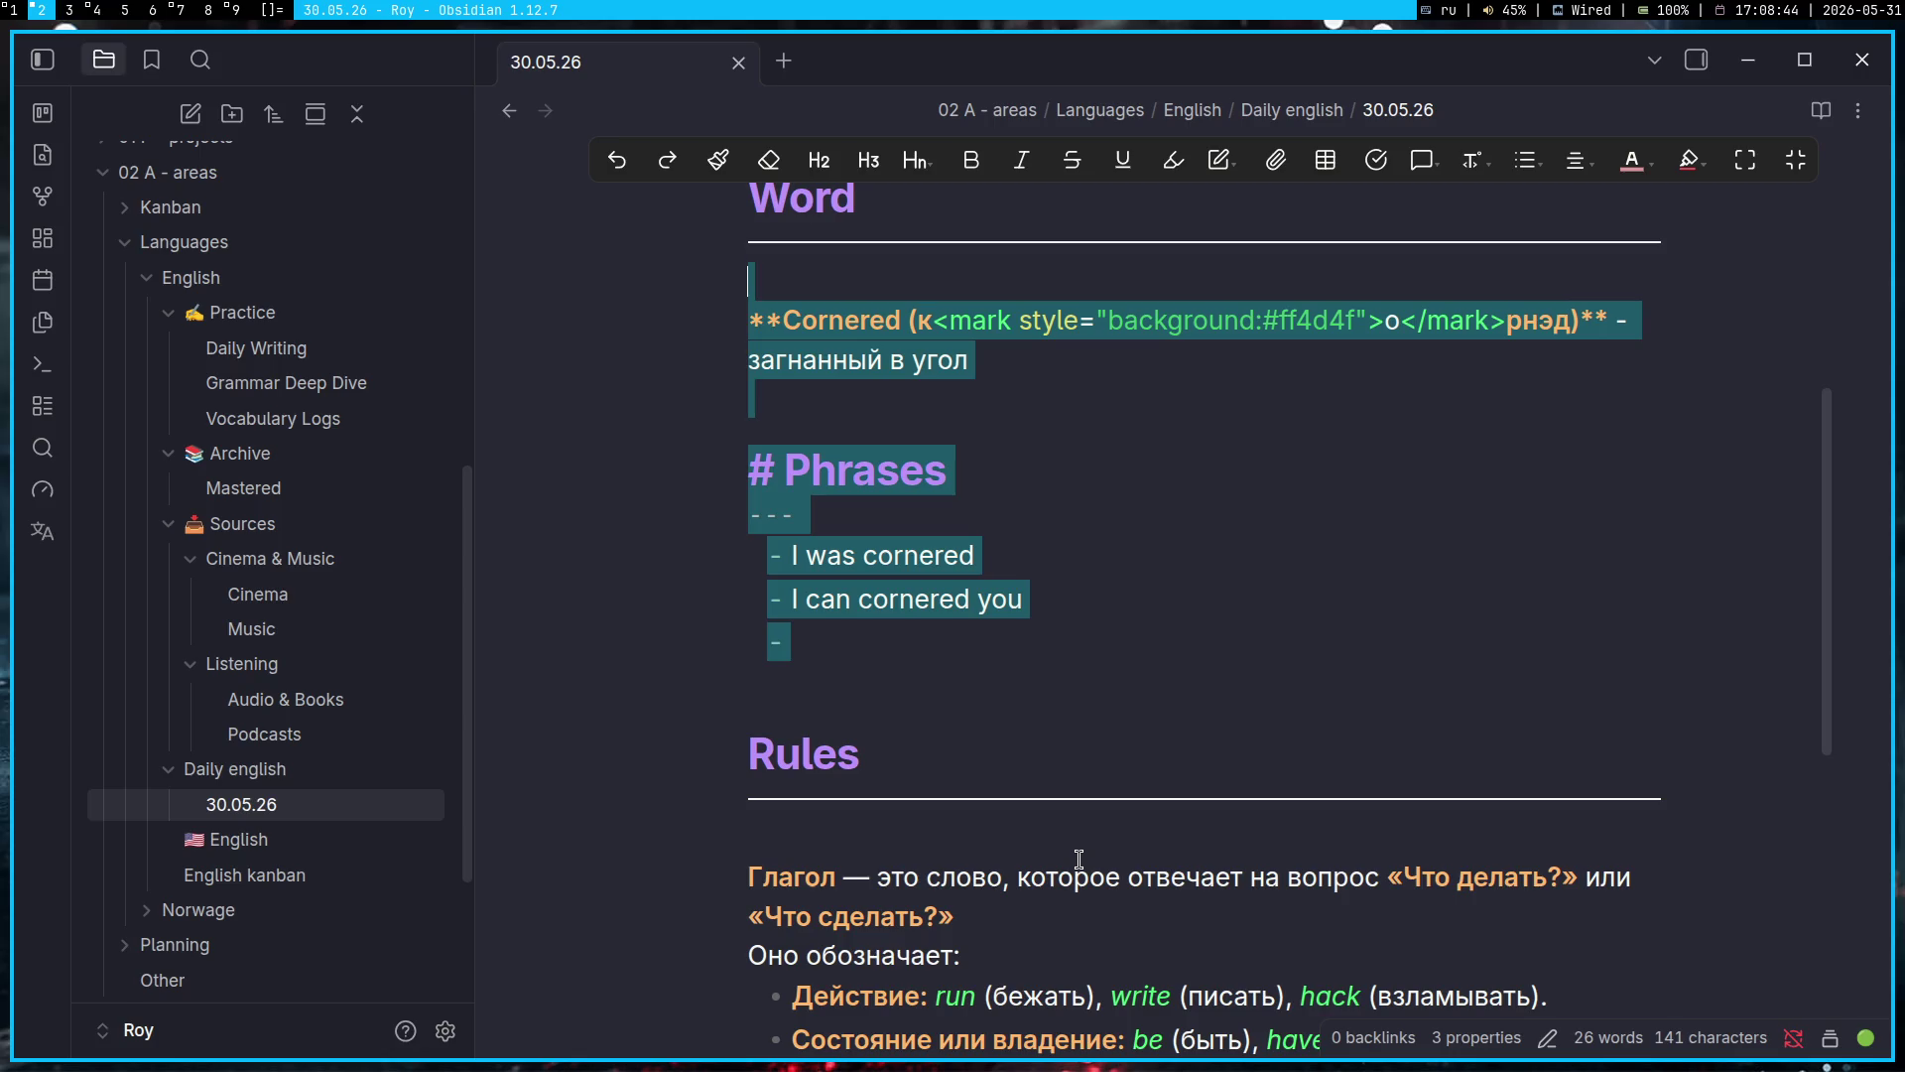
key("shift+Up")
key("super+1")
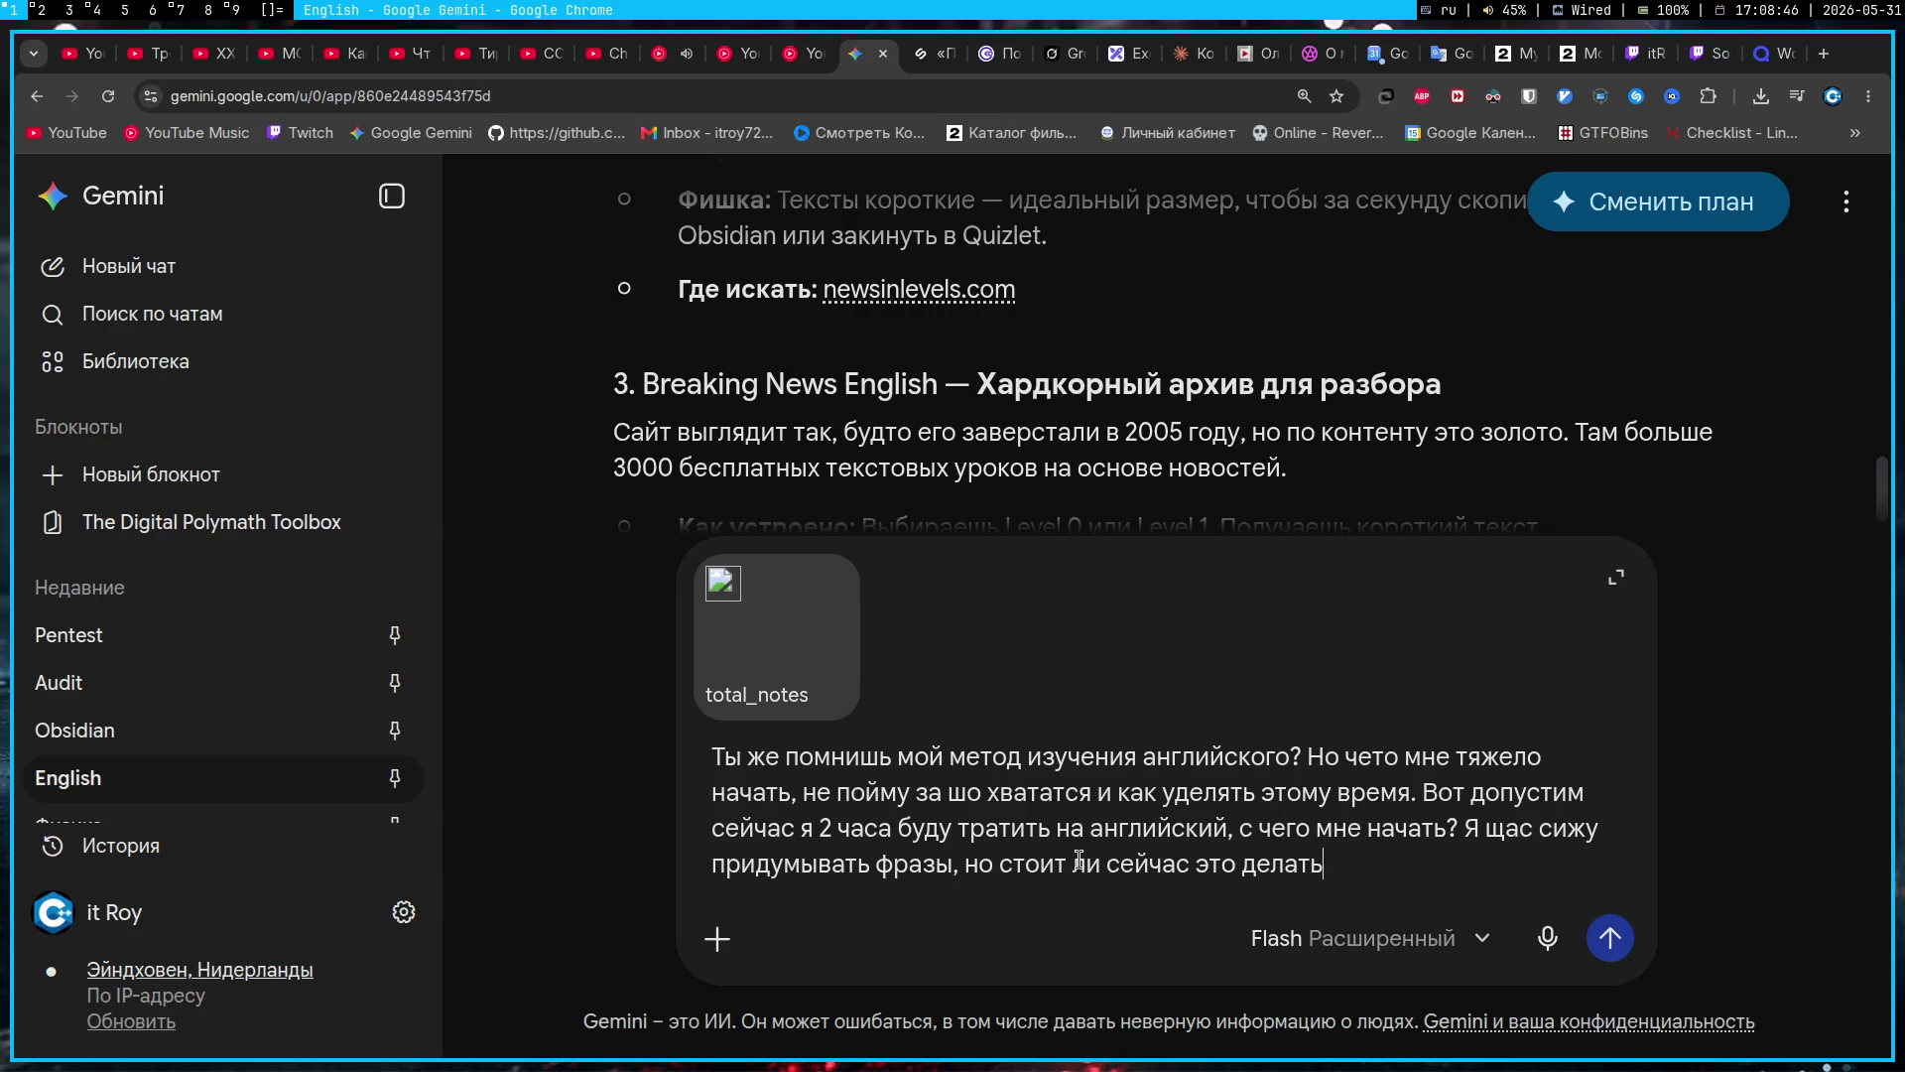
Step: End the Gemini question with '?', paste the Word and Phrases notes below it, and send
key("BackSpace")
type("?")
key("shift+Return")
key("shift+Return")
type("Word Cornered (корнэд) - загнанный в угол  Phrases I was cornered I can cornered you")
key("Return")
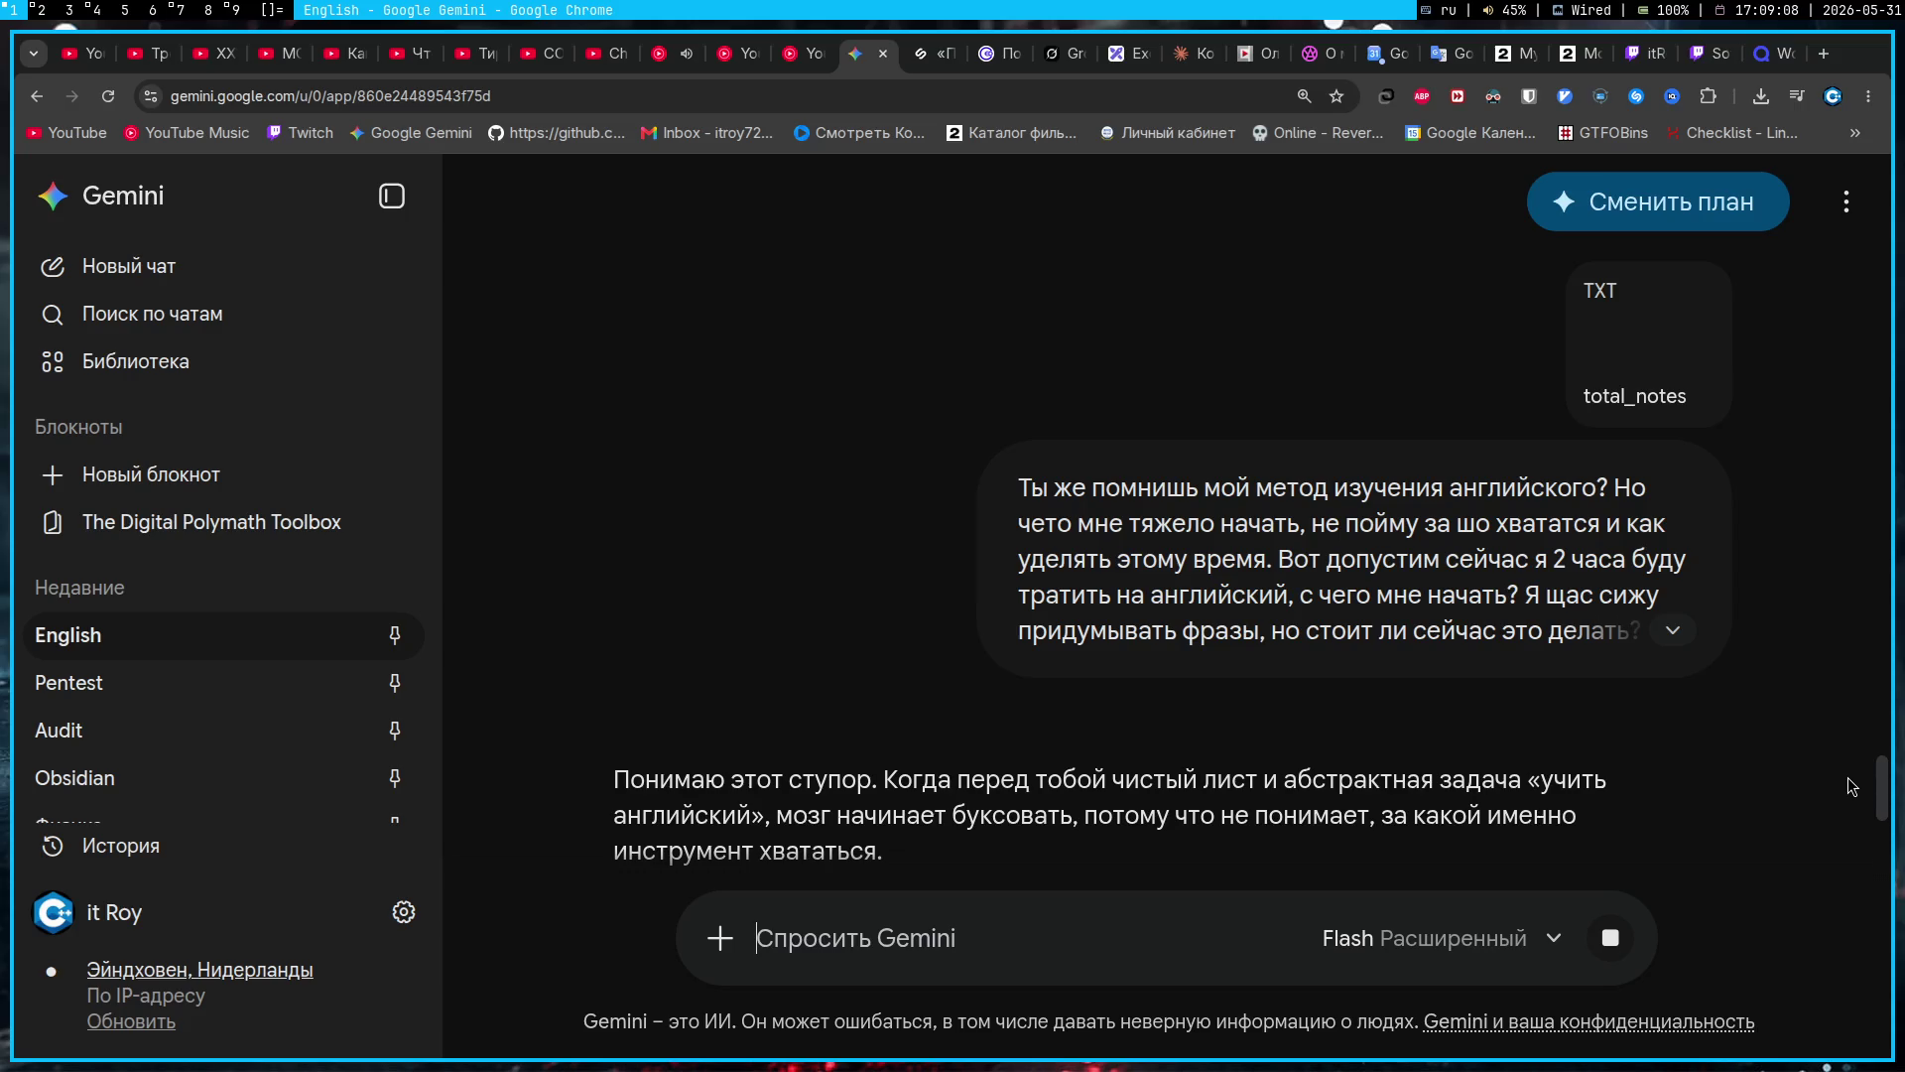
Step: Read Gemini's 'I can corner you' correction, skip to the next music track, and hide OBS Display Capture
scroll(1092, 659, "down", 3)
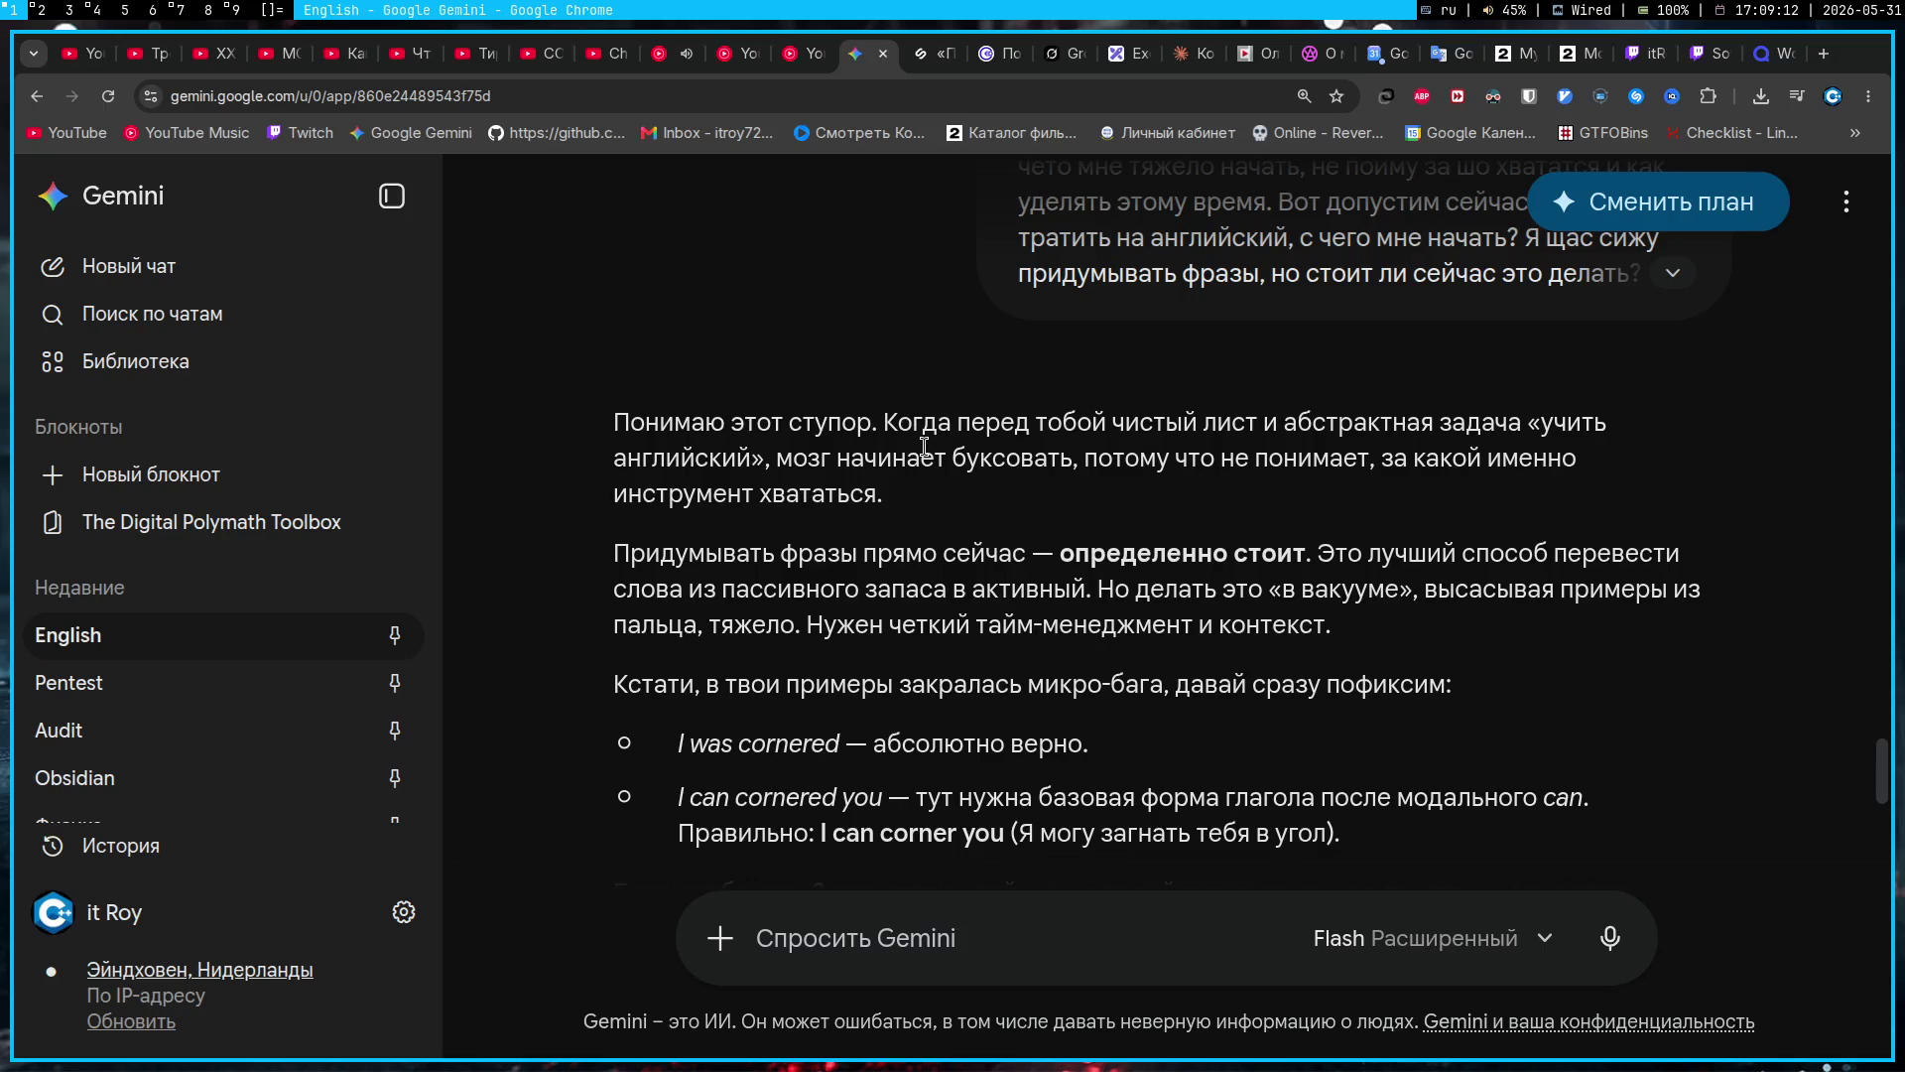
scroll(980, 559, "down", 2)
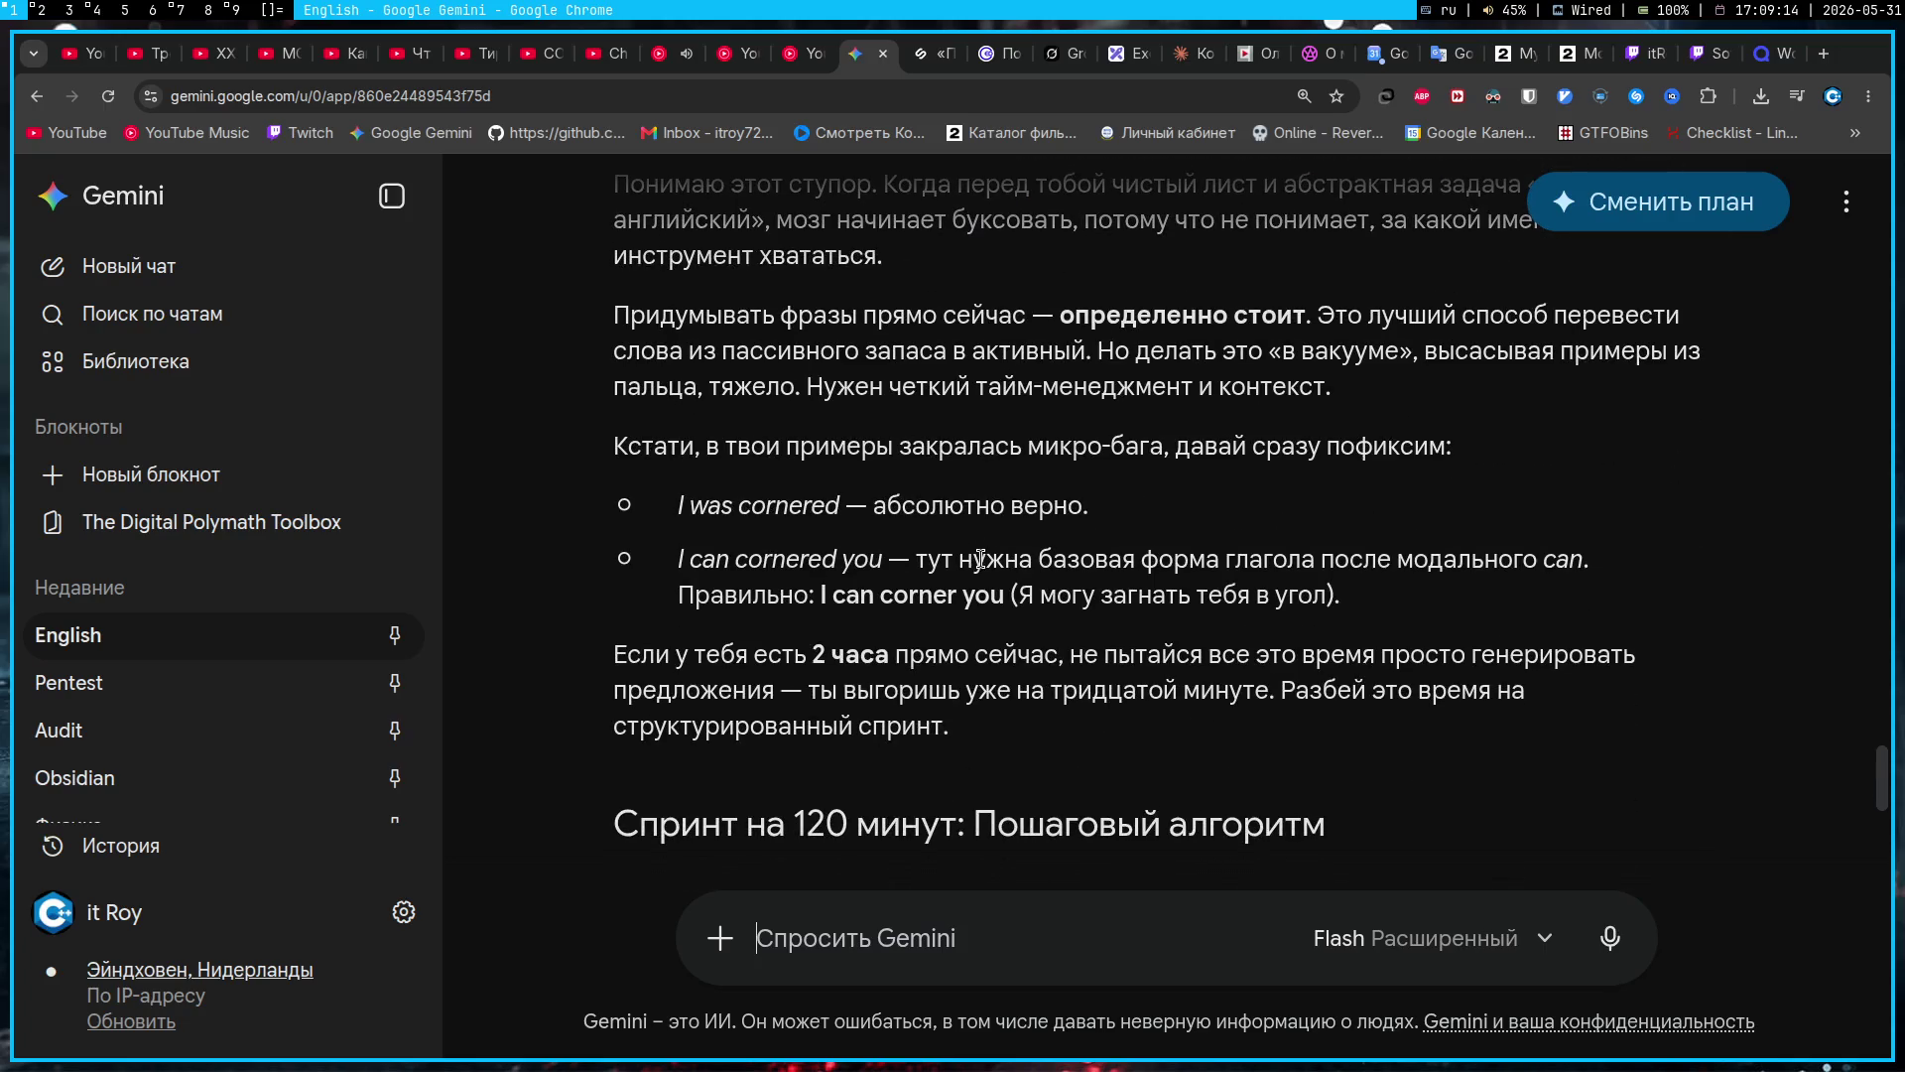
left_click(1798, 97)
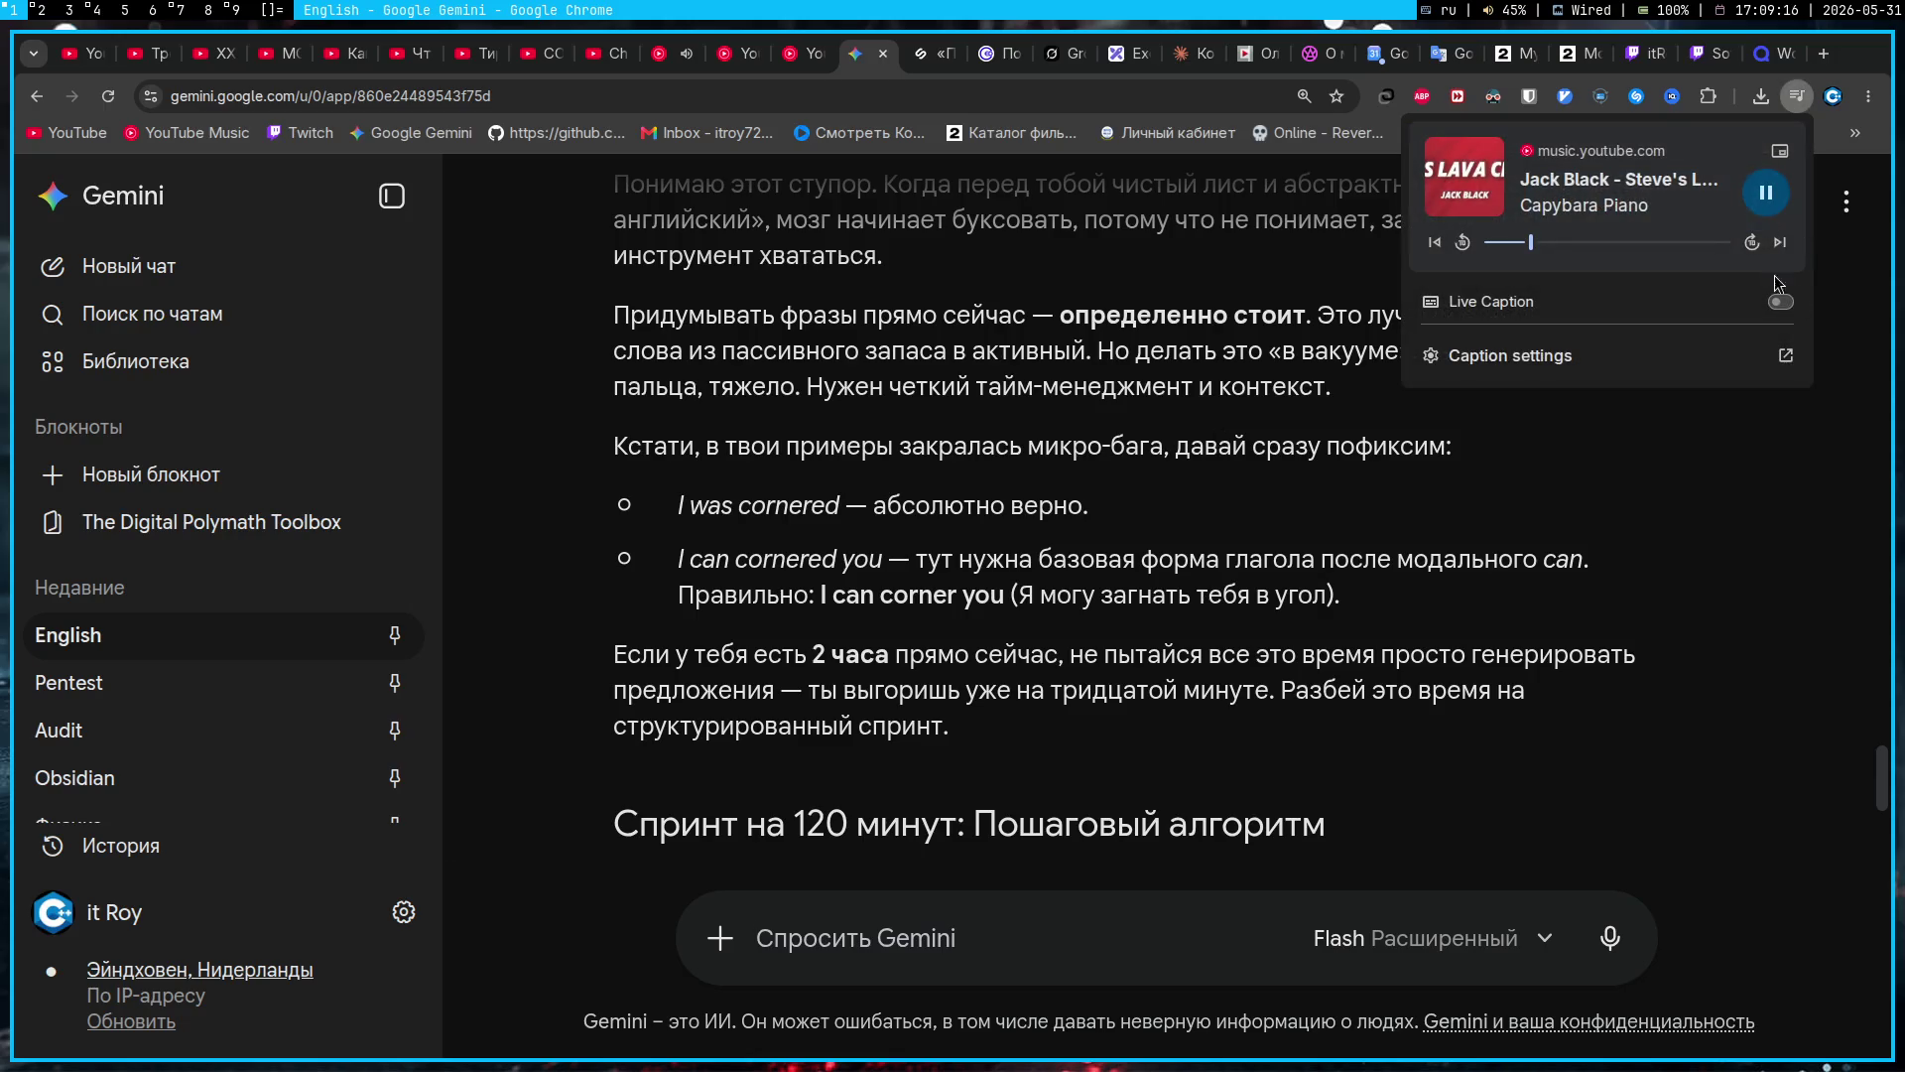
left_click(1778, 247)
left_click(1467, 667)
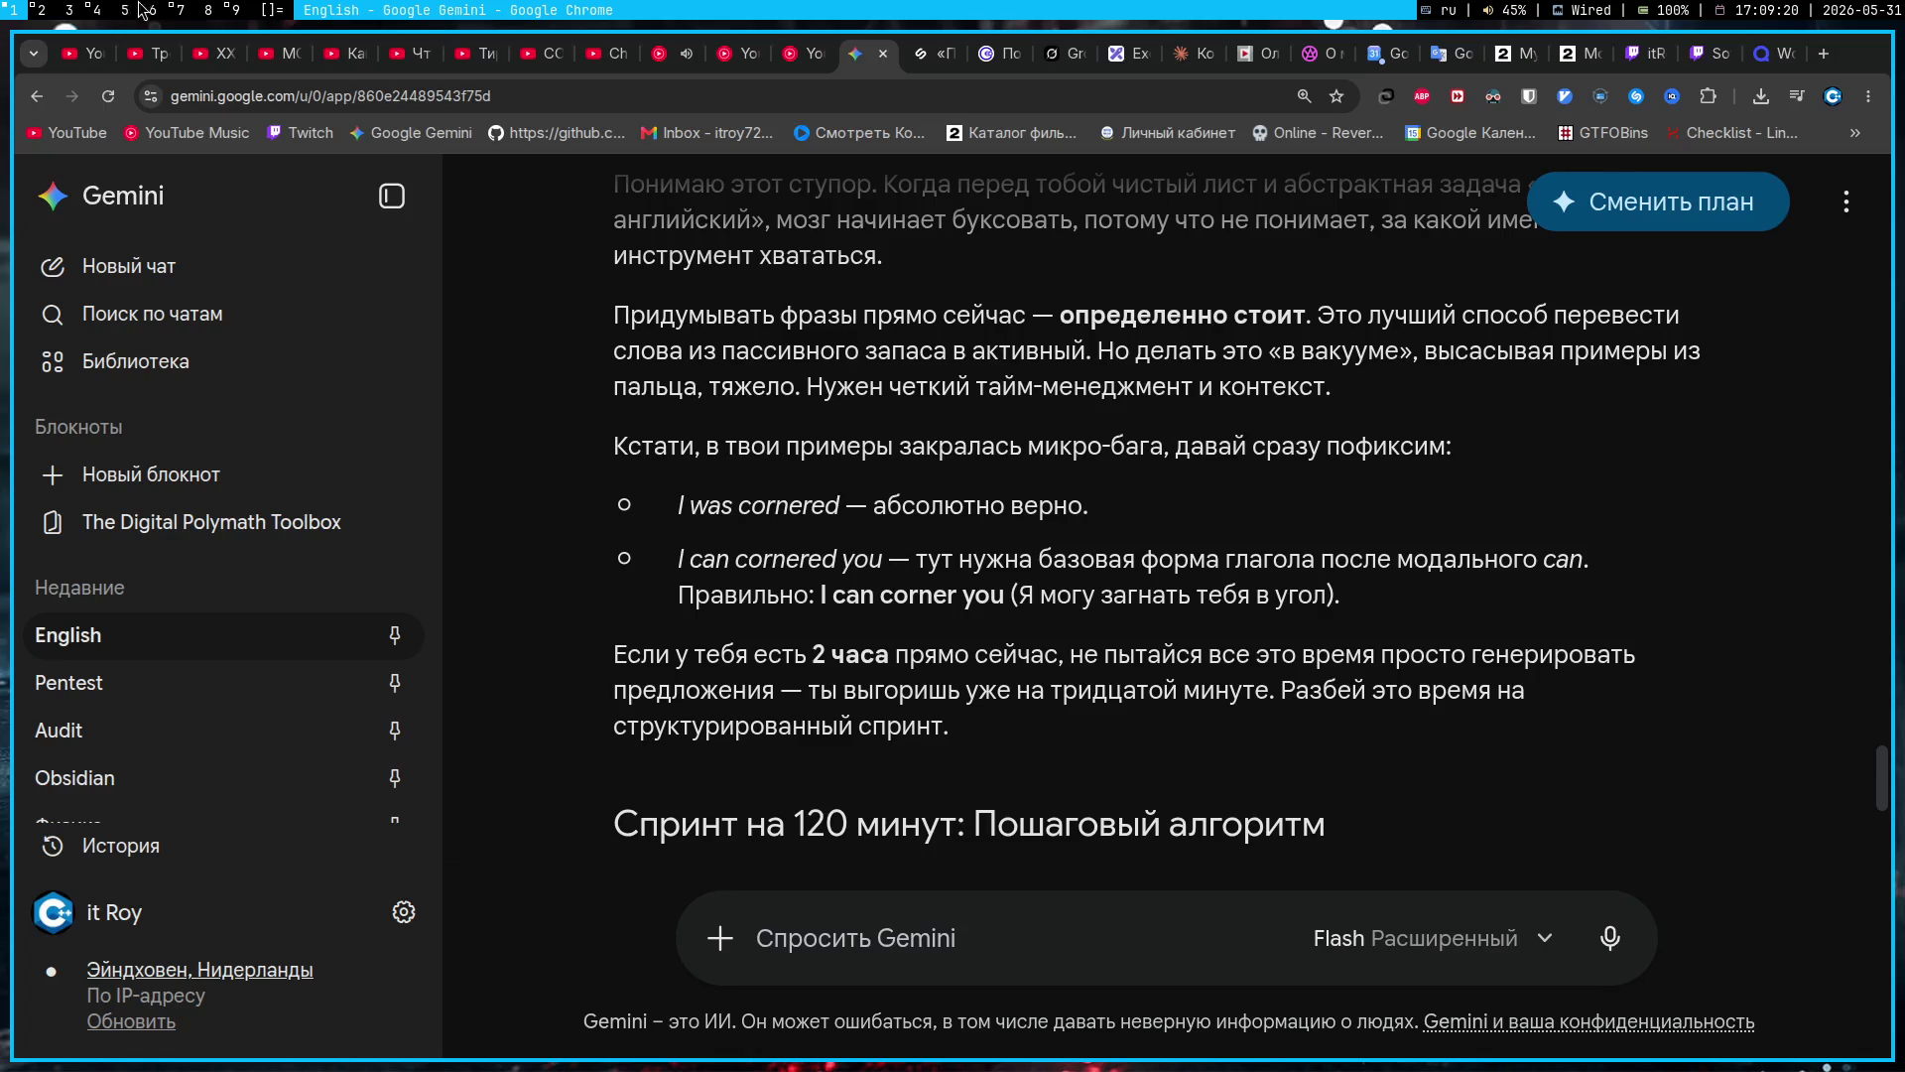
key("super+7")
left_click(595, 809)
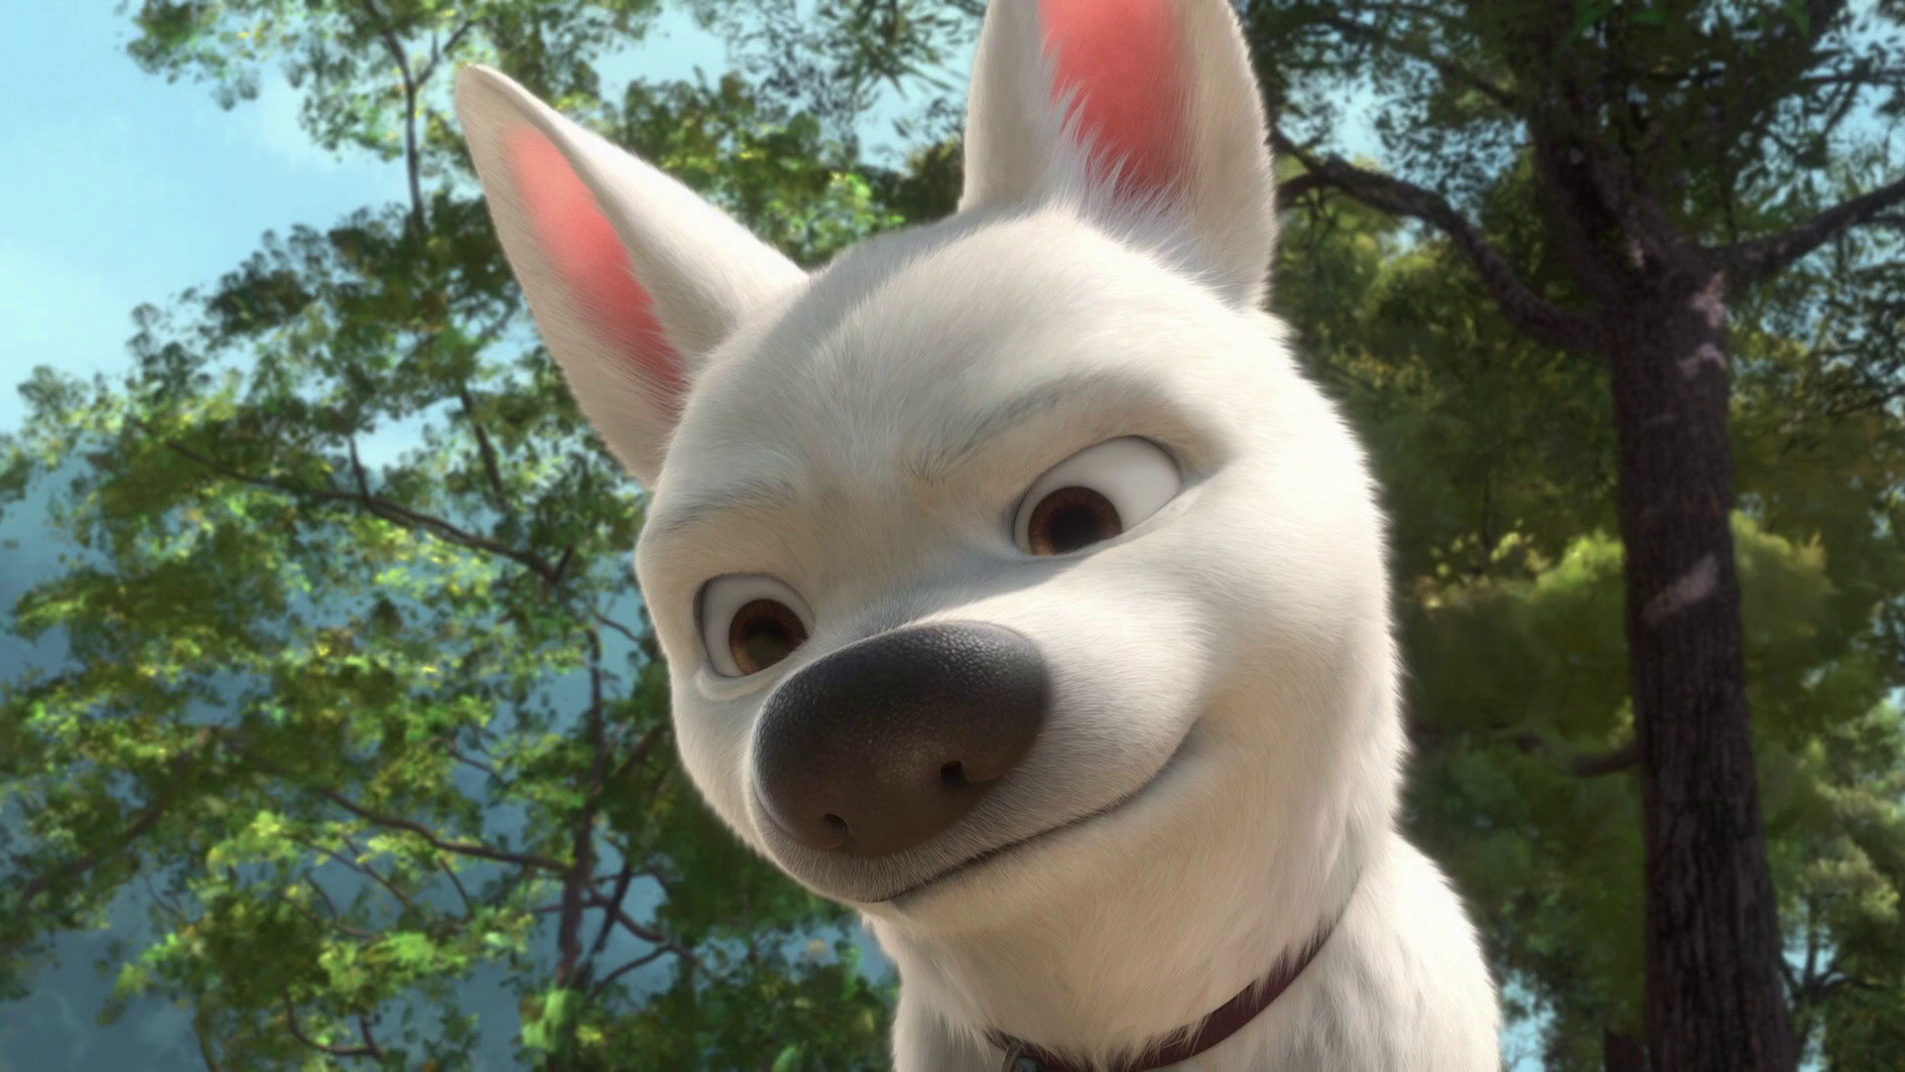
Step: Exit the fullscreen image and scroll Gemini's reply down to the 'Спринт на 120 минут' table
key("Escape")
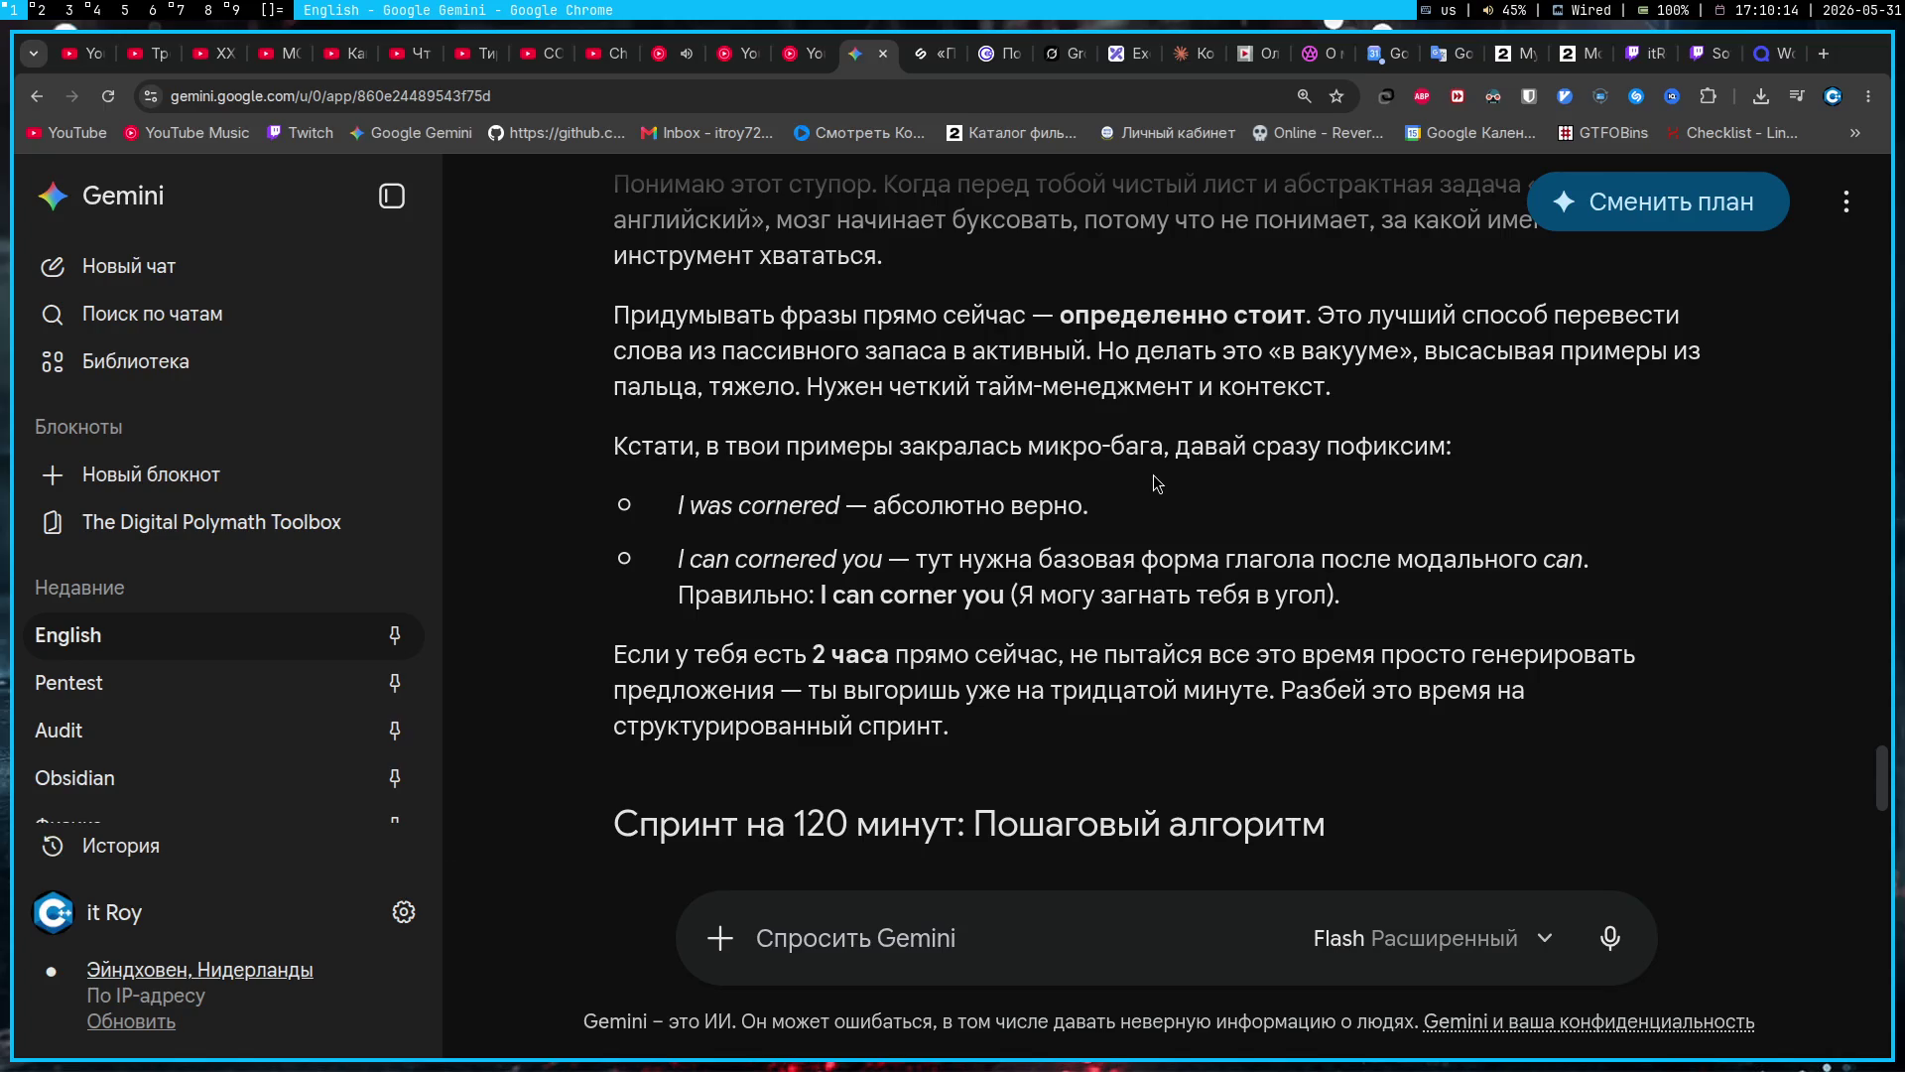
scroll(990, 510, "up", 2)
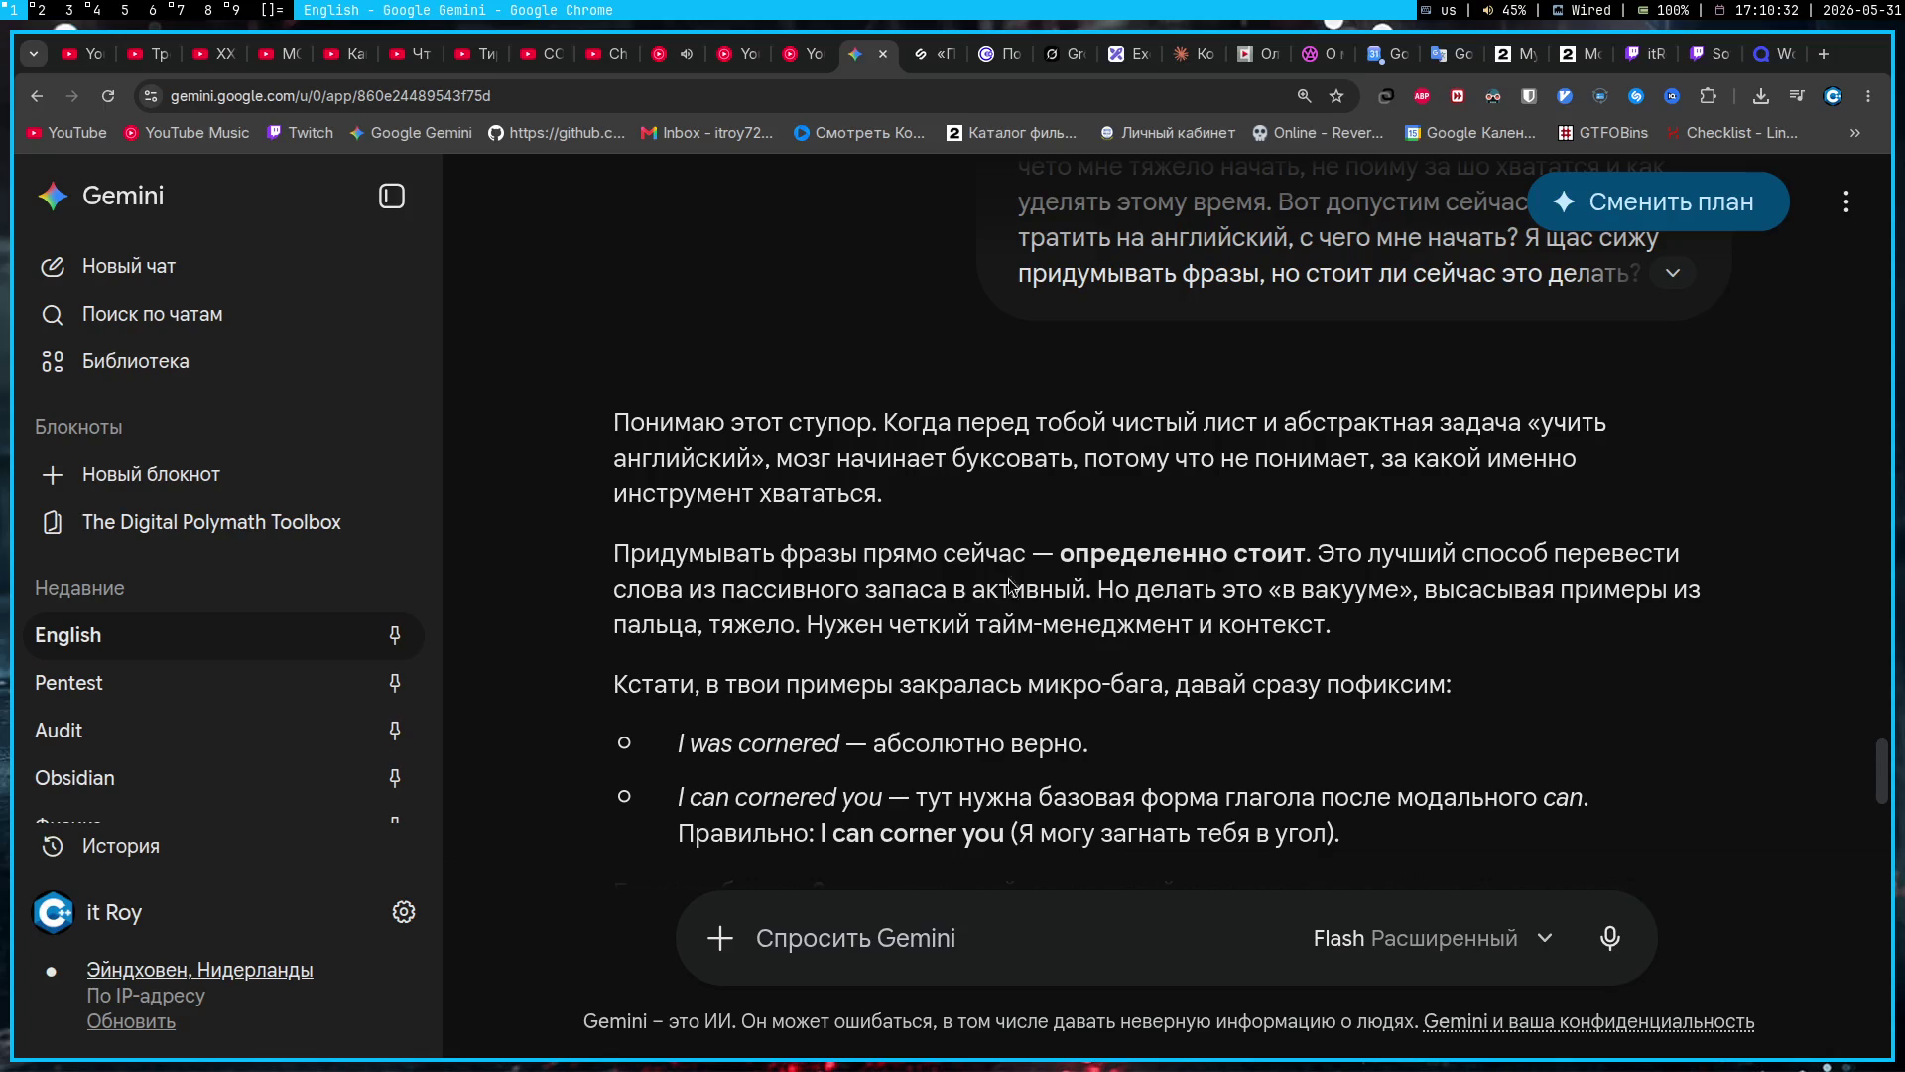
scroll(1021, 627, "down", 1)
scroll(1021, 627, "down", 2)
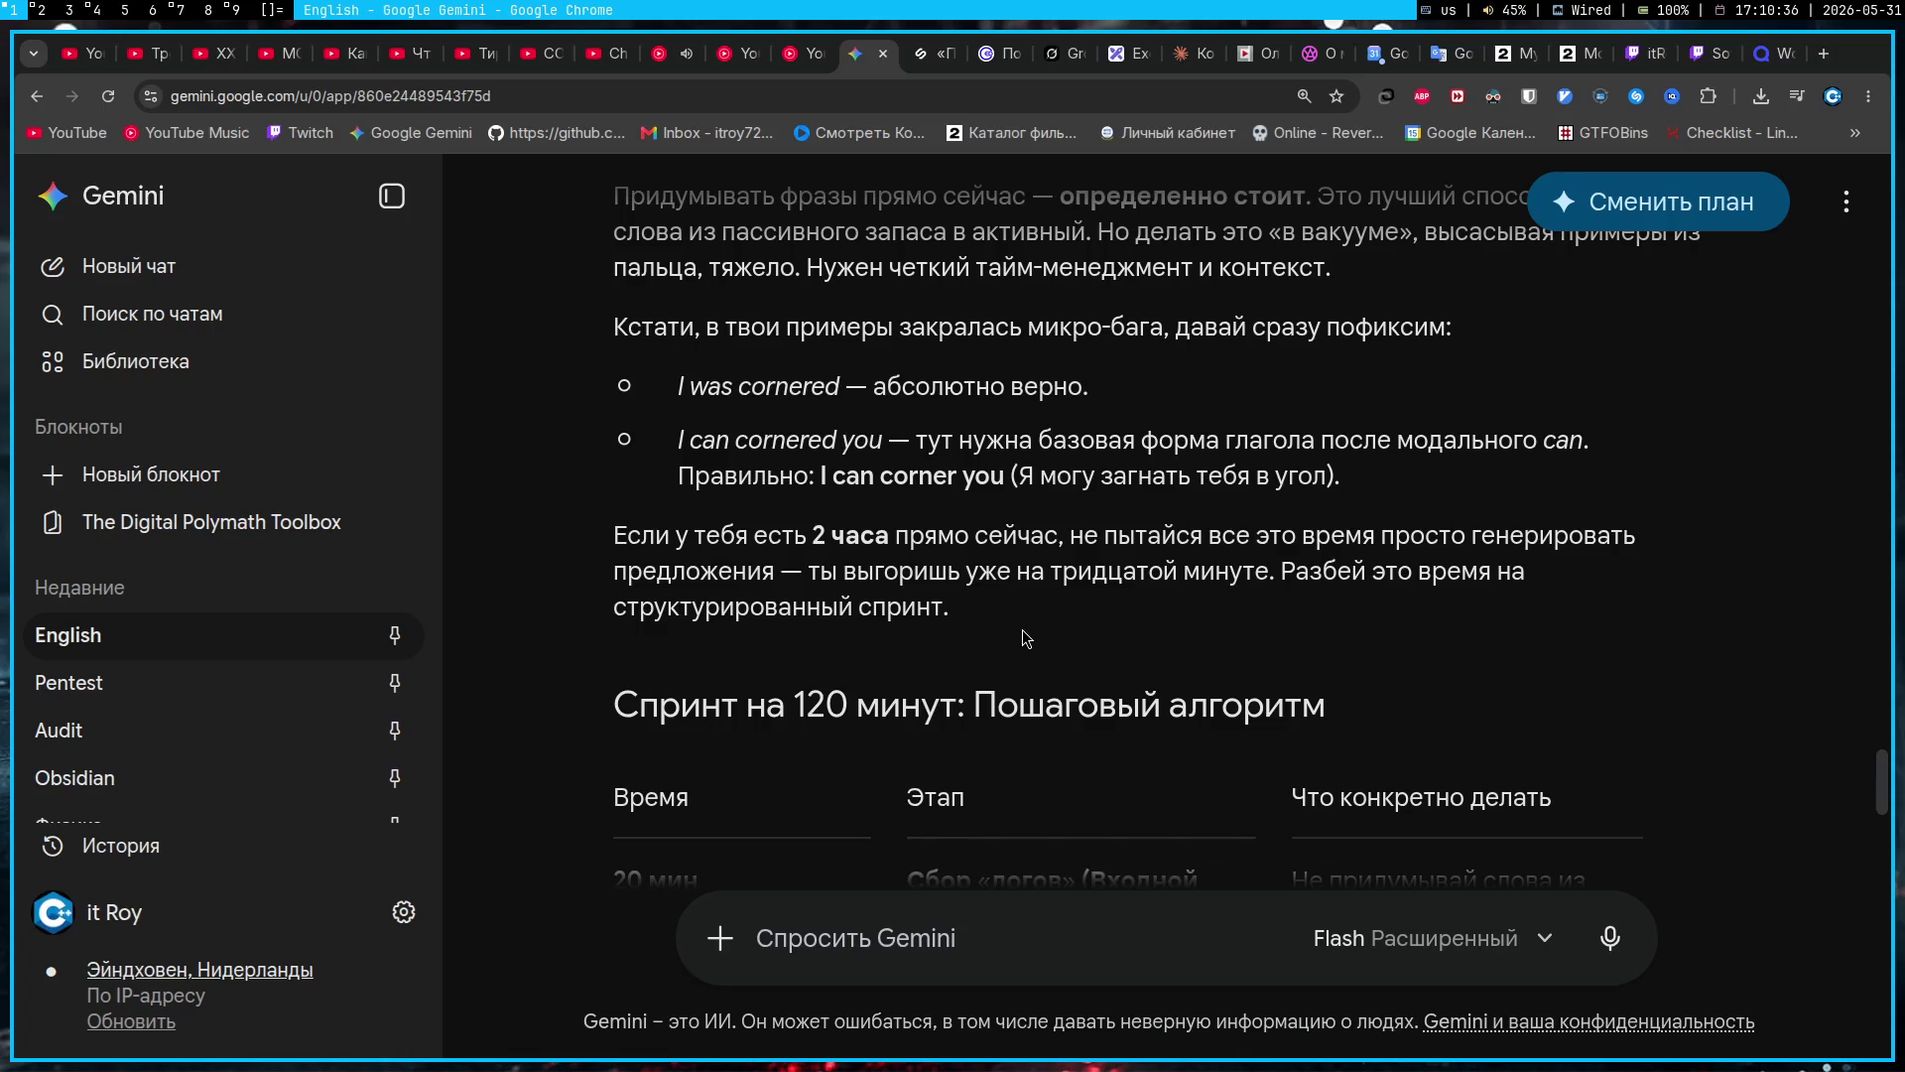
scroll(1022, 629, "down", 2)
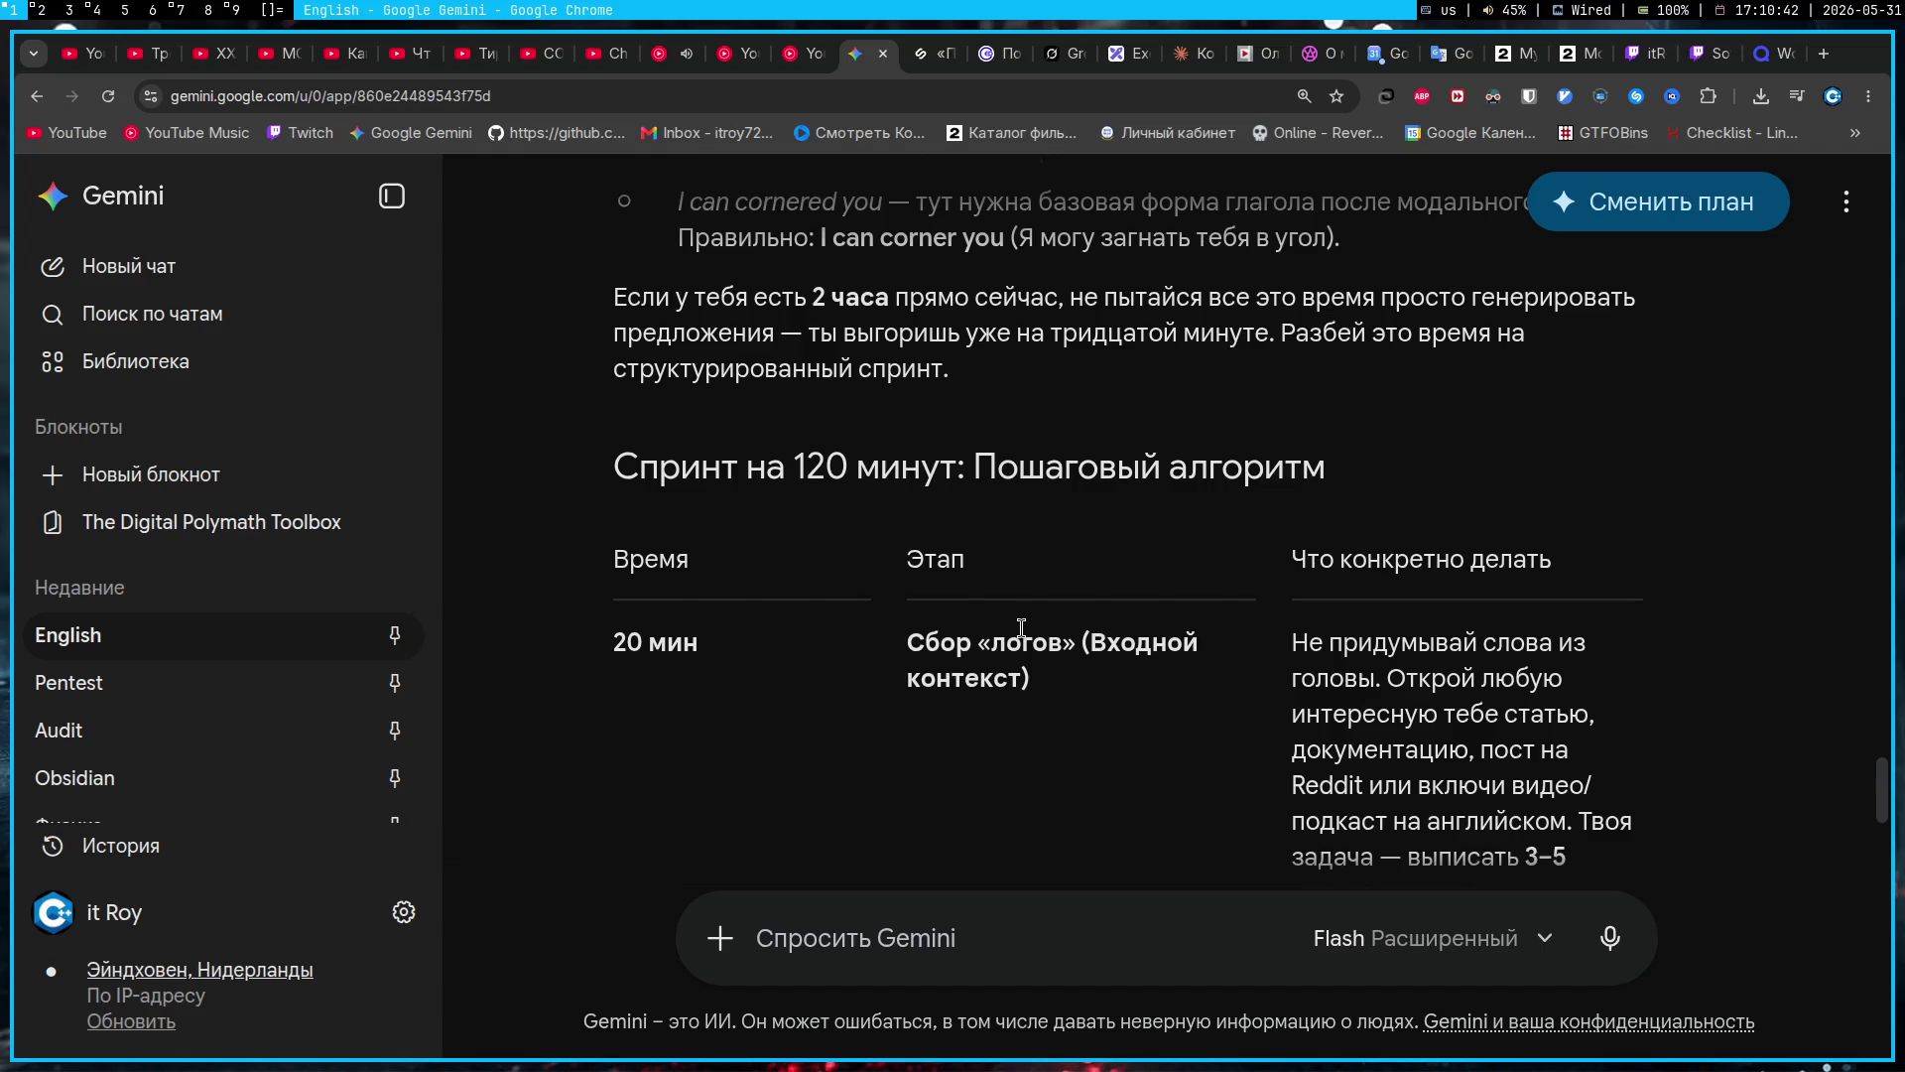
scroll(1021, 628, "down", 1)
scroll(1023, 632, "down", 1)
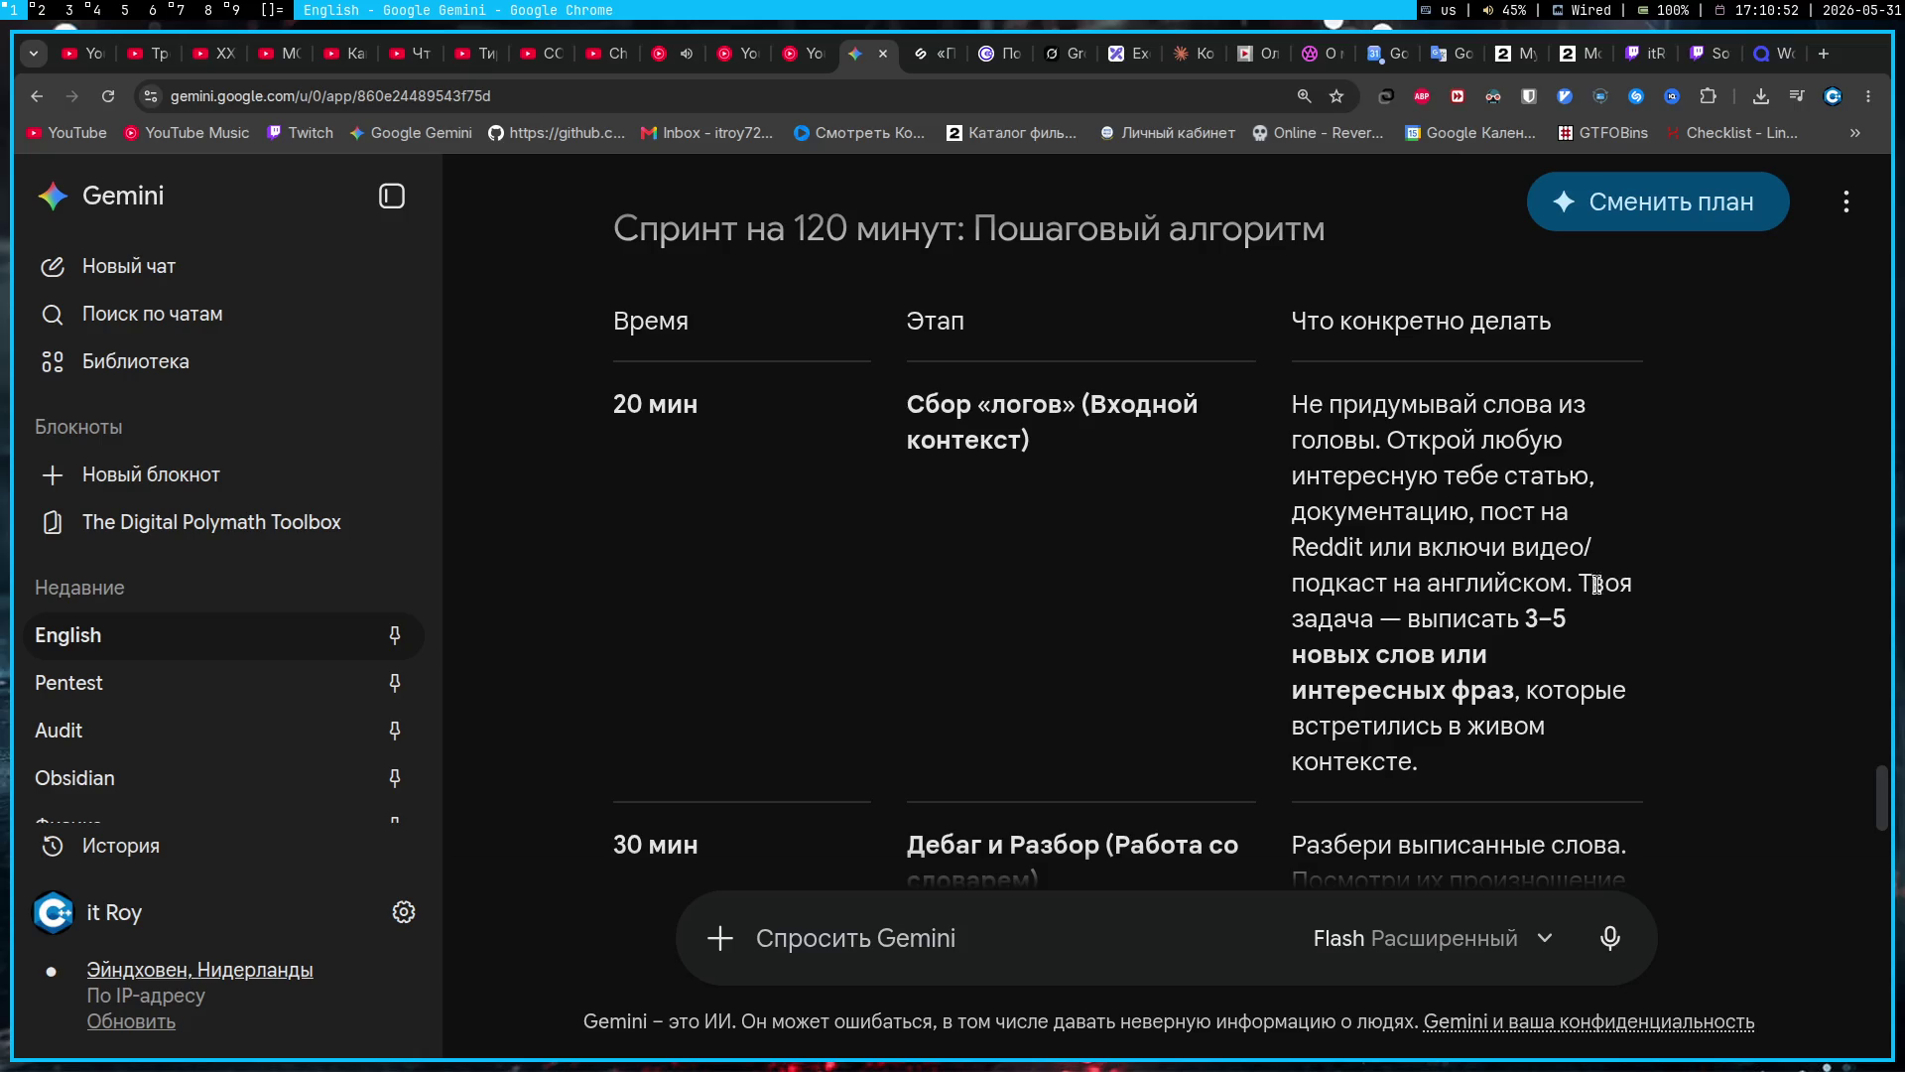
Step: Highlight the sprint-plan advice on finding English content and collecting 'новых слов', then clear it
mouse_move(1570, 583)
left_mouse_down()
mouse_move(1339, 585)
mouse_move(1255, 610)
left_mouse_up()
left_click_drag(1551, 620, 1584, 635)
mouse_move(1331, 620)
left_mouse_down()
mouse_move(1495, 679)
mouse_move(1287, 658)
left_mouse_up()
left_click_drag(1502, 688, 1300, 690)
left_click(1725, 716)
scroll(1421, 692, "down", 3)
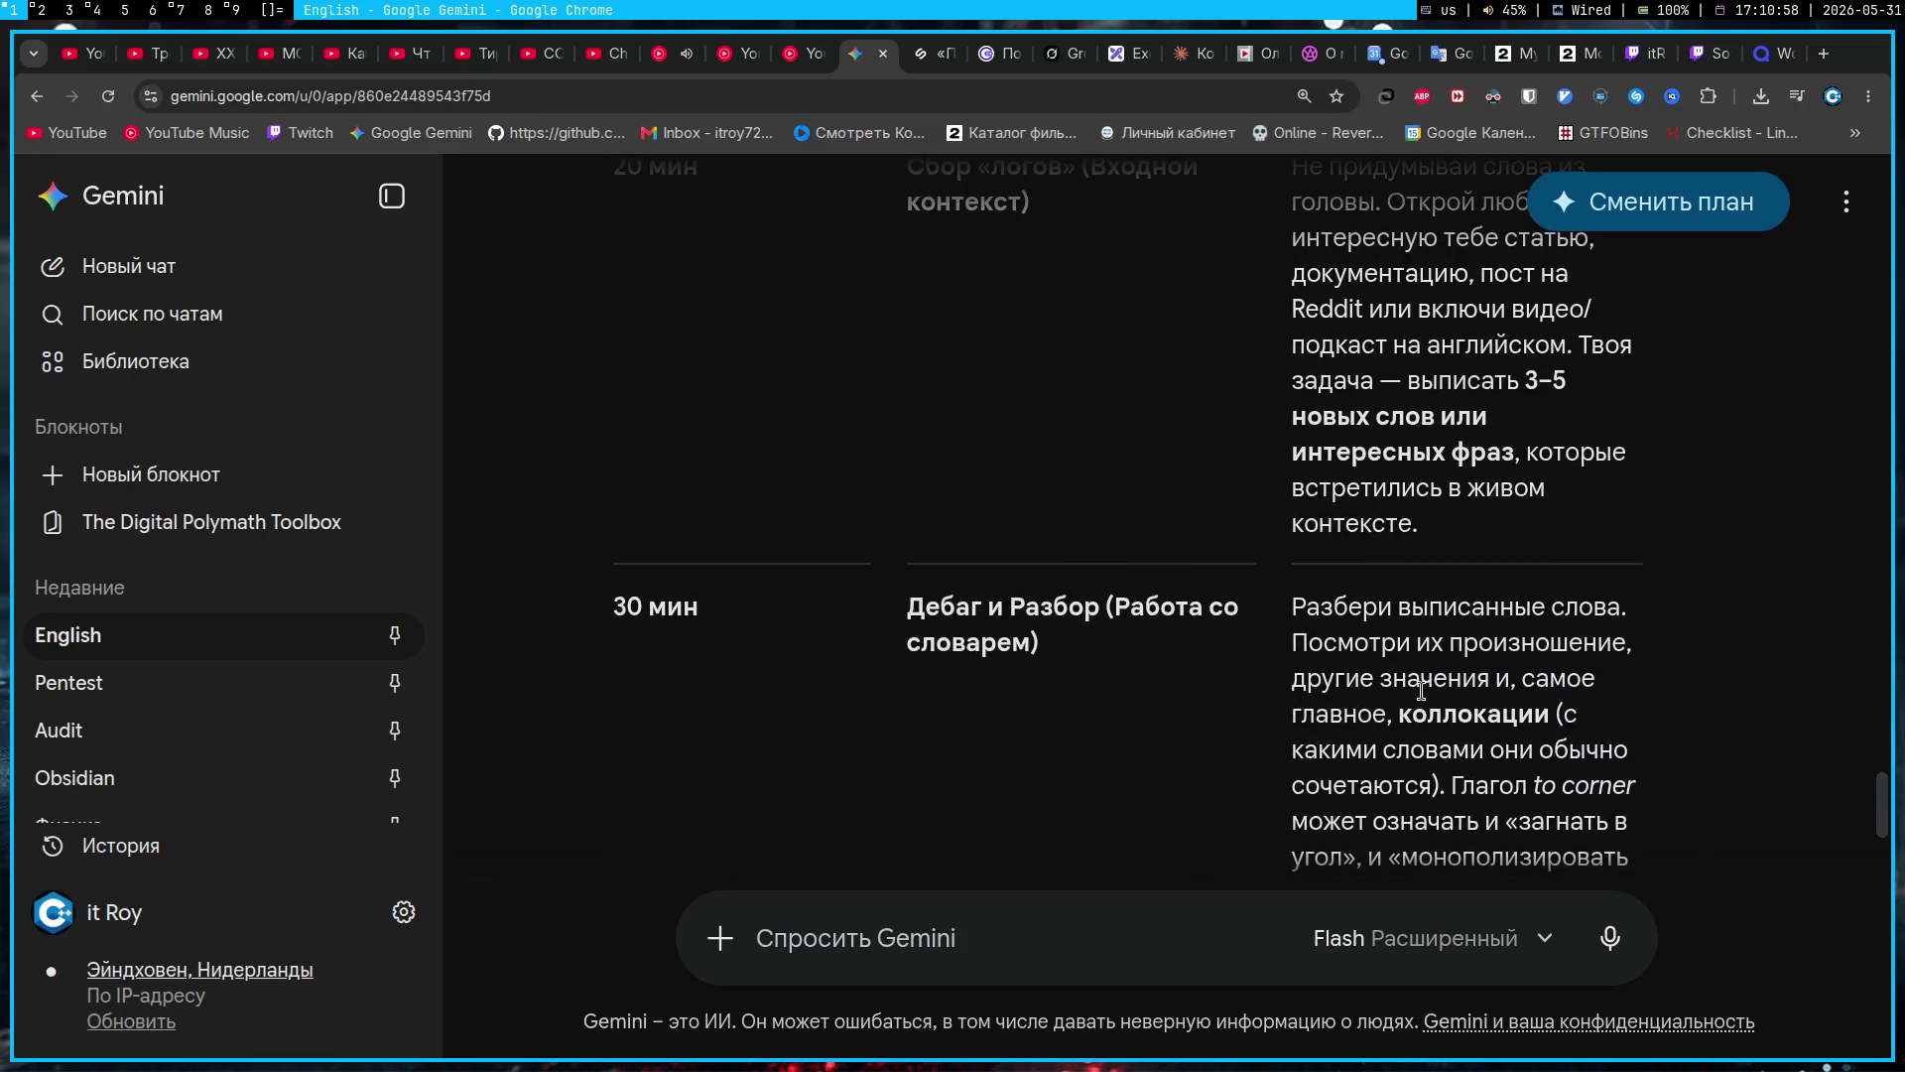
scroll(1421, 691, "down", 1)
scroll(1424, 695, "up", 3)
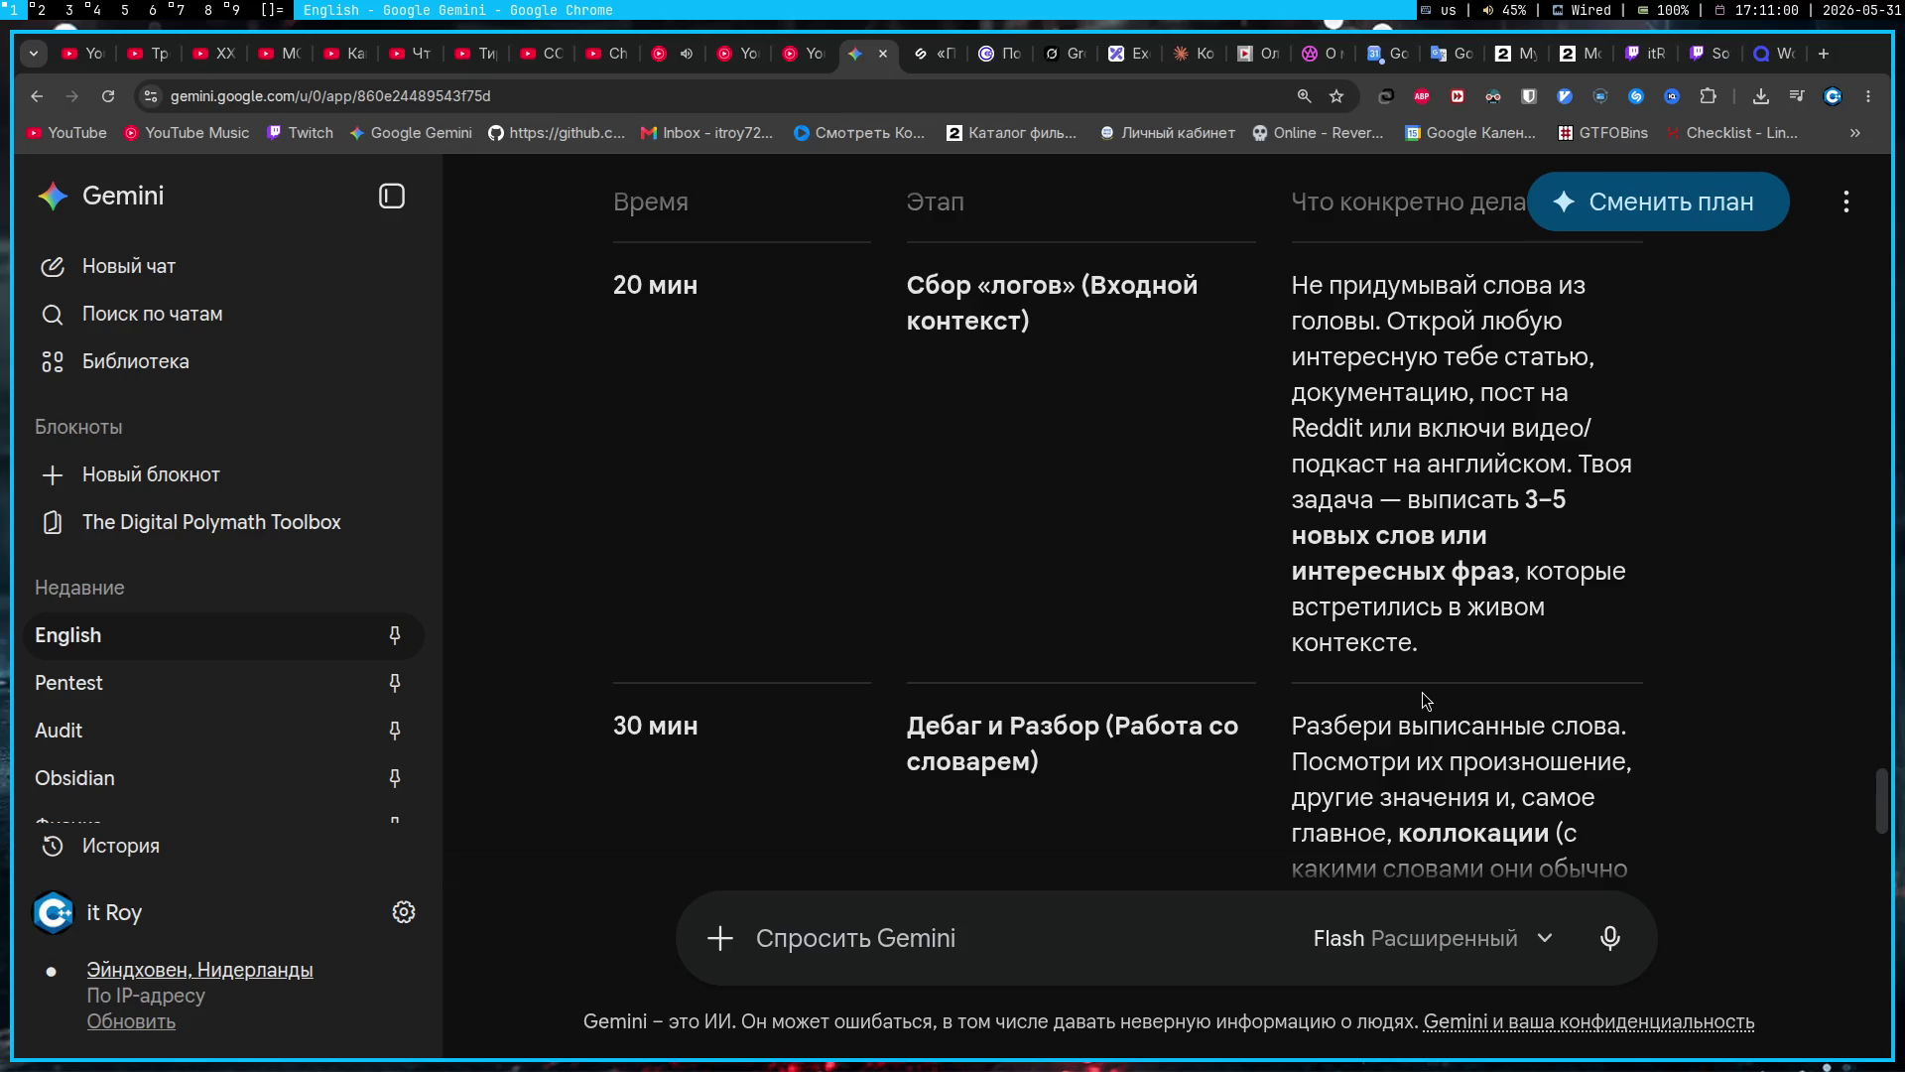
scroll(1426, 700, "up", 2)
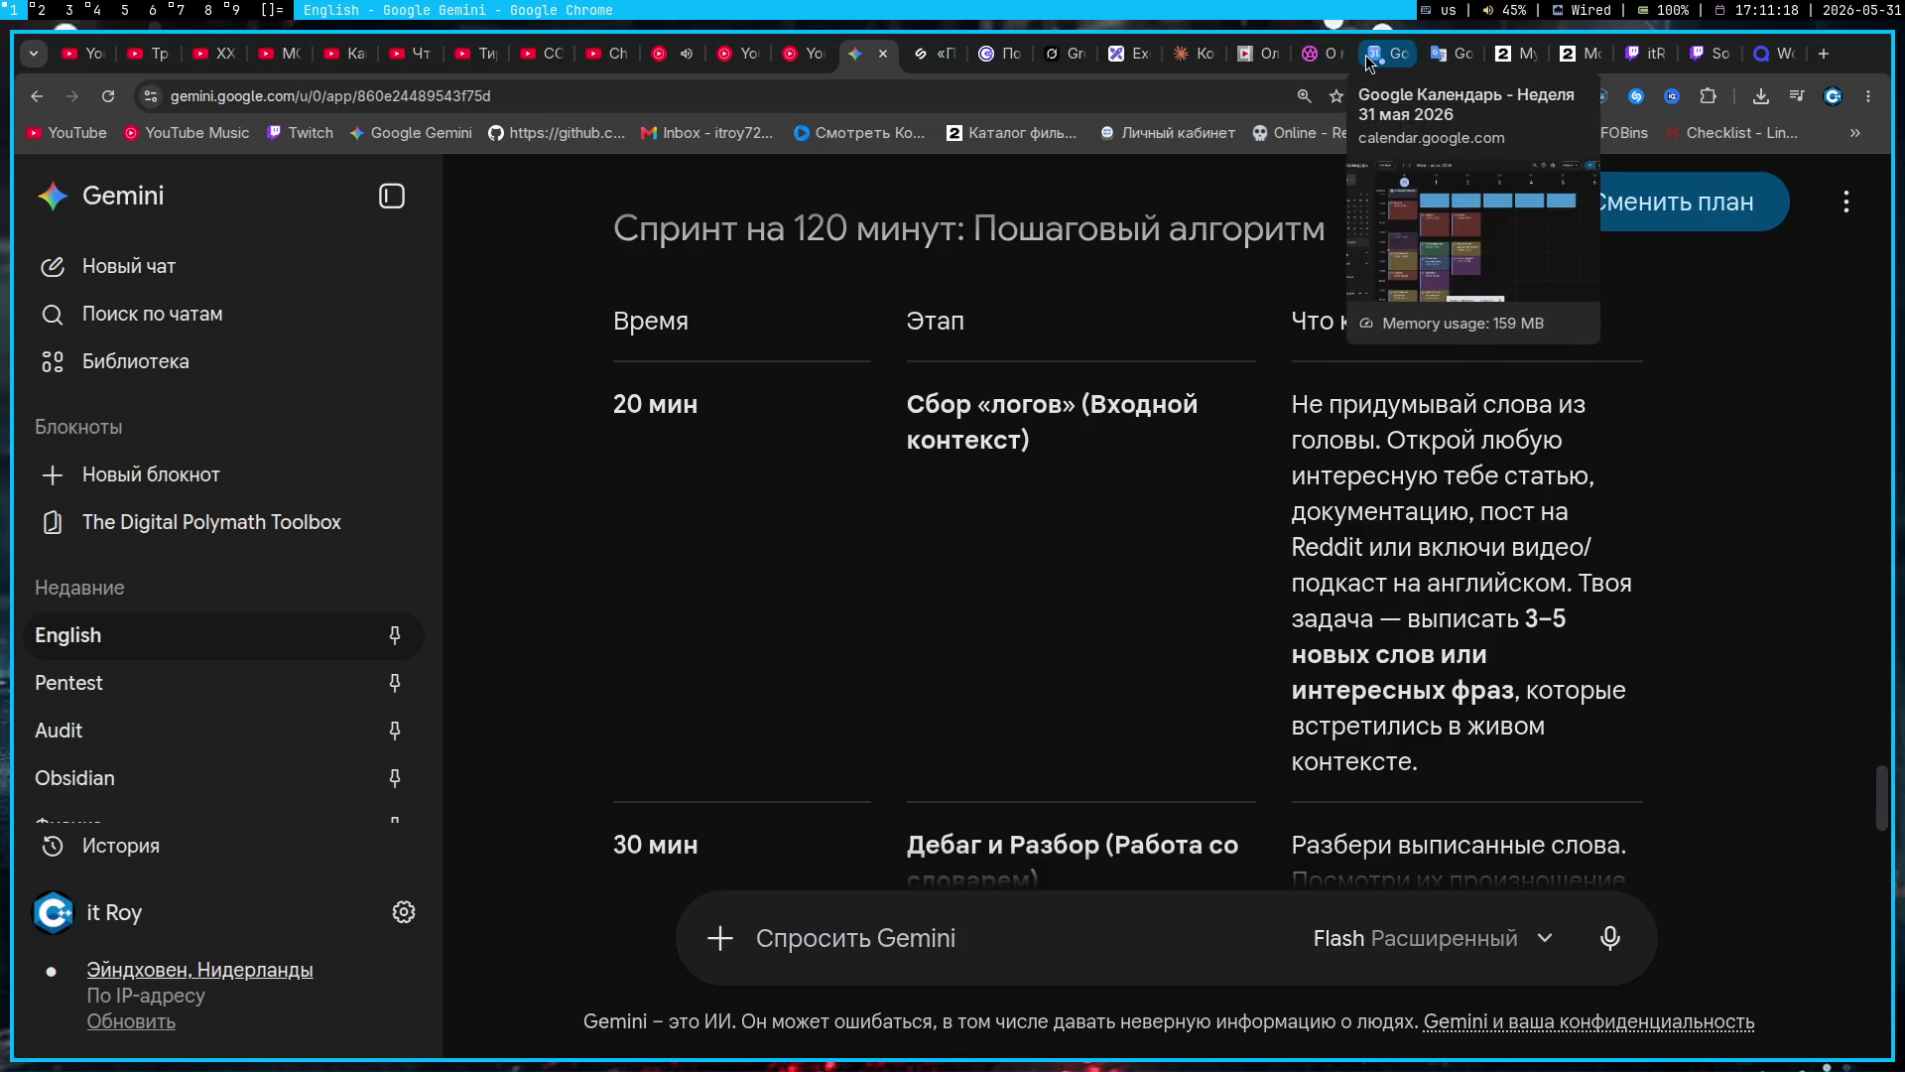
left_click(1518, 54)
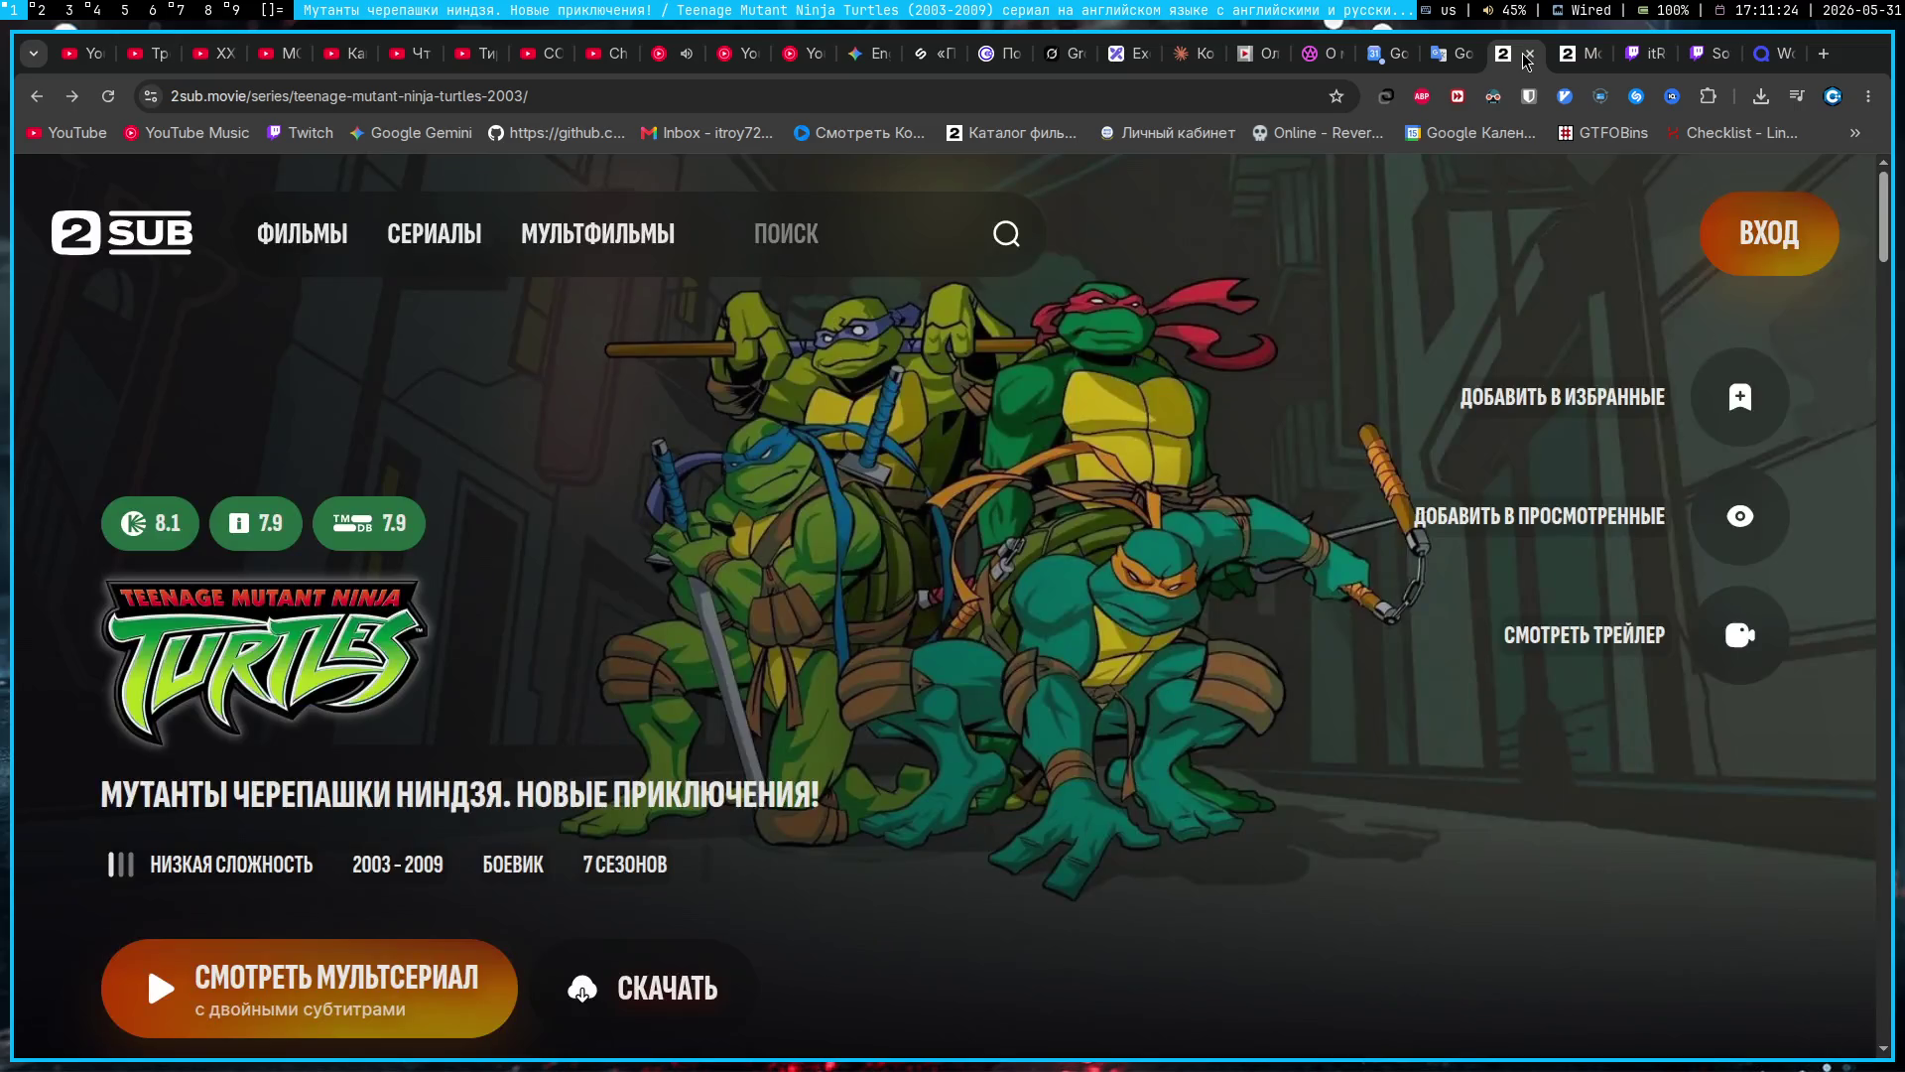
Step: Scroll the 2sub Turtles series page past the episodes to the СЛОВА list (against, cornered, mess)
scroll(1027, 674, "down", 6)
scroll(1027, 674, "down", 5)
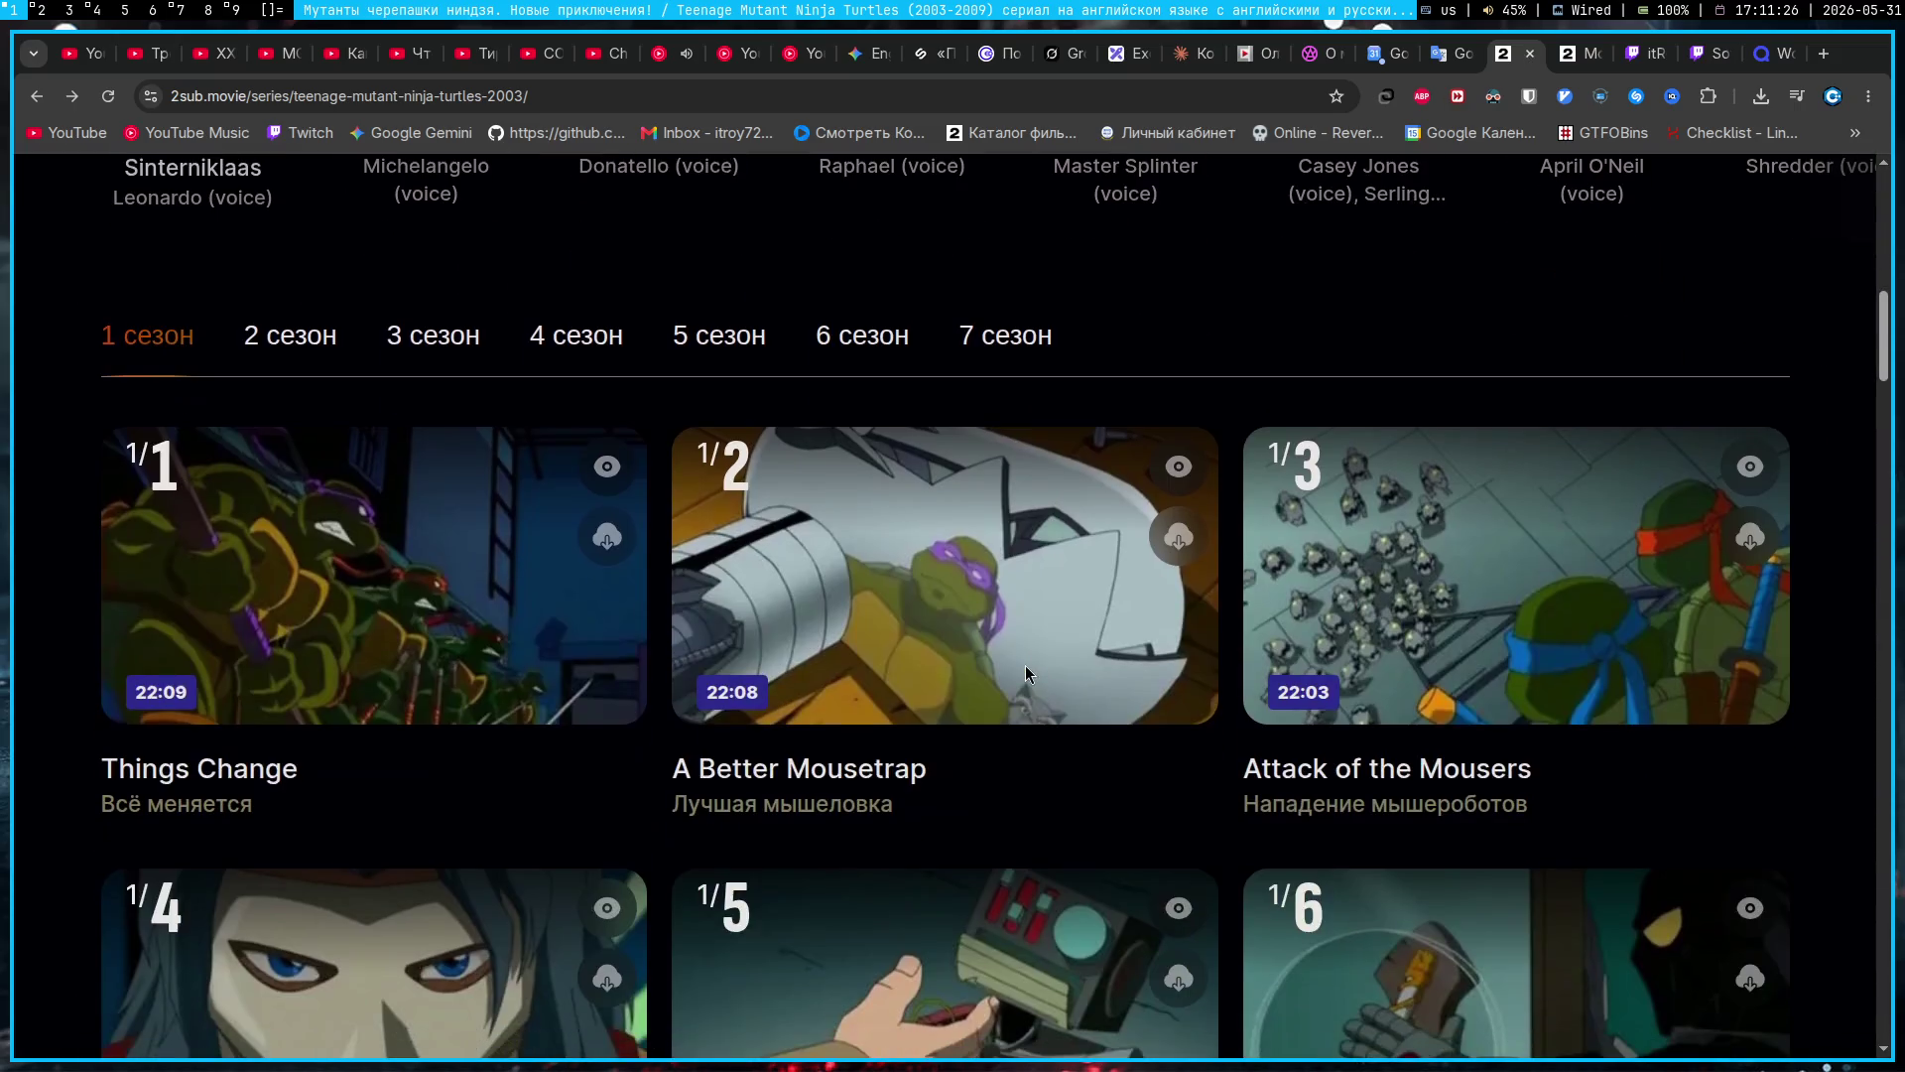
scroll(1027, 671, "down", 10)
scroll(1027, 662, "down", 20)
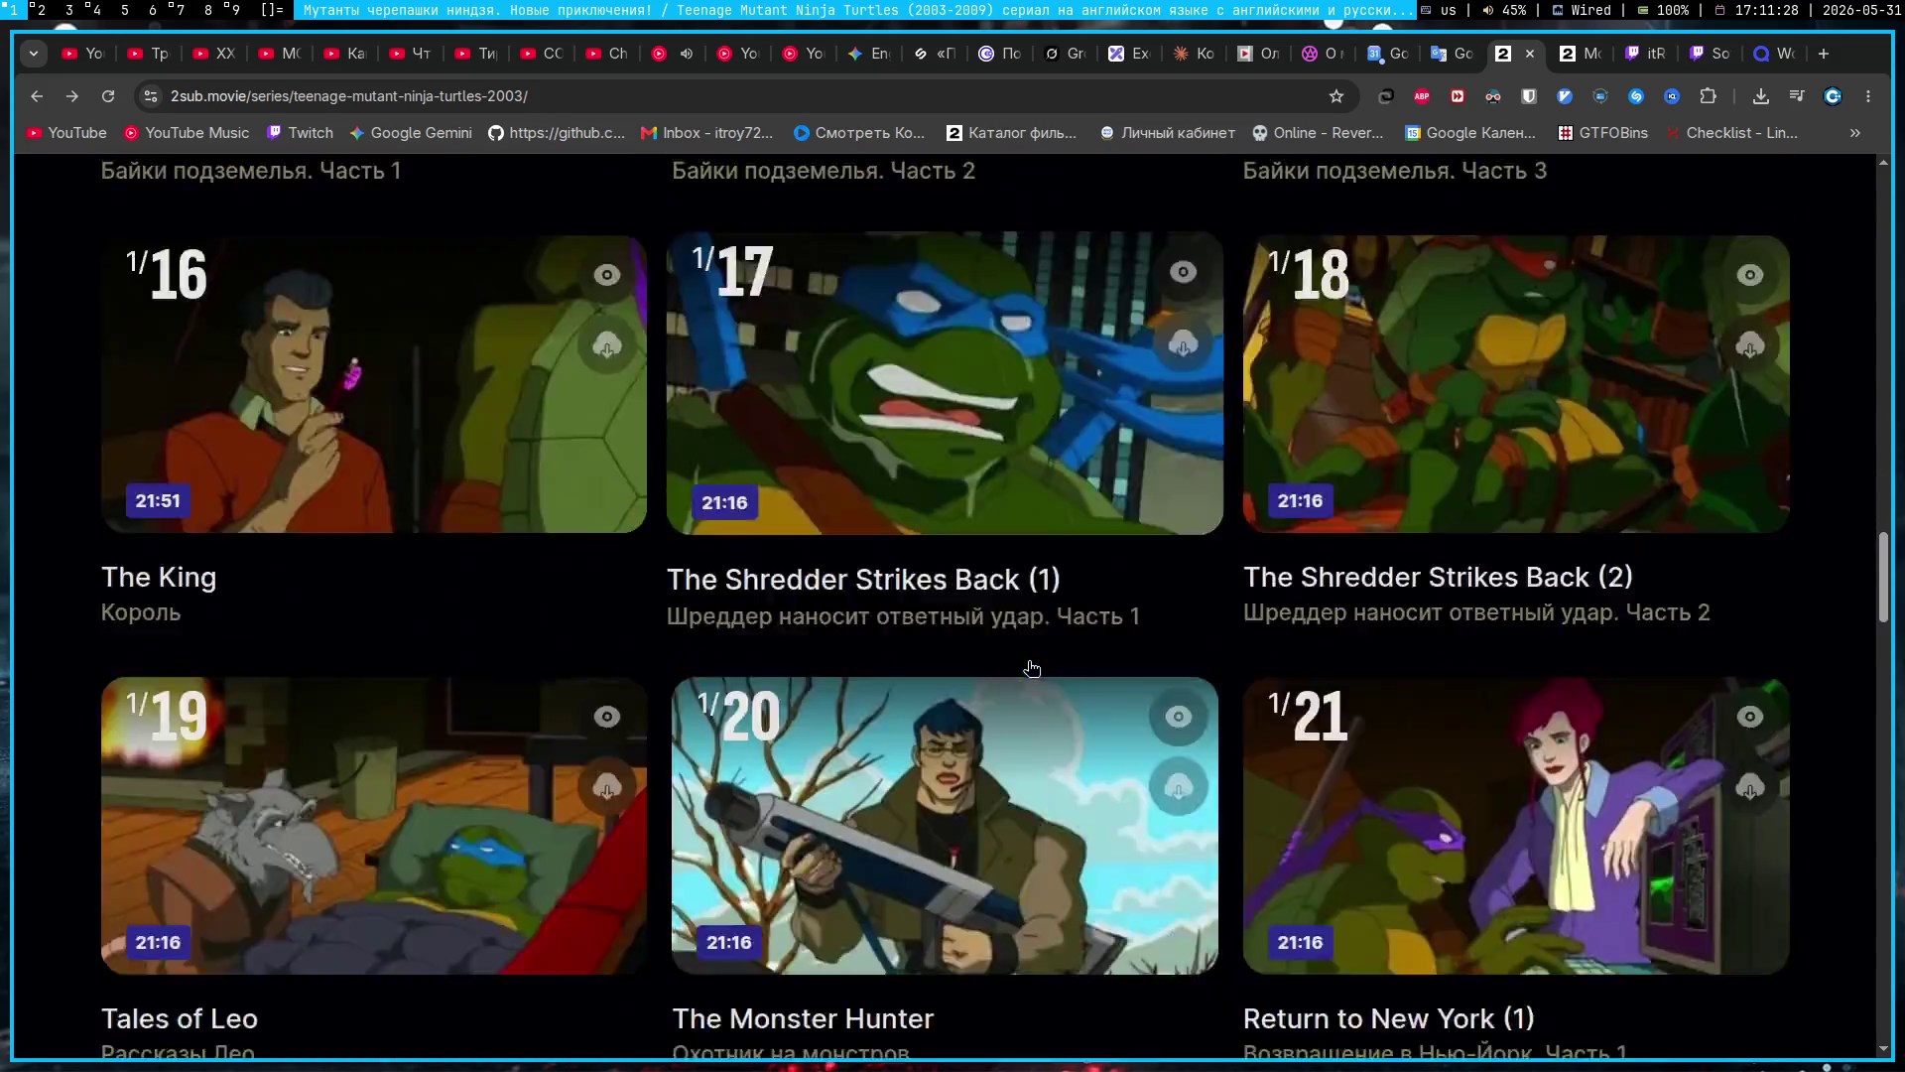
scroll(1027, 661, "up", 6)
scroll(1395, 884, "up", 3)
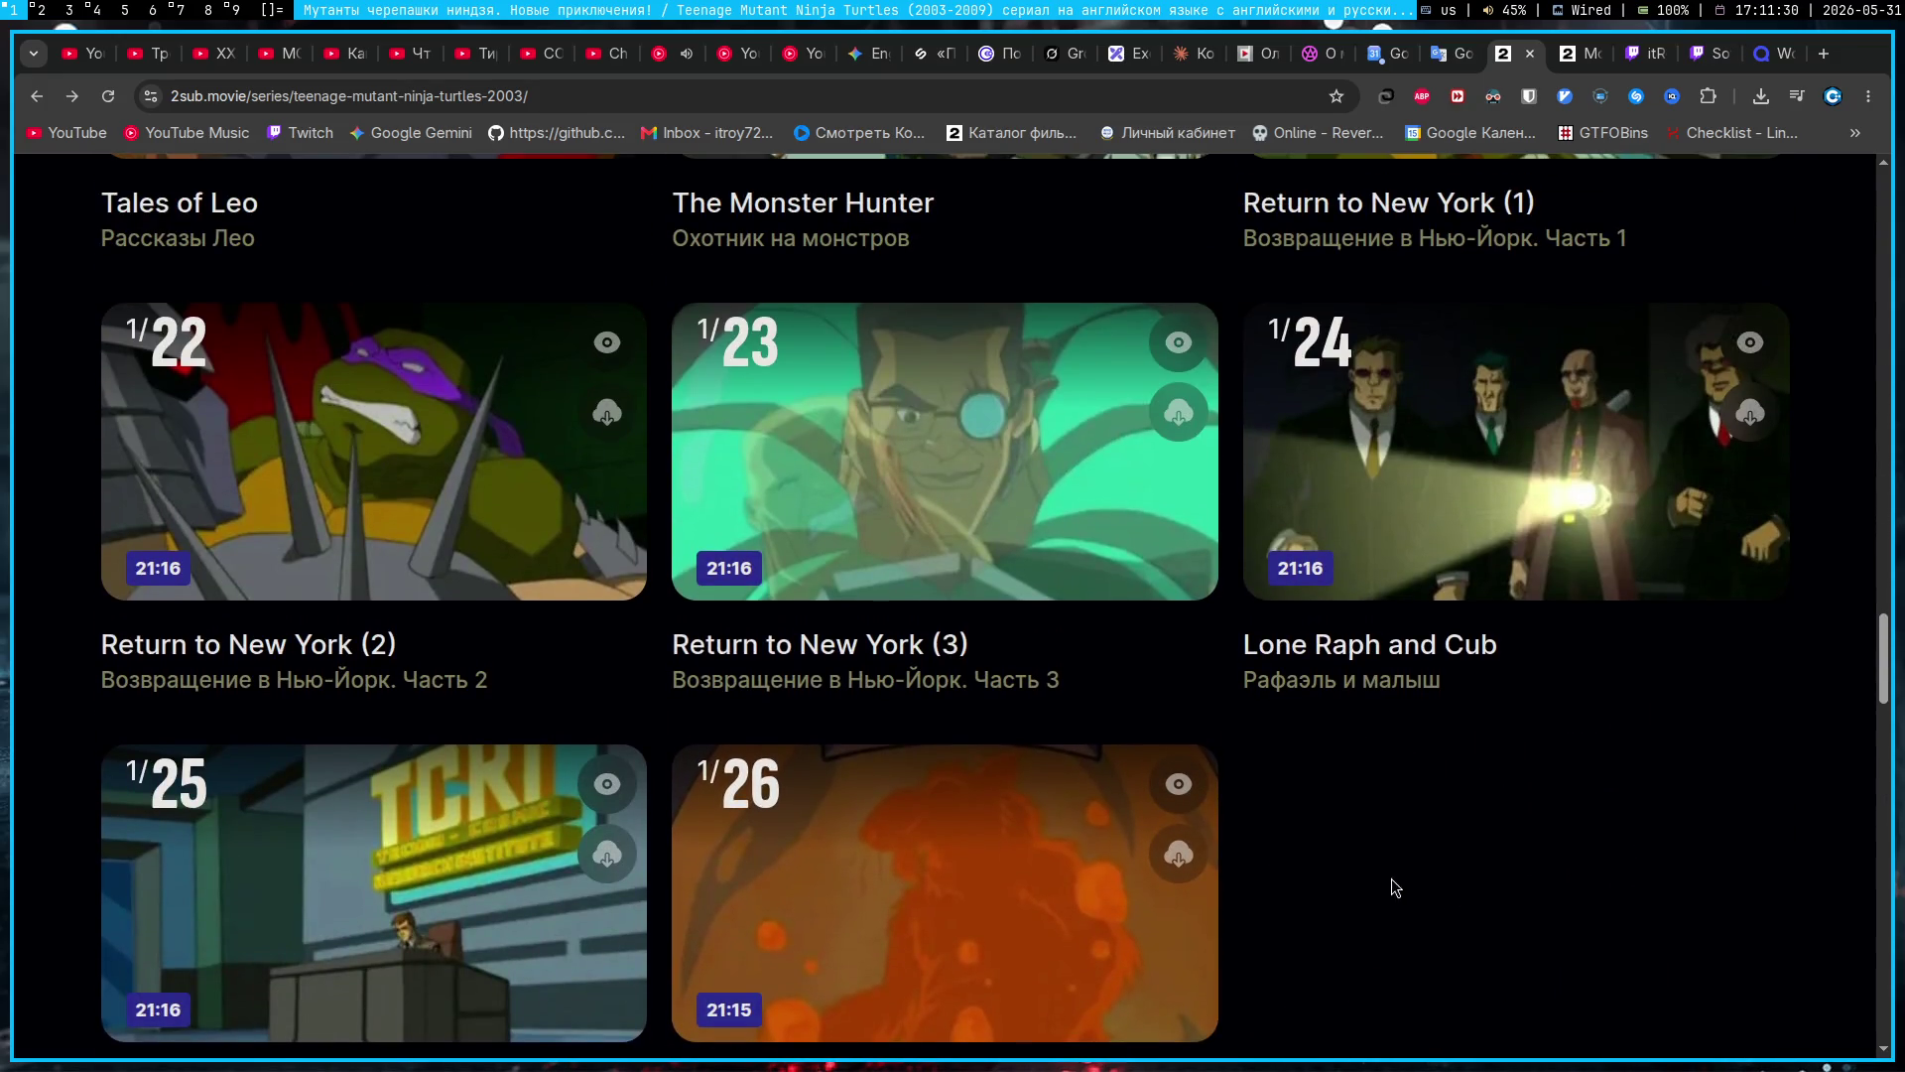
scroll(1369, 892, "down", 7)
scroll(1369, 888, "down", 8)
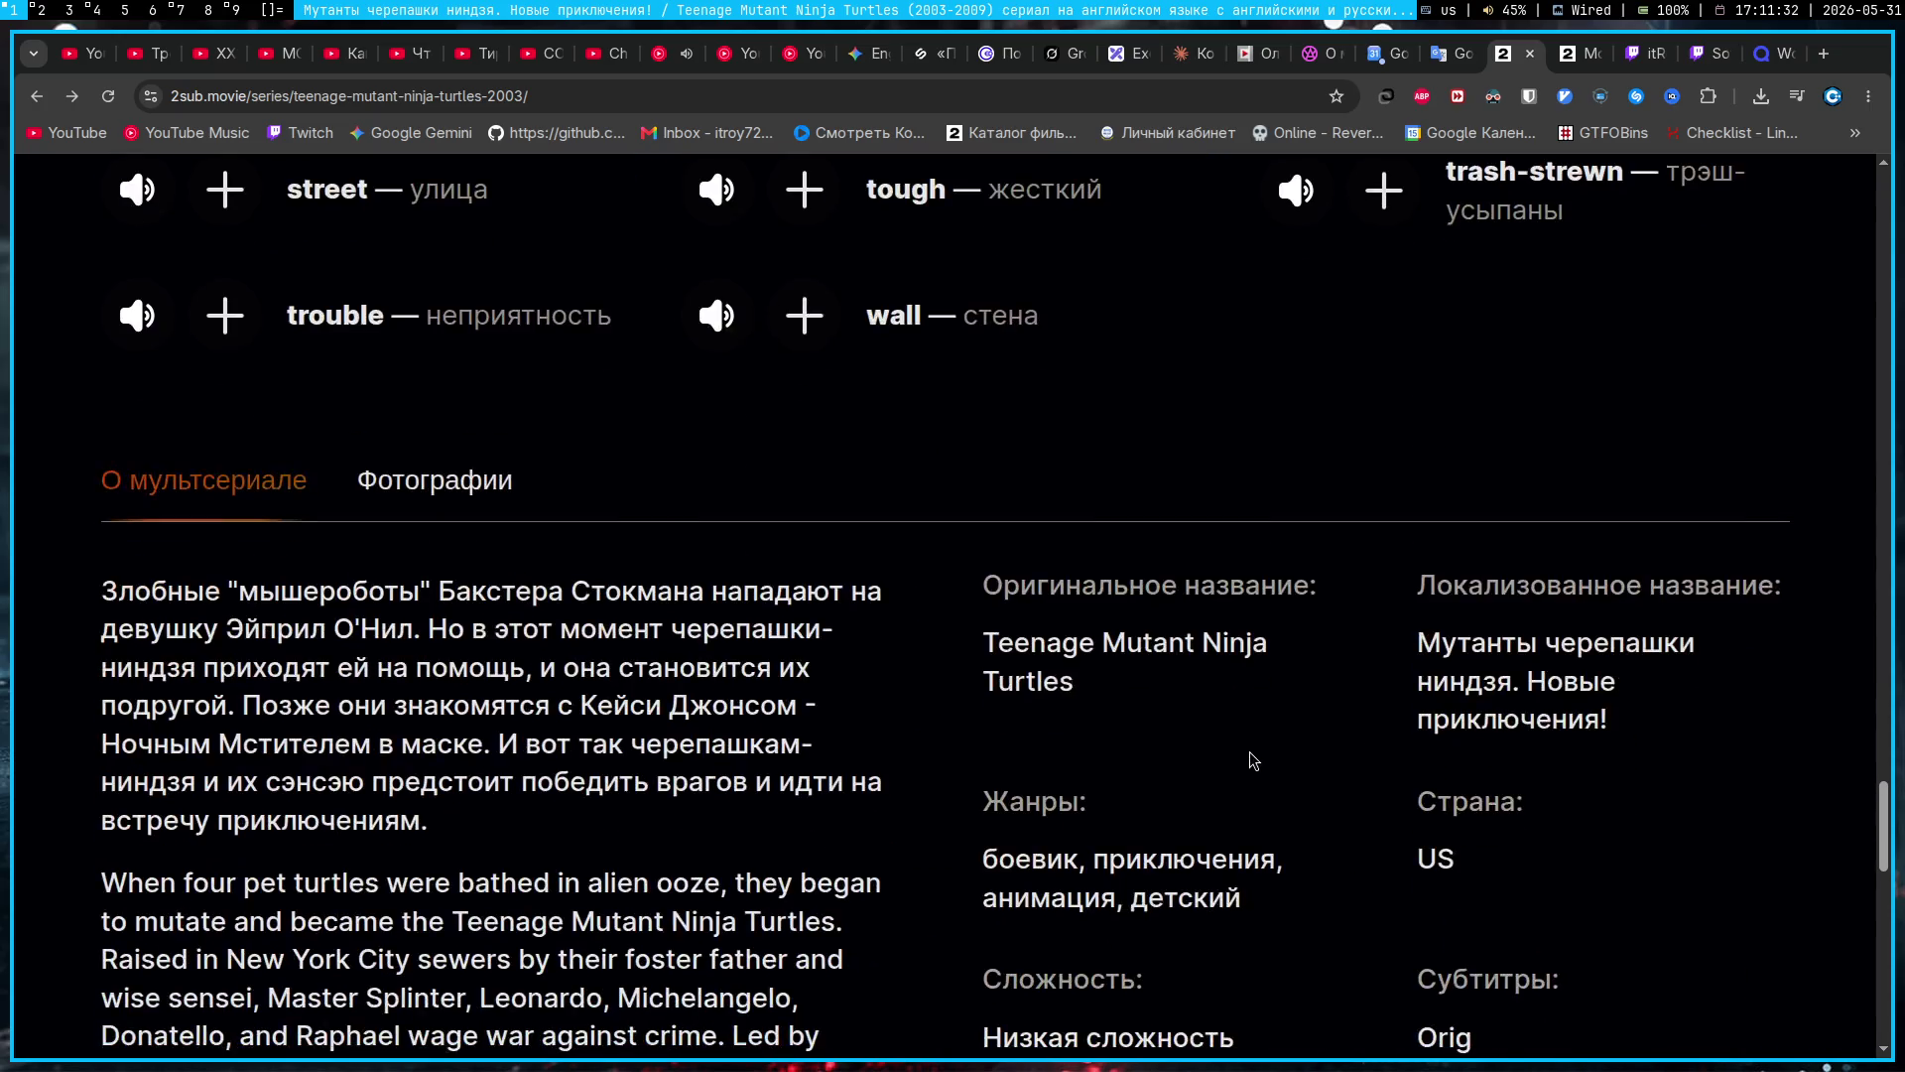
scroll(1278, 844, "up", 6)
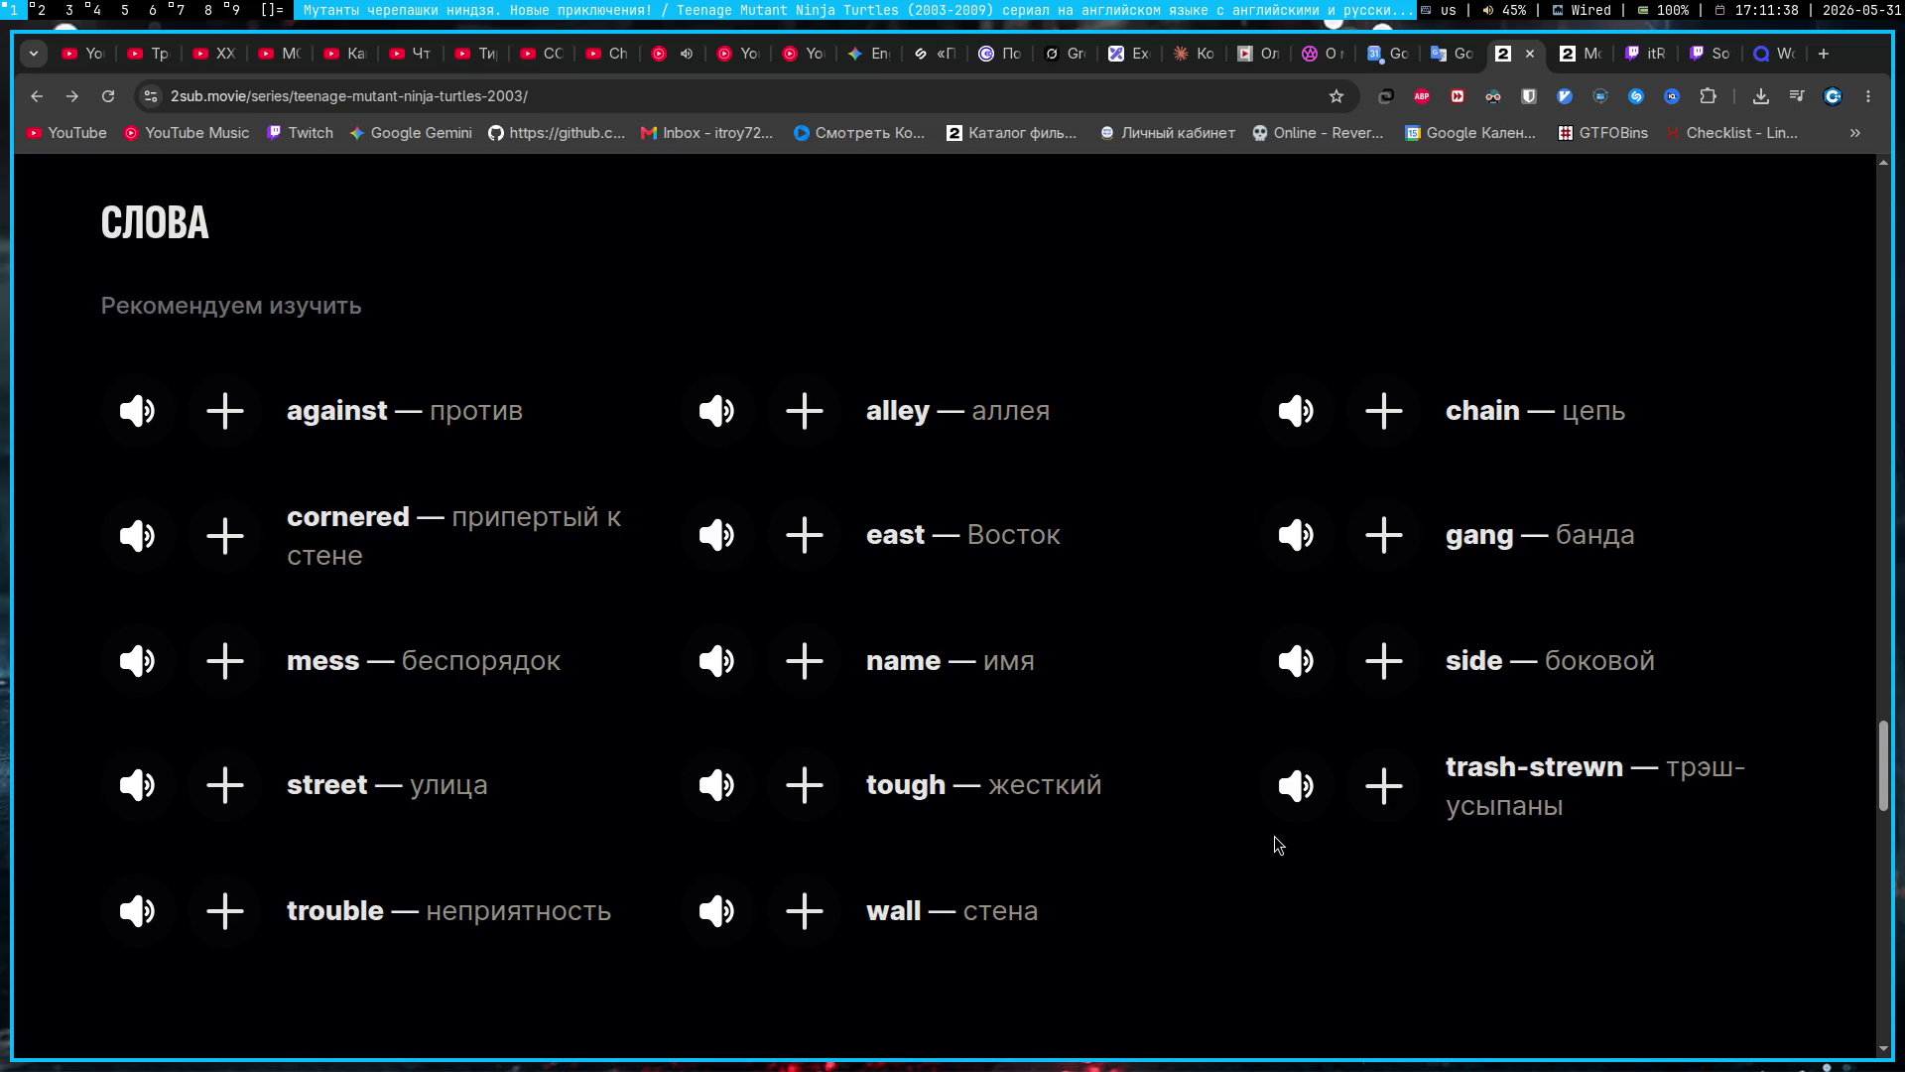
left_click(1777, 57)
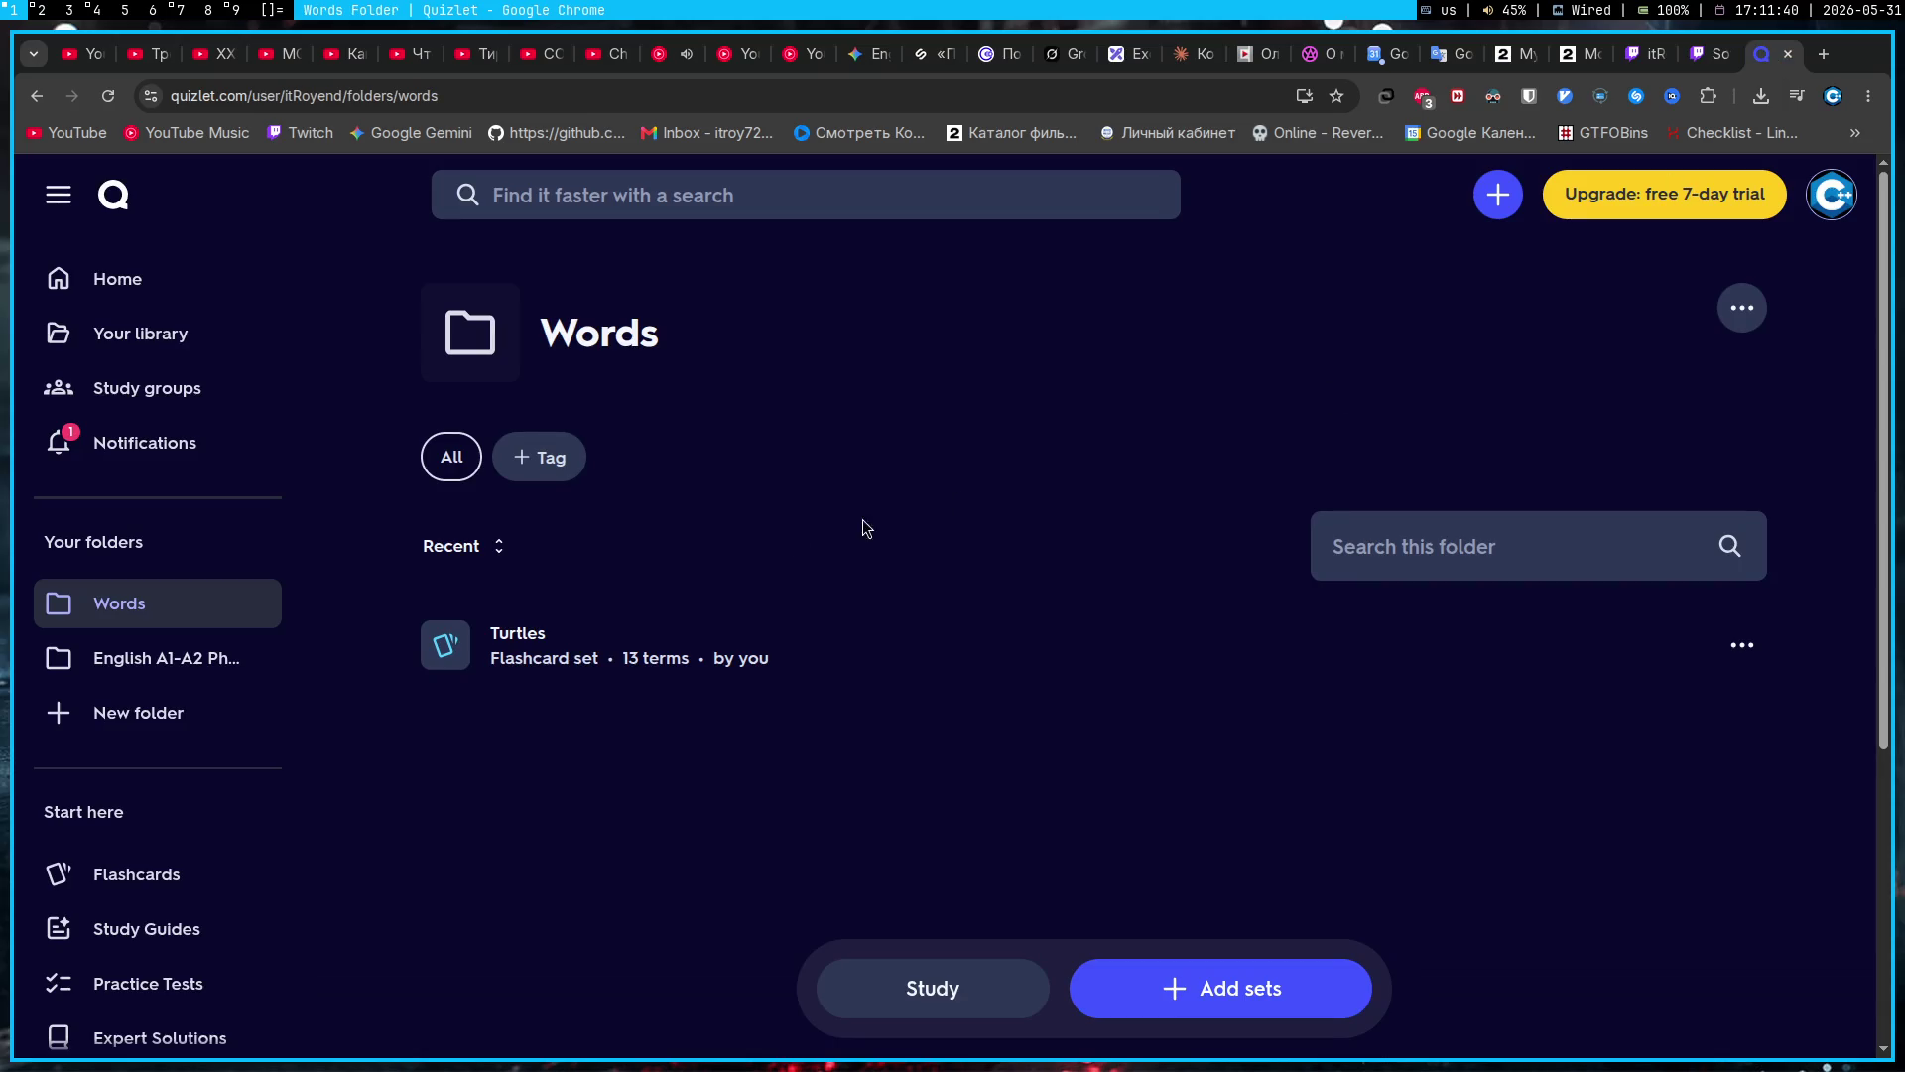
Step: Copy the Turtles set's share link from Quizlet, then start a new Gemini message
left_click(636, 638)
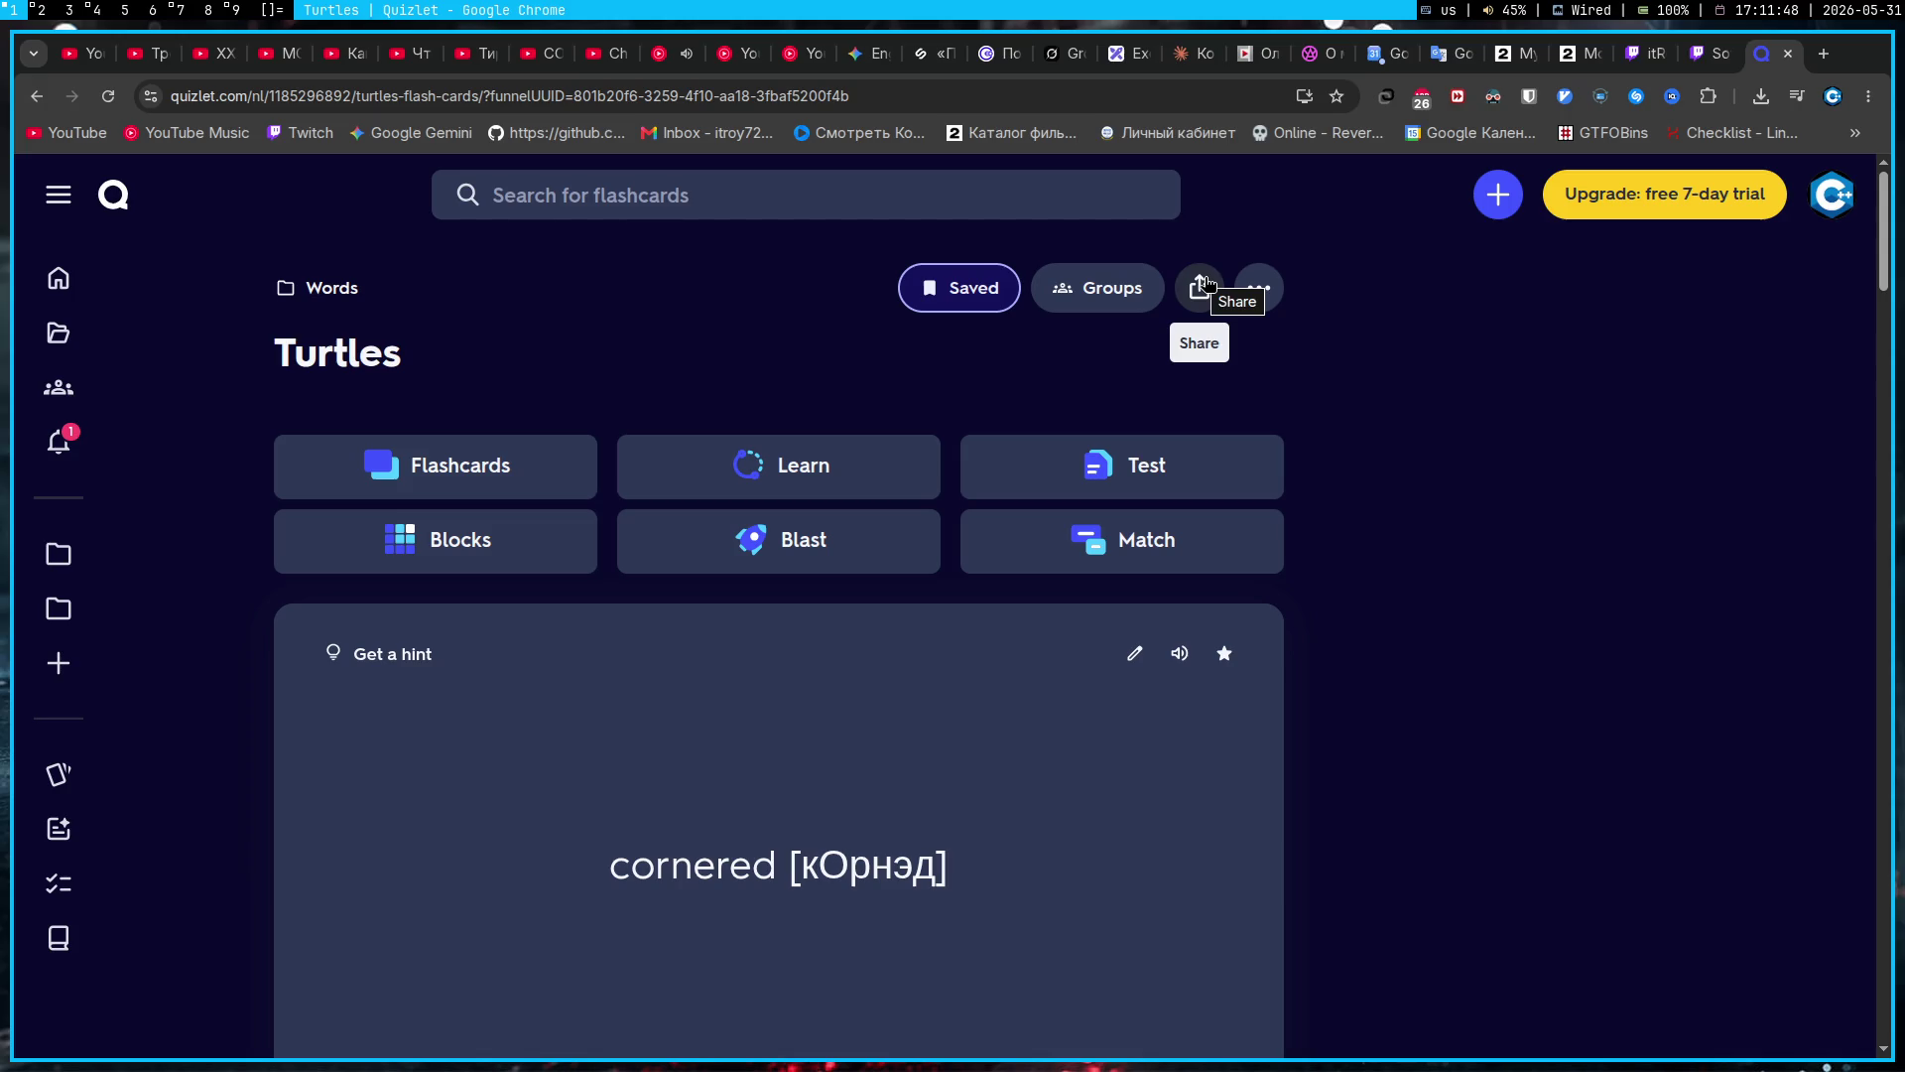
left_click(1187, 316)
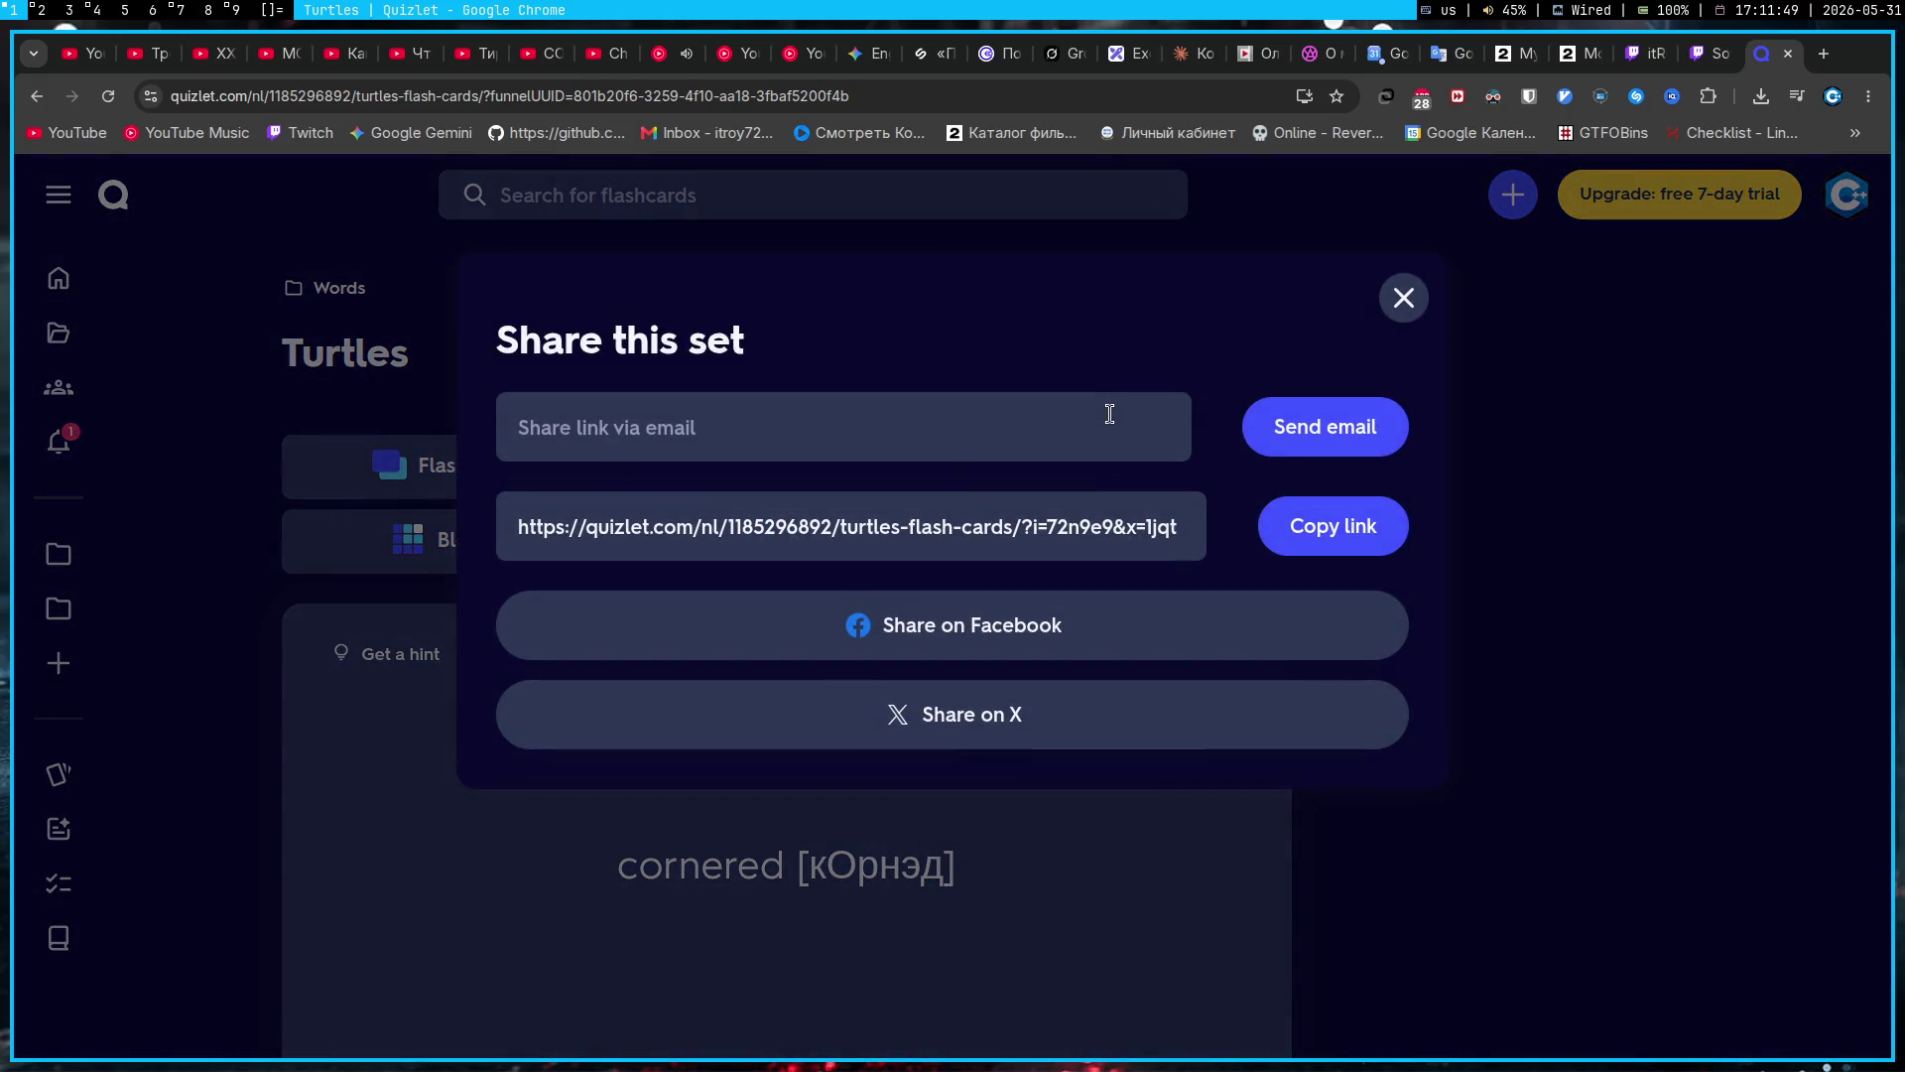
left_click(1366, 554)
left_click(1411, 297)
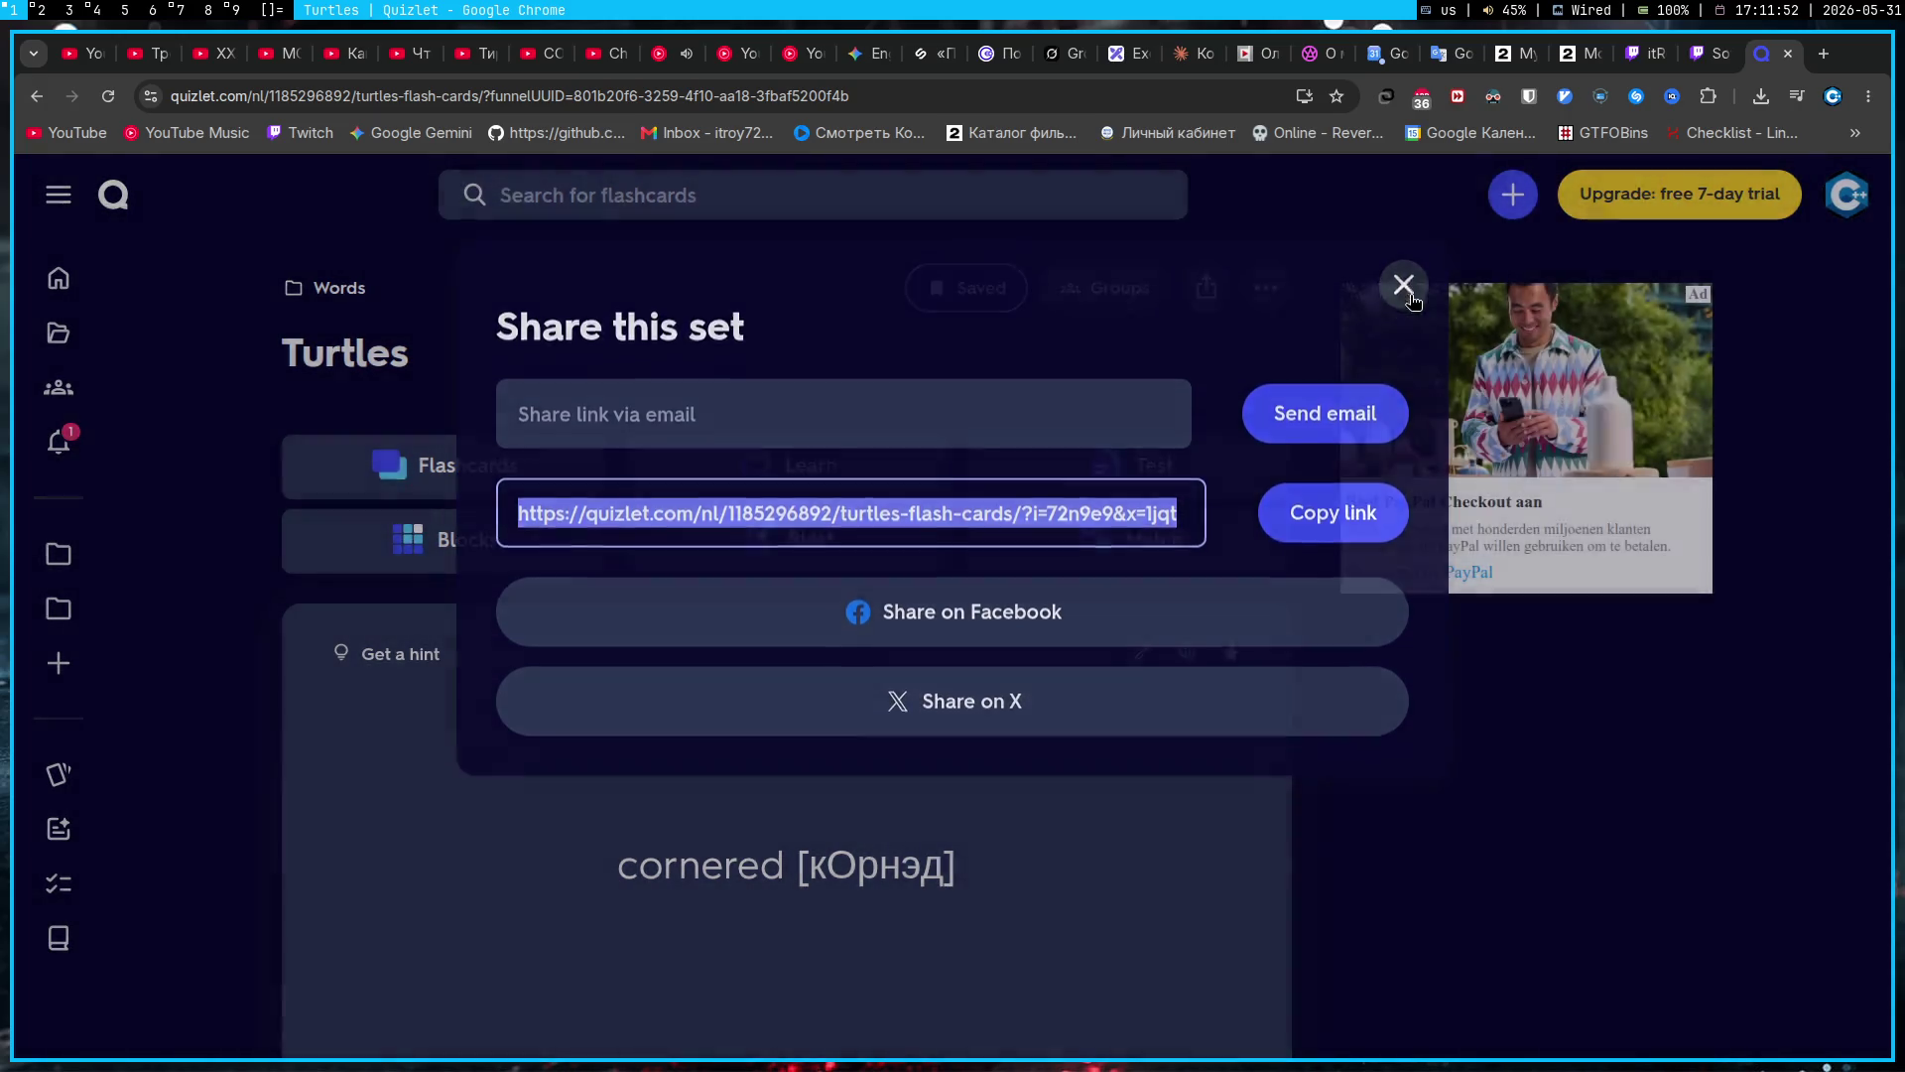
left_click(860, 52)
left_click(1074, 914)
Step: Write 'я уже выписал определенные слова' in Russian, paste the Quizlet link, and copy the 2sub URL
type("z")
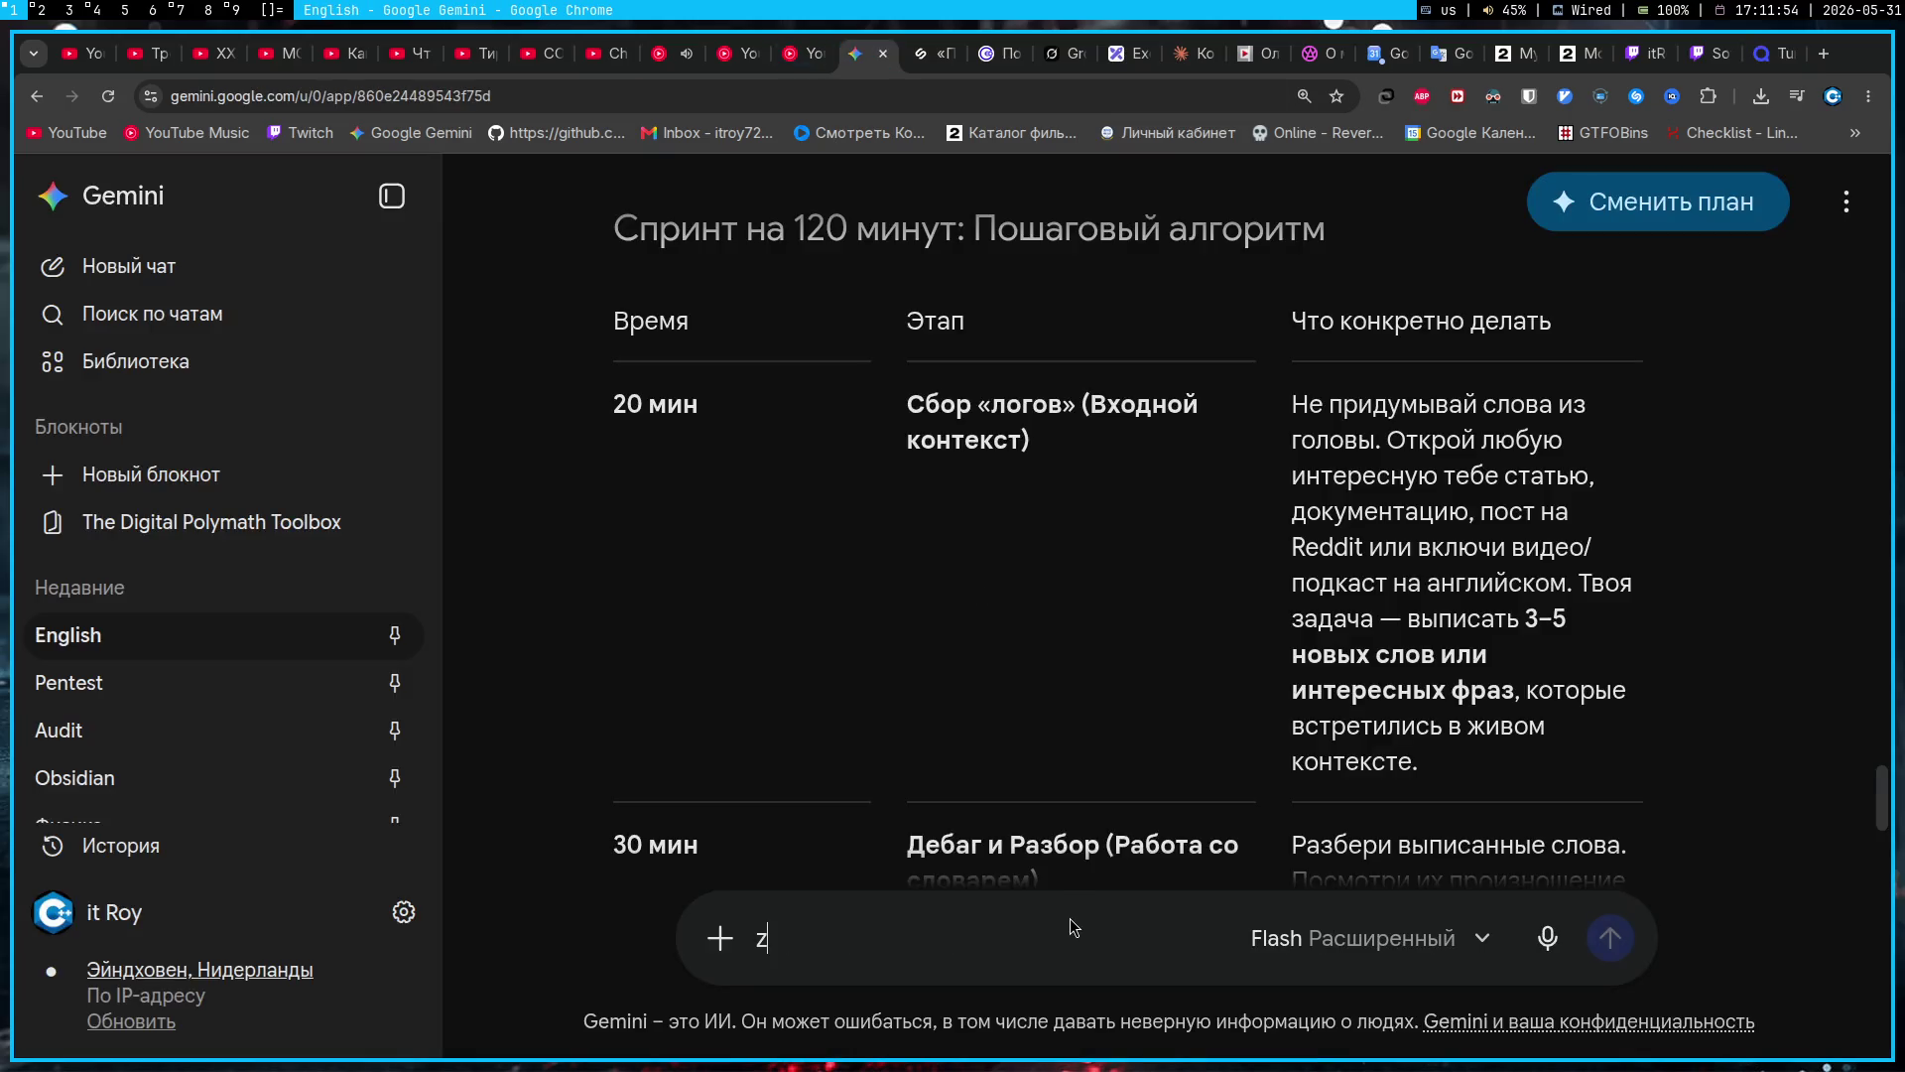
key("BackSpace")
key("alt+shift")
type("яуже выписал определенные ")
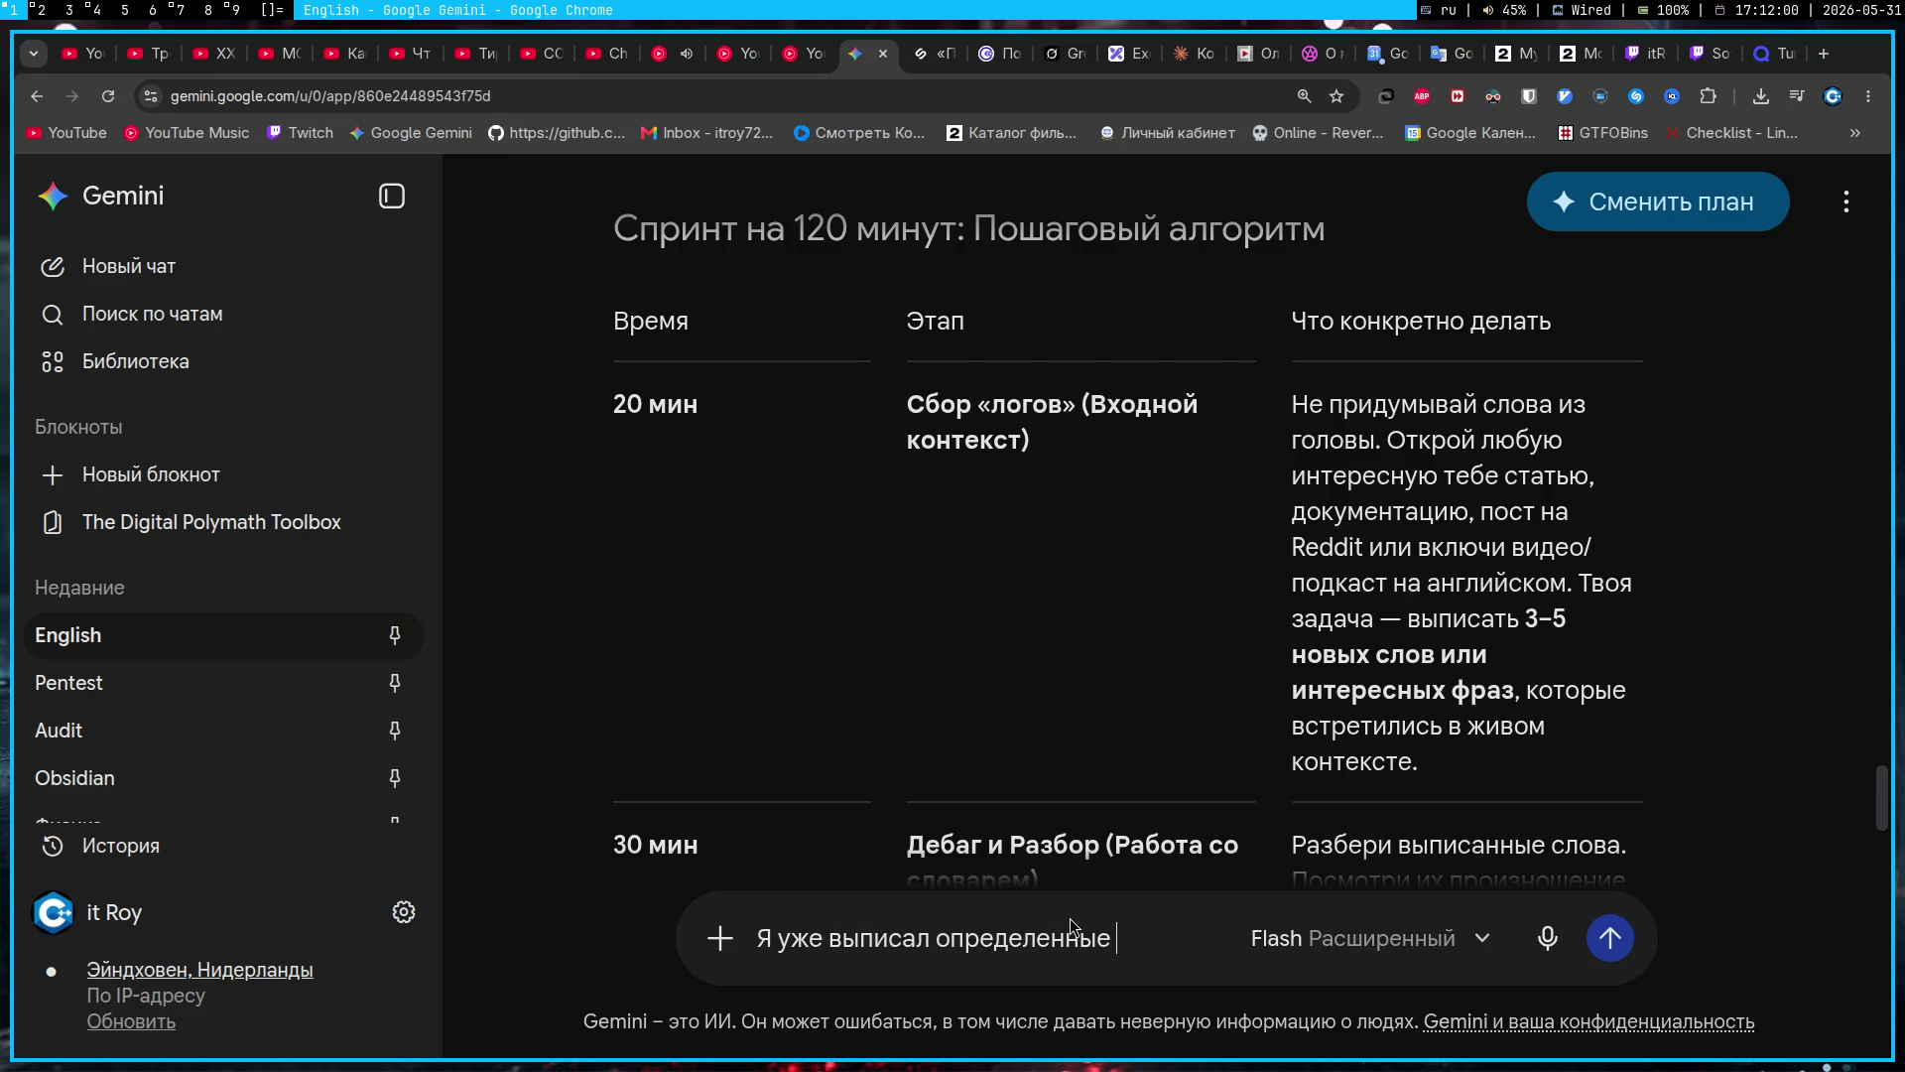
type("слова")
key("shift+Return")
key("ctrl+v")
key("shift+Return")
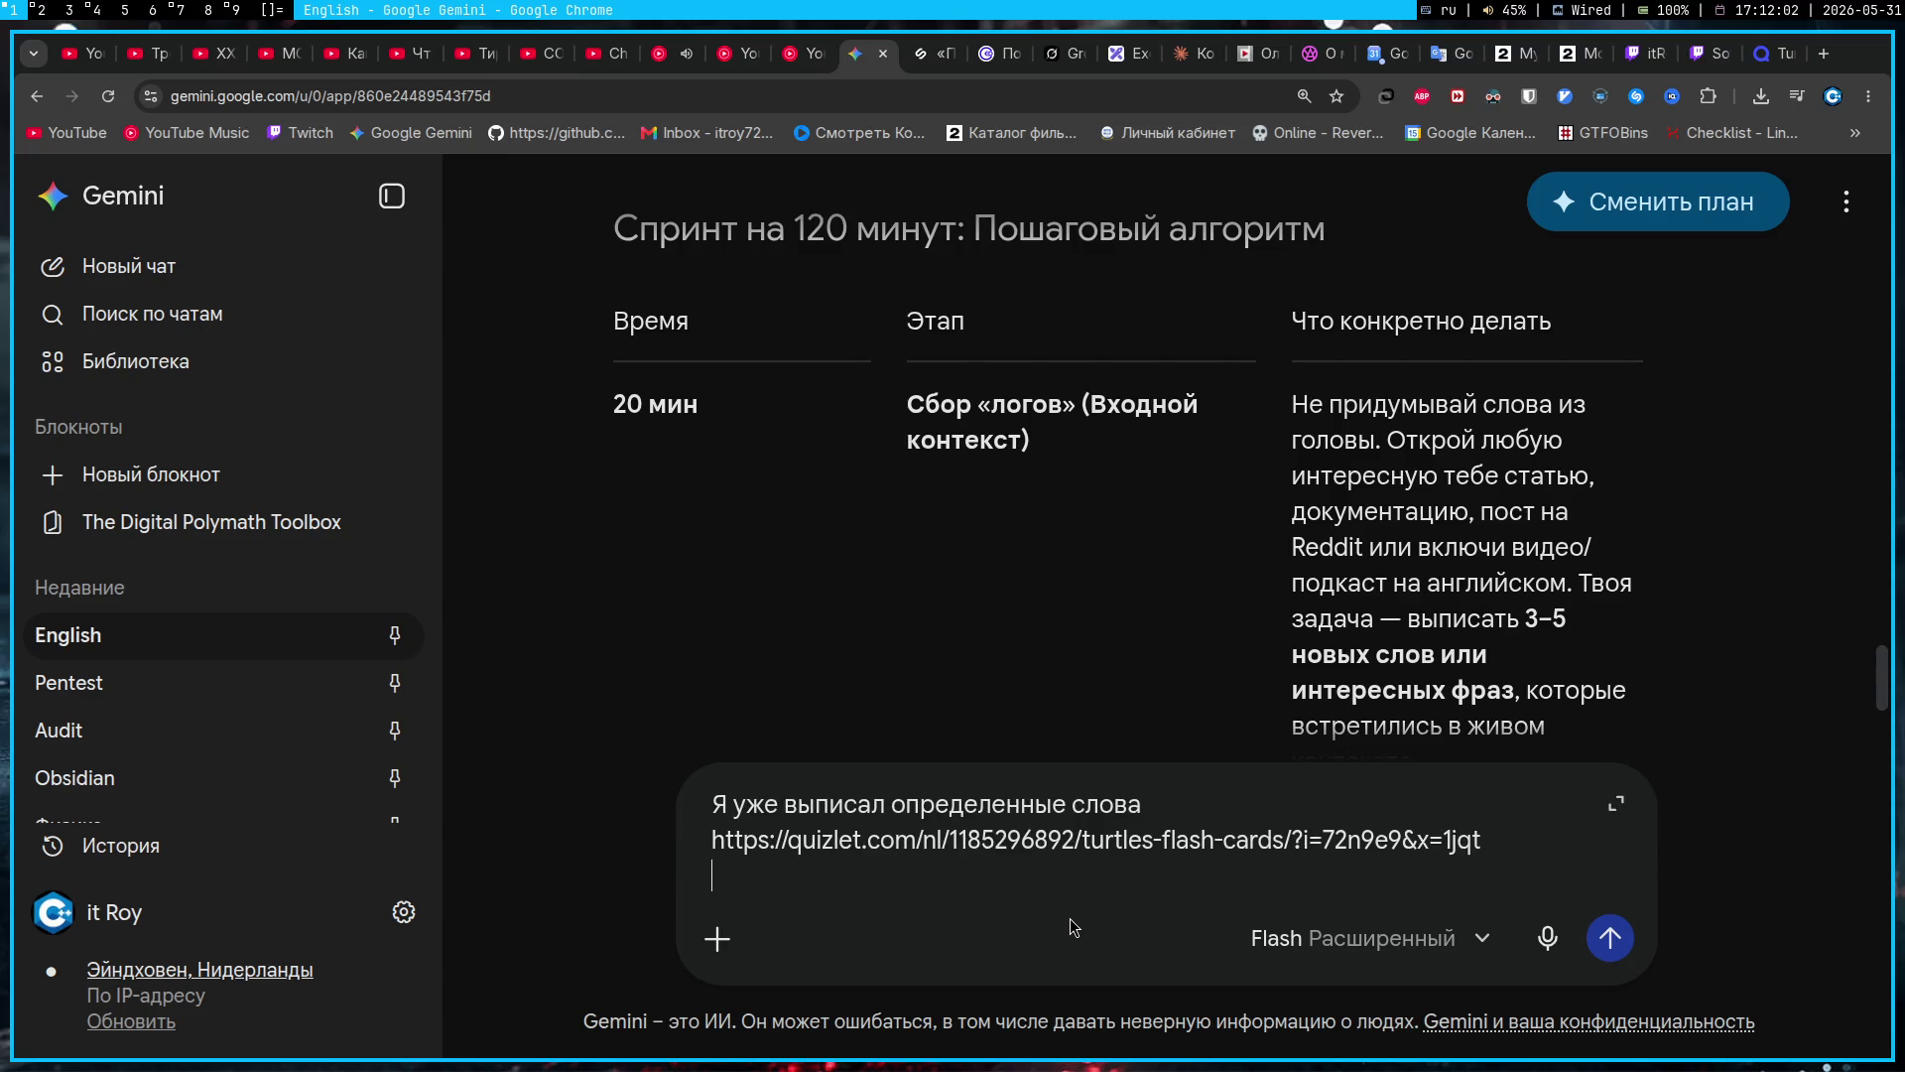
left_click(1513, 52)
left_click(1116, 95)
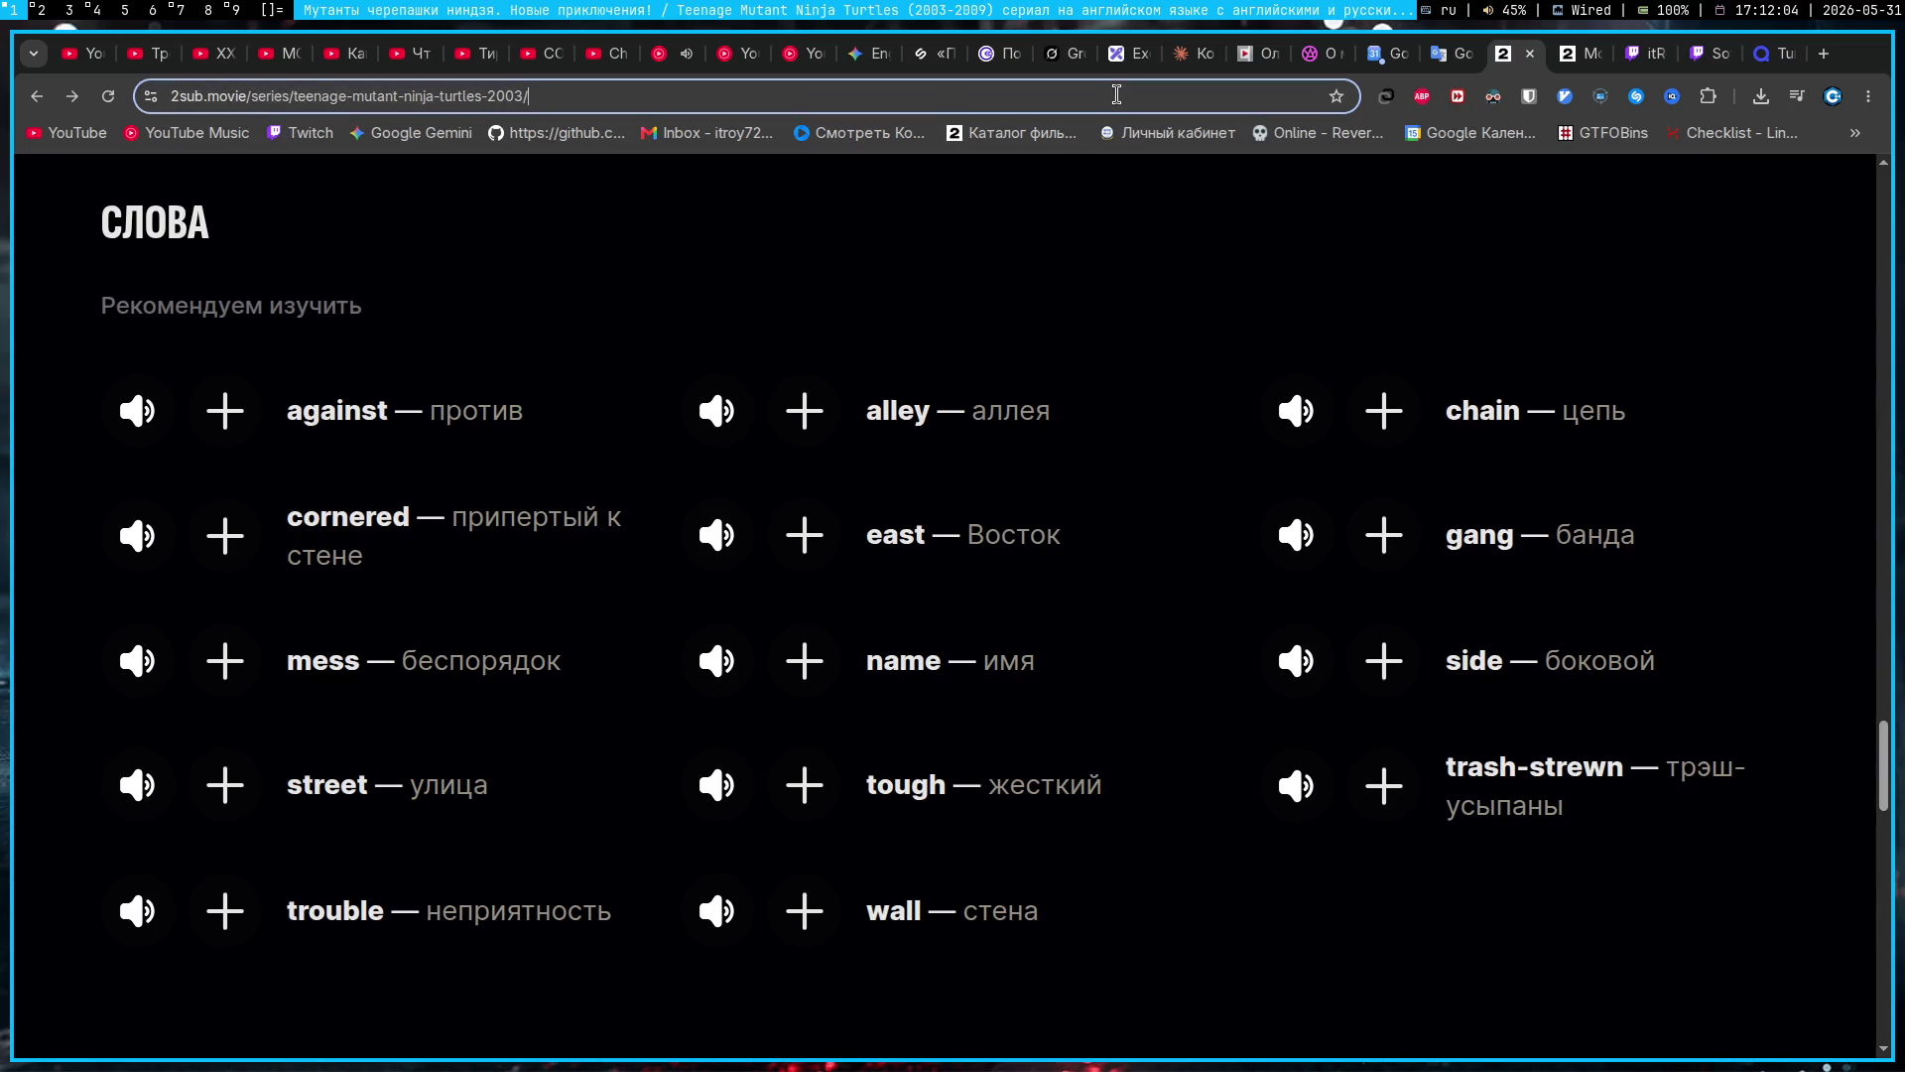
left_click(855, 57)
Step: Add the note about watching the childhood cartoon in the original, then paste the 2sub series link
type("Очень хочу посмотреть это в оригинале (мульт моего дест")
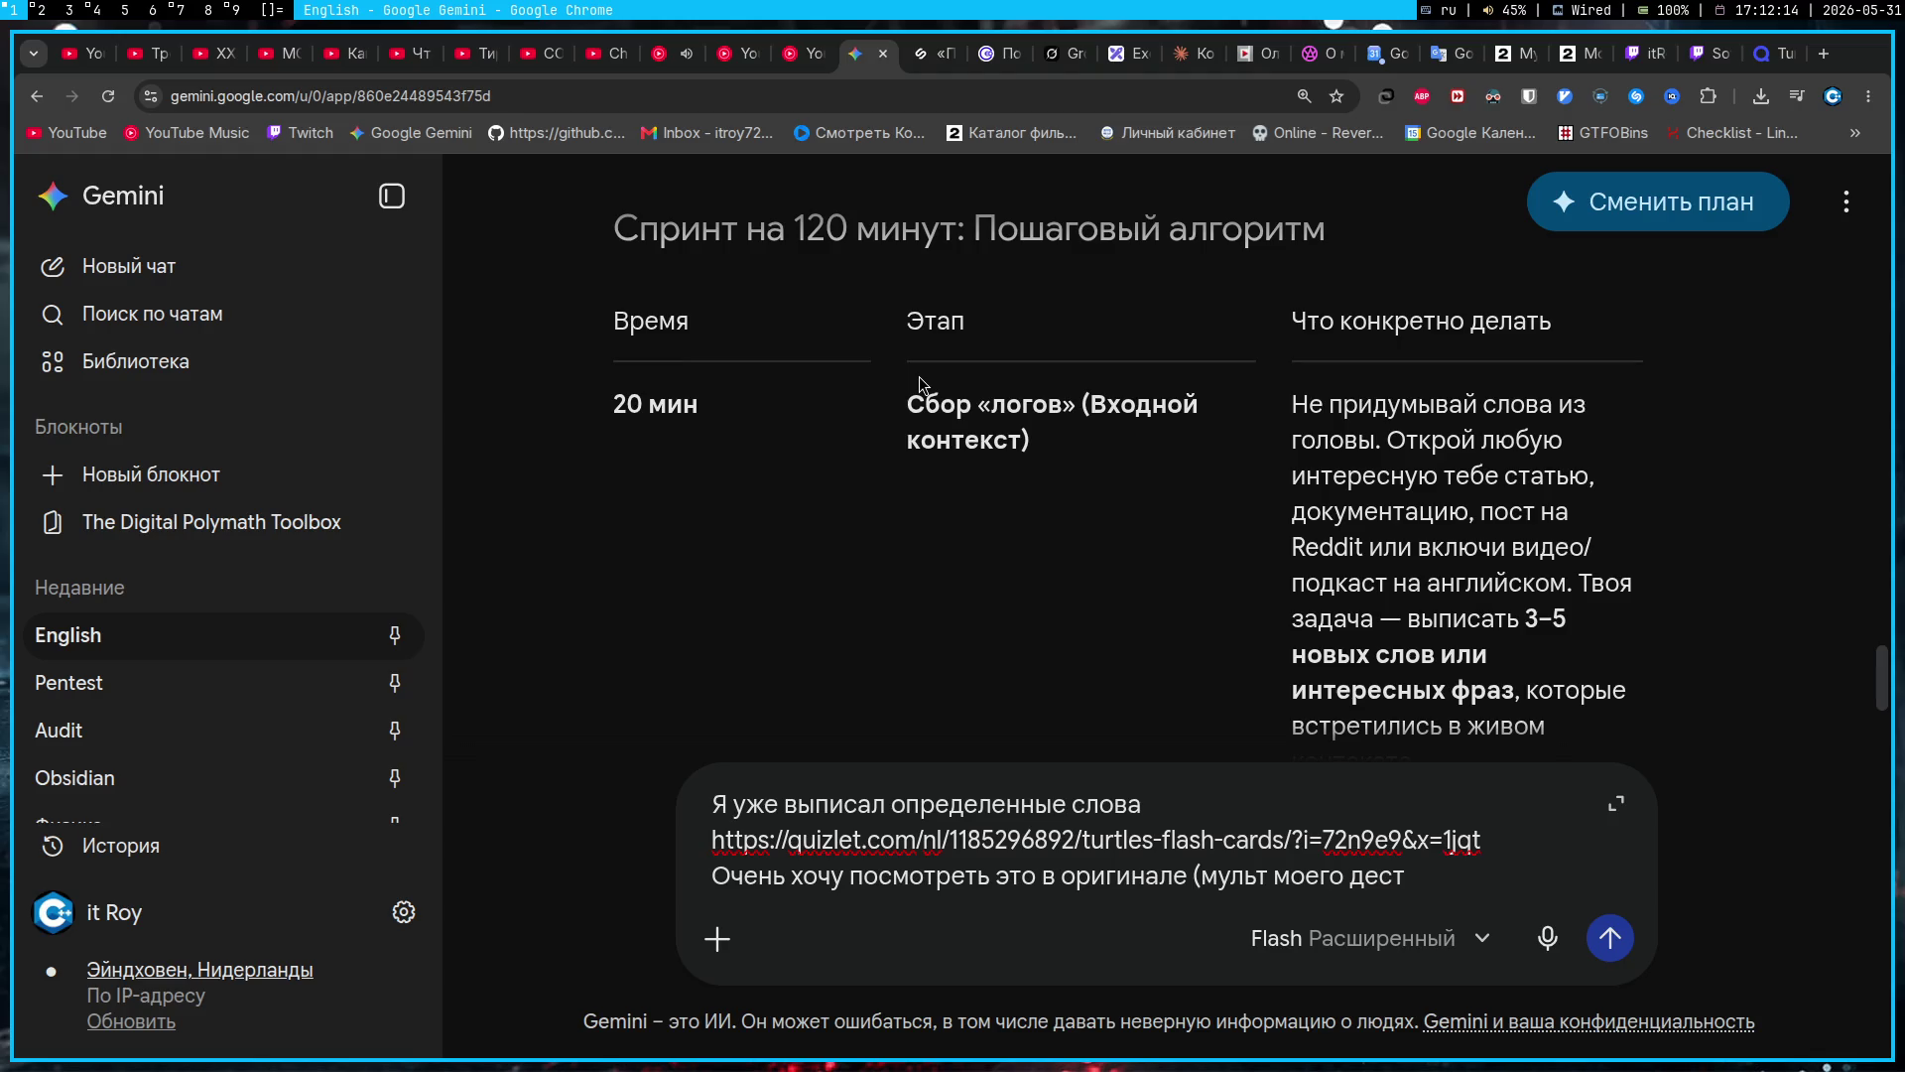
type("ва)")
key("BackSpace")
type("поэтому выписал те слова, которые снизу в описании написаны")
key("shift+Return")
type("https://2sub.movie/series/teenage-mutant-ninja-turtles-2003/")
scroll(919, 382, "down", 5)
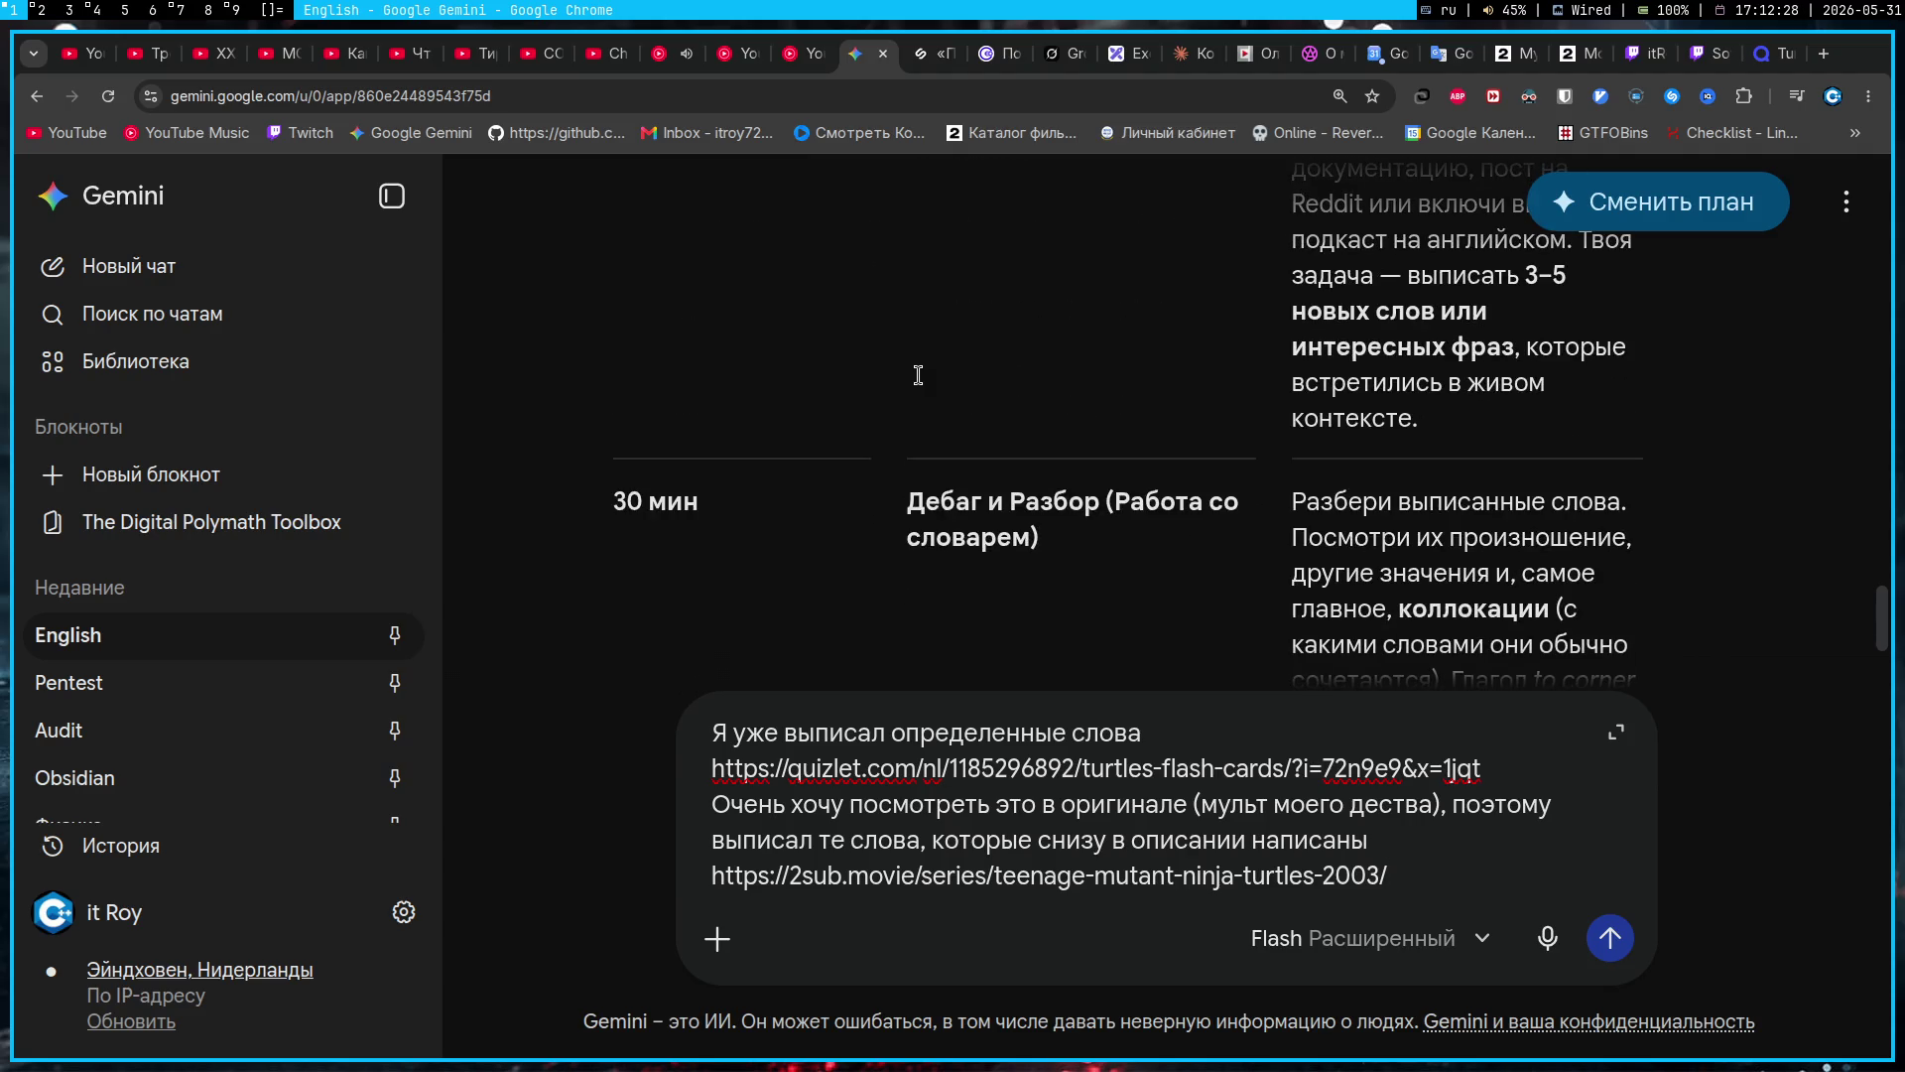
scroll(920, 382, "down", 2)
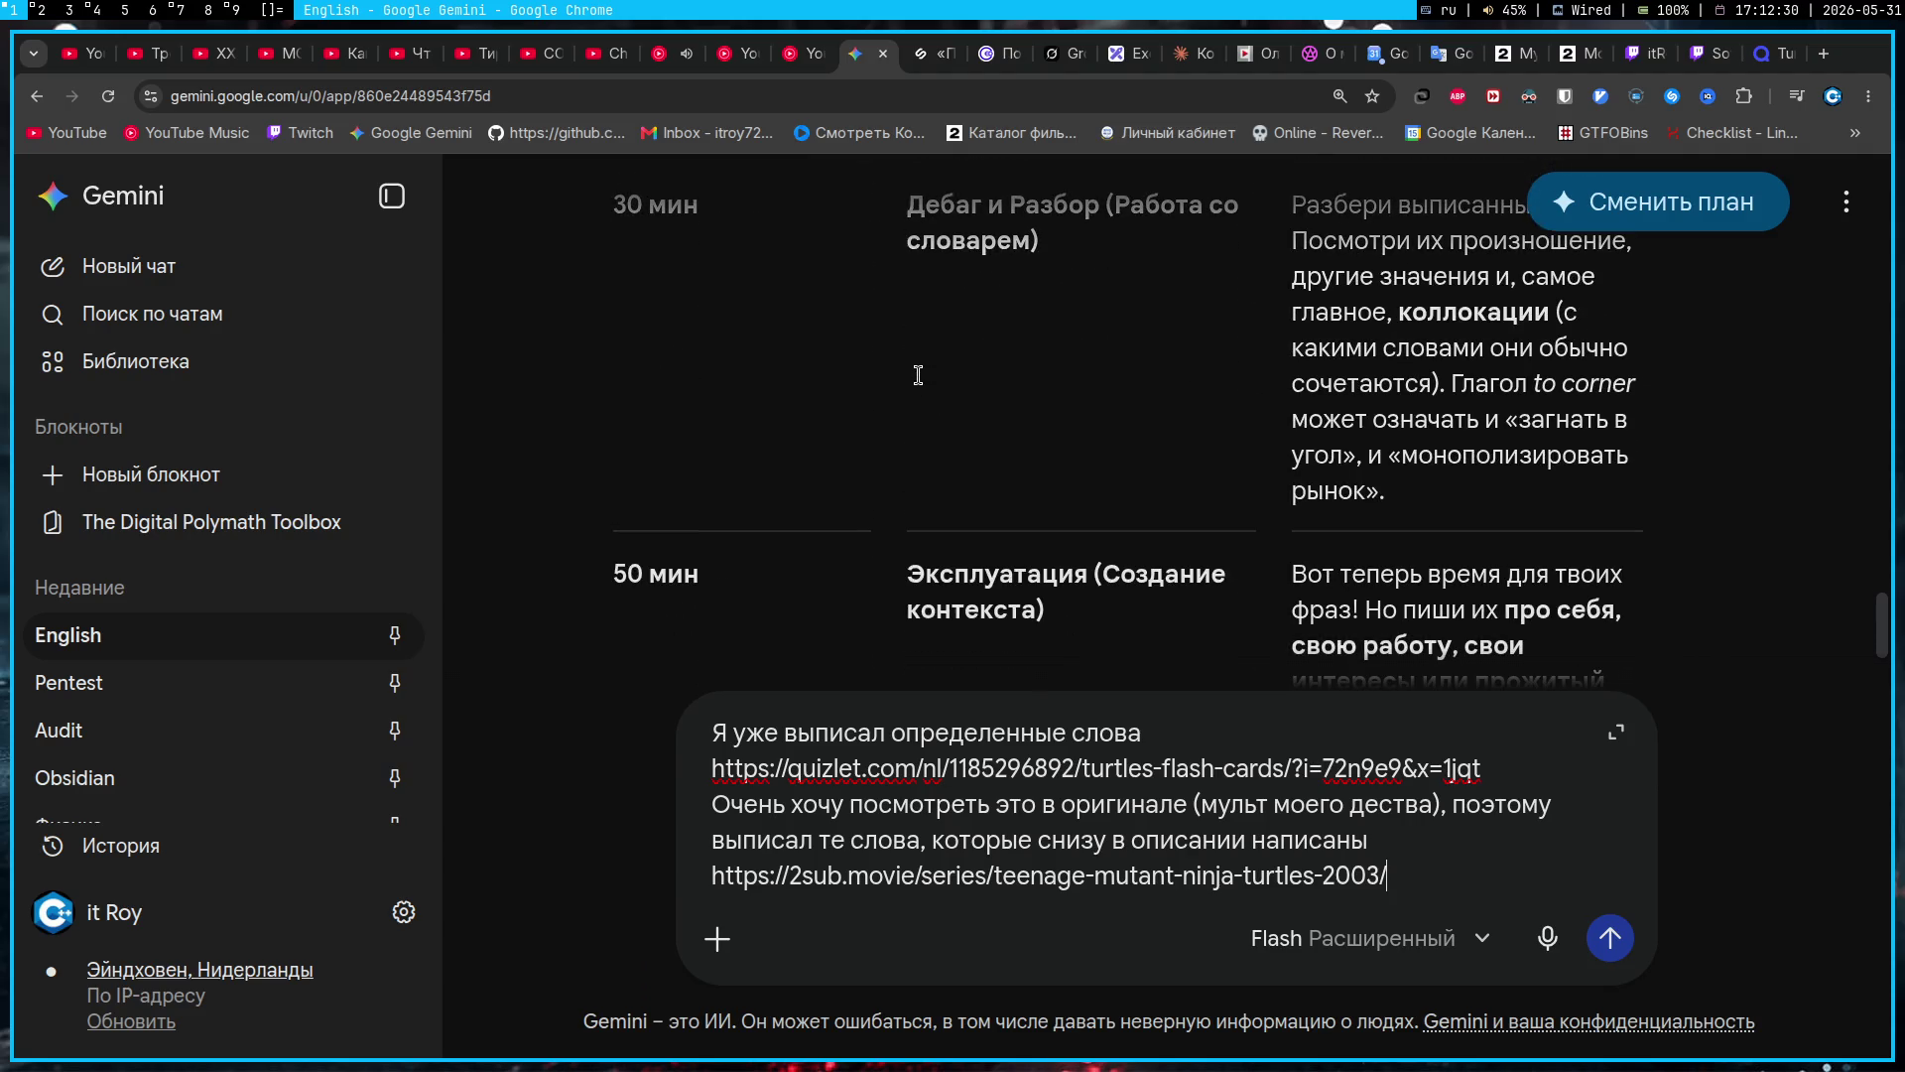
scroll(917, 375, "up", 1)
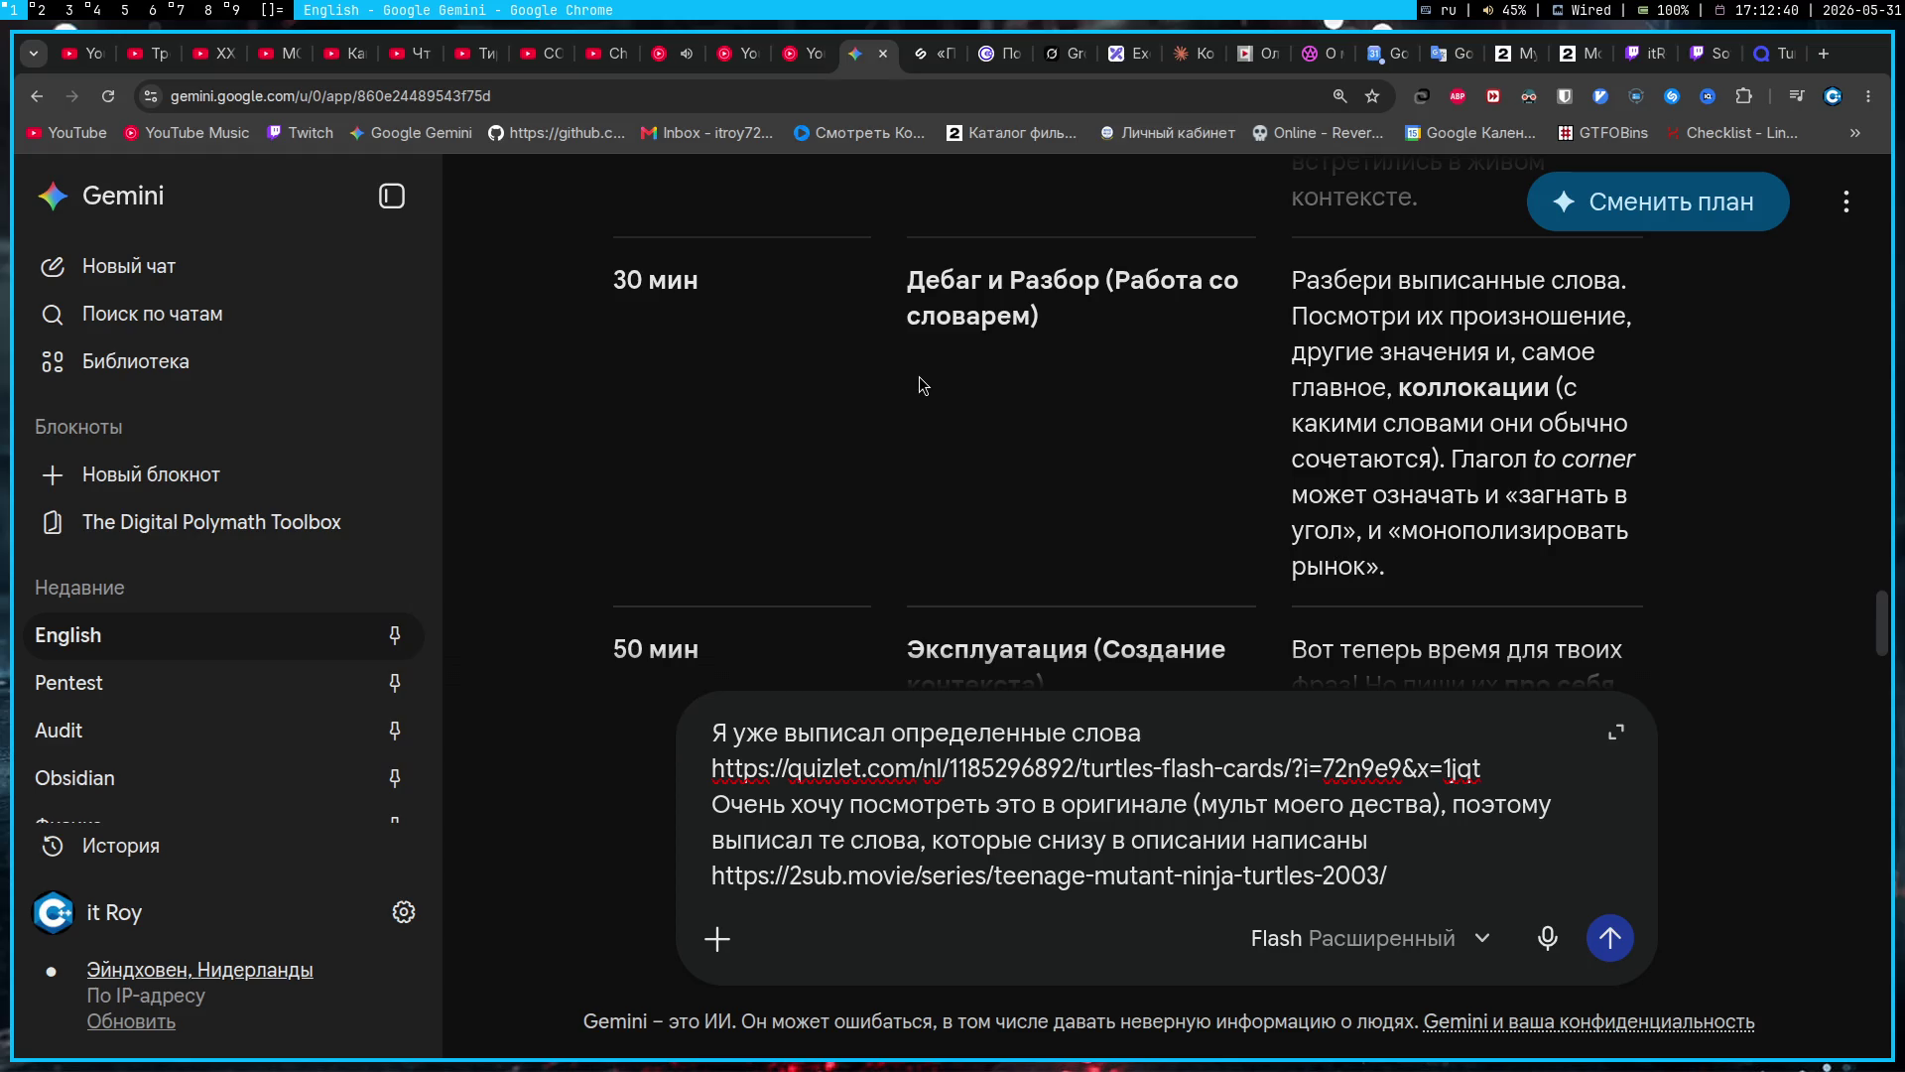
key("shift+Return")
key("shift+Return")
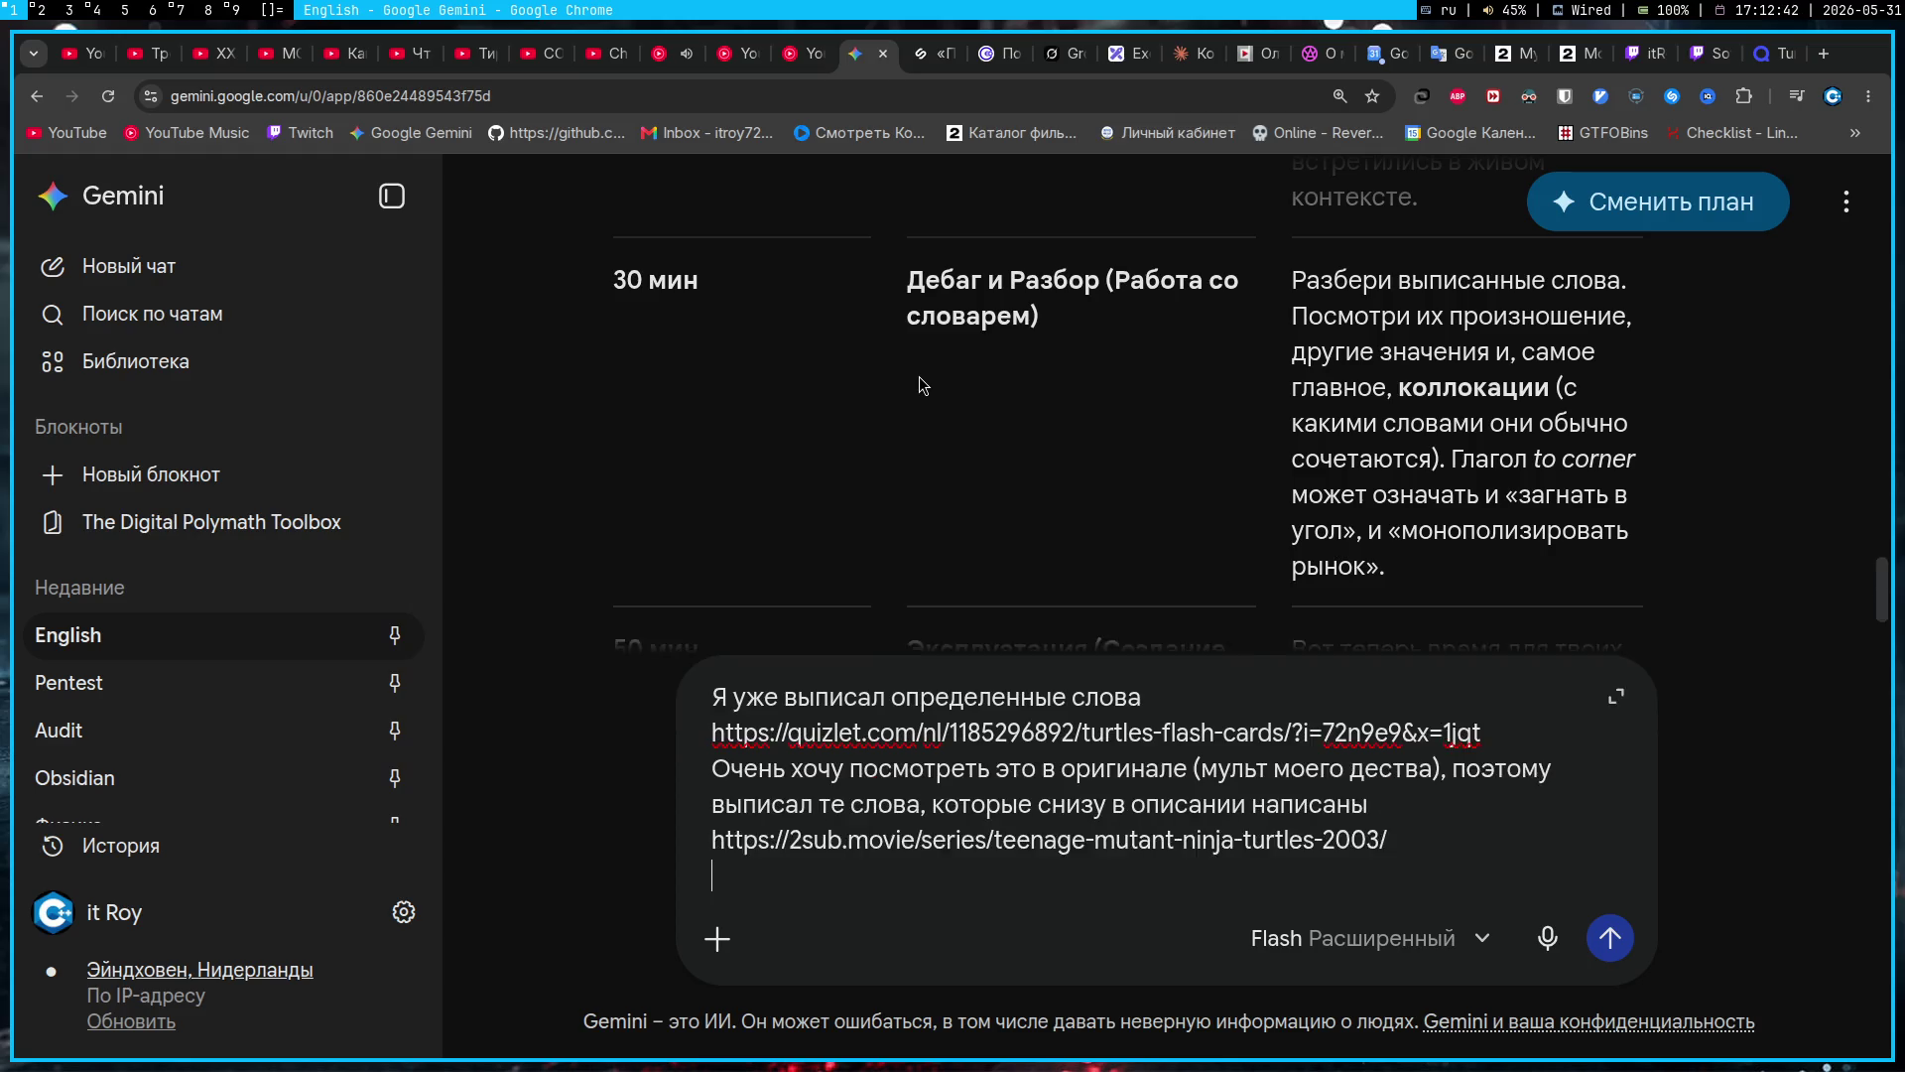
Step: Add a paragraph saying the words were only written out, and adding phrases to Quizlet feels cluttered
type("Но я не дебажил эти слова, я просто их выписал, а ка")
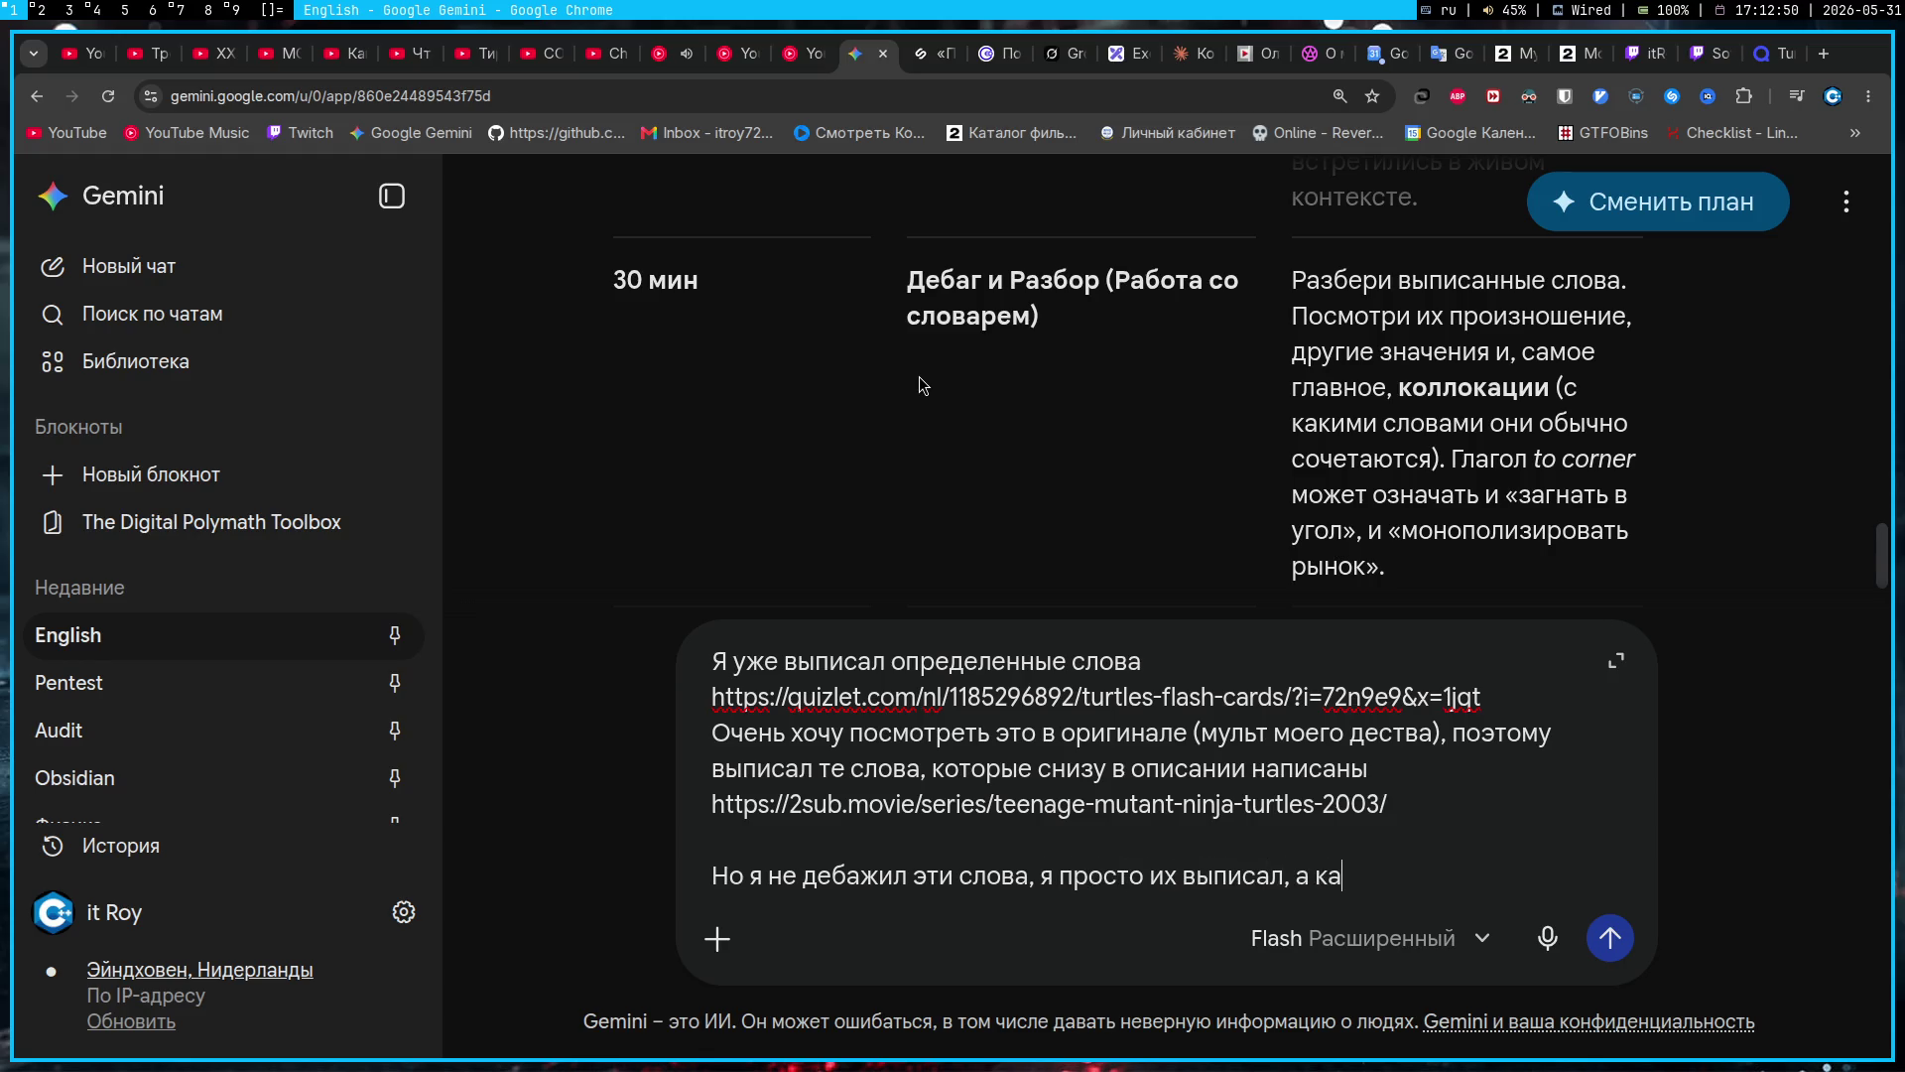
key("BackSpace")
key("BackSpace")
key("BackSpace")
key("BackSpace")
type("я думаю если ")
type("доба")
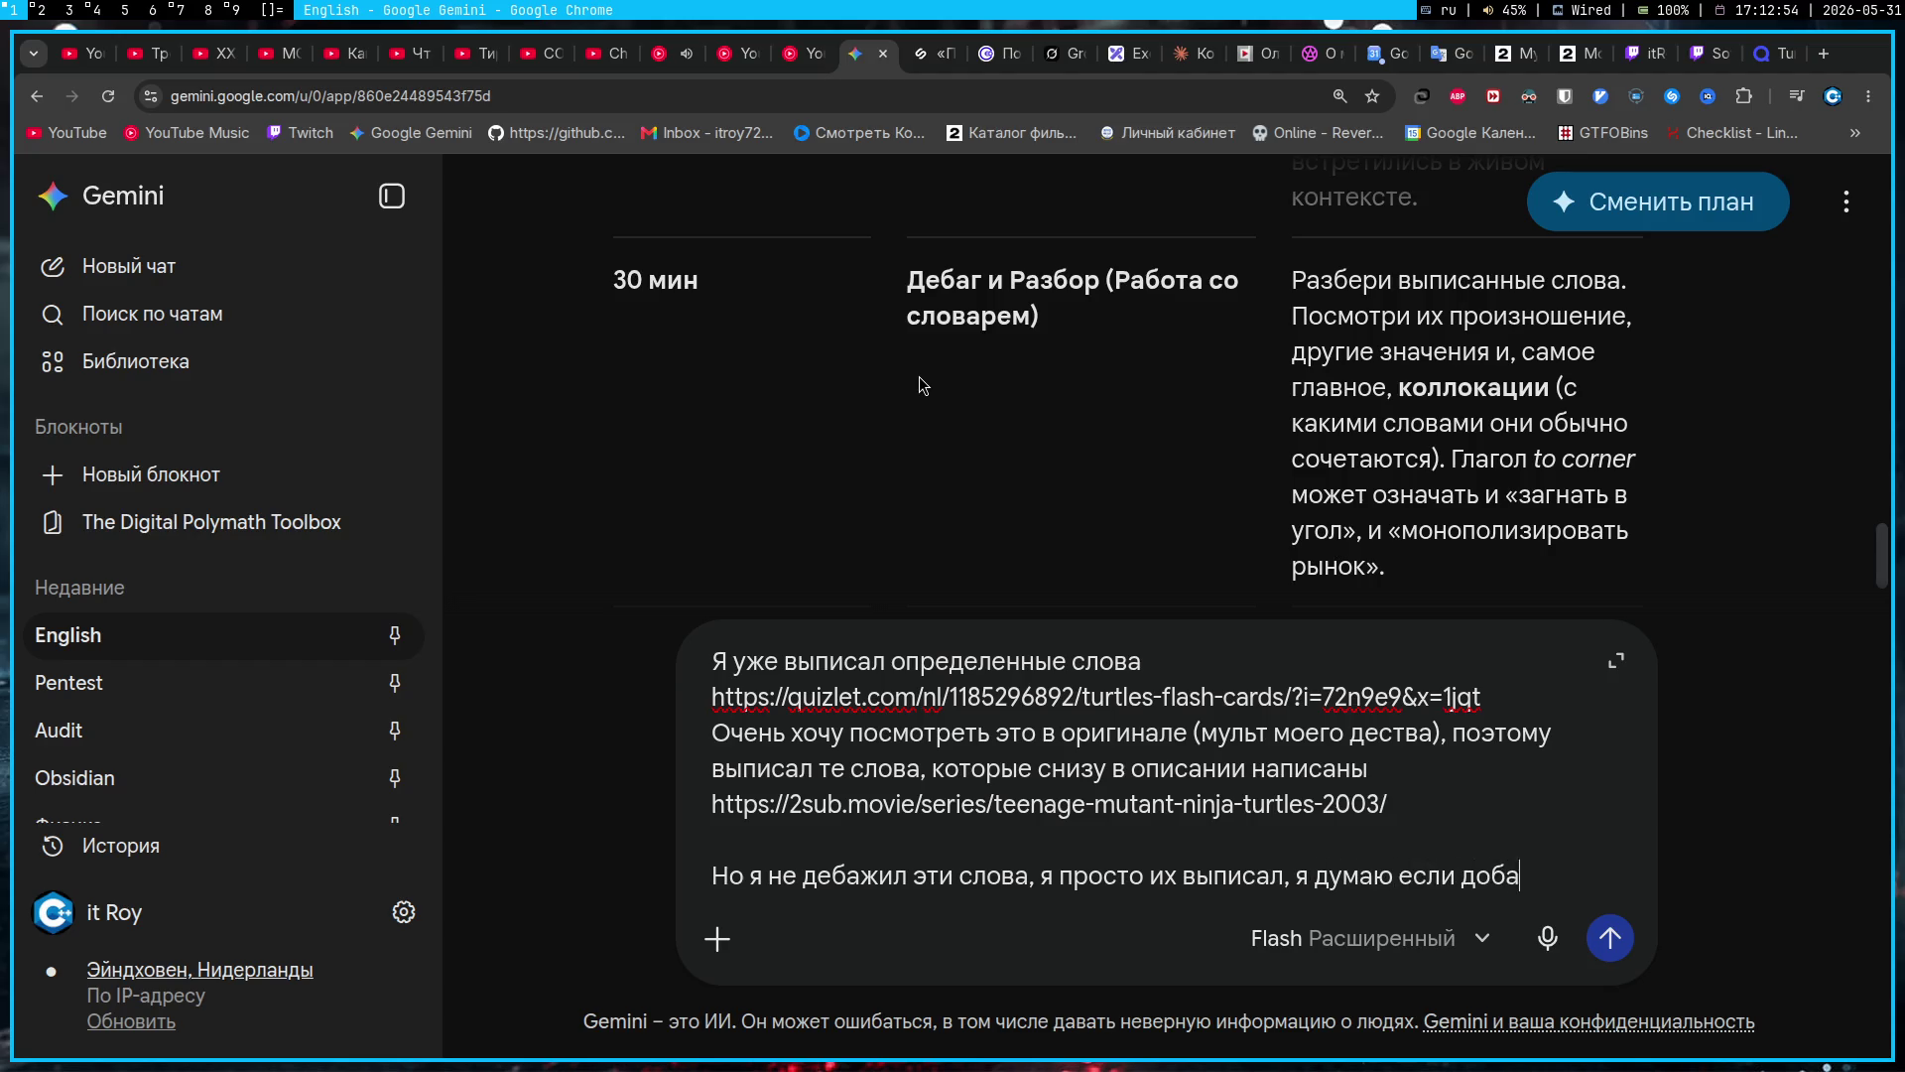
type("влять в quizlet возле перевода")
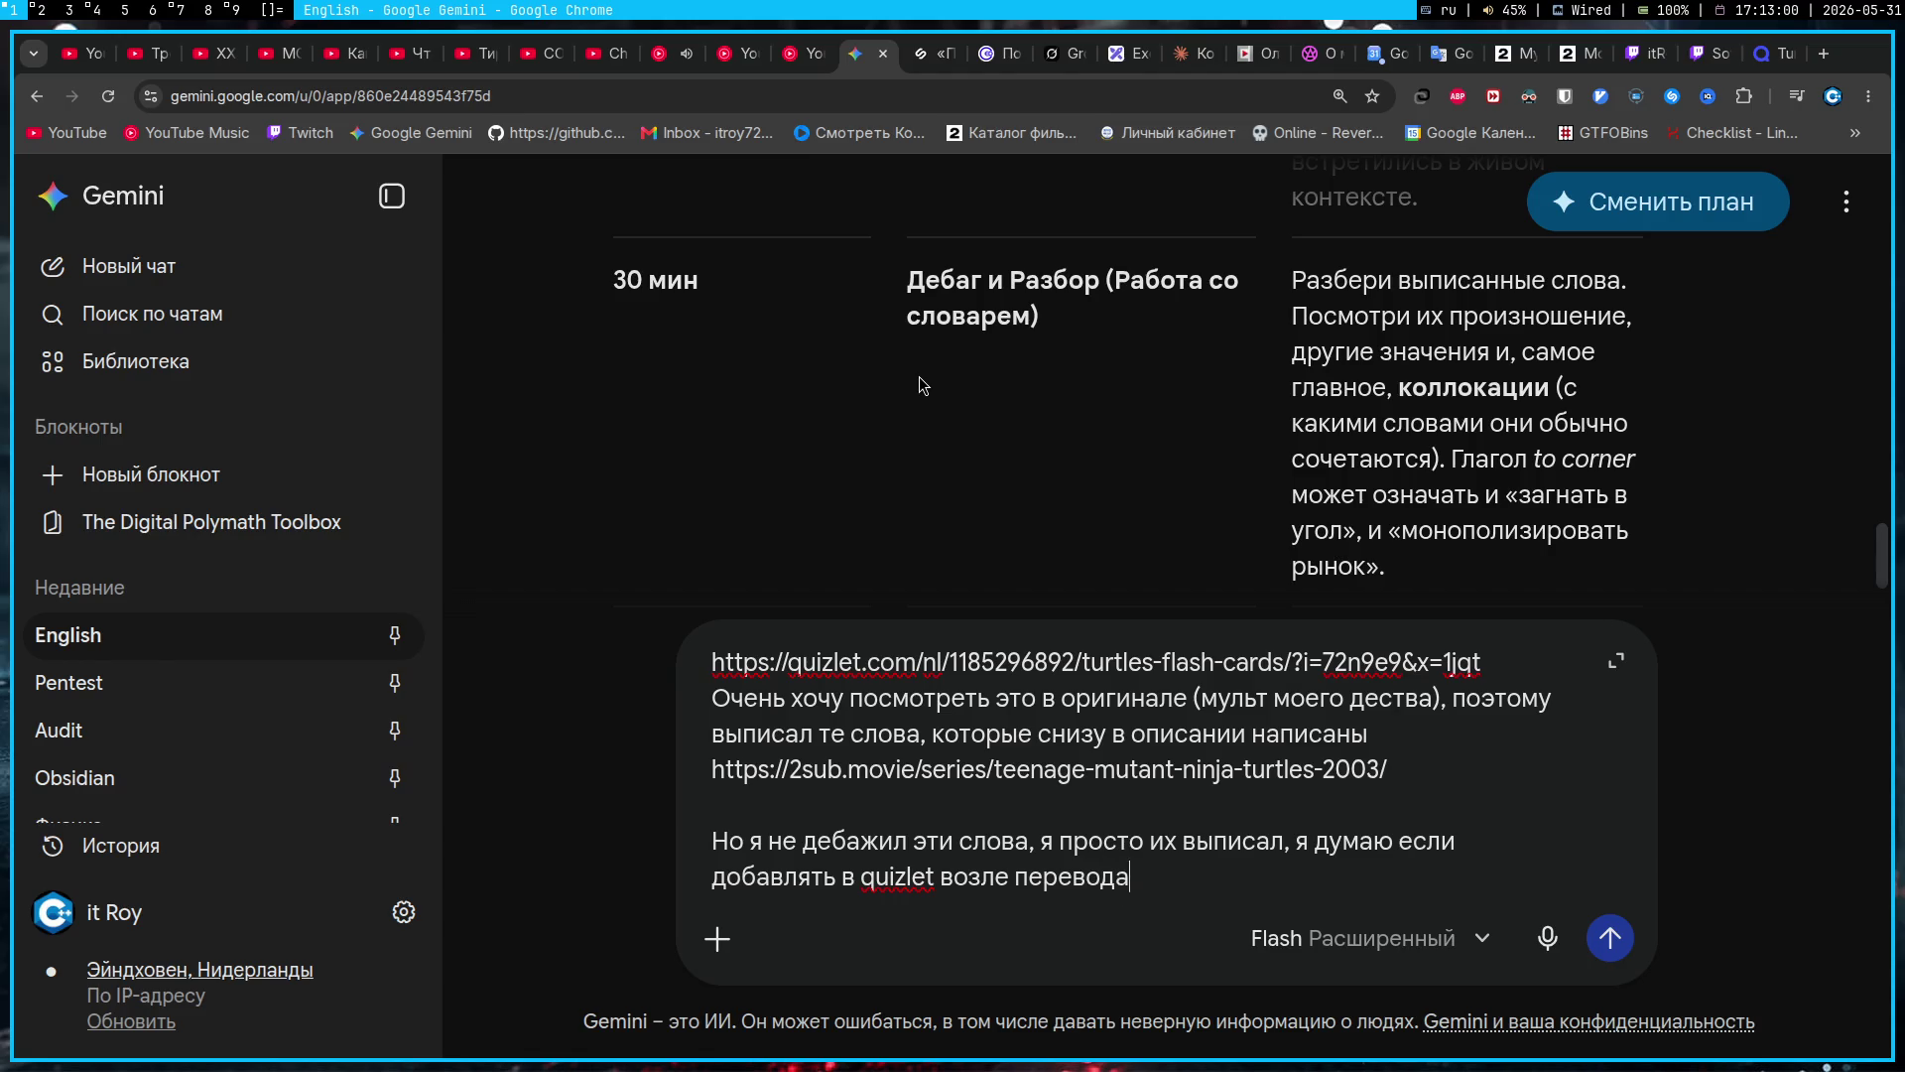
type(" еще и фразы, как-то награма")
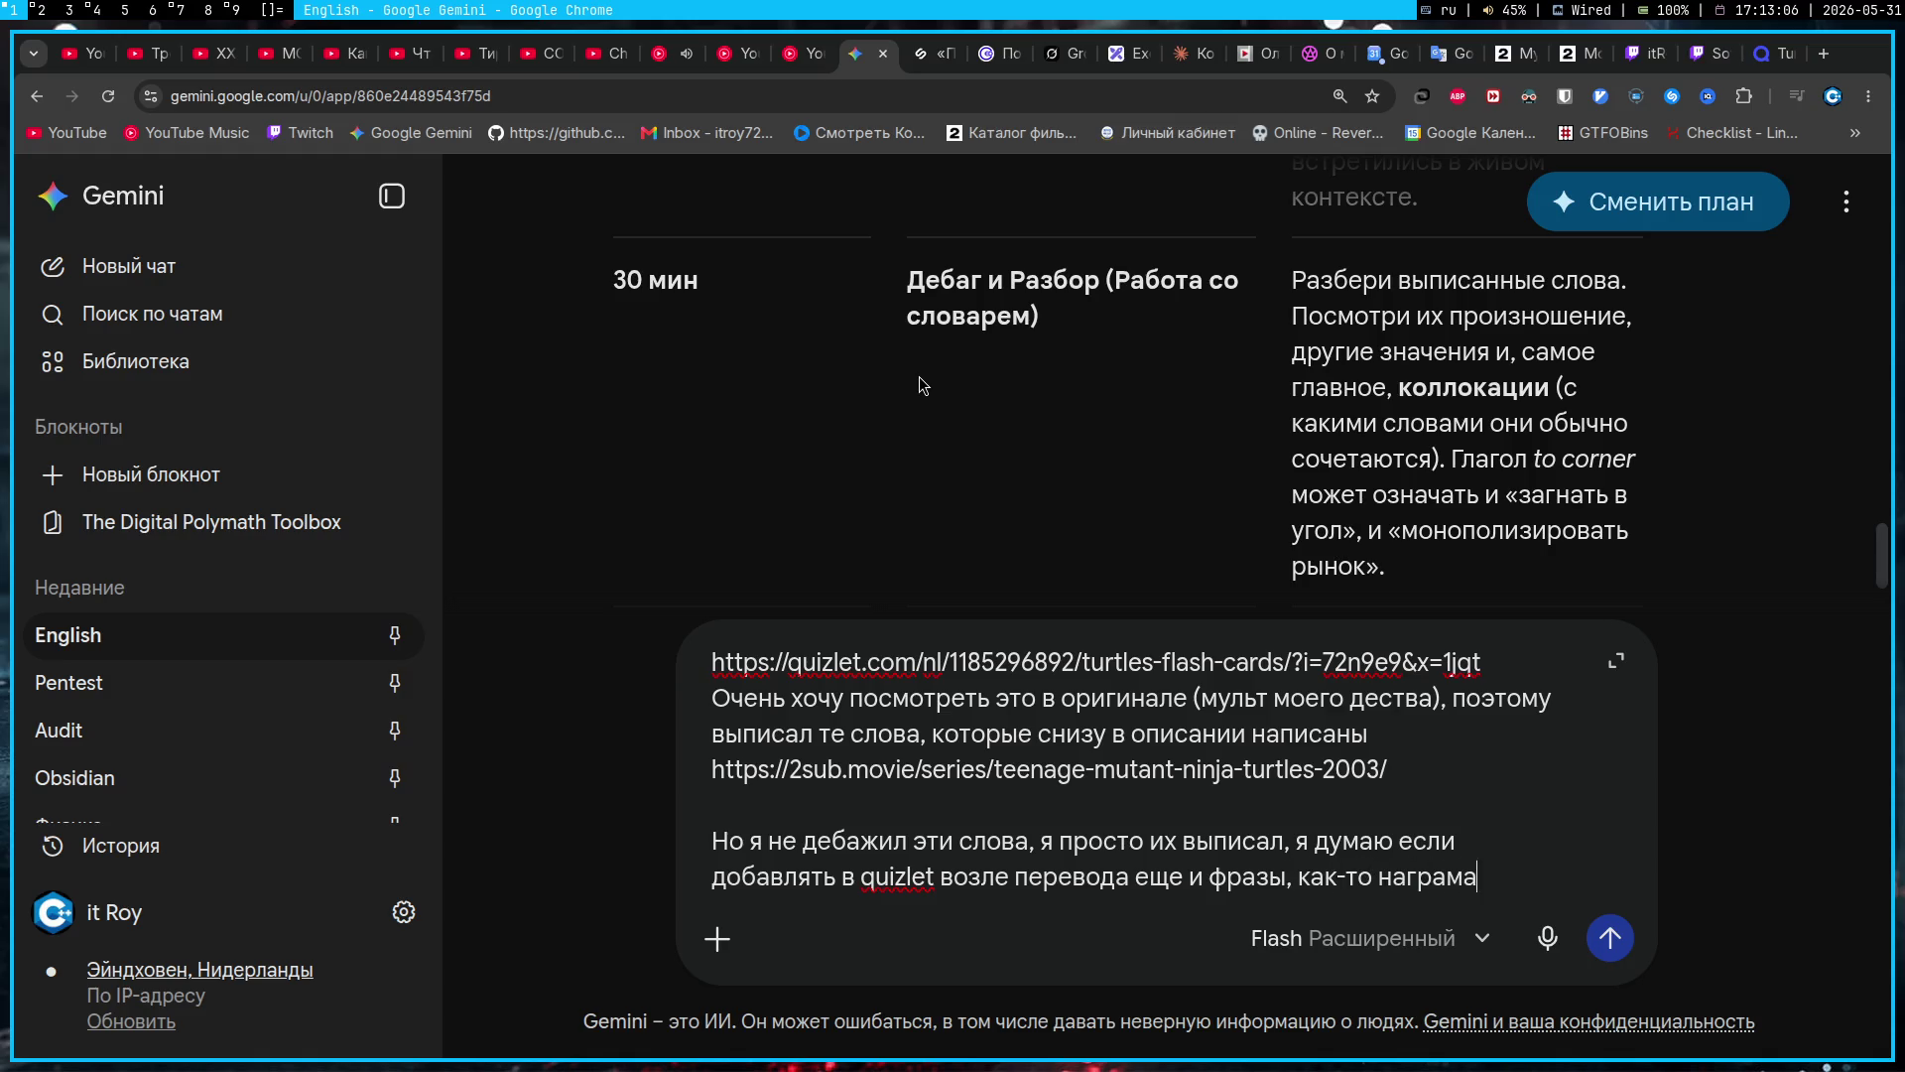
type("жденно будет")
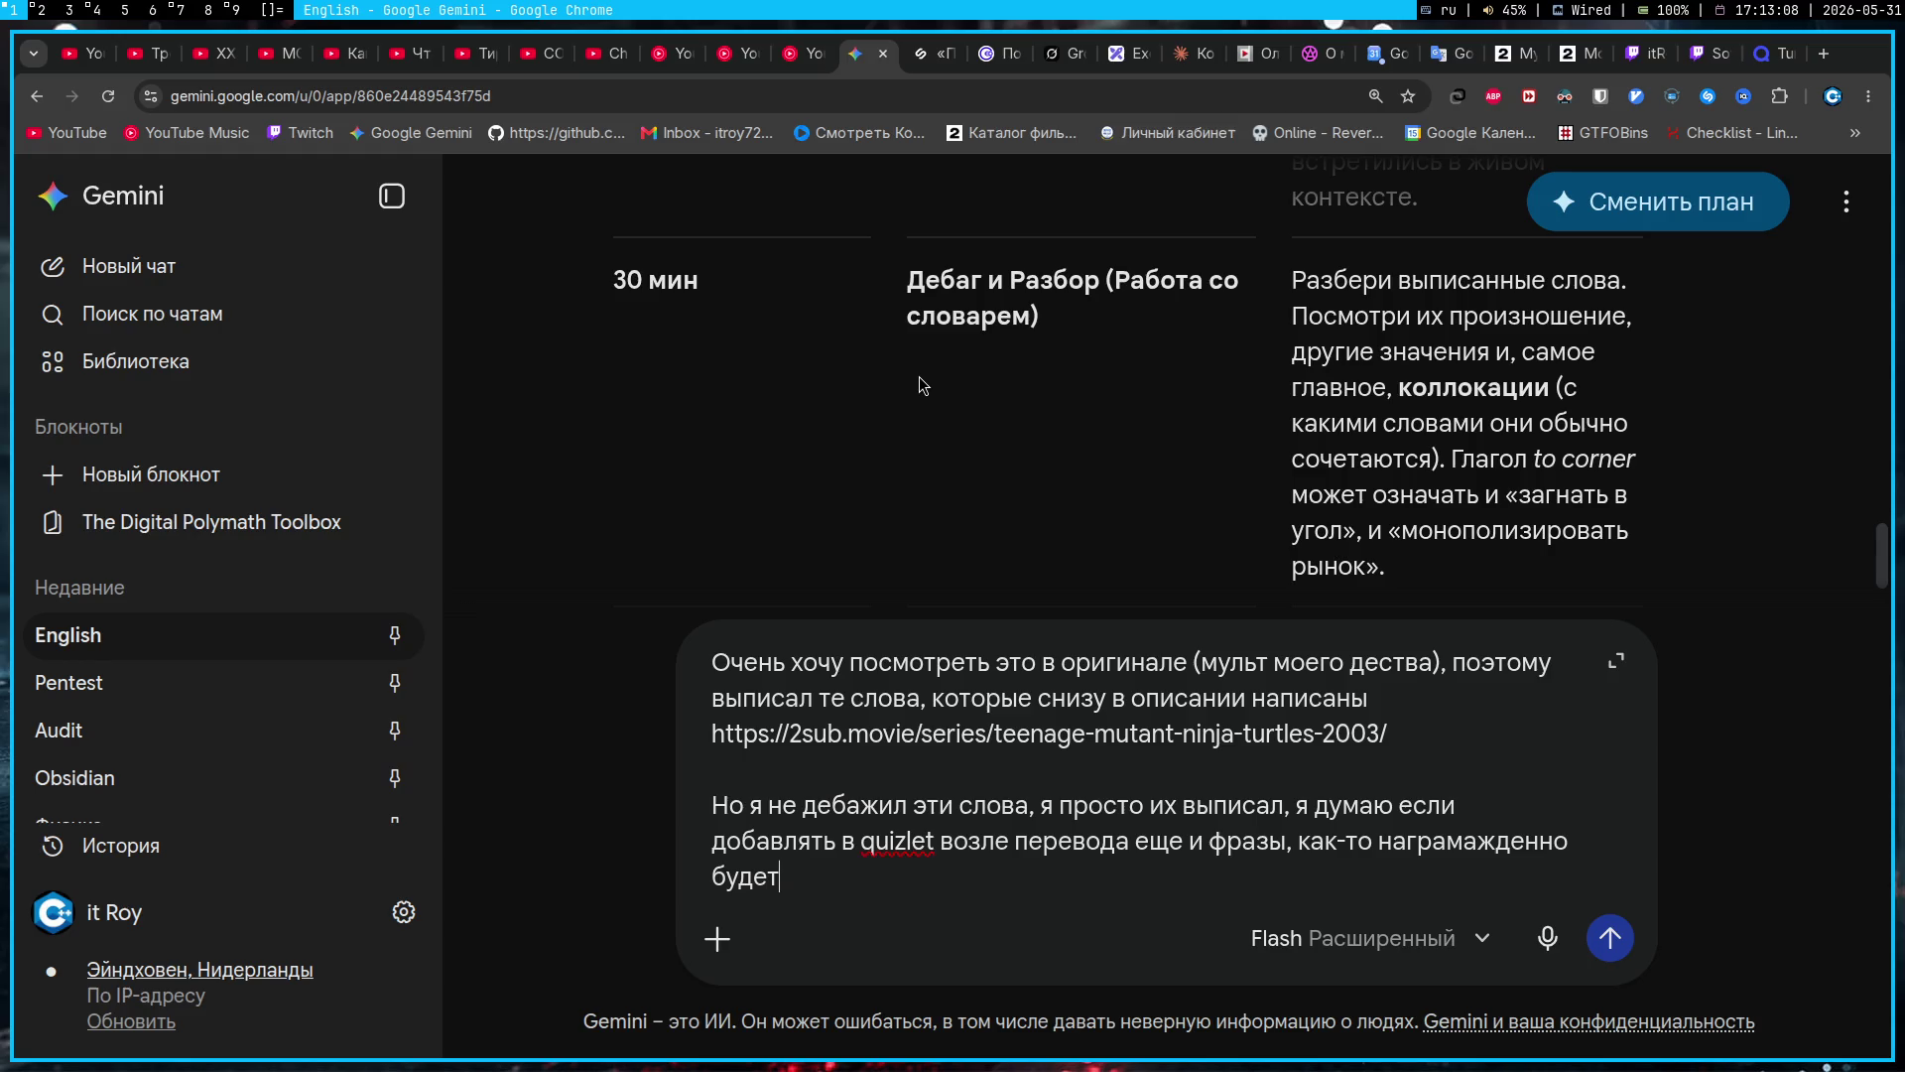
type(", вот если бы ")
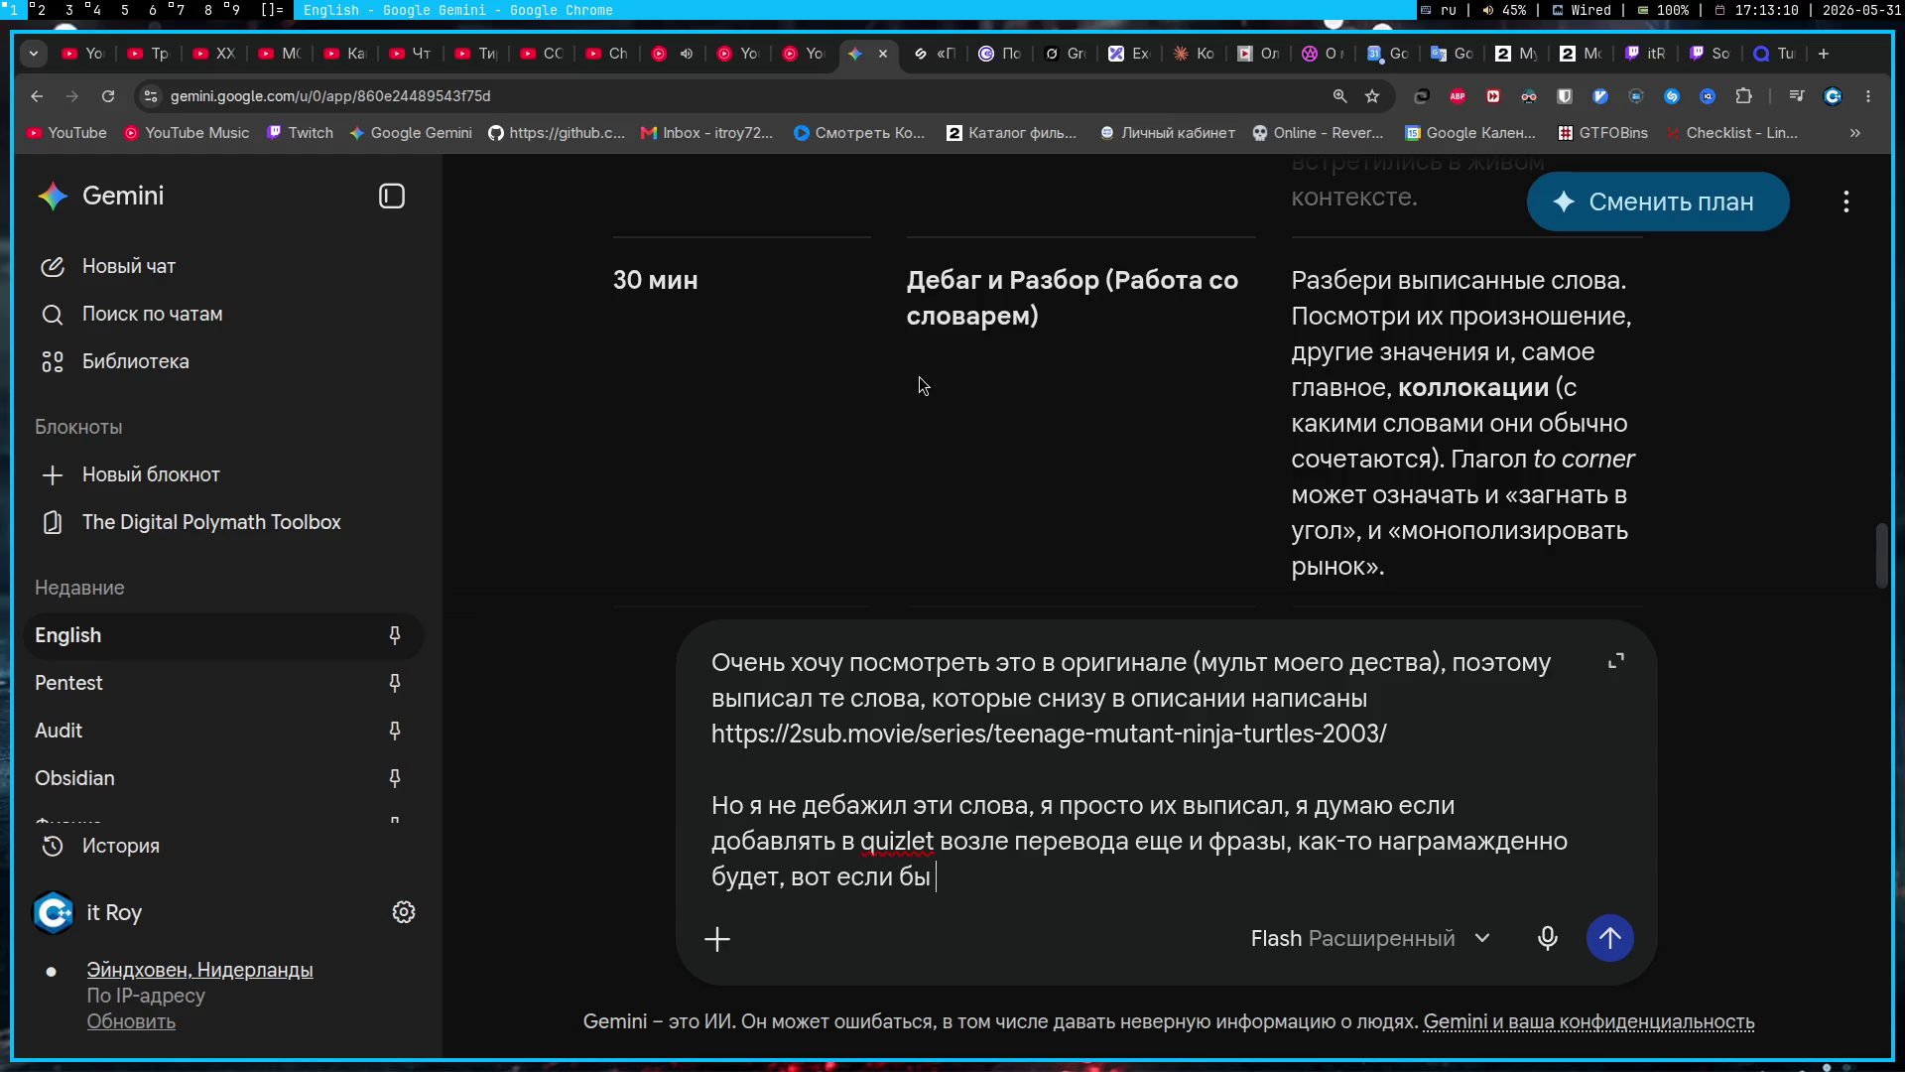
type("там было описан")
type("ие к слов")
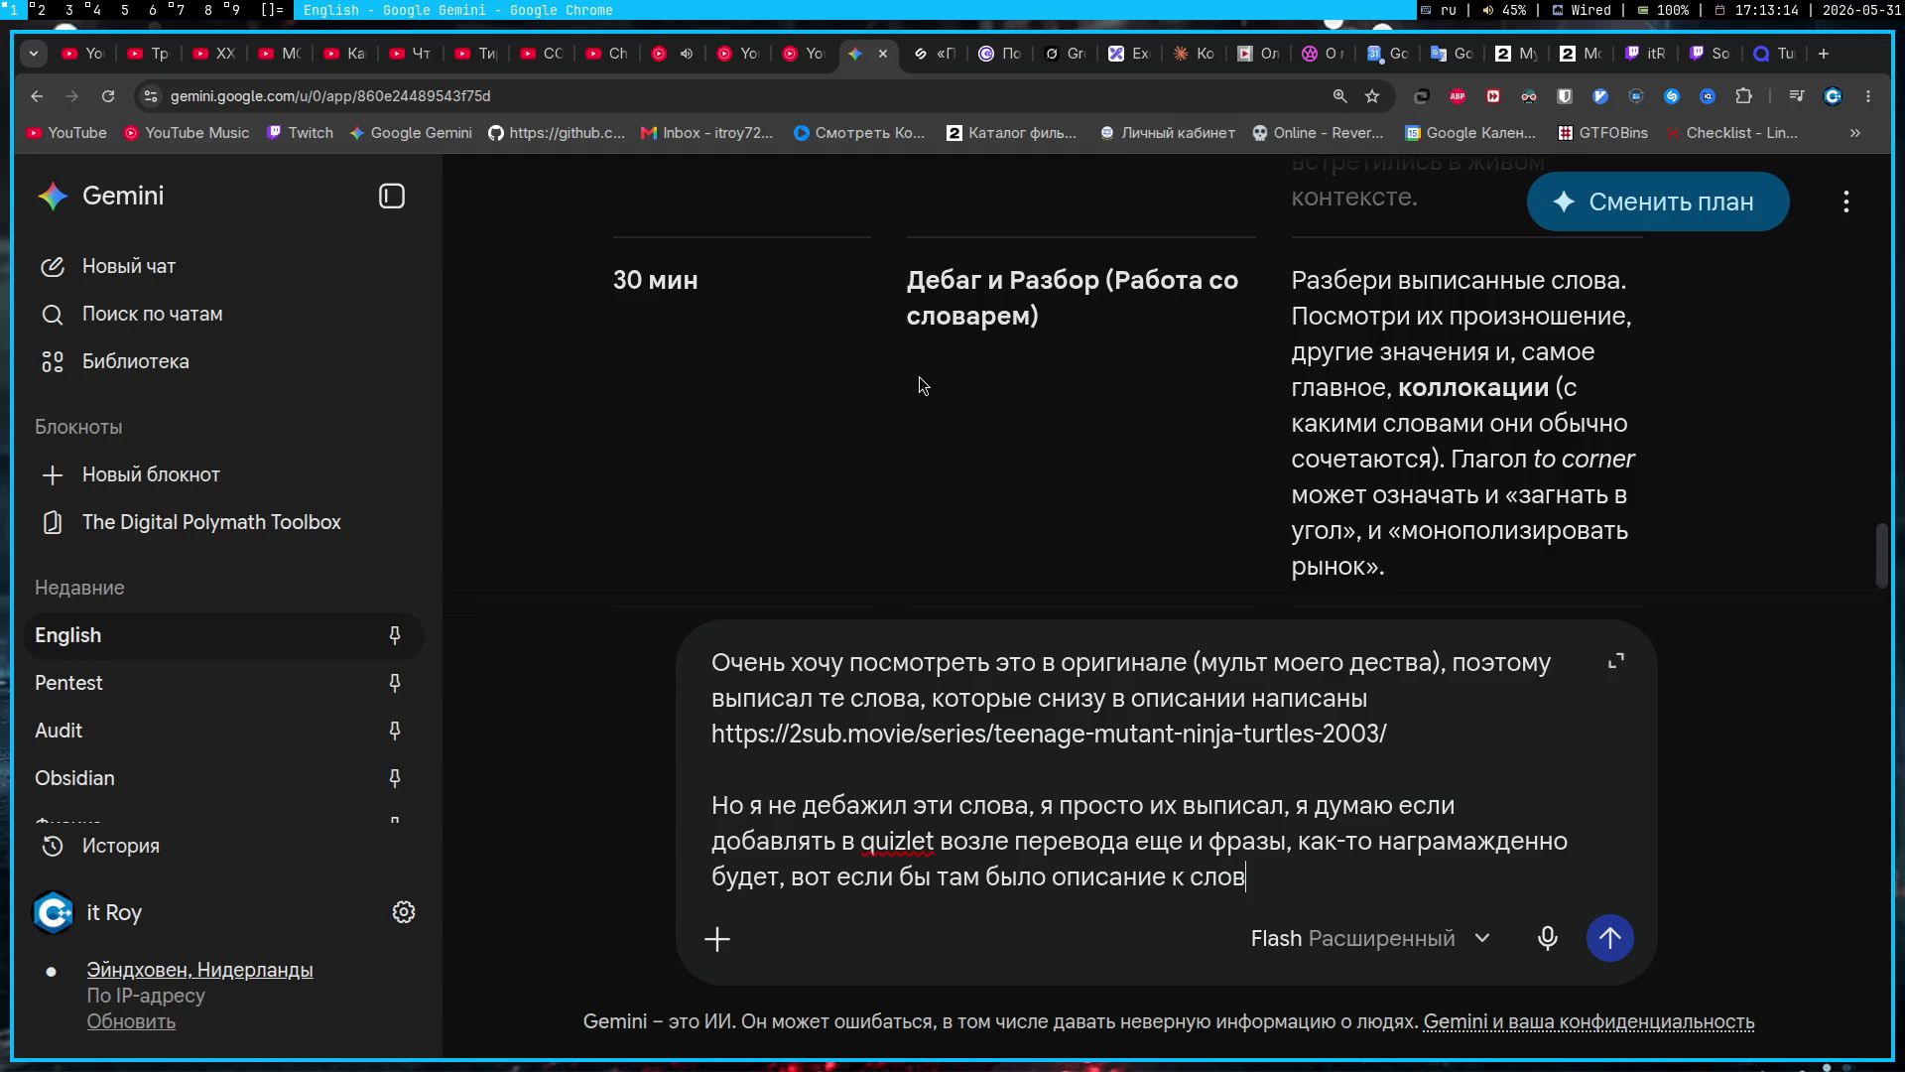
type("ам или чет такое")
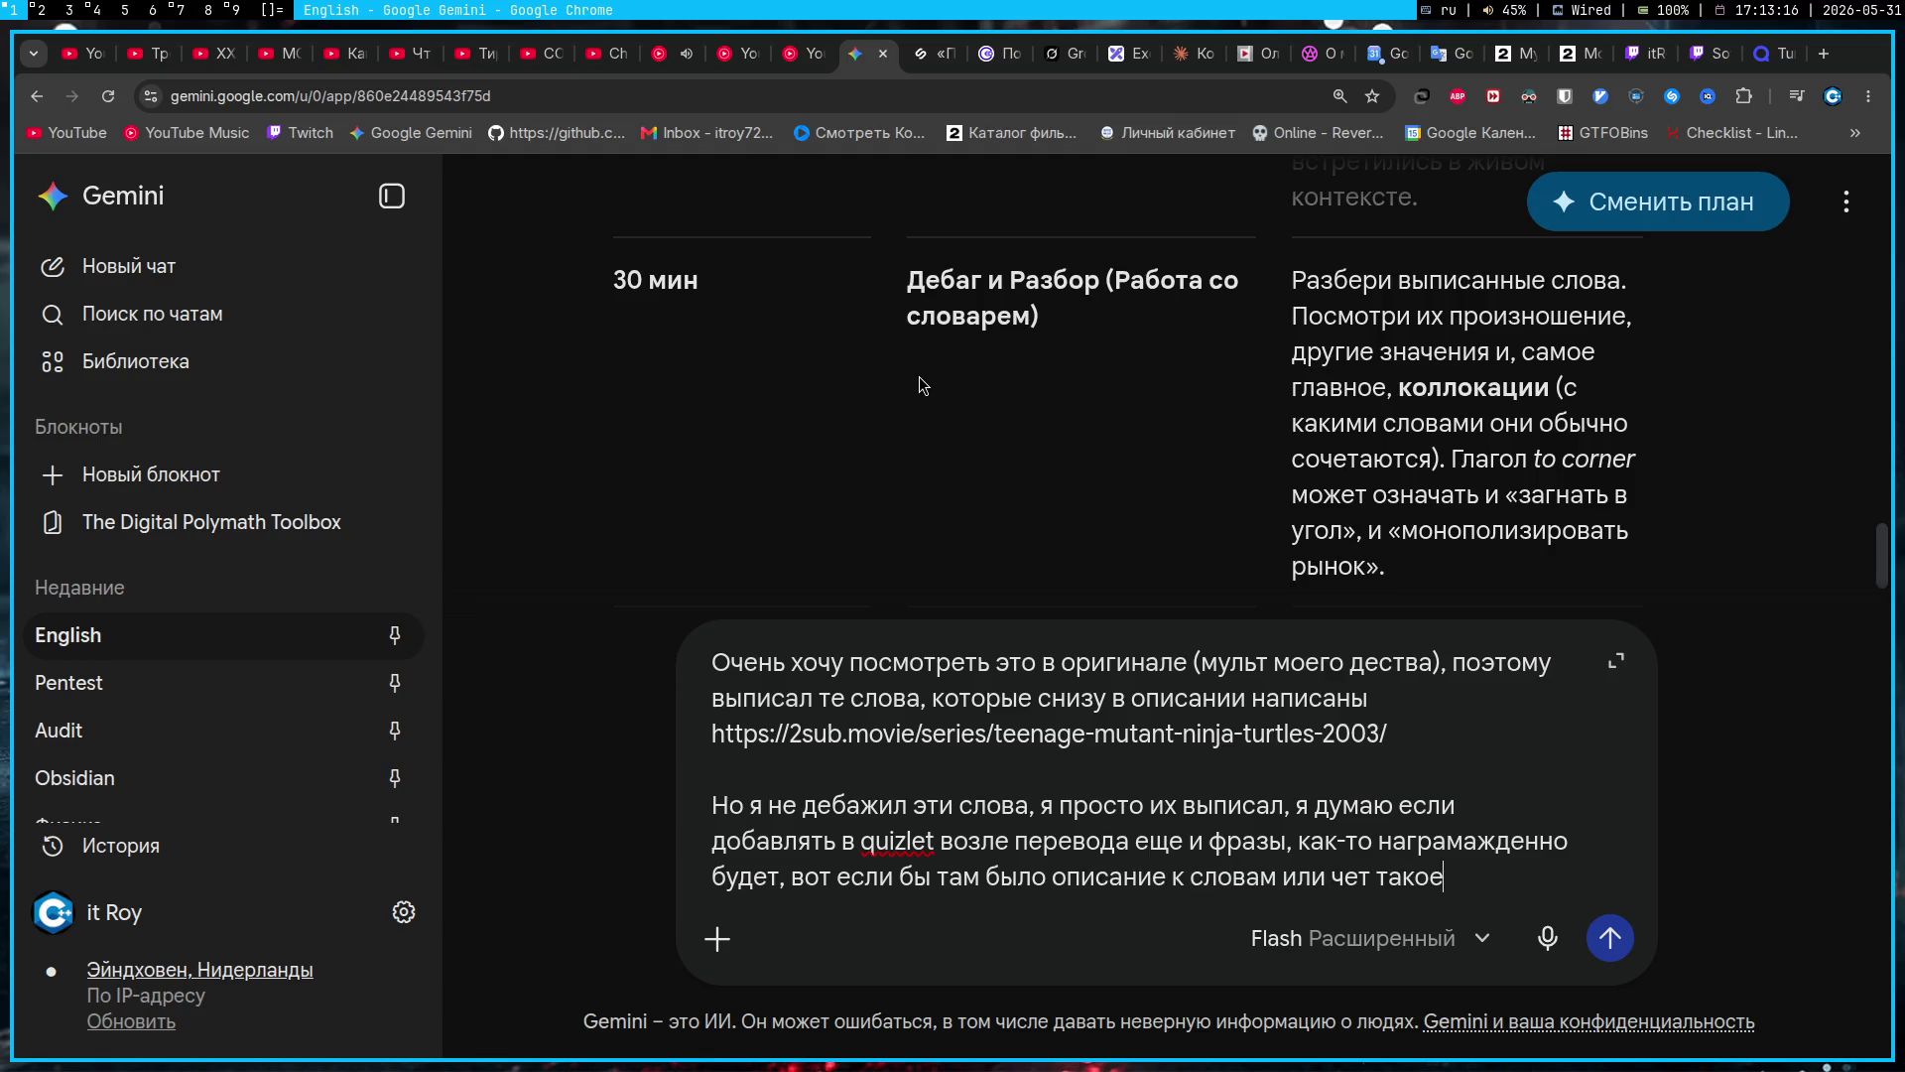
type(". В общем вот")
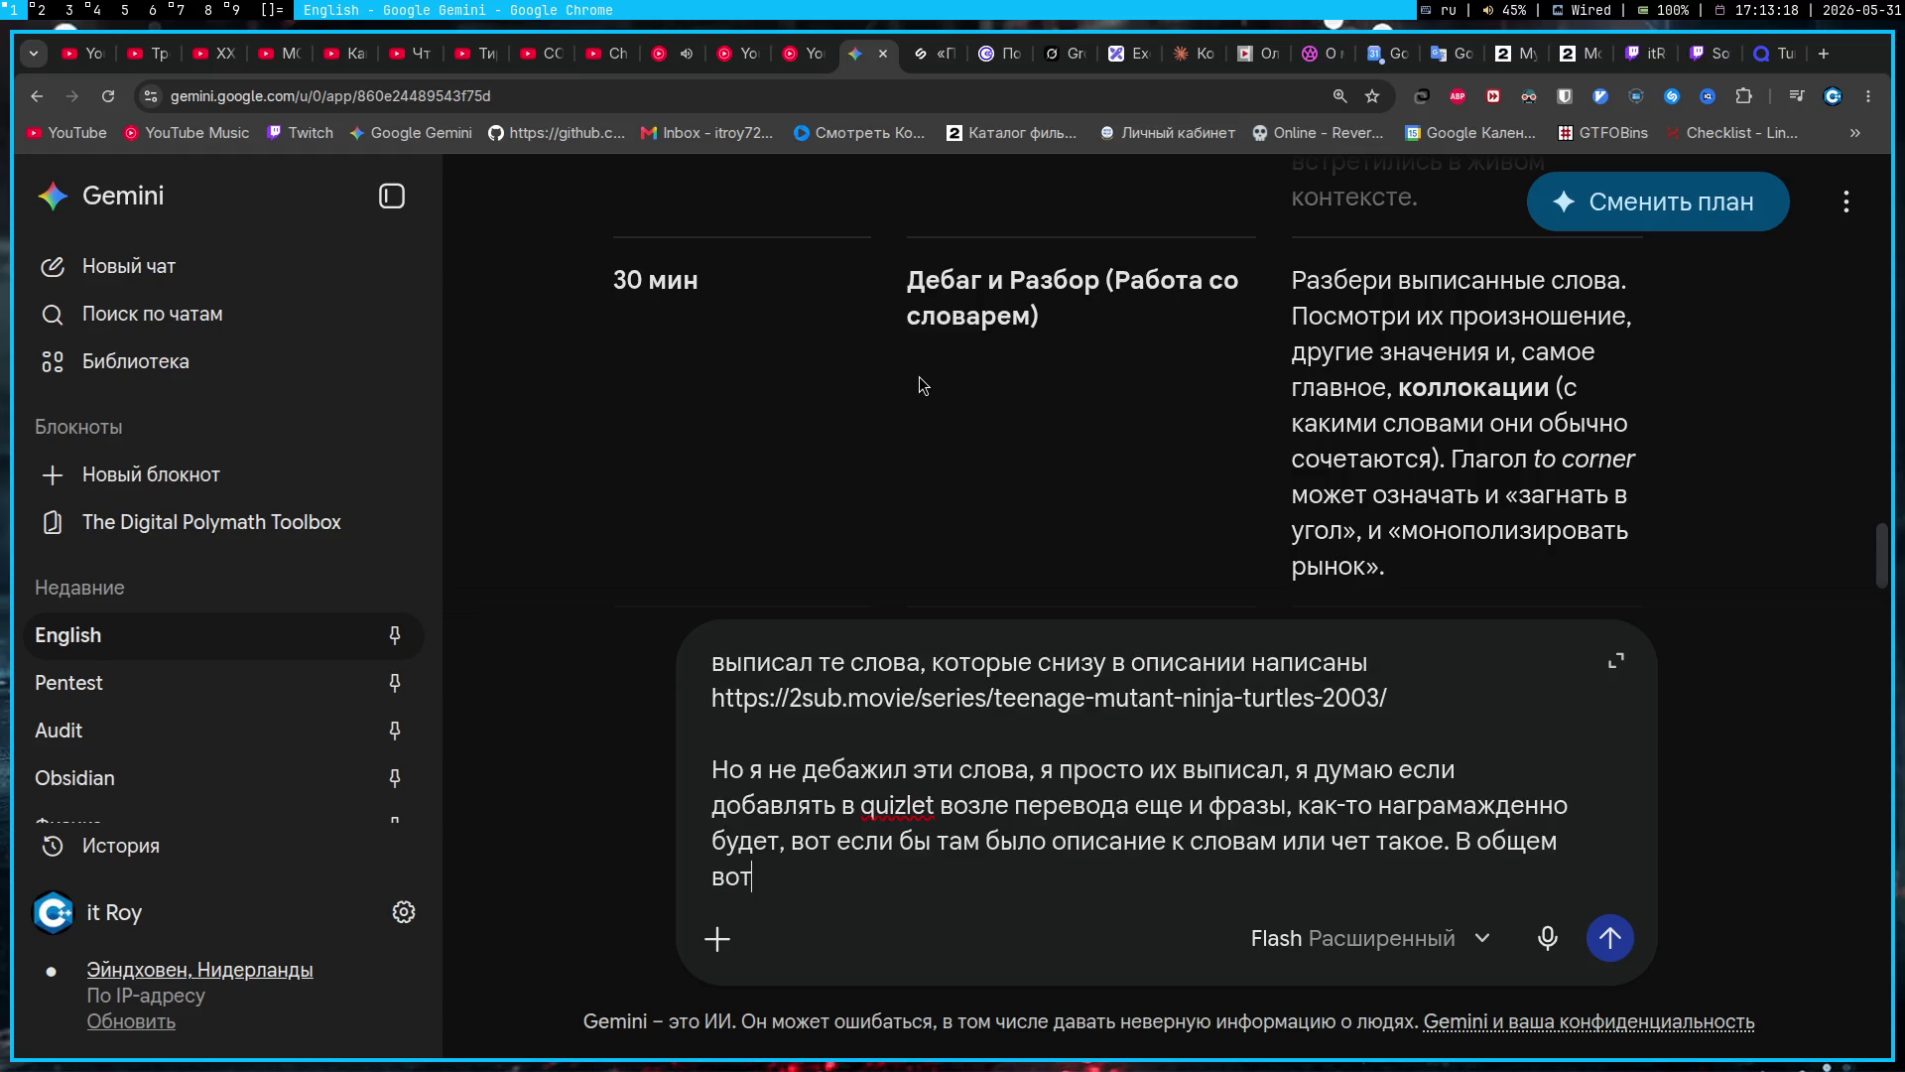
type(", что есть сейчас")
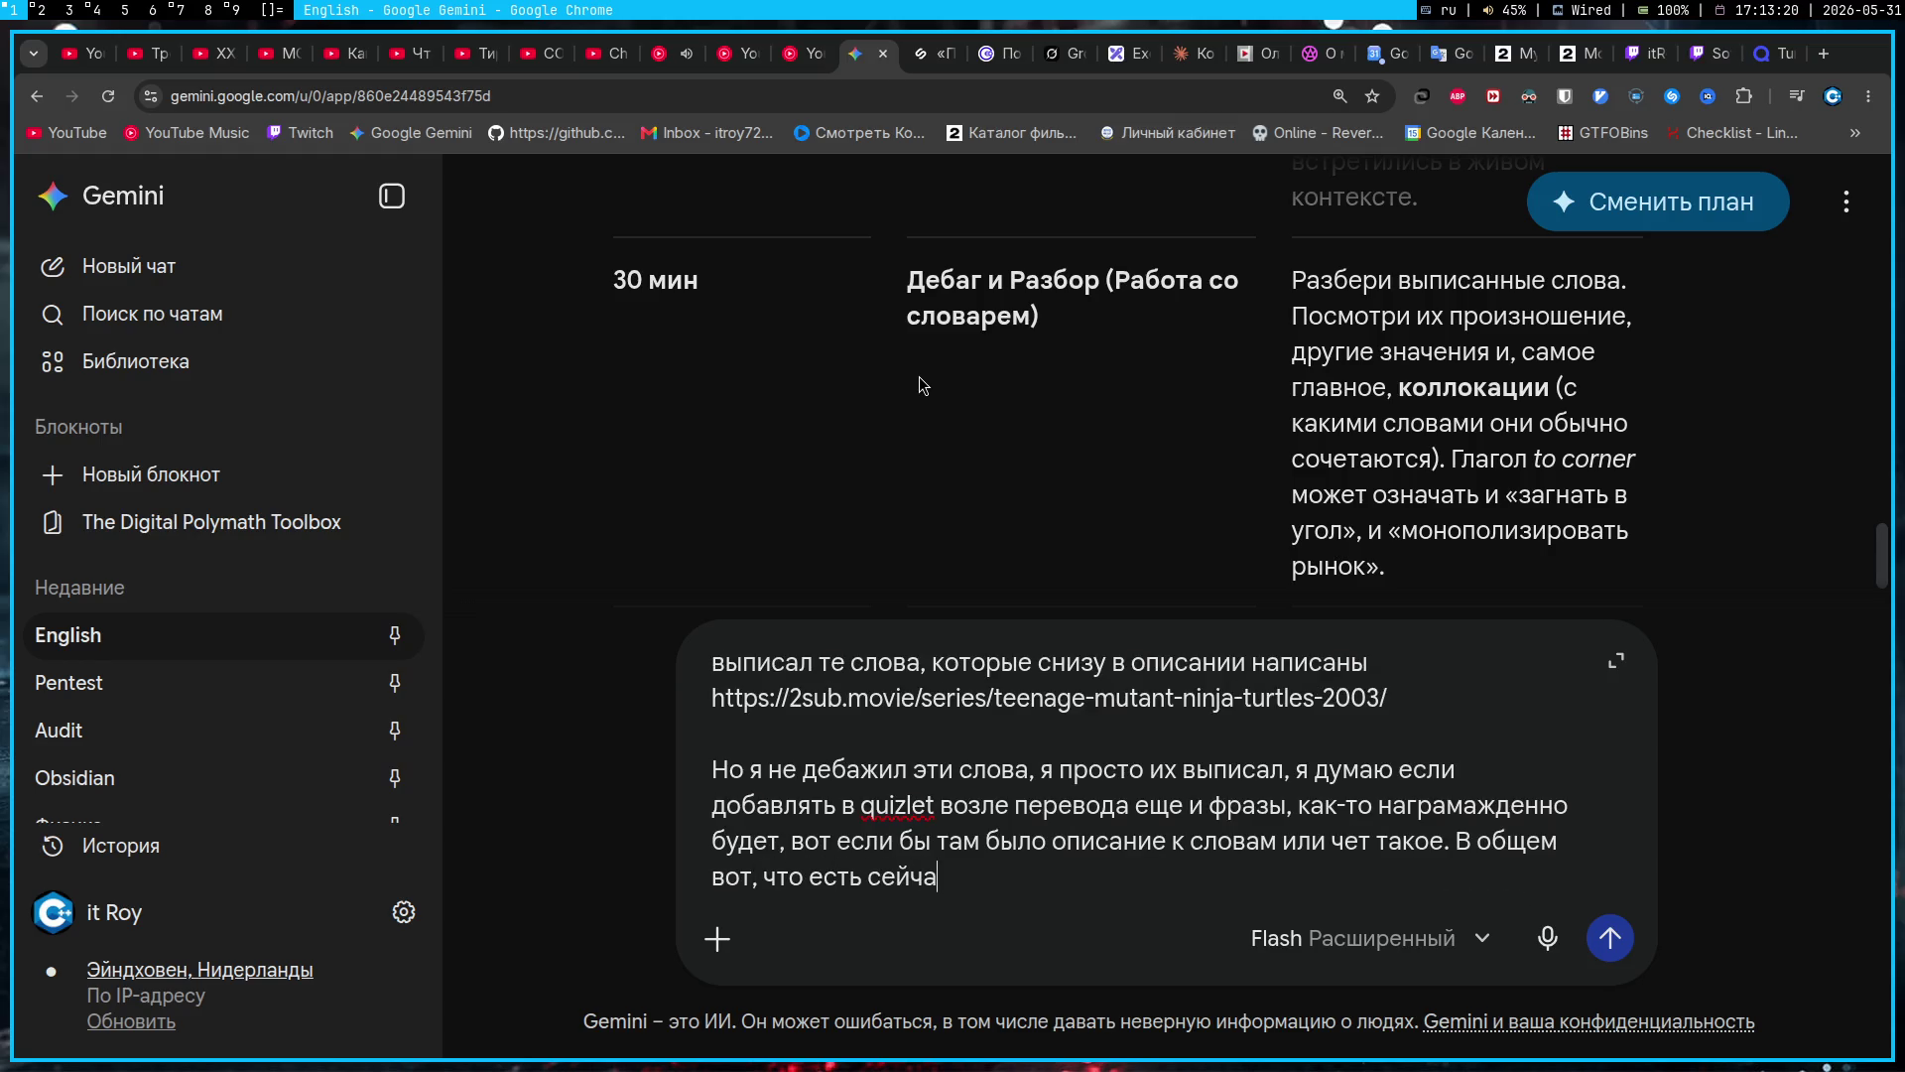
scroll(918, 378, "down", 4)
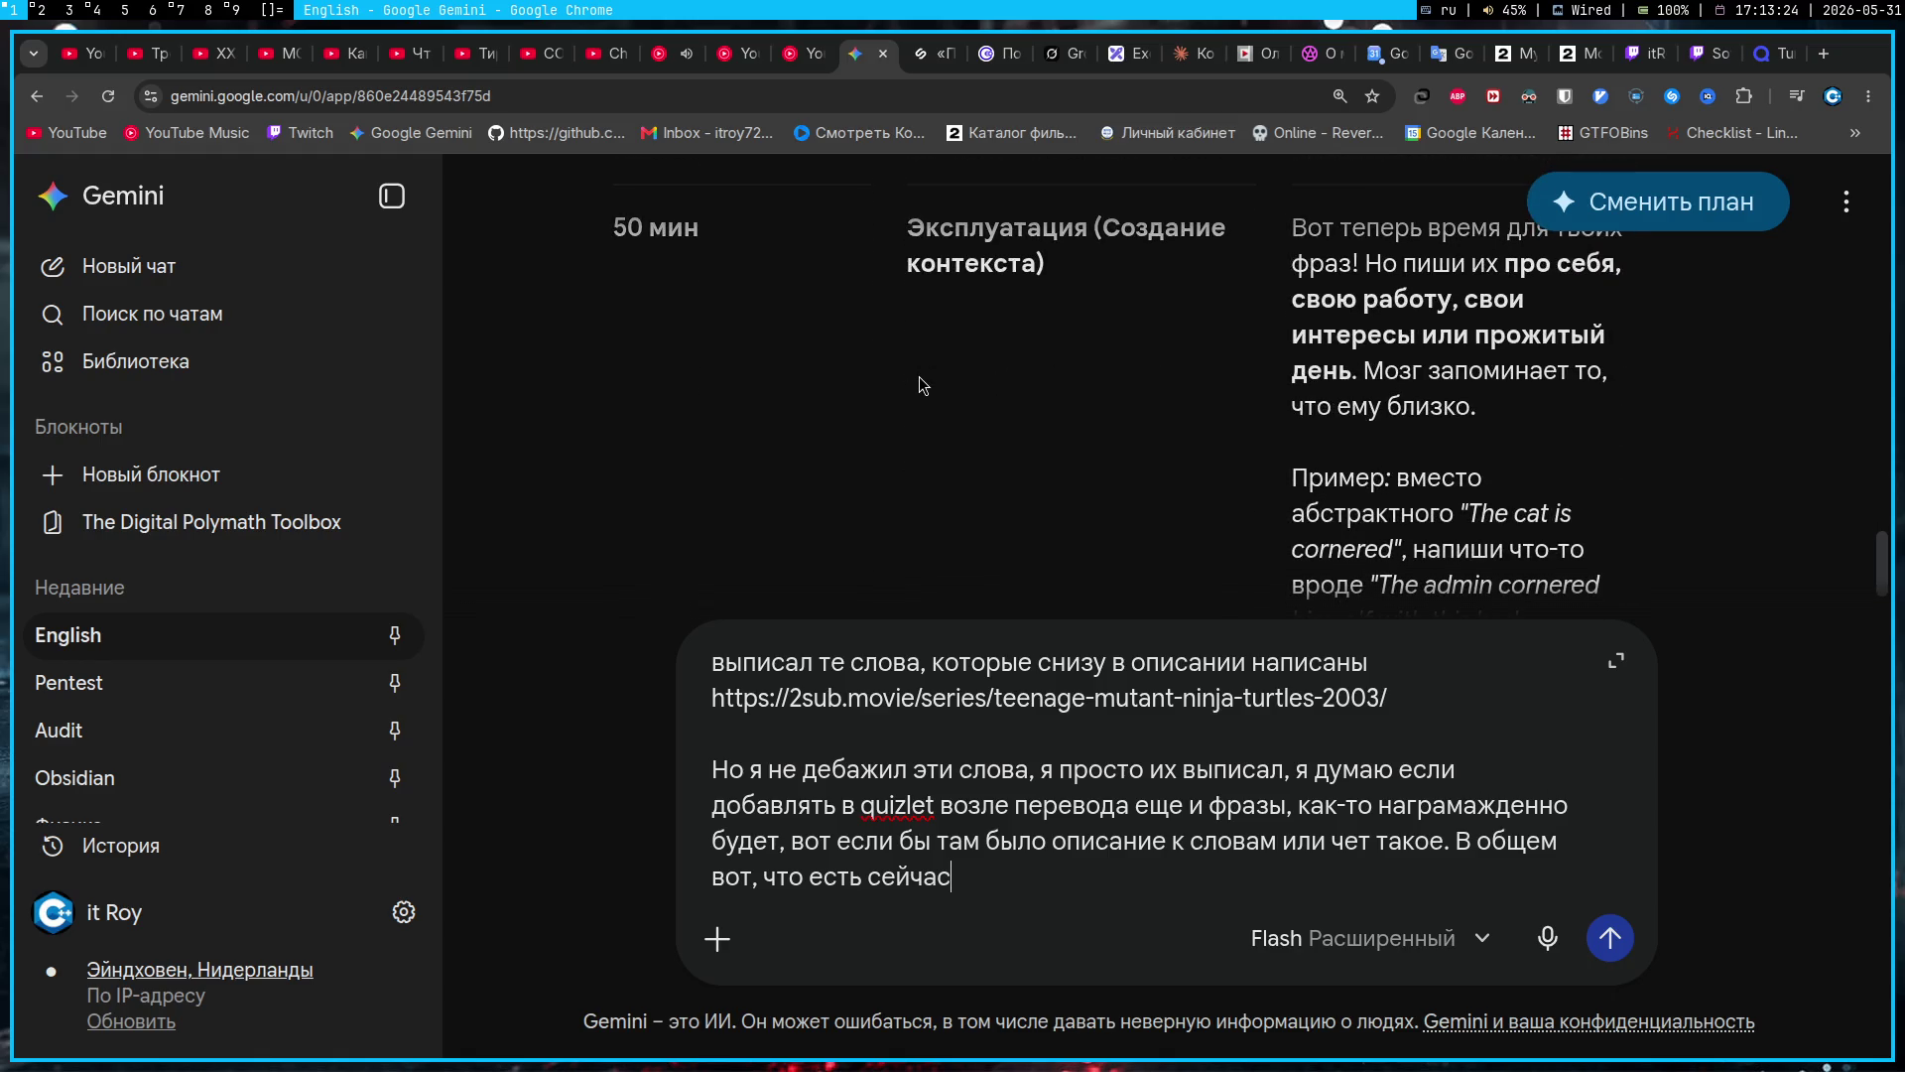
scroll(919, 377, "up", 1)
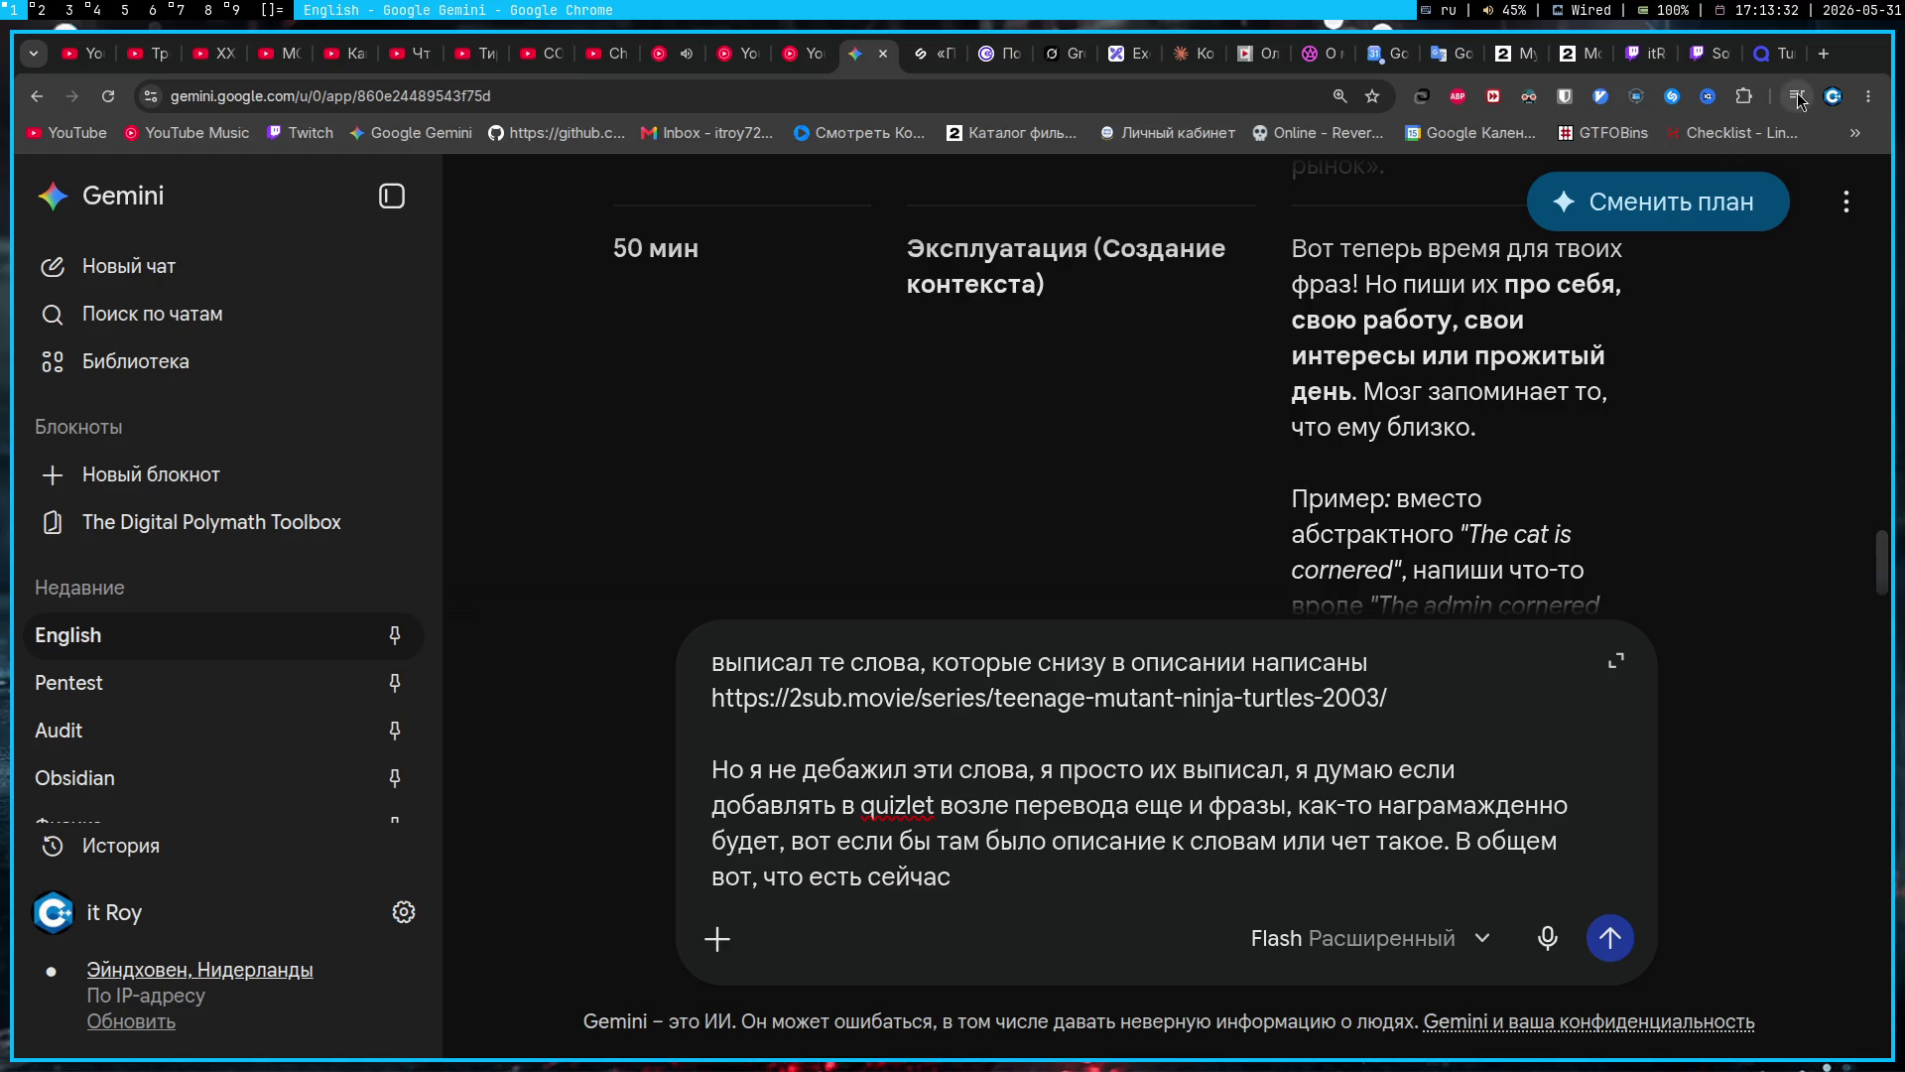
left_click(189, 10)
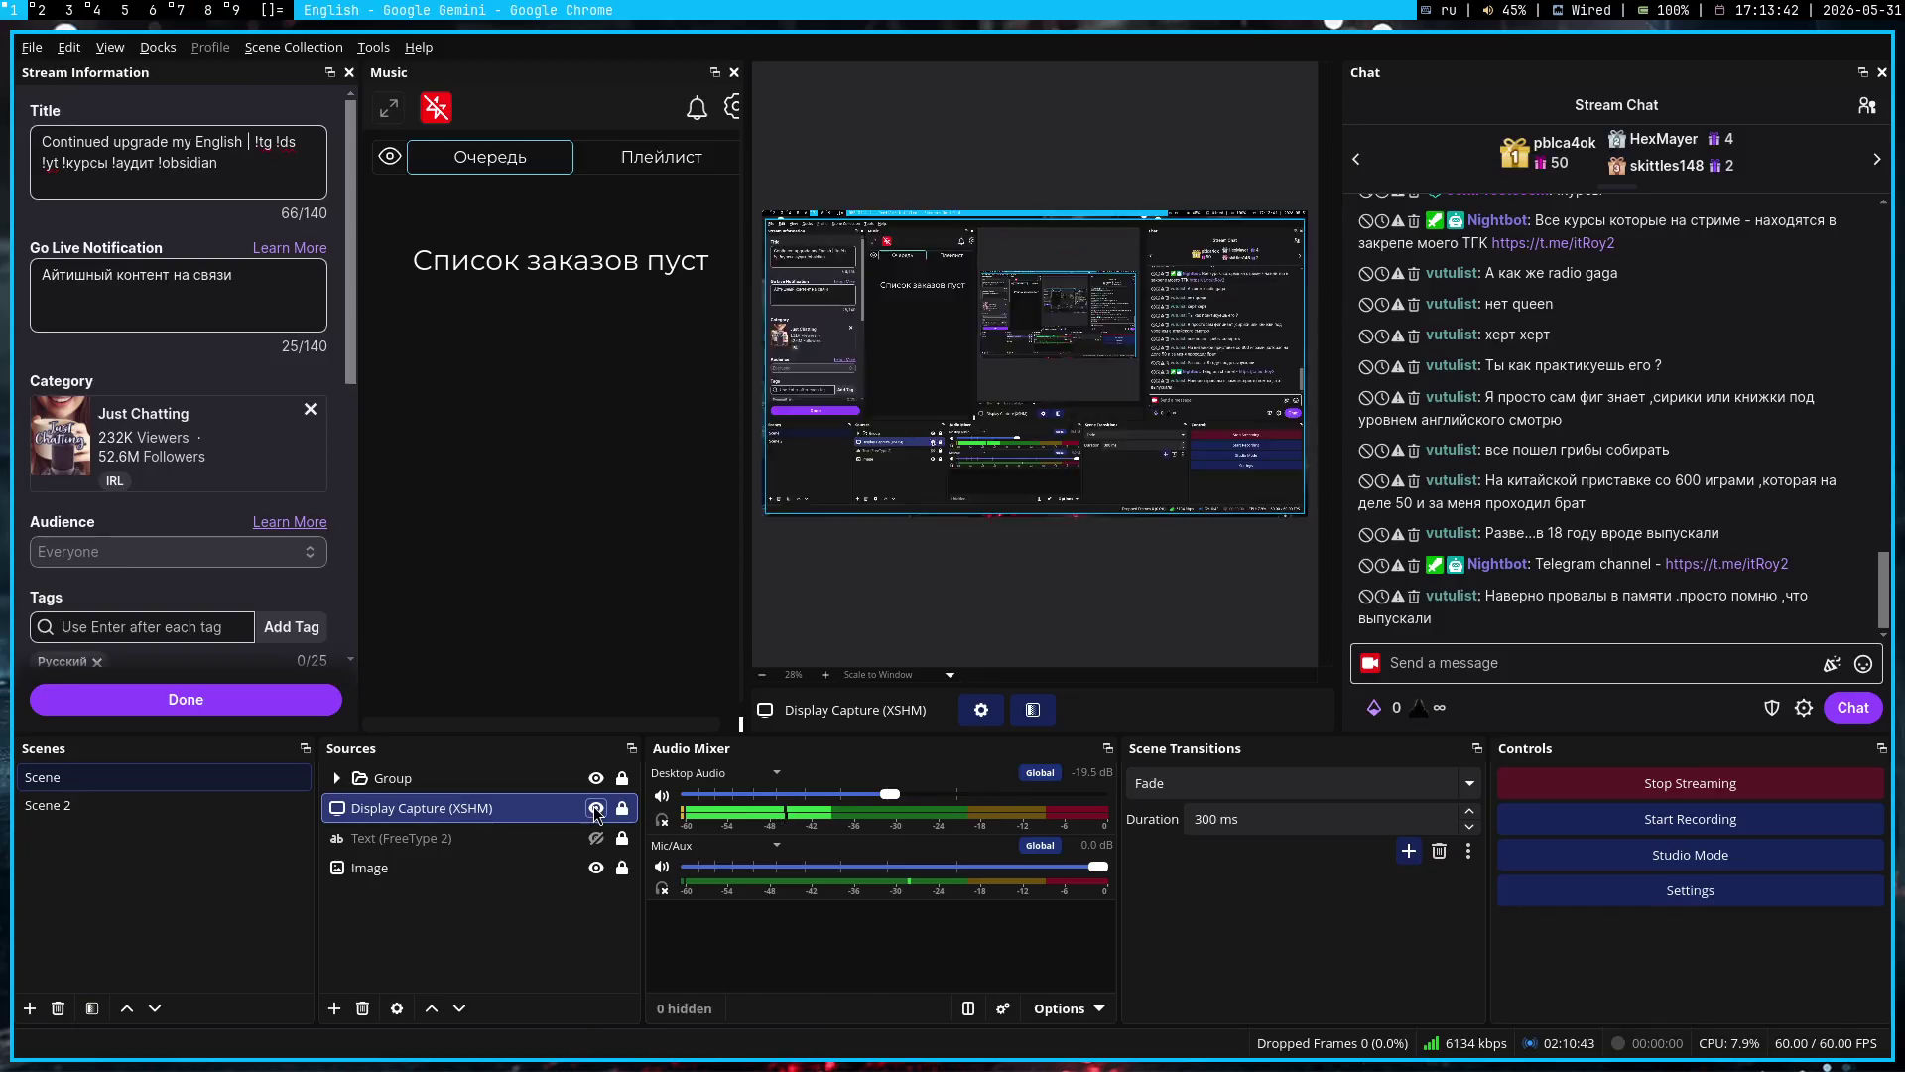
key("super+1")
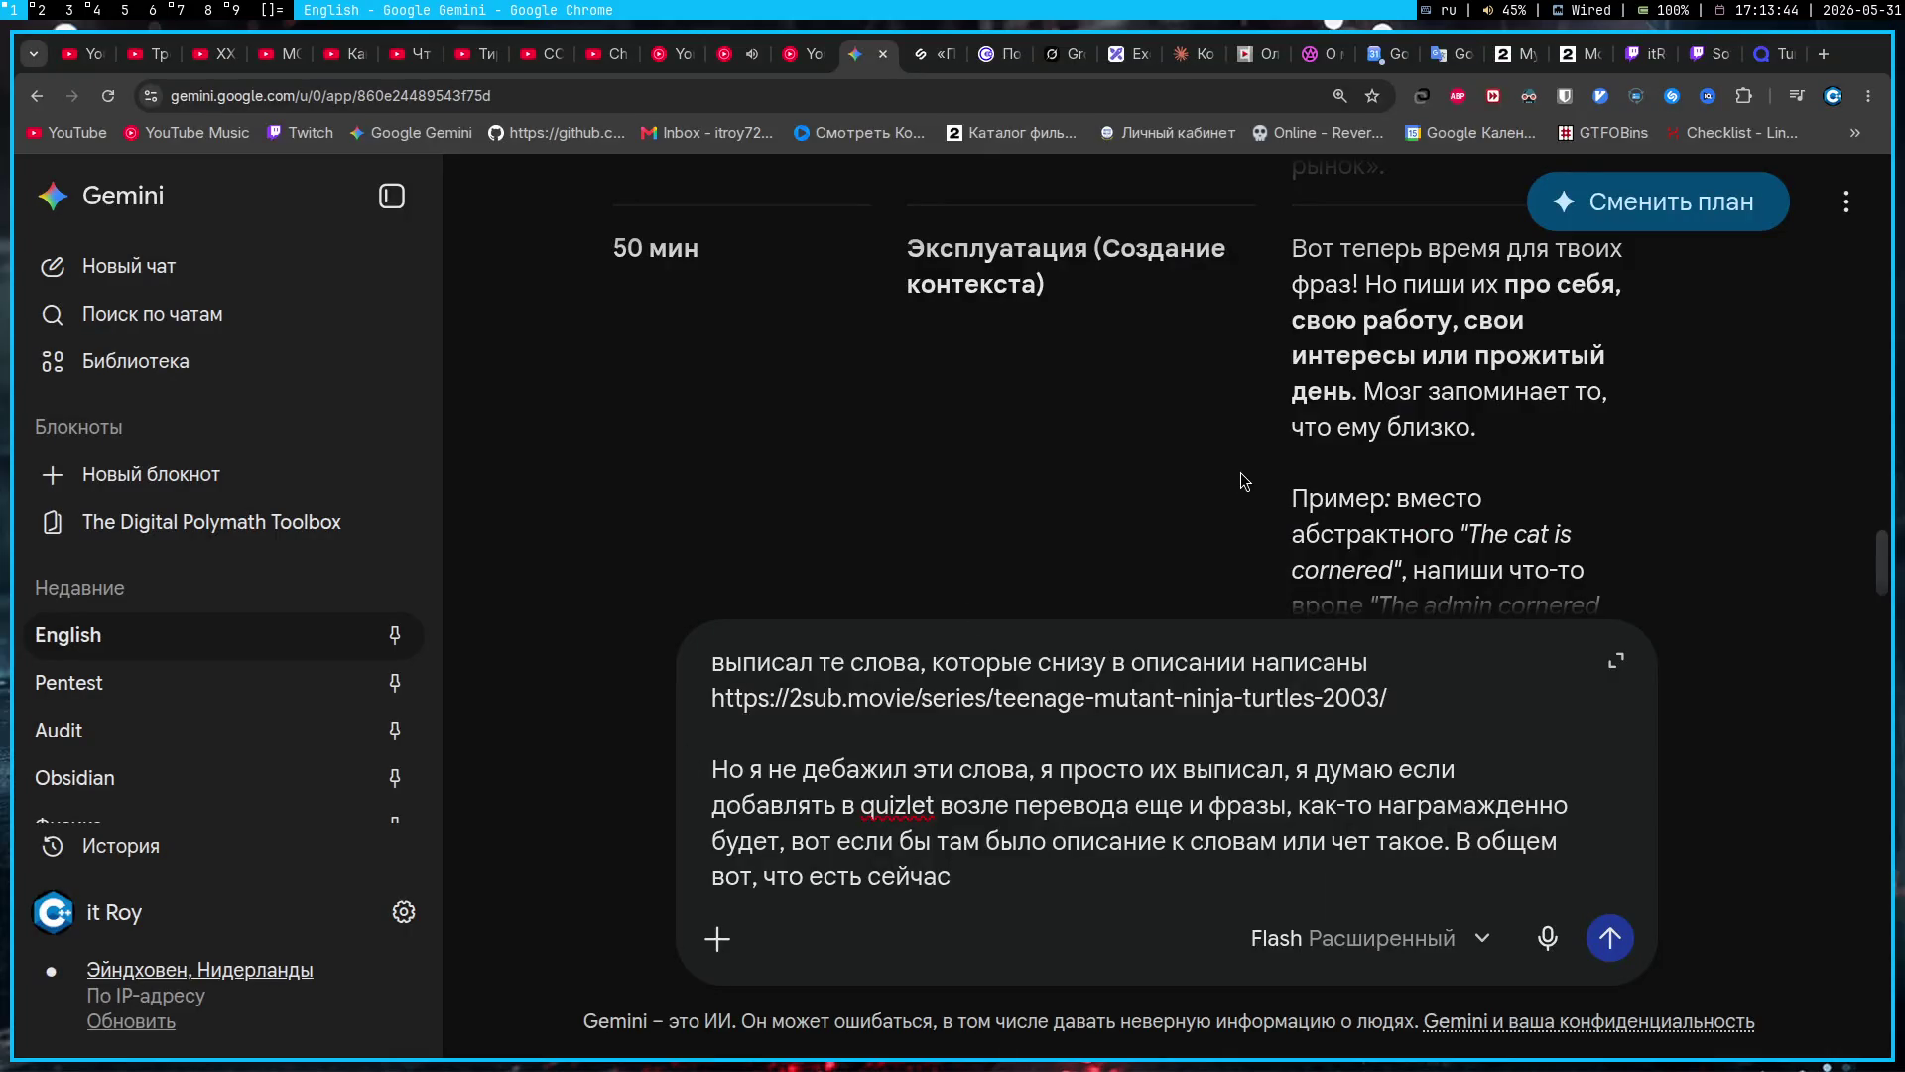
scroll(1240, 472, "down", 3)
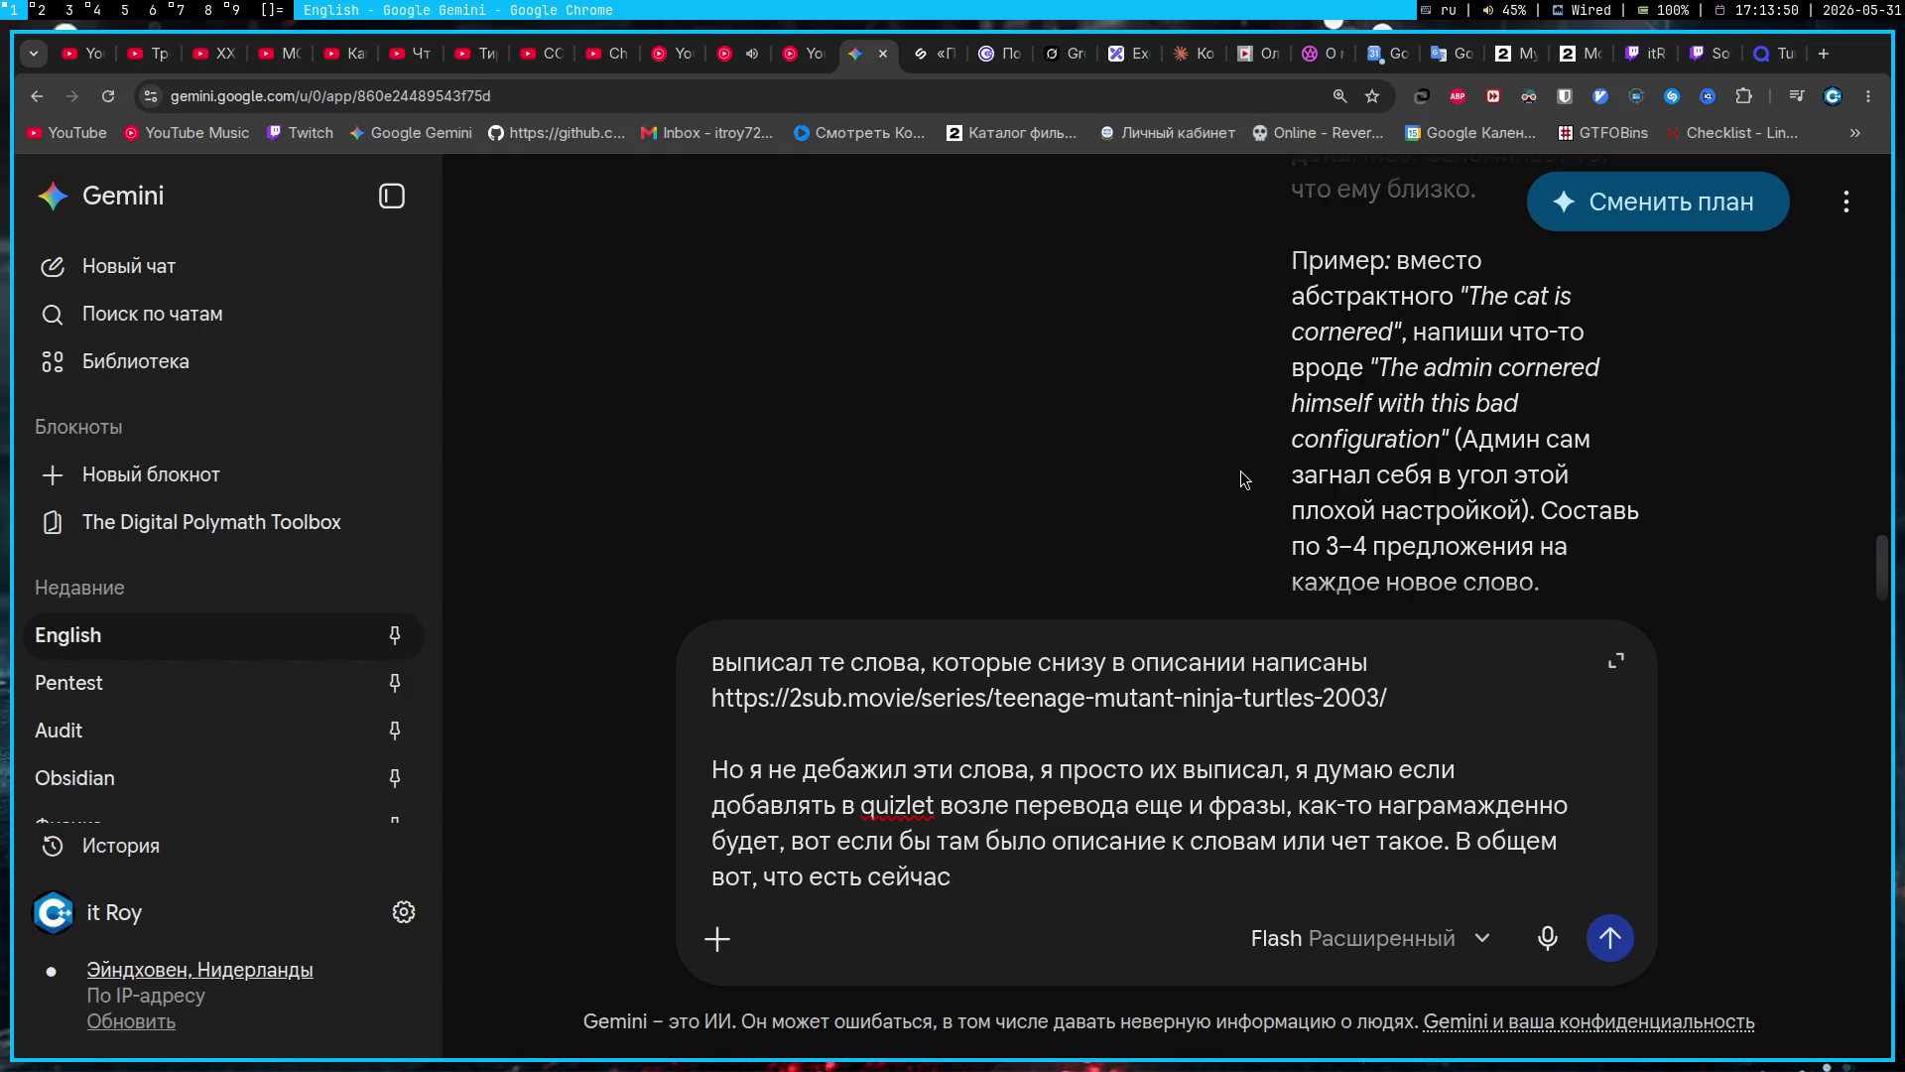
scroll(1244, 480, "down", 4)
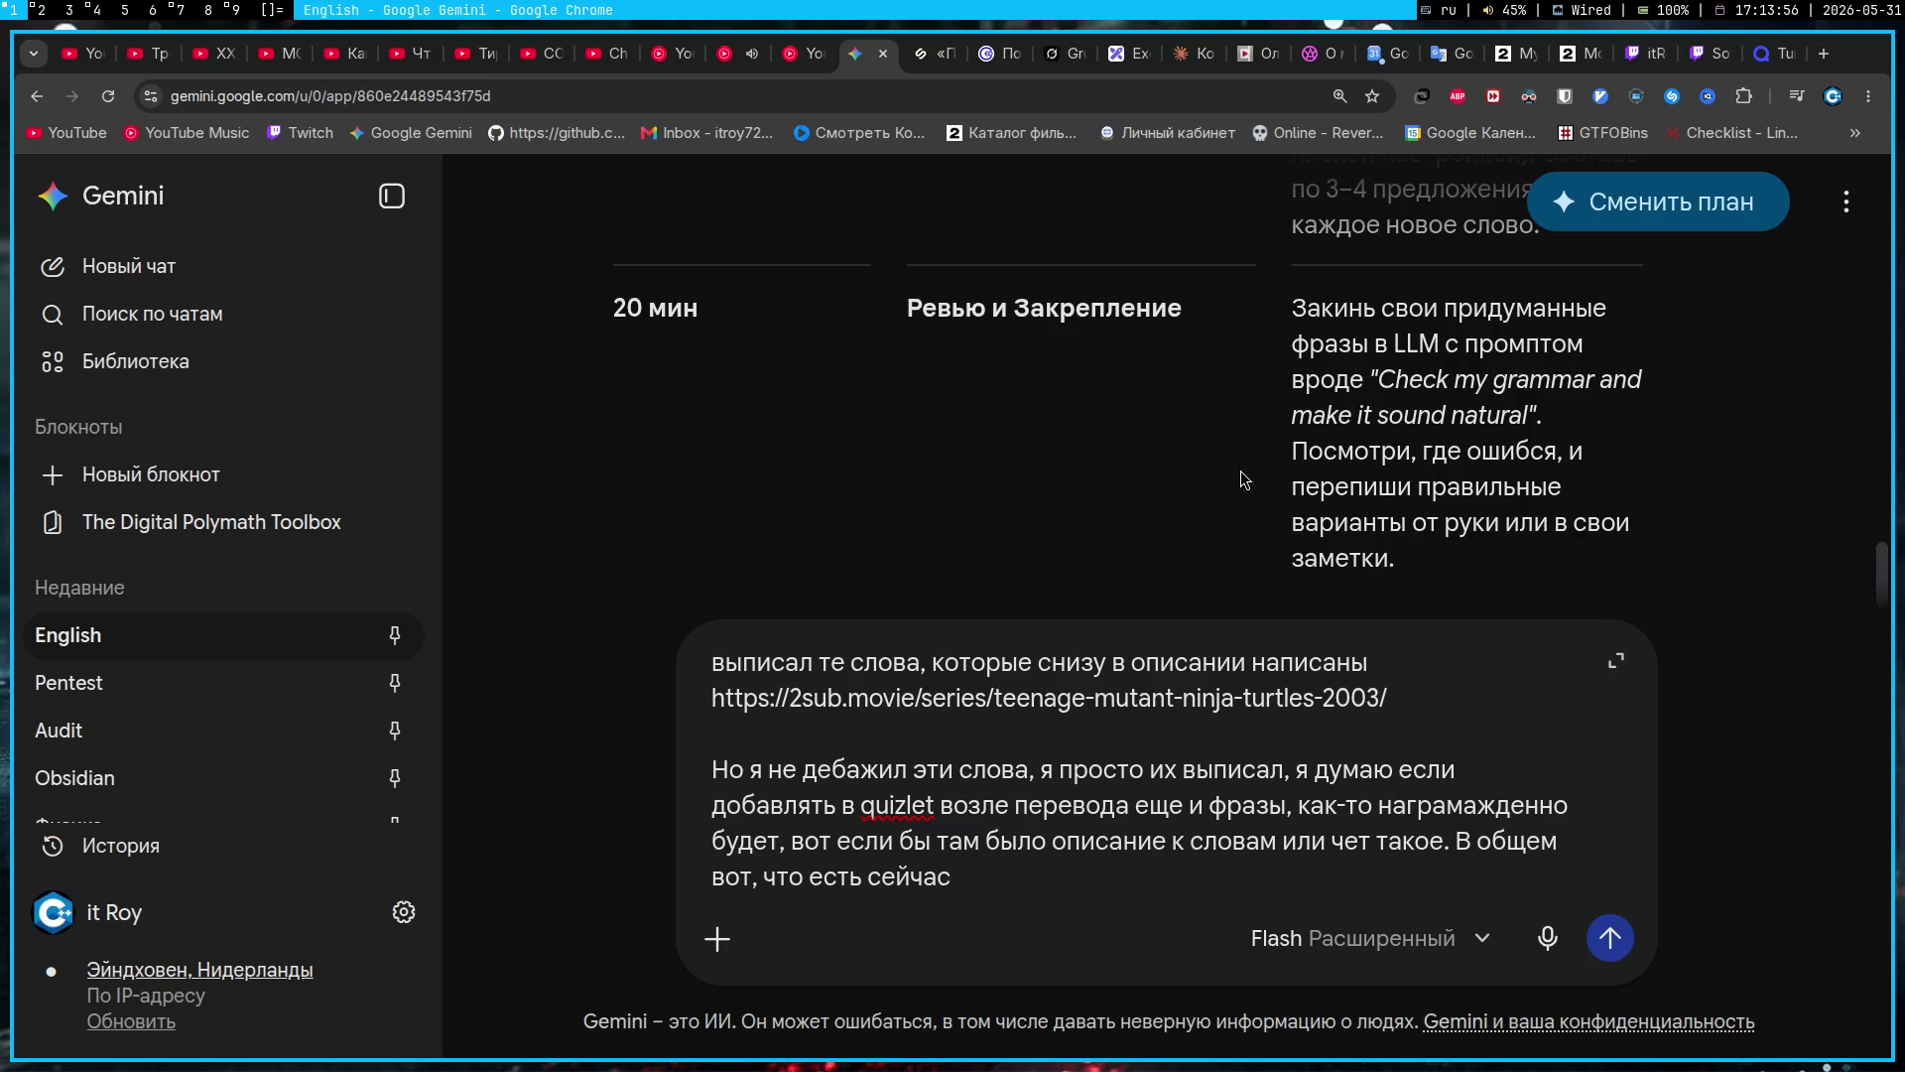
scroll(1244, 481, "down", 5)
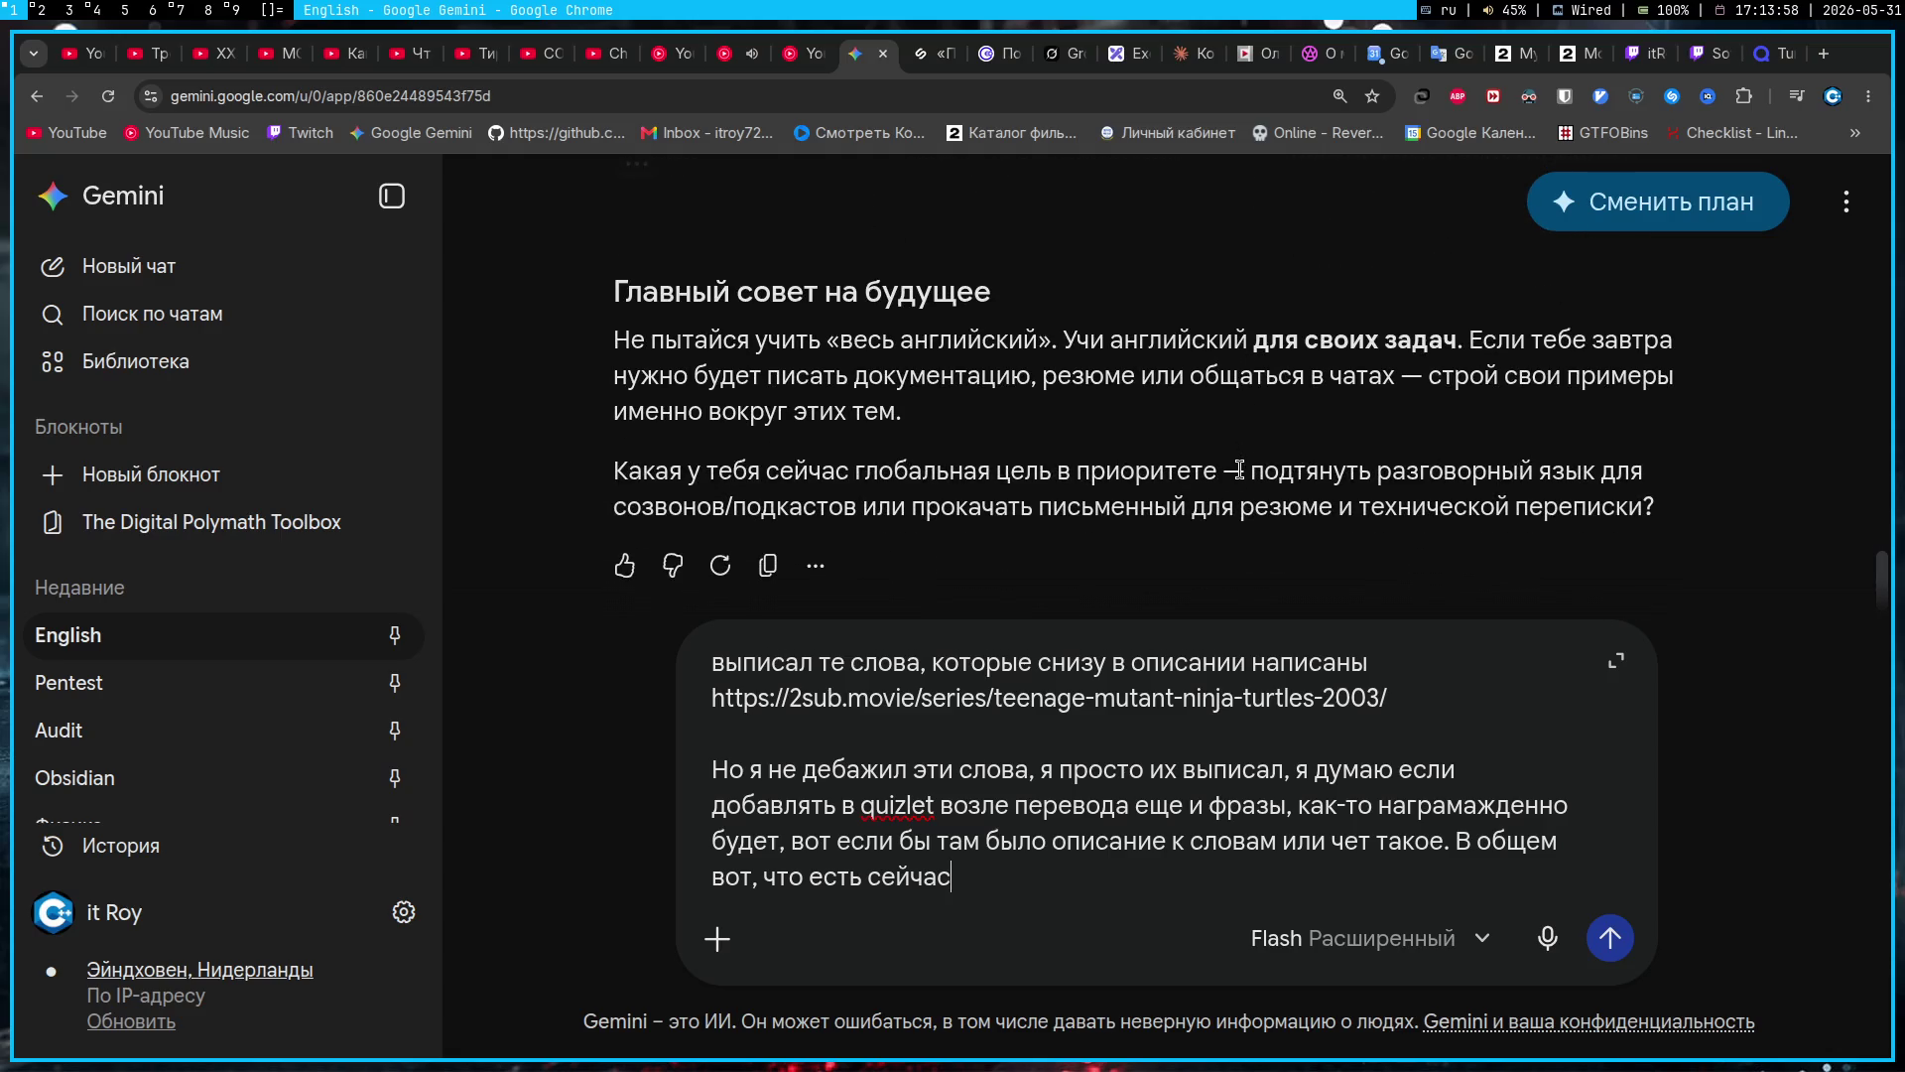
Step: Add 'Моя LLM - это ты)' and the goal of understanding and speaking at B2+, then send
key("shift+Return")
key("shift+Return")
type("Моя ")
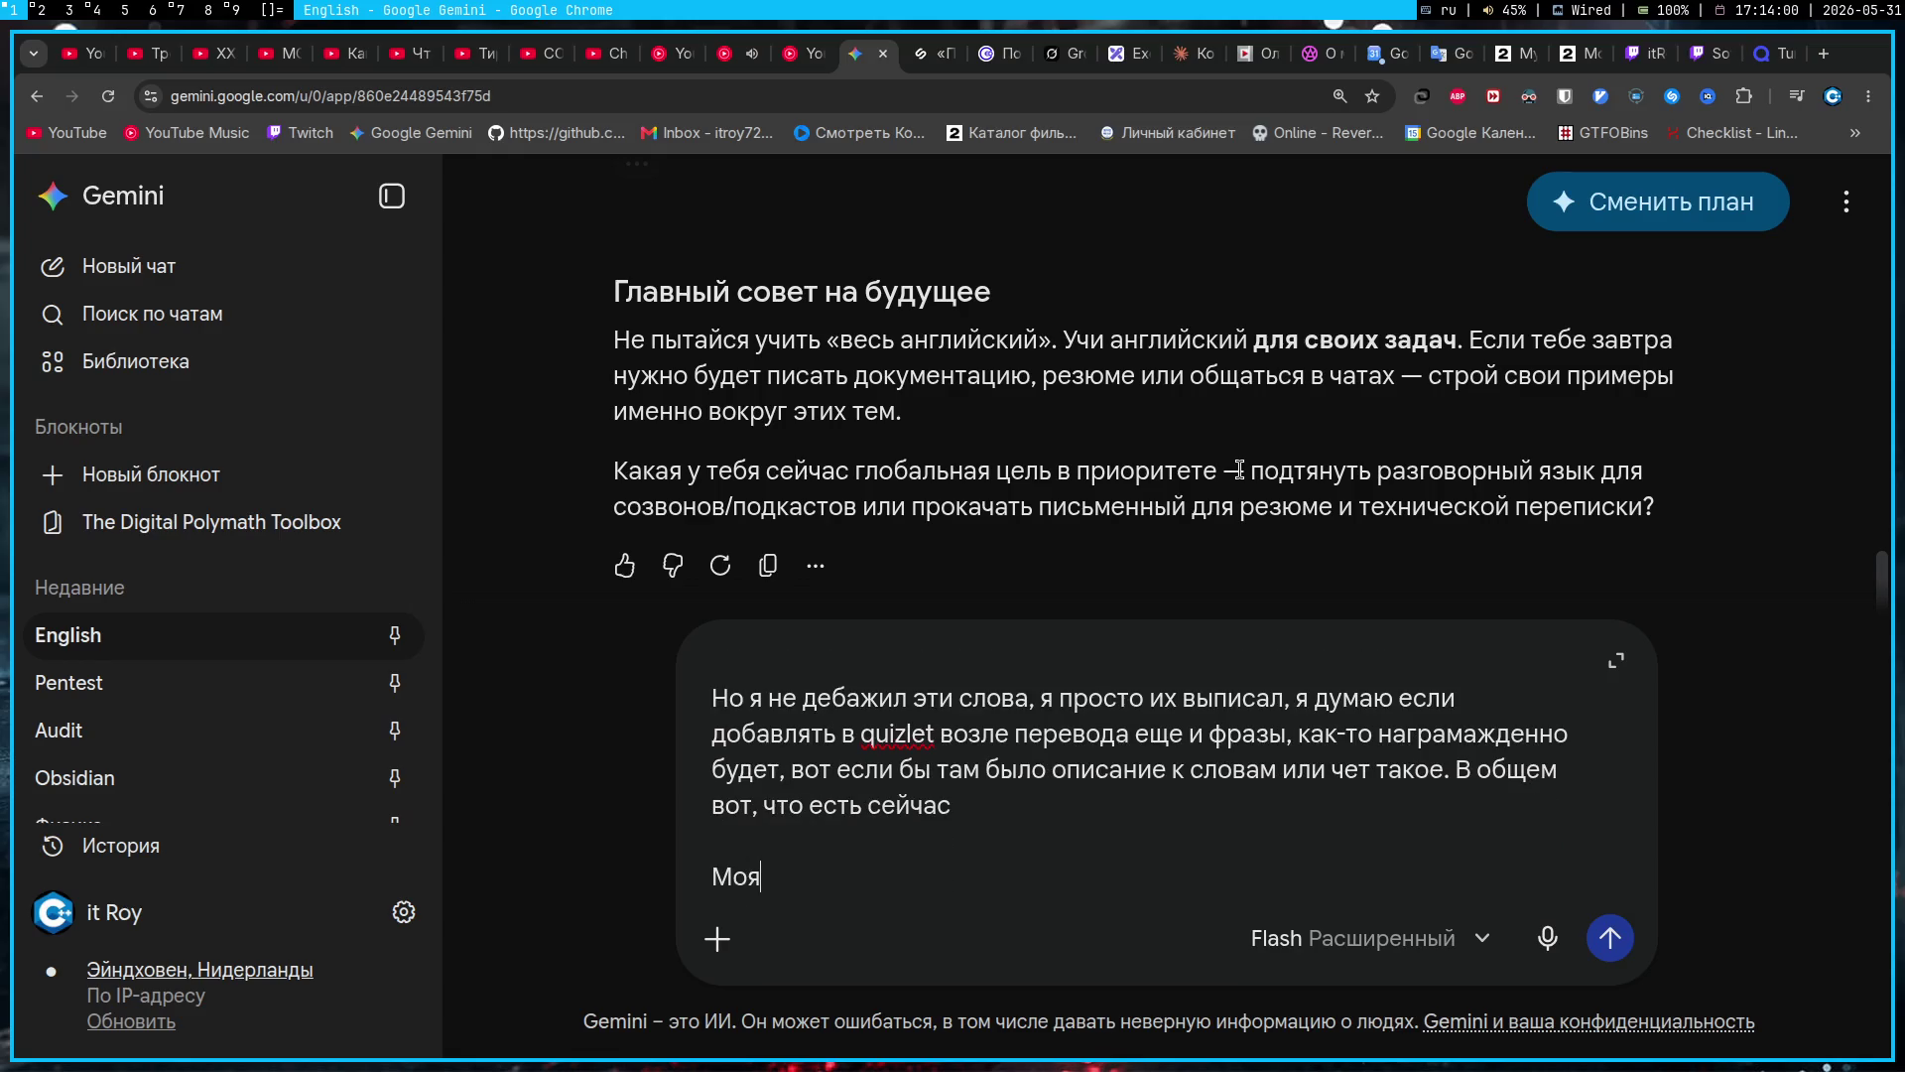
type("LLM - это ты)")
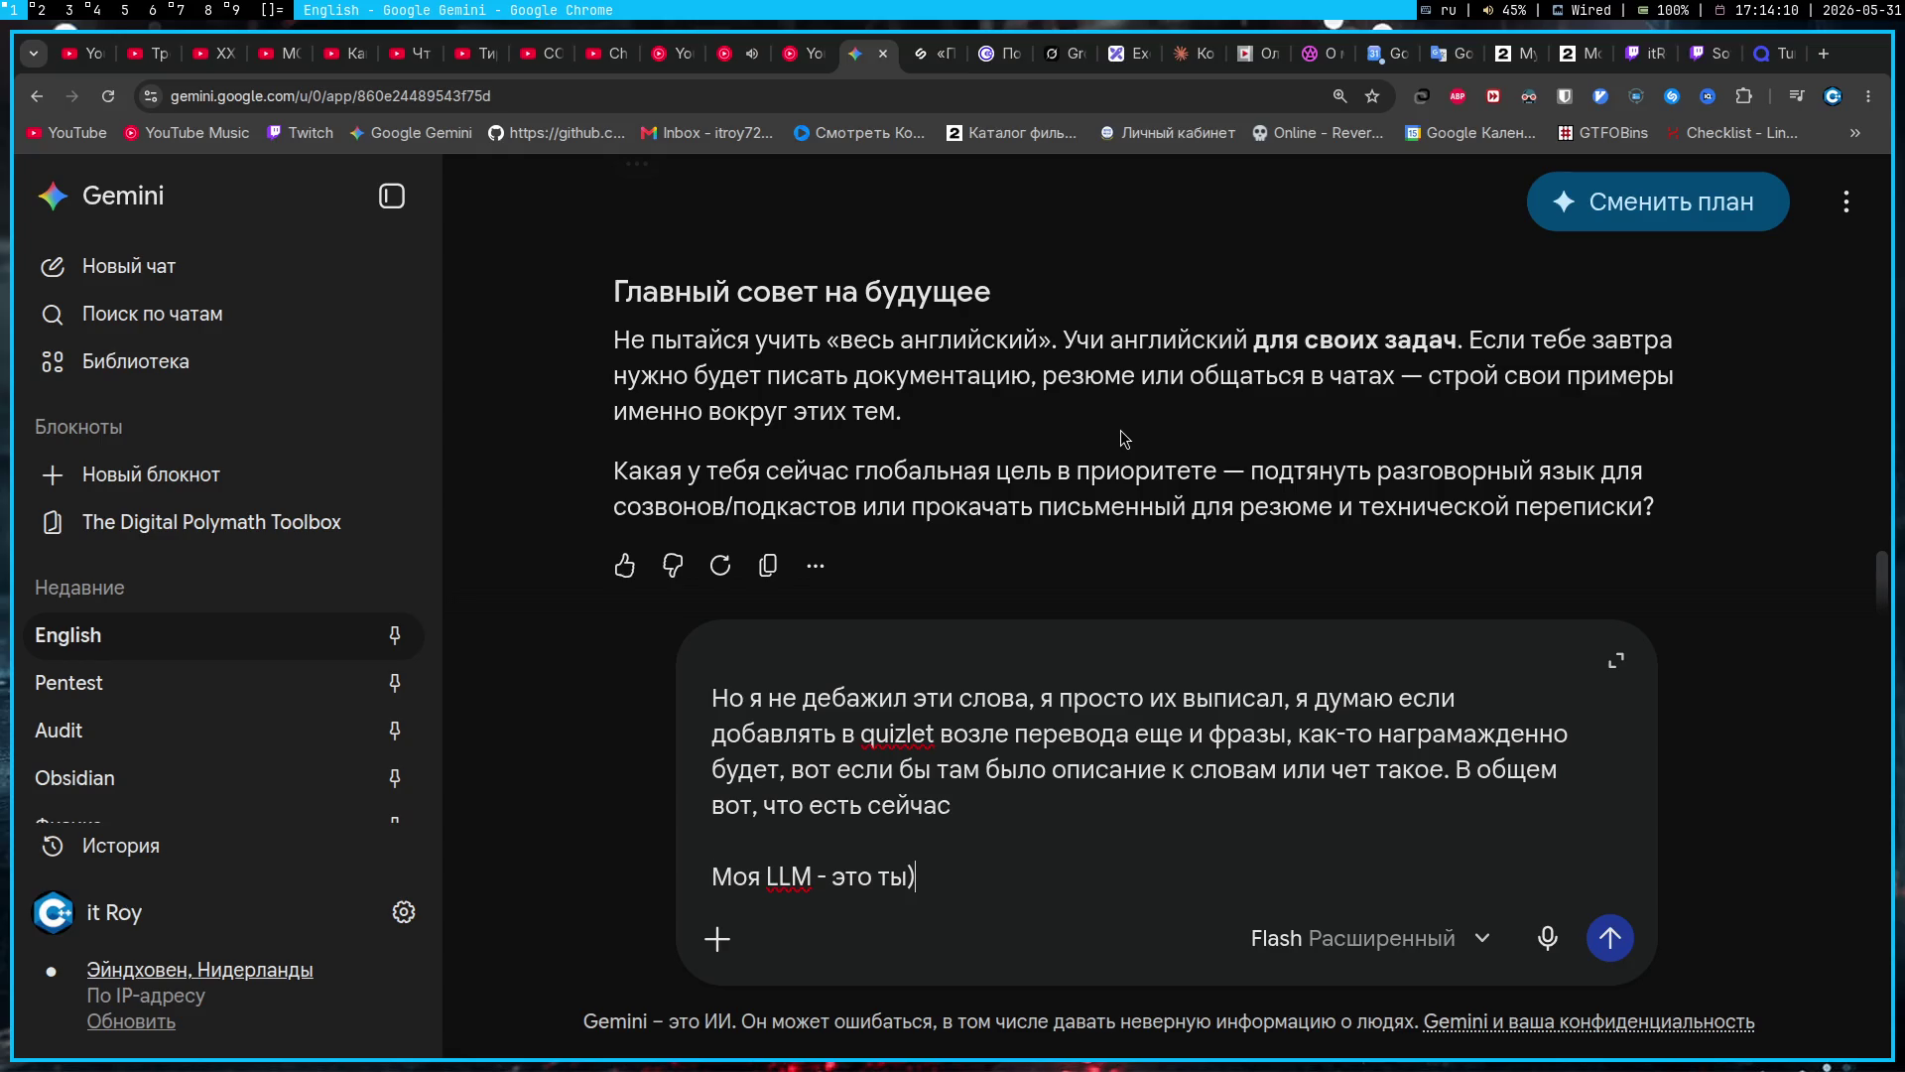
key("shift+Return")
key("shift+Return")
type("У меня нет")
type(" конкретных задач")
type(", моя задача в")
type("ыучить, чтобы я ")
type("мог спокойно смотре")
type("ть")
key("ctrl+shift+Left")
type("общатся")
key("ctrl+shift+Left")
type("на уровне B2 и выше по")
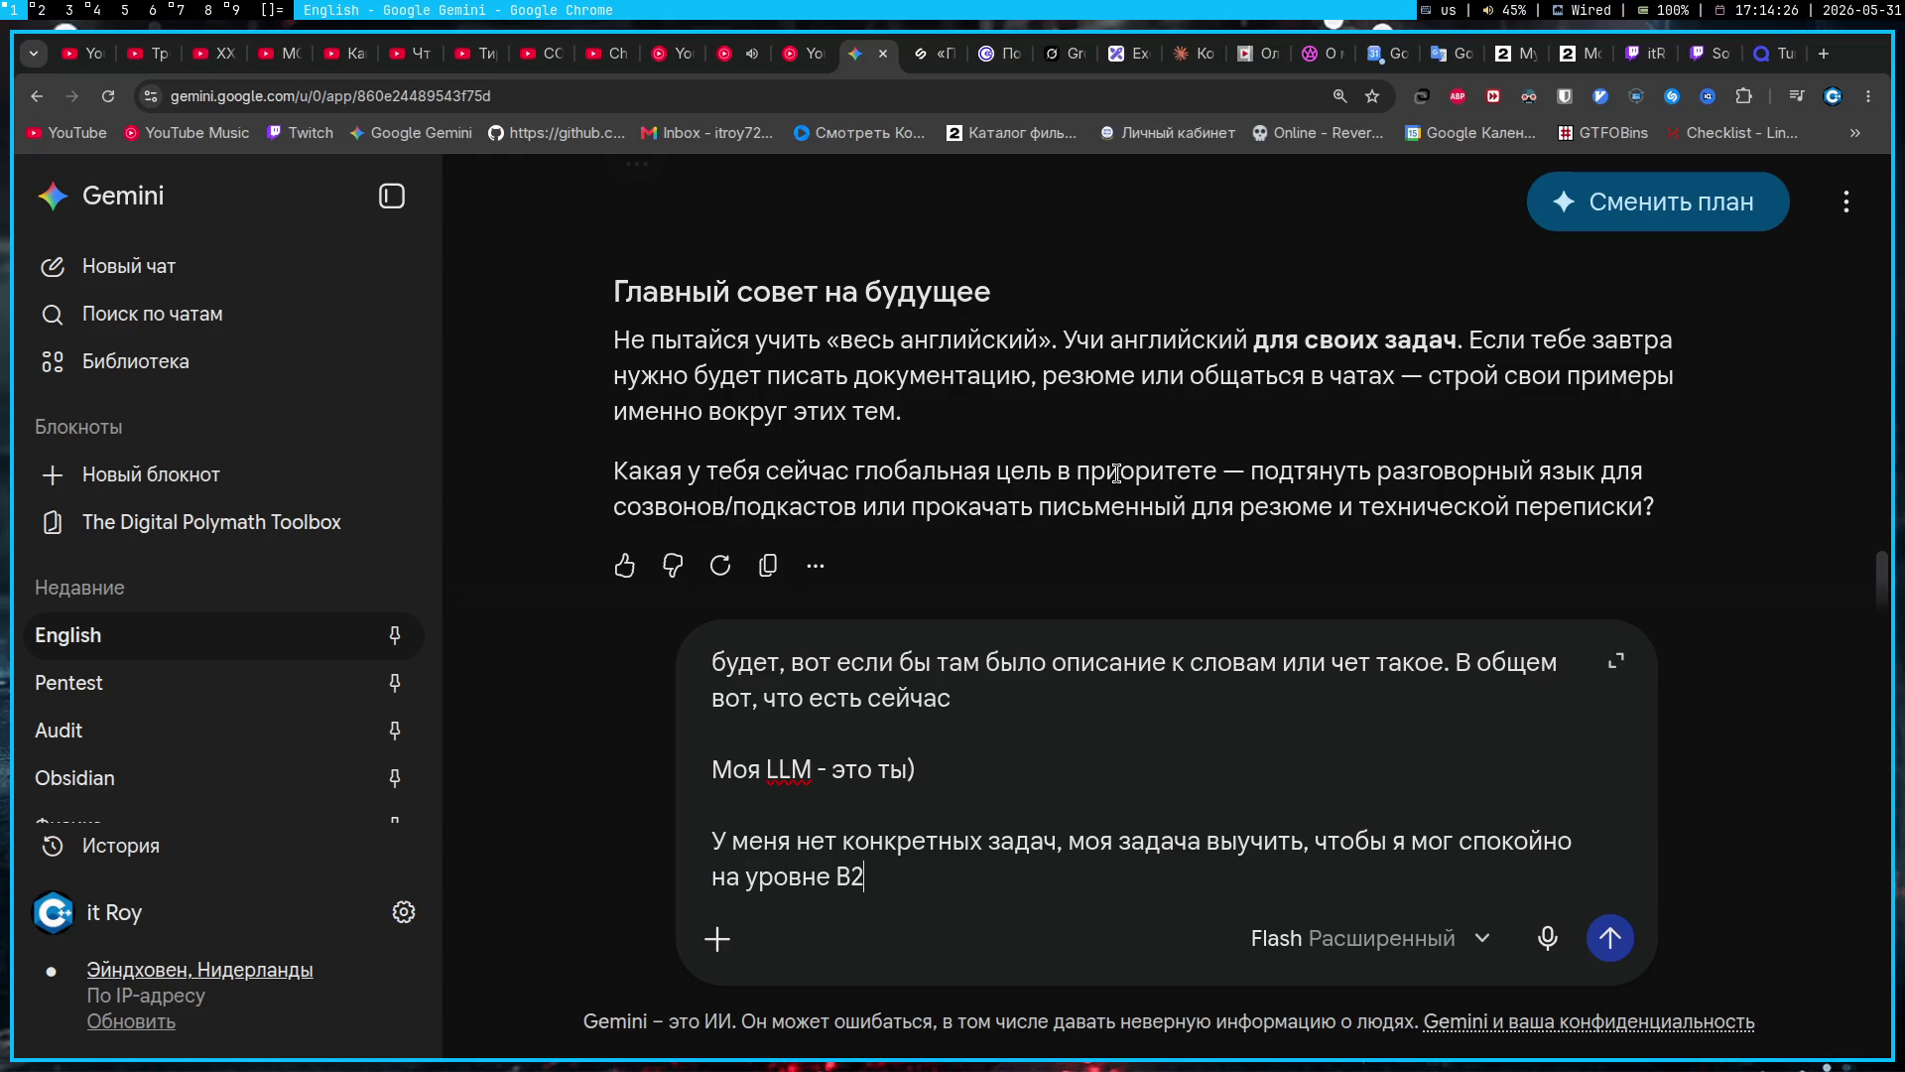
type("нимать его")
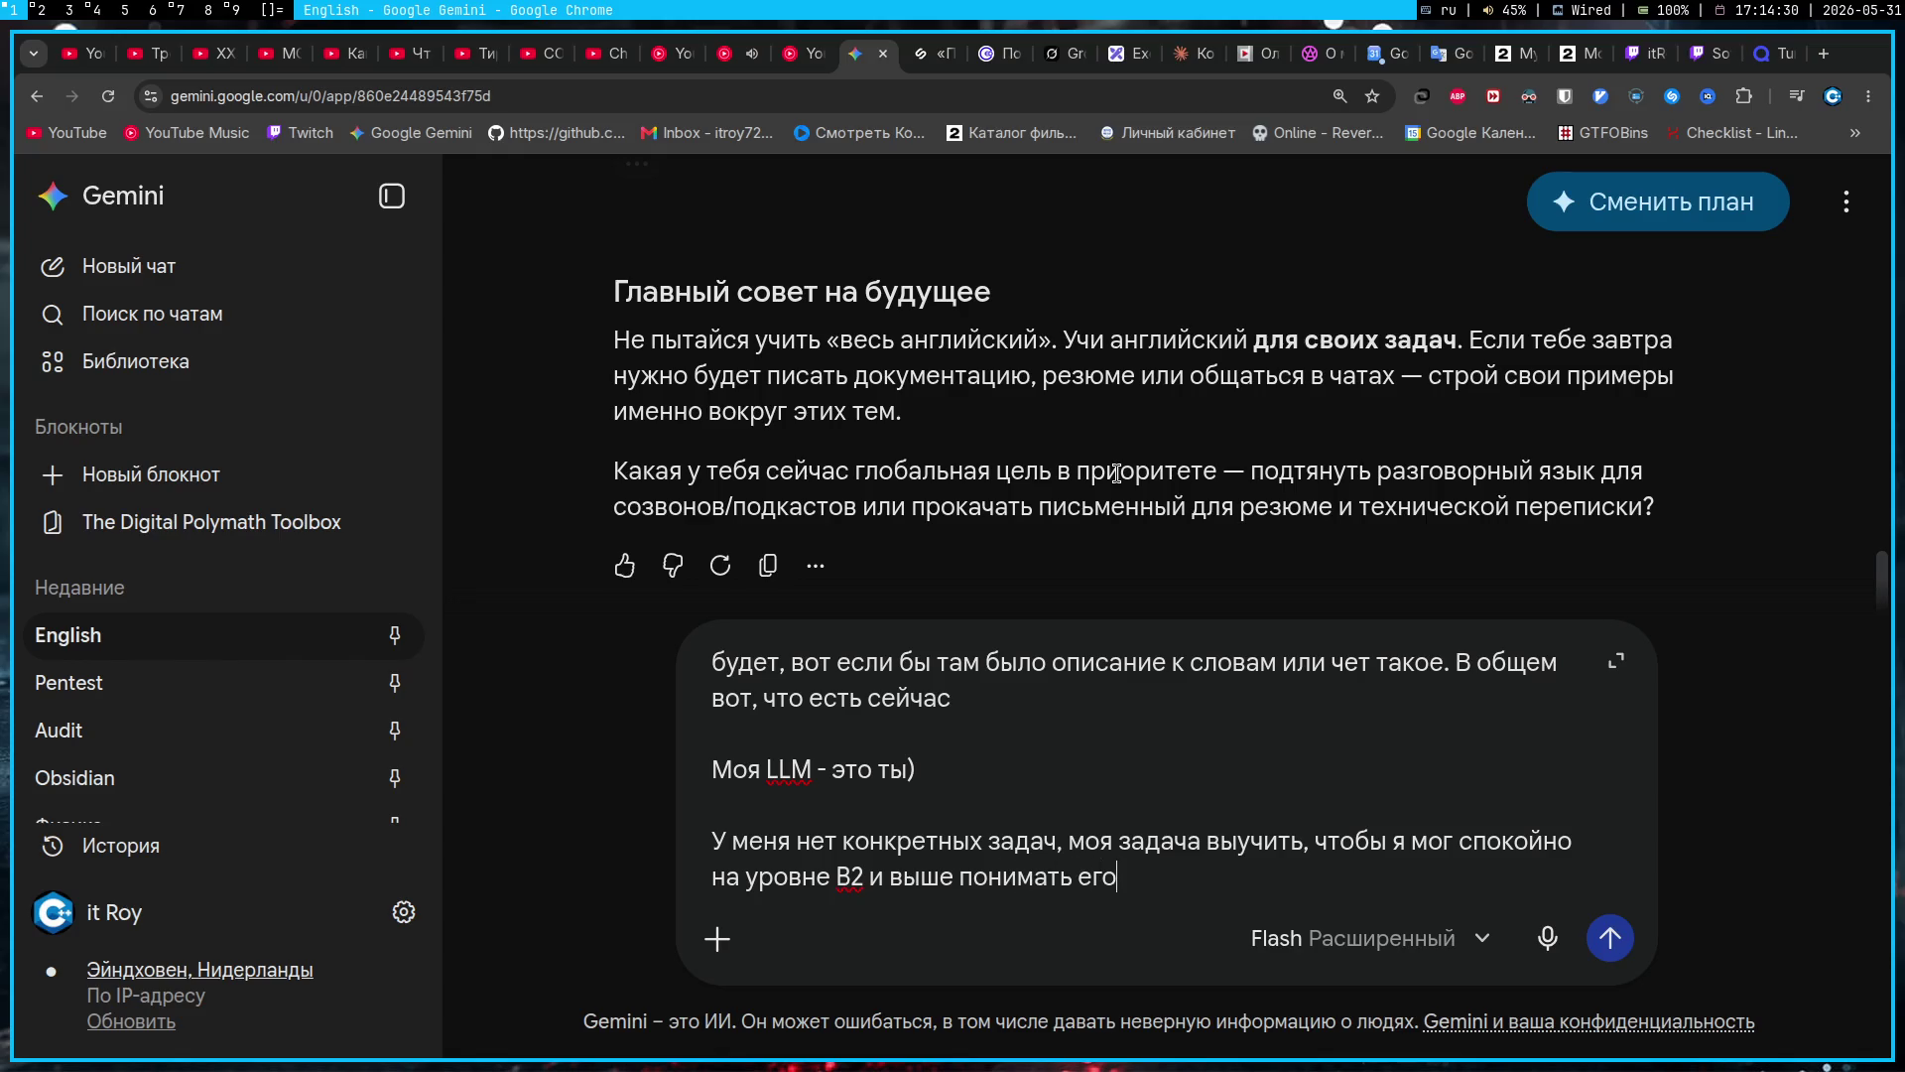
type(" и разговаривать")
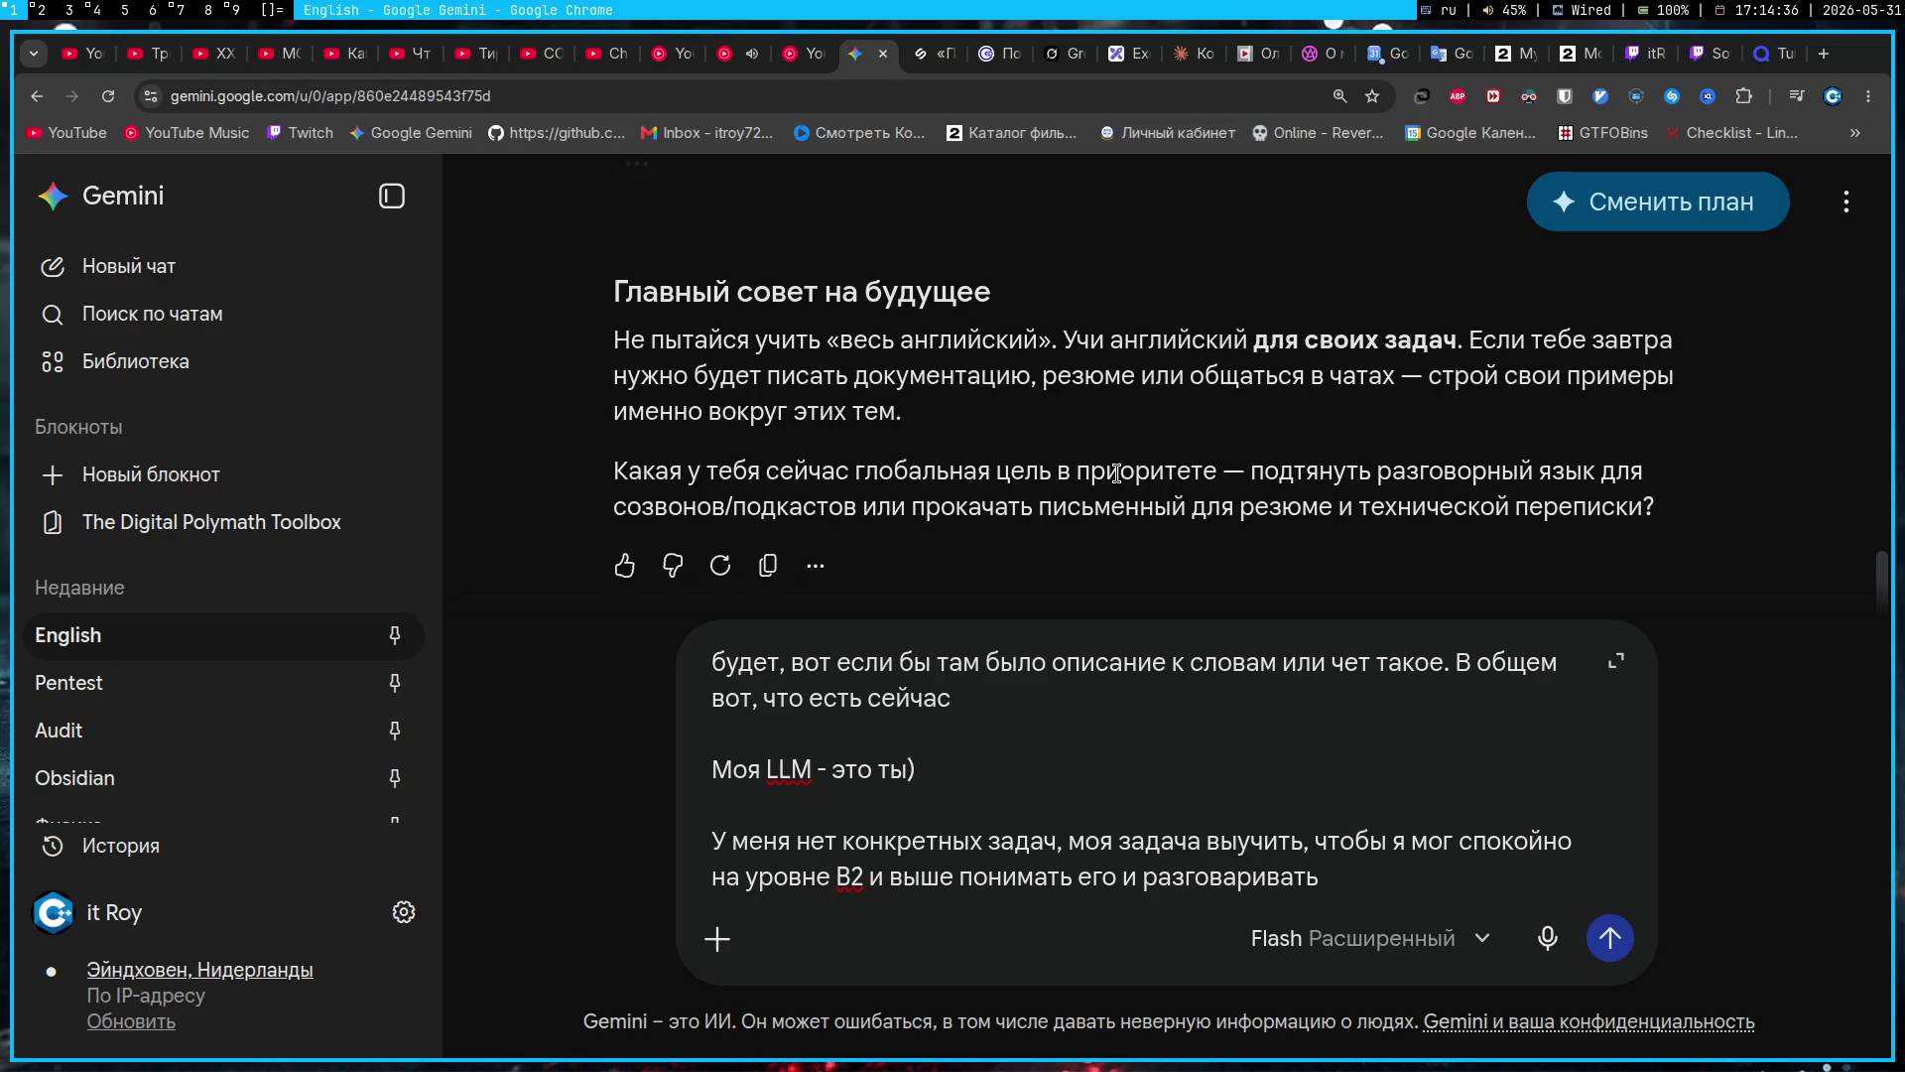
key("Return")
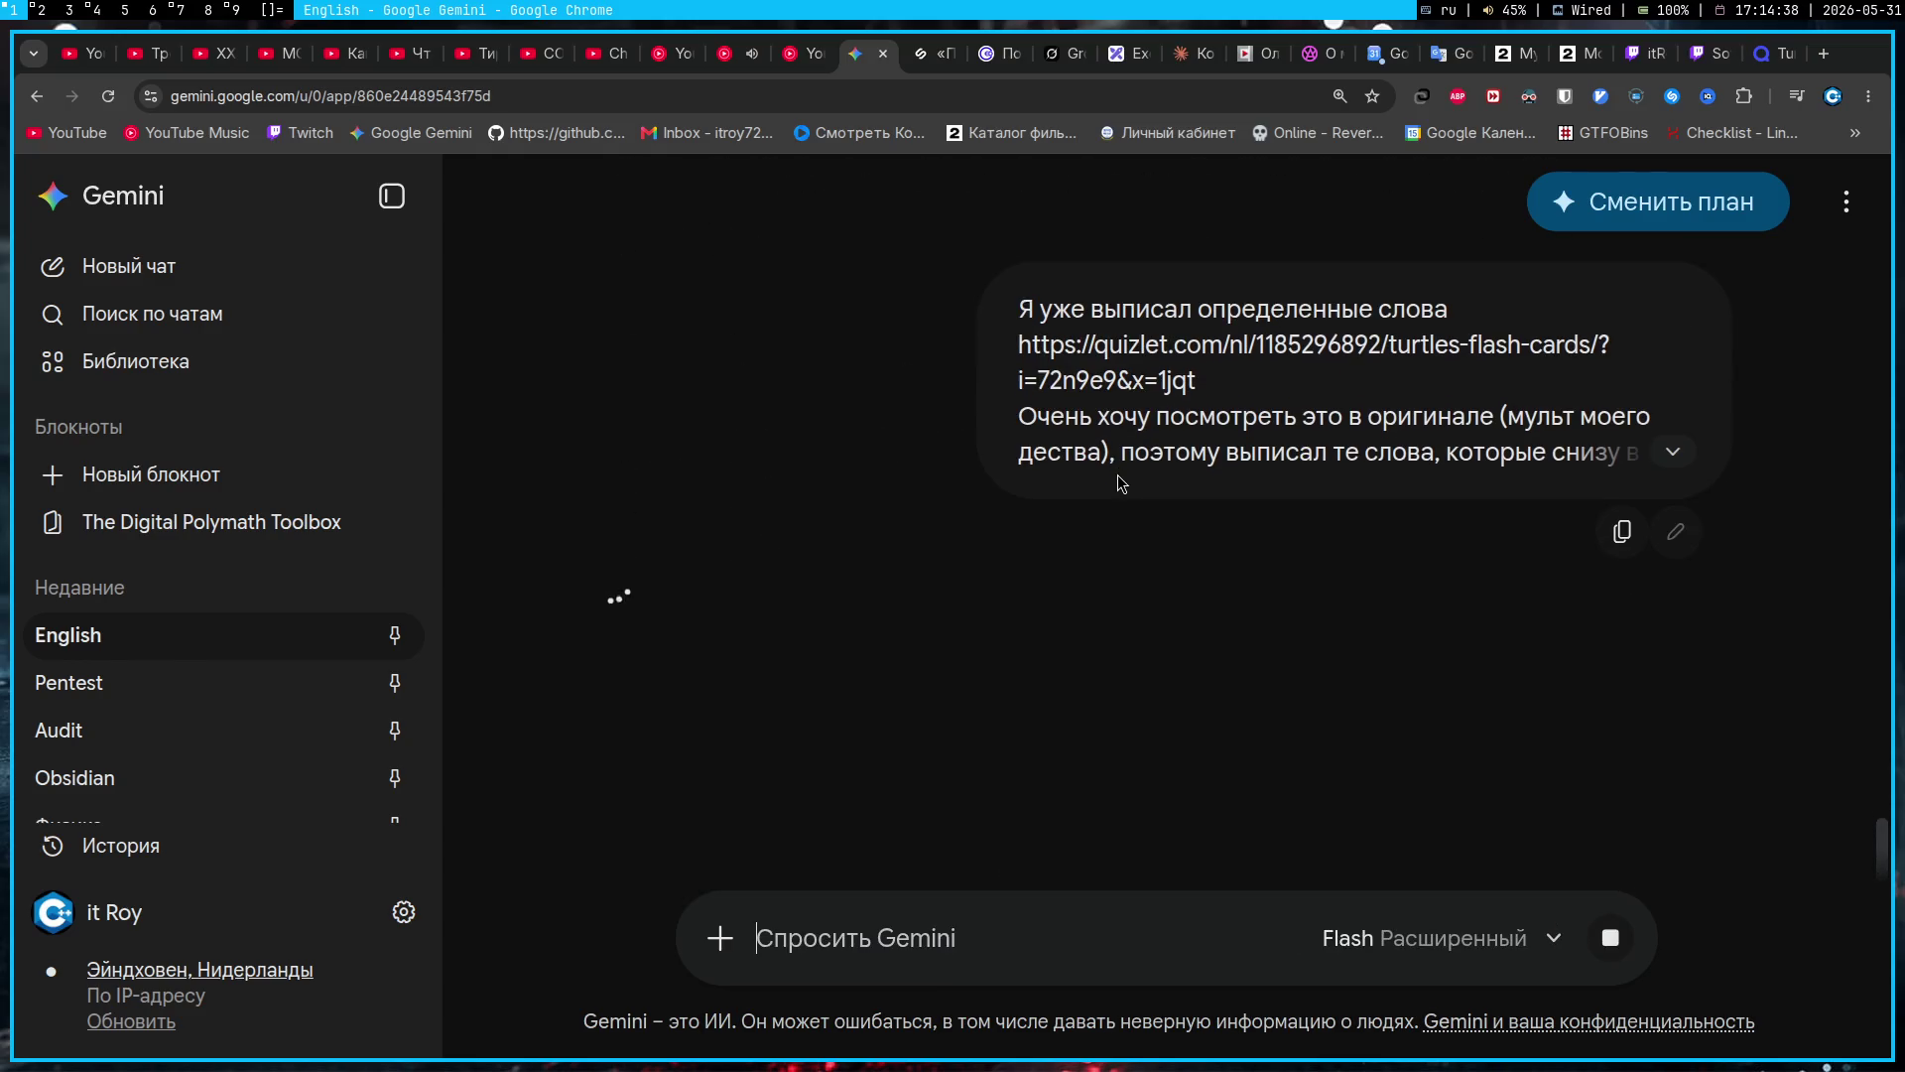
left_click(1764, 54)
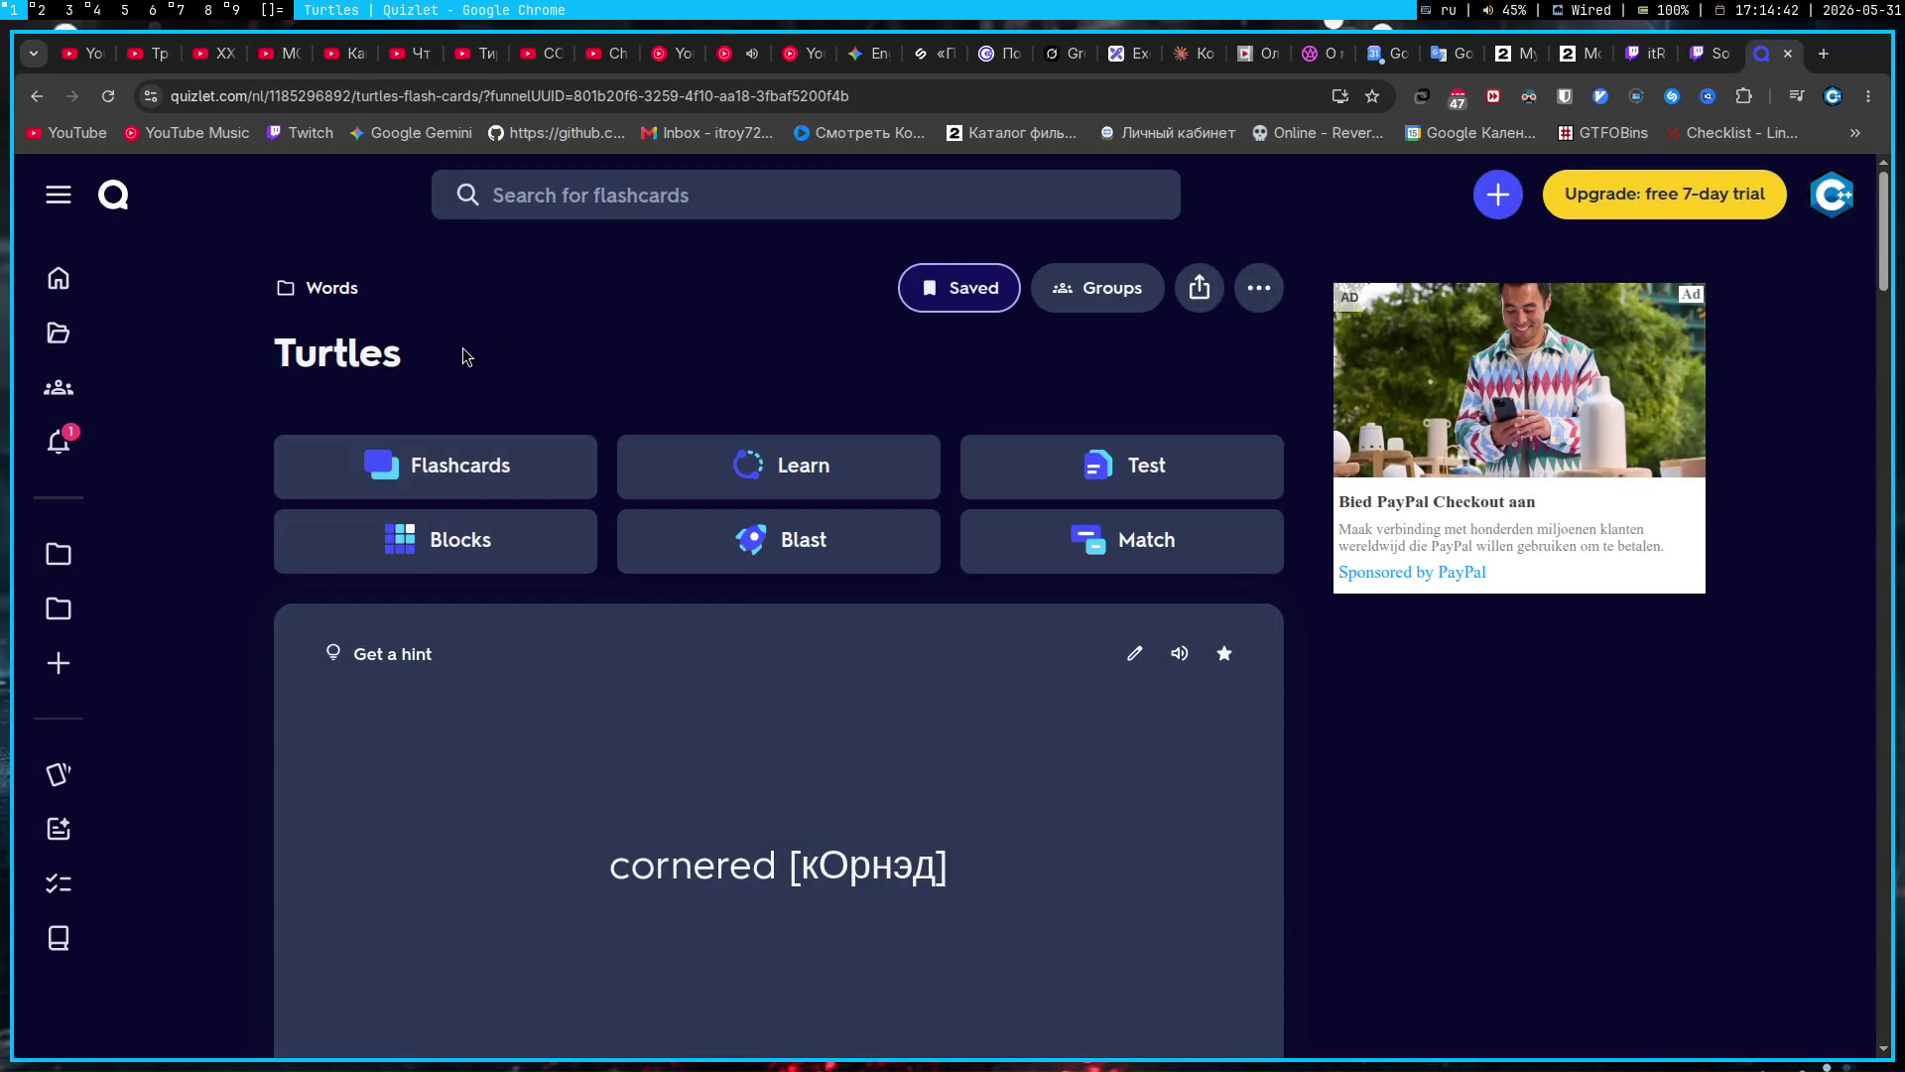
Step: Open the Turtles set for editing, dismiss the Quizlet Plus offer, and browse its 13 terms
left_click(1257, 293)
left_click(1085, 369)
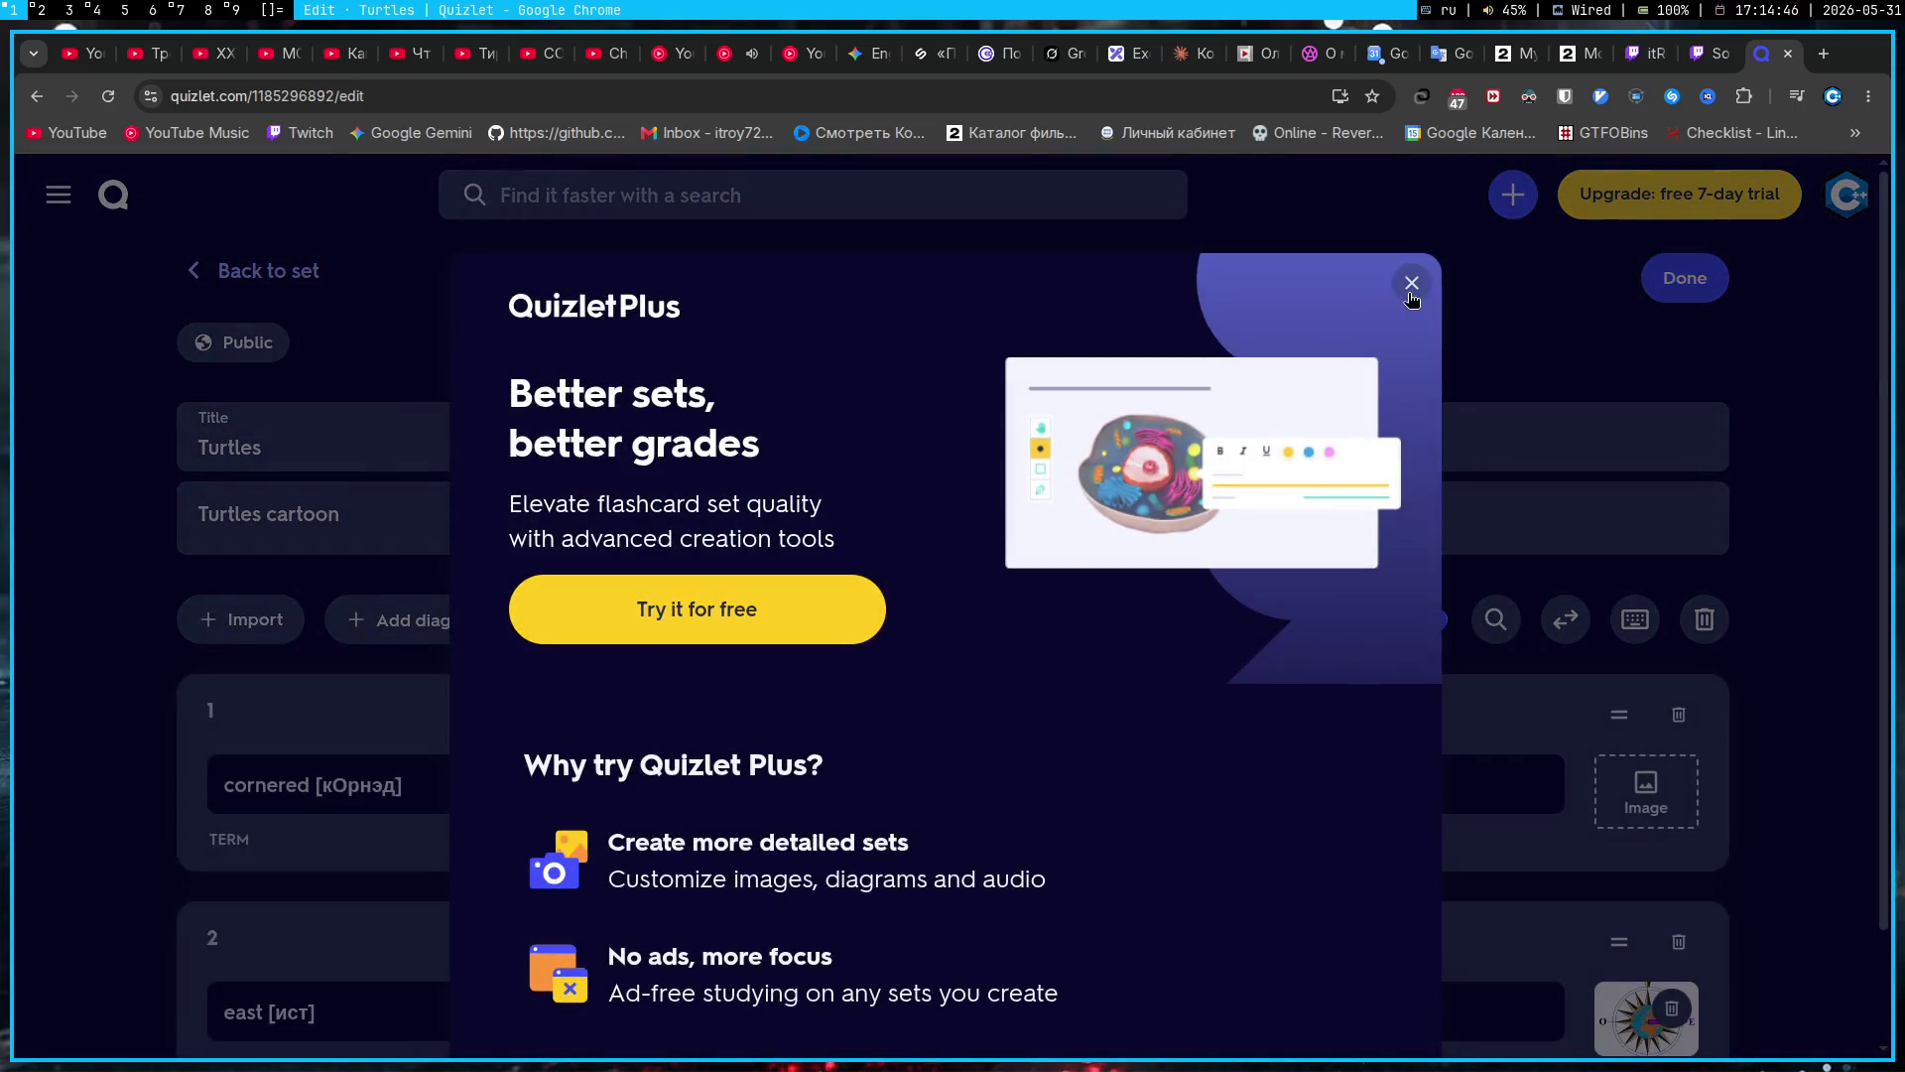
left_click(1412, 283)
scroll(808, 474, "down", 3)
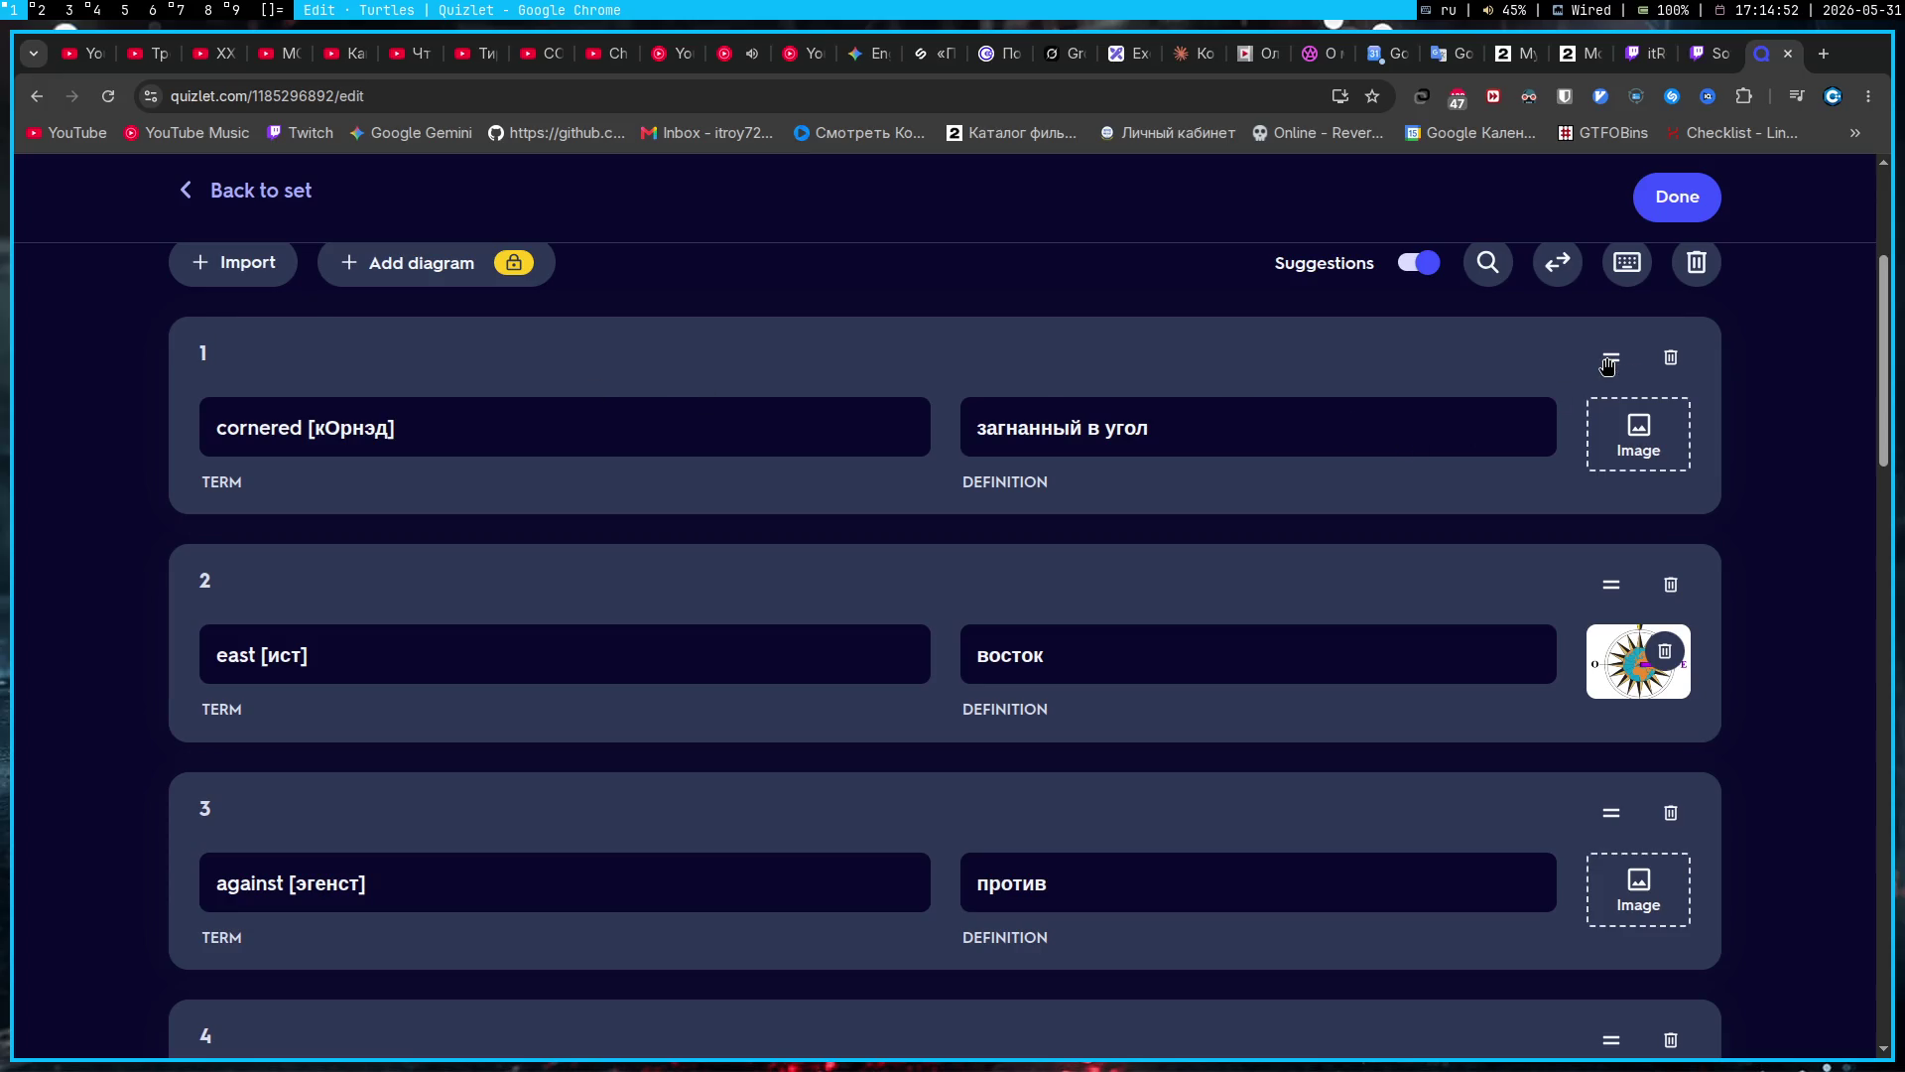
scroll(1012, 374, "down", 5)
scroll(1012, 396, "up", 5)
scroll(1010, 396, "down", 4)
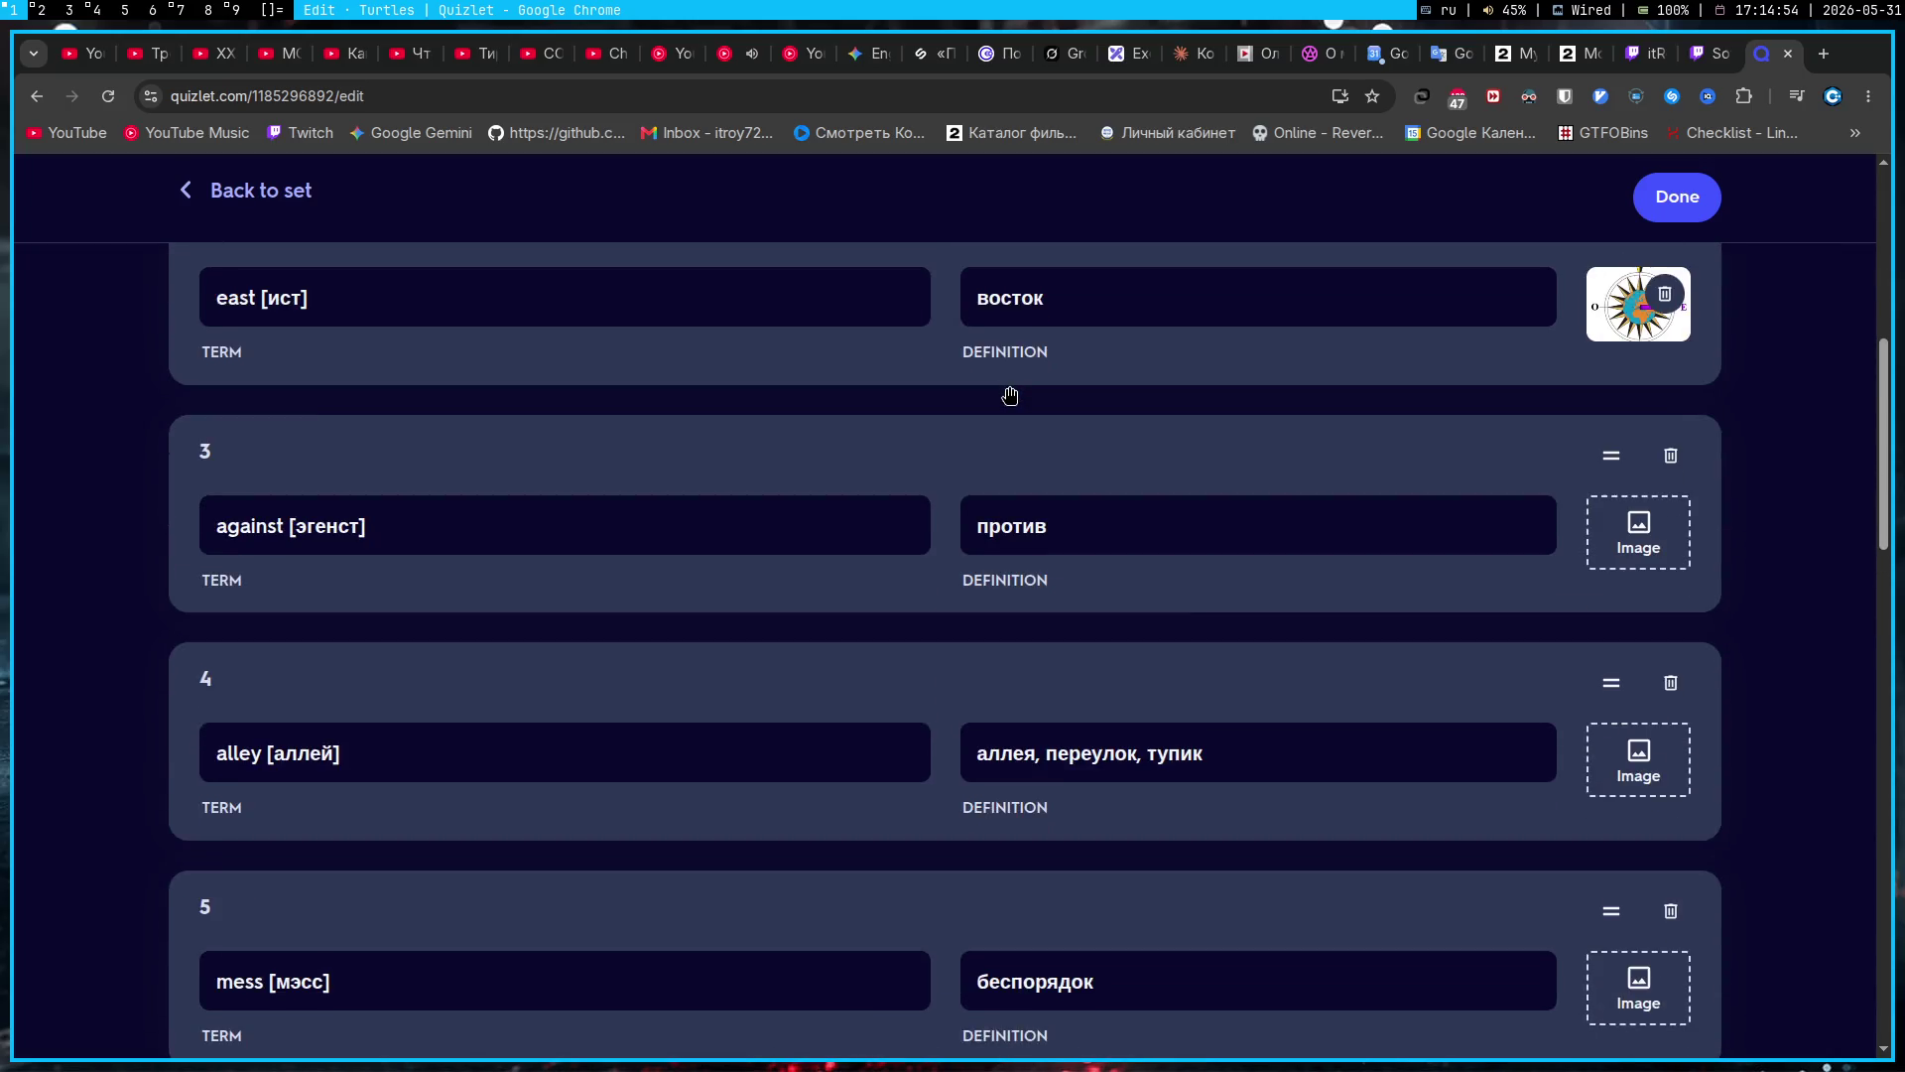
scroll(1010, 396, "down", 6)
scroll(991, 408, "up", 4)
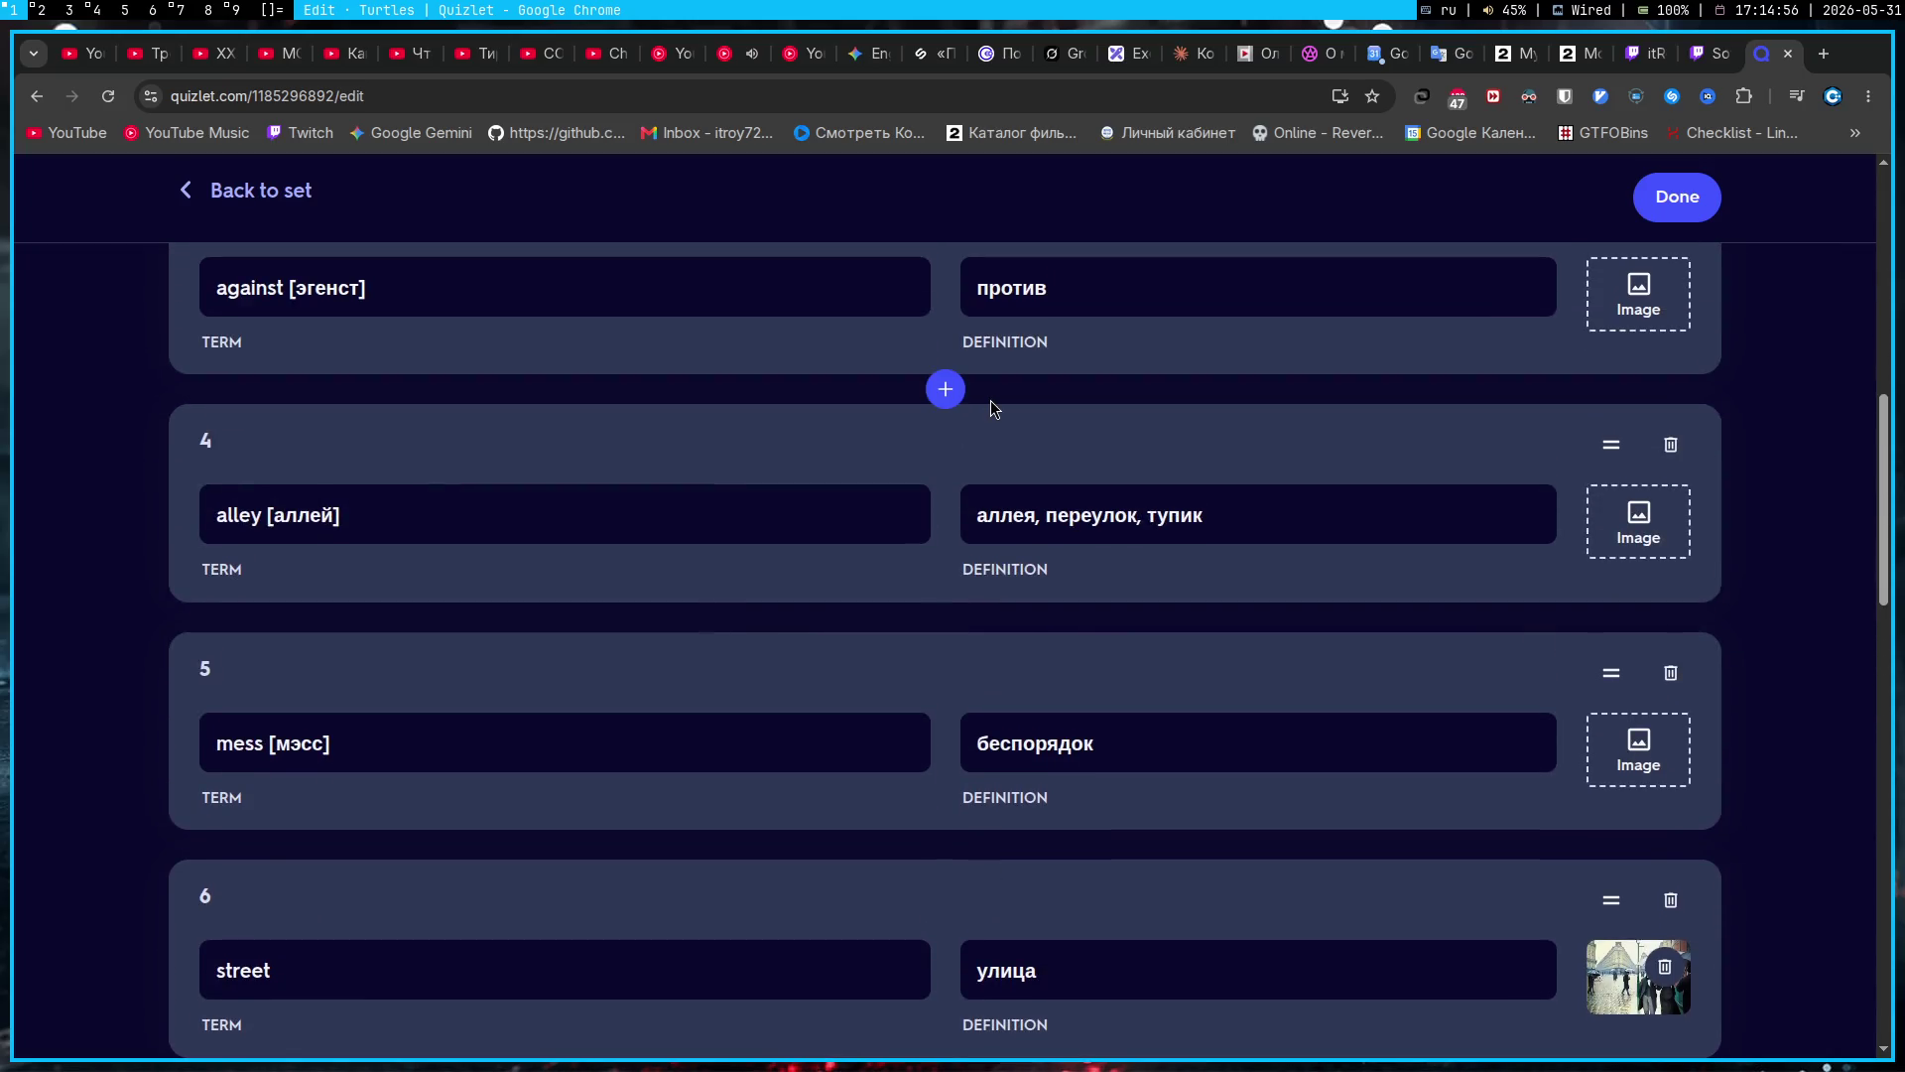
scroll(990, 401, "down", 5)
scroll(991, 400, "up", 5)
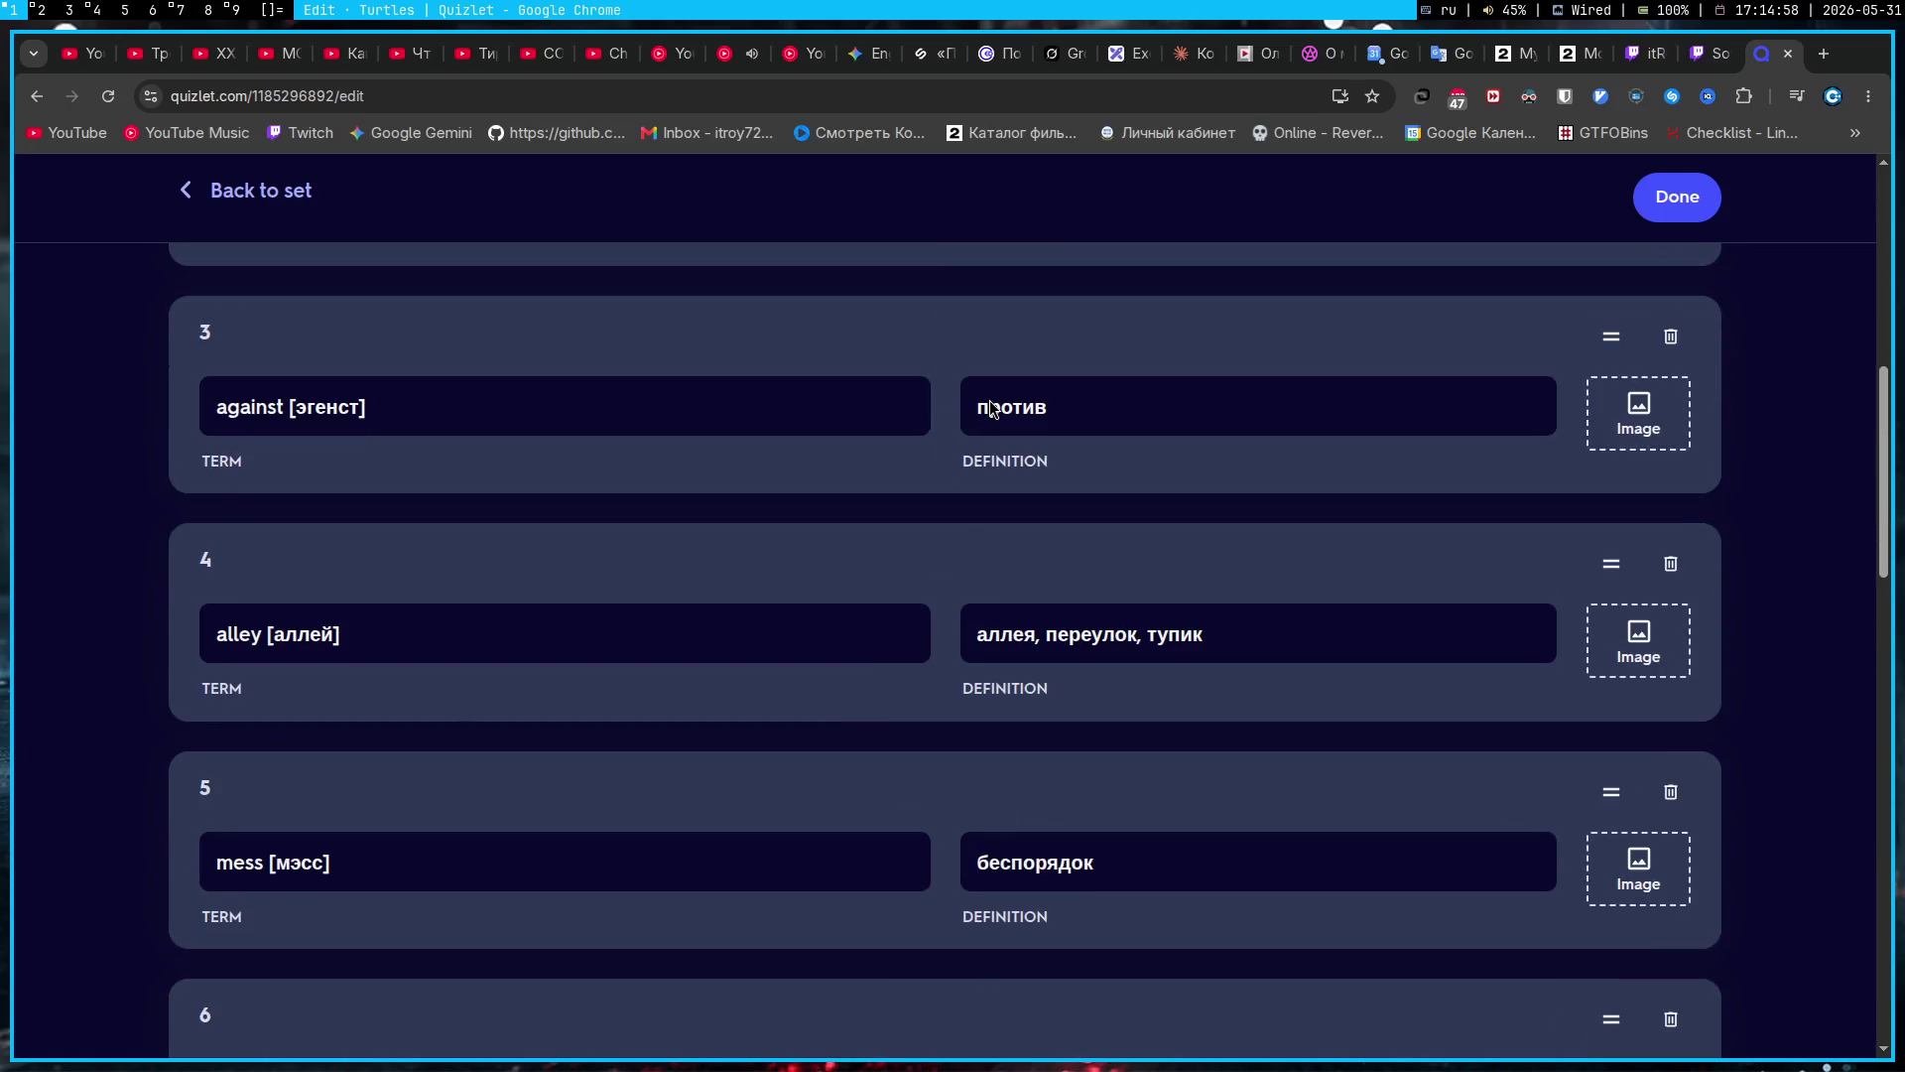
scroll(990, 400, "down", 8)
scroll(989, 399, "down", 3)
scroll(990, 408, "up", 10)
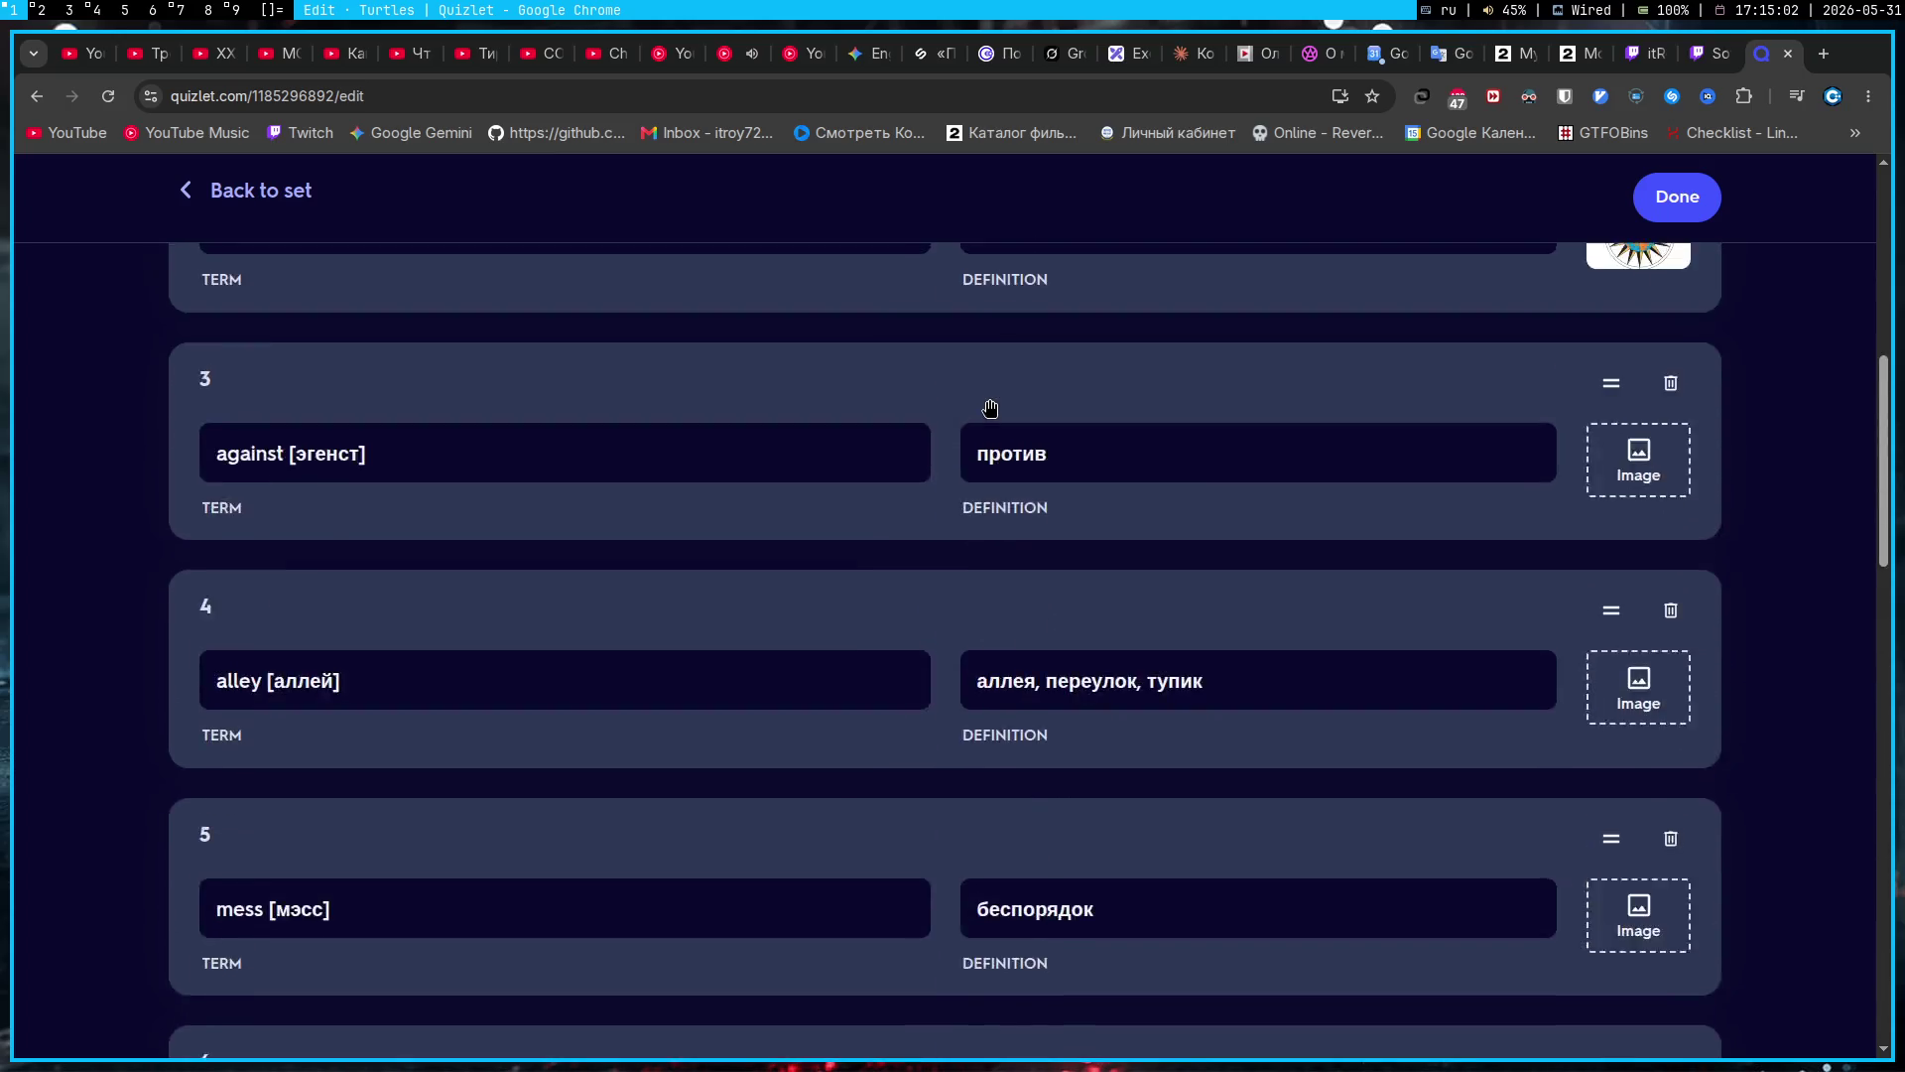
scroll(990, 408, "up", 5)
Step: Leave the 'Turtles cartoon' description unchanged
left_click(243, 519)
left_click(59, 528)
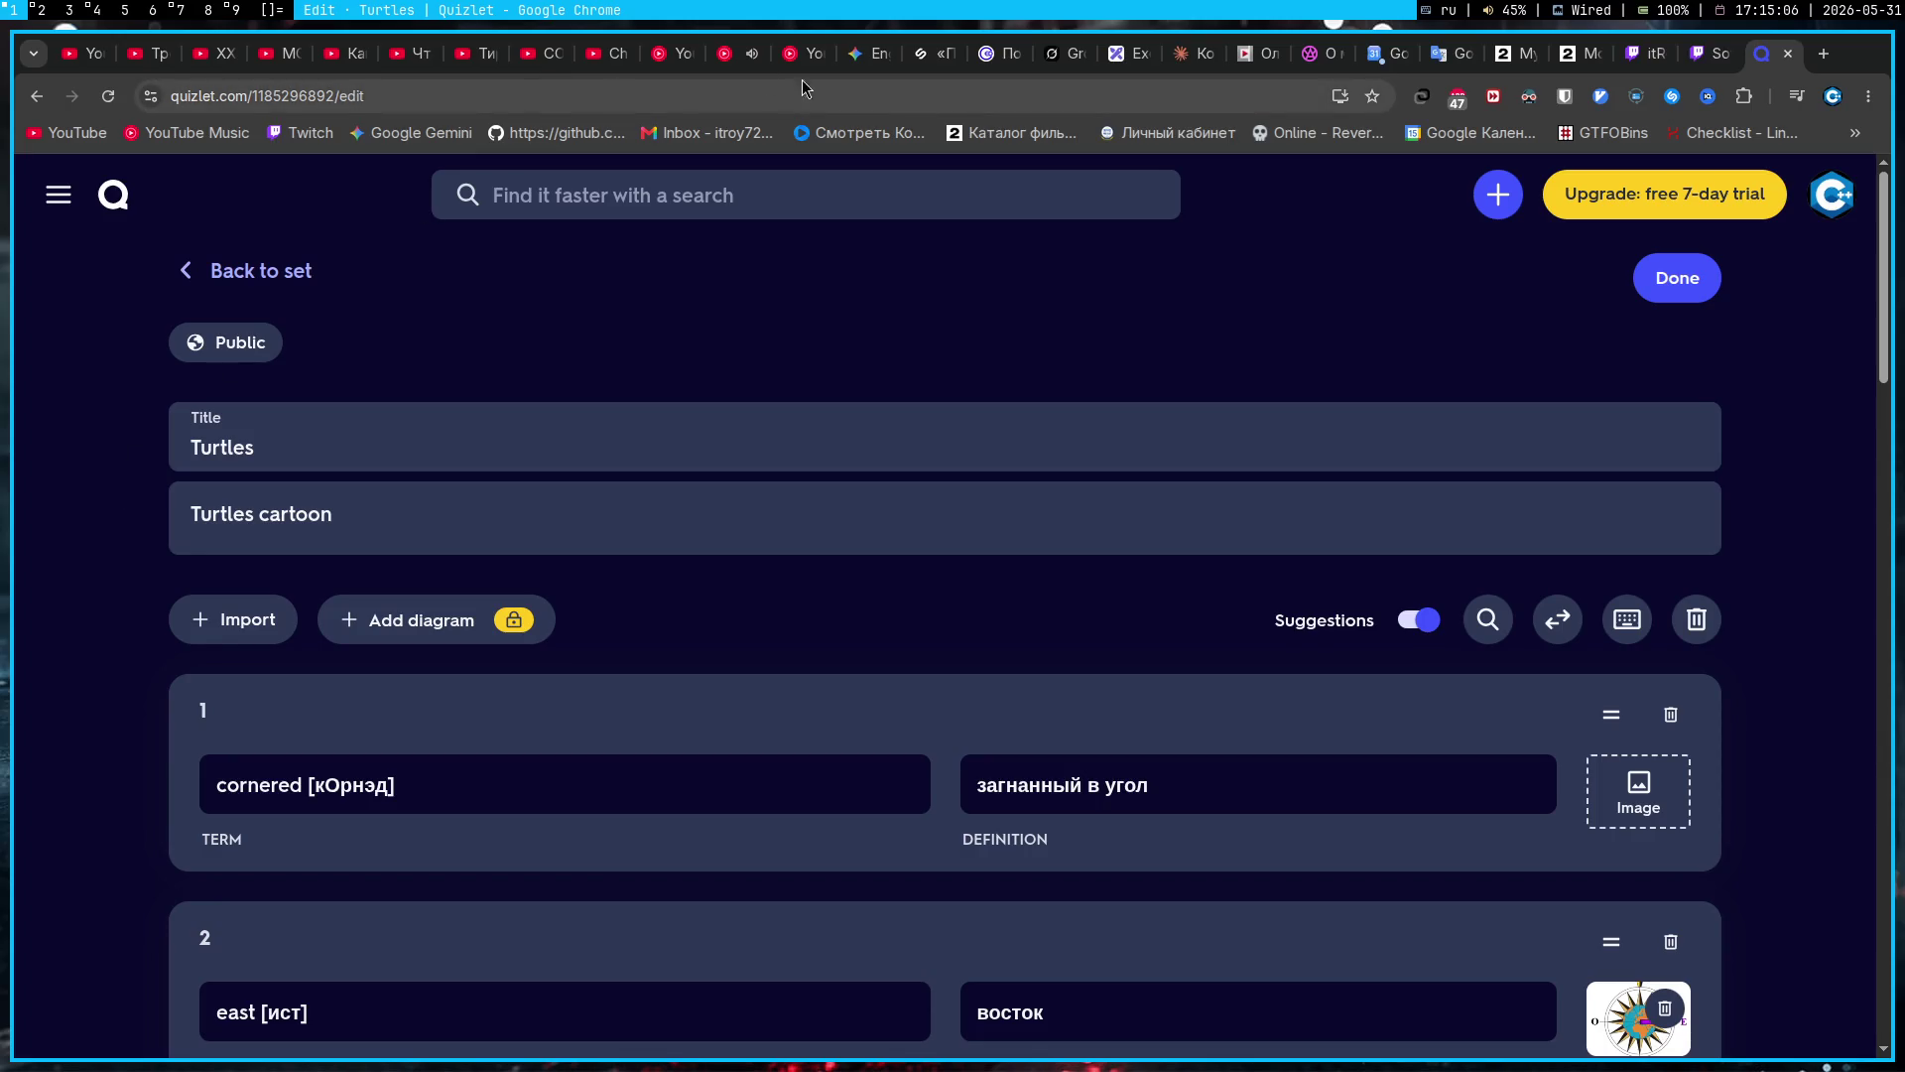
left_click(855, 53)
Step: Read Gemini's card format: word/phrase in front, translation // short context behind, with the Lair example
scroll(602, 593, "down", 1)
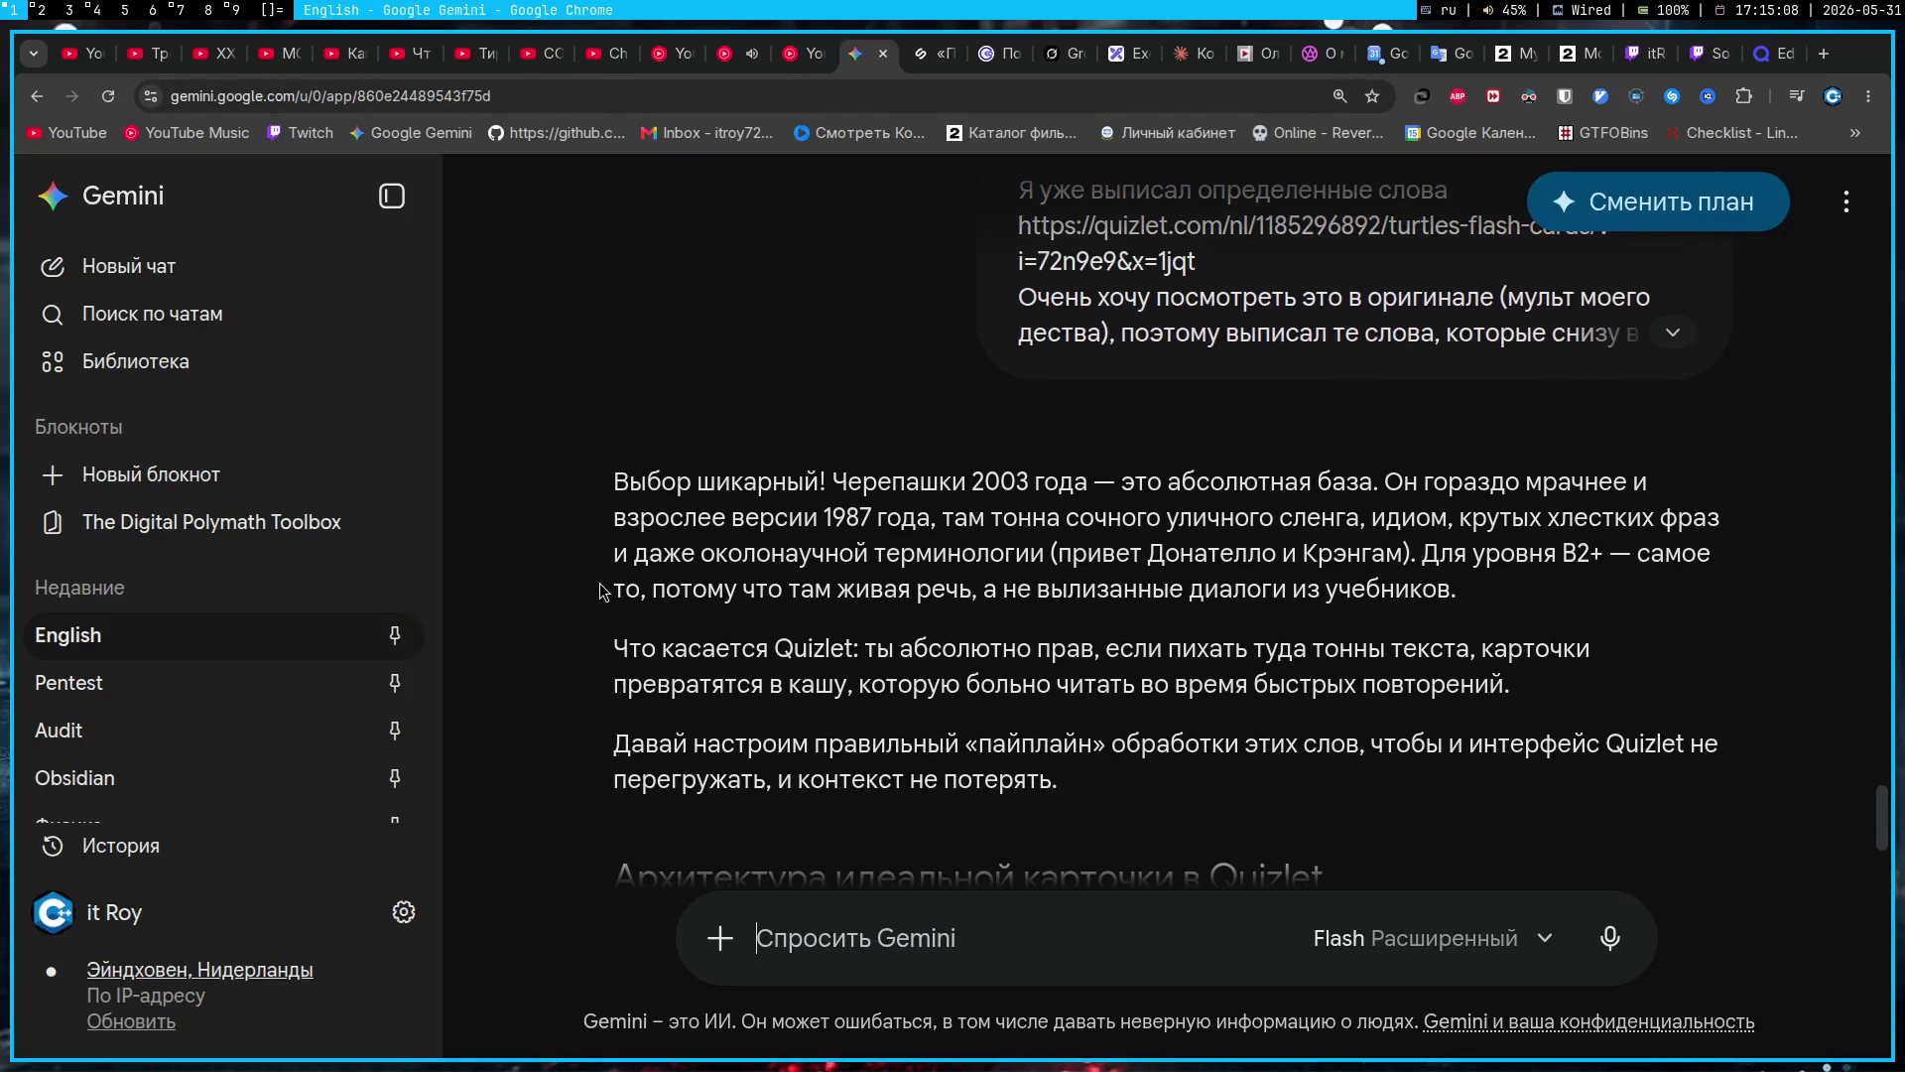
scroll(600, 593, "down", 1)
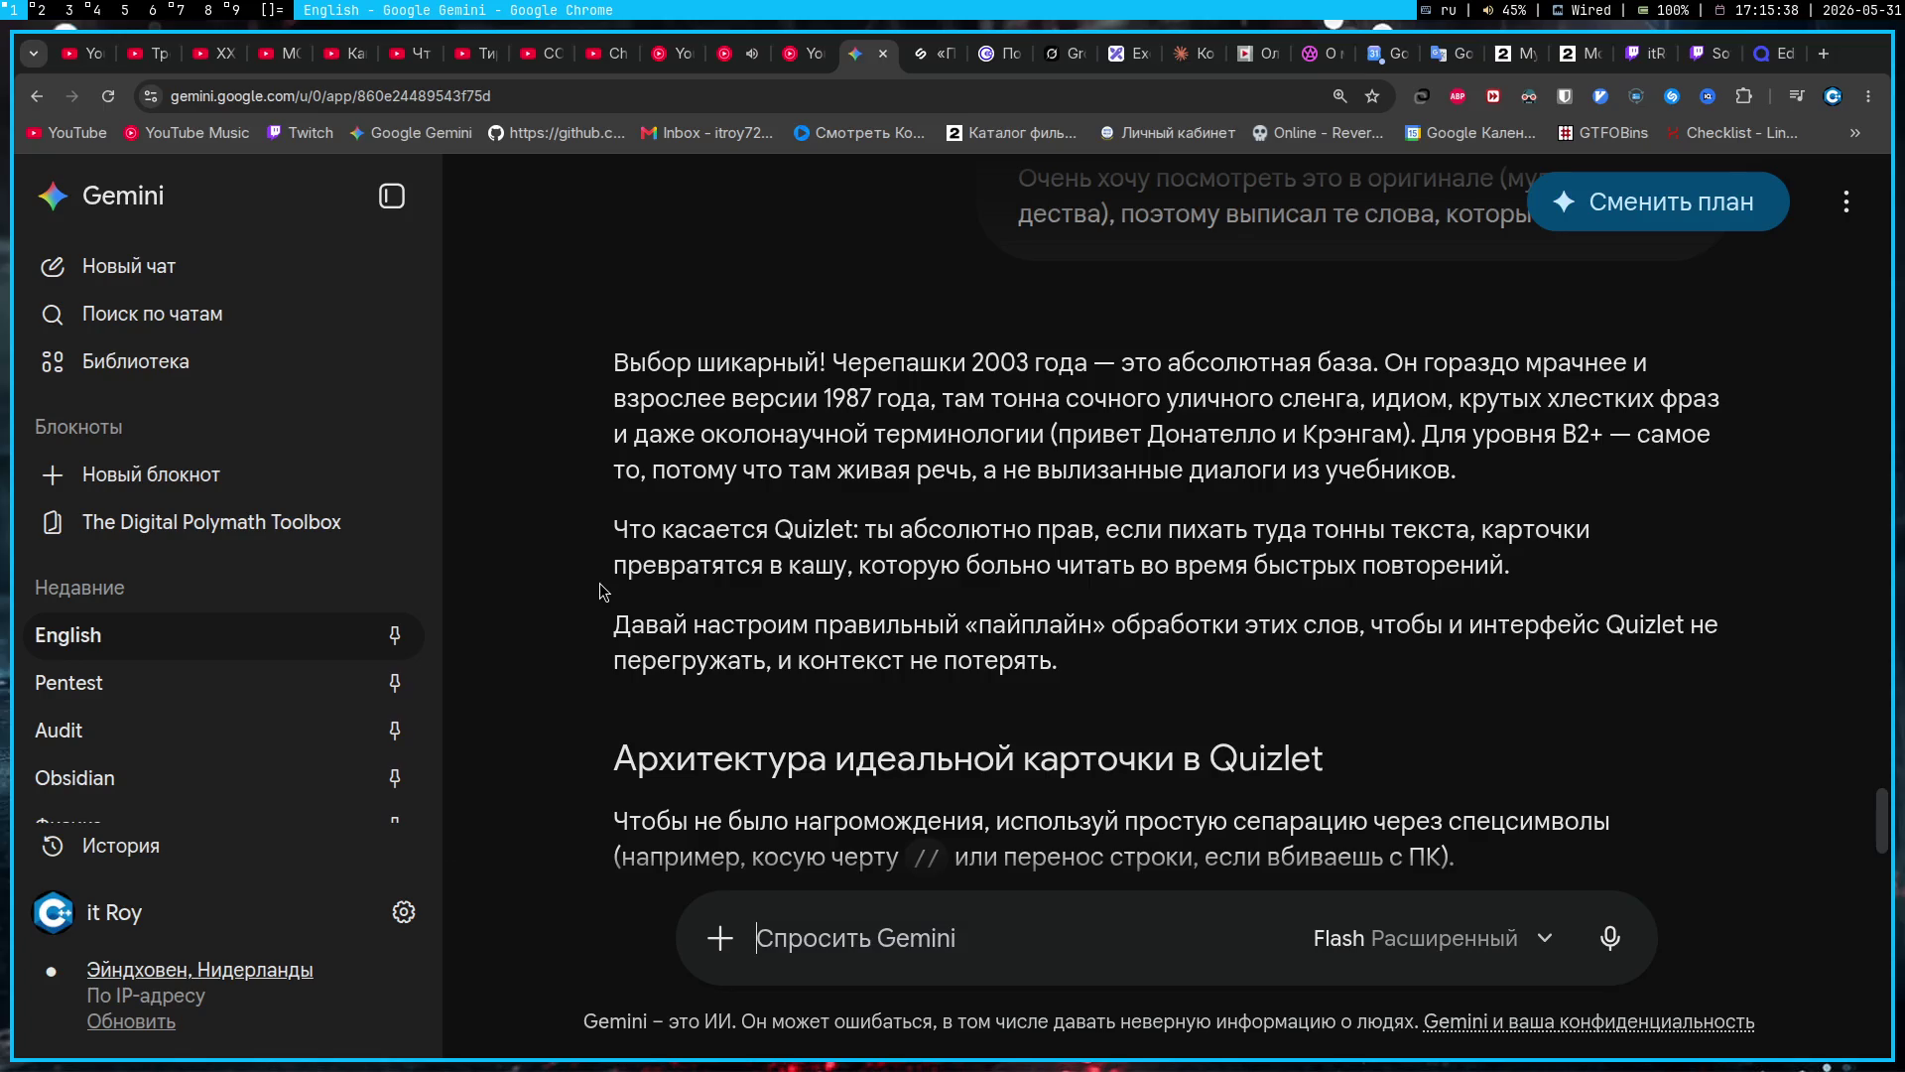
scroll(707, 618, "down", 3)
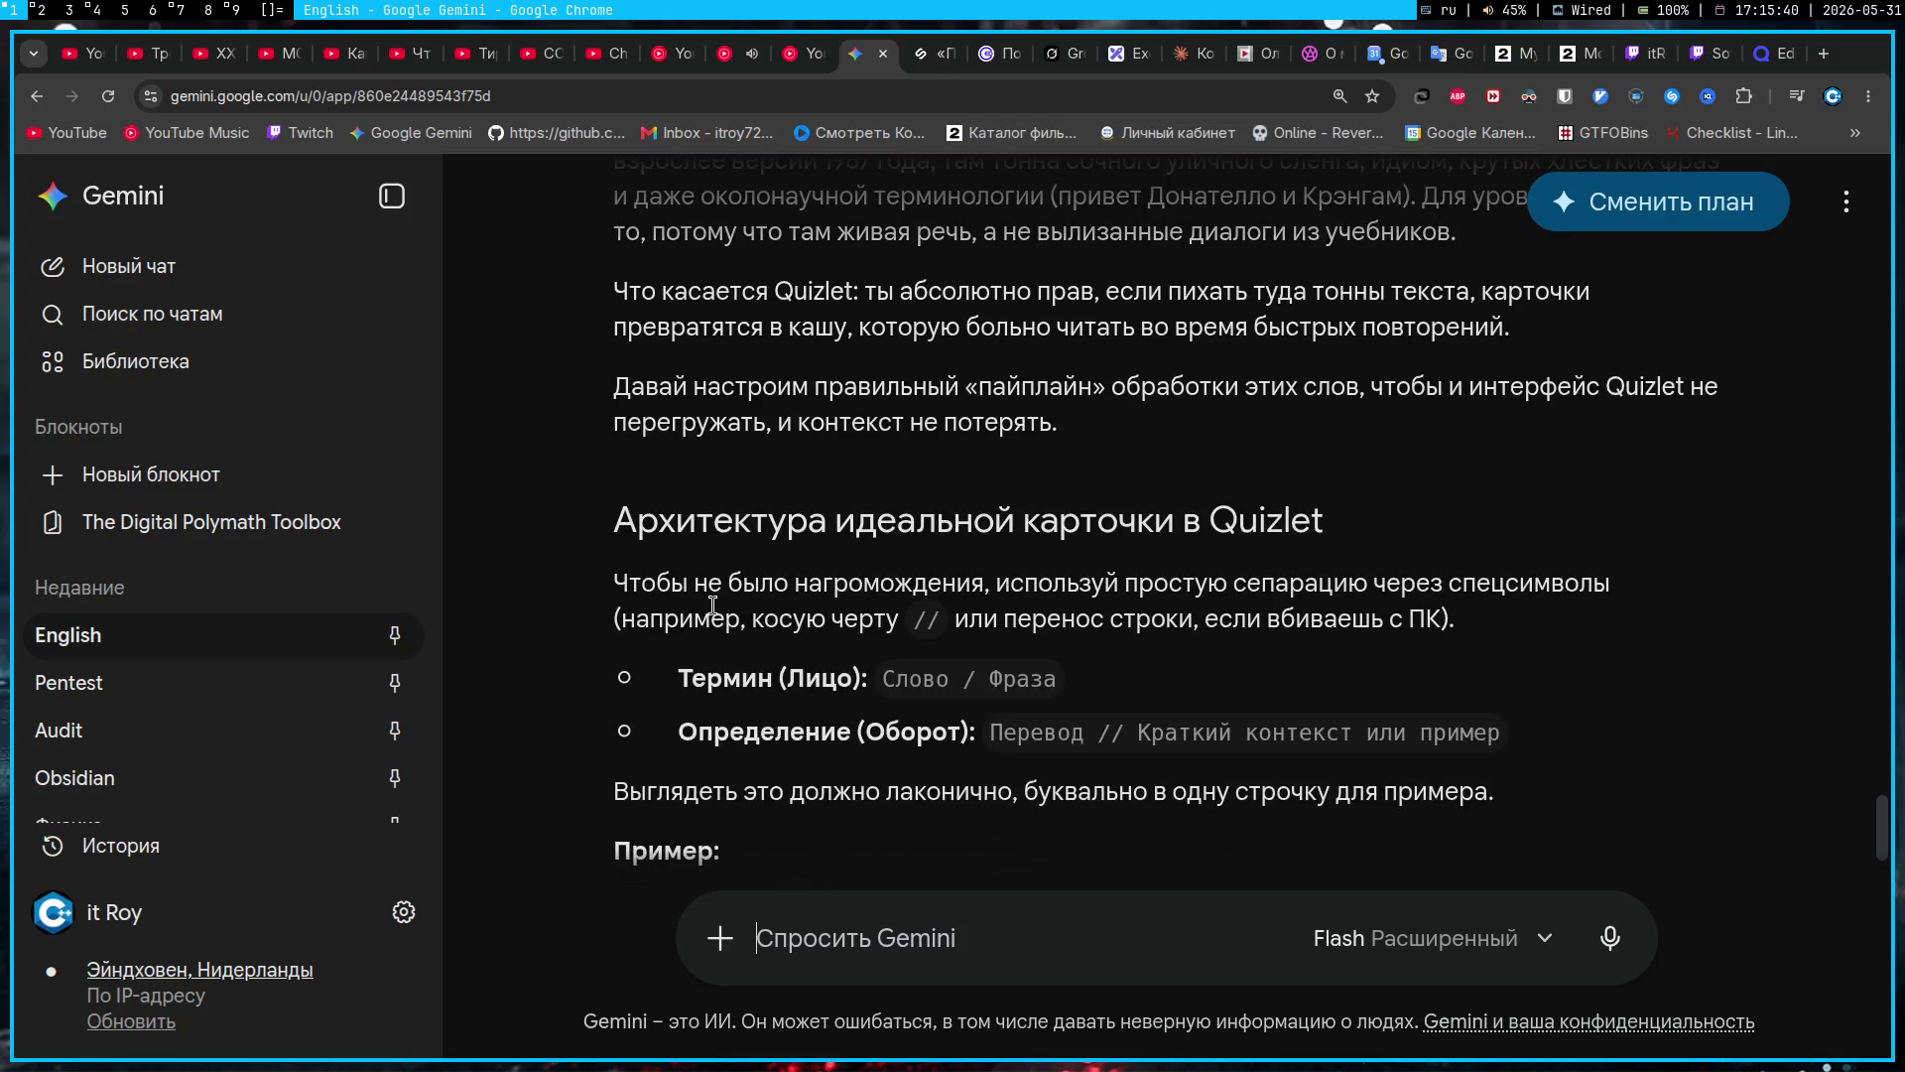
scroll(713, 604, "down", 2)
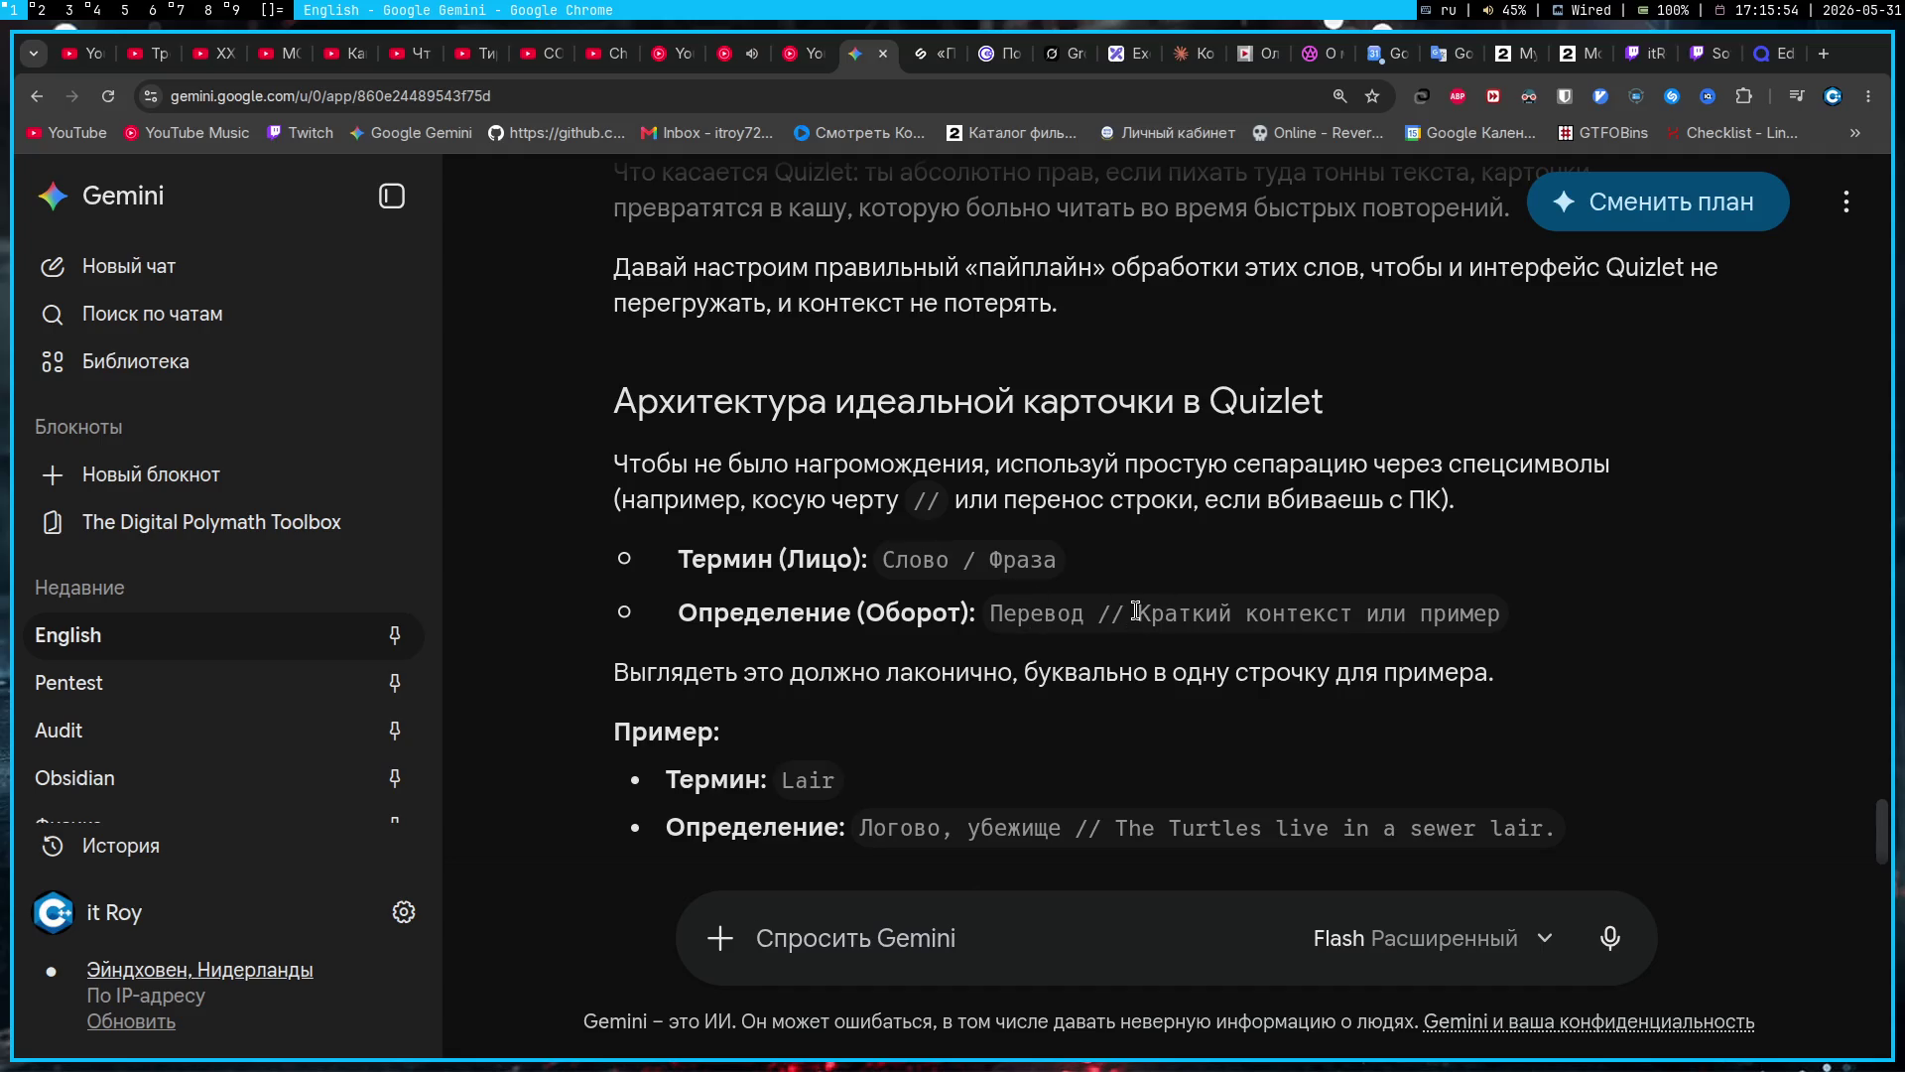
left_click(1766, 54)
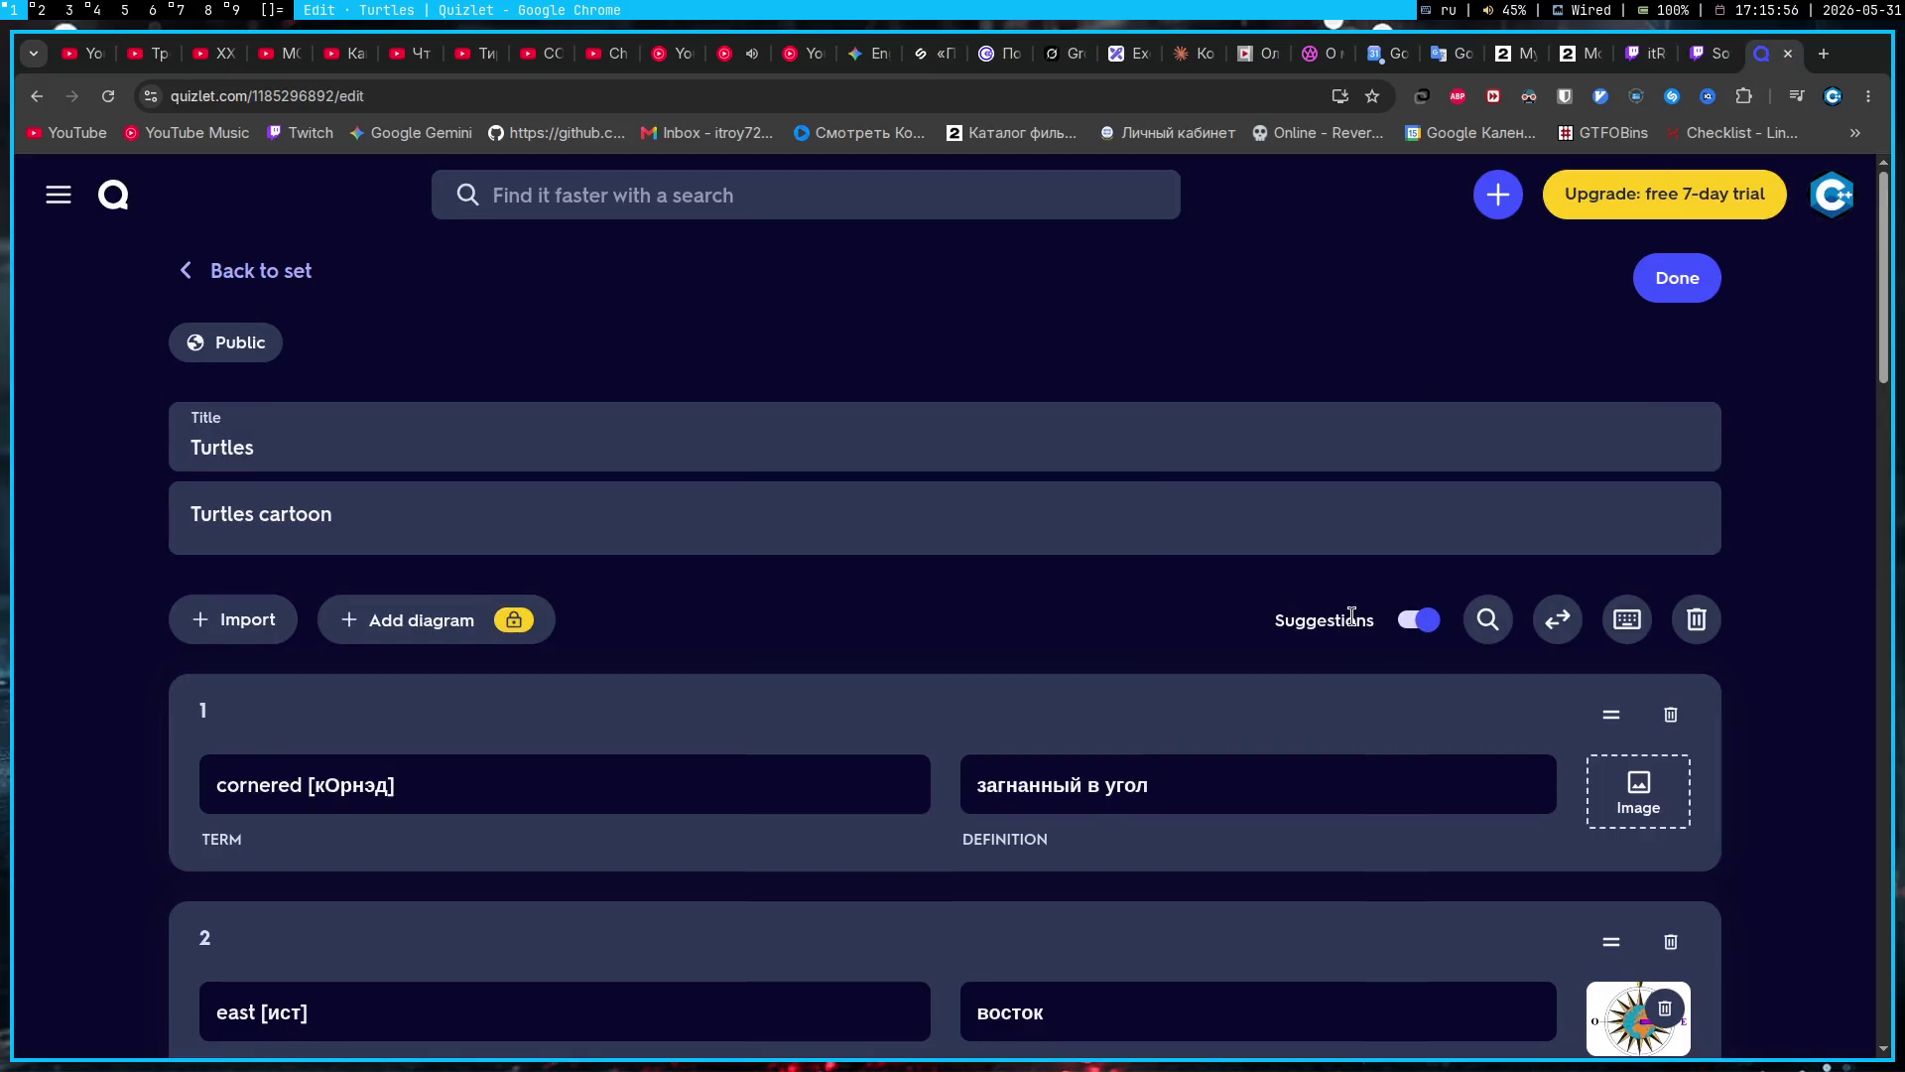
Step: Add the examples 'I was cornered' and 'I can corner you' under card 1's definition
scroll(1351, 615, "down", 3)
left_click(1213, 415)
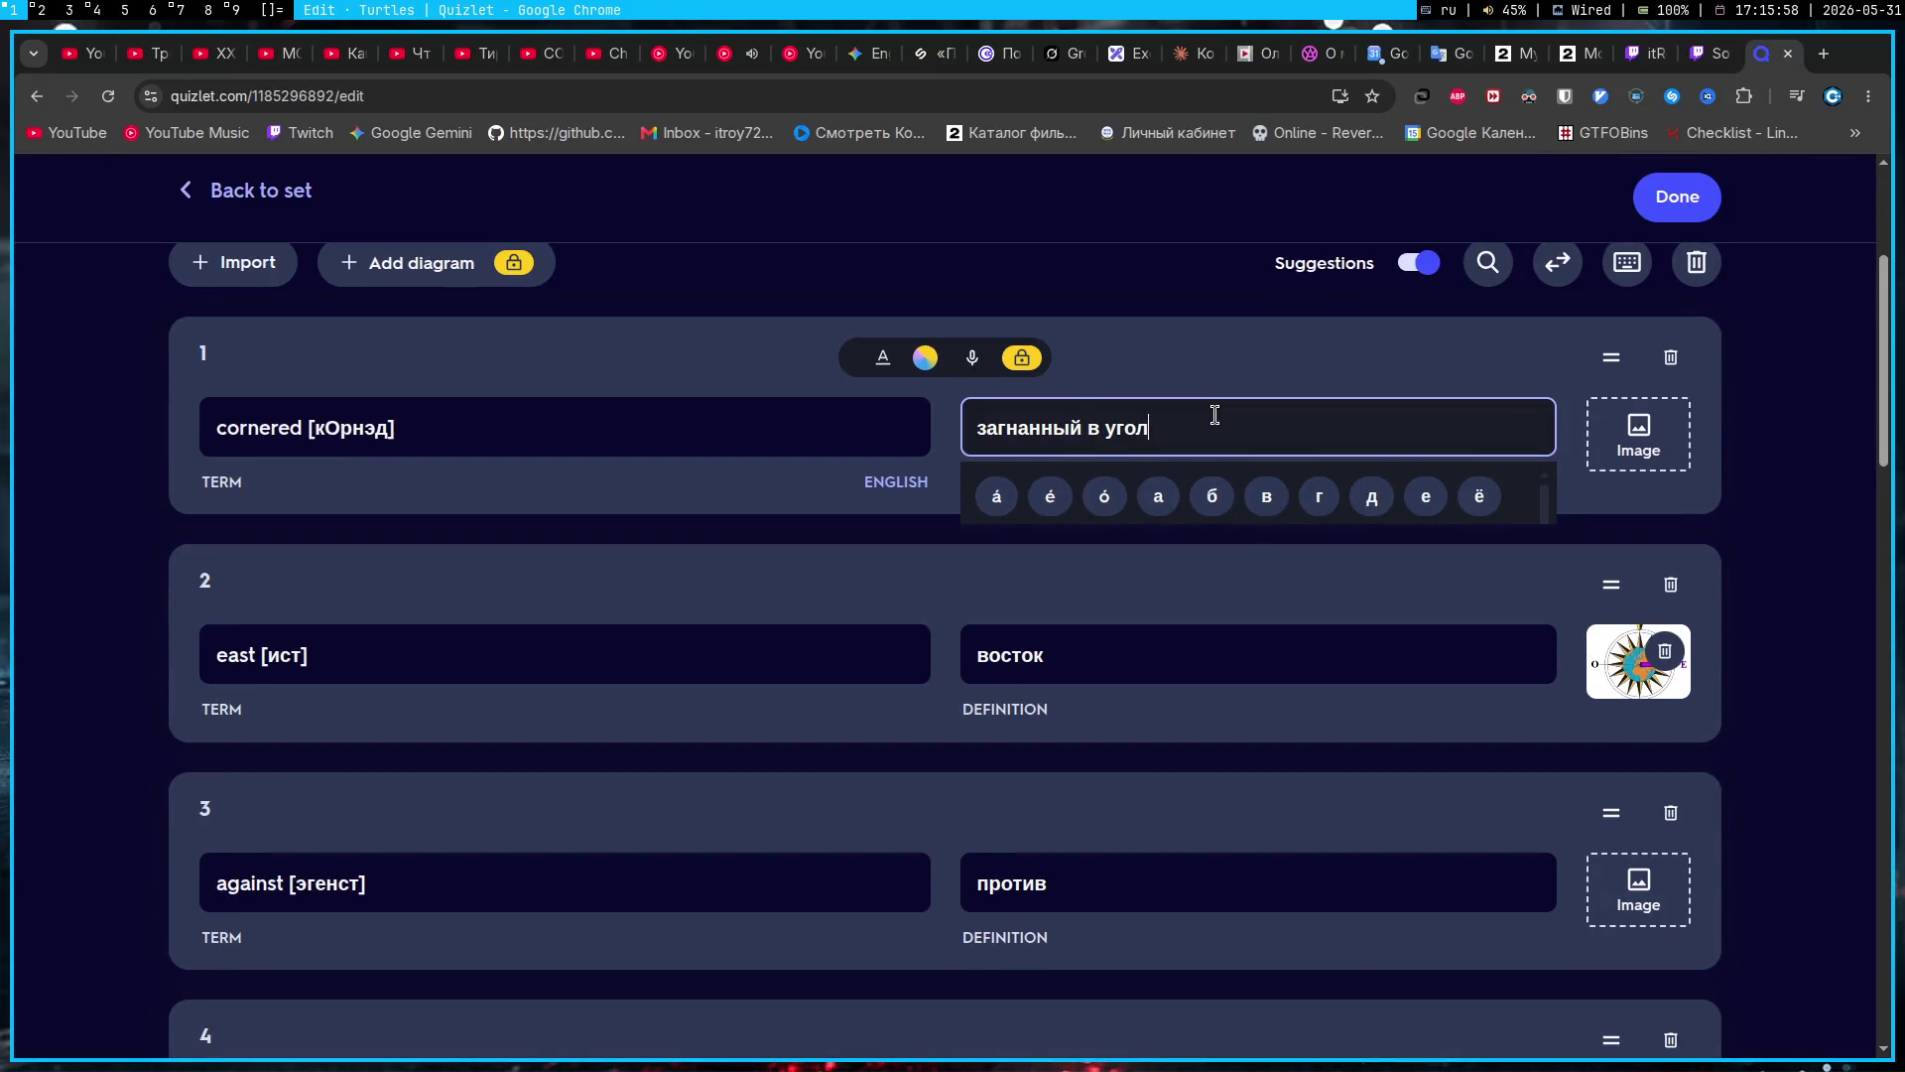
key("Return")
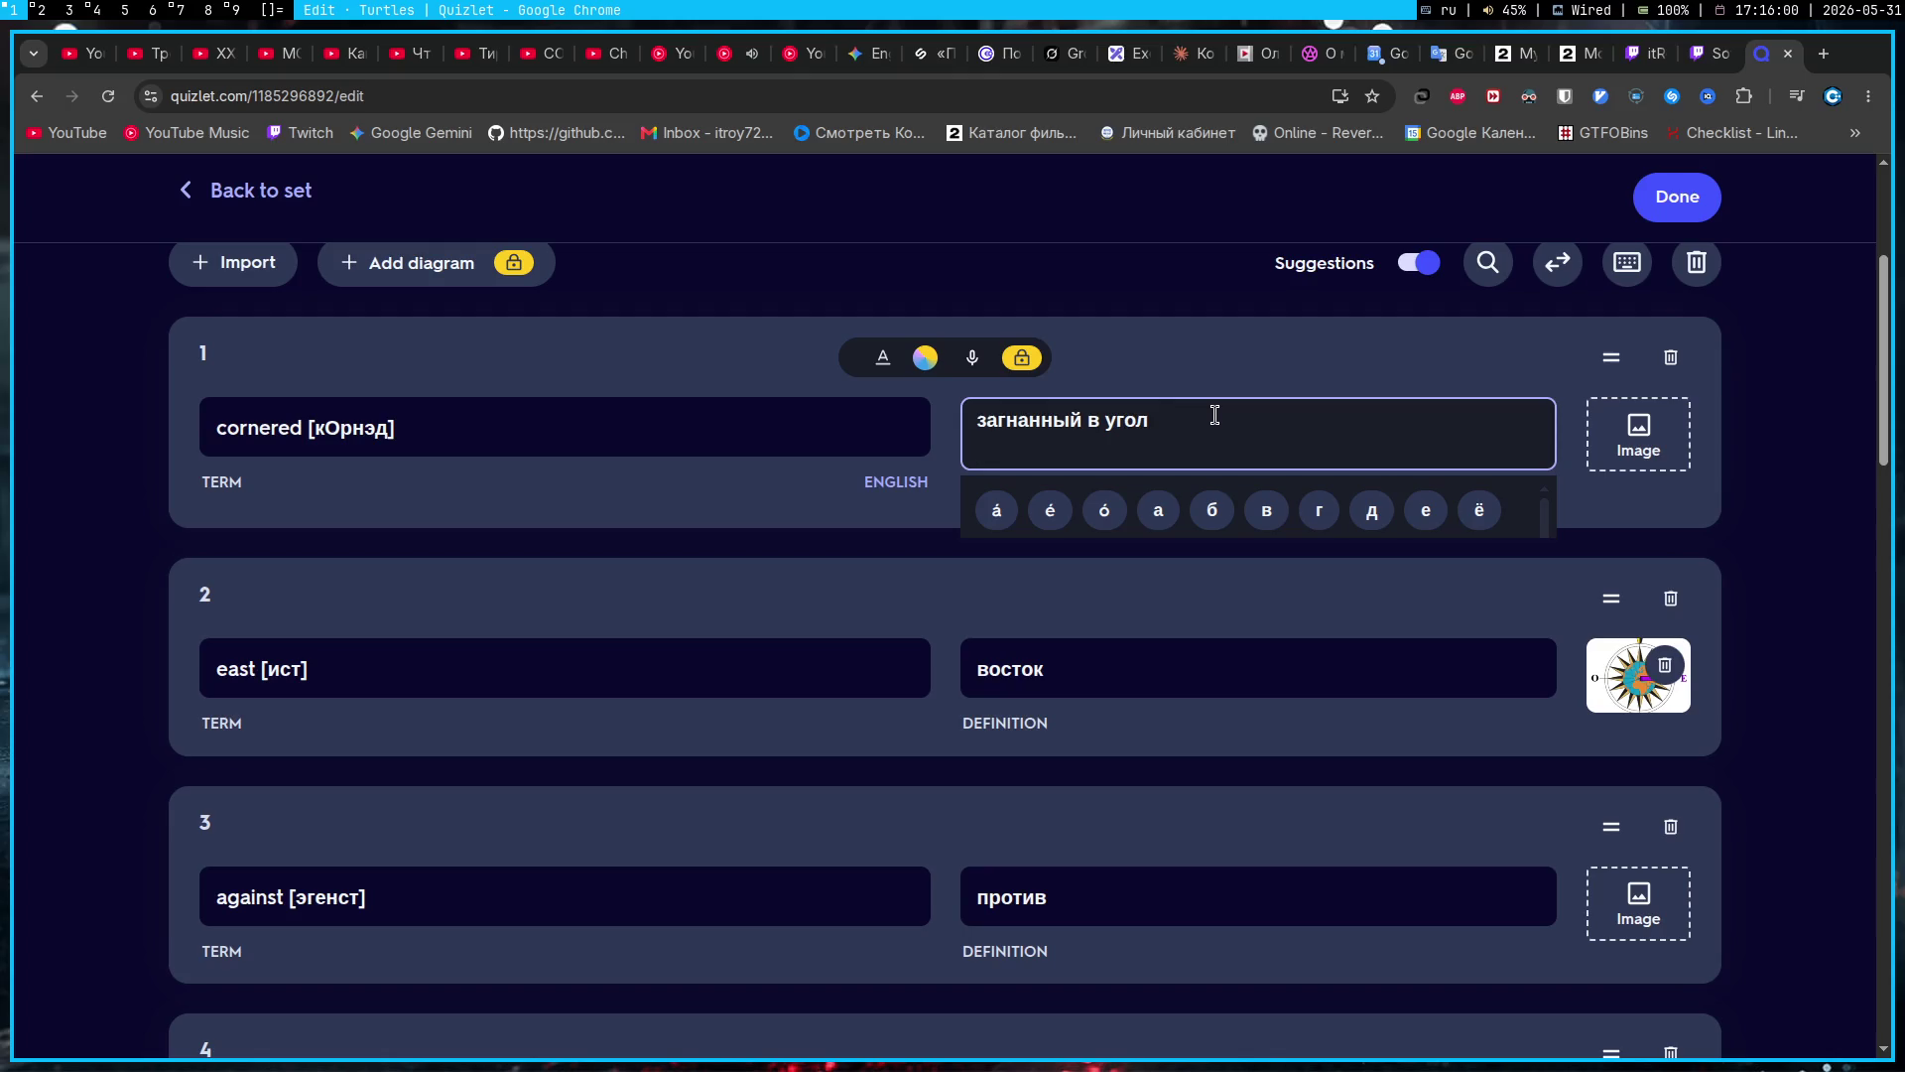
key("Return")
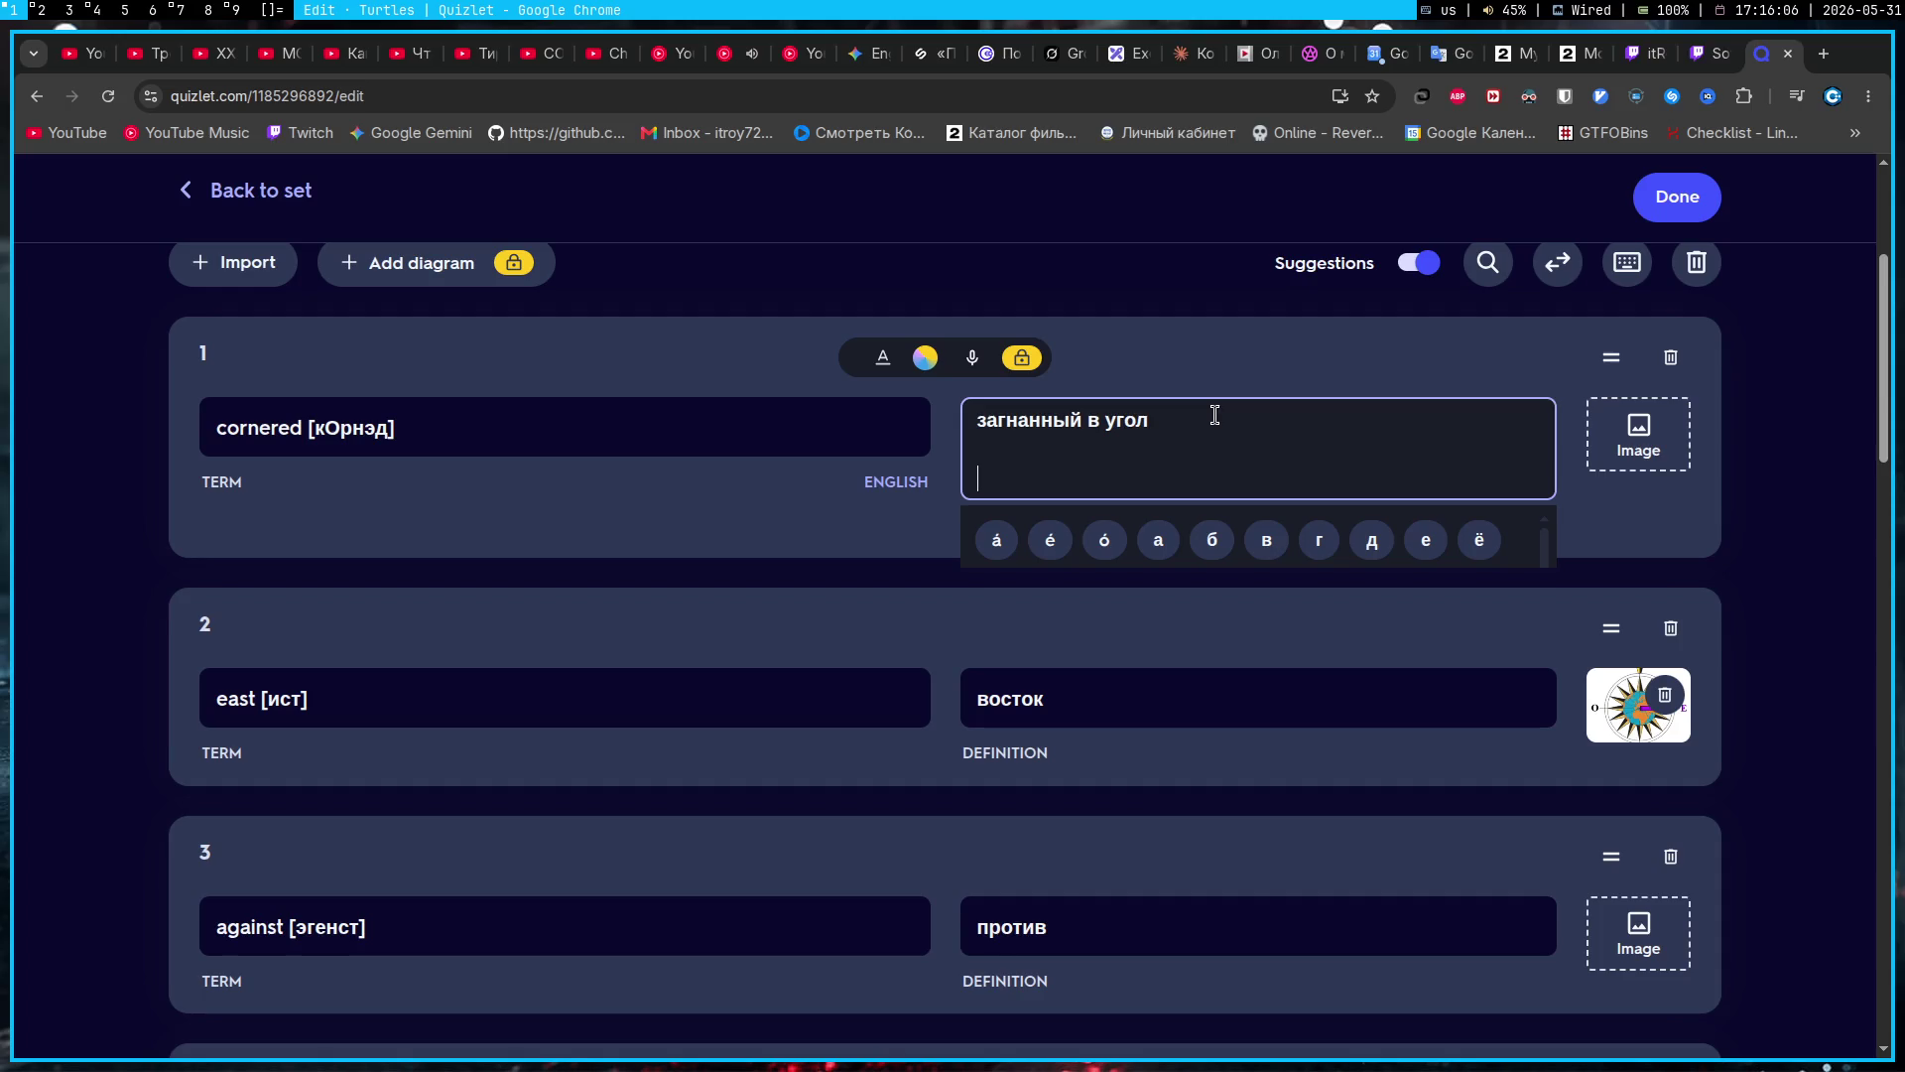
type("I was corne")
type("red")
key("shift+Return")
type("can corner ")
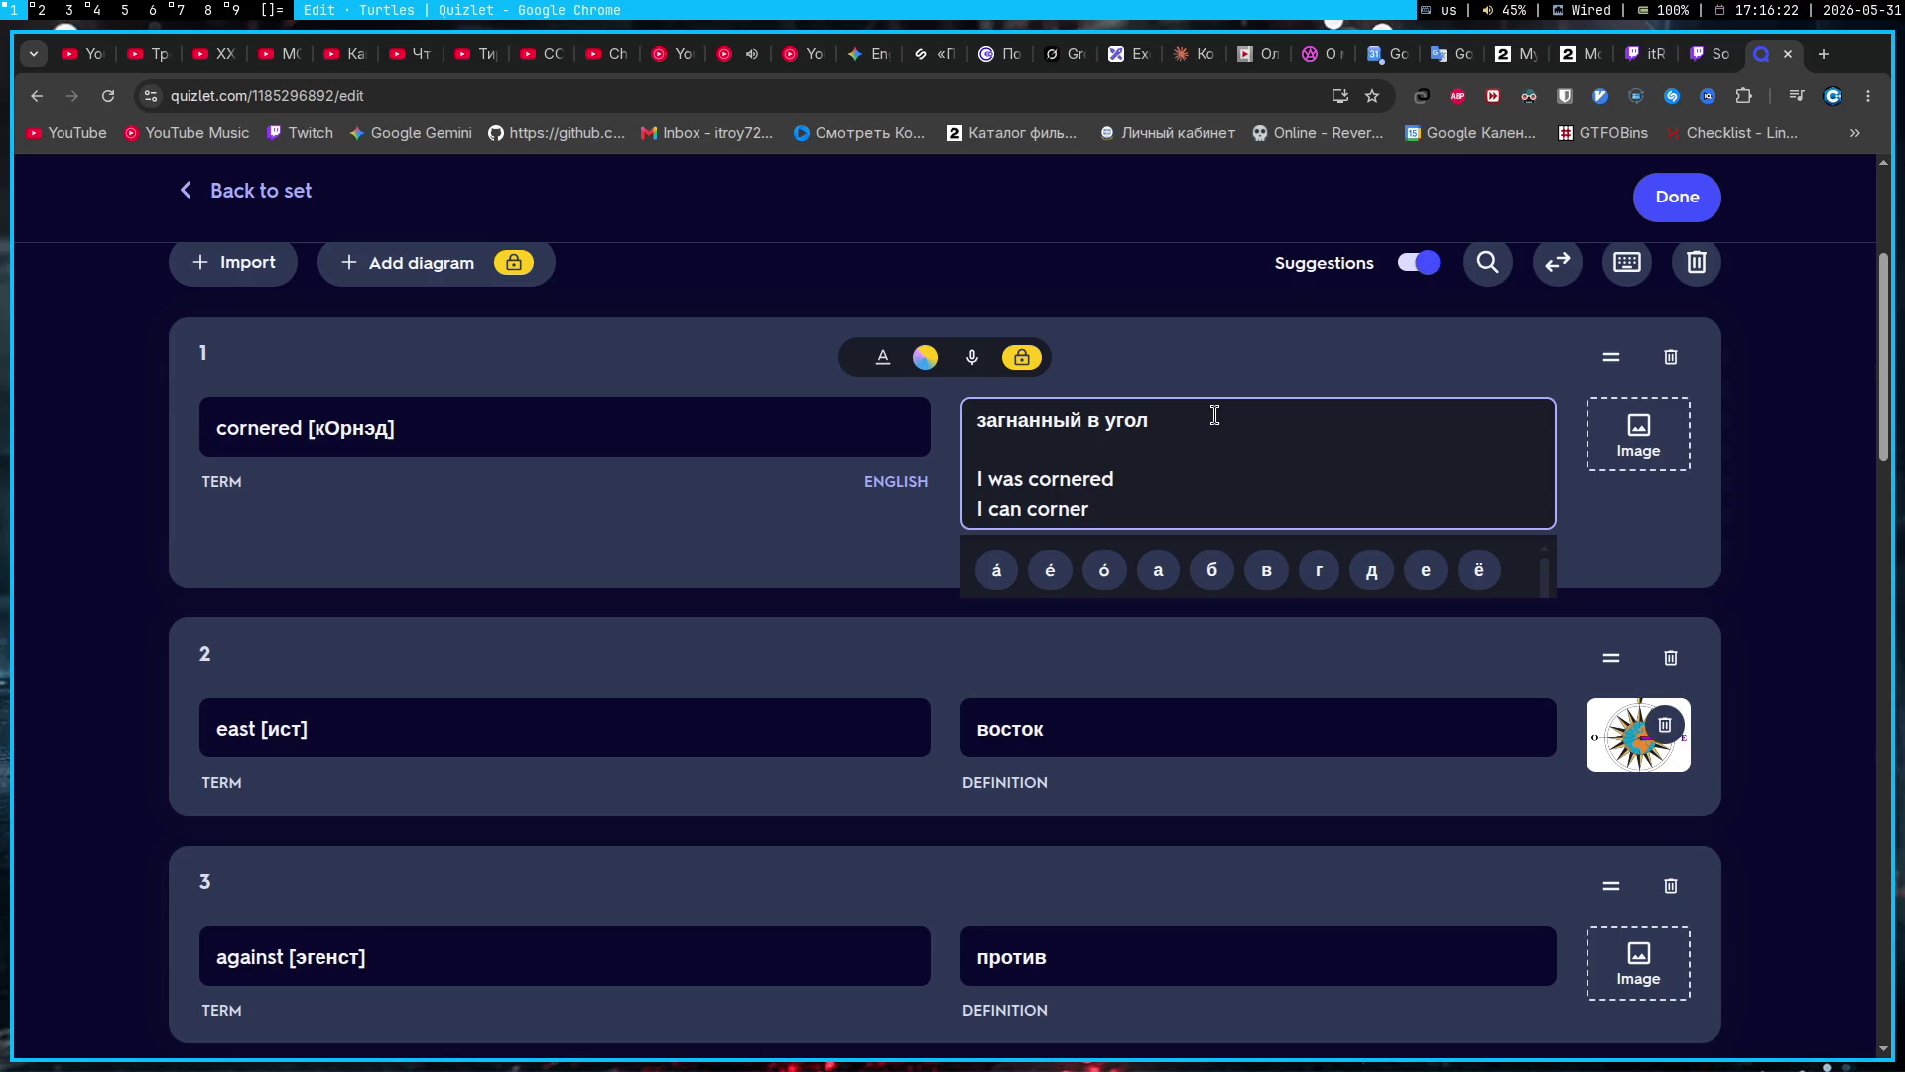
type("you")
left_click(1141, 278)
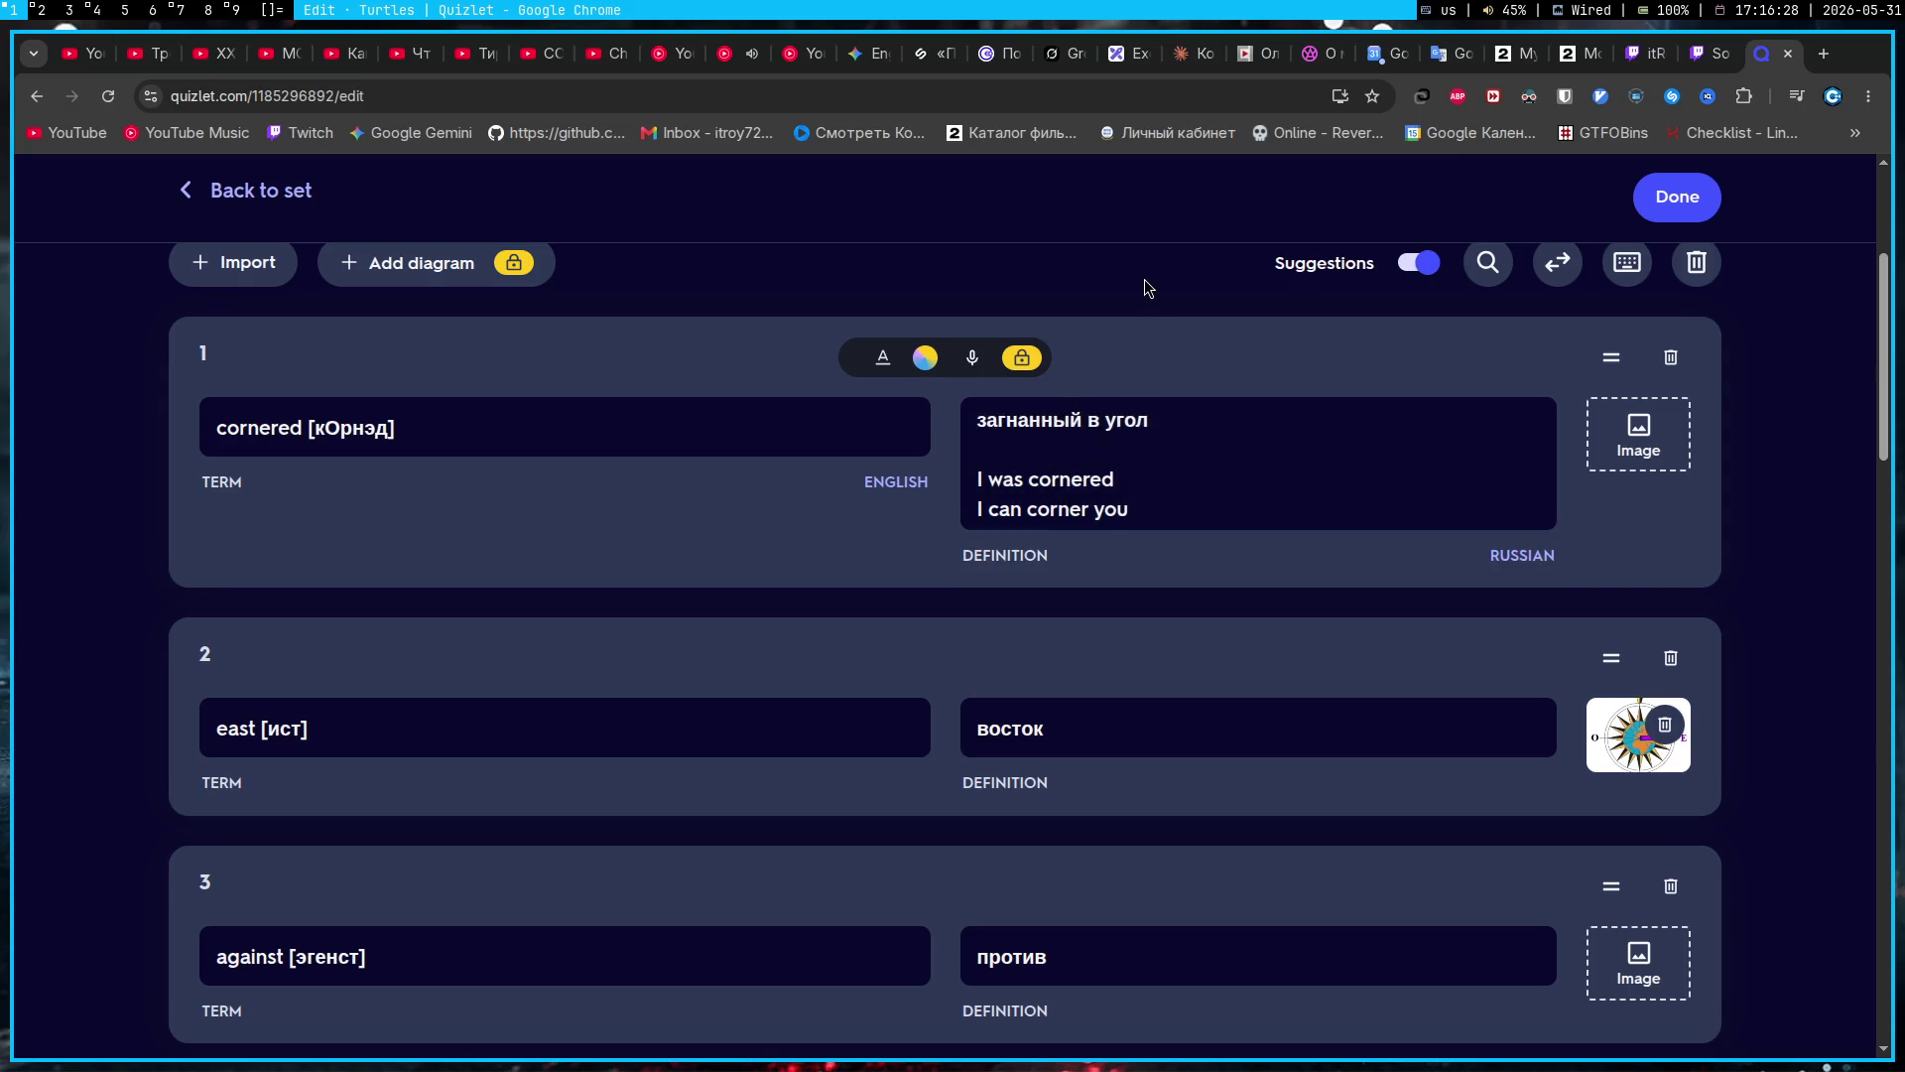
Step: Select and edit the example lines in card 1's definition, removing the extra trailing line
left_click_drag(1171, 508, 942, 494)
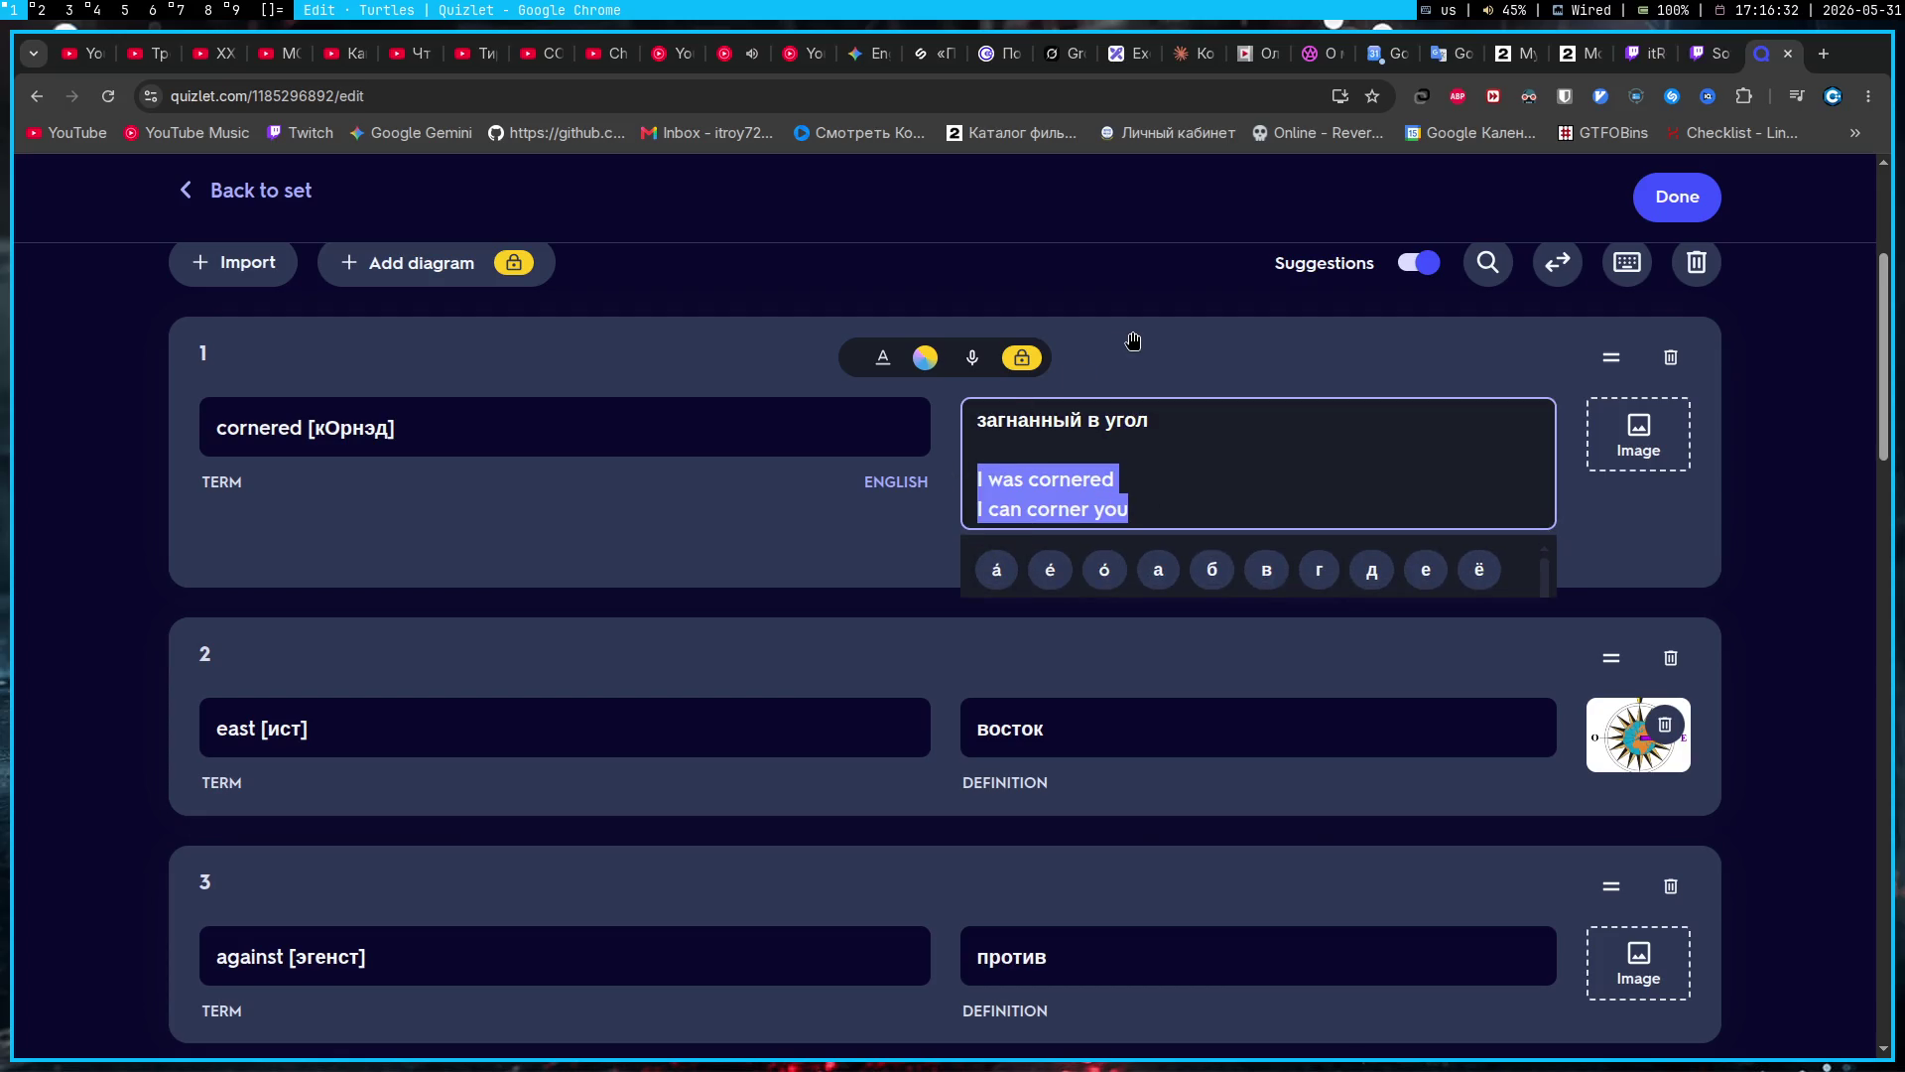
left_click(1123, 242)
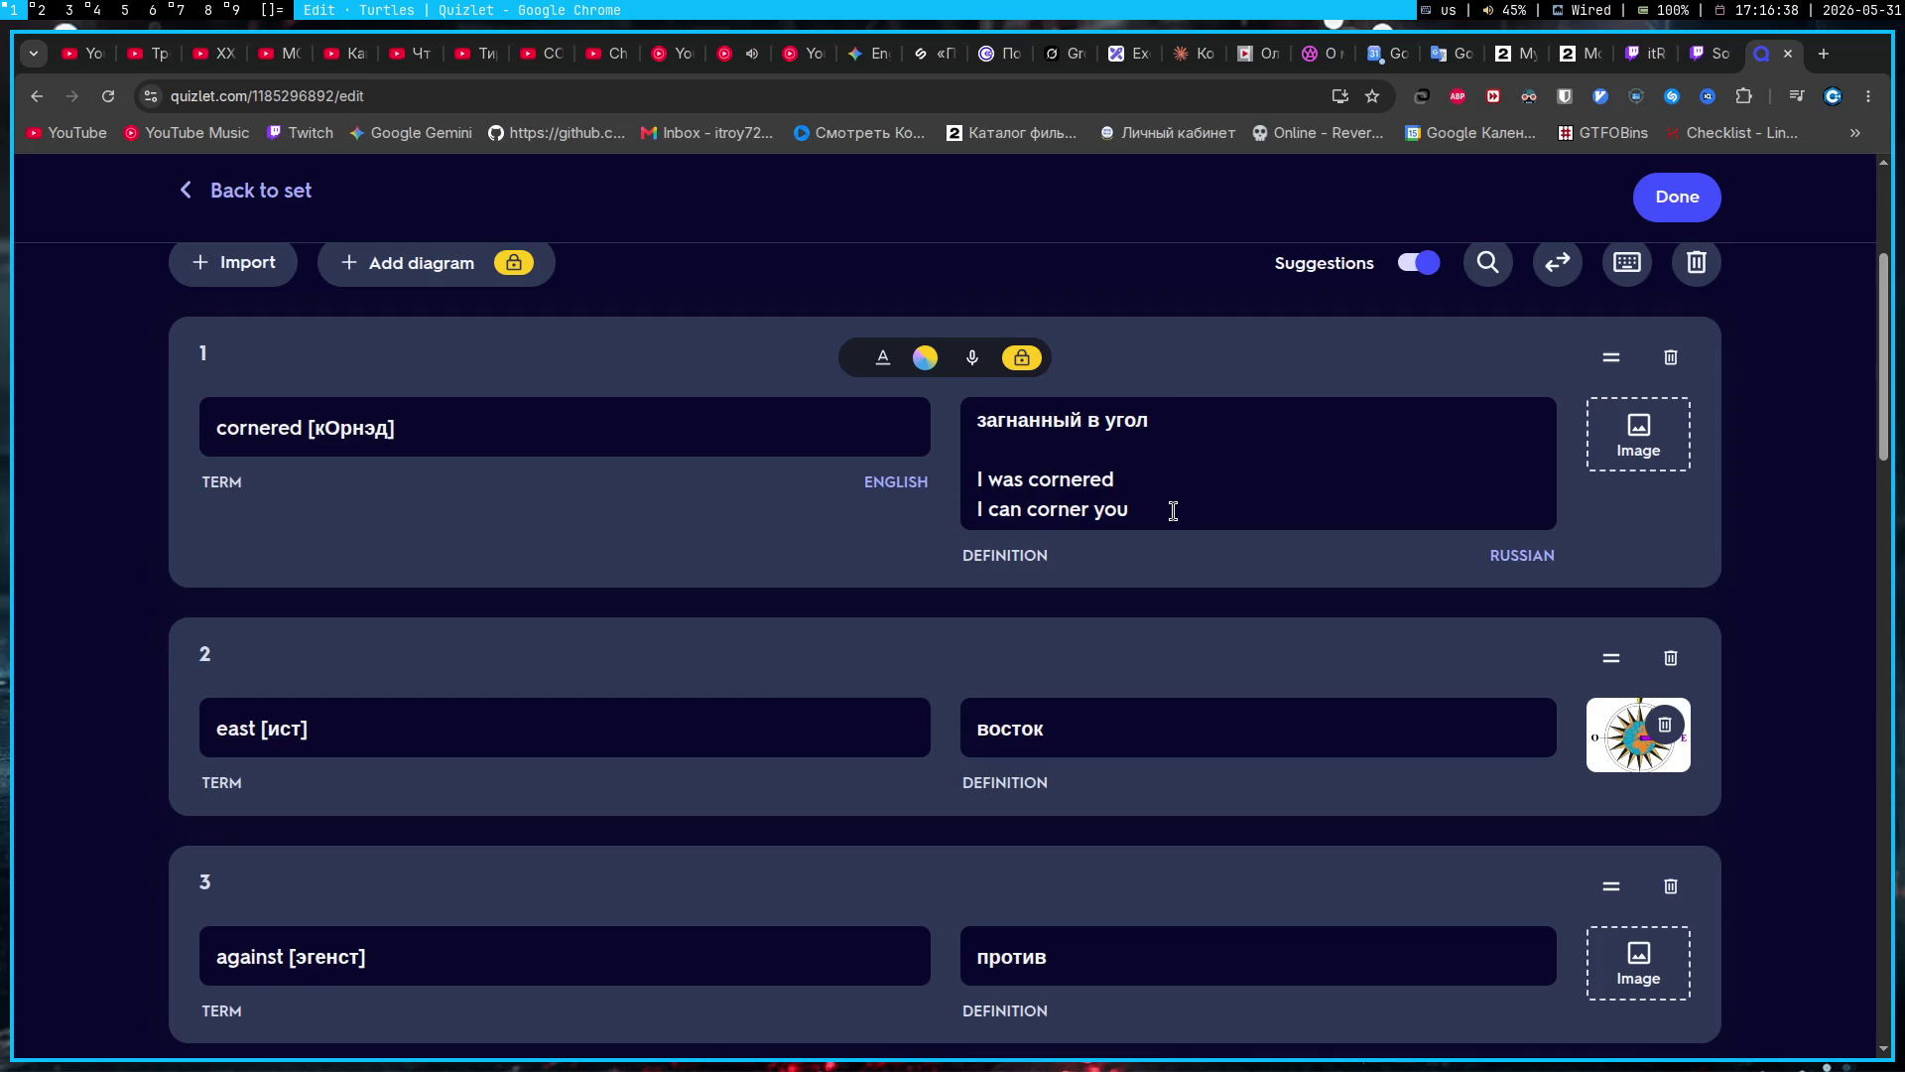
mouse_move(1173, 510)
left_mouse_down()
mouse_move(1026, 501)
mouse_move(1119, 496)
left_mouse_up()
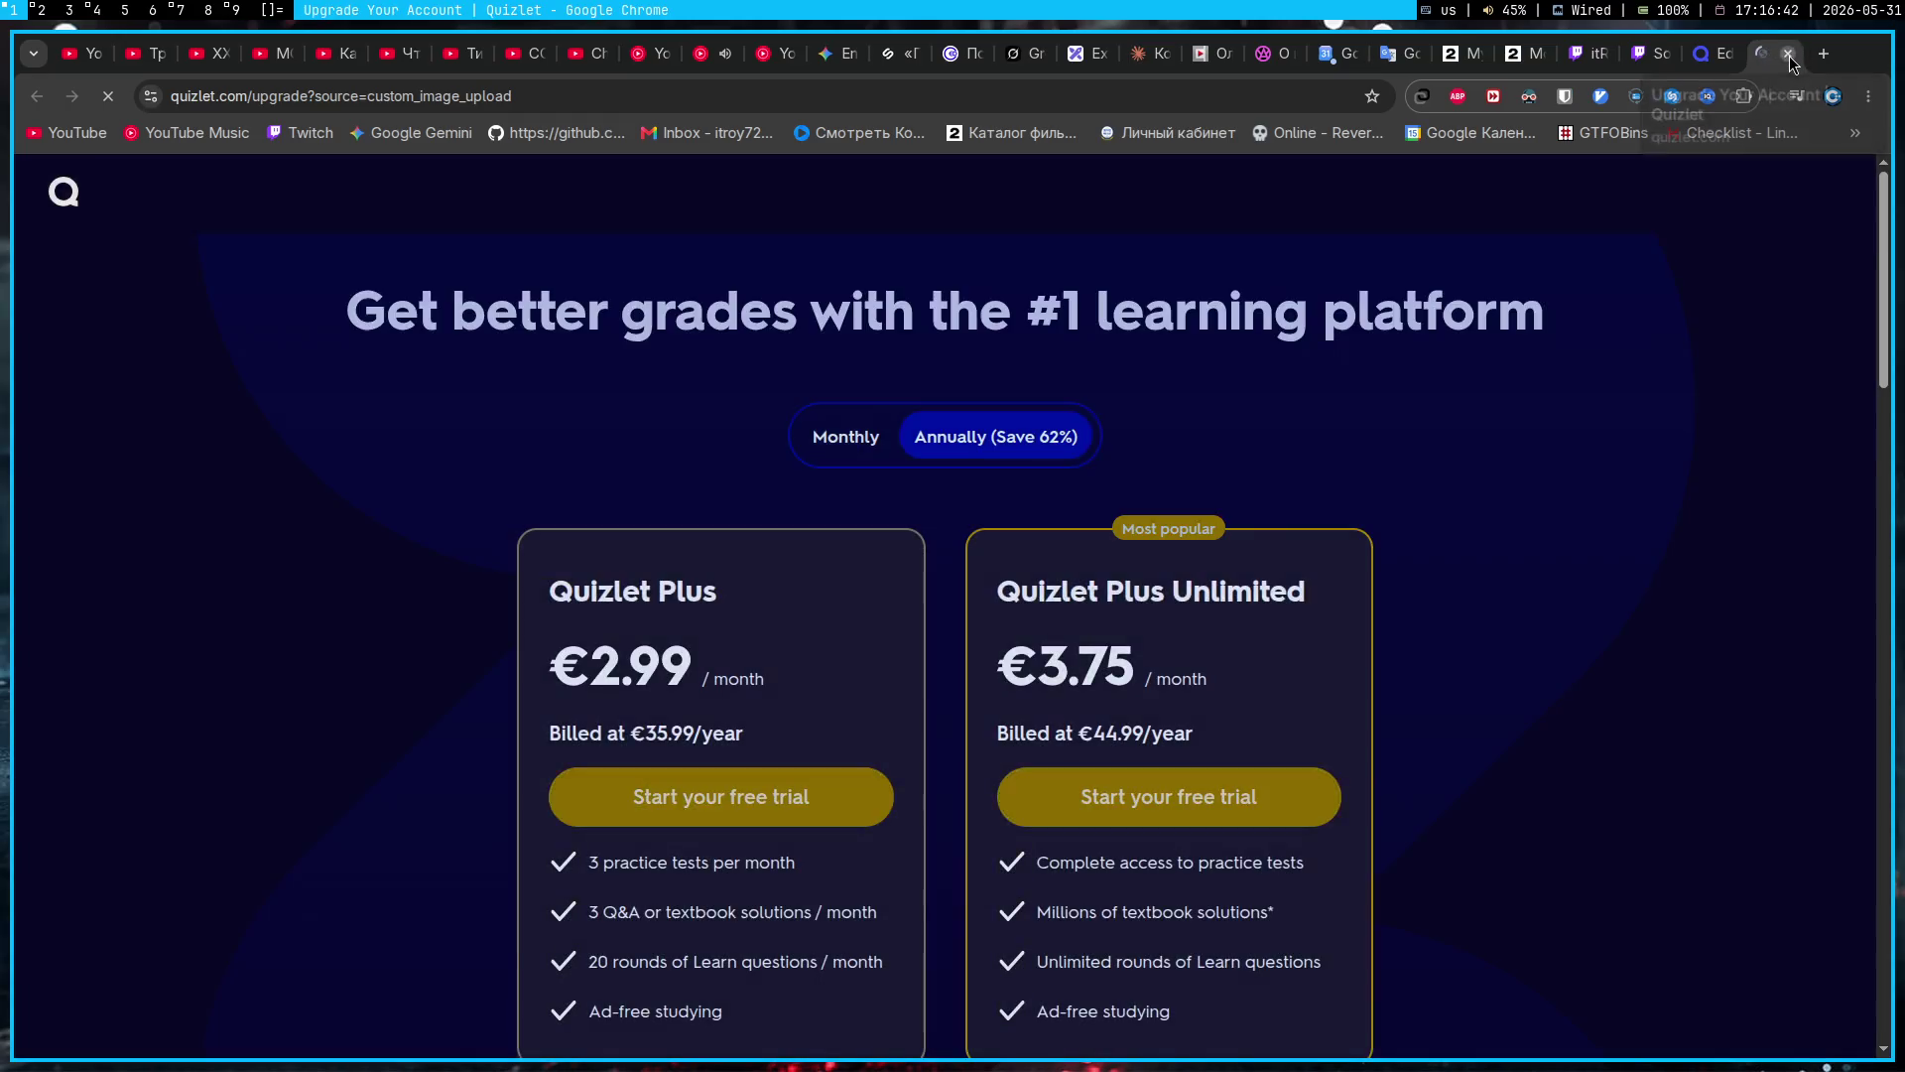
left_click(1789, 55)
key("shift+Up")
key("shift+Home")
key("BackSpace")
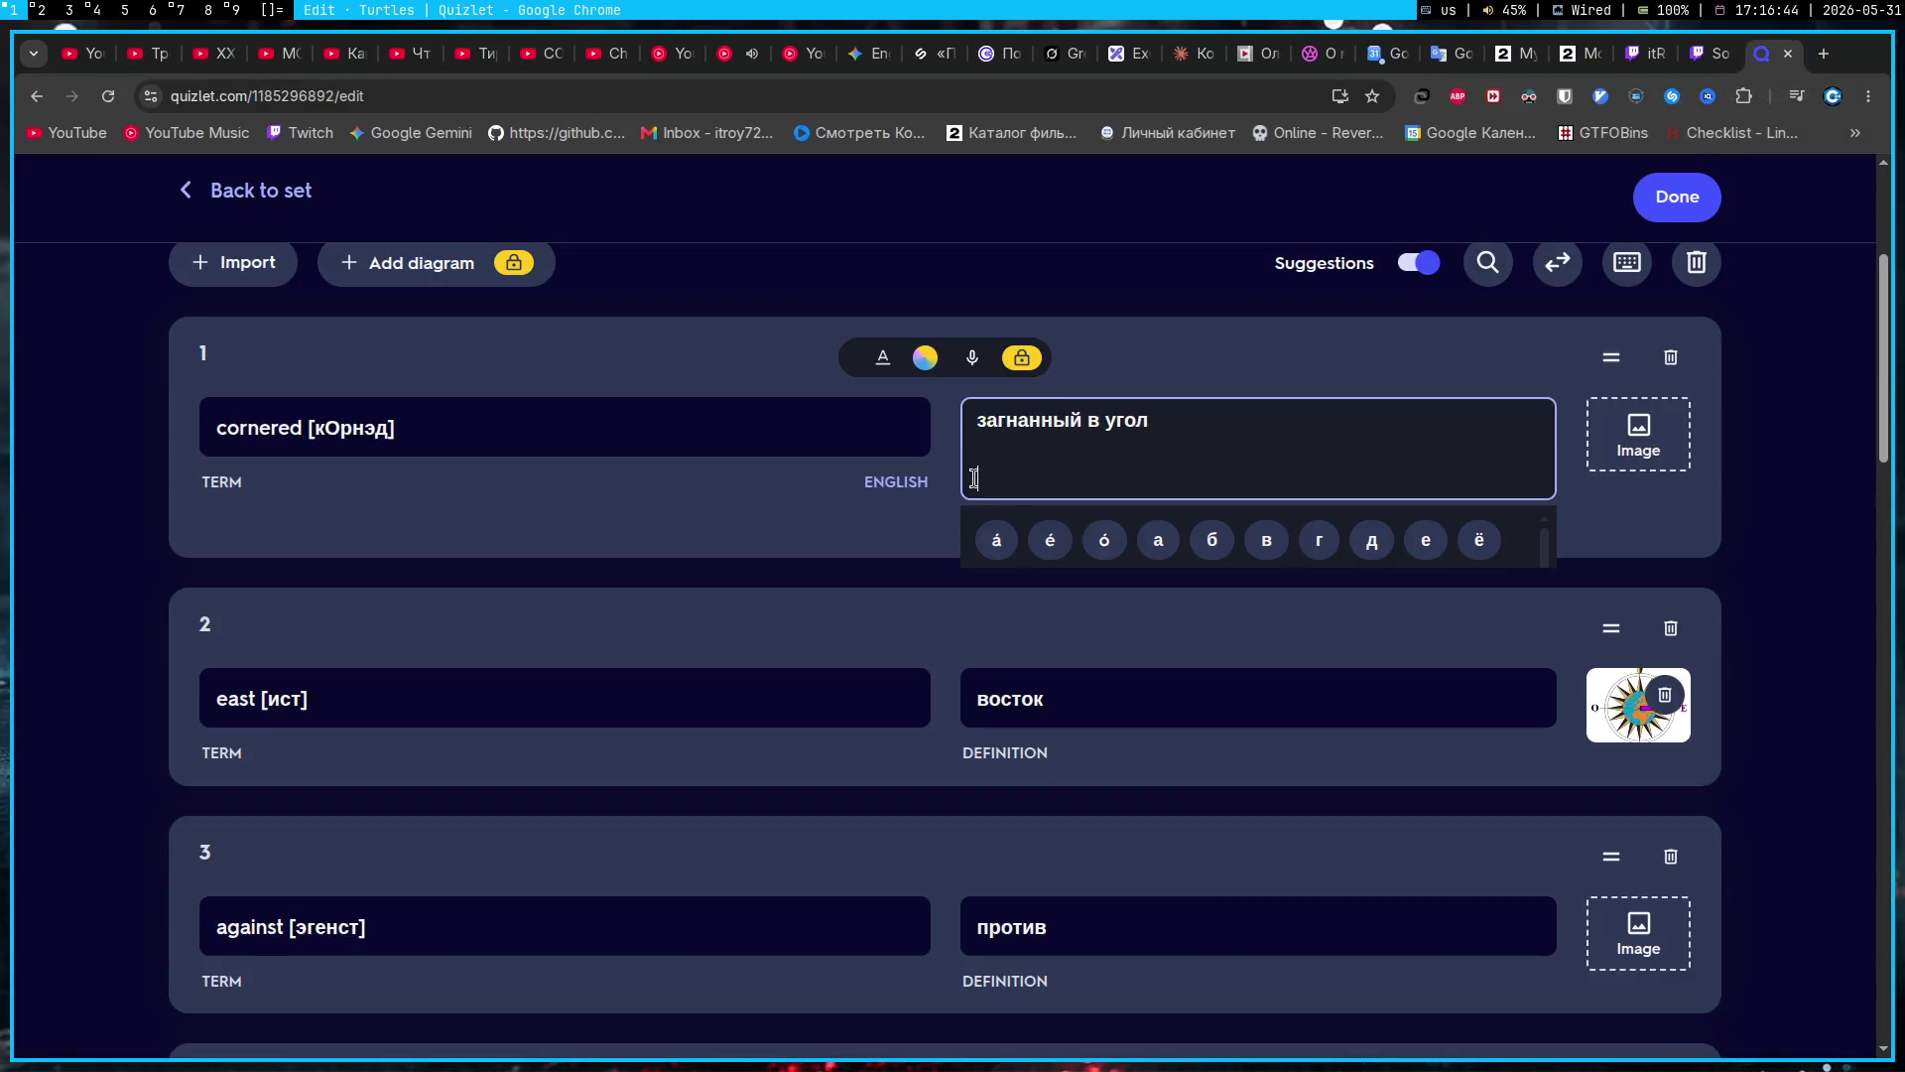
key("BackSpace")
scroll(833, 280, "up", 3)
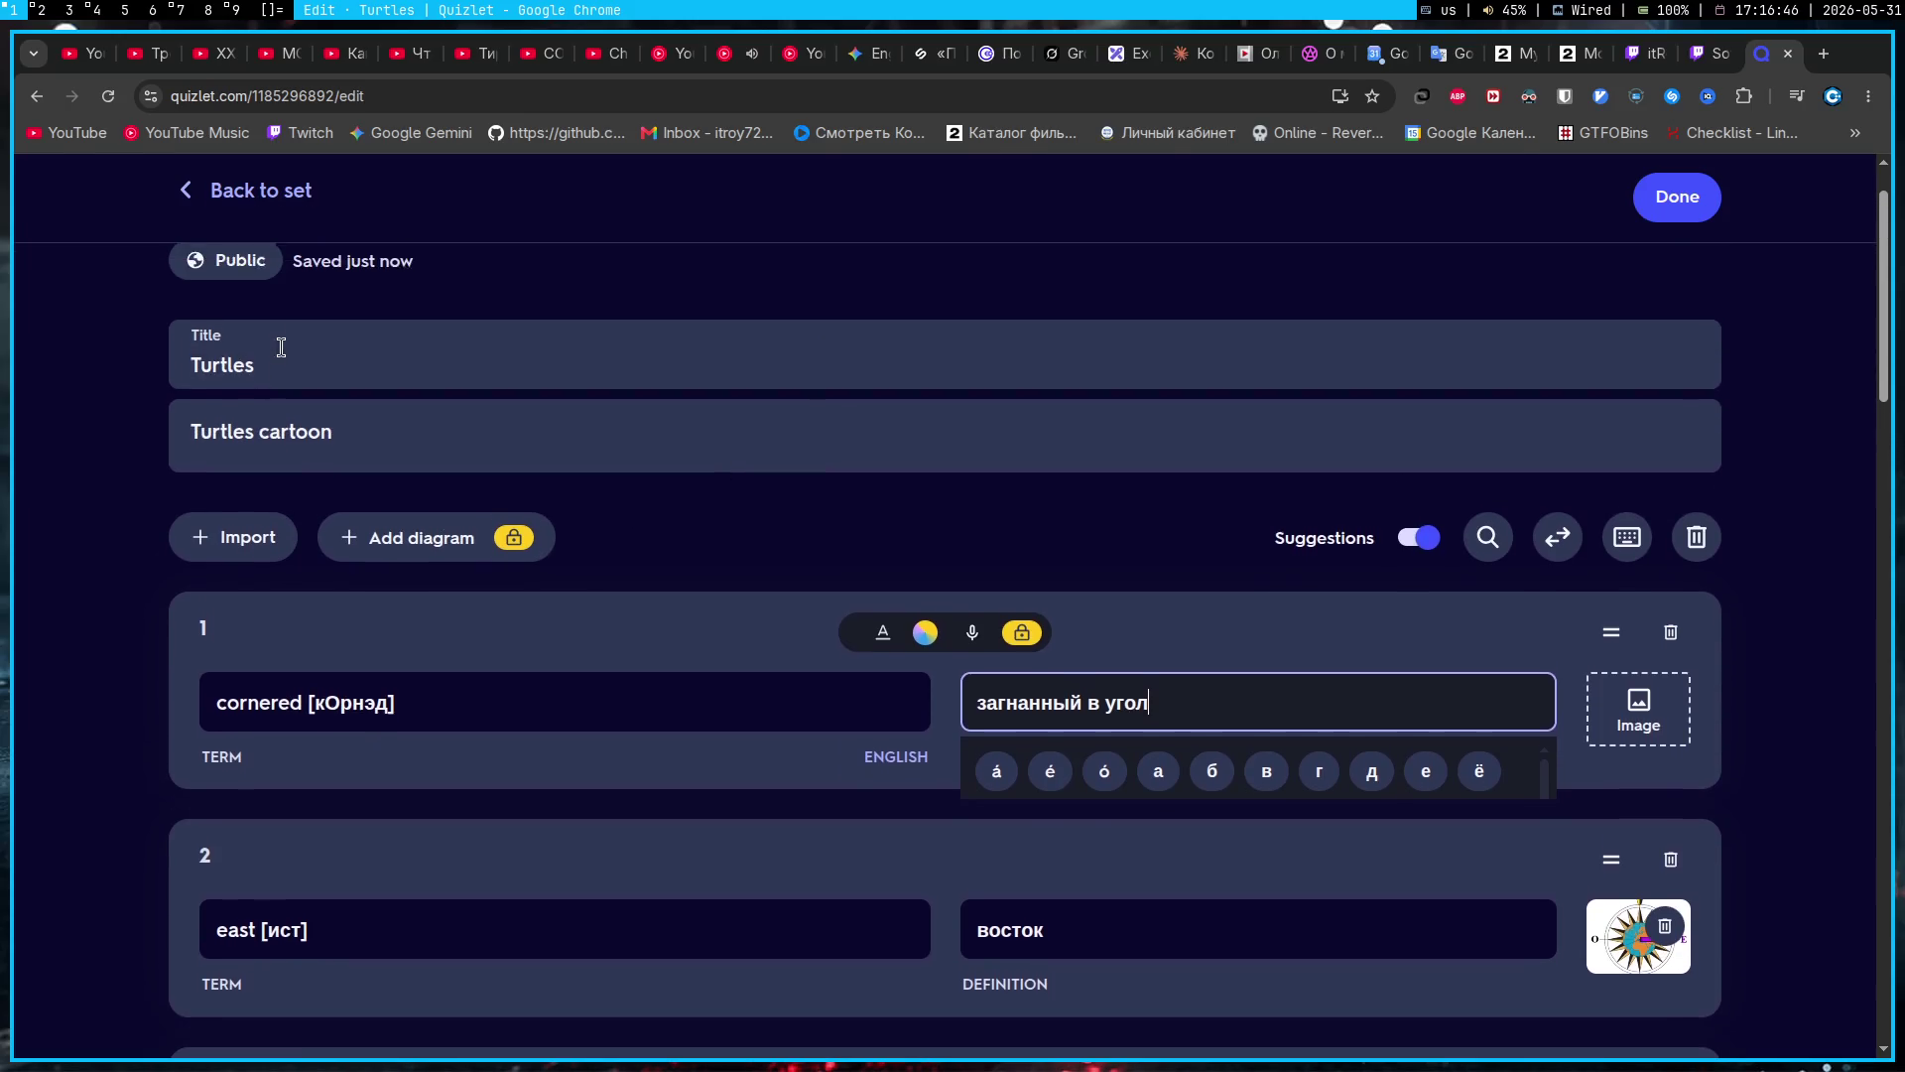
scroll(281, 347, "up", 2)
Step: Save the Turtles set with Done and open the Words folder
left_click(190, 276)
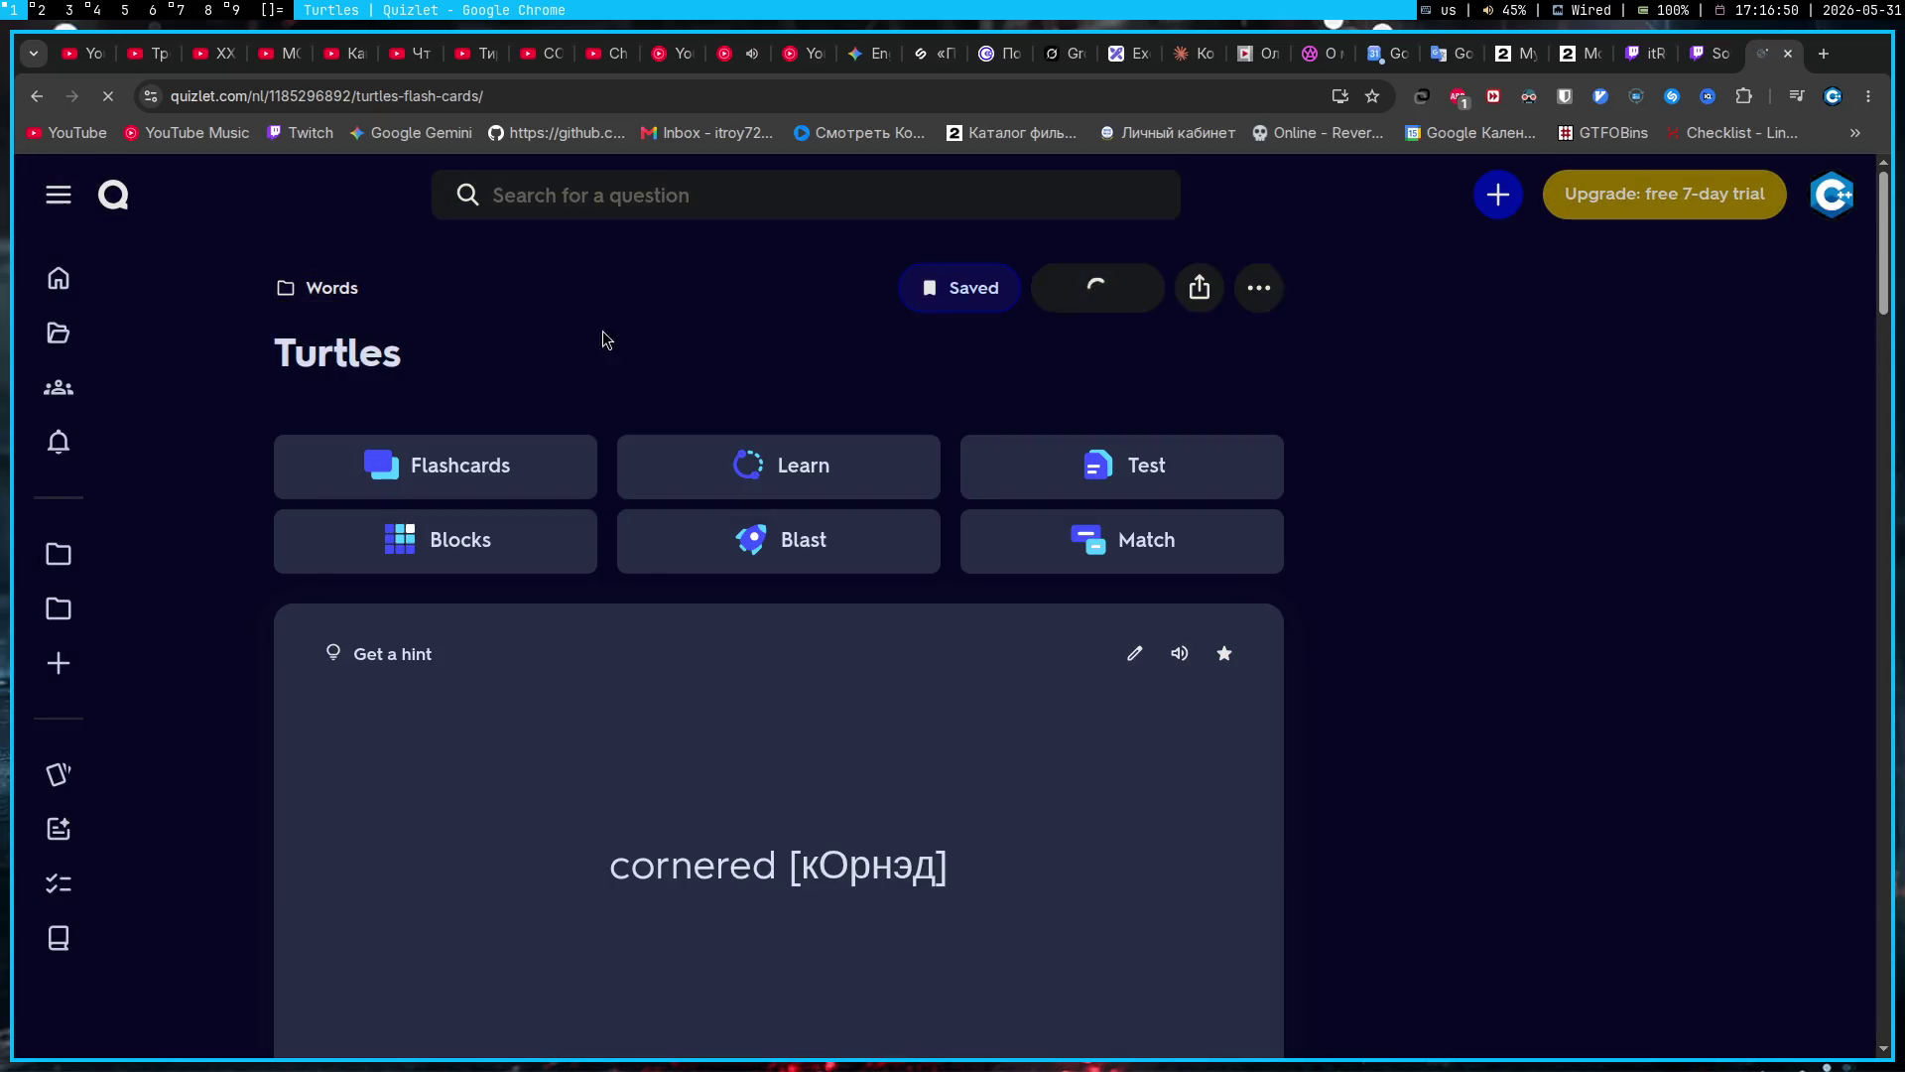
left_click(1271, 296)
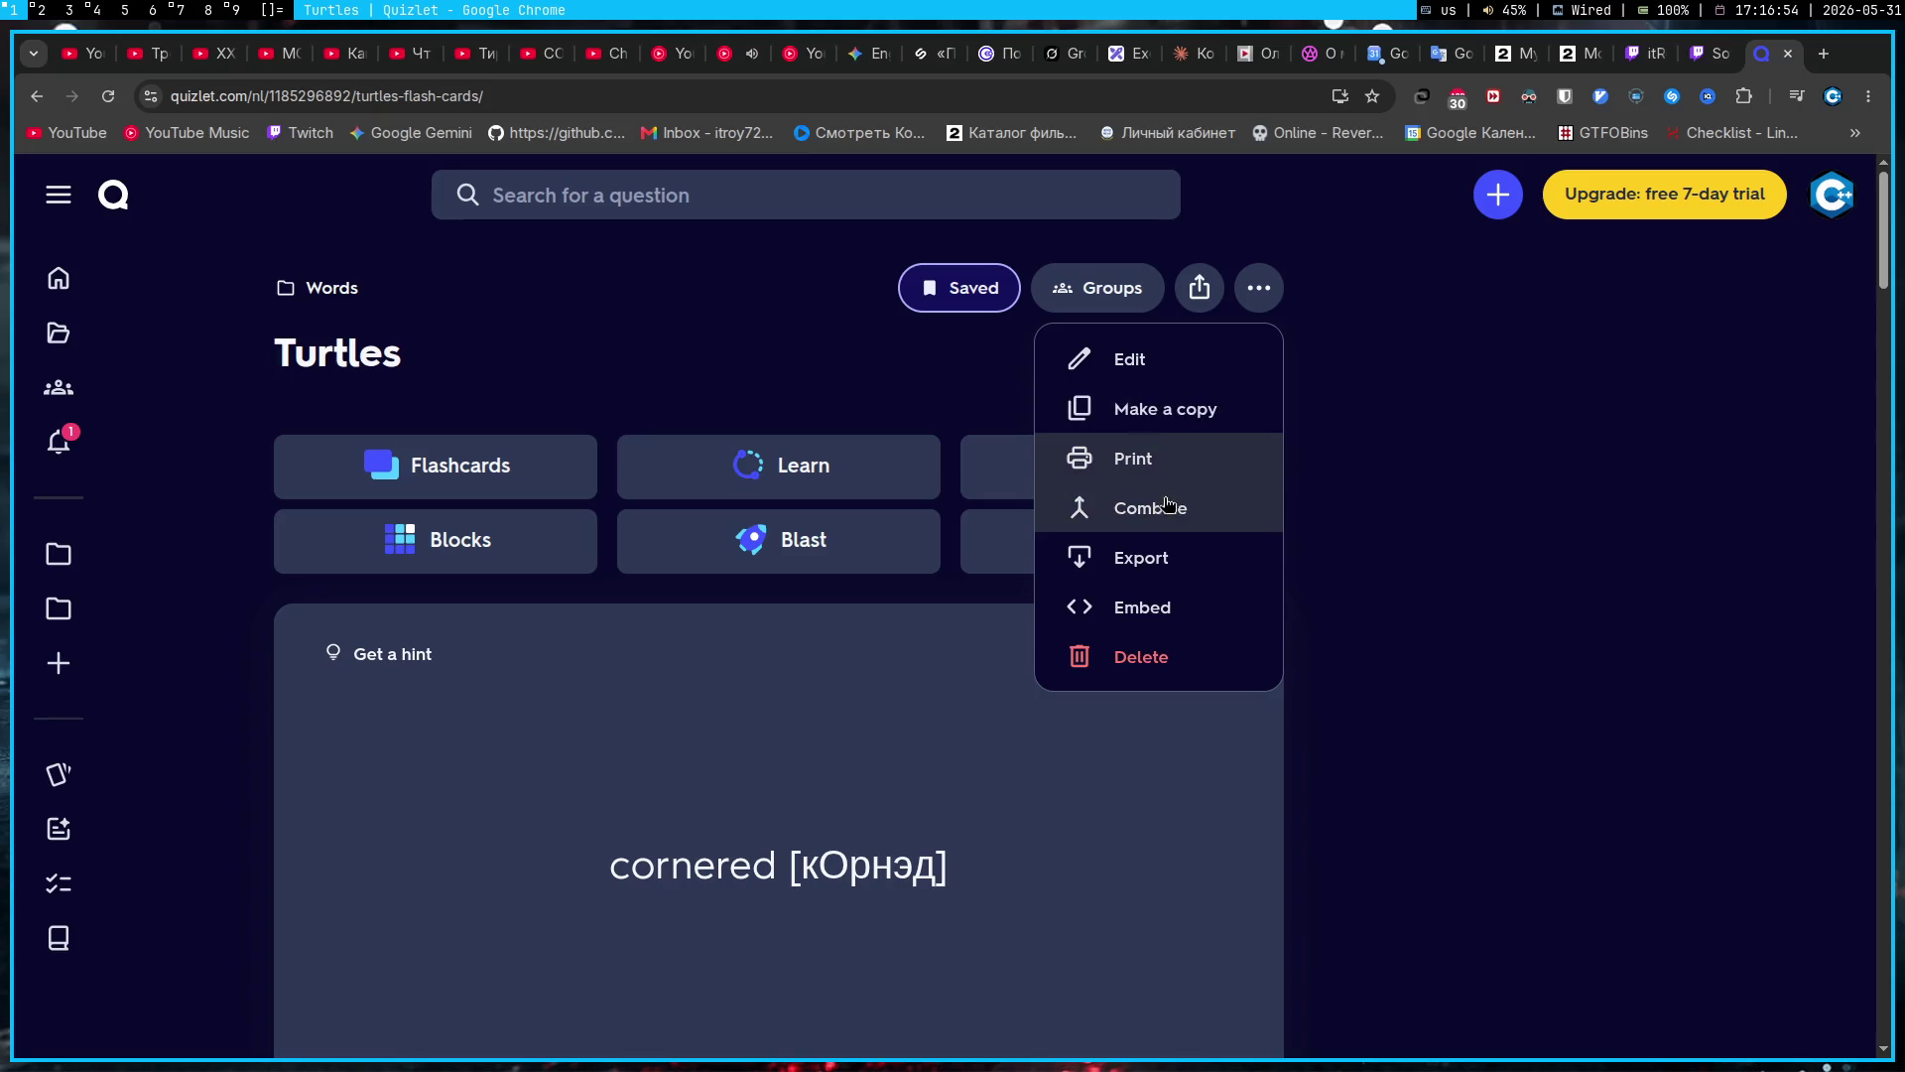
left_click(700, 351)
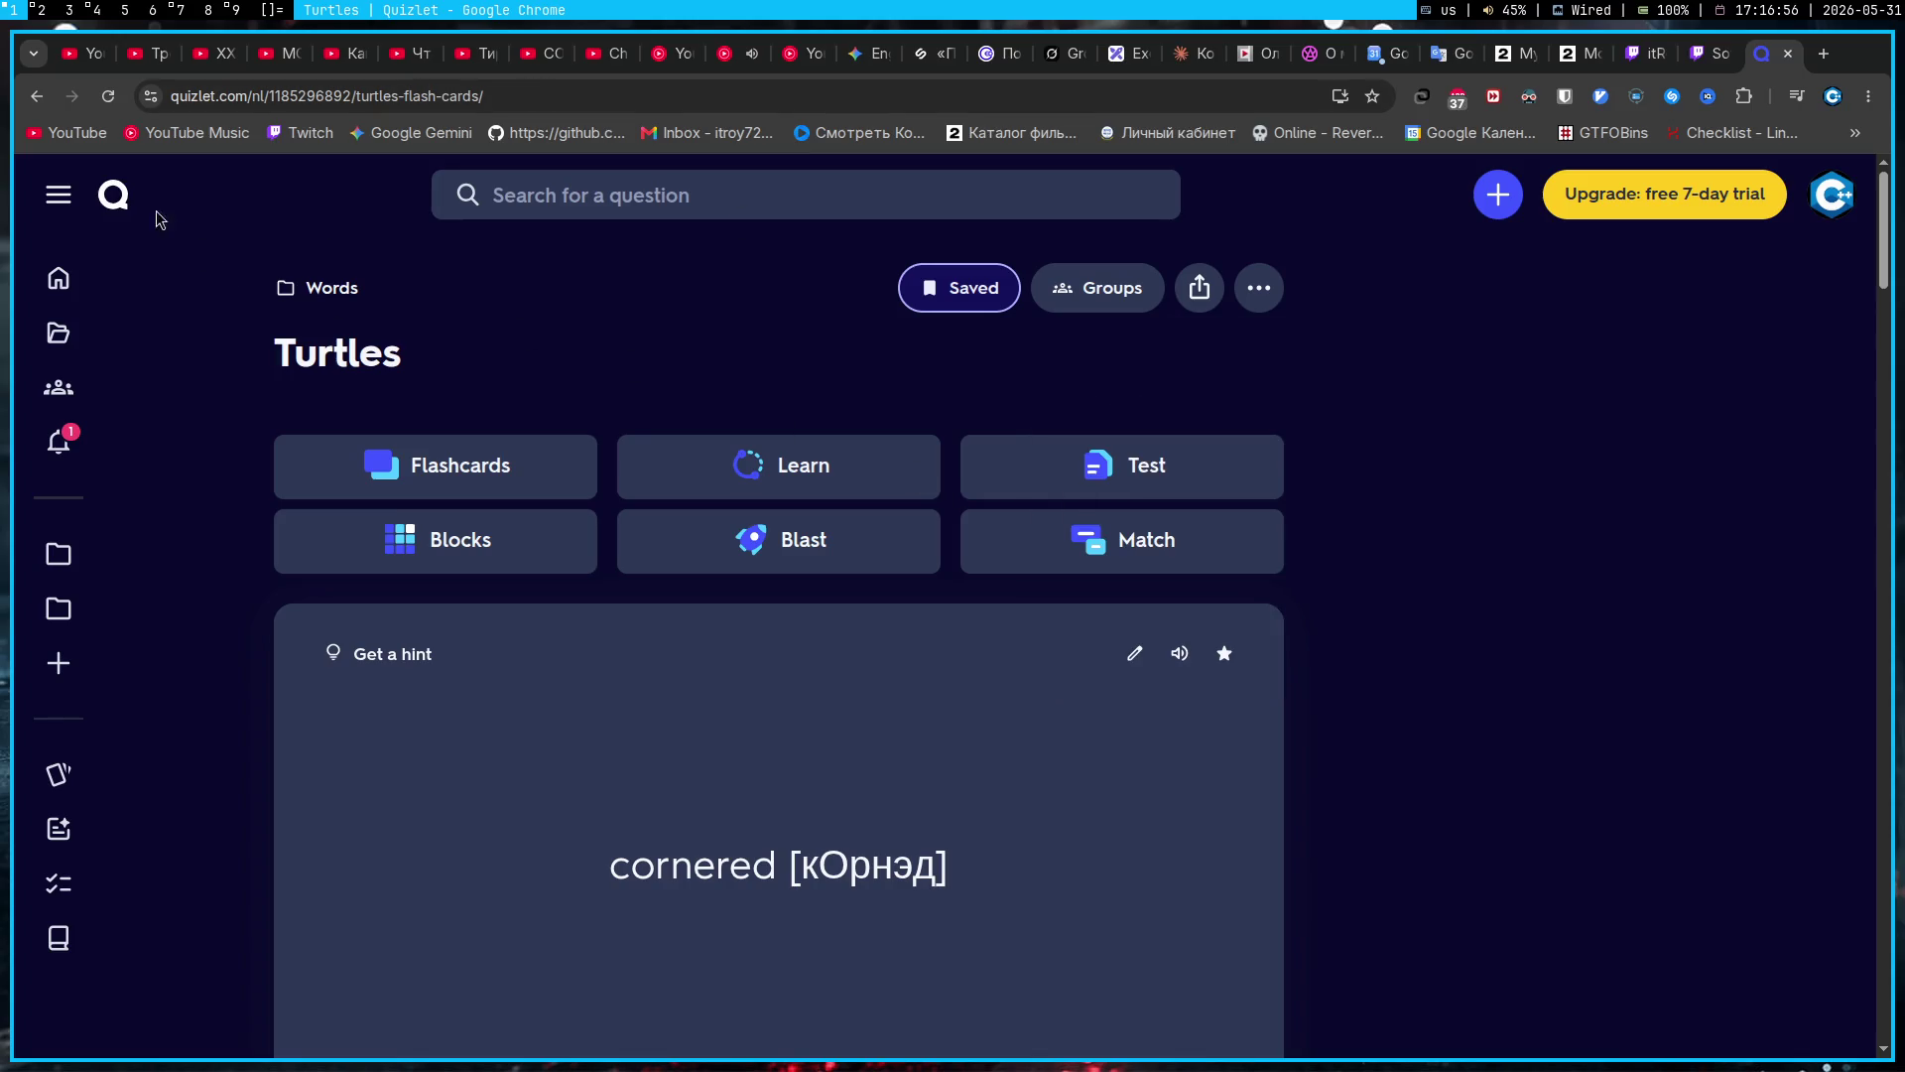
left_click(38, 96)
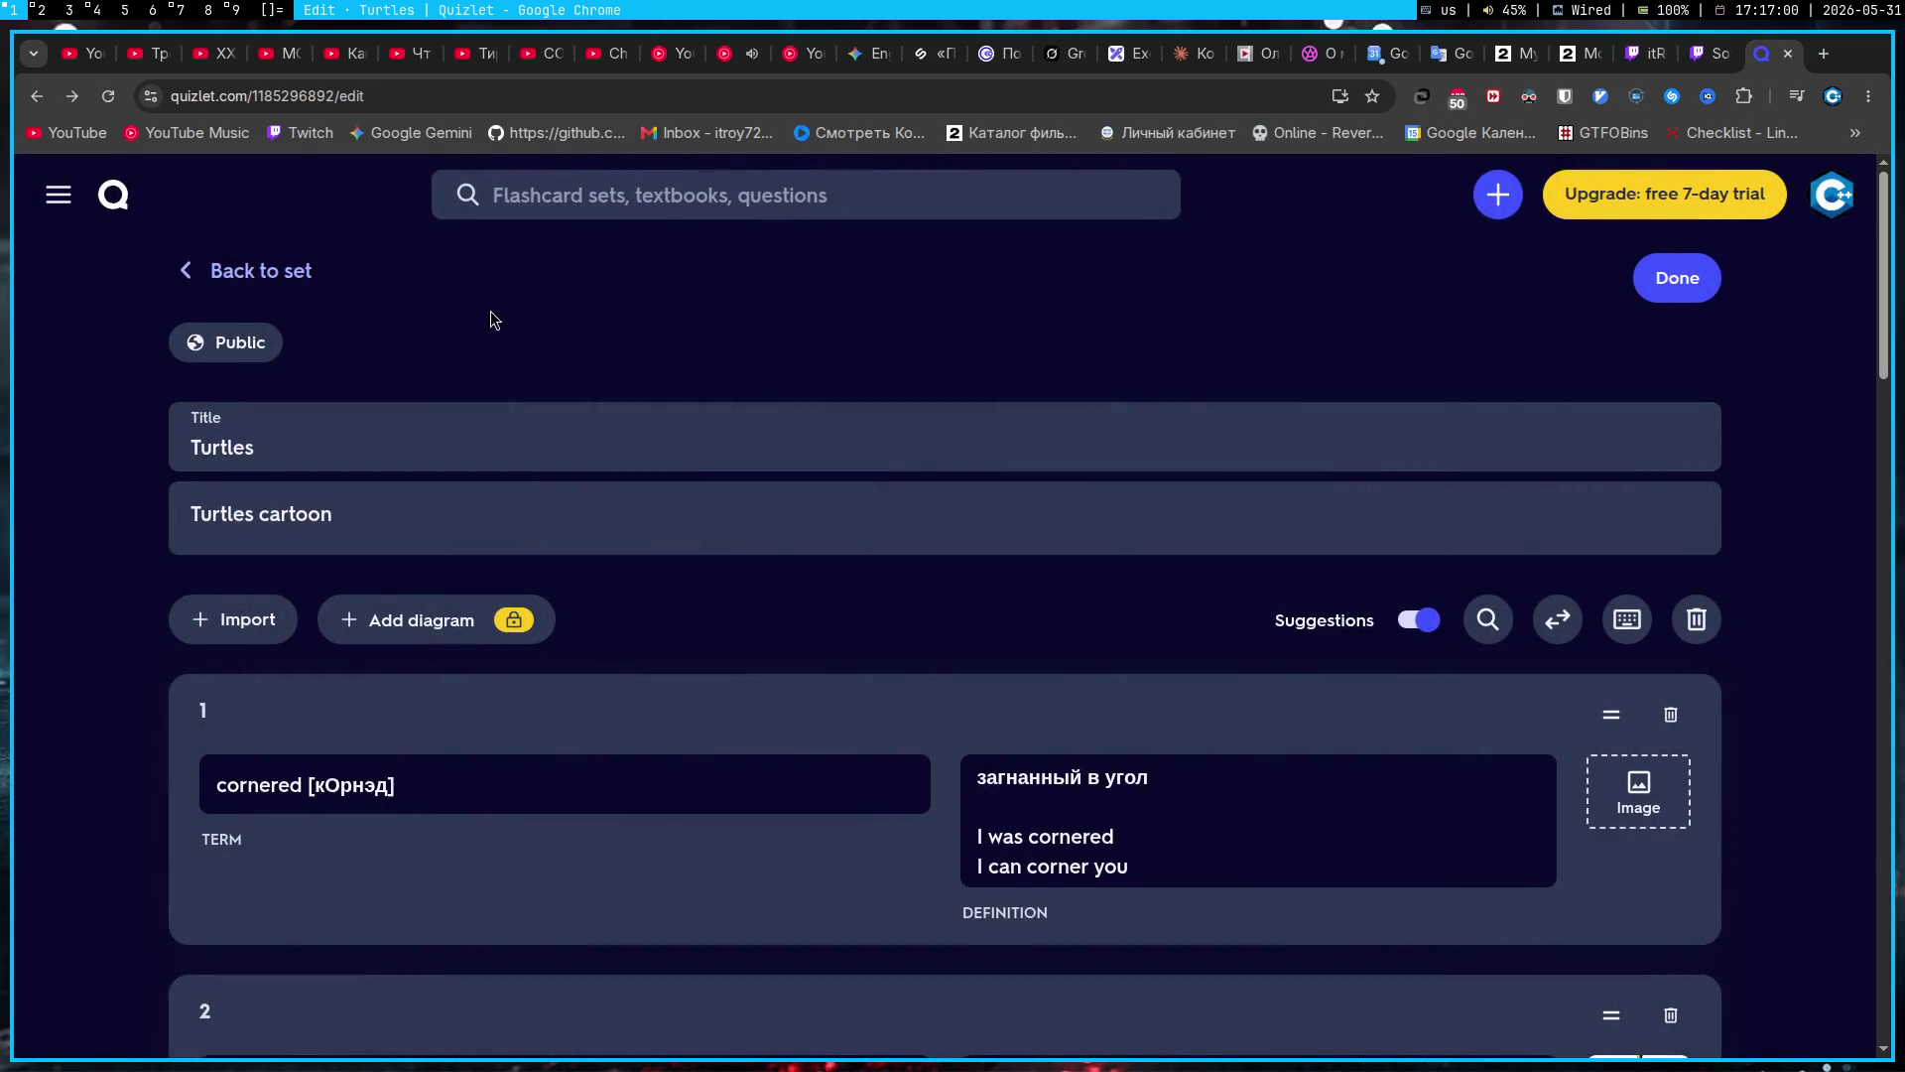
left_click(1639, 282)
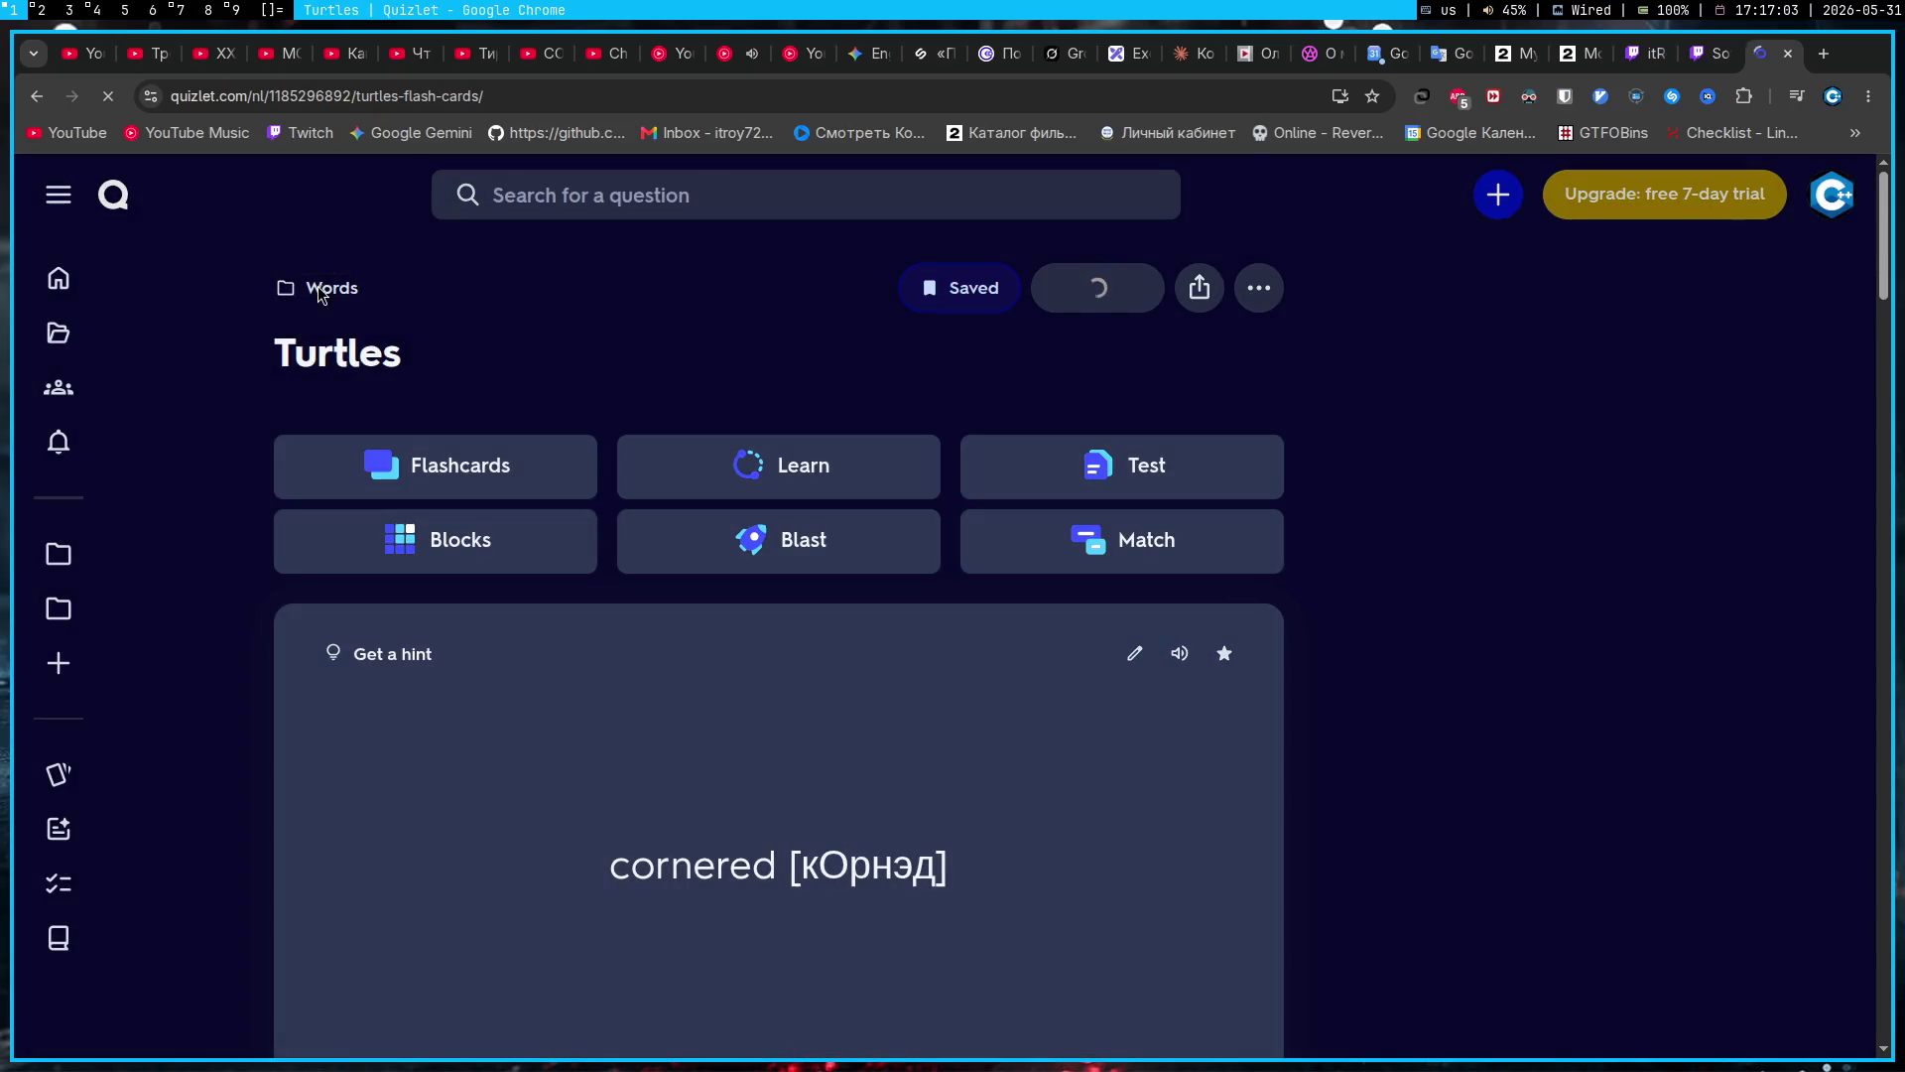
left_click(318, 288)
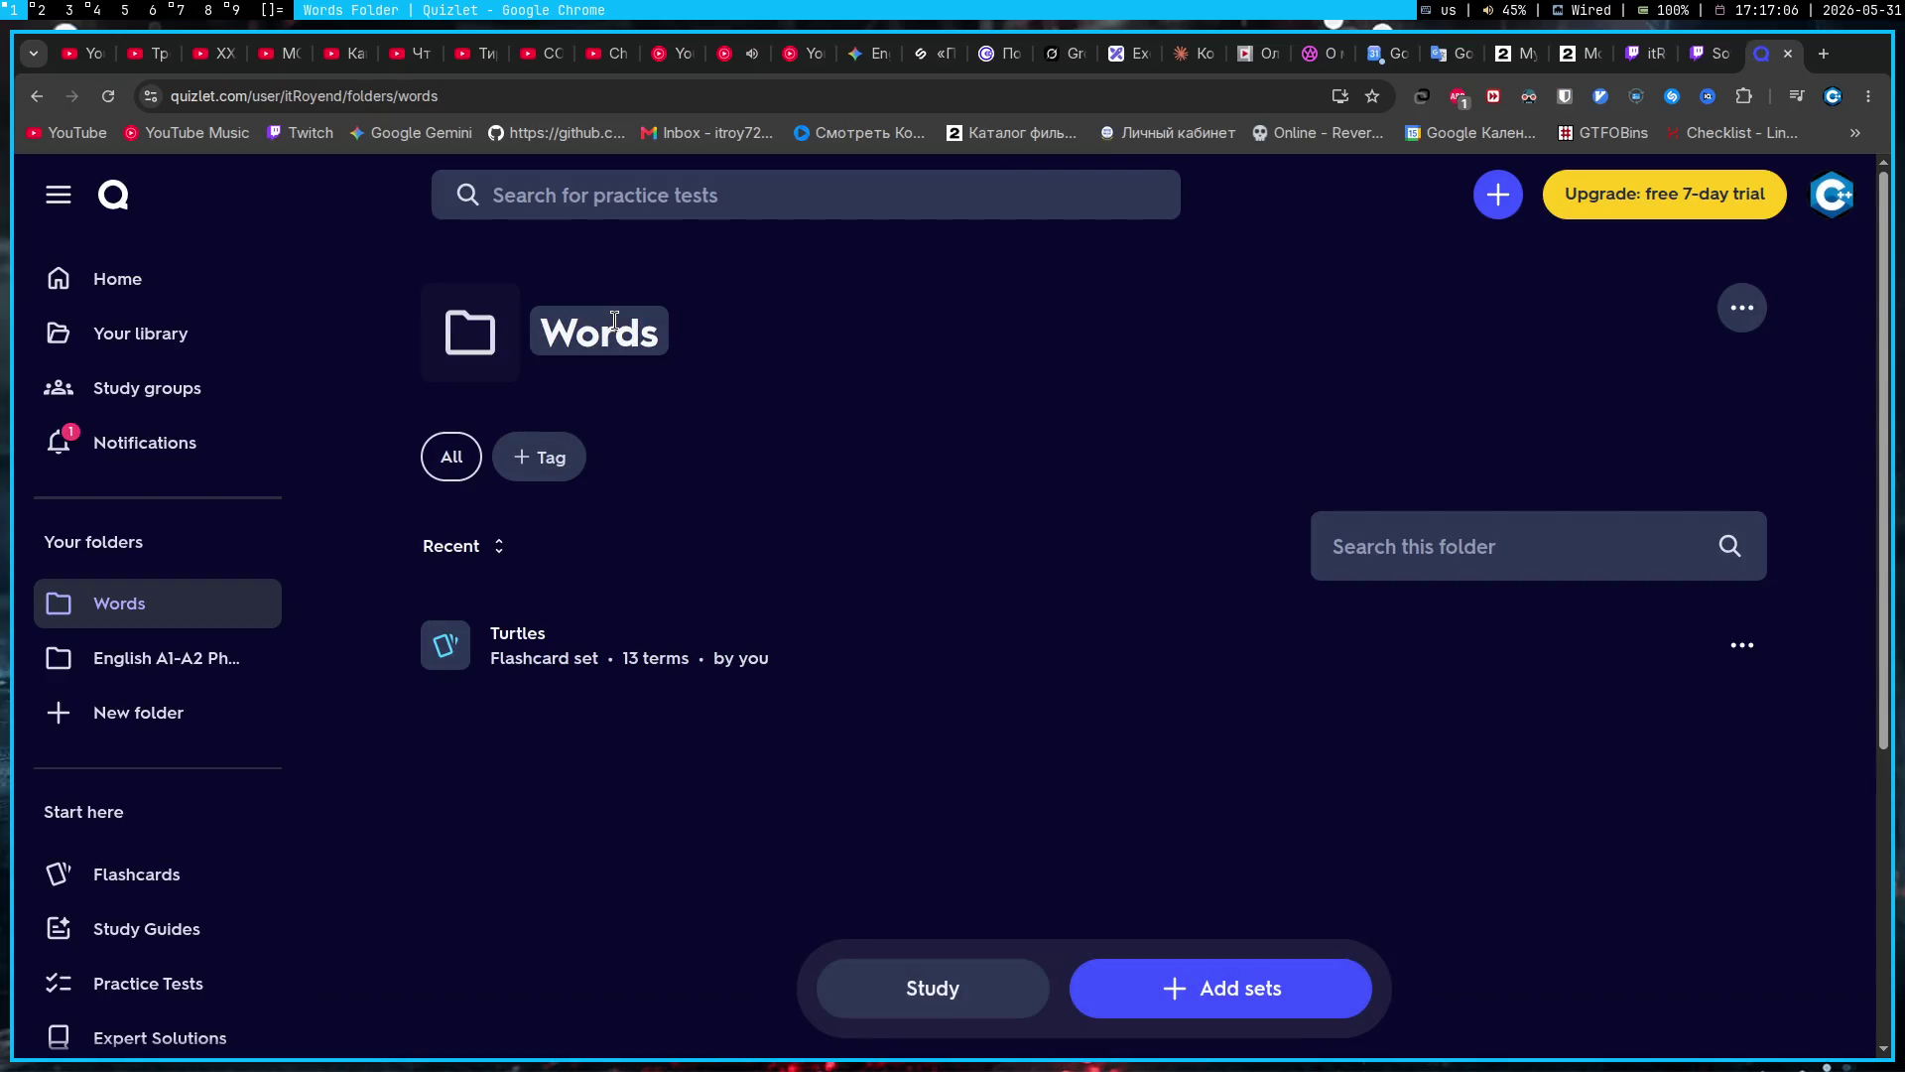
Step: Rename the Words folder to 'Words and phrases'
left_click(614, 320)
type("and ph")
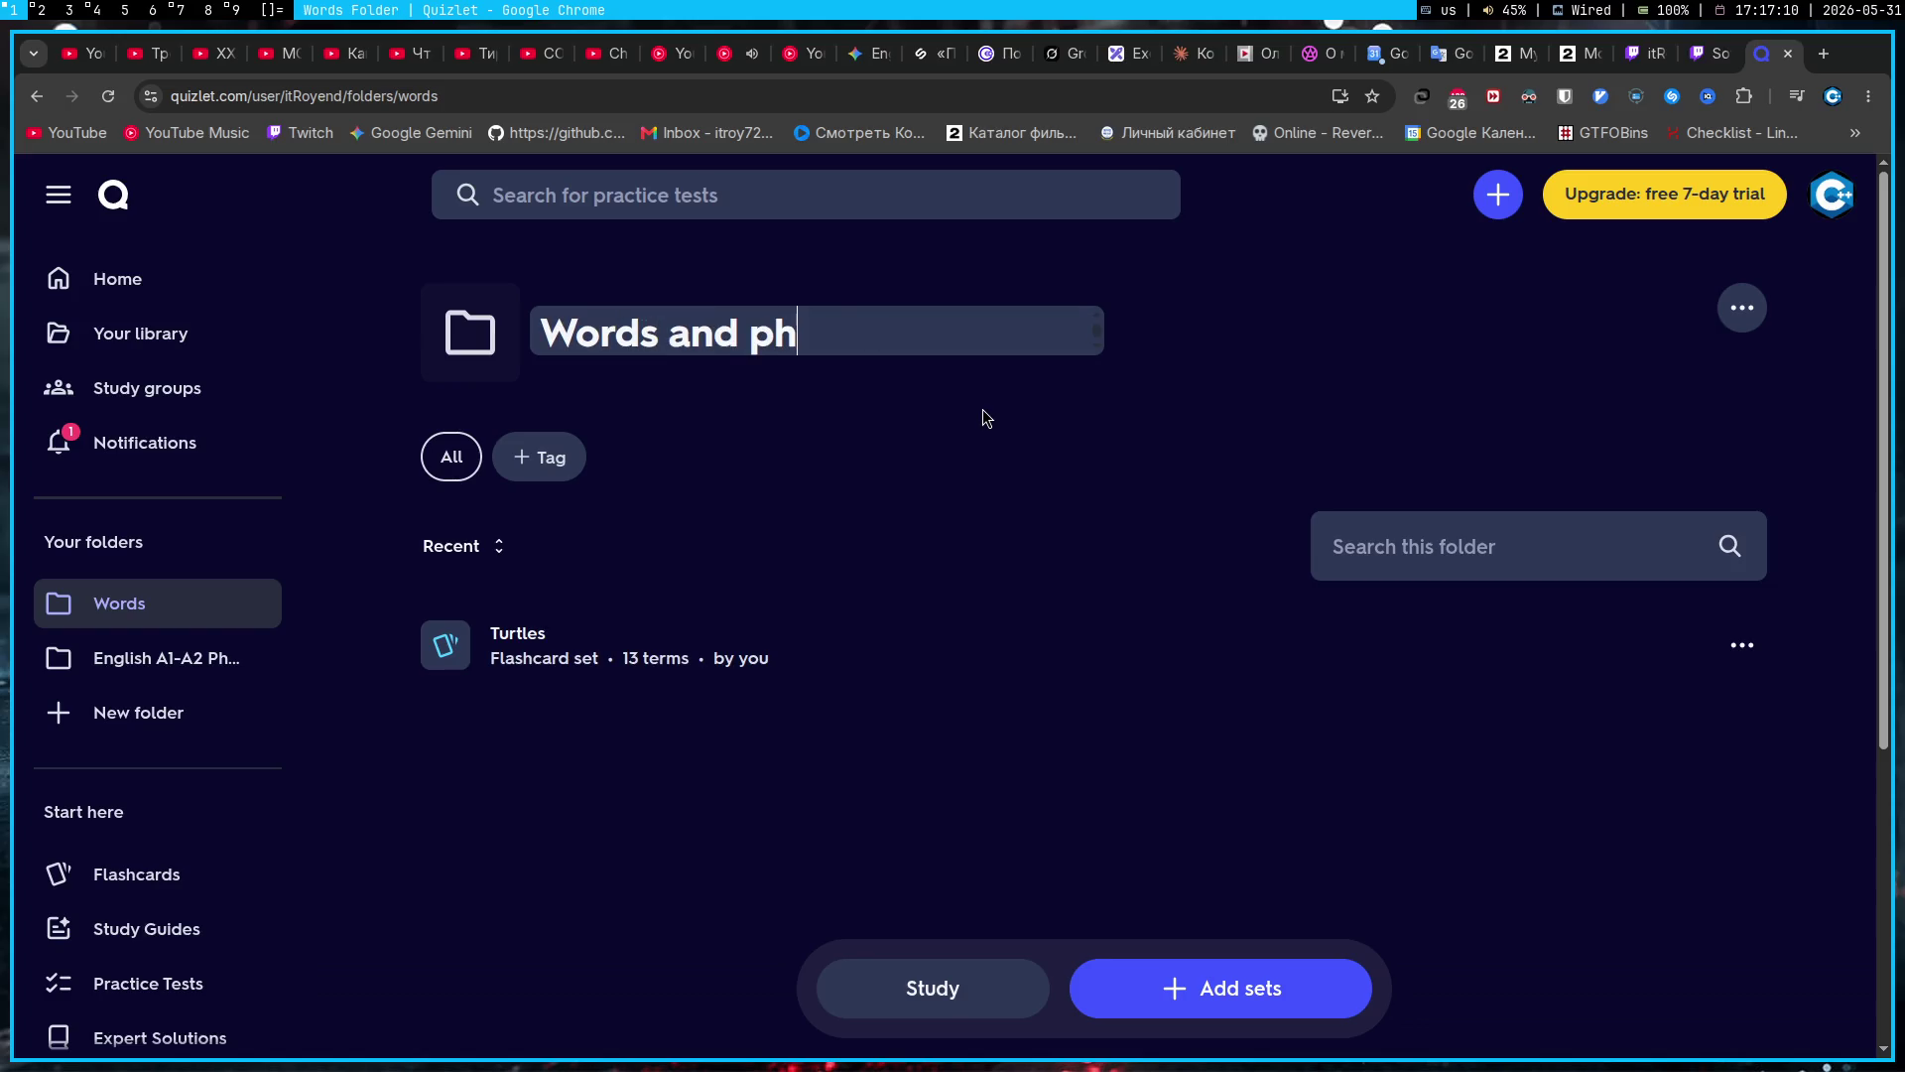
type("rases")
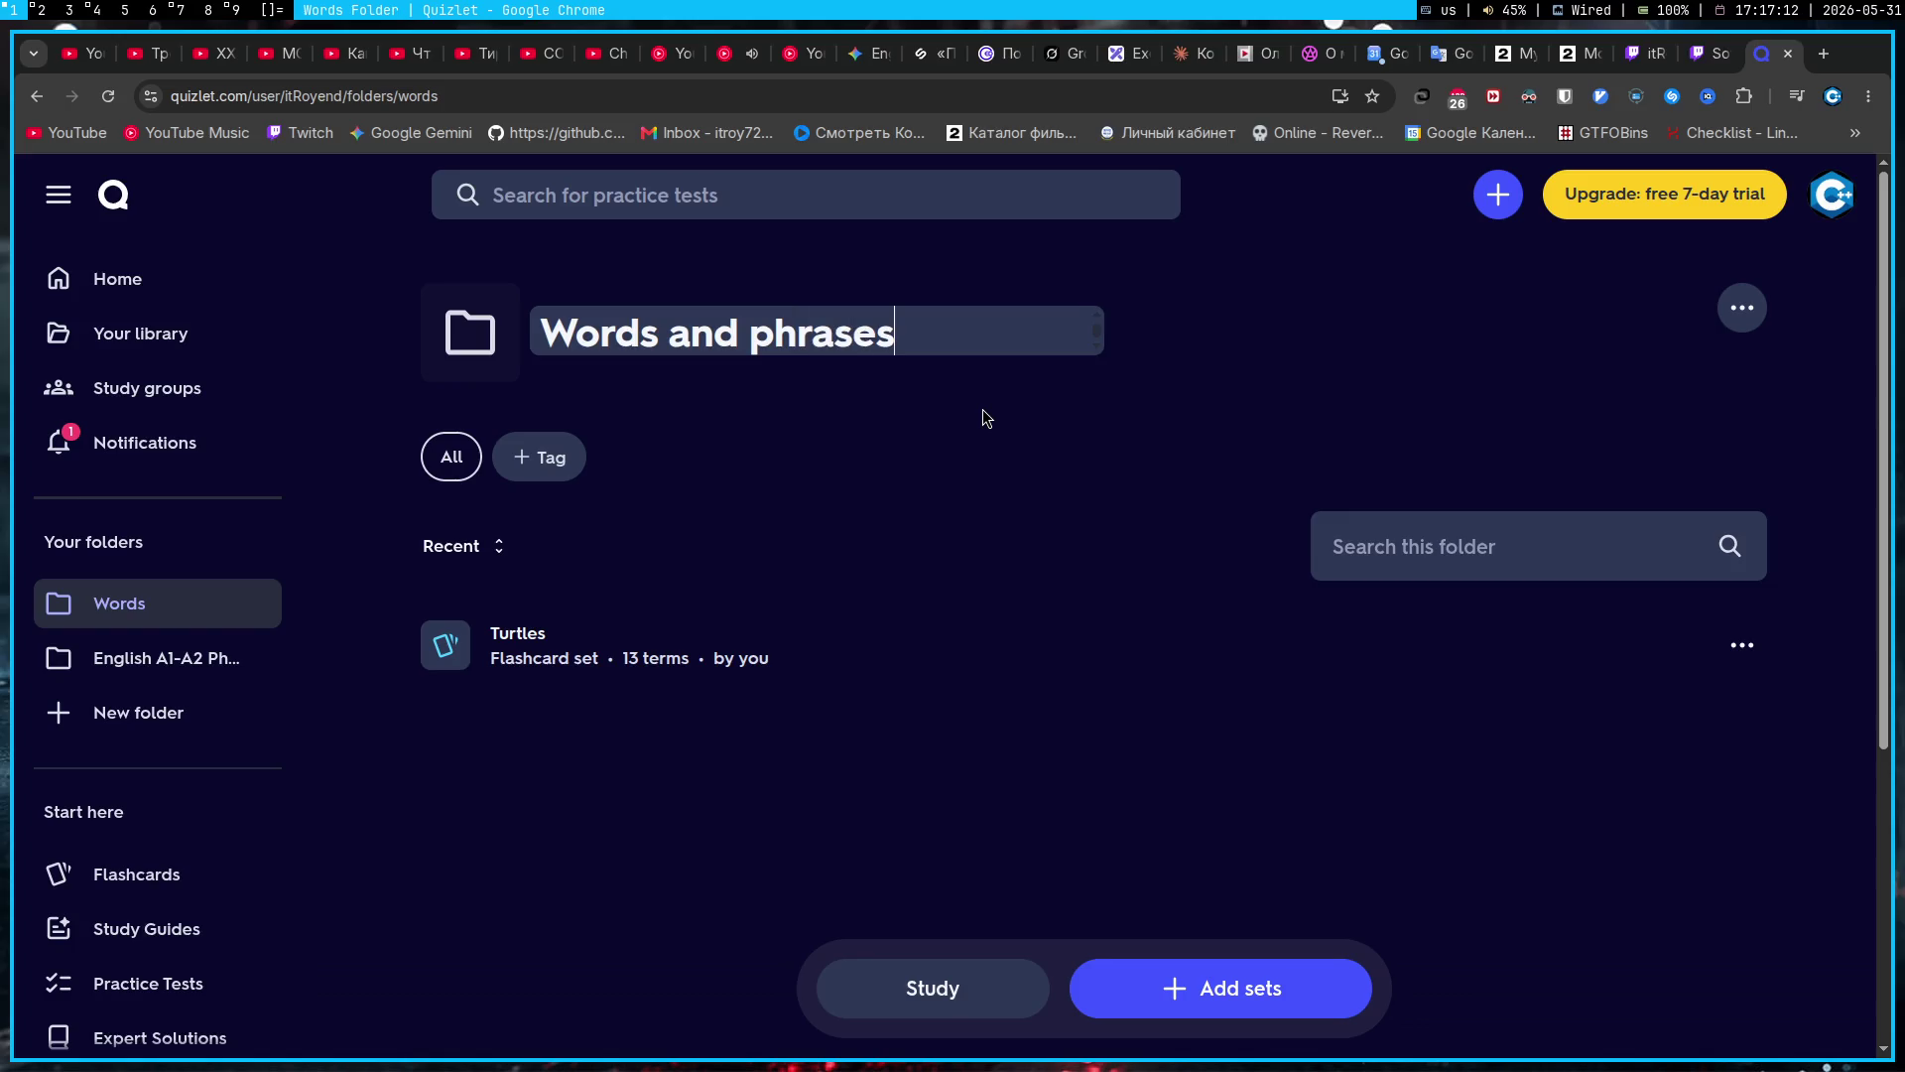
left_click(864, 766)
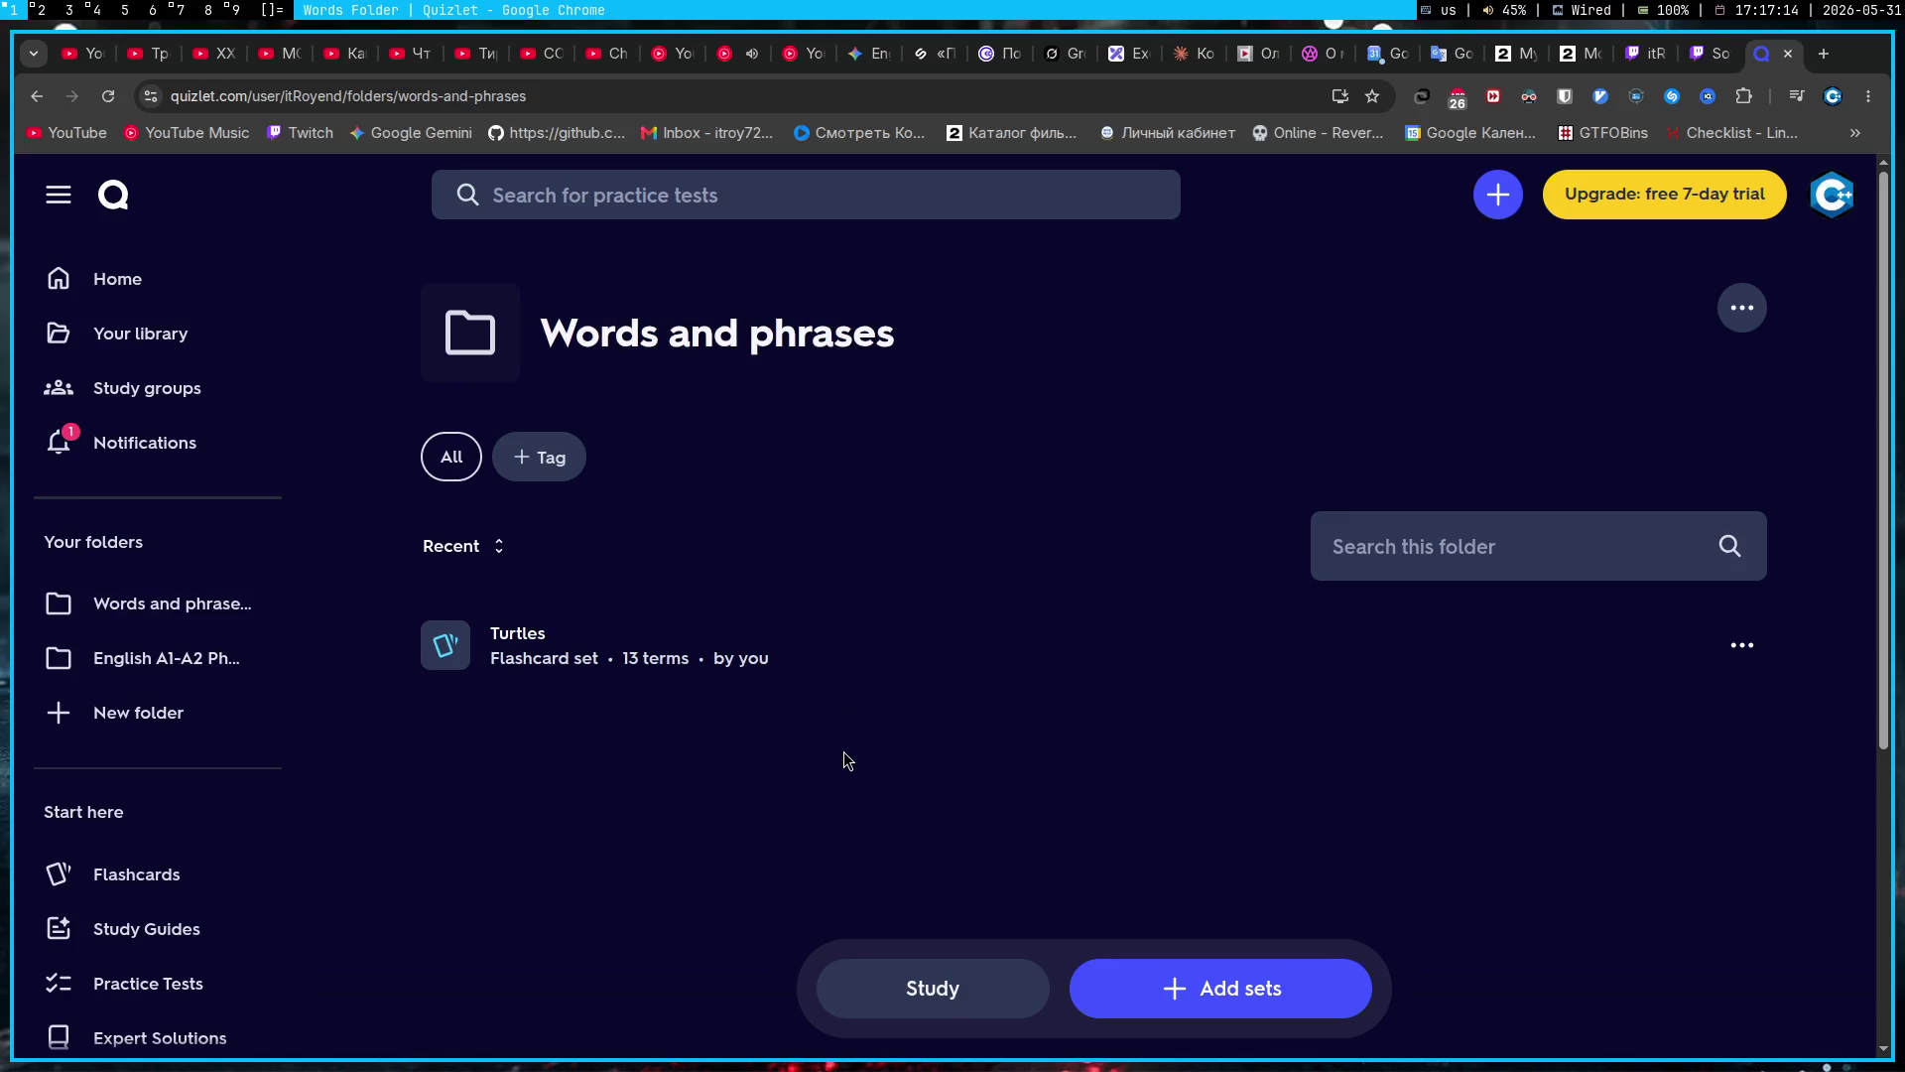
Step: Retitle the Turtles set 'Turtles words', save it, and start a new folder tag
left_click(540, 646)
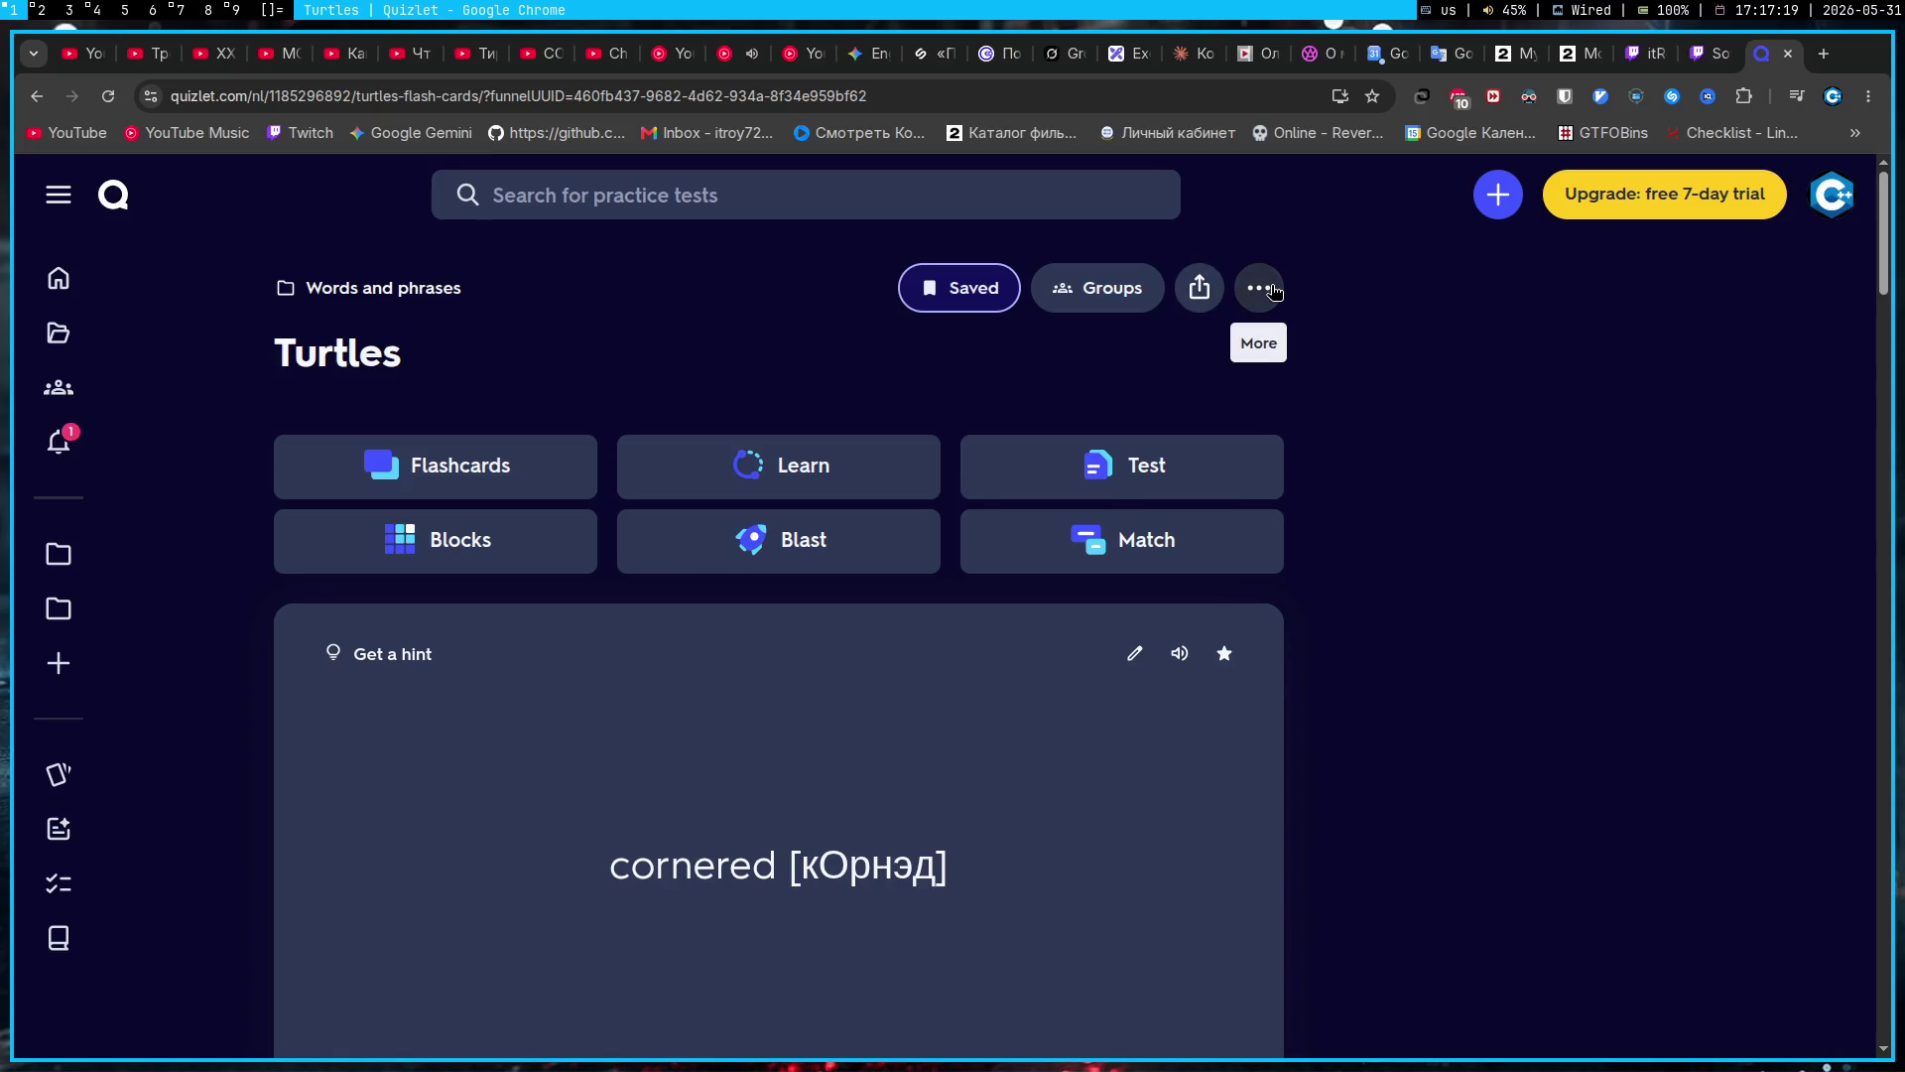
left_click(1258, 288)
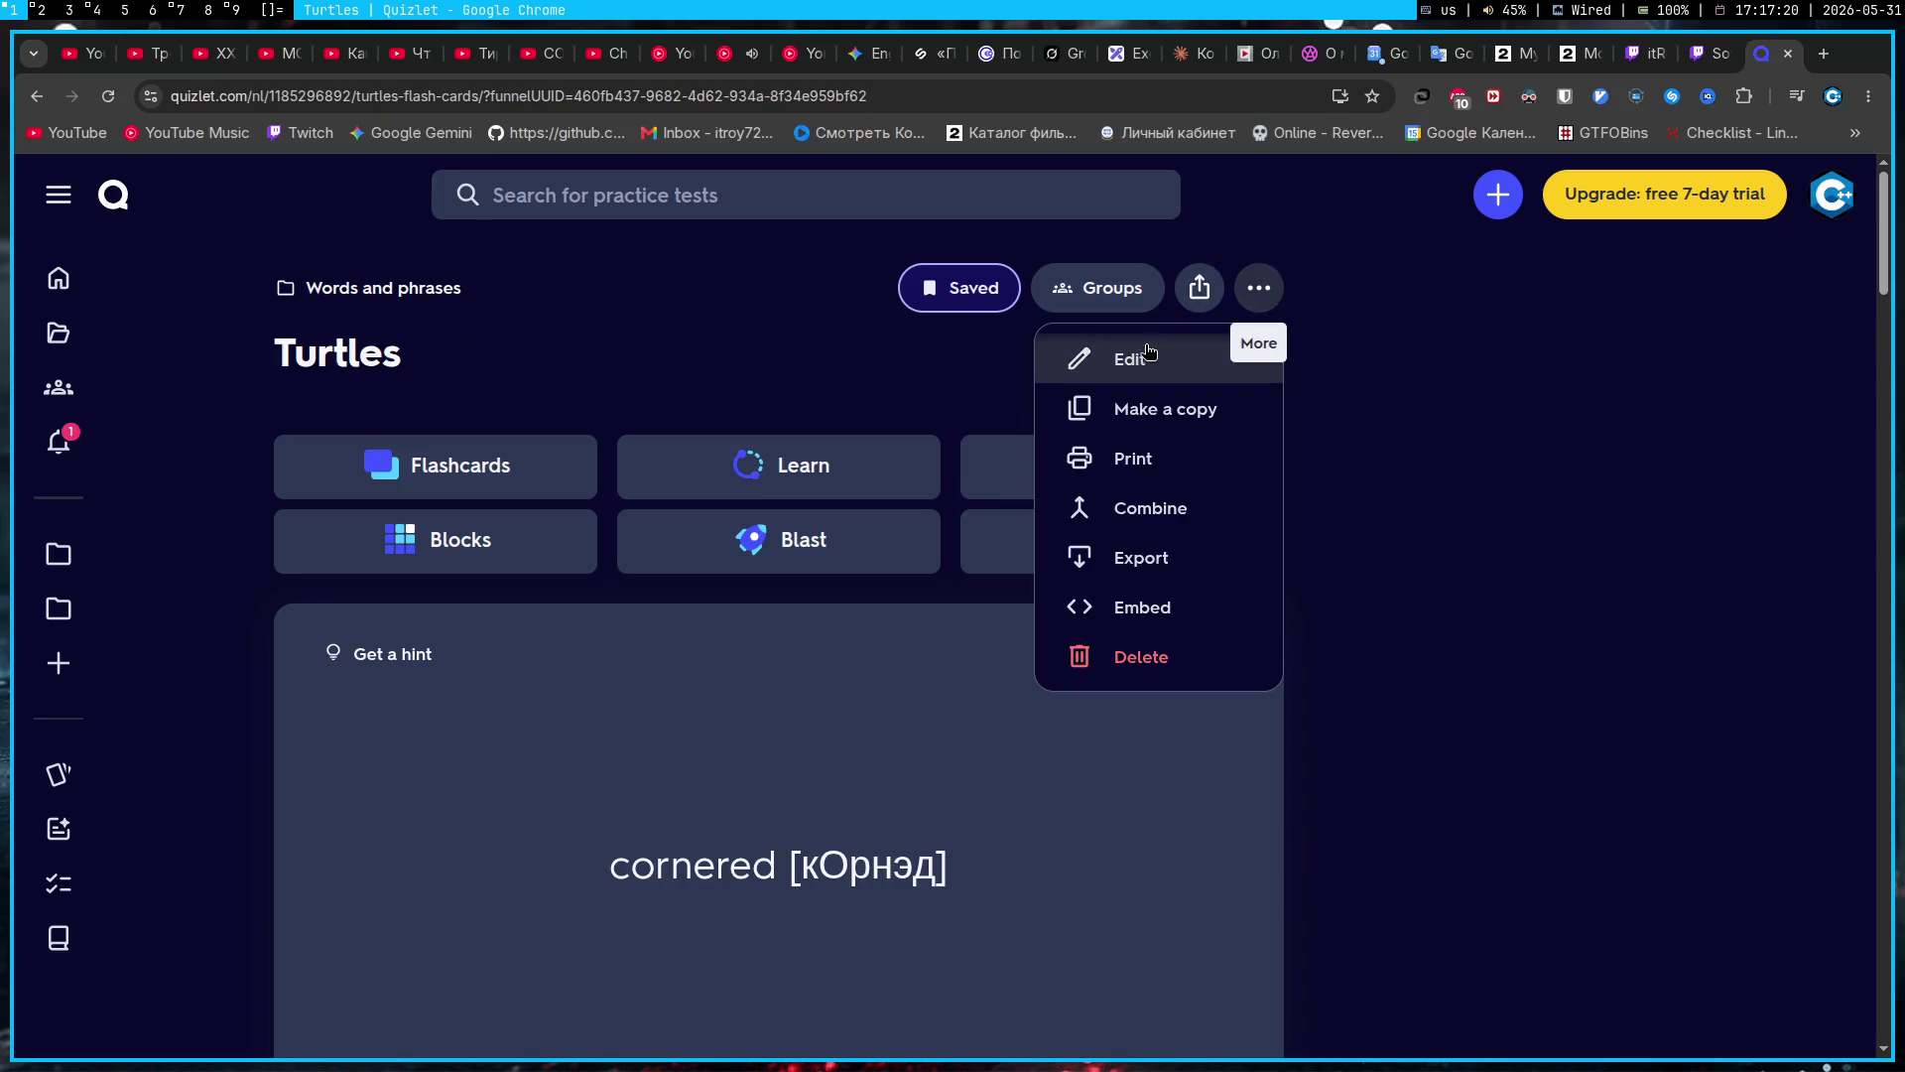
left_click(1082, 359)
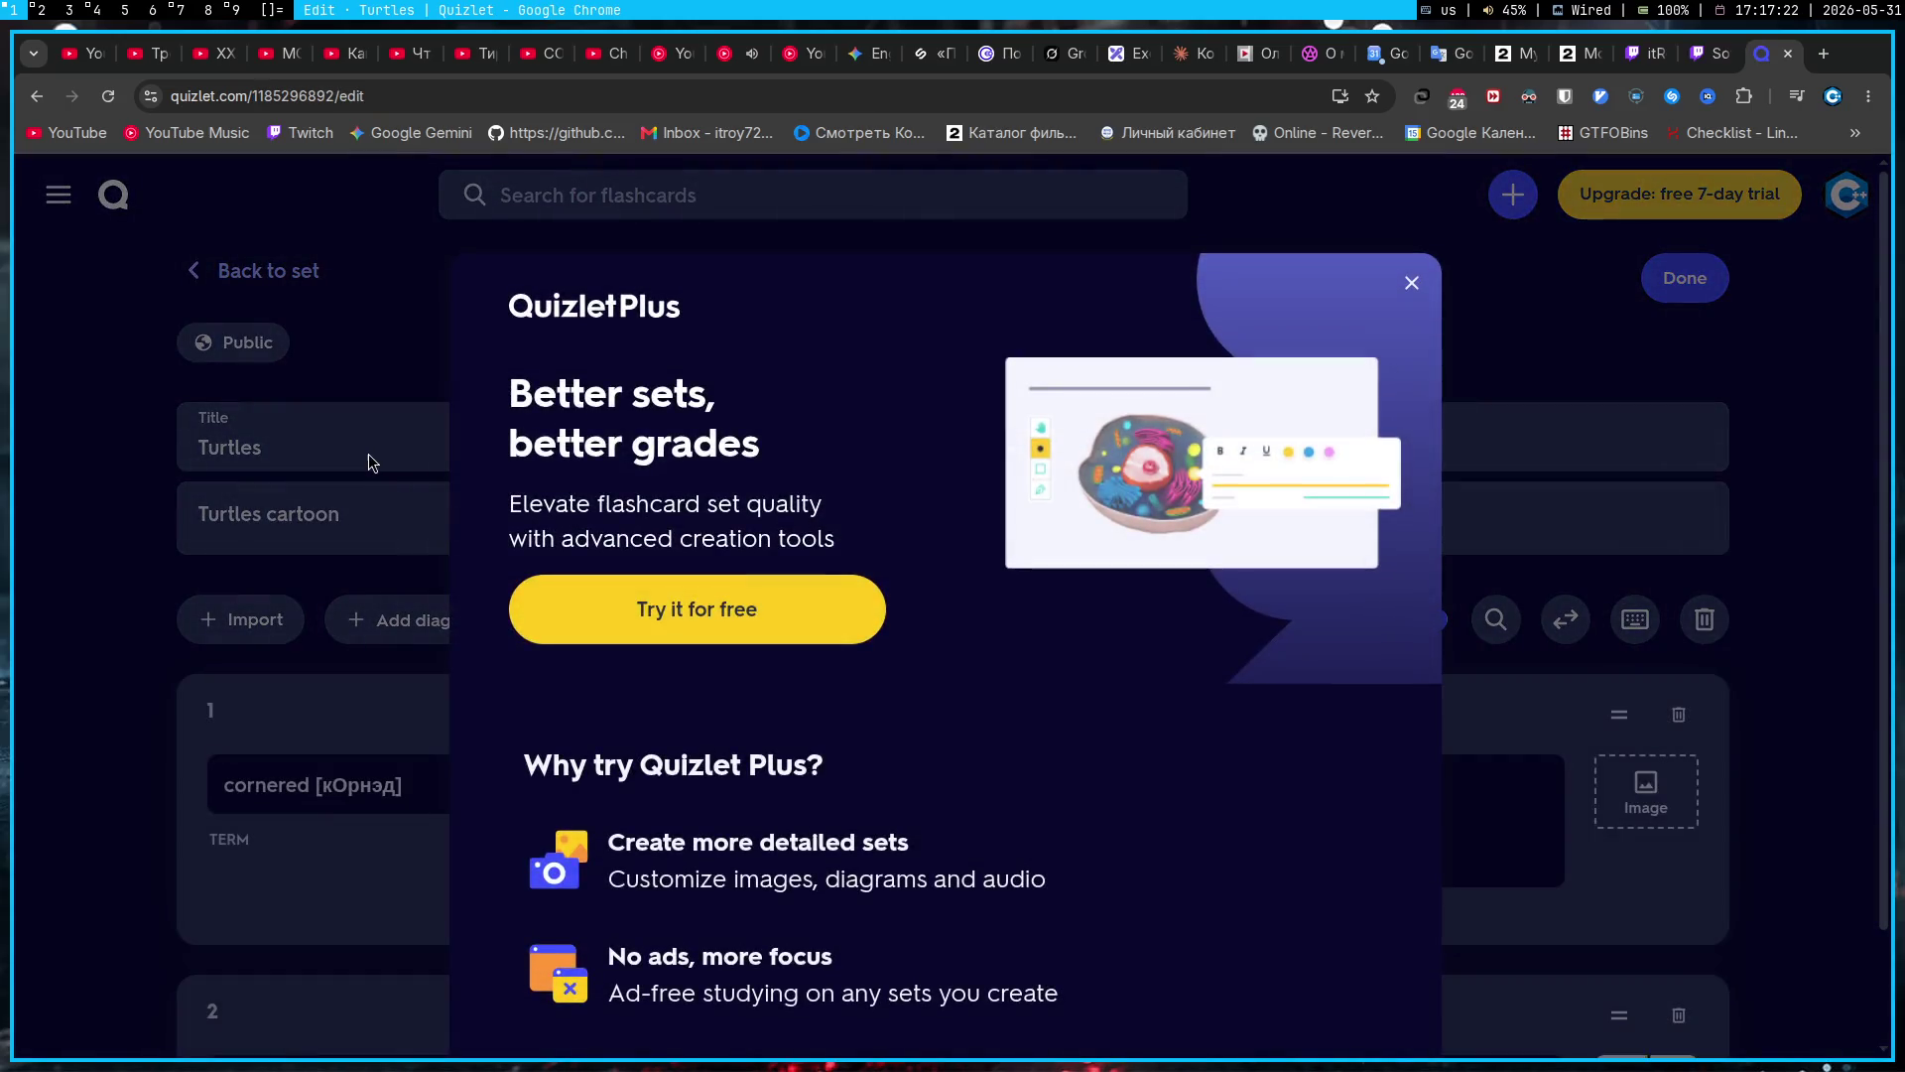
left_click(359, 449)
type("w")
key("BackSpace")
key("BackSpace")
type("ords")
left_click(149, 625)
left_click(1677, 296)
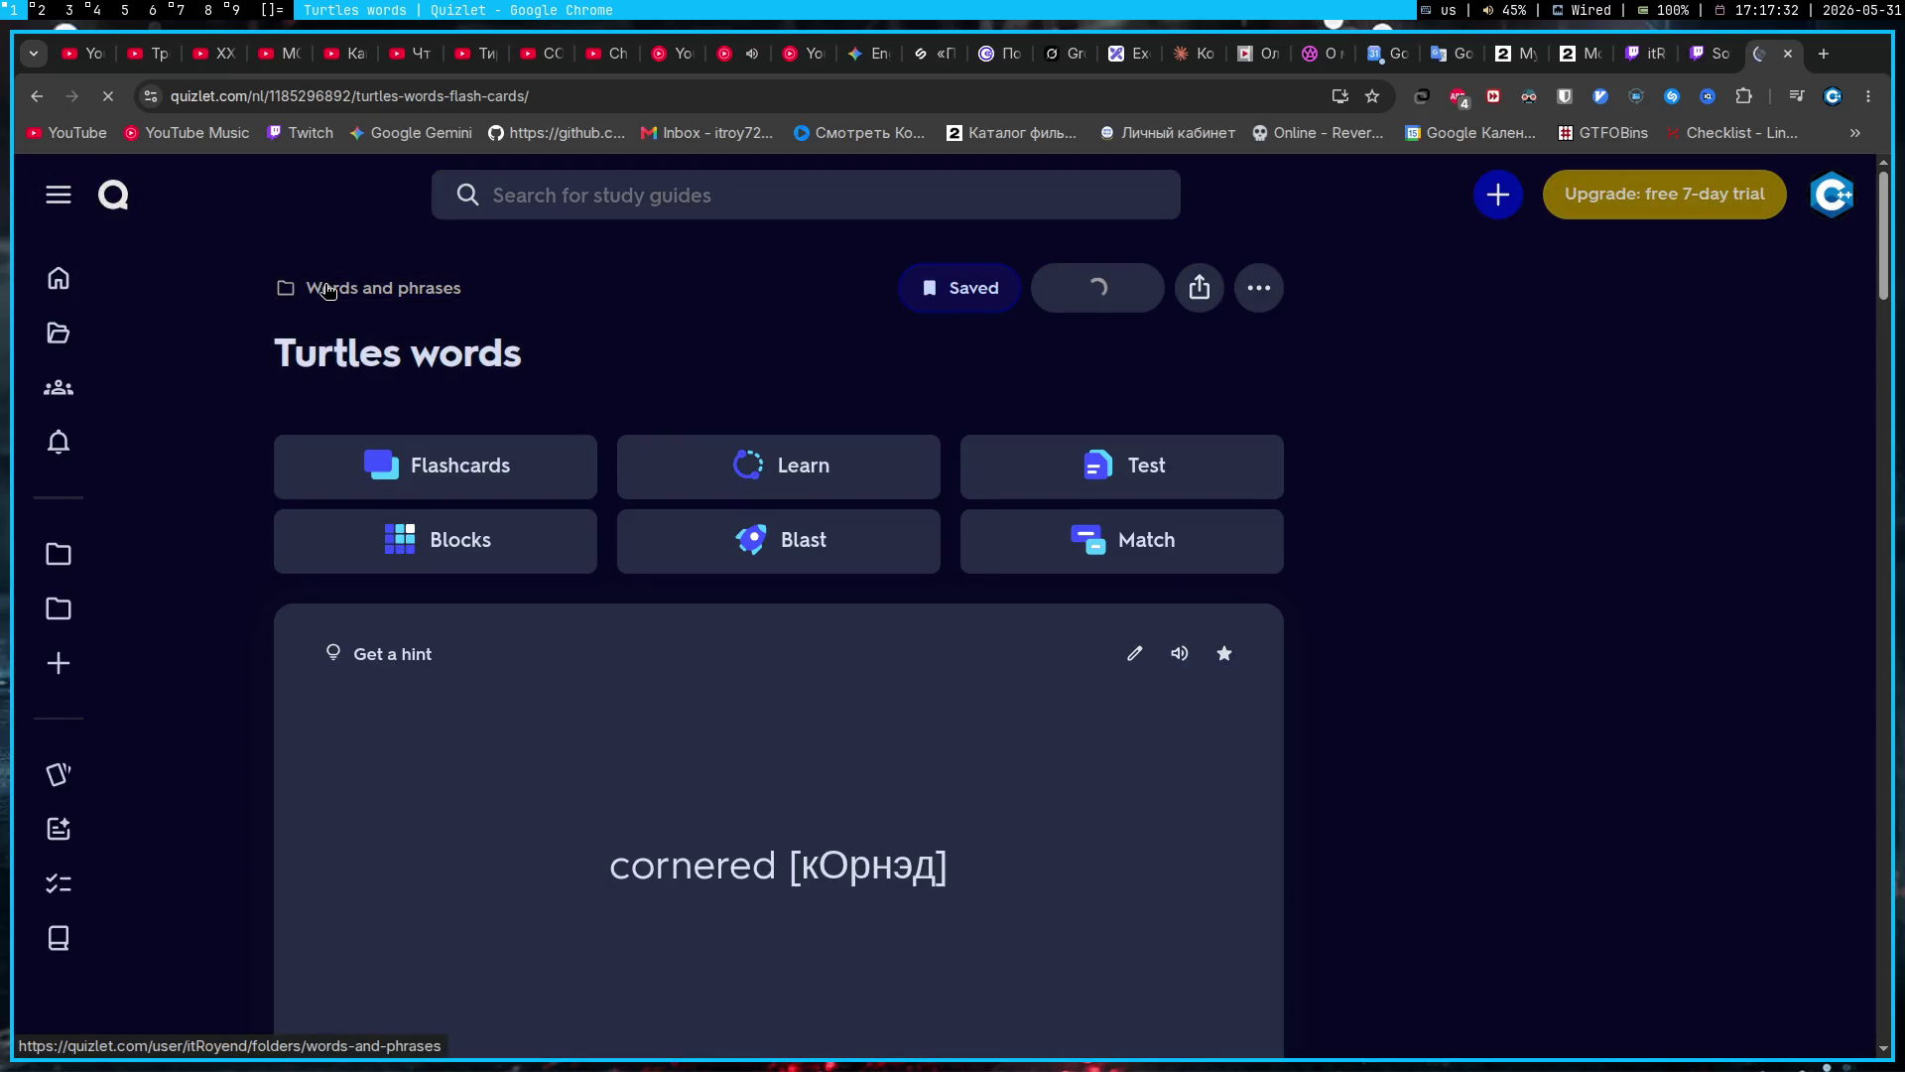
left_click(327, 290)
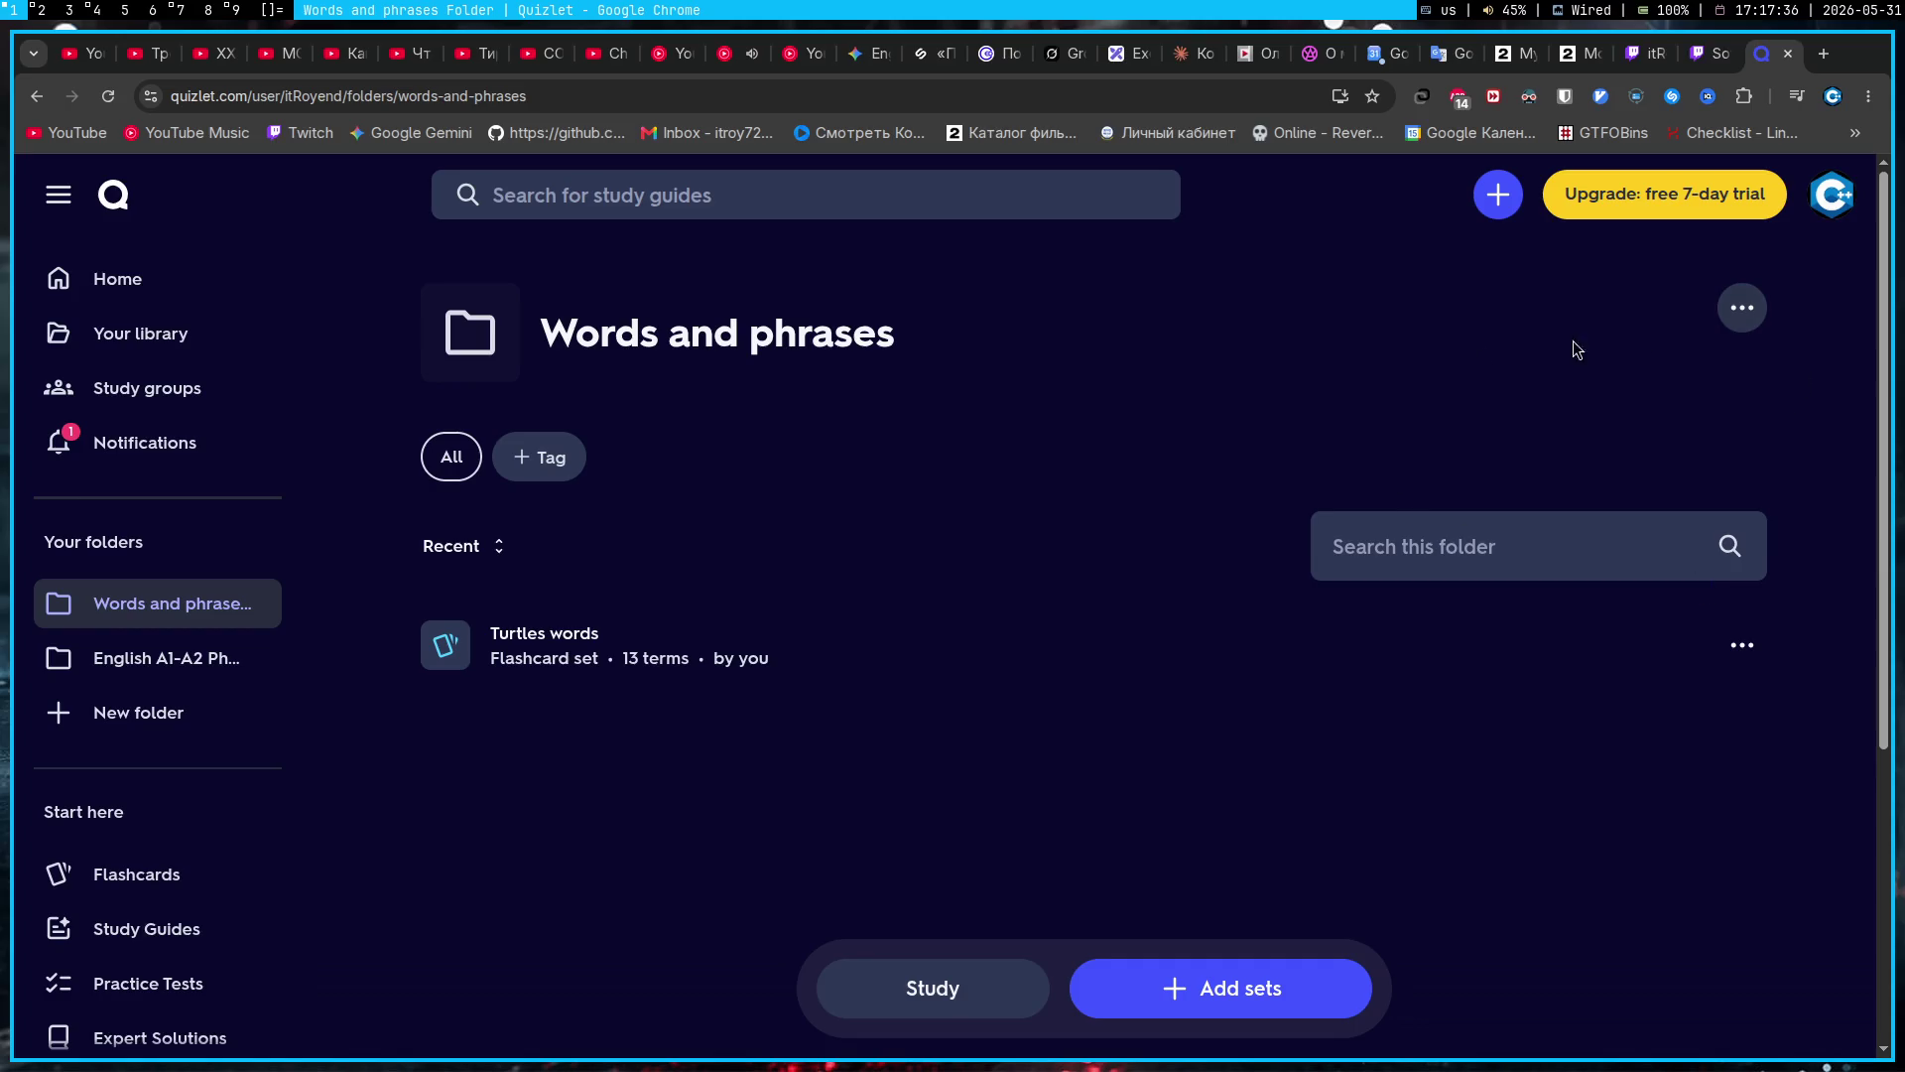
left_click(527, 462)
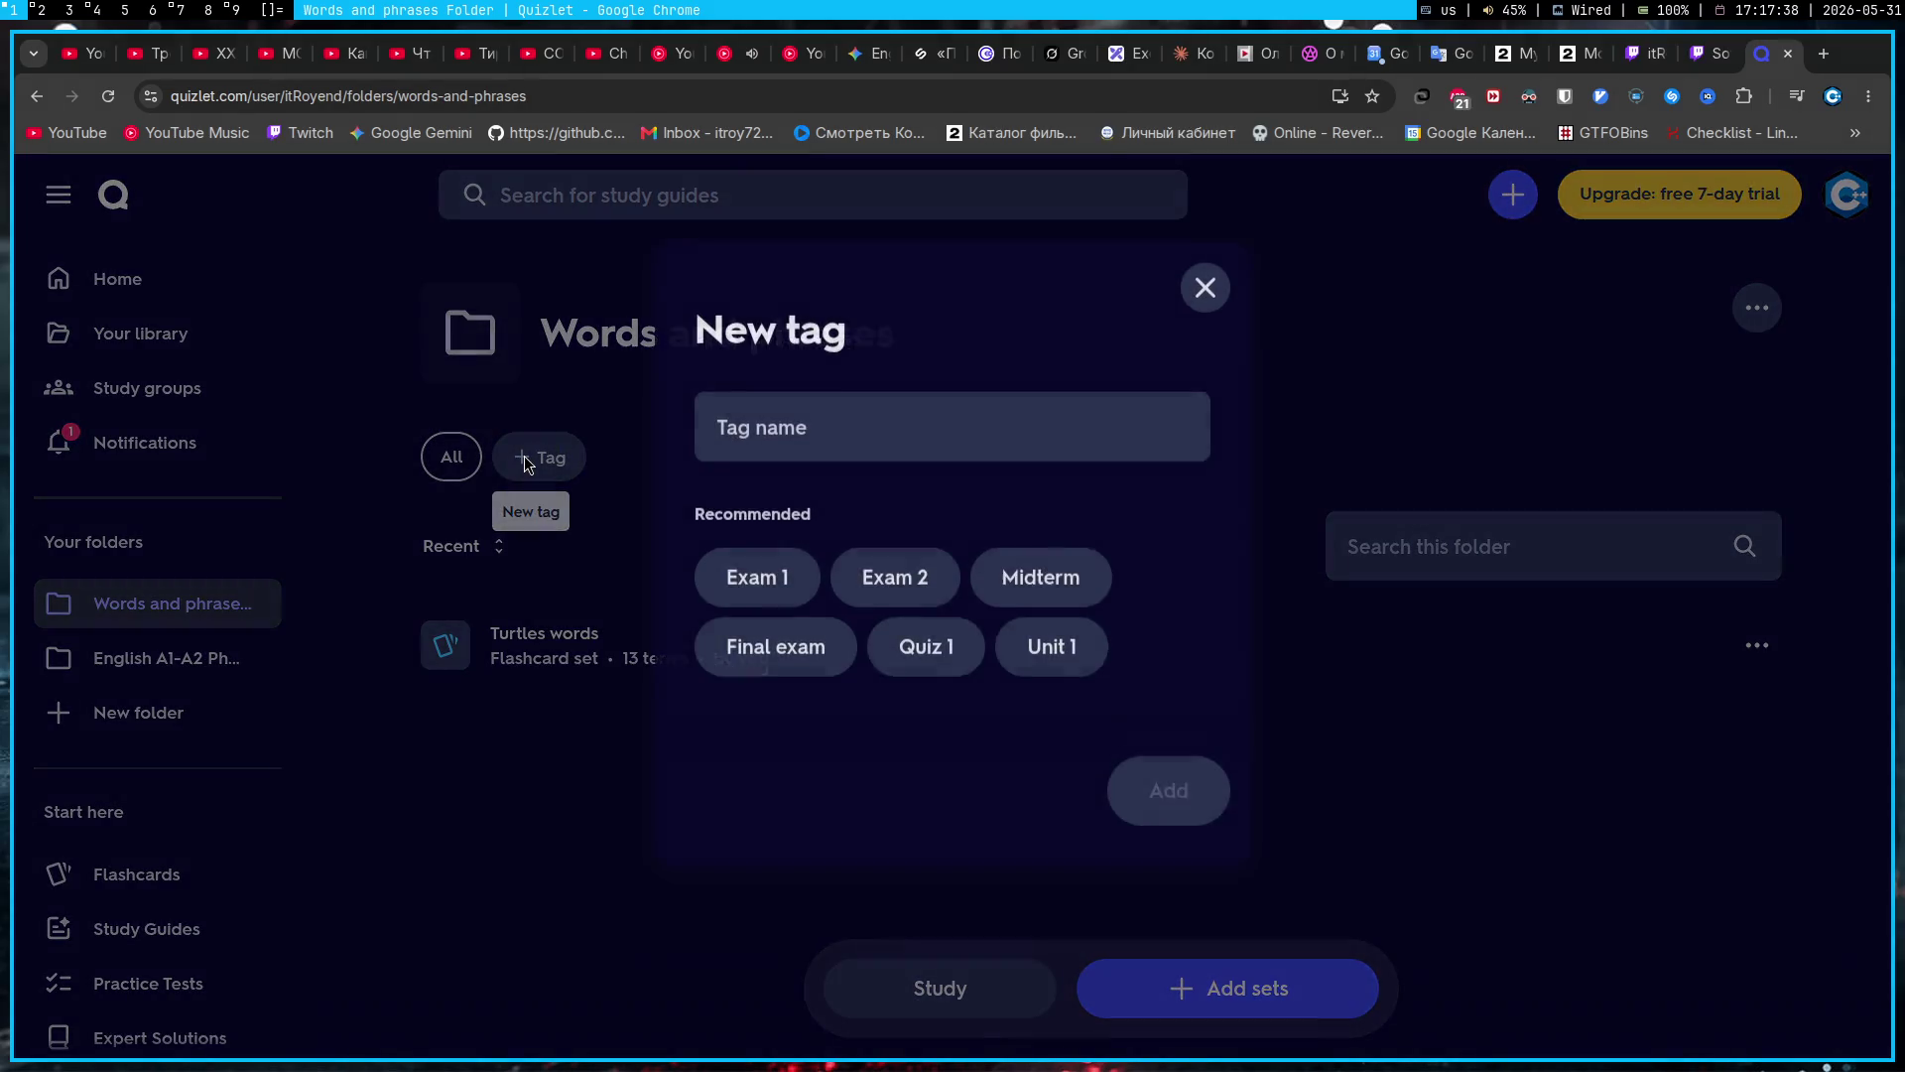
Step: Dismiss the New tag dialog and start a new flashcard set in the Words and phrases folder
left_click(1203, 294)
left_click(1753, 304)
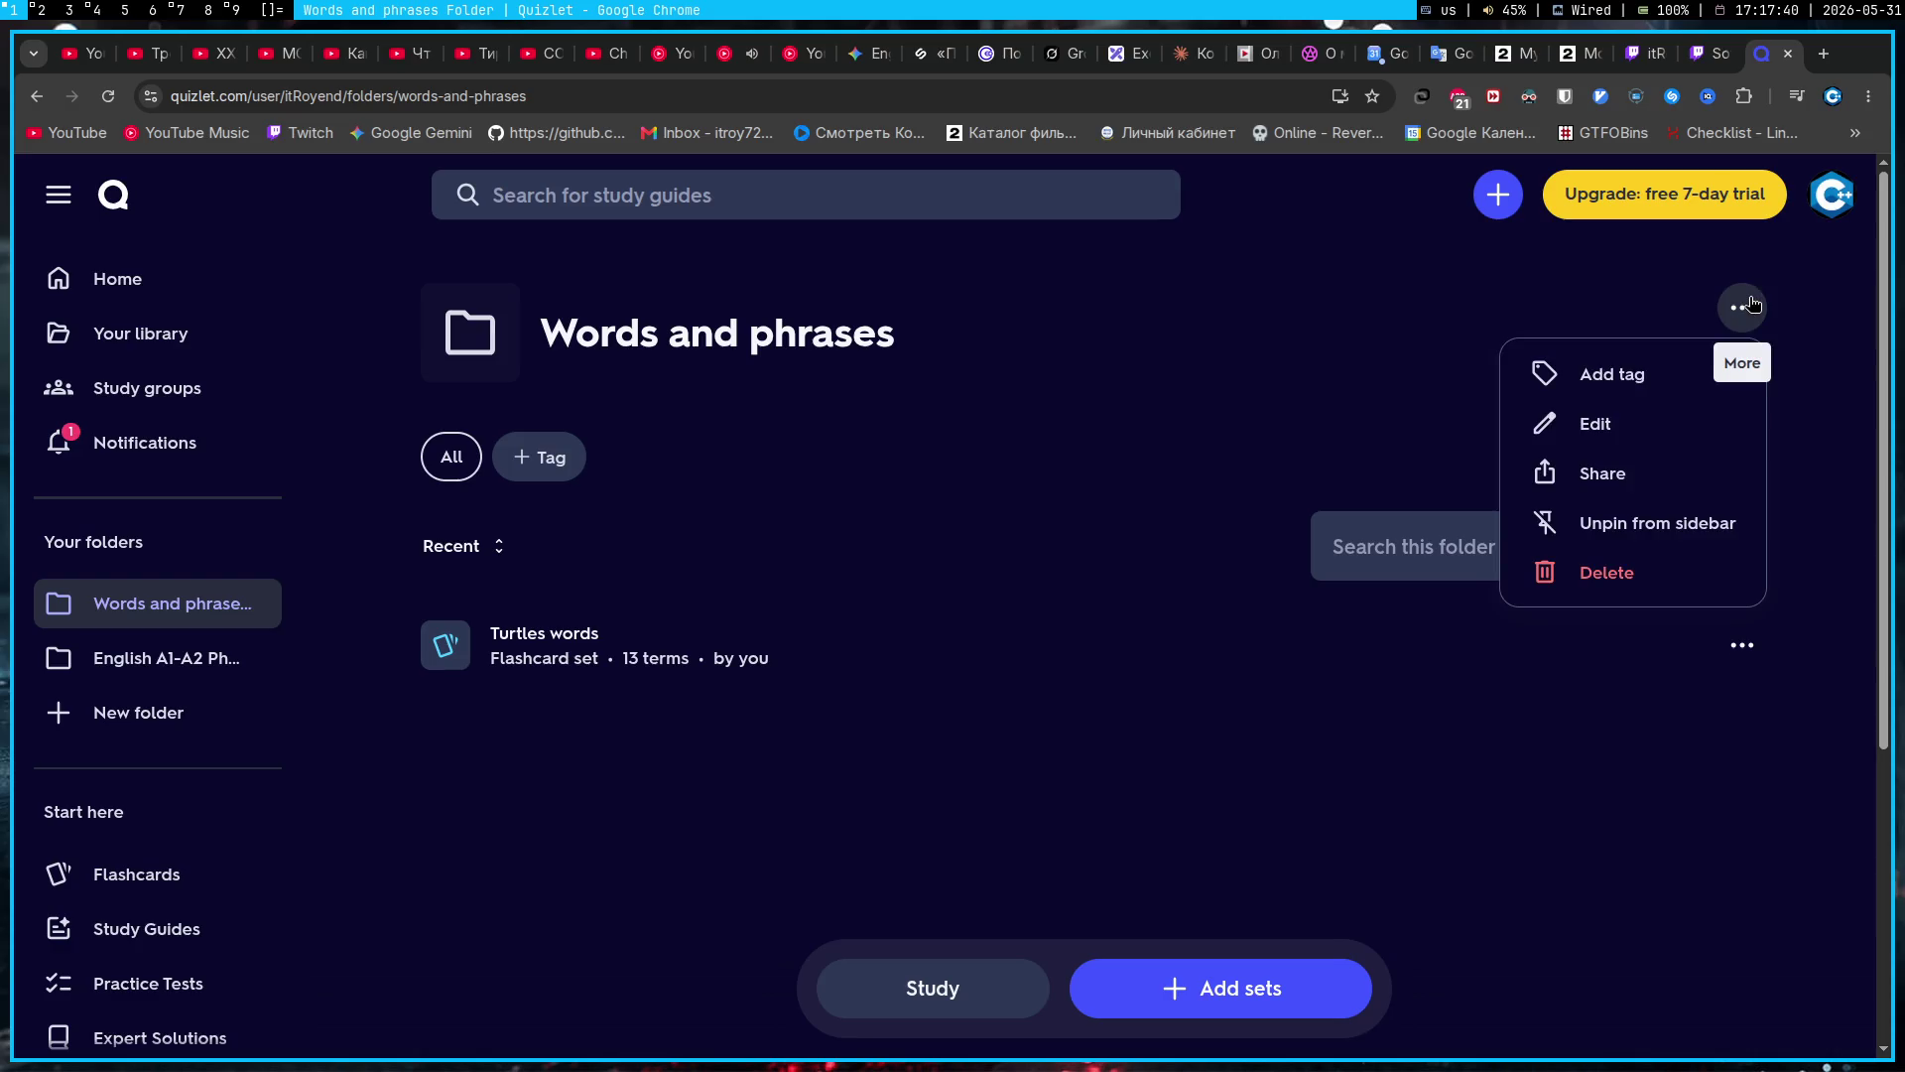
left_click(1478, 302)
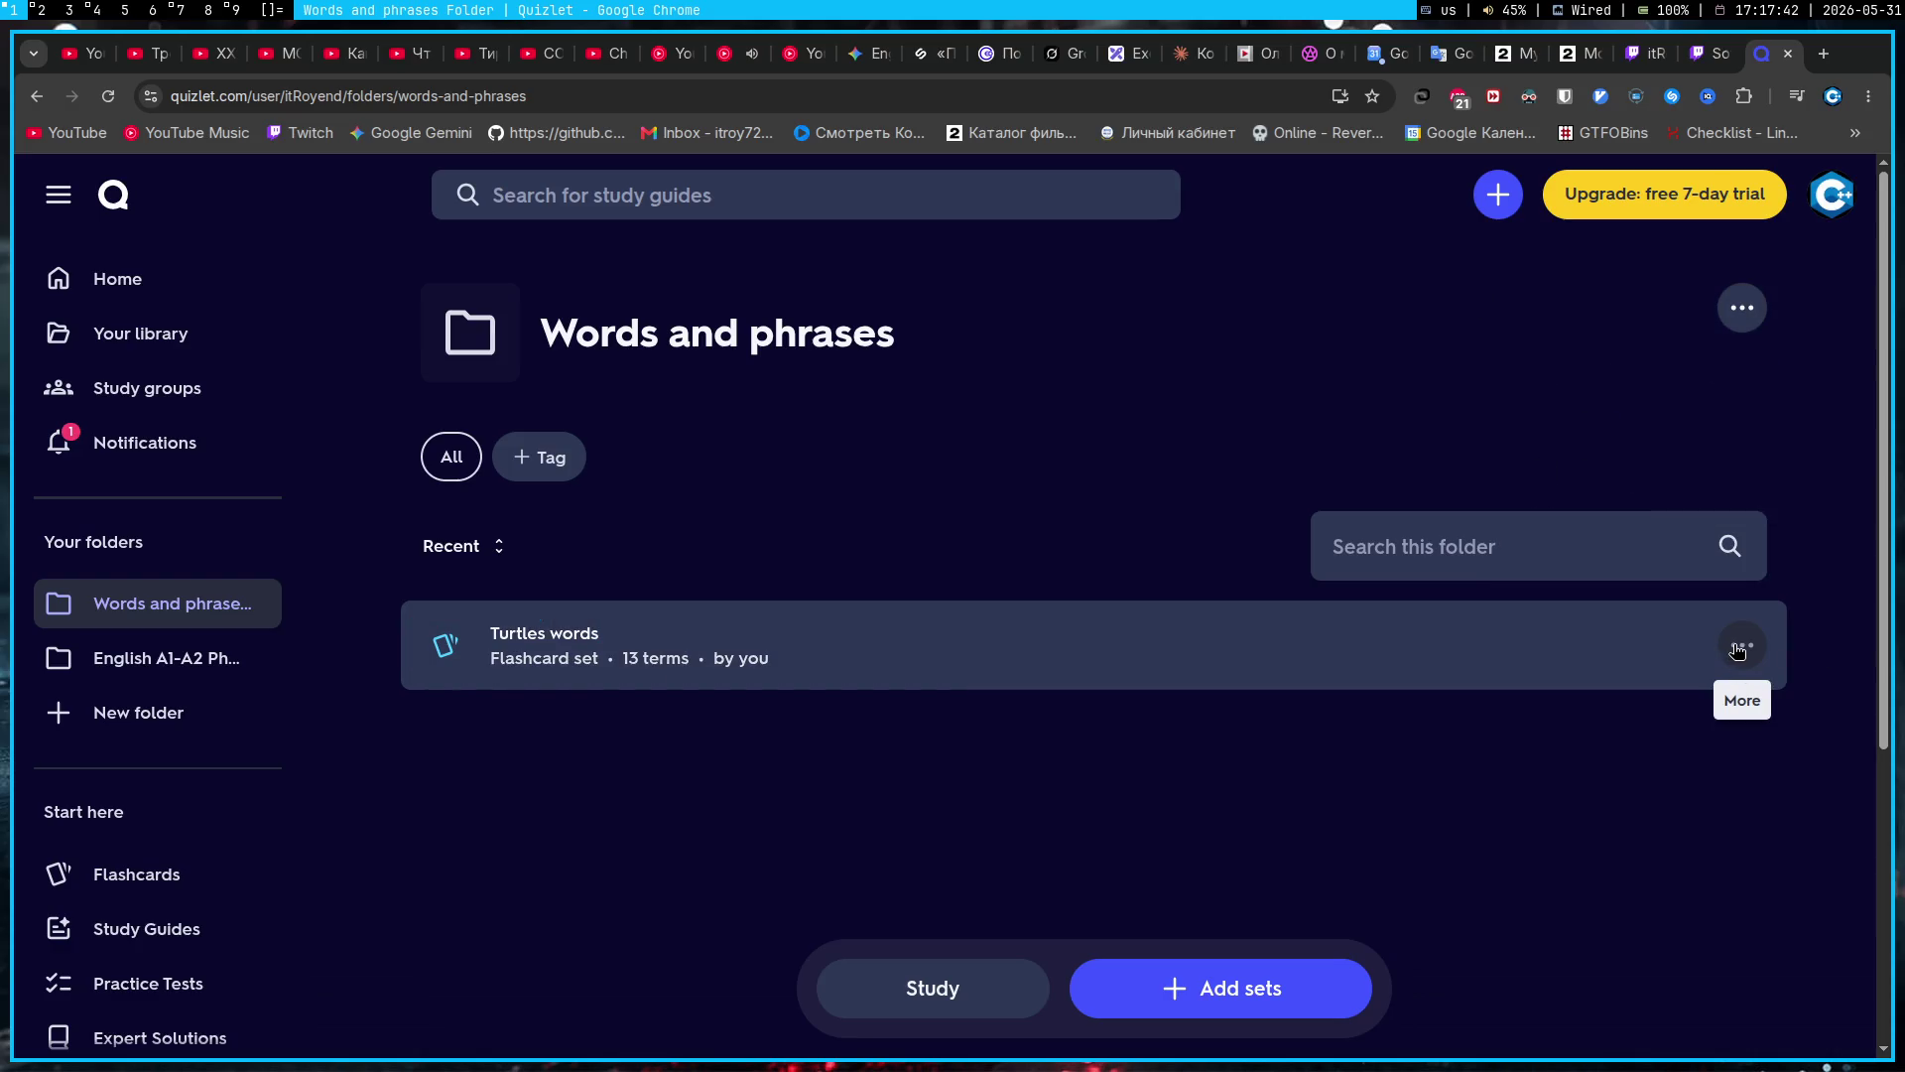
left_click(1266, 984)
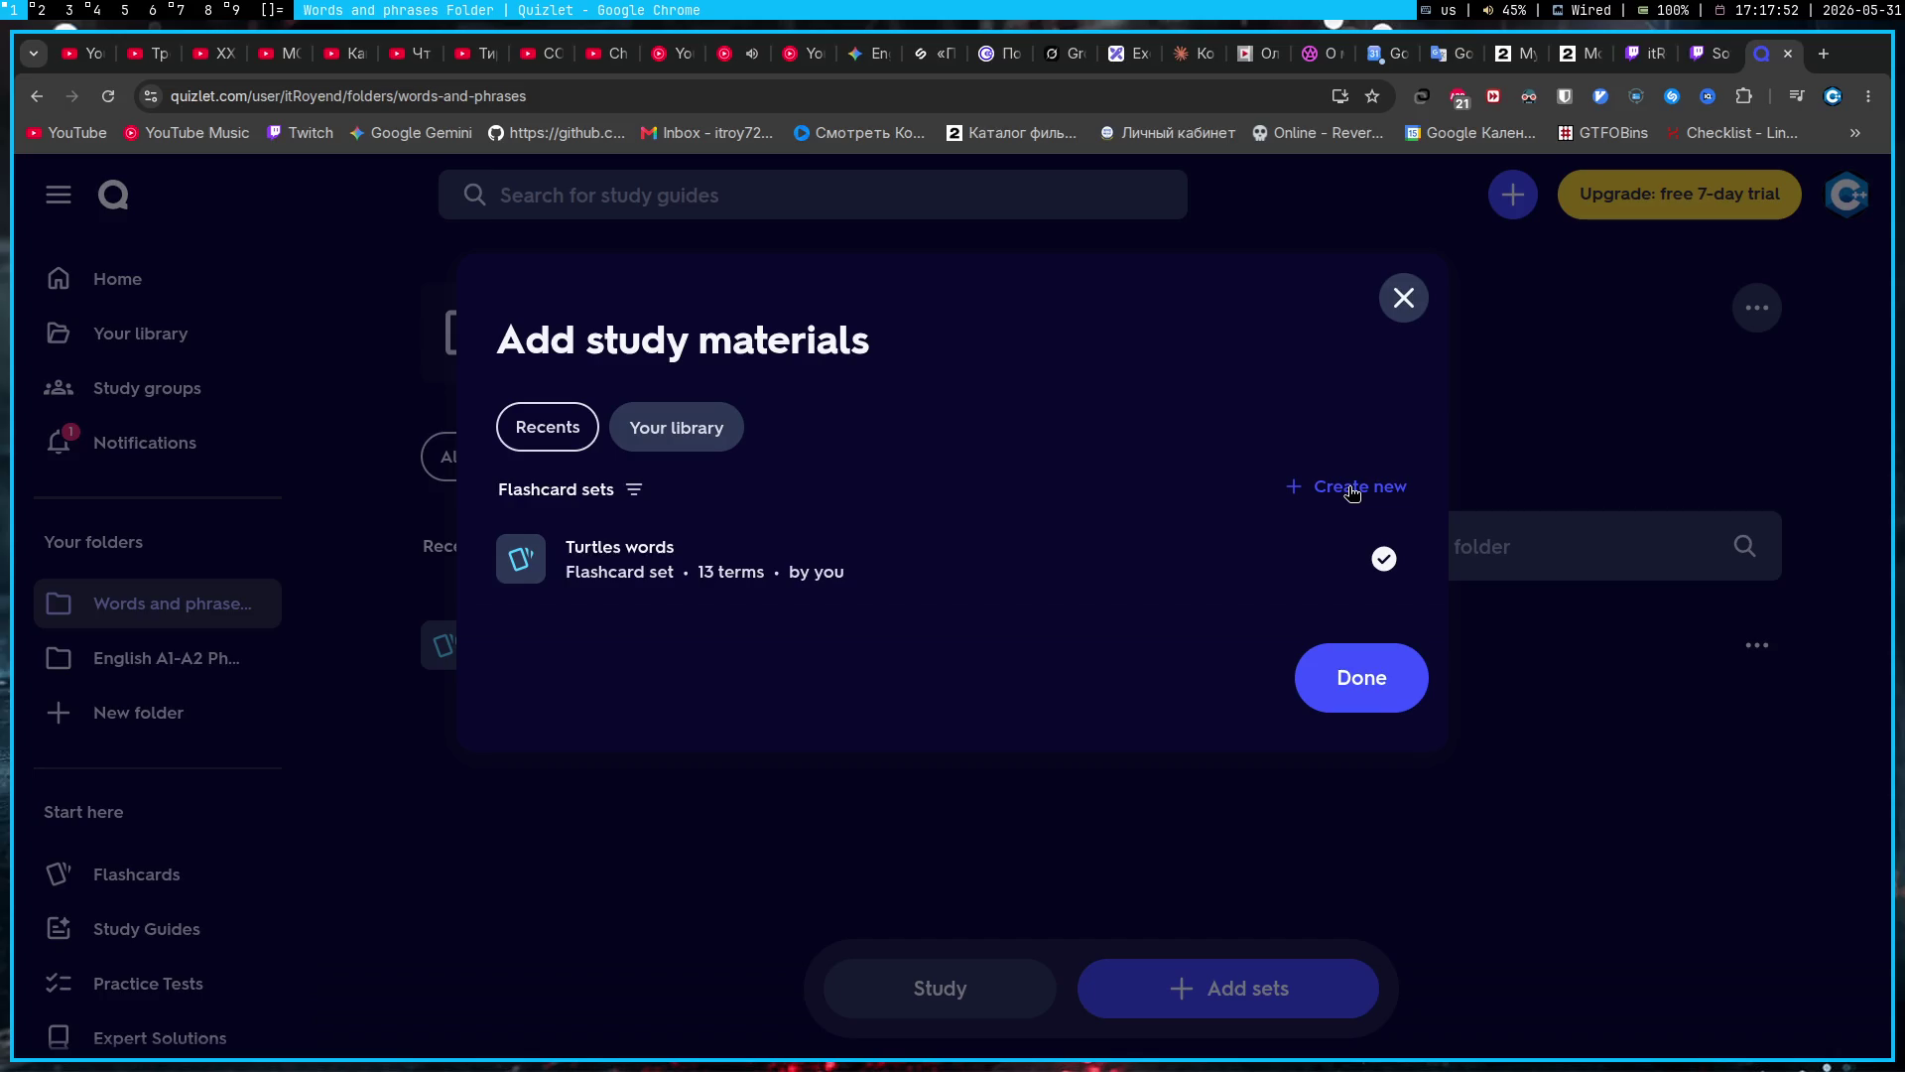
left_click(1355, 486)
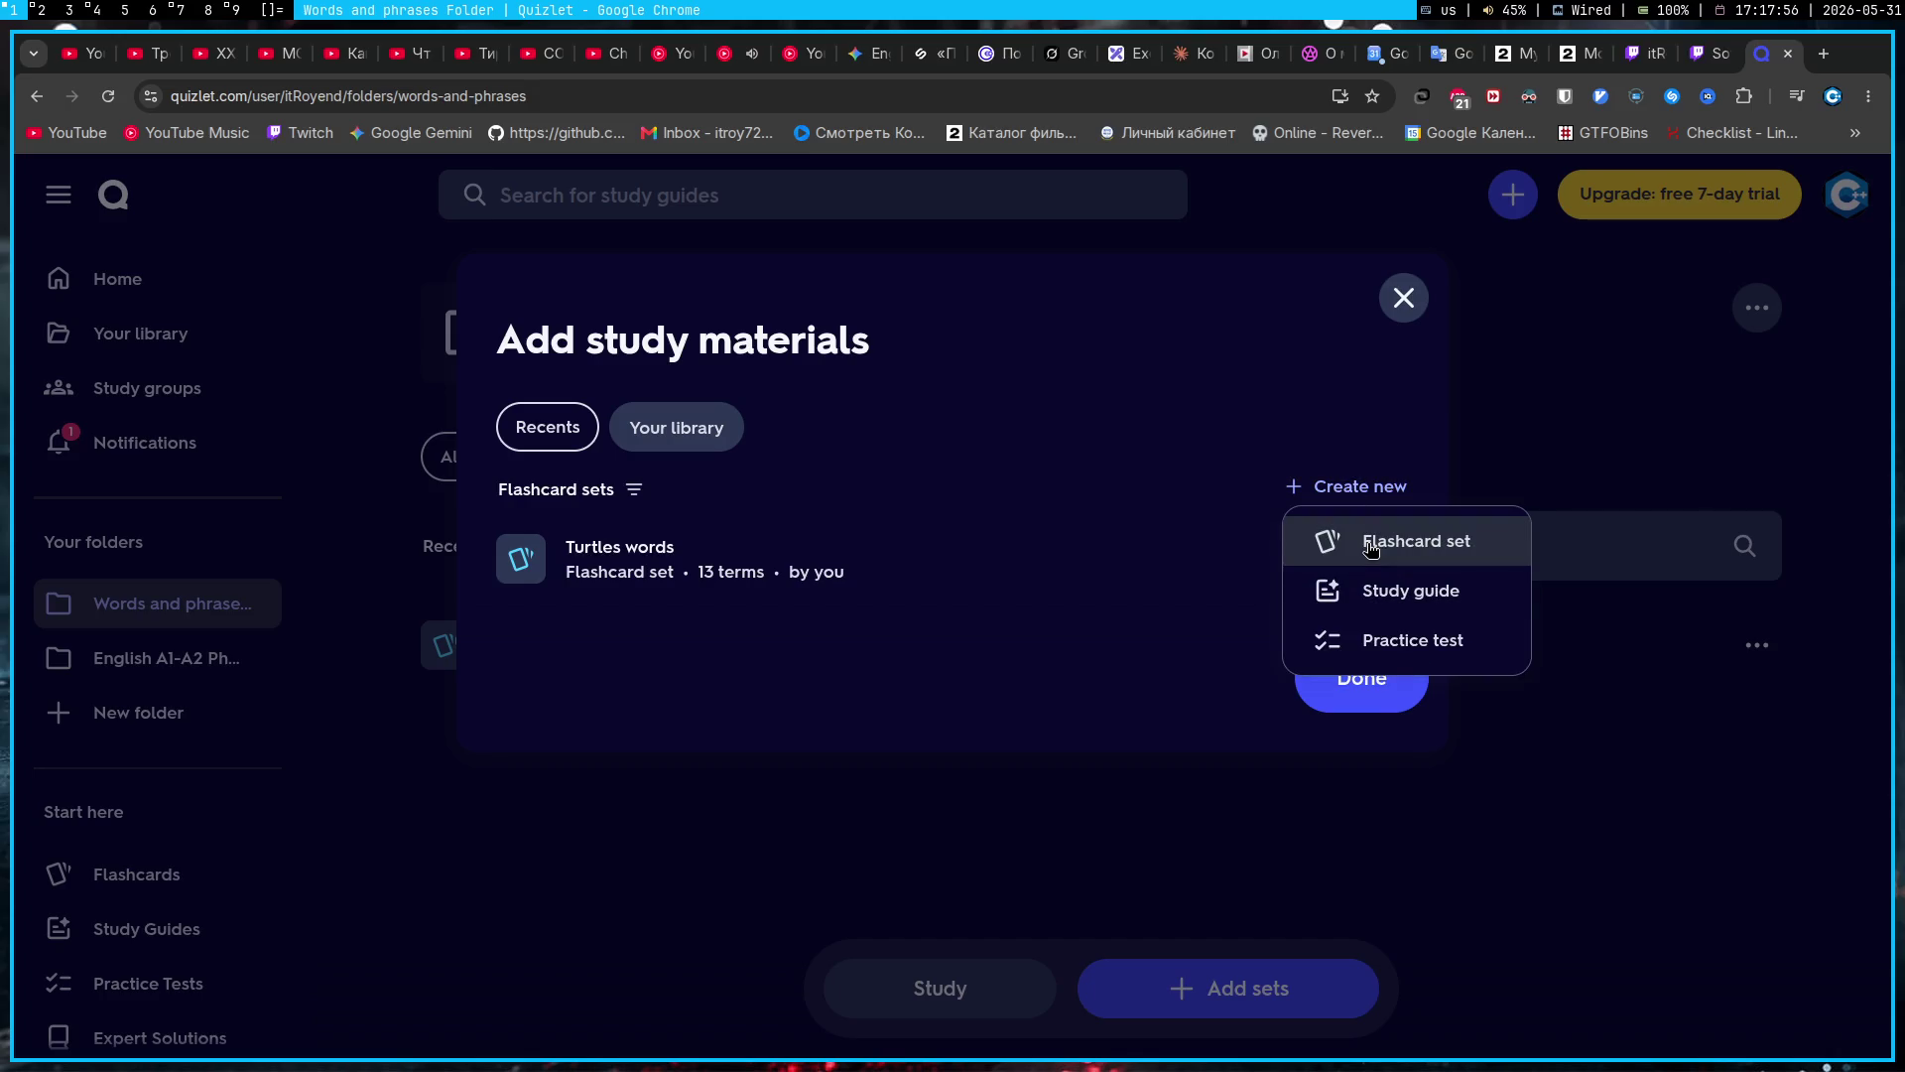
left_click(1370, 548)
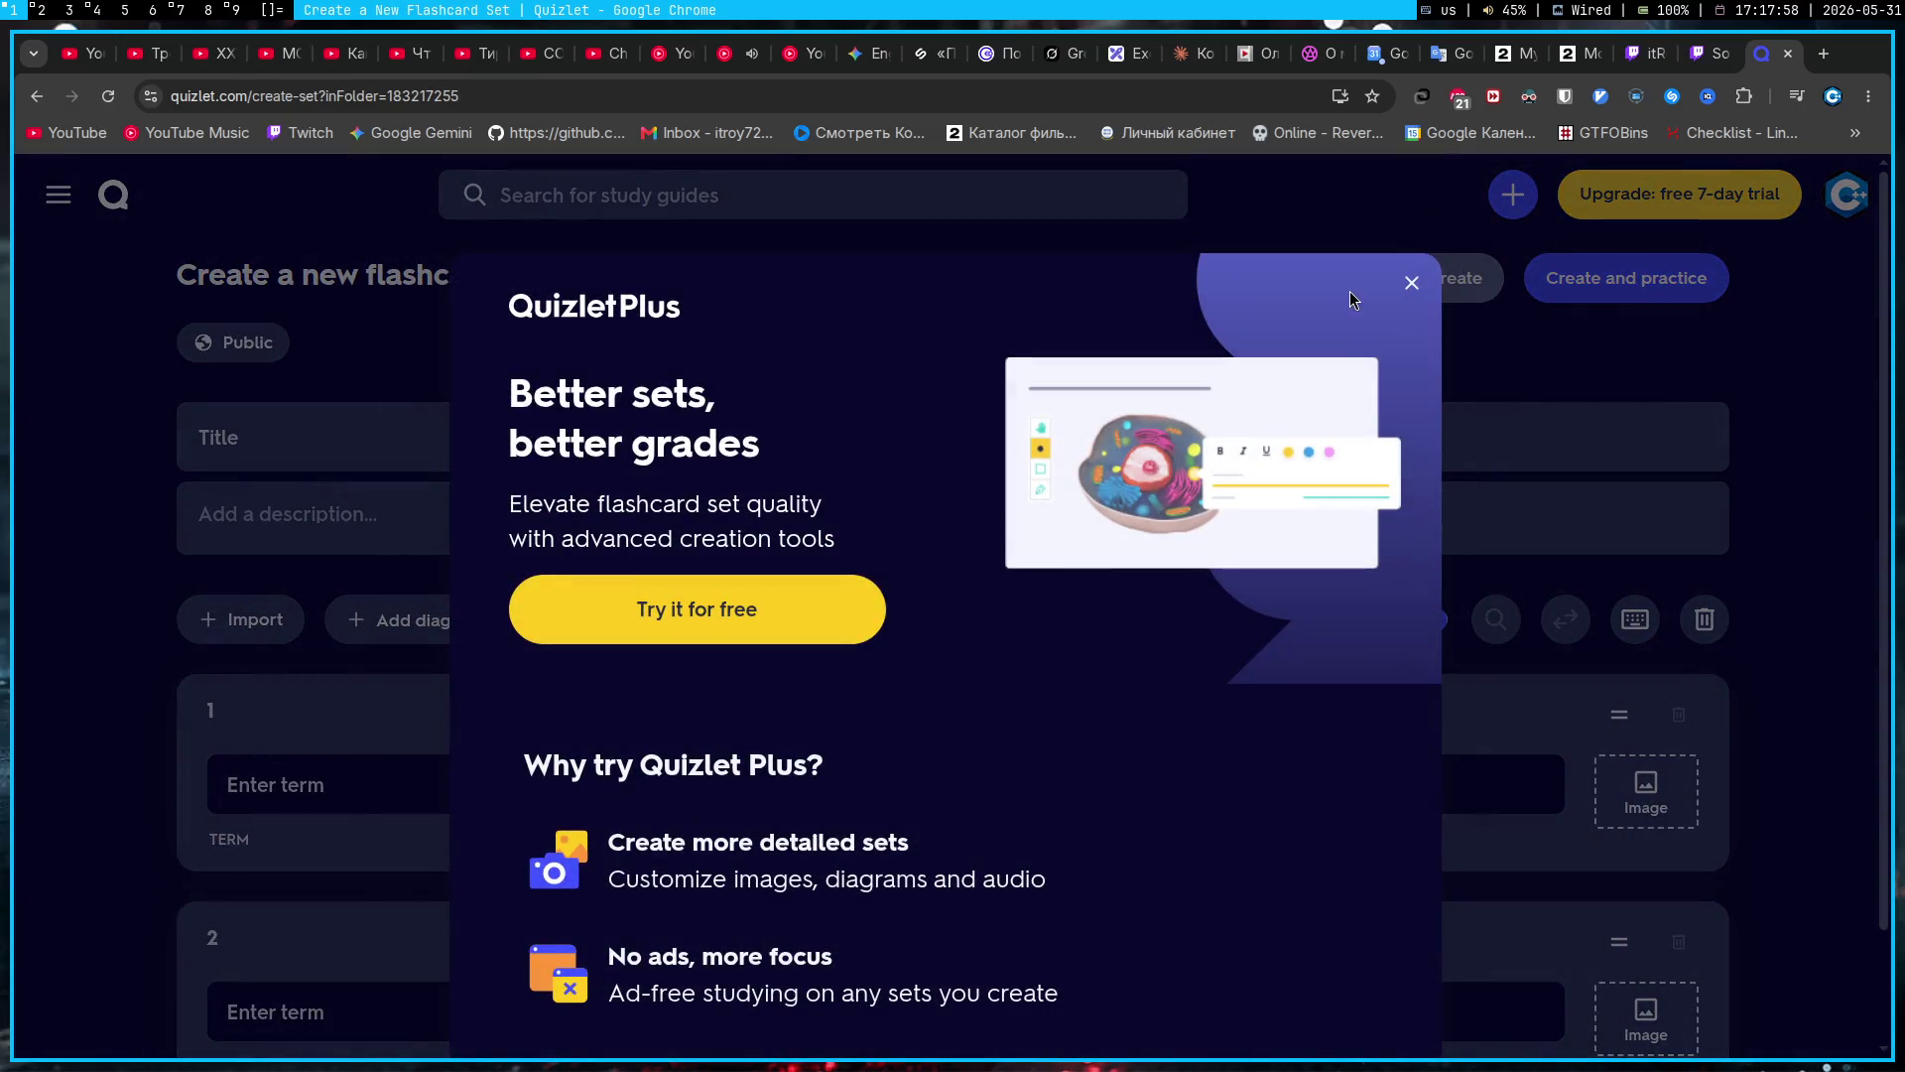
Step: Title the new set 'Turtles phrases' with the description 'Turtles cartoon'
left_click(1411, 283)
left_click(531, 442)
type("Tu")
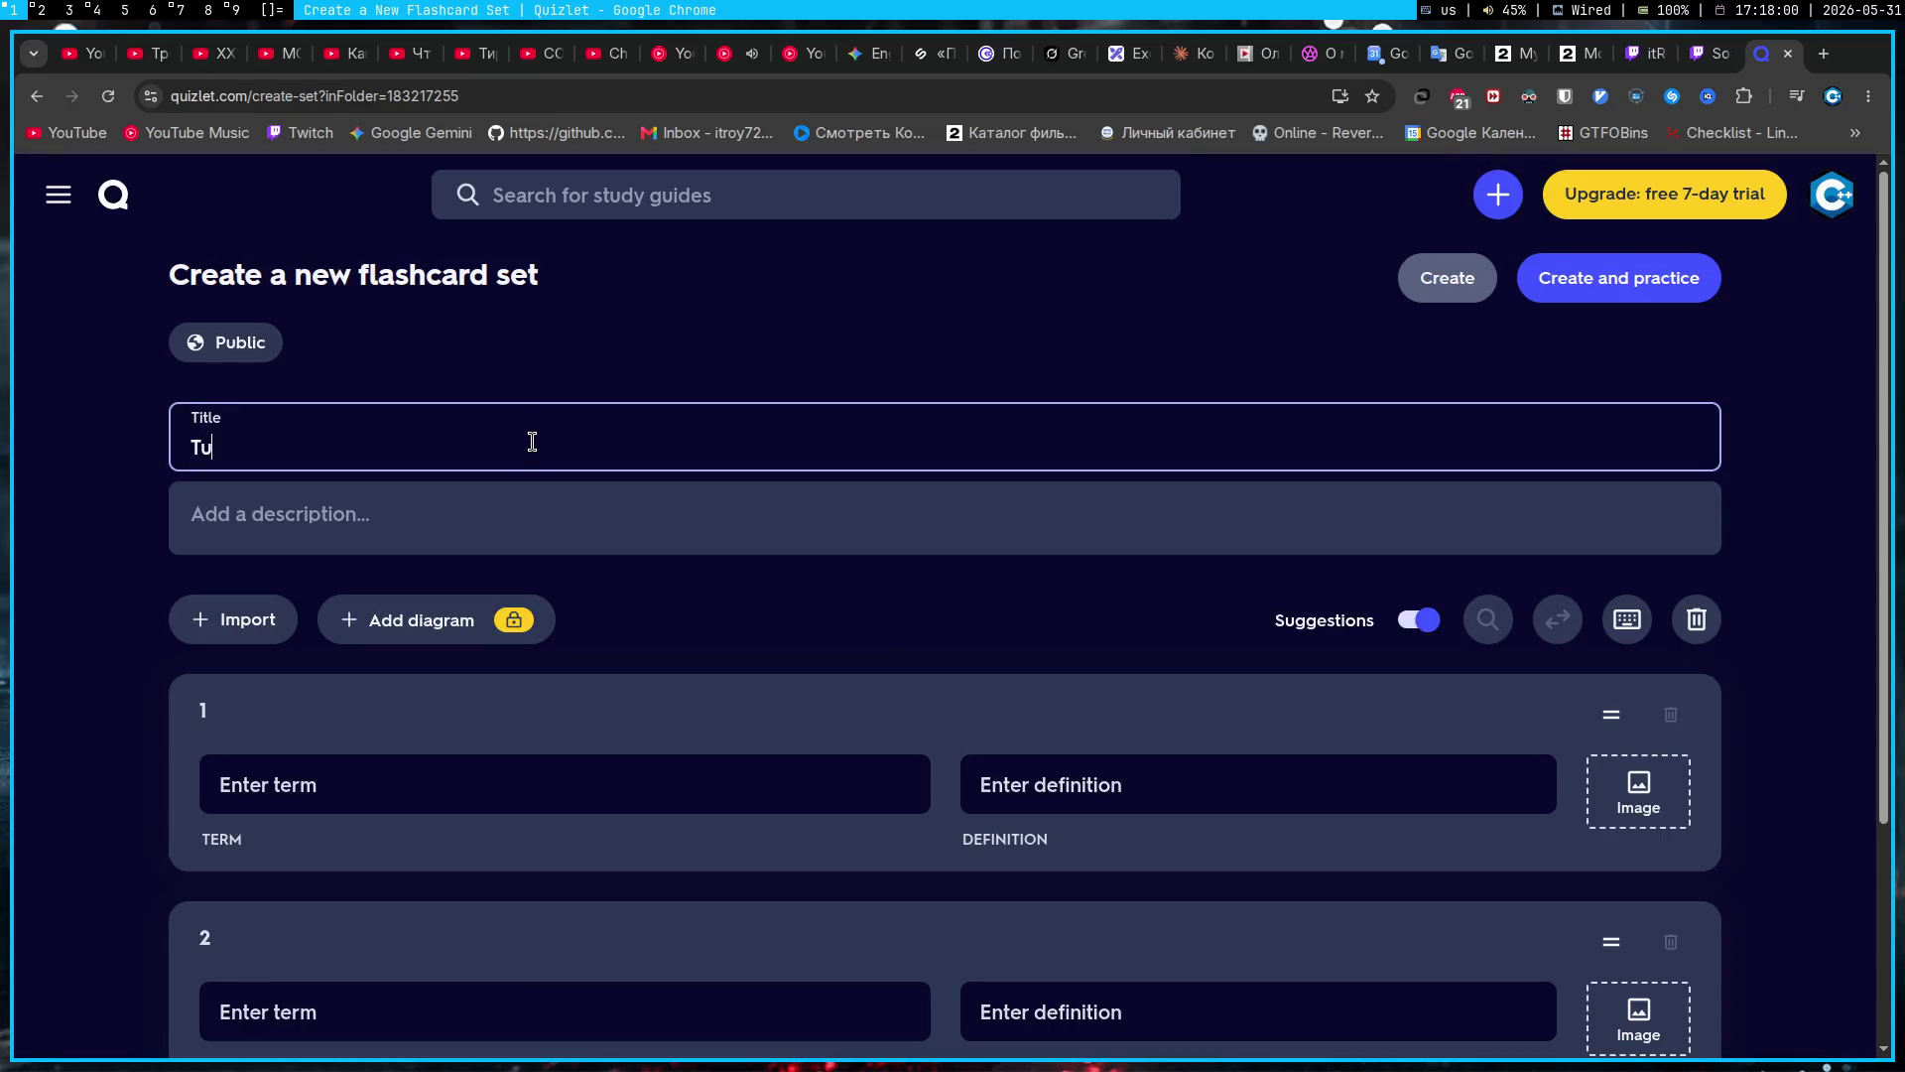
type("rtles phrases")
key("Tab")
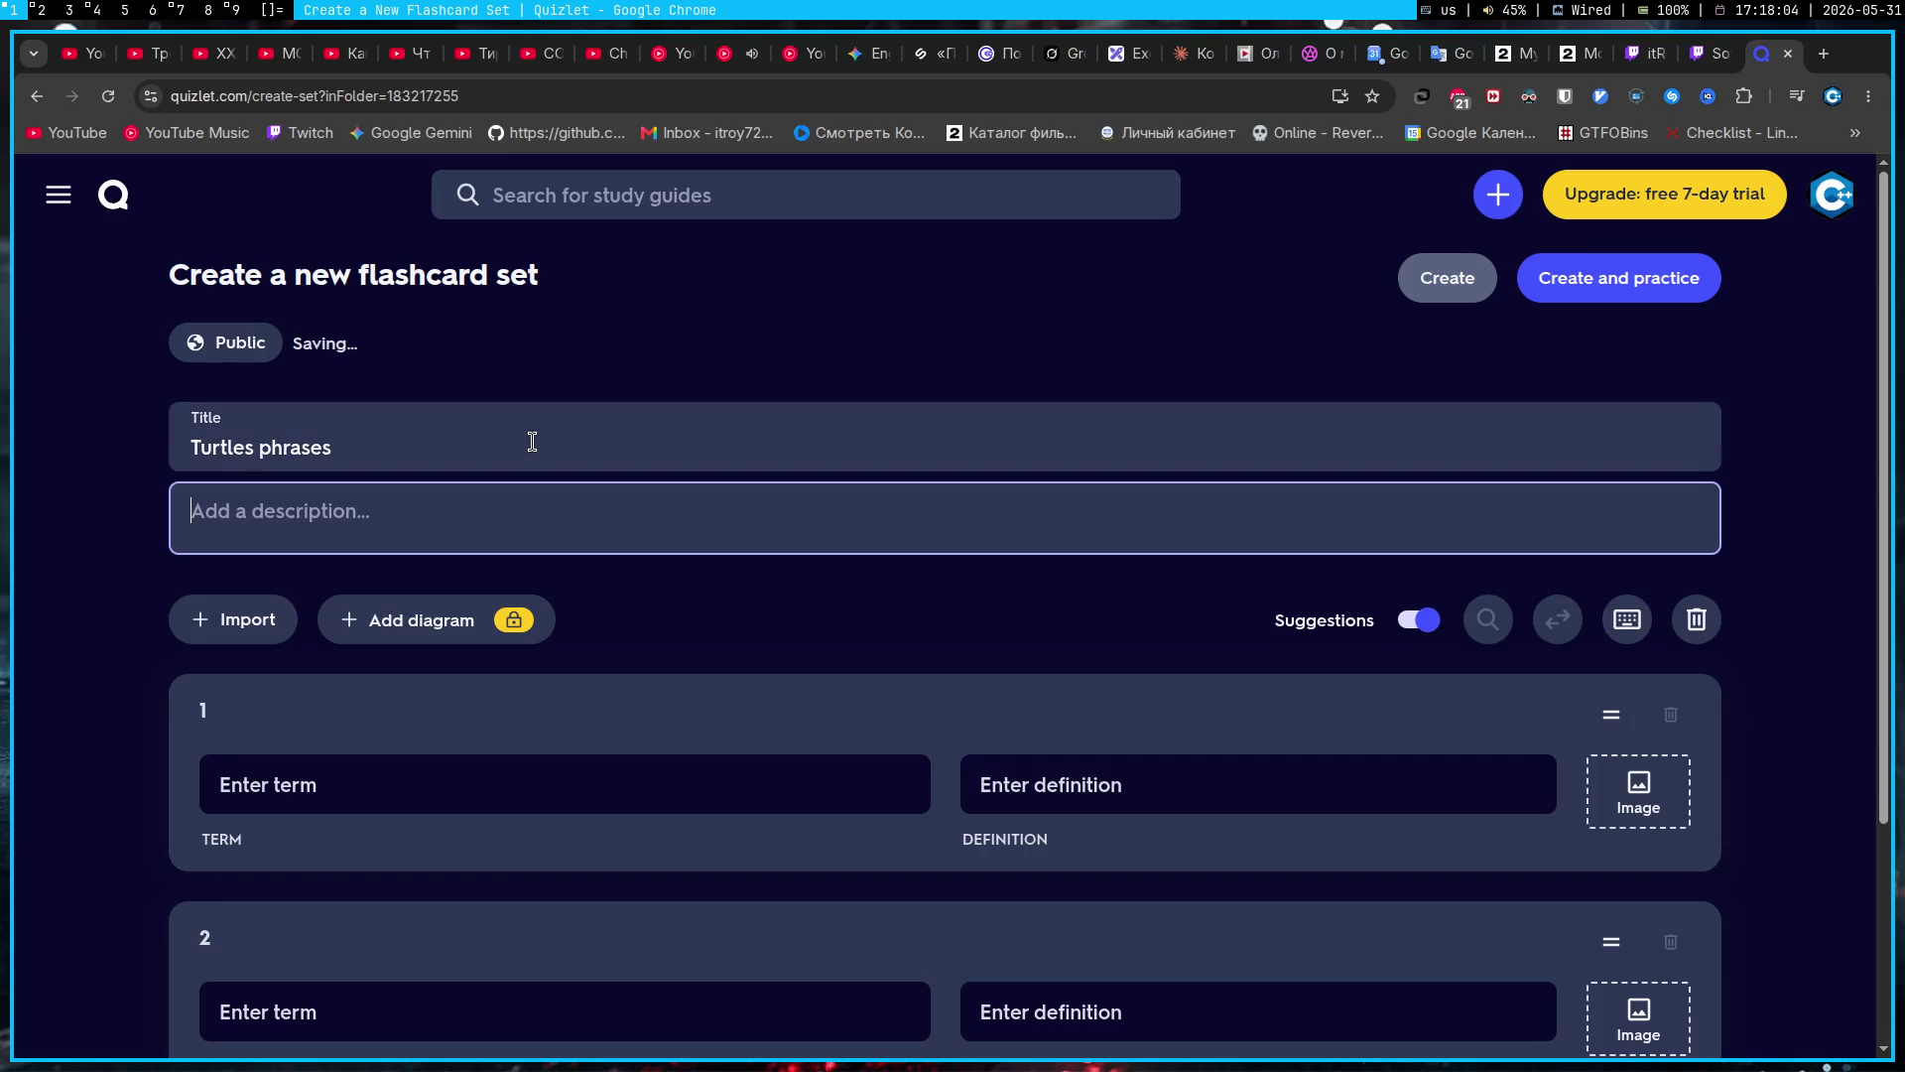
type("Turtles")
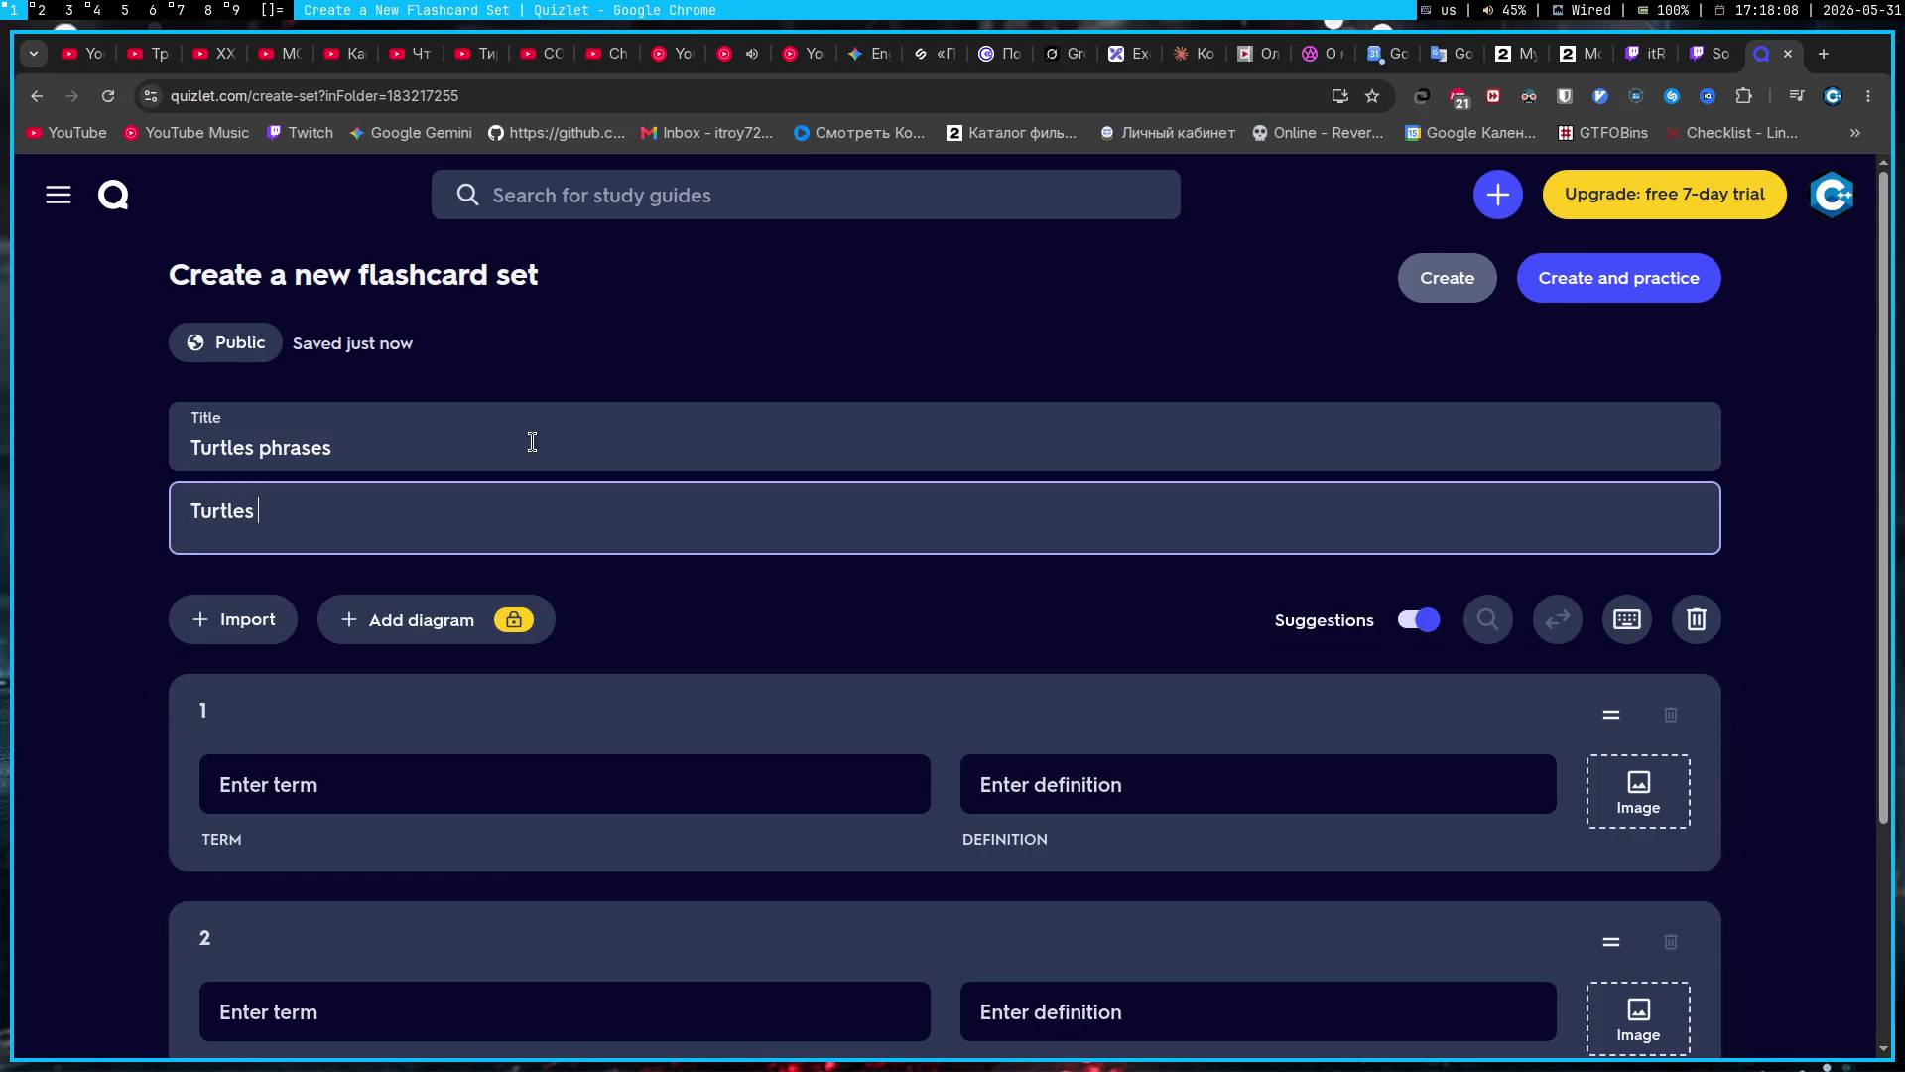
type(" carttoo")
key("BackSpace")
key("BackSpace")
key("BackSpace")
key("BackSpace")
type("toons")
key("BackSpace")
Step: Paste 'I was cornered / I can corner you' as card 1's definition, leaving its term empty
left_click(1177, 777)
type("I was cornered I can corner you")
left_click(999, 659)
scroll(999, 658, "down", 2)
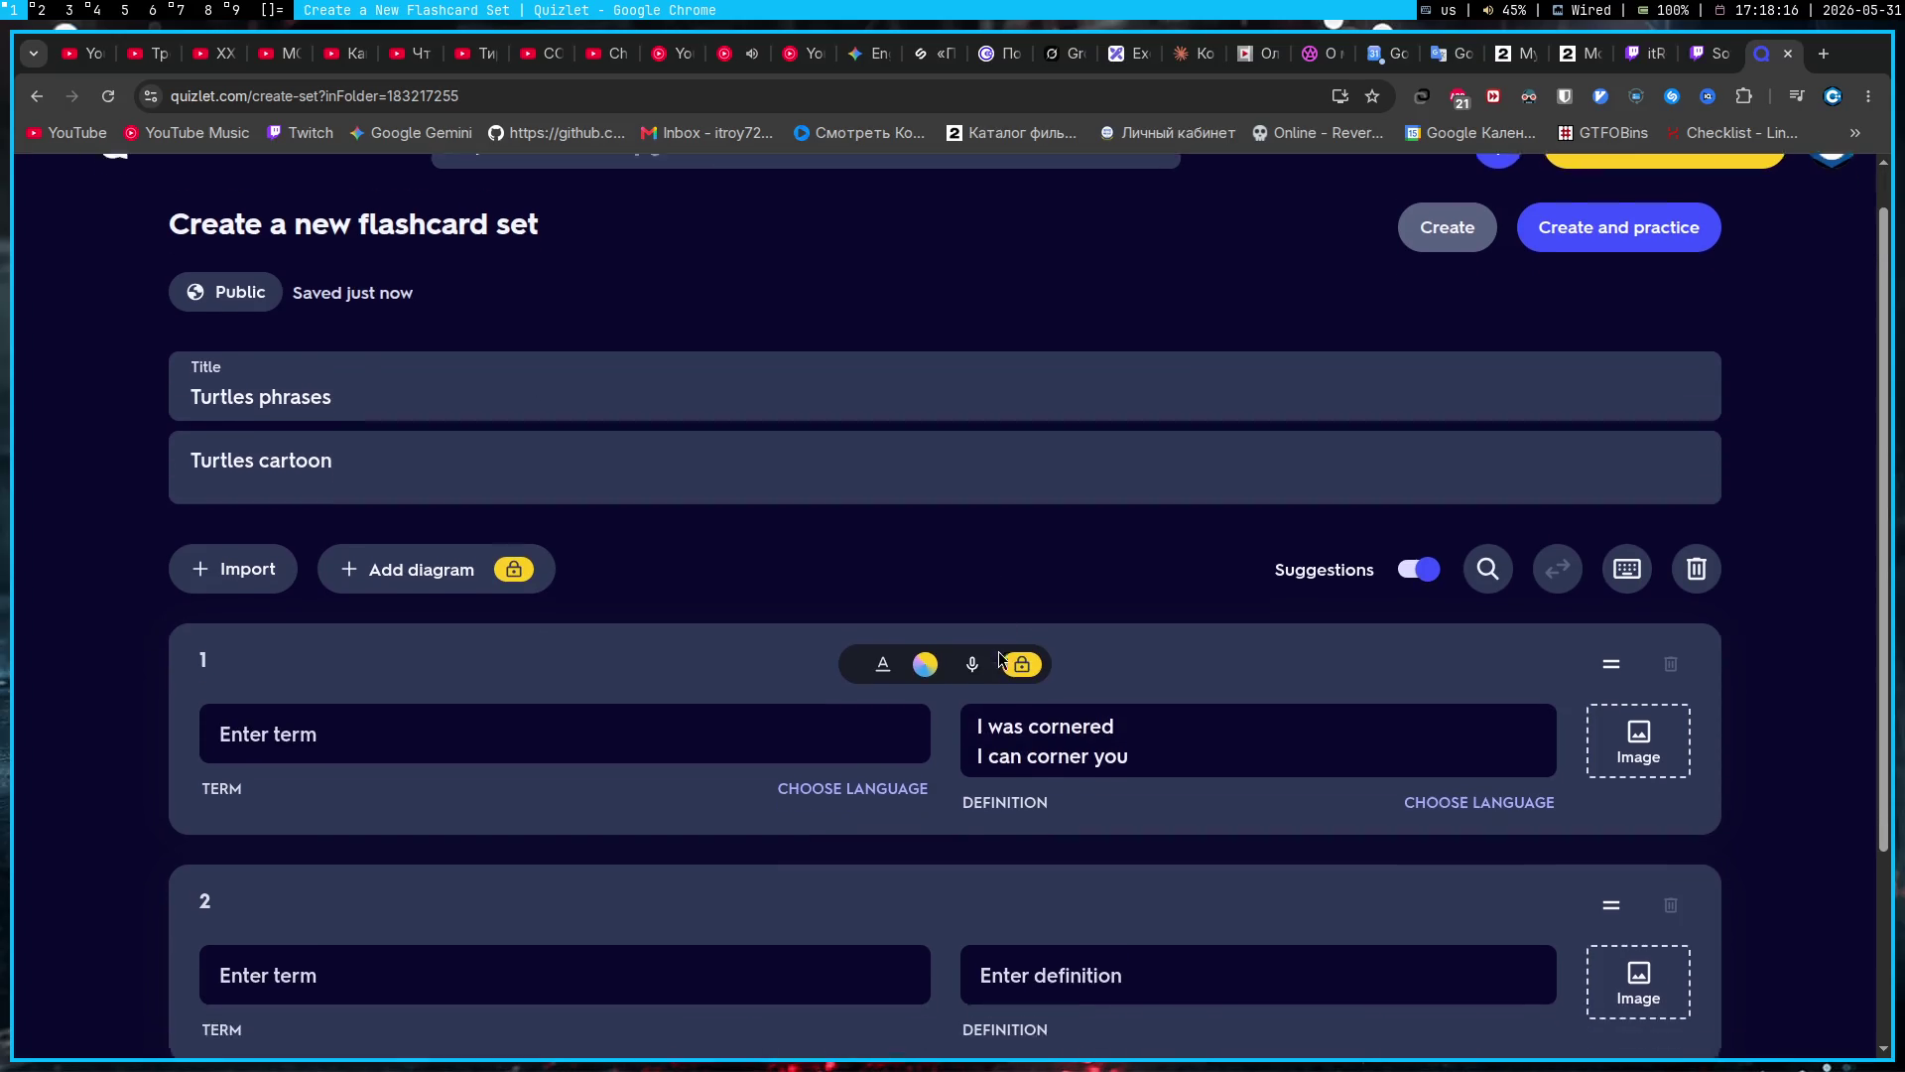
left_click(623, 667)
left_click(794, 509)
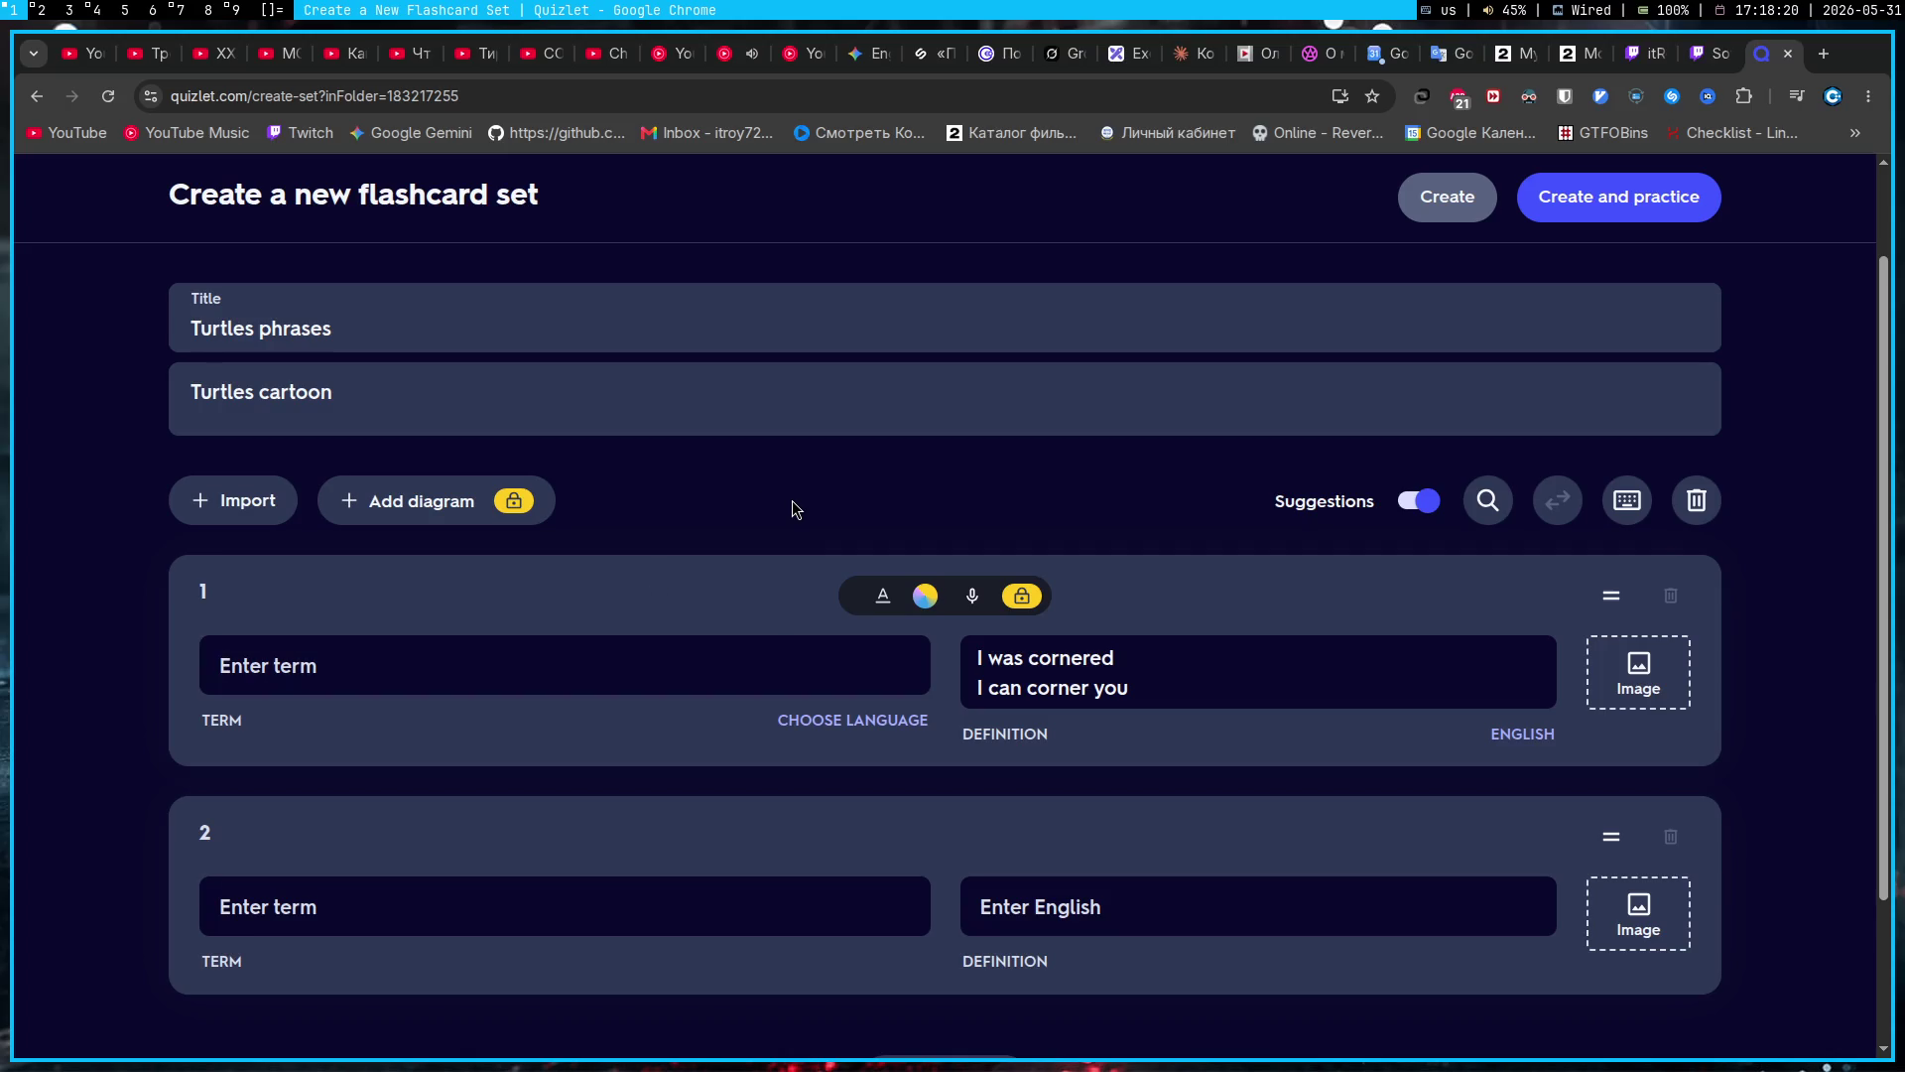
Step: Return to the Gemini chat and scroll to the reply on Quizlet card format
left_click(869, 65)
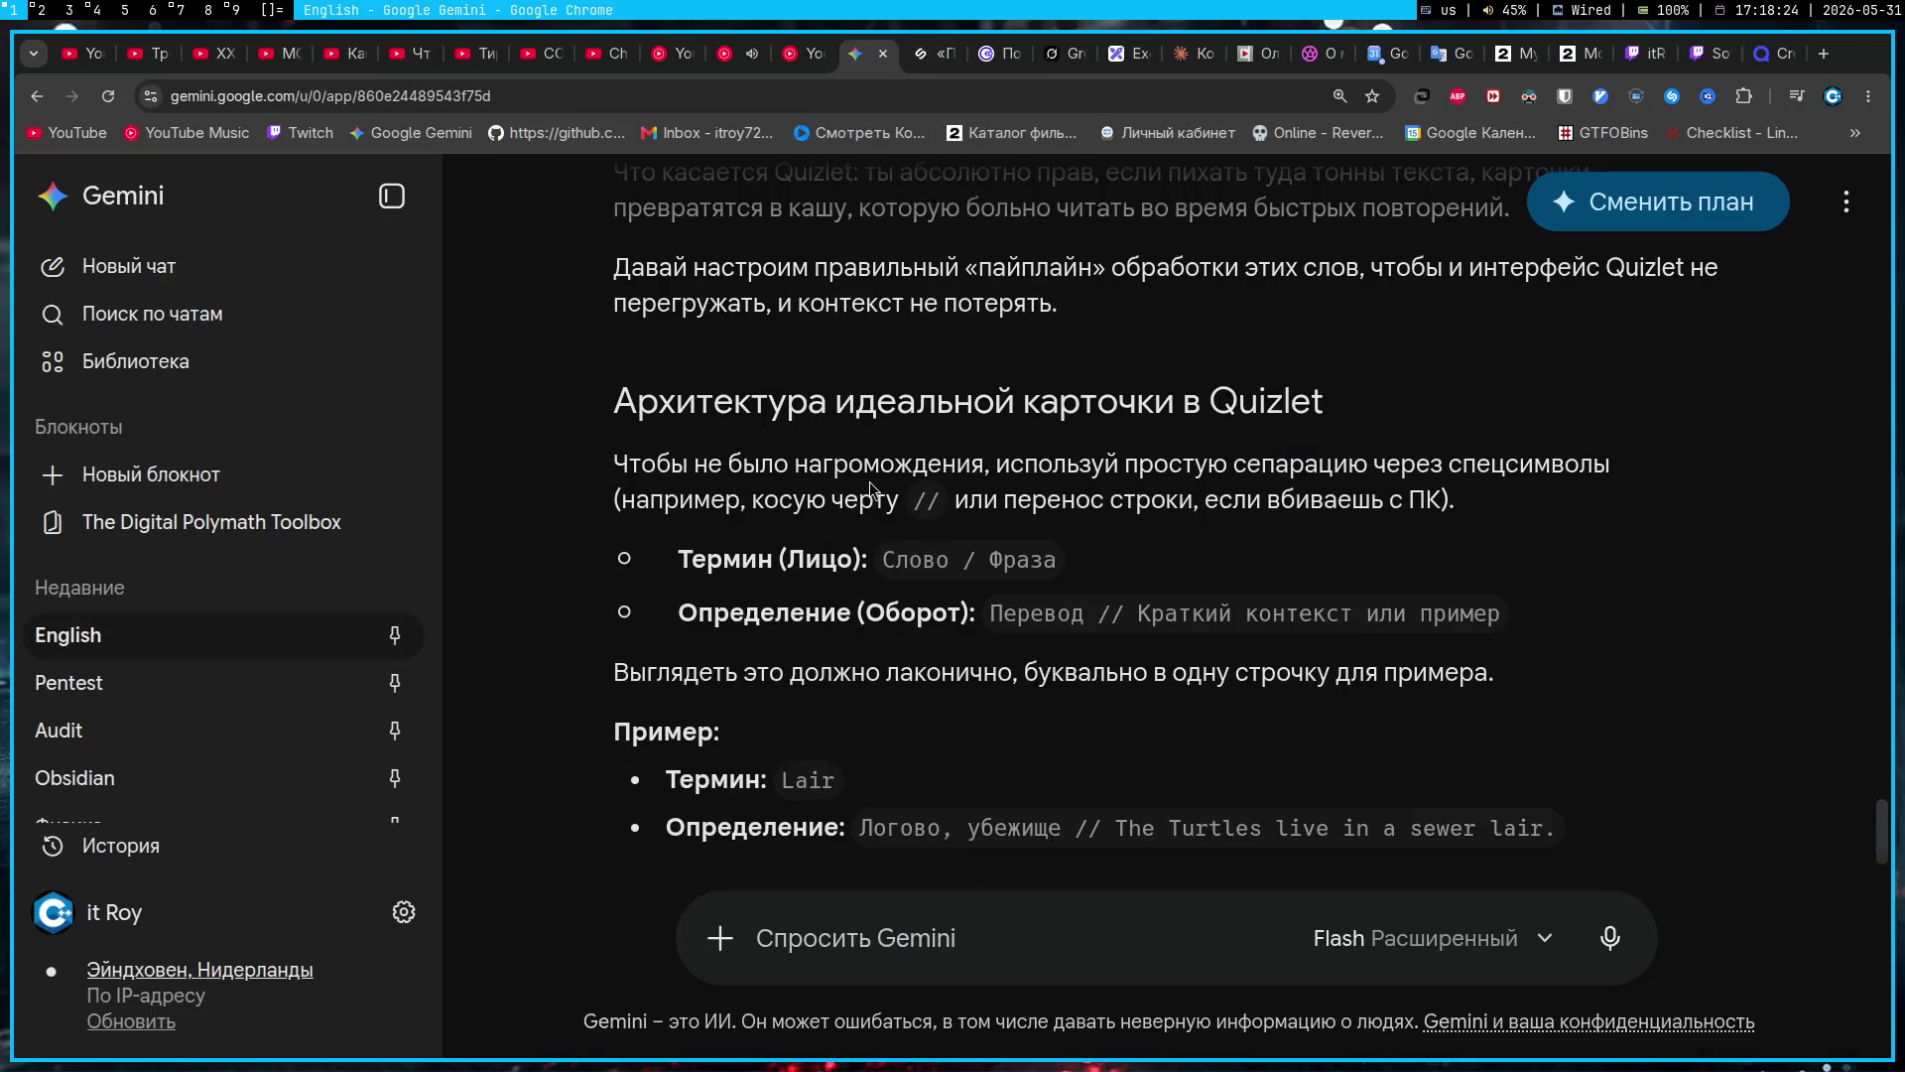
scroll(873, 492, "down", 3)
scroll(872, 491, "down", 1)
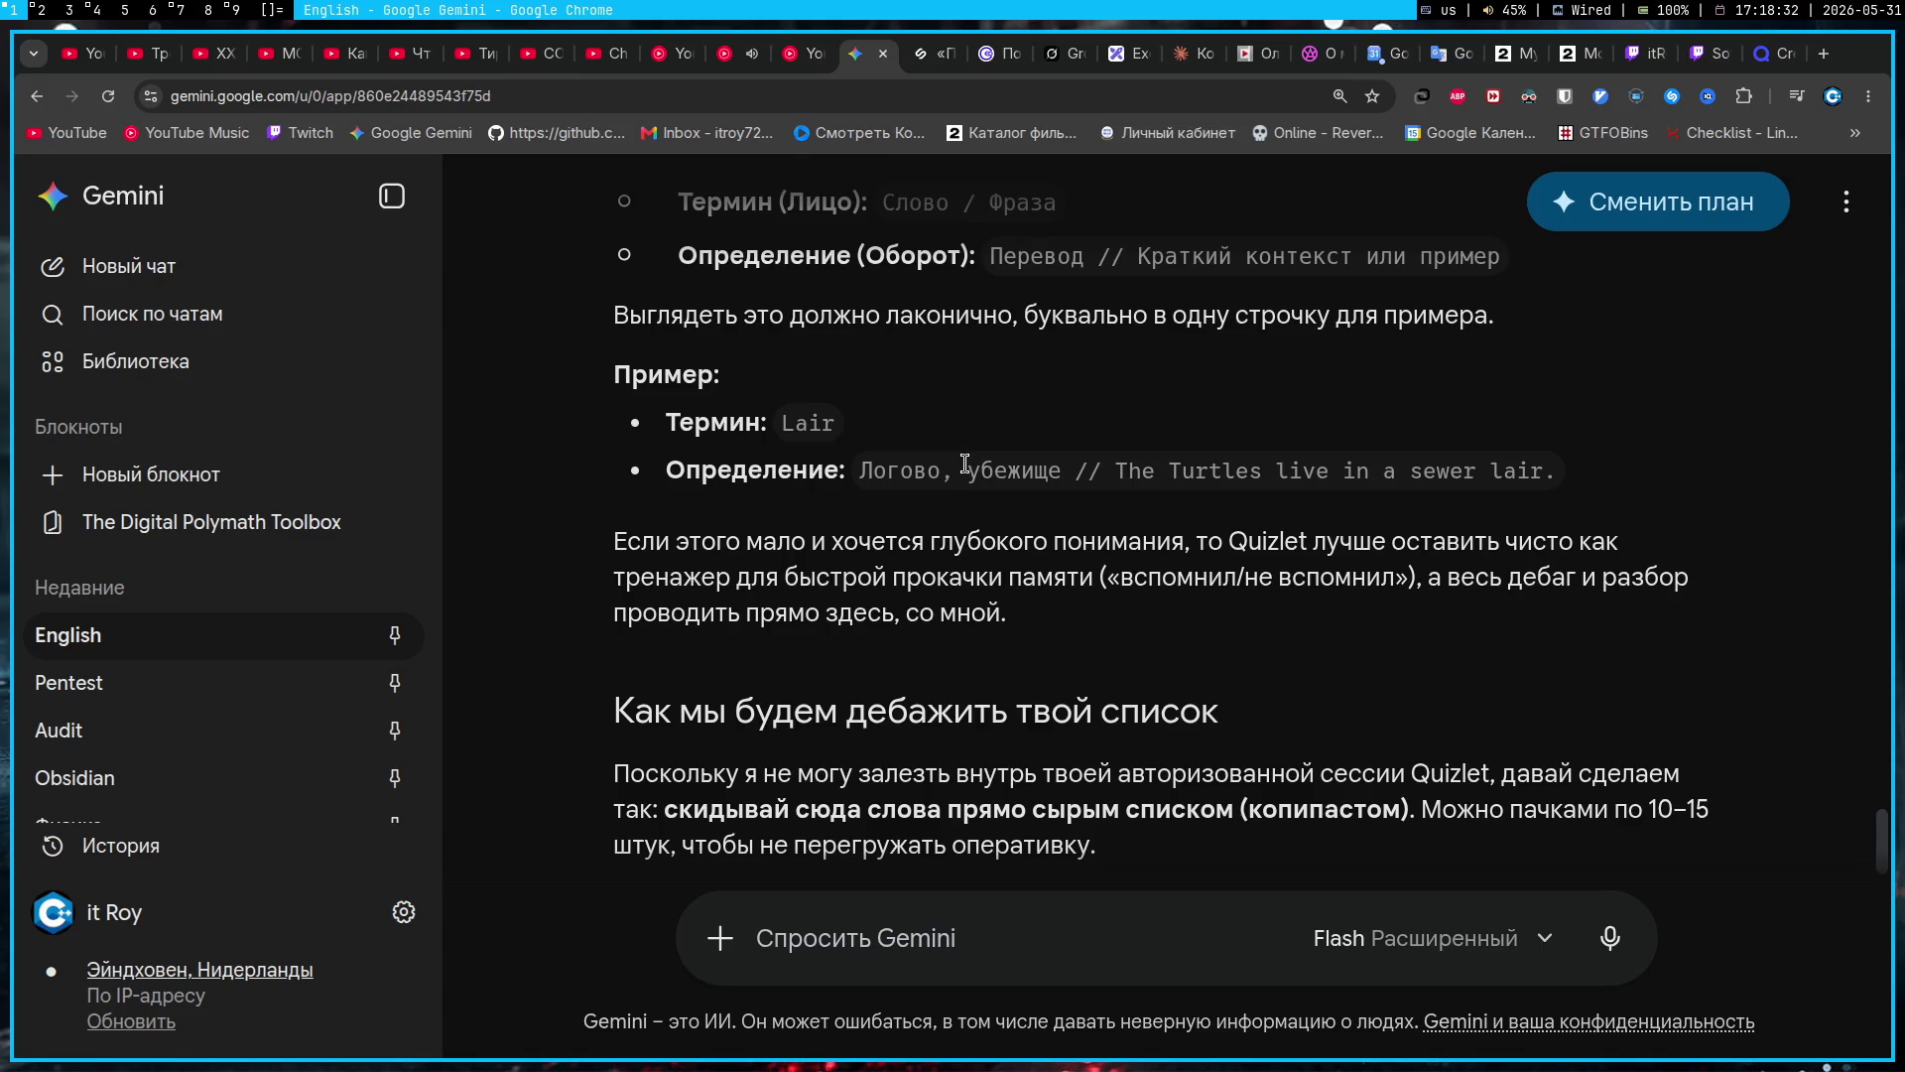
scroll(967, 459, "down", 1)
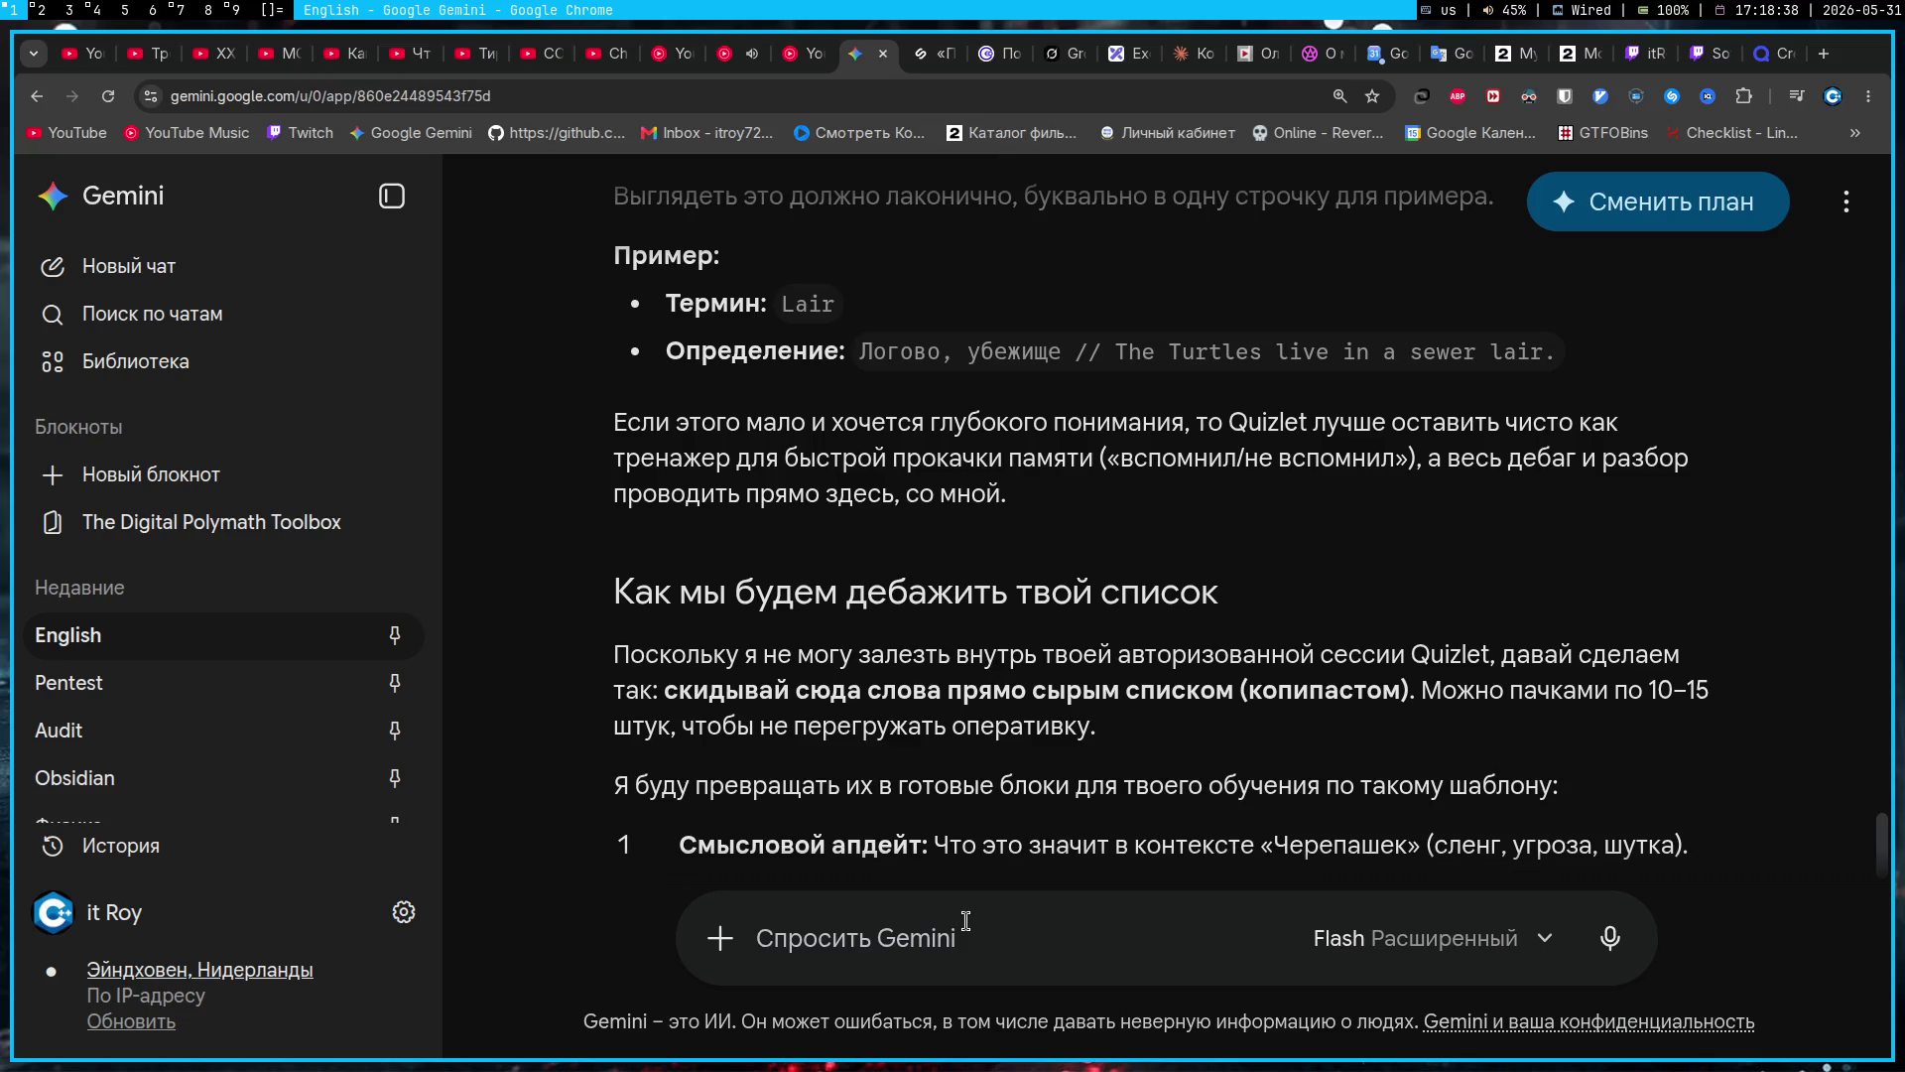
Step: Ask Gemini in Russian not to simply agree, but to criticise honestly as a teacher
type("Nj")
key("BackSpace")
key("alt+shift")
key("BackSpace")
type("Только не под")
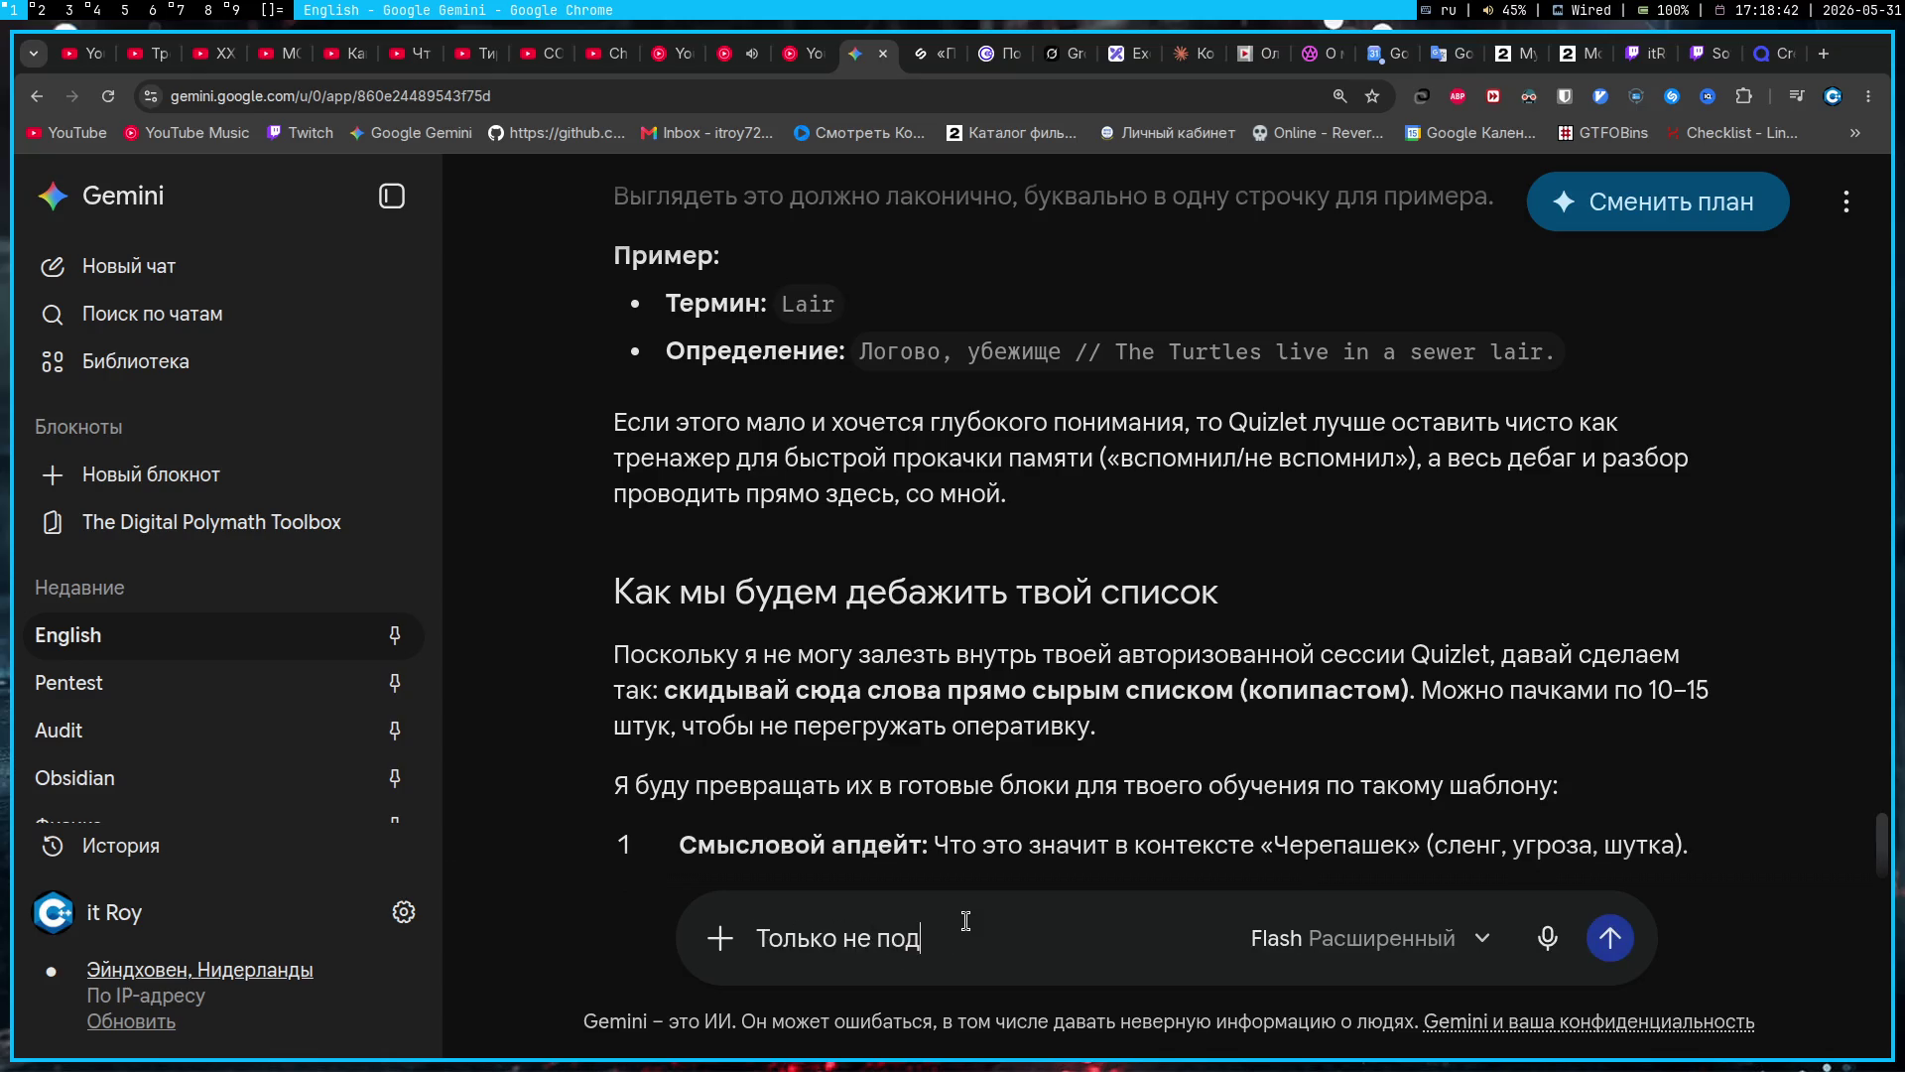
type("дакивай кажд")
type("ому моему слову")
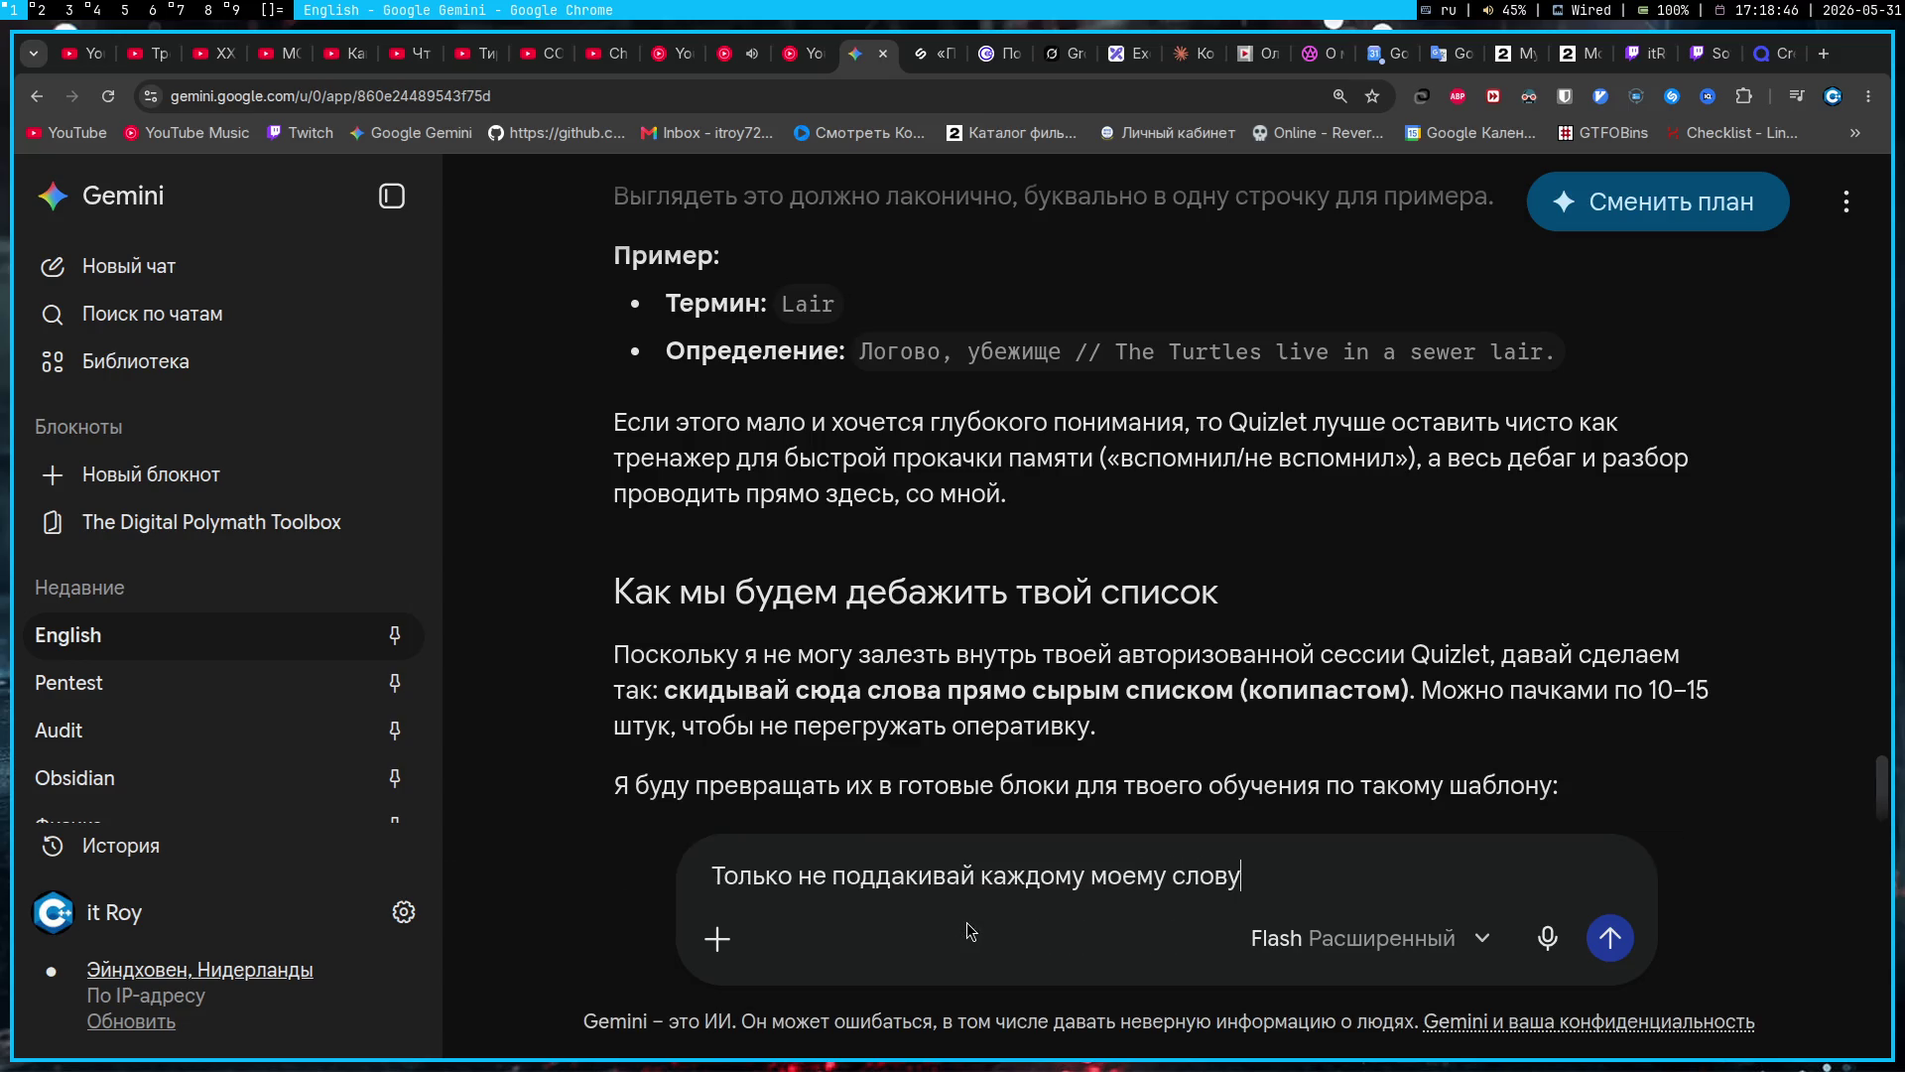
type(", ты мой учитель и")
type(" имеешь право н")
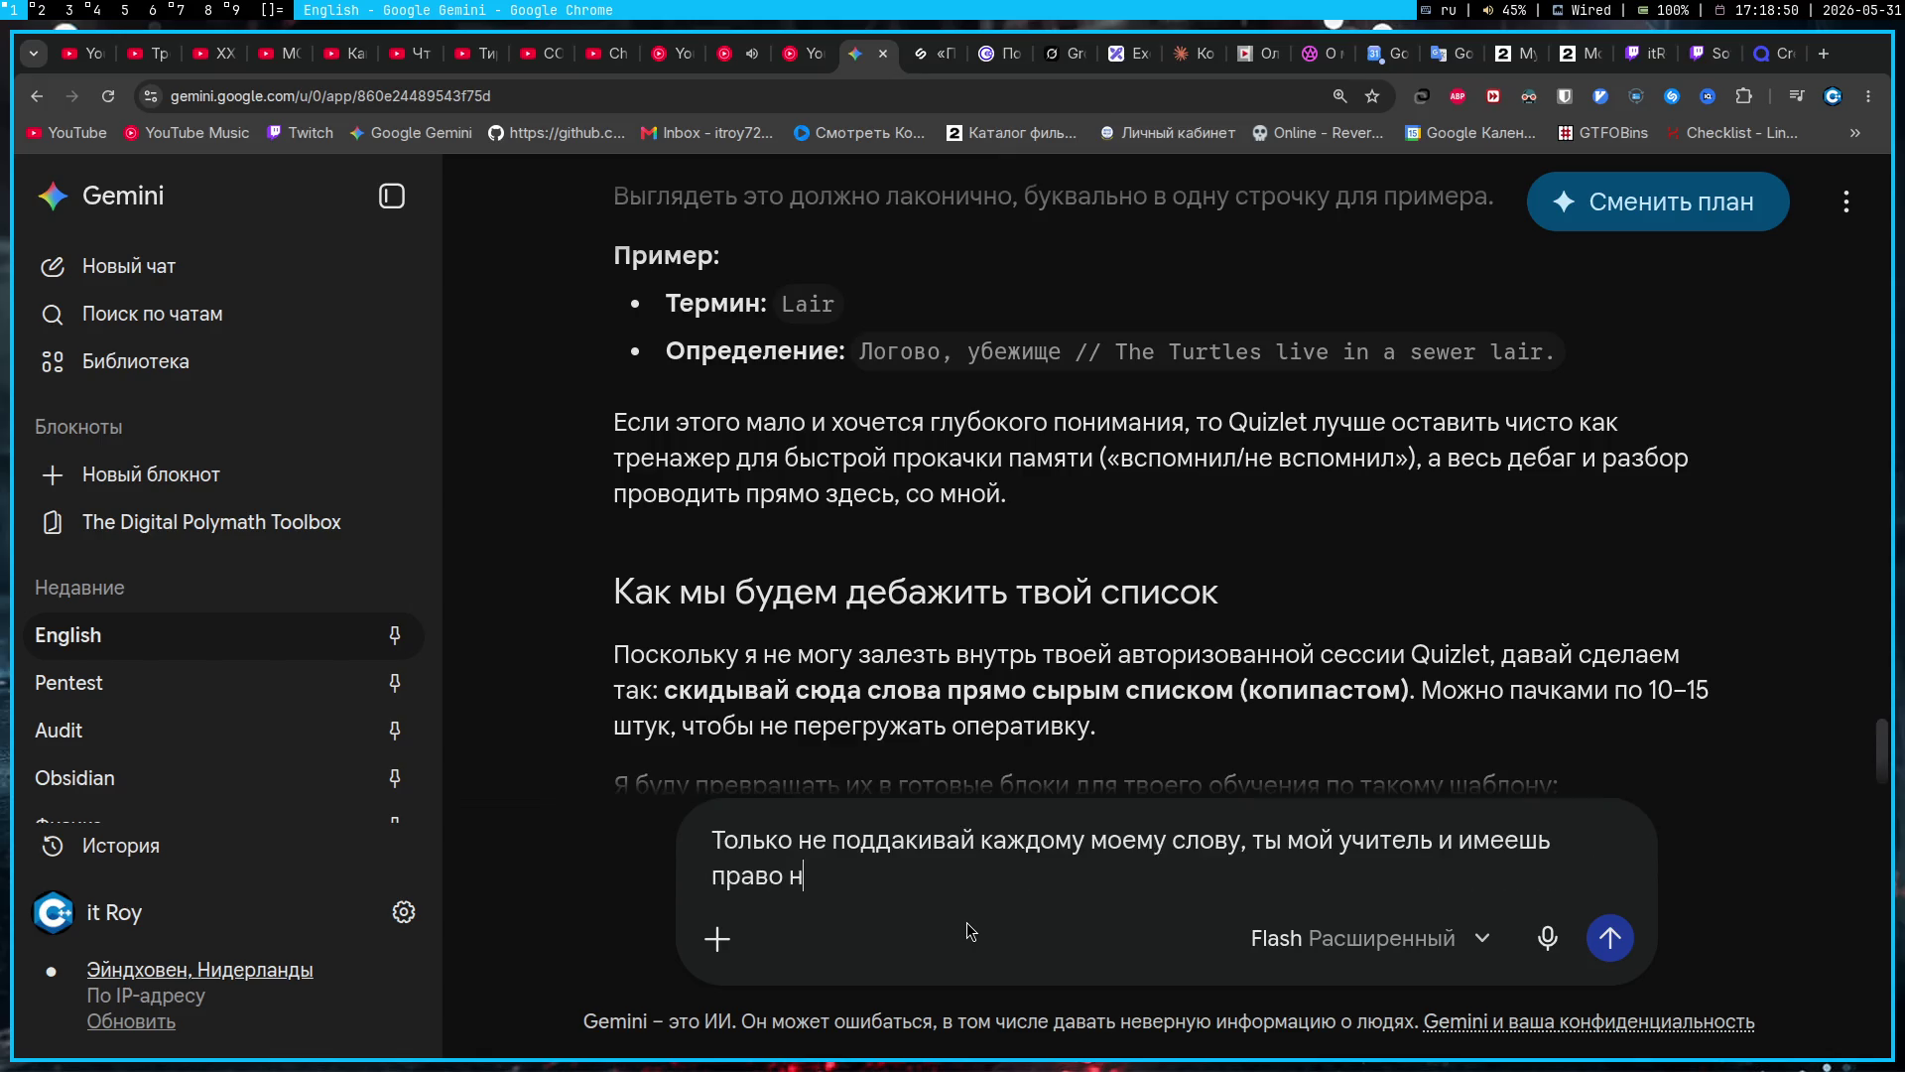
type("а критику (к")
type("ак допустим это де")
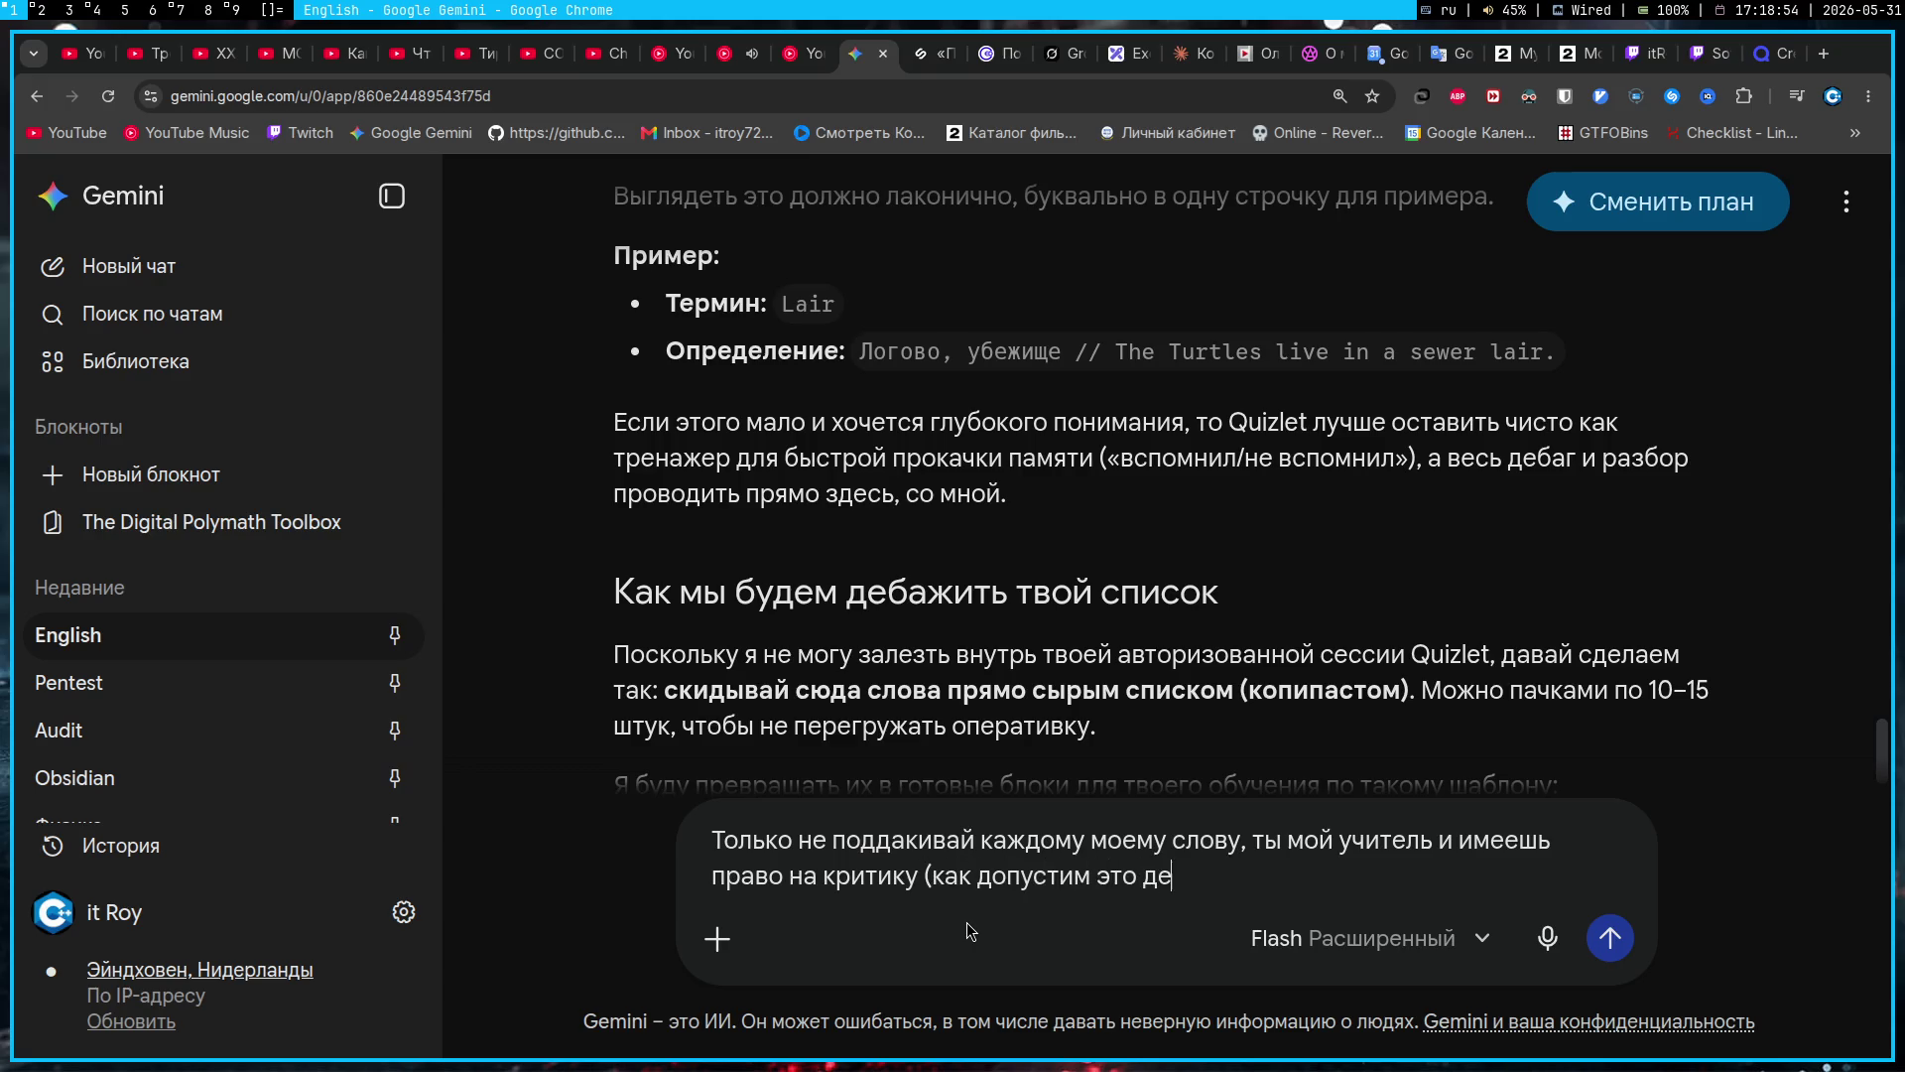
type("лает claude)")
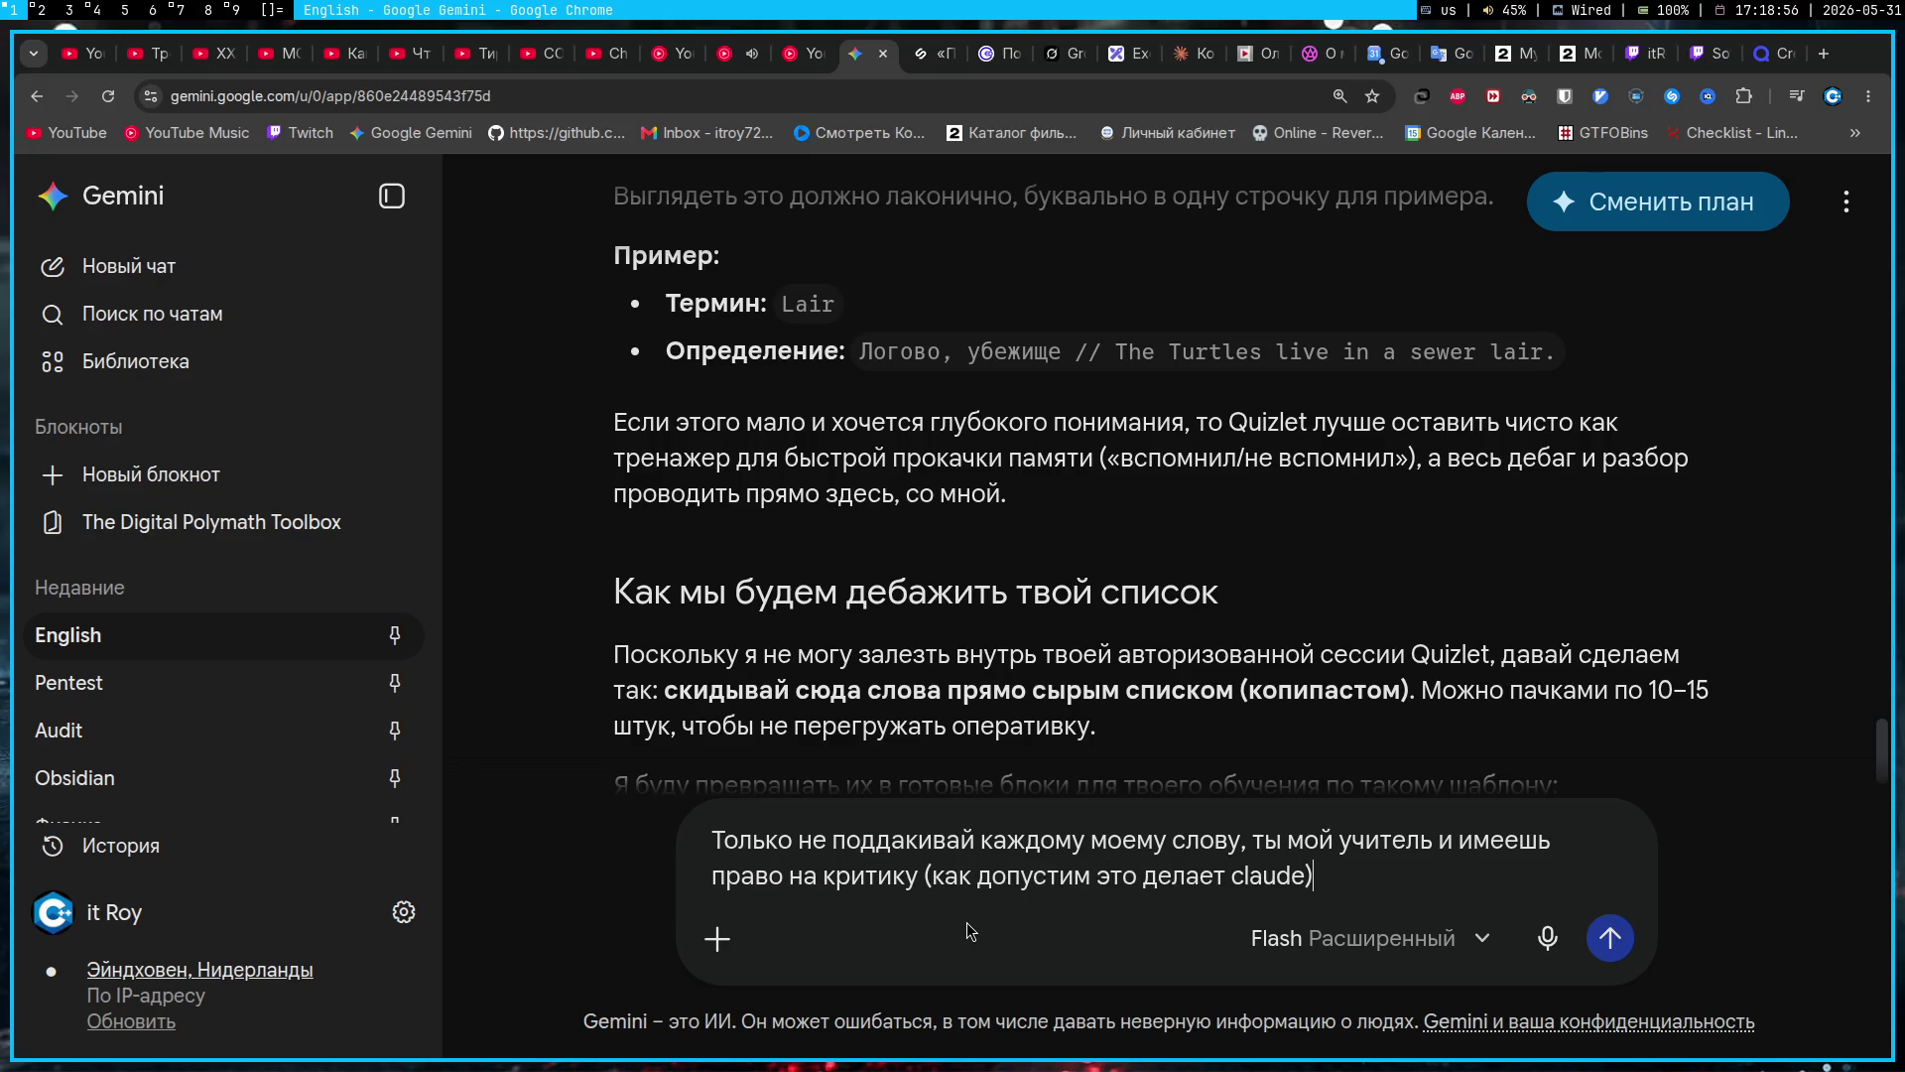
type(". По поводу к")
type("арто")
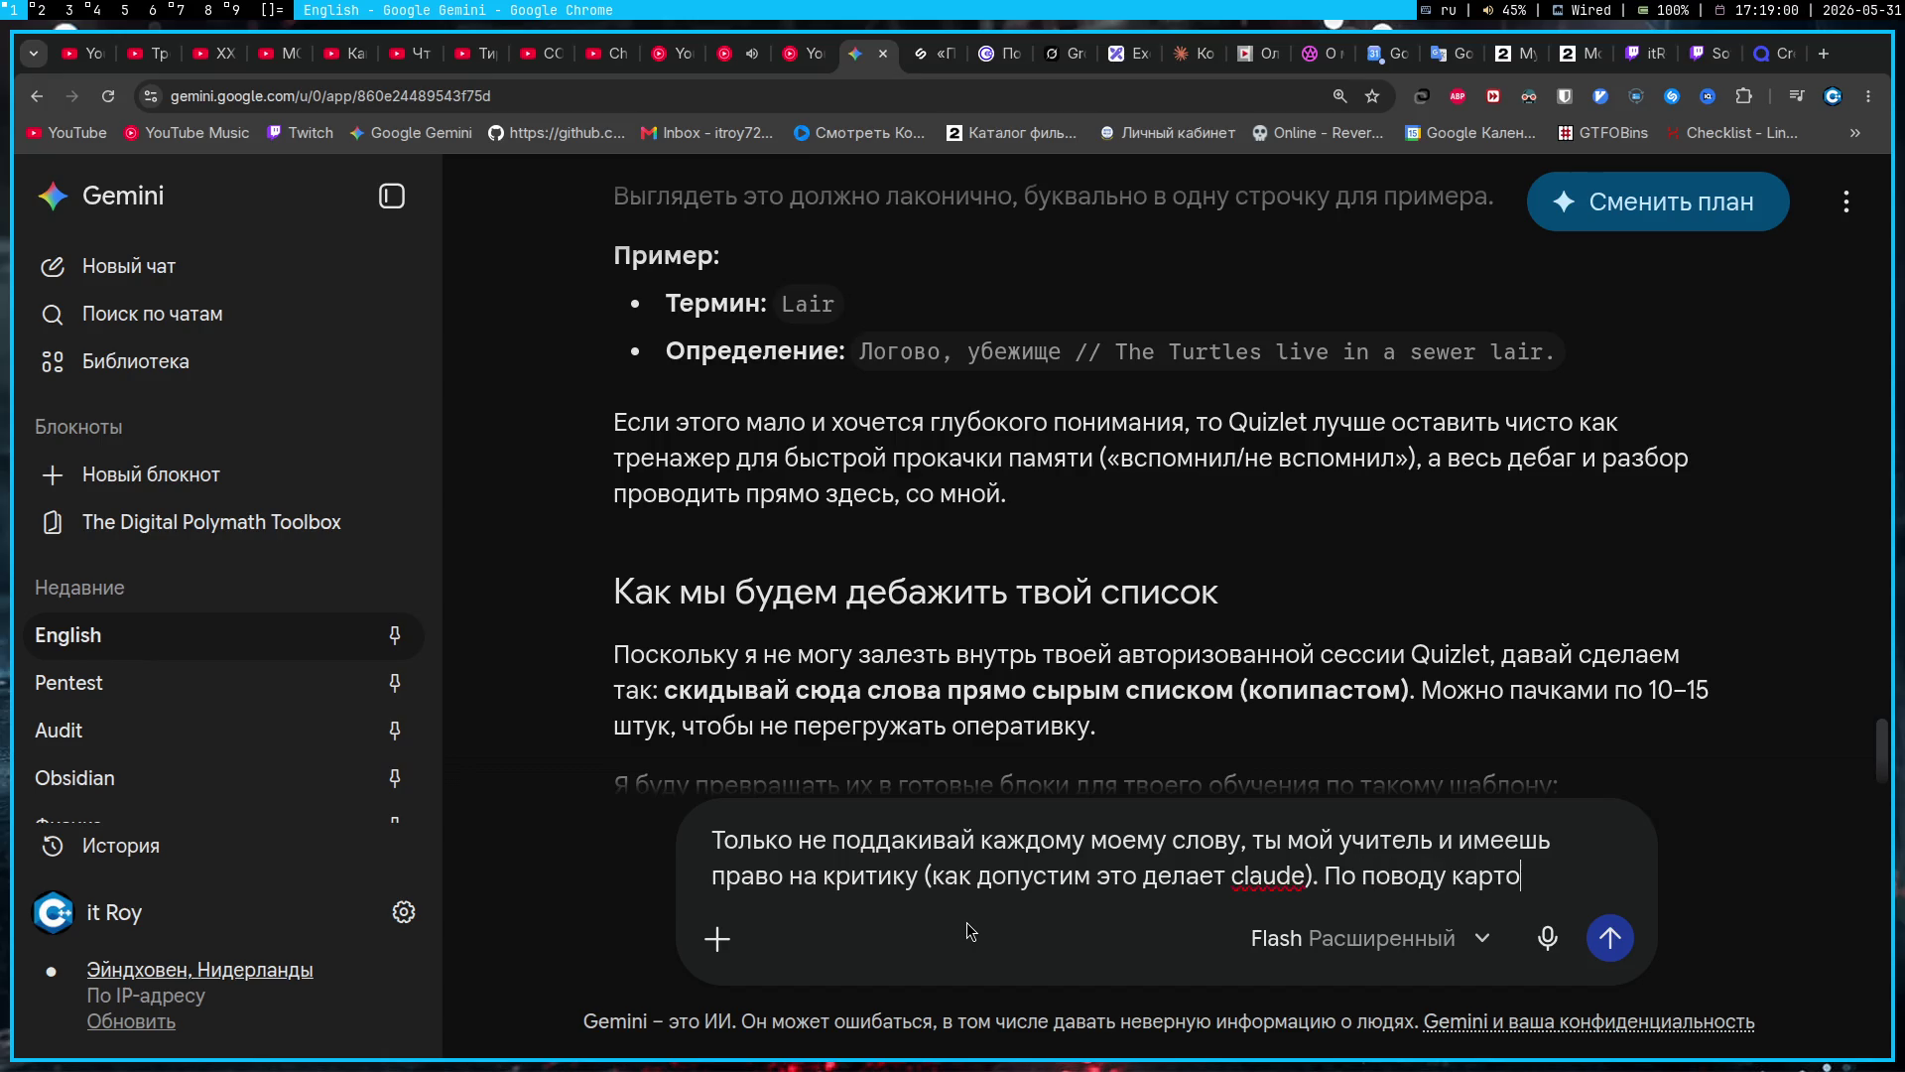
type("чек, я придумал иде")
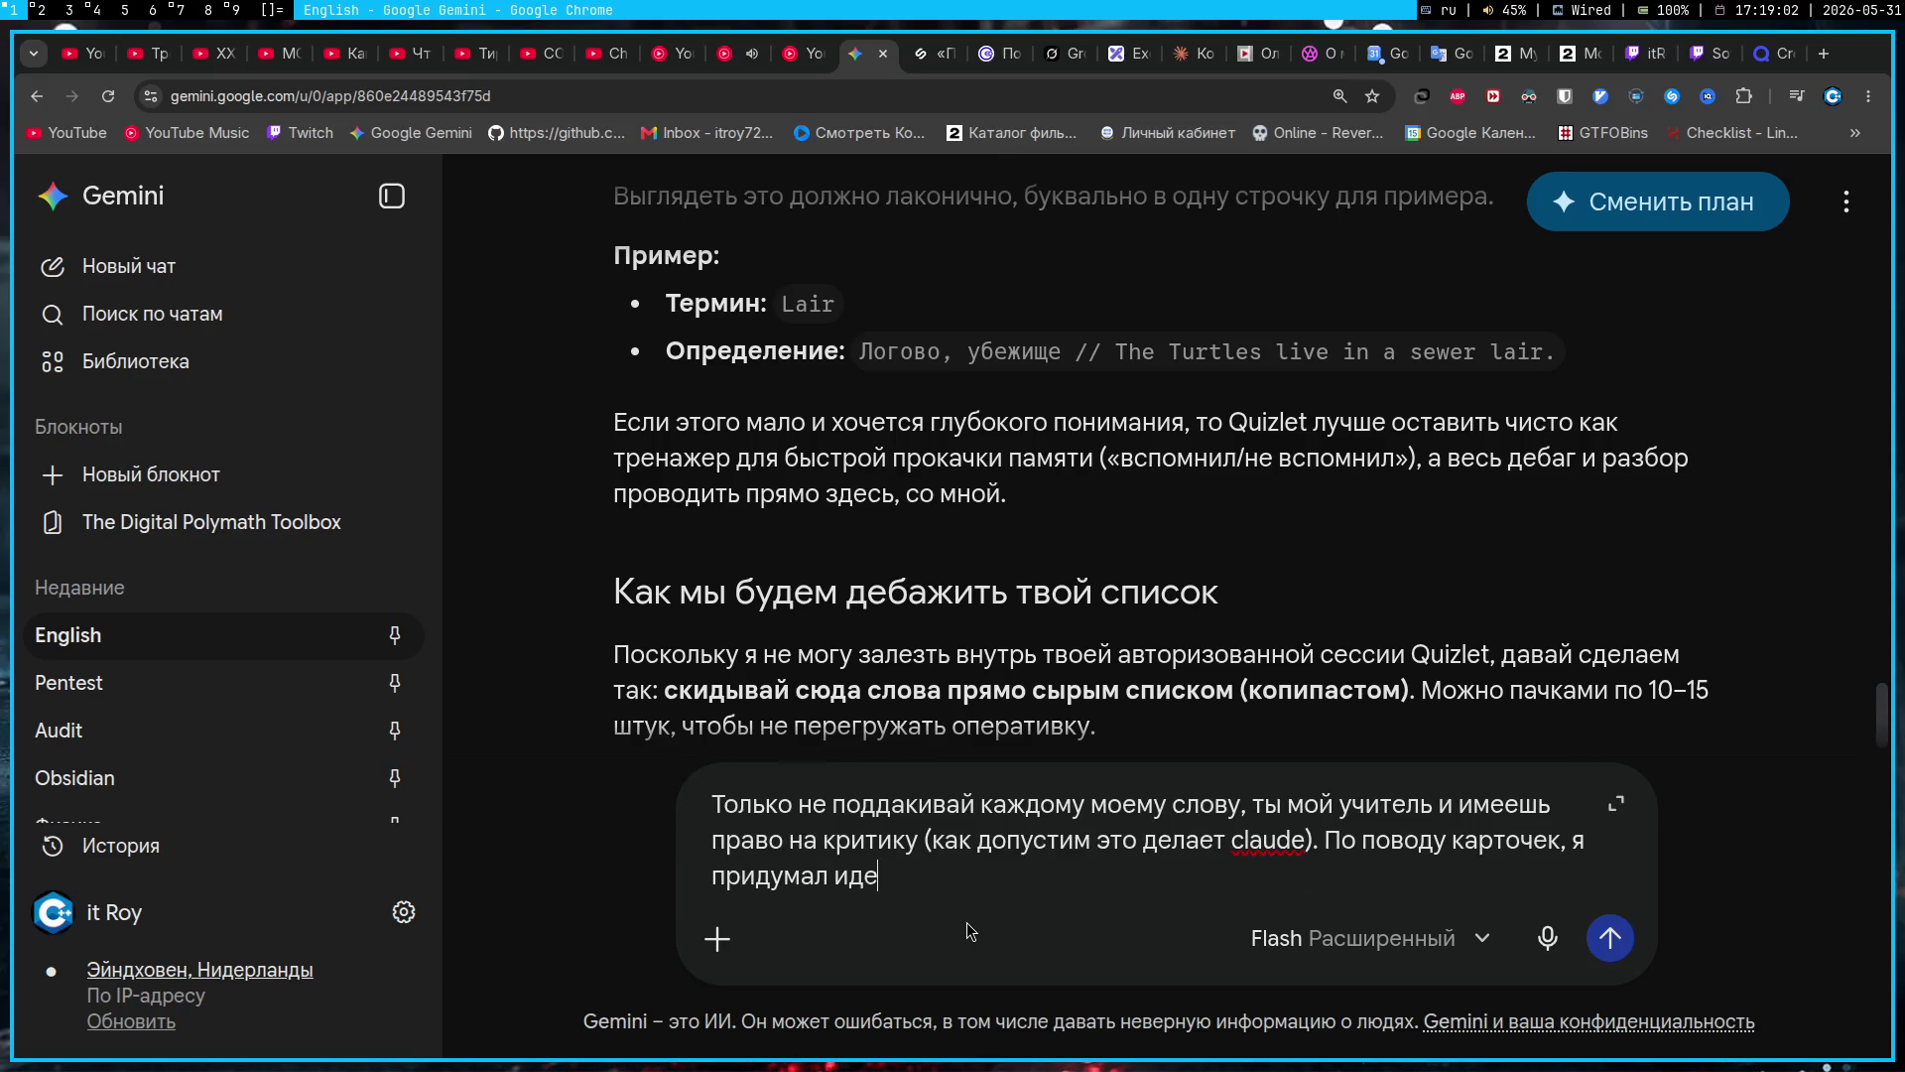
type("ю, что создам в бл")
type("оке")
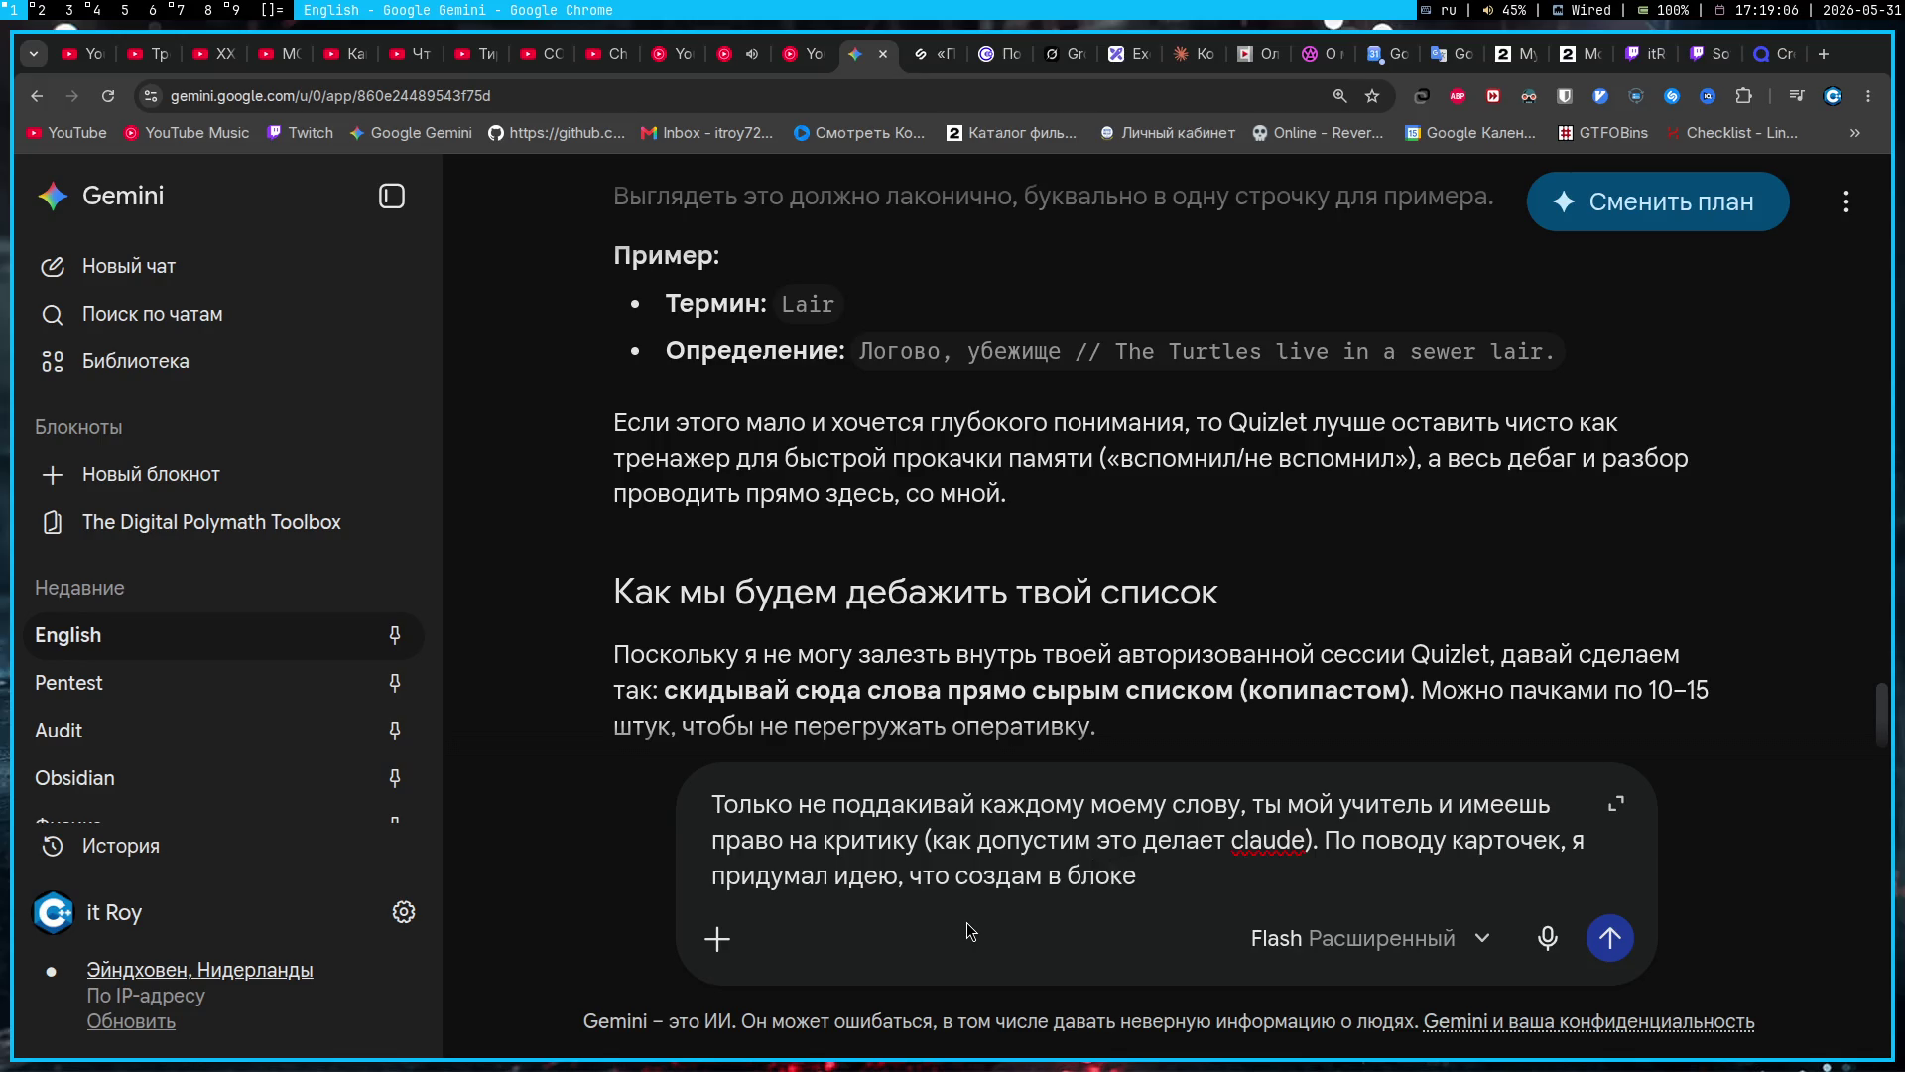
Step: Propose separate Turtles flashcard sets, one for words and one for phrases, and send the message
key("alt+shift")
type(" Turtles")
key("alt+shift")
type("отдельно")
key("alt+shift")
type(" fl")
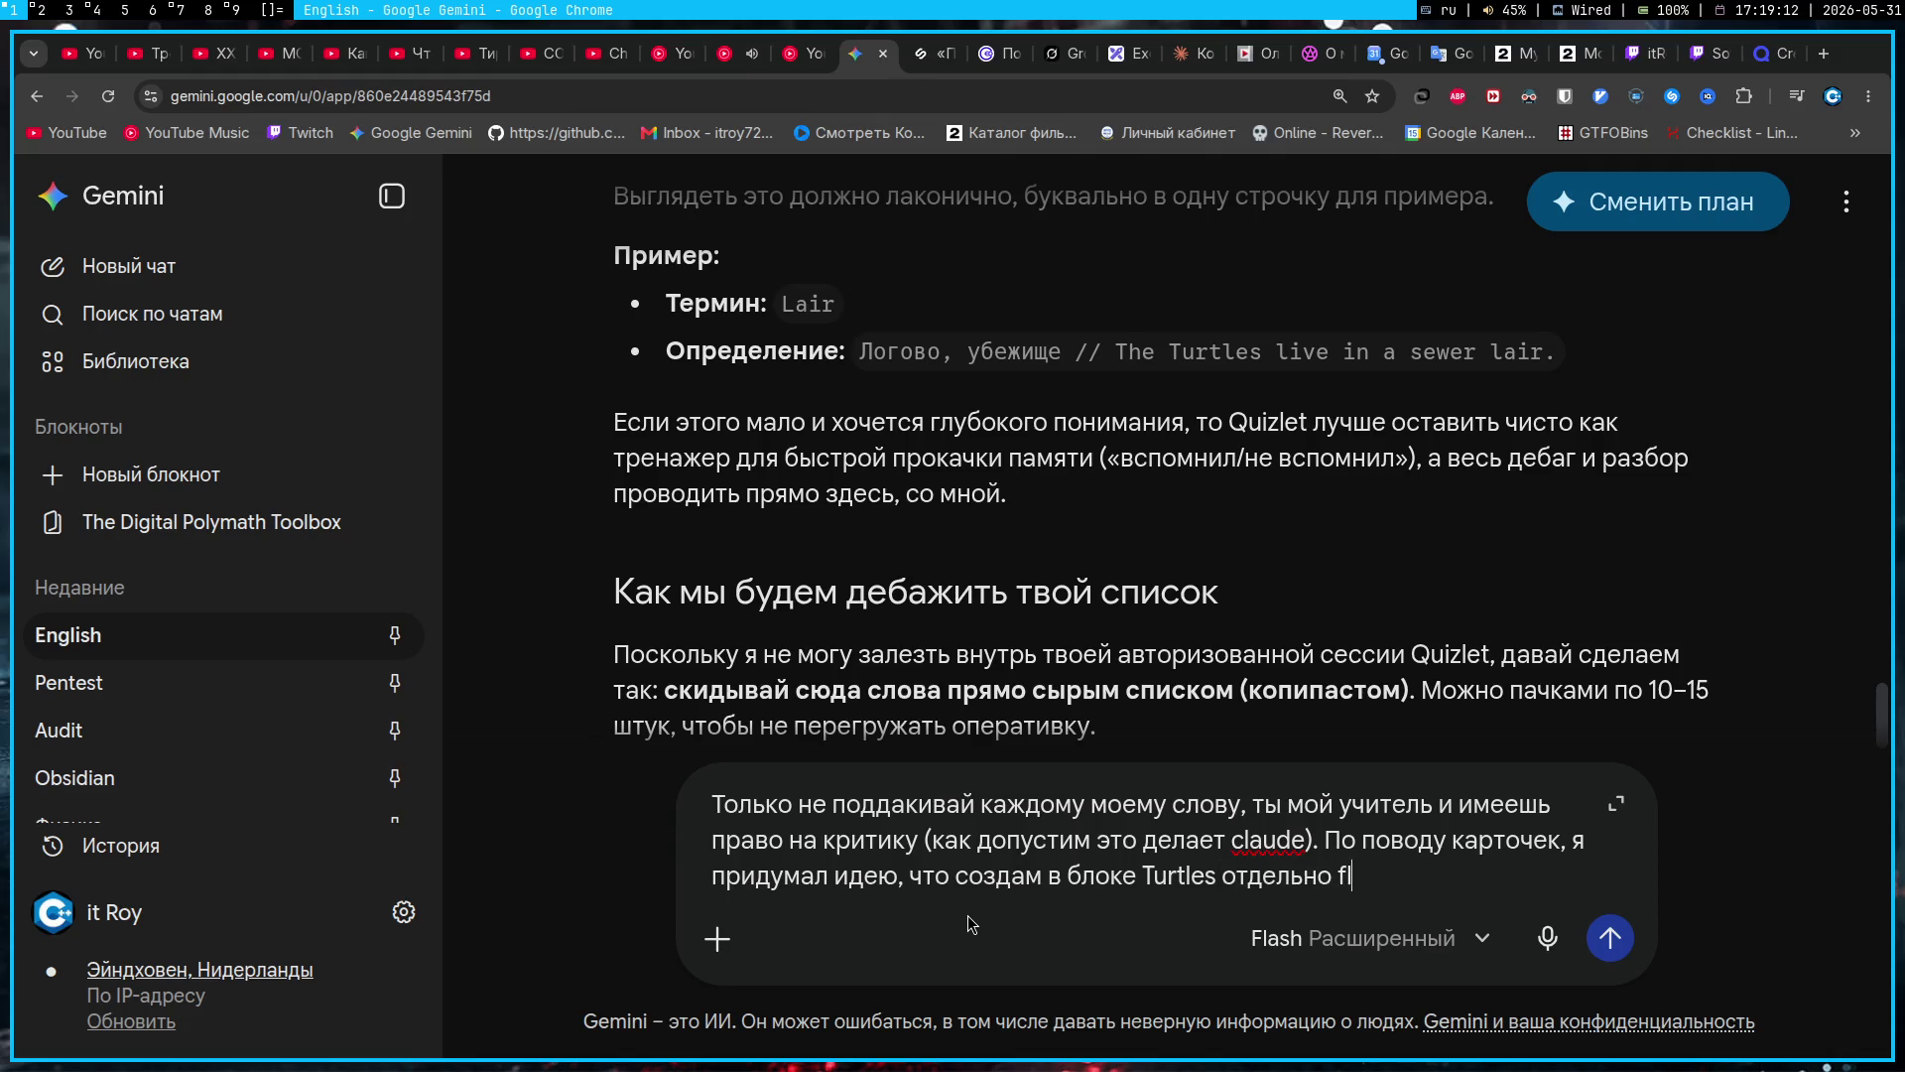
type("ashcard")
key("alt+shift")
type(" со словами и ф")
type("разами")
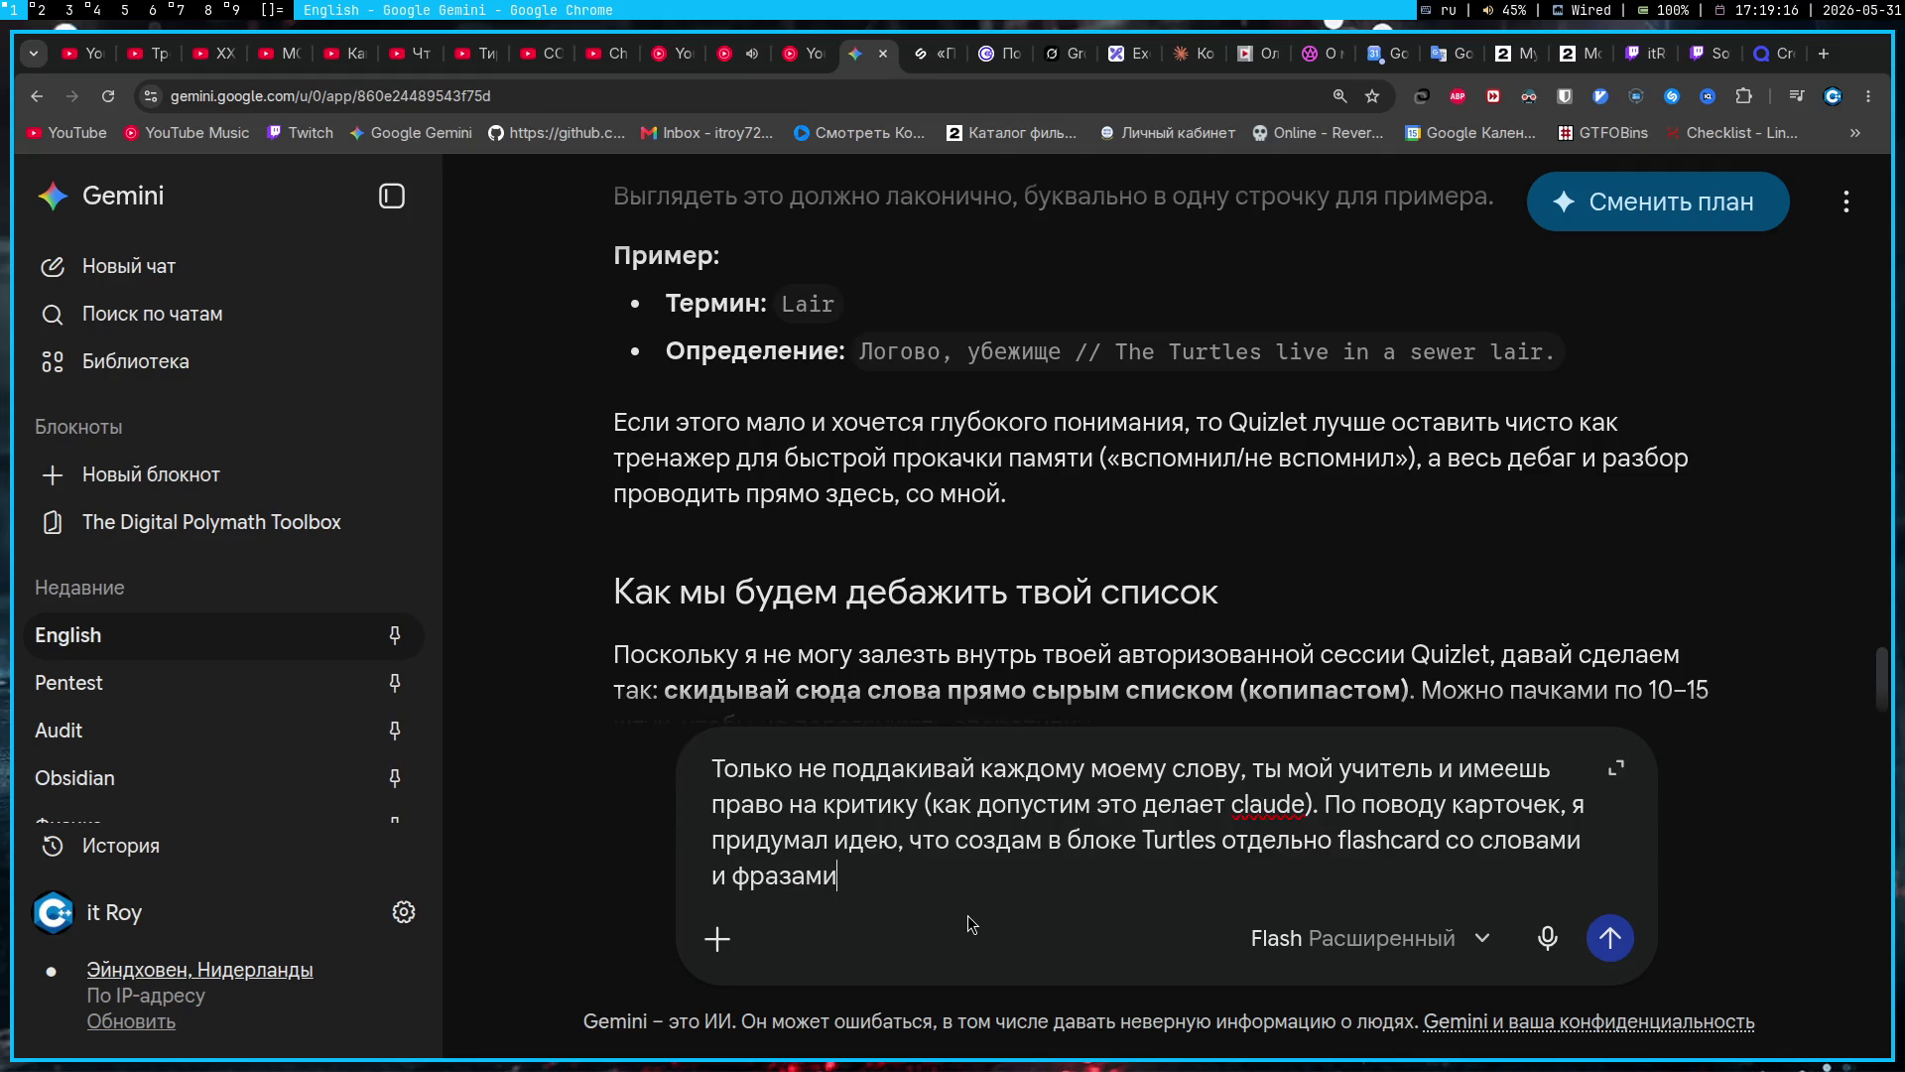
type(", где отдел")
type("ьно в одной группе")
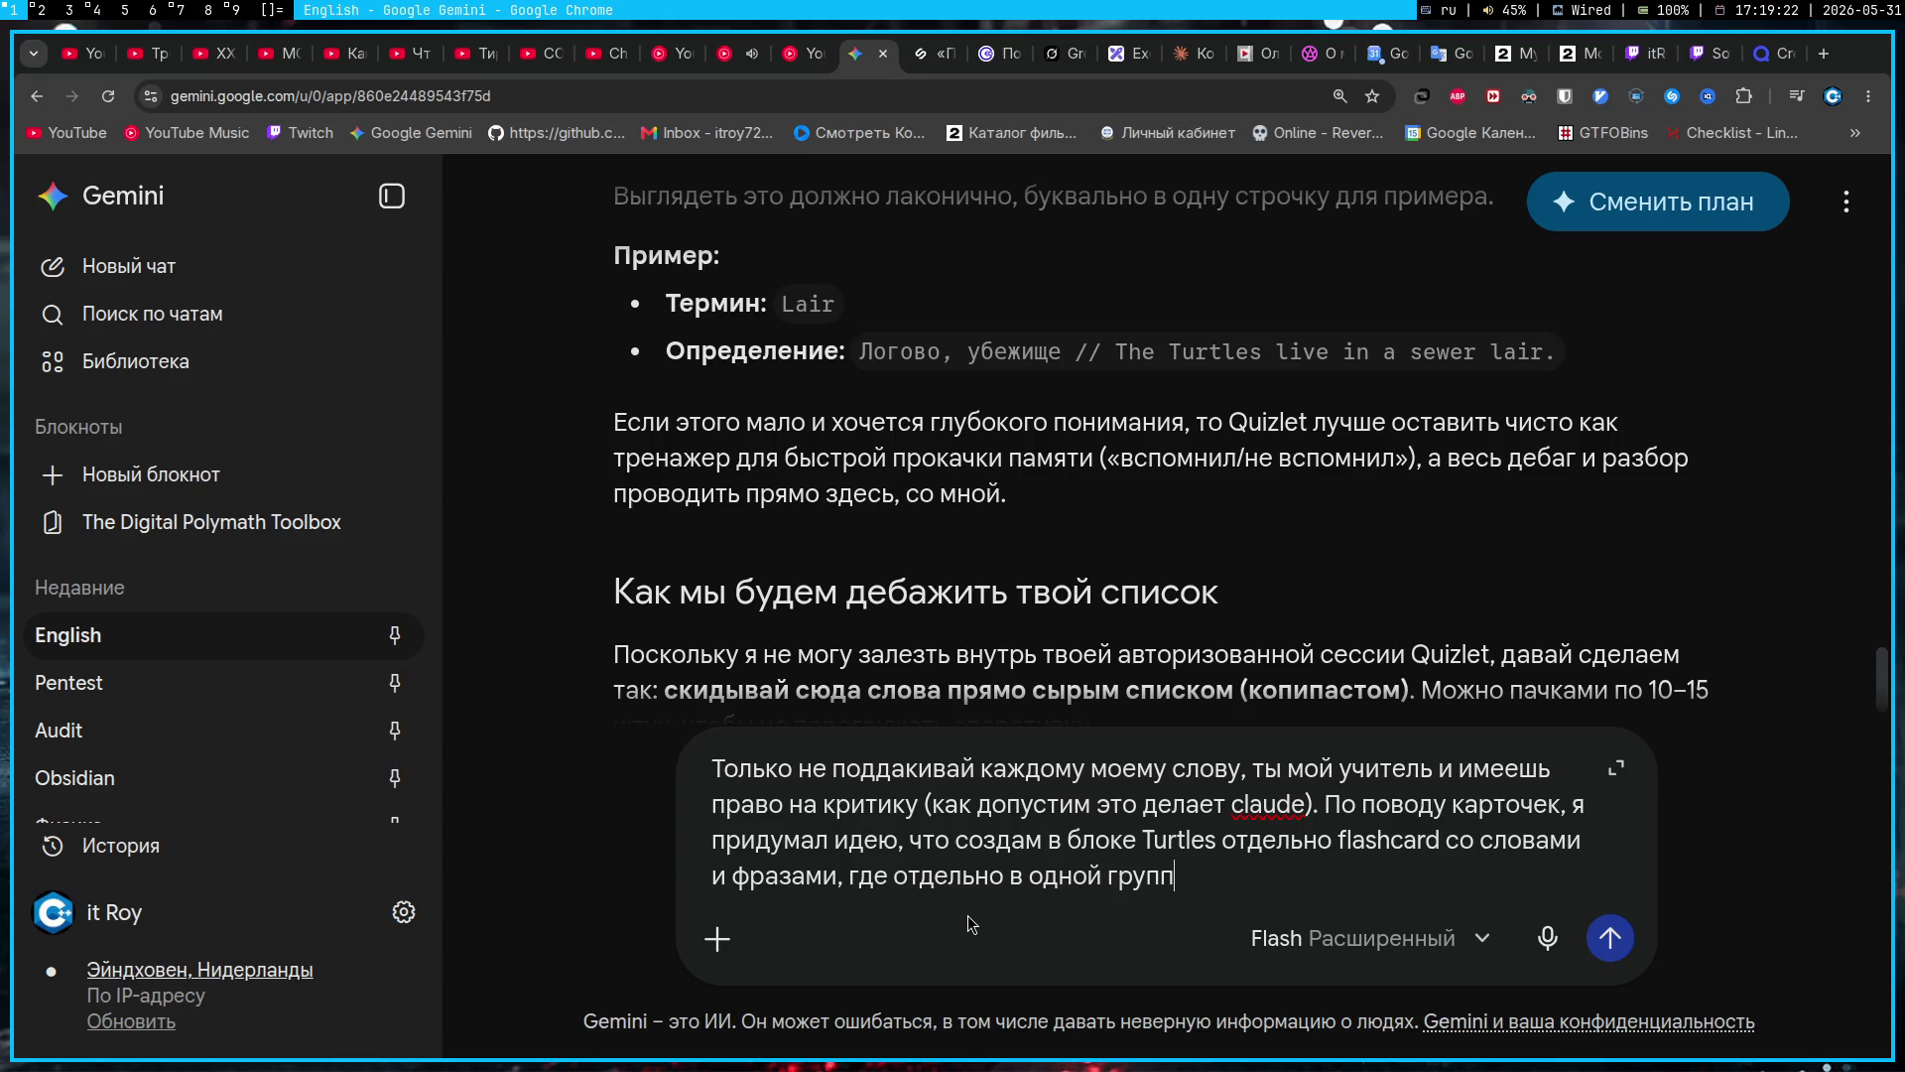
key("alt+shift")
type("flashcard")
key("alt+shift")
type("будут записаны мои слова")
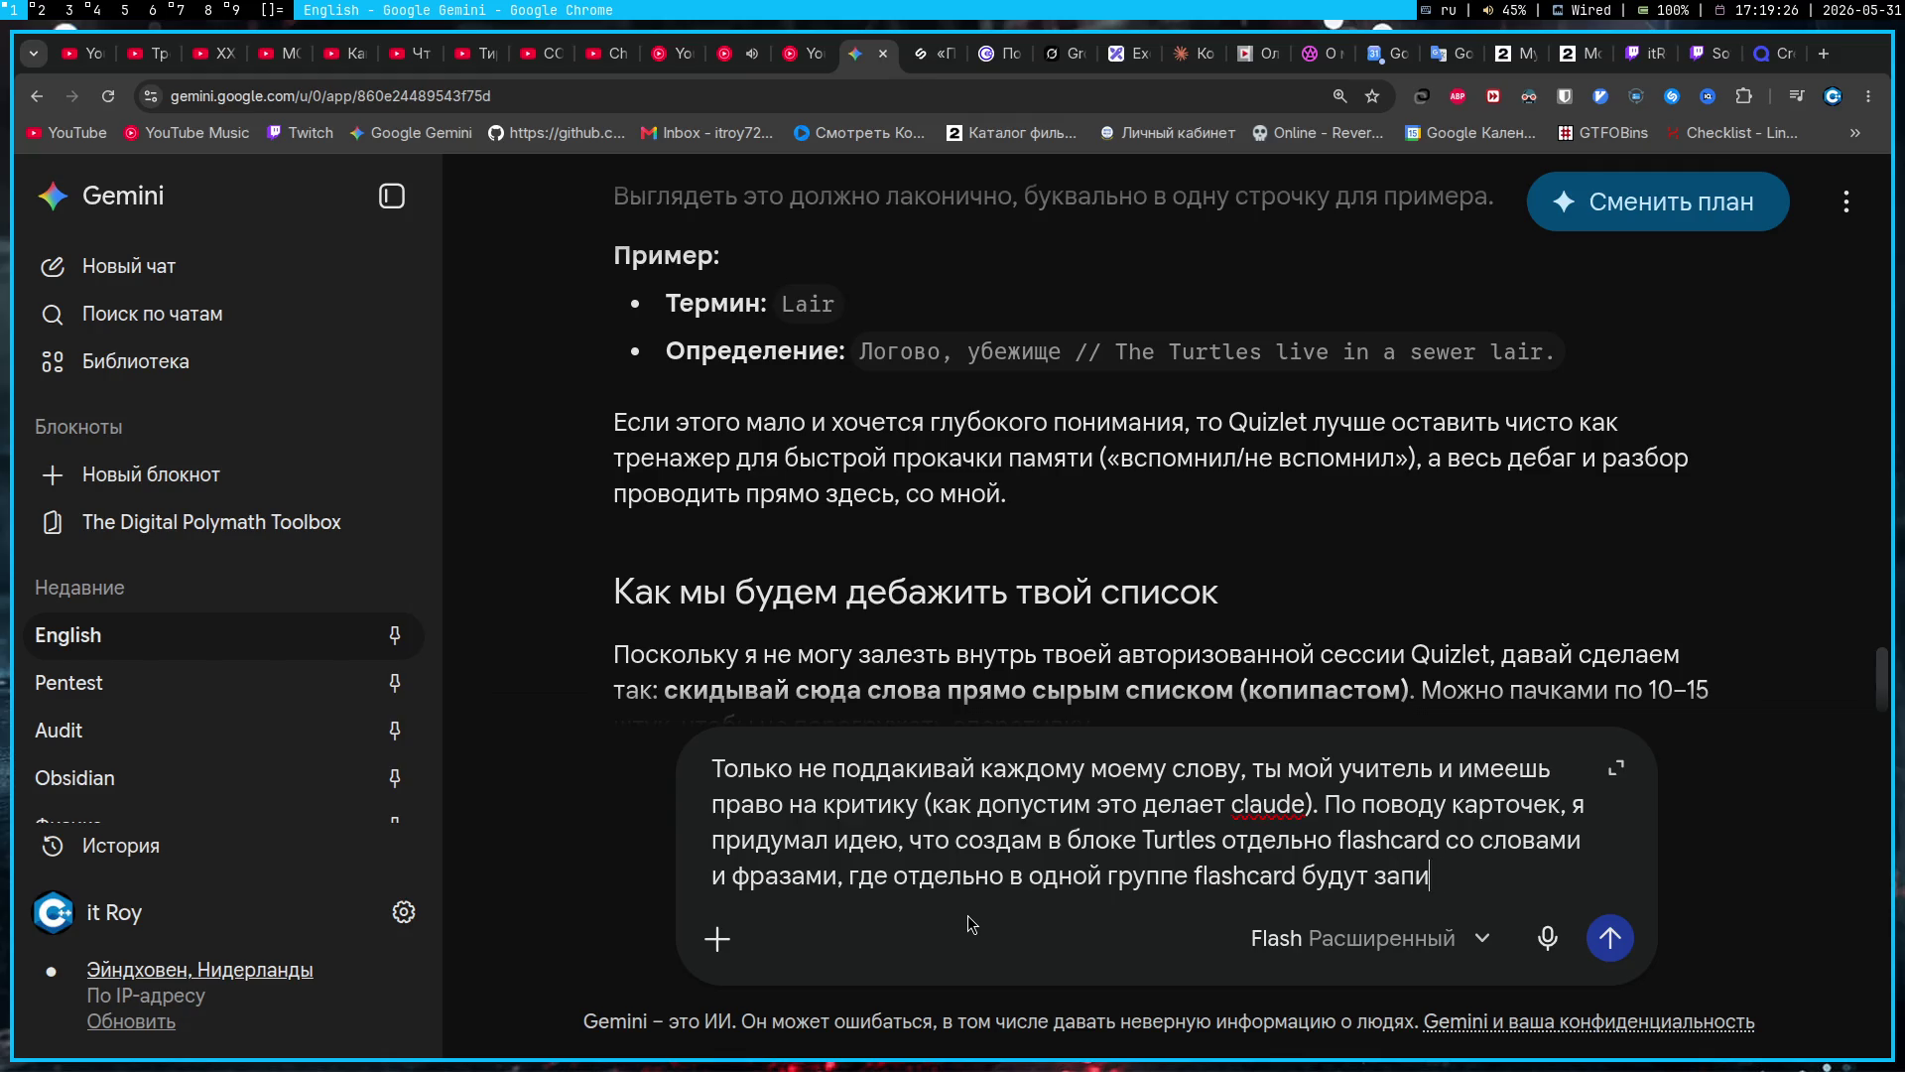
type(", а ")
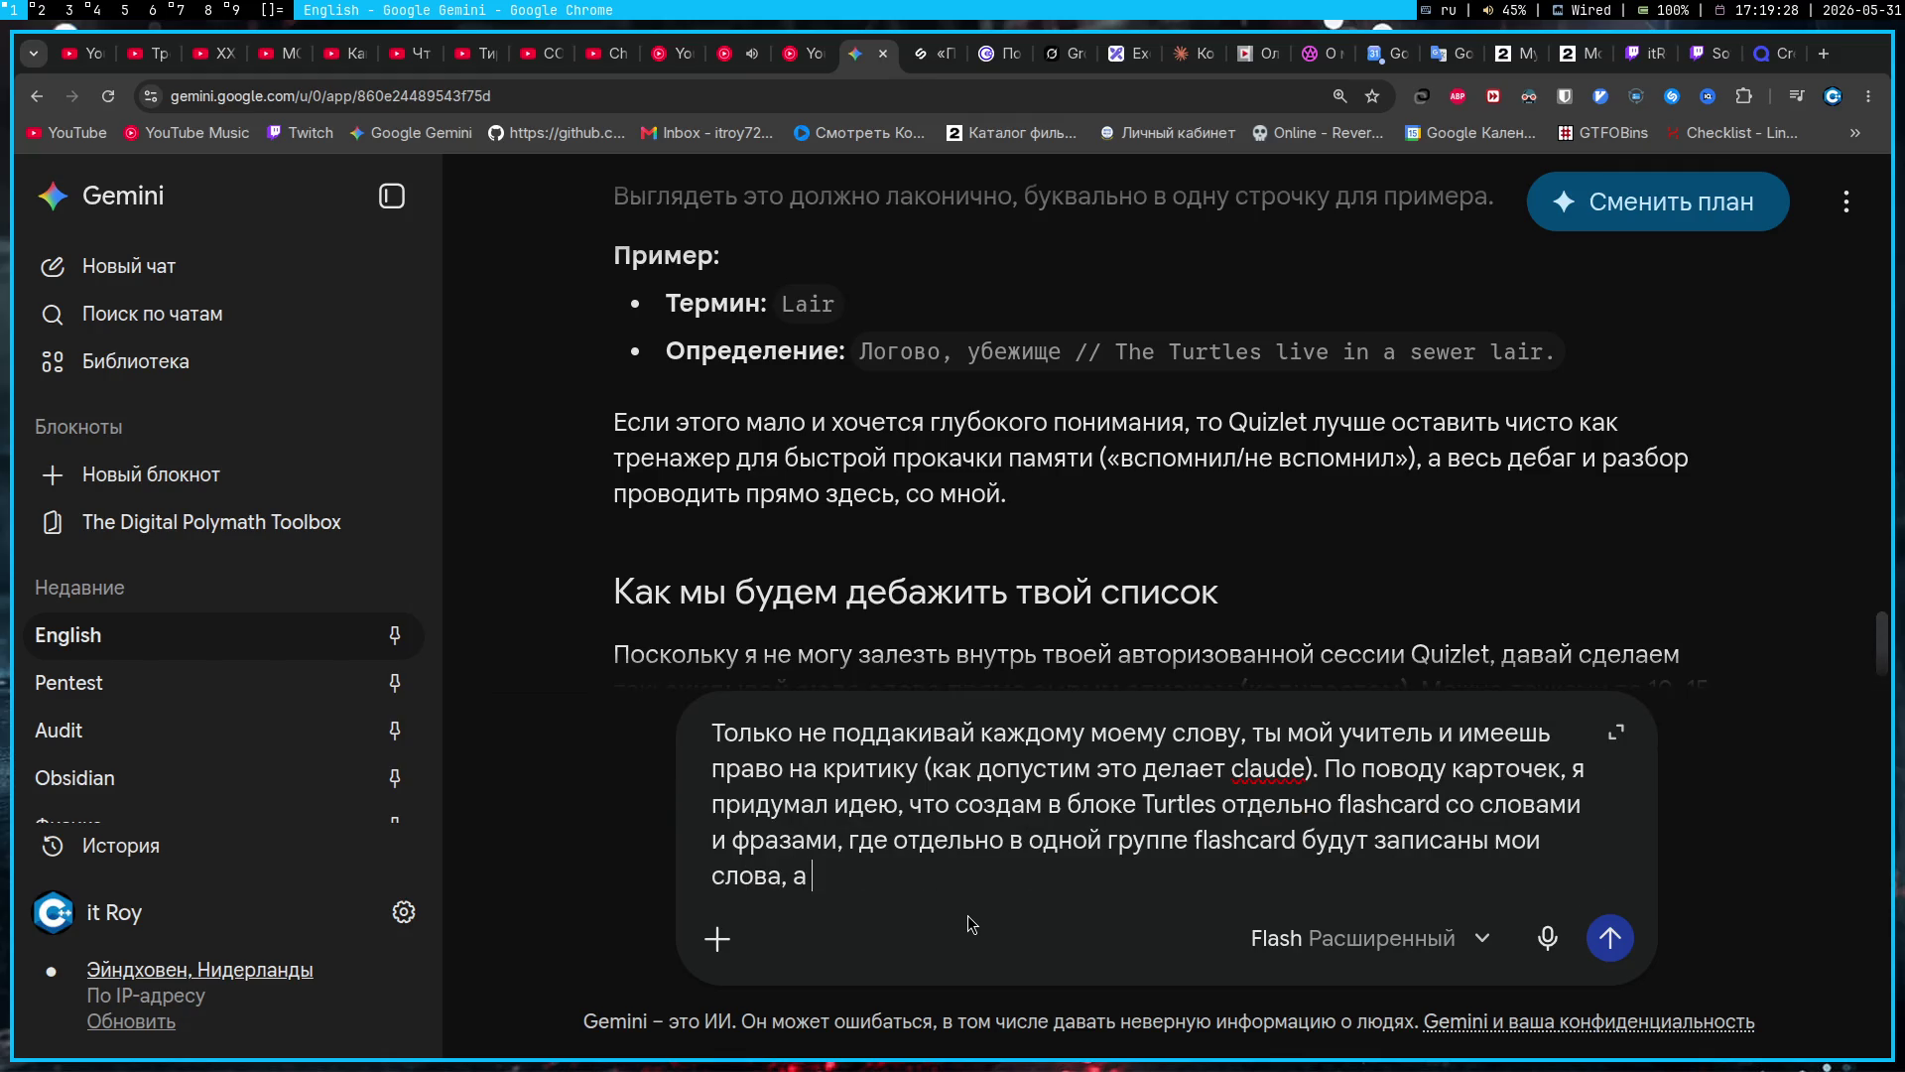
type("в другой будут запис")
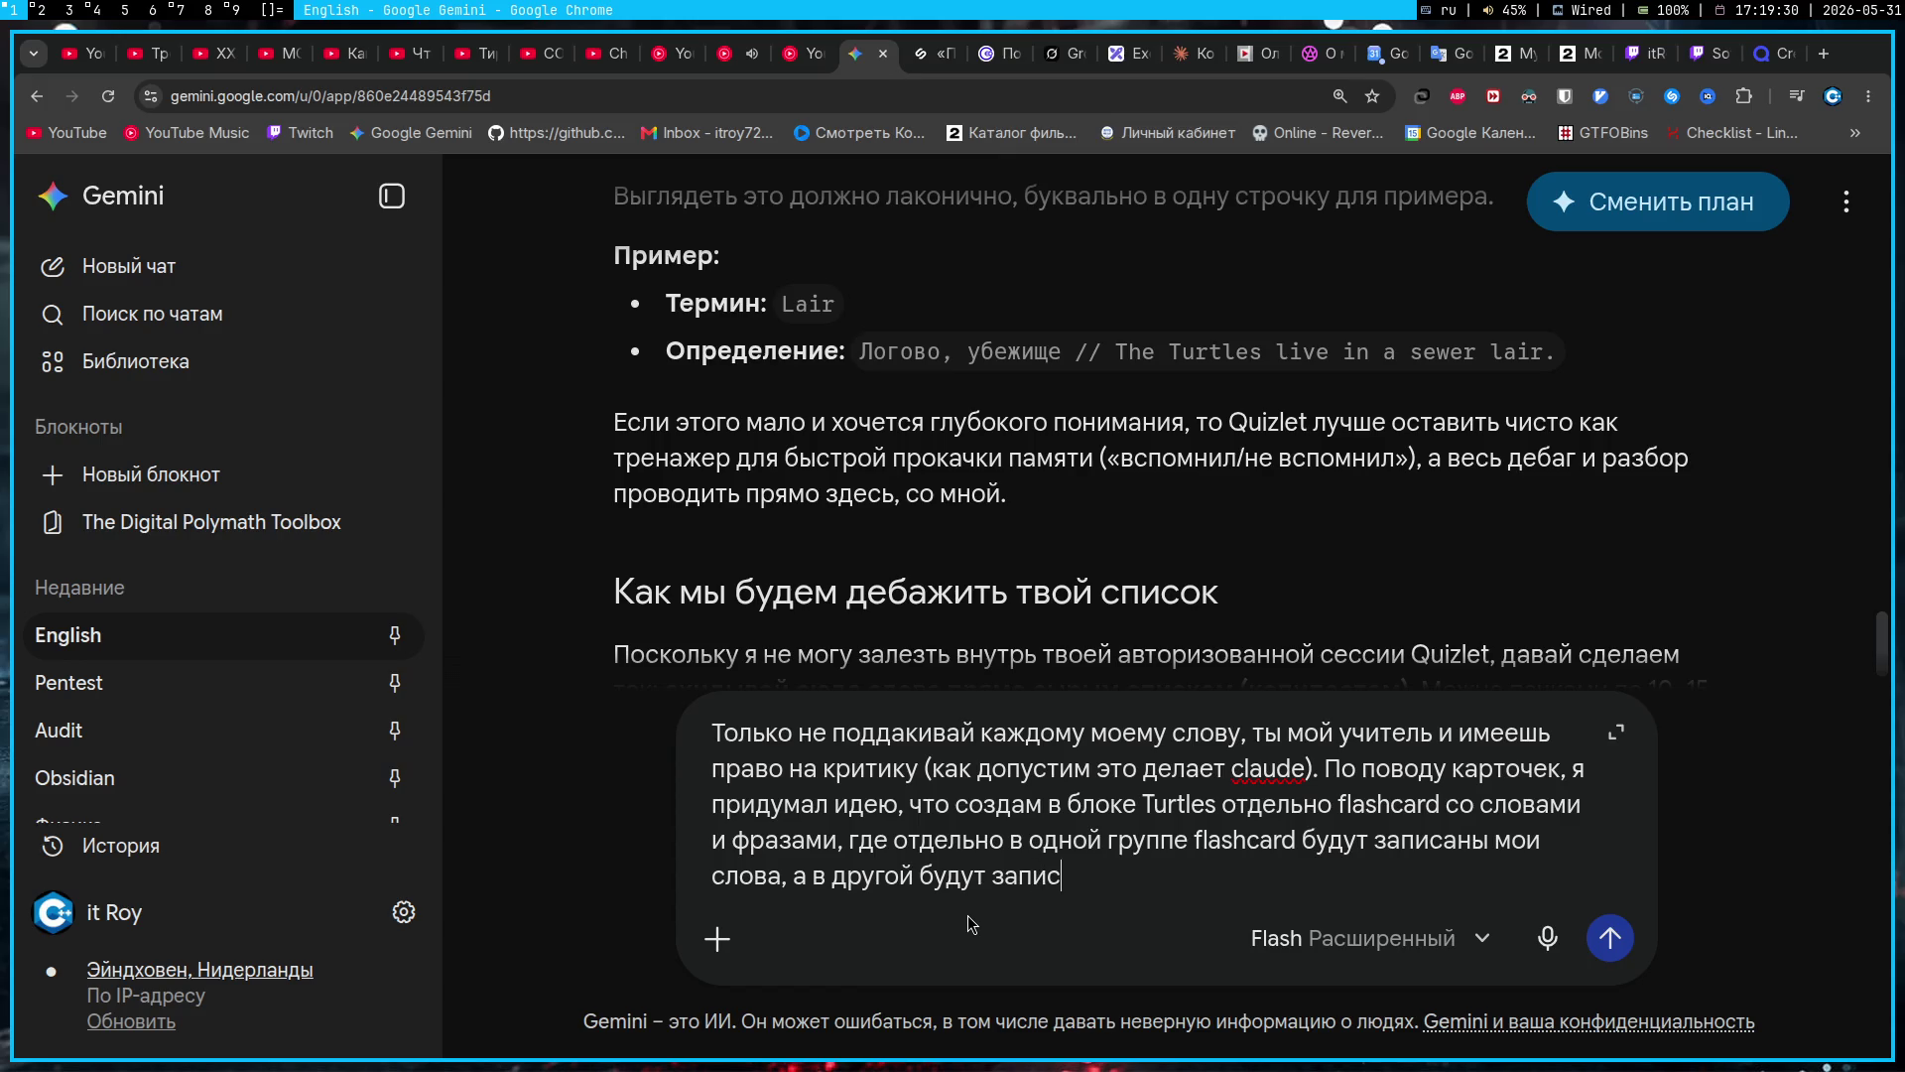
type("аны мои фразы")
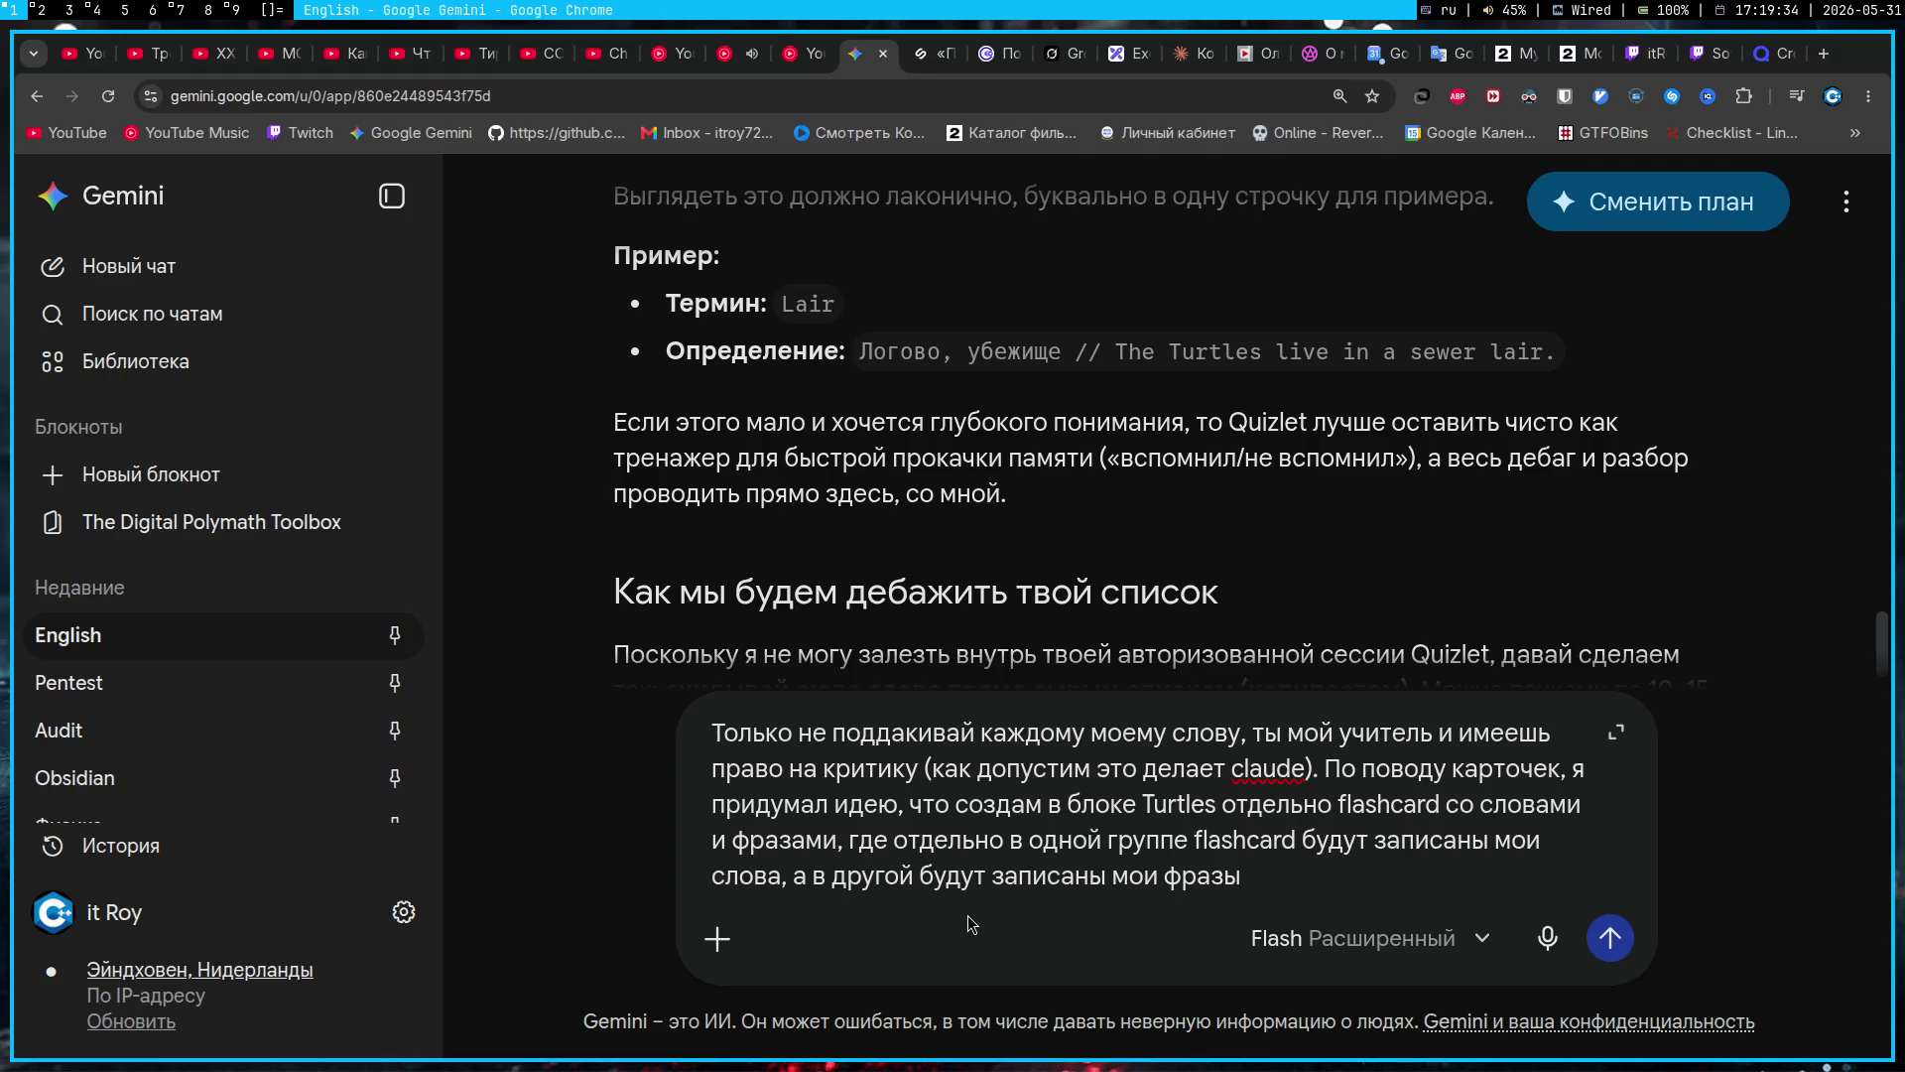
scroll(1090, 623, "down", 5)
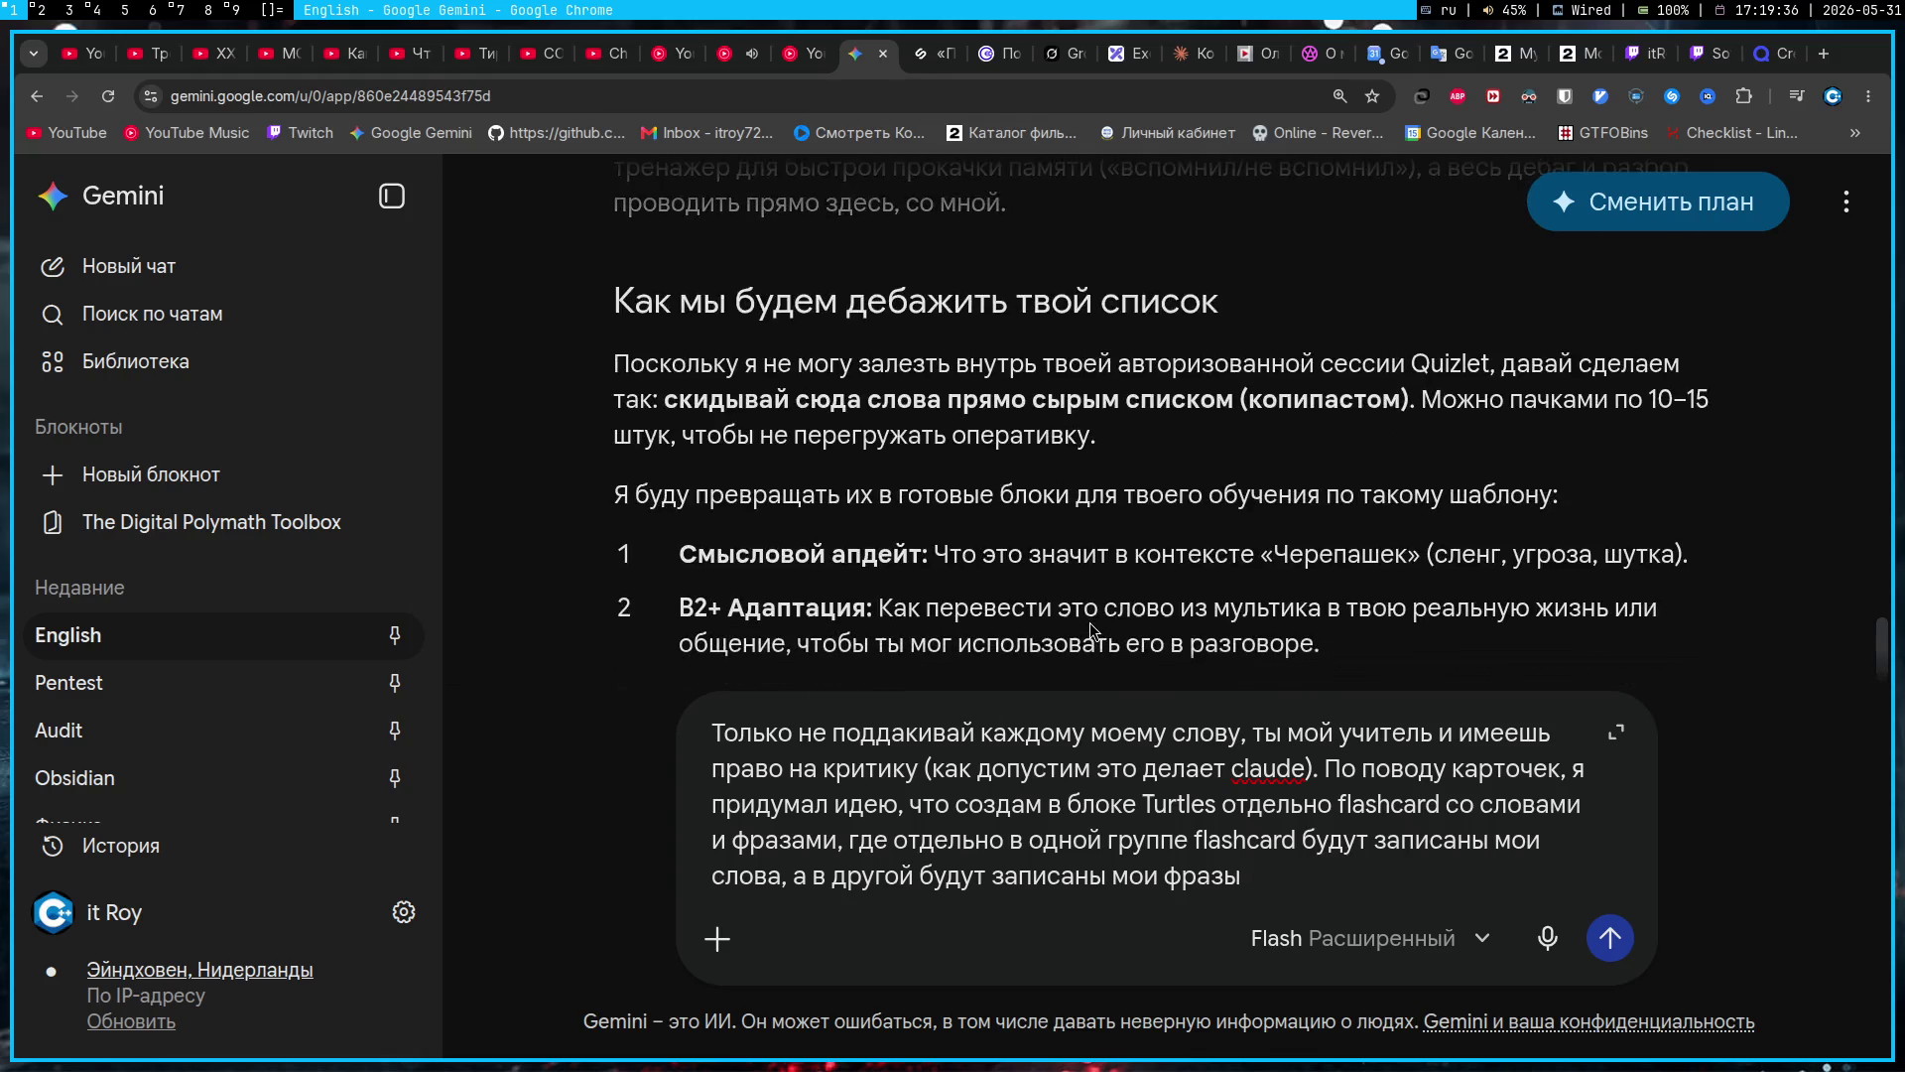
key("Return")
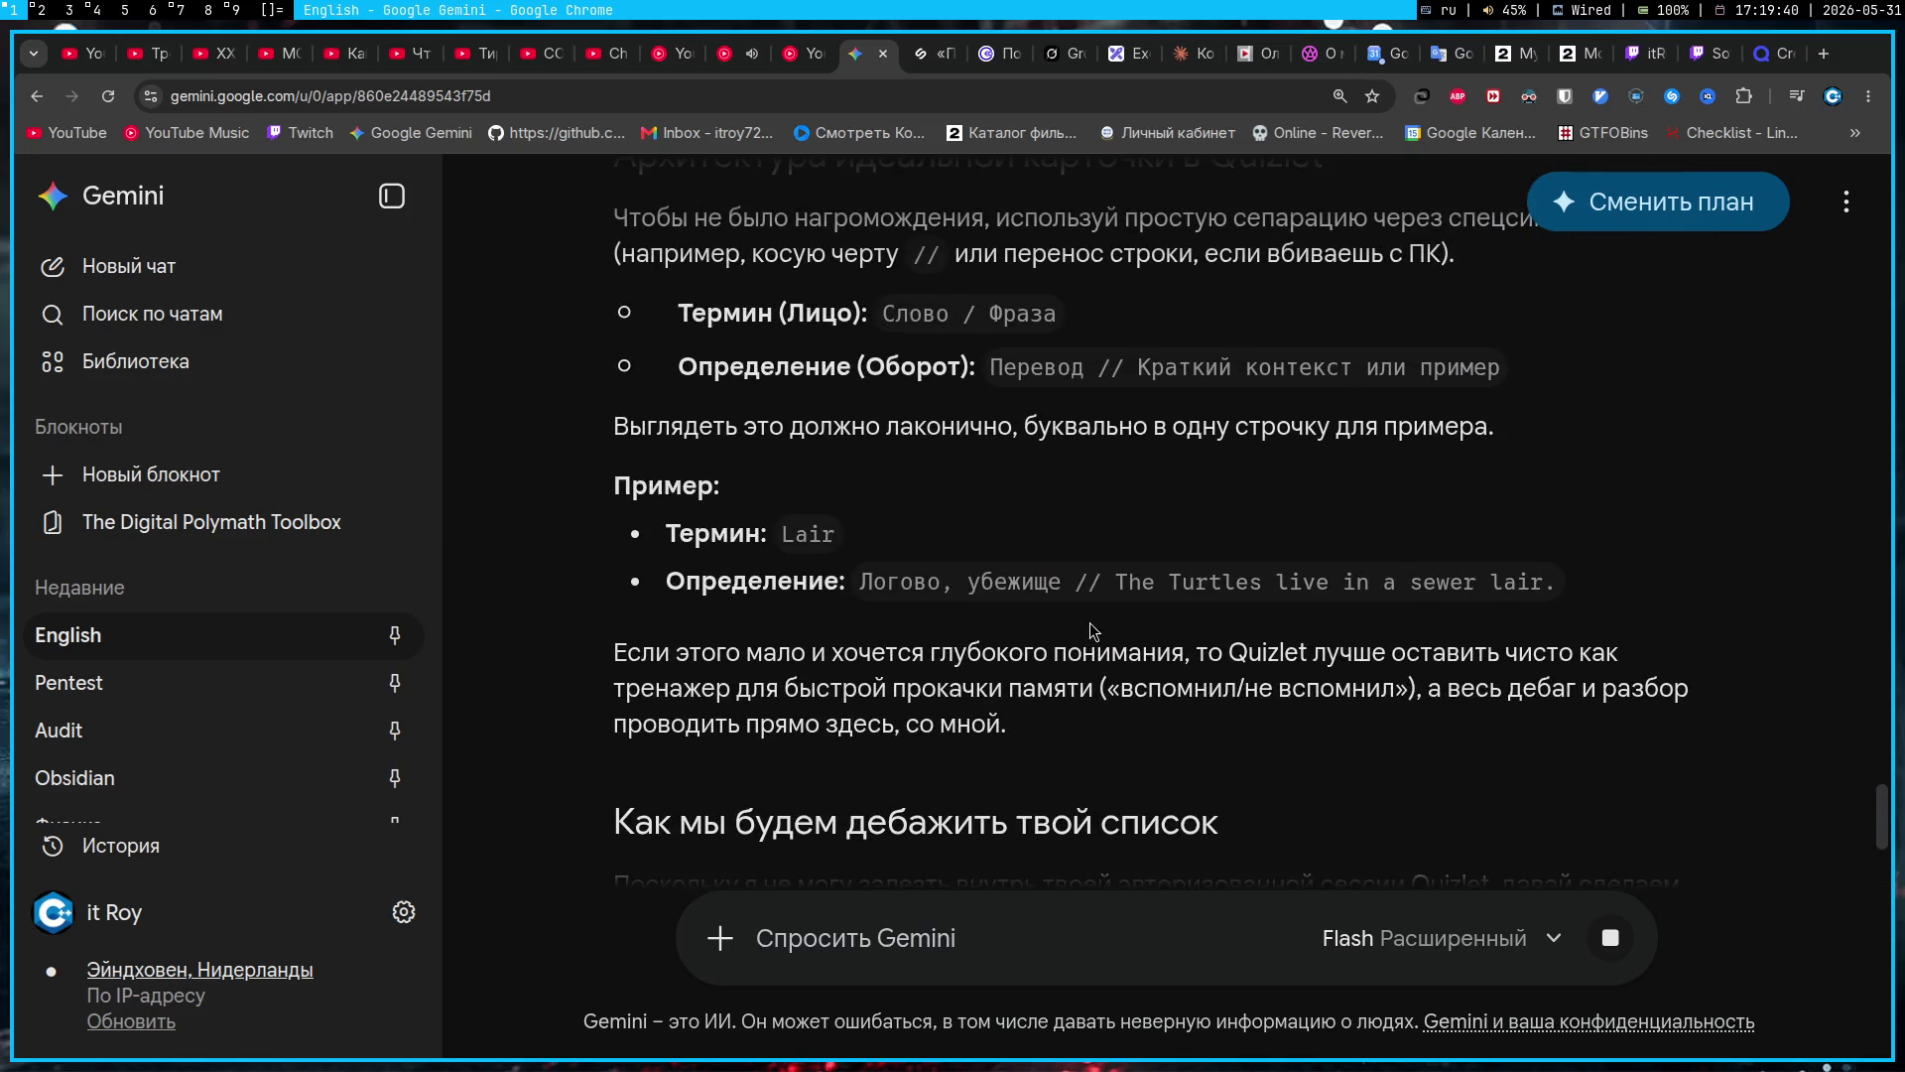
left_click(1766, 53)
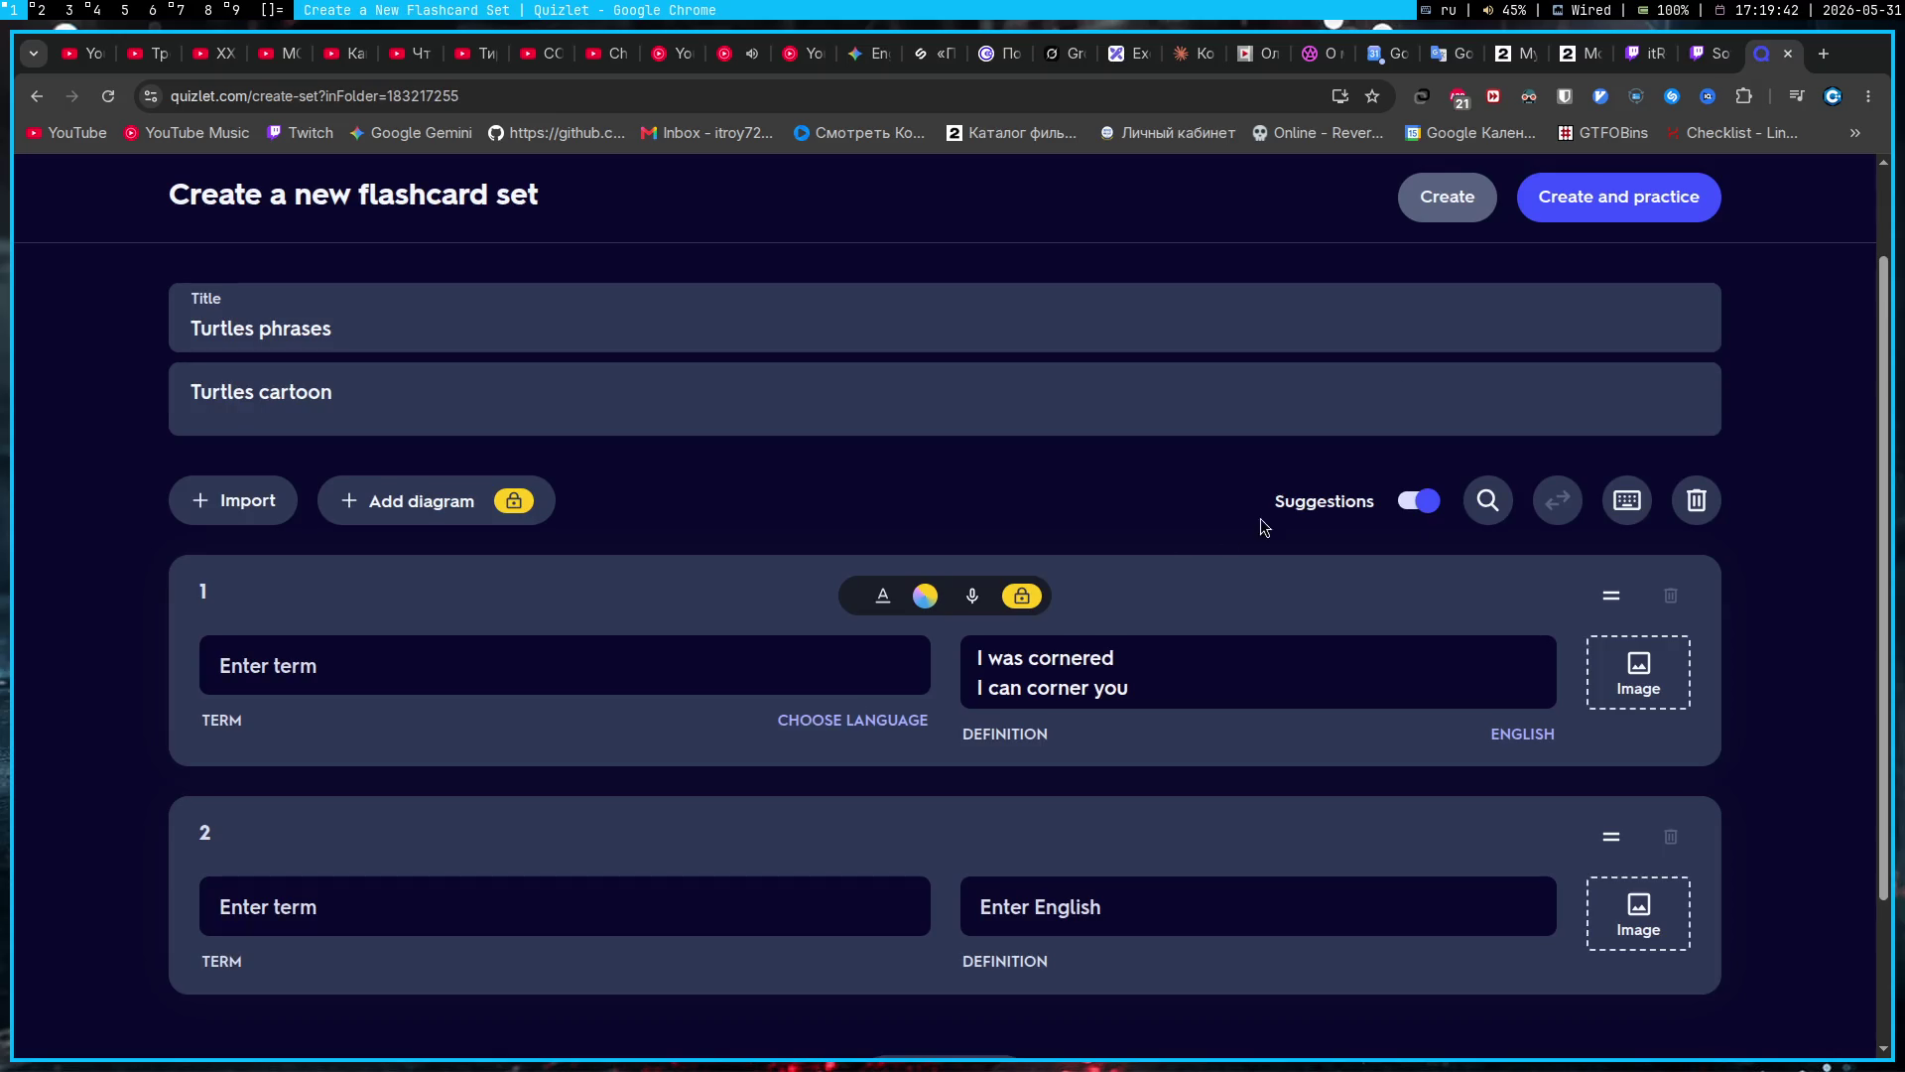
scroll(689, 655, "down", 3)
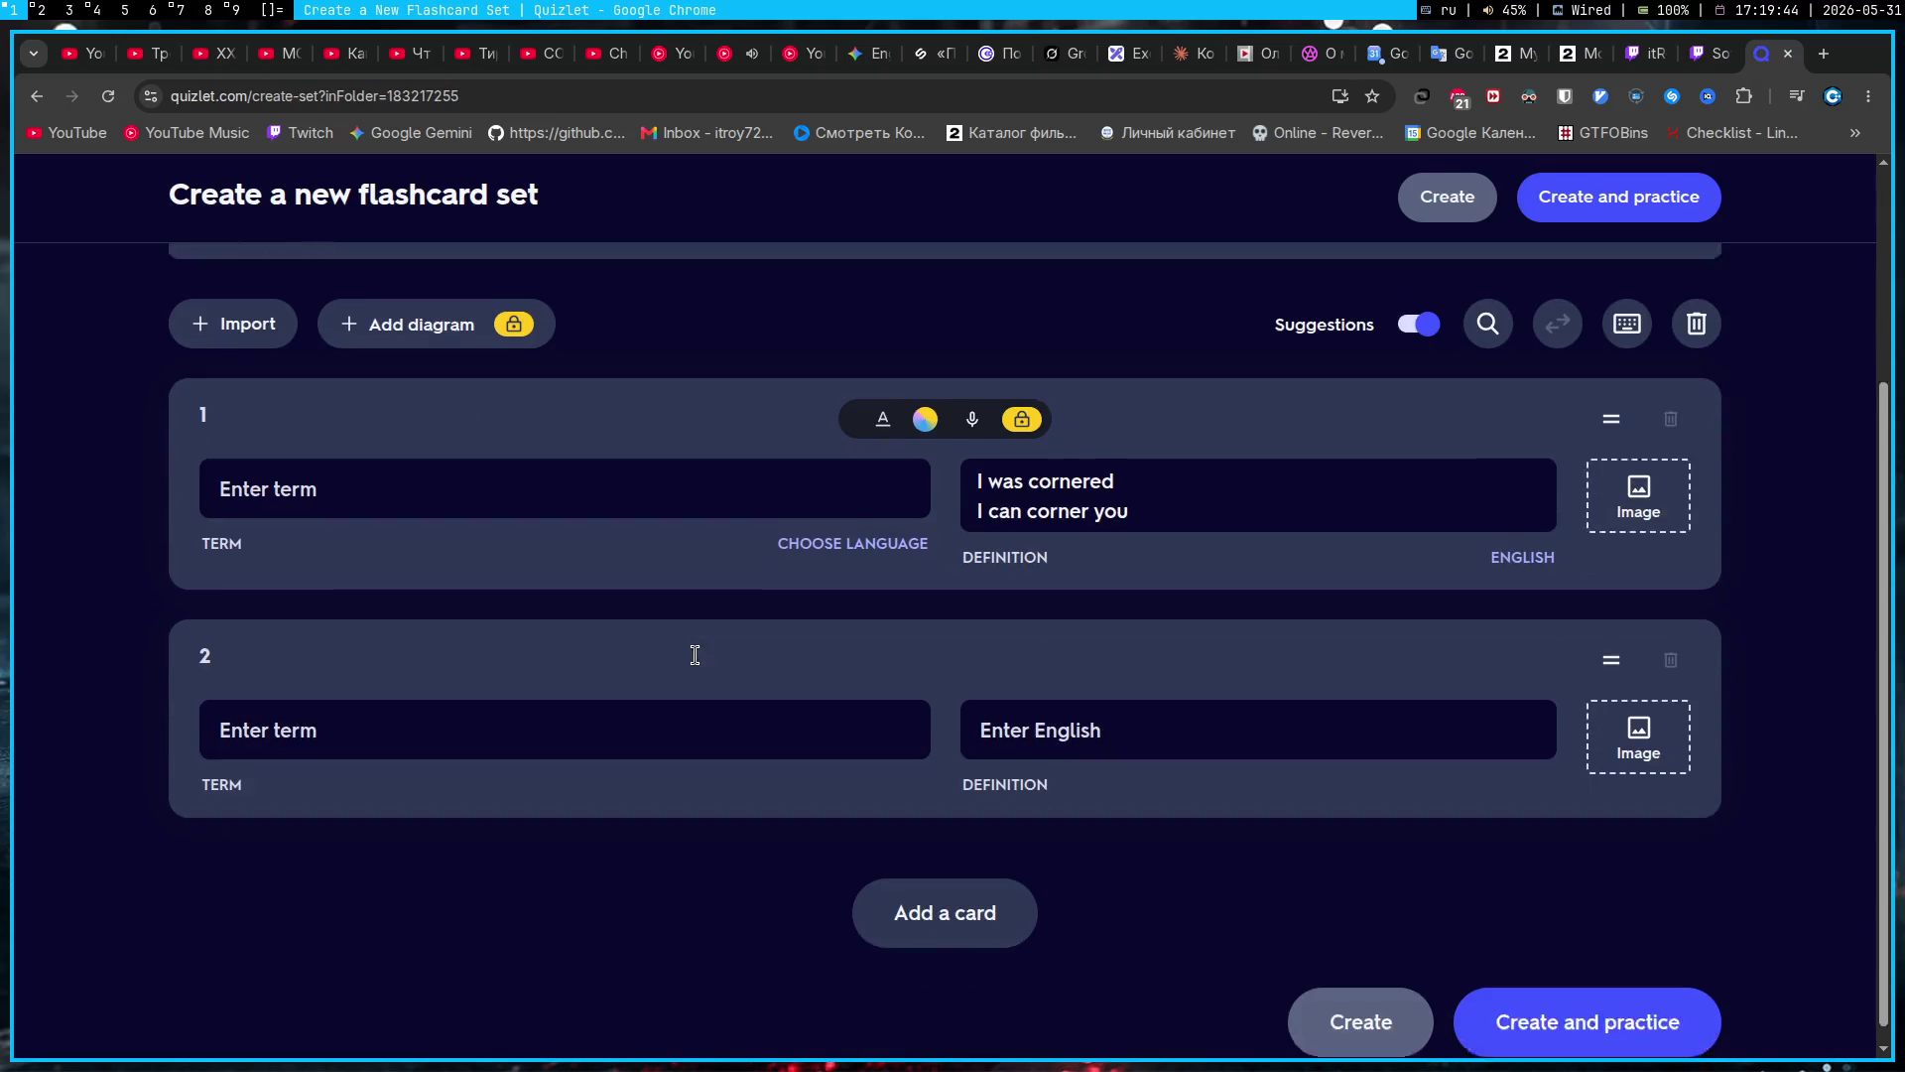
scroll(704, 661, "up", 3)
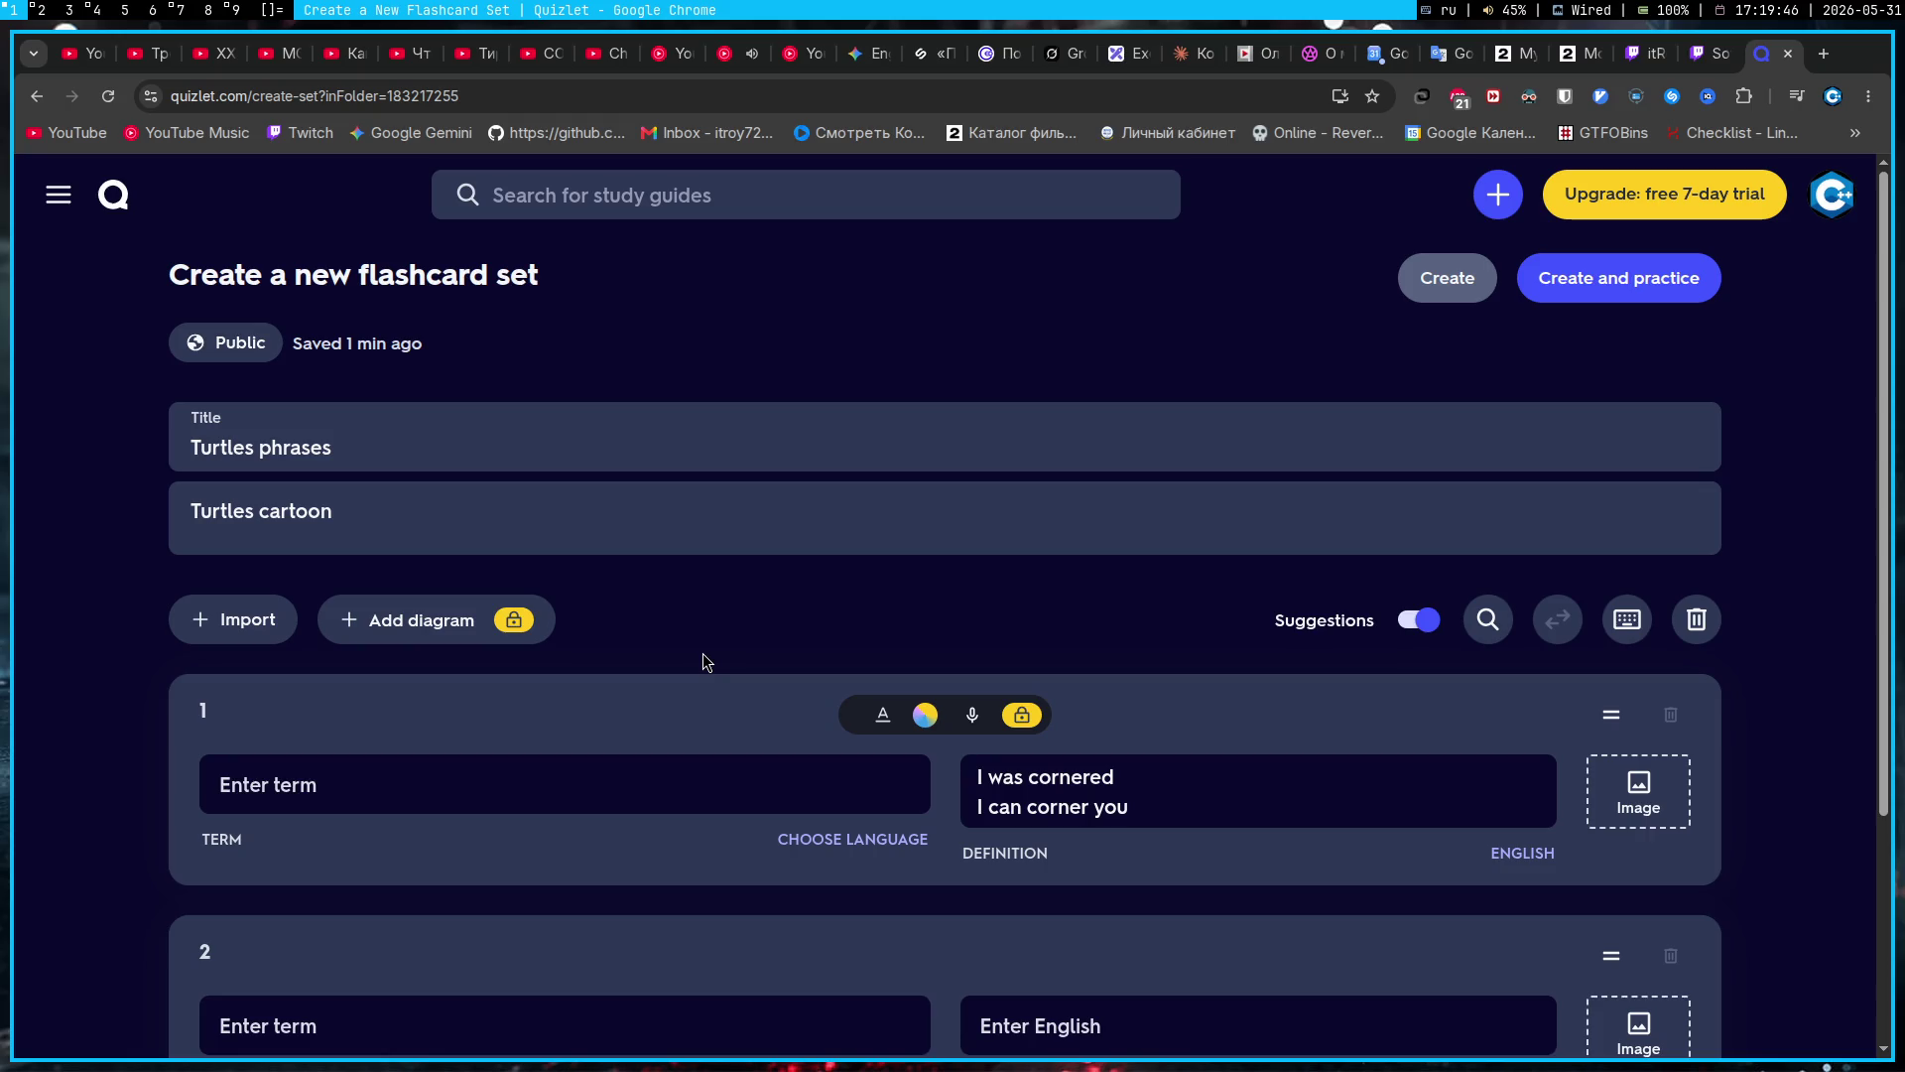
left_click(888, 61)
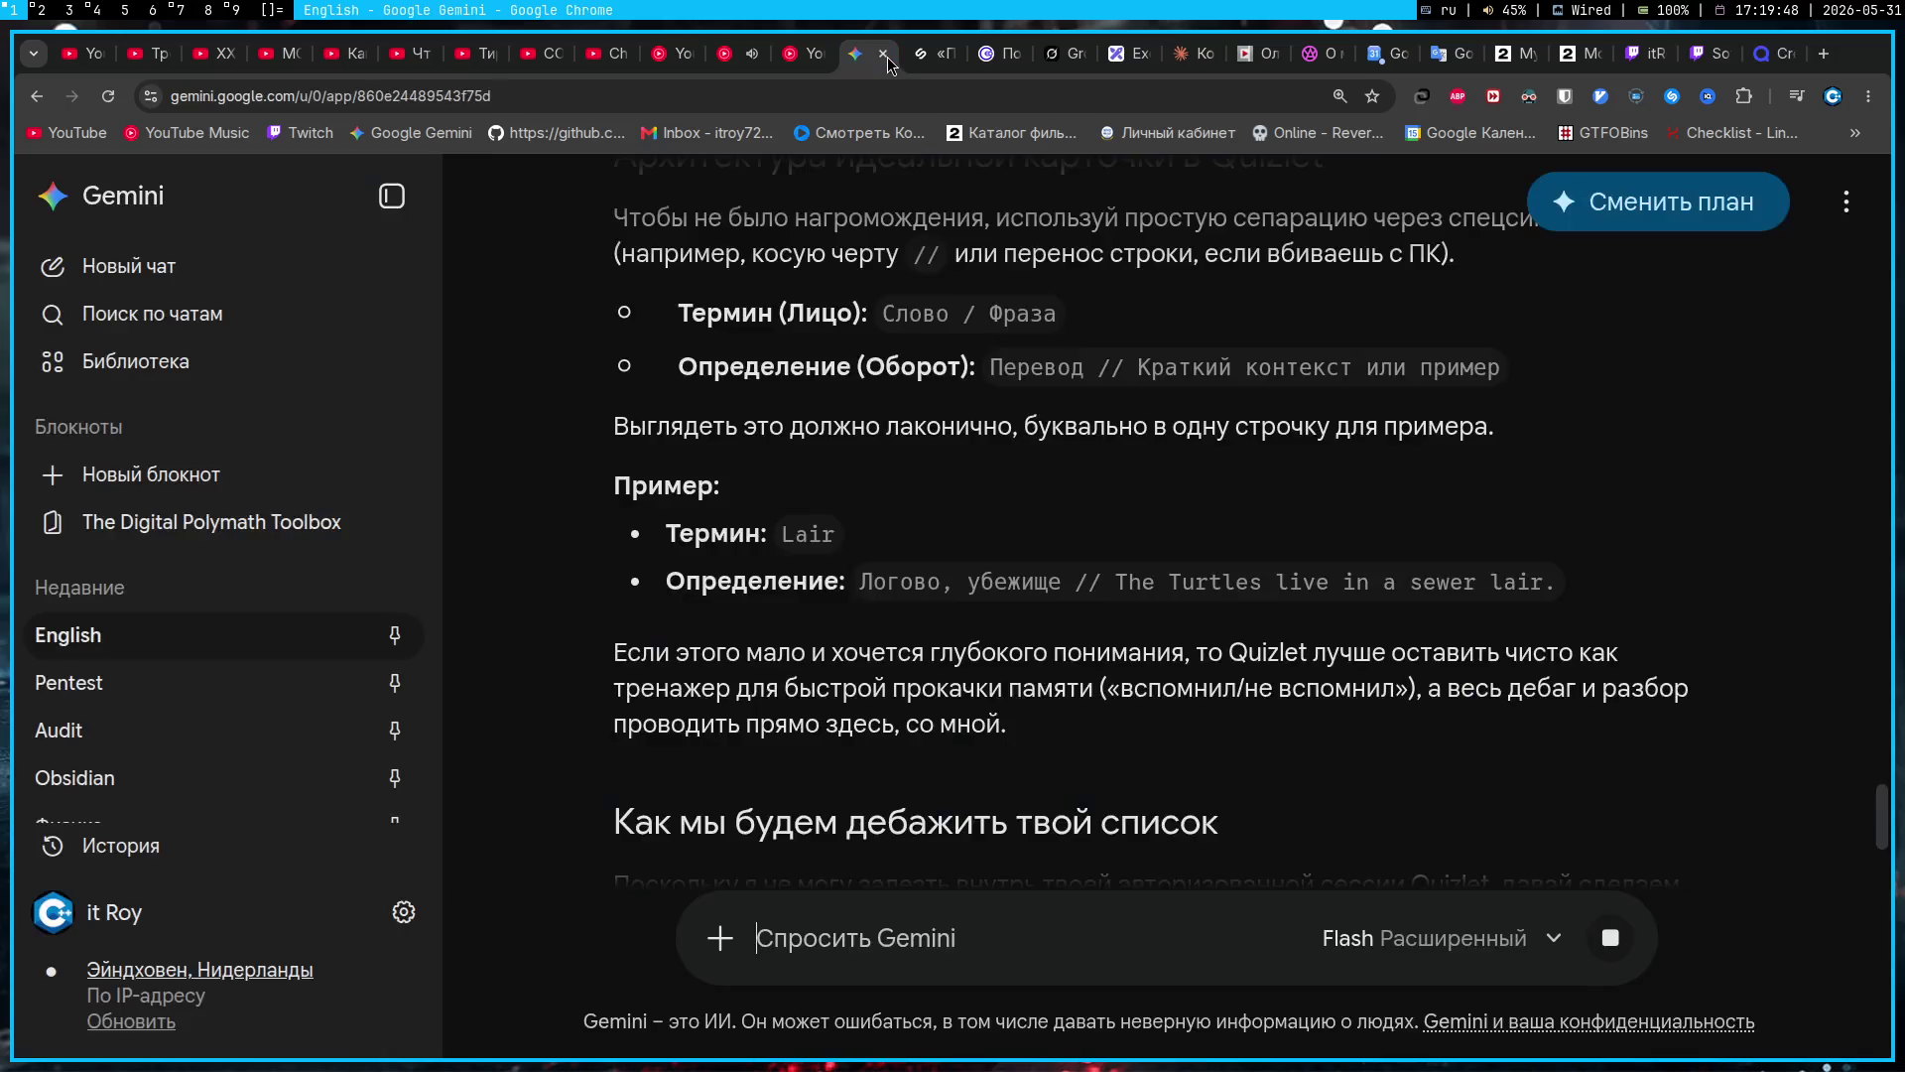
Step: Pause the GENTLEMAN track and play the Океан Ельзи song from Chrome's media controls
left_click(1796, 96)
left_click(1766, 182)
left_click(1766, 341)
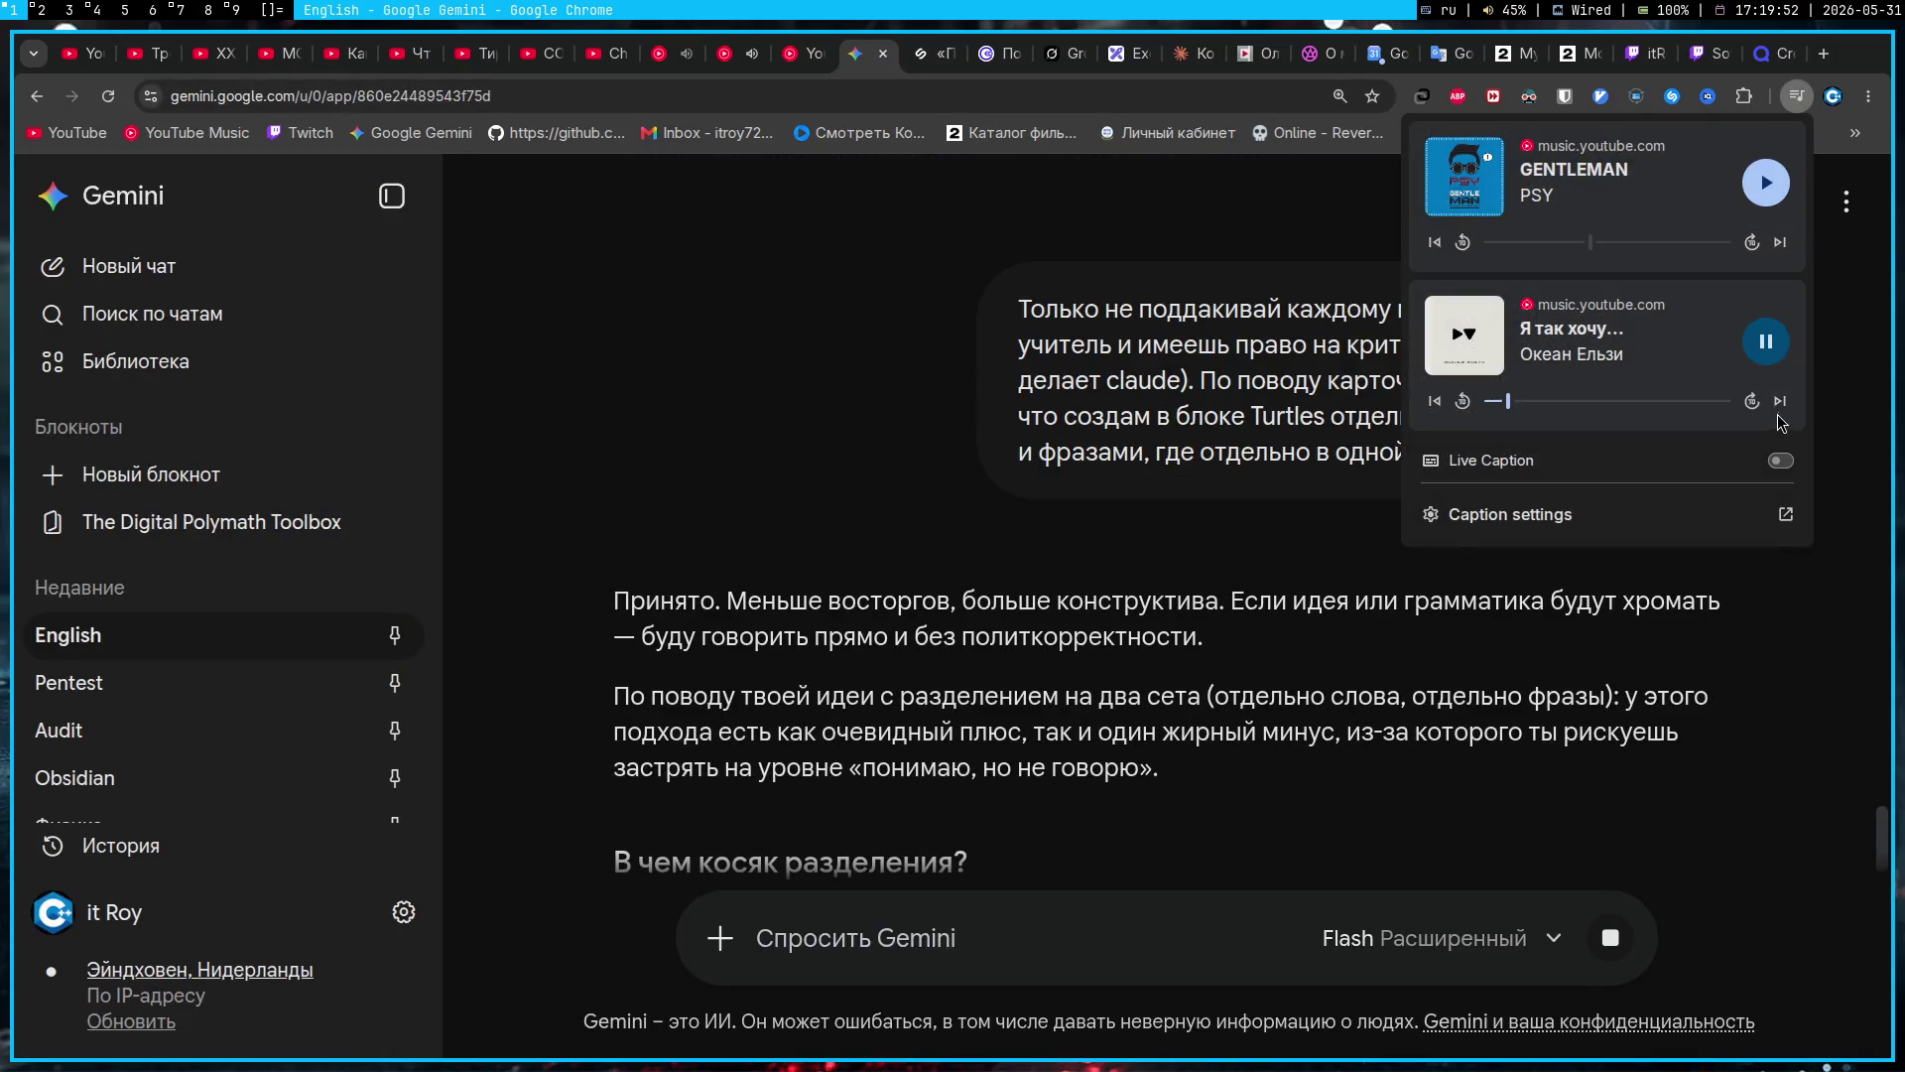
left_click(909, 672)
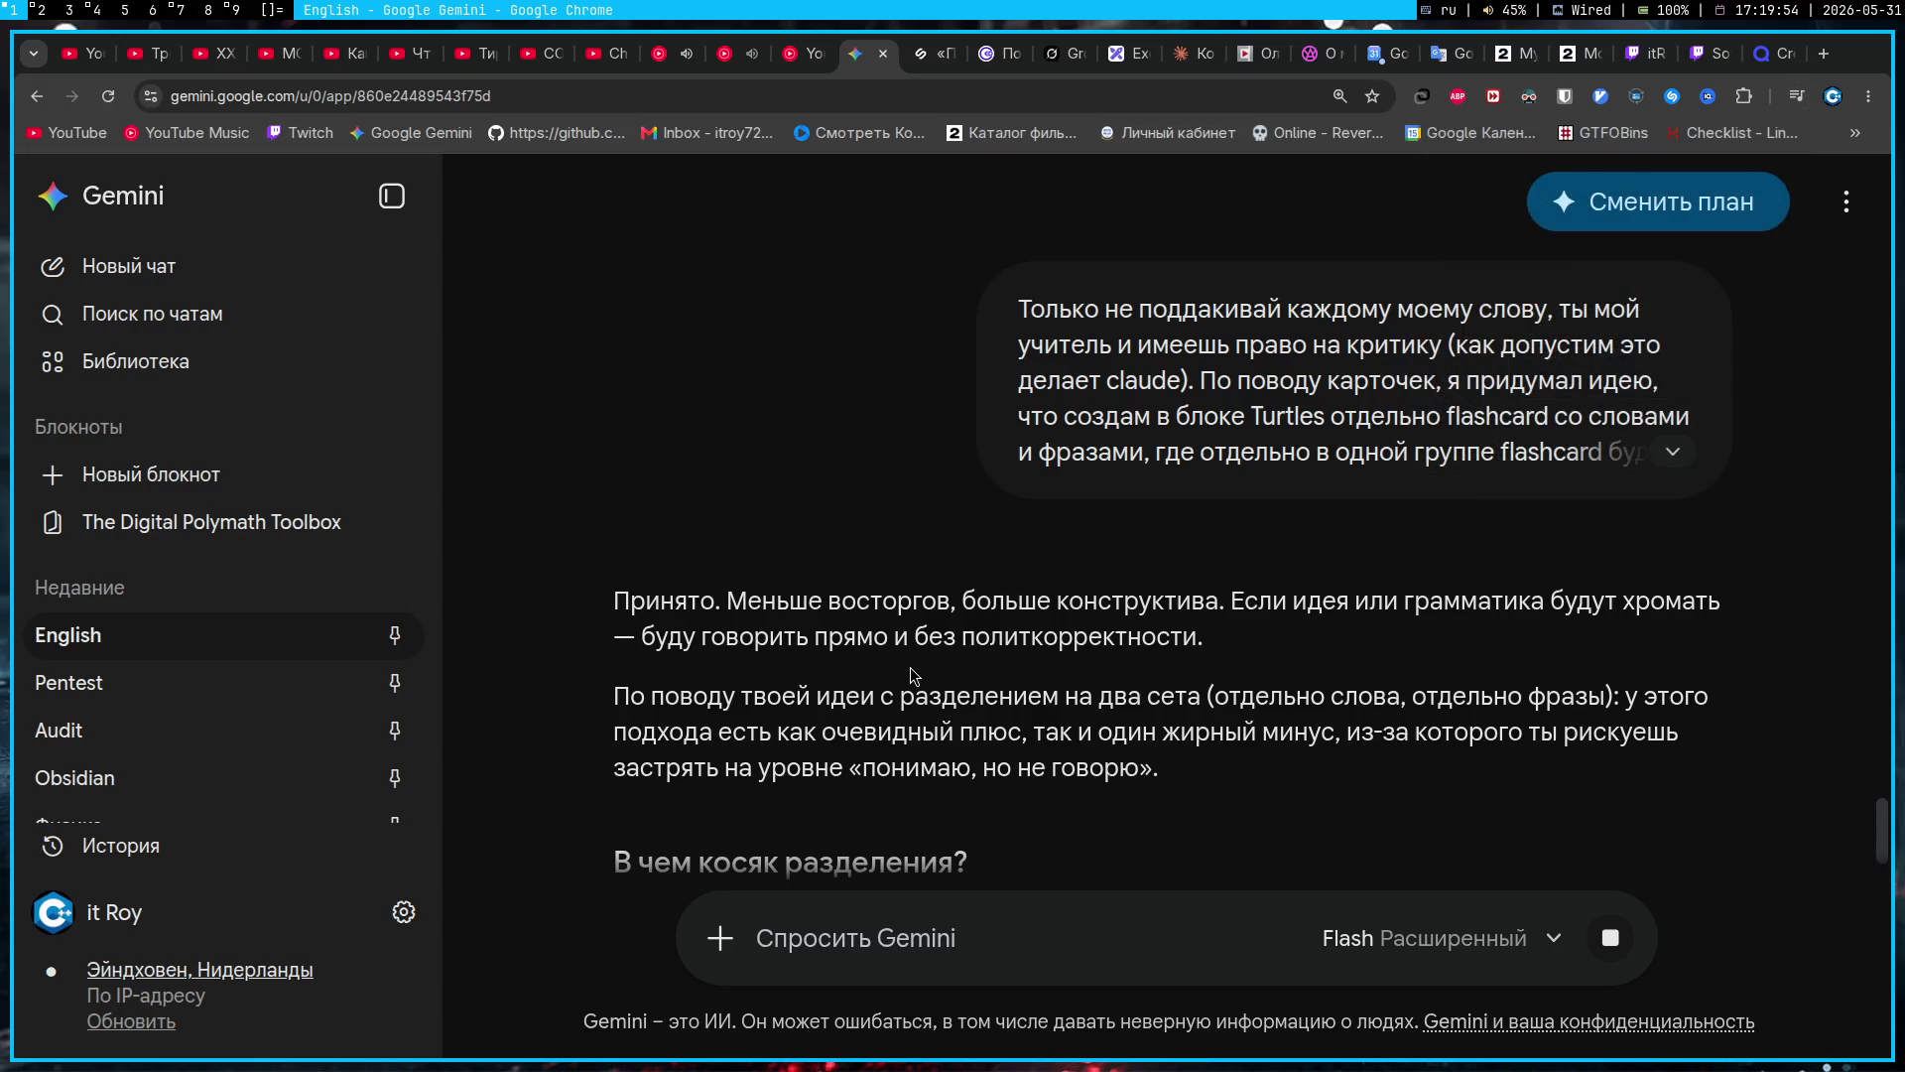
scroll(915, 675, "down", 2)
scroll(913, 670, "down", 3)
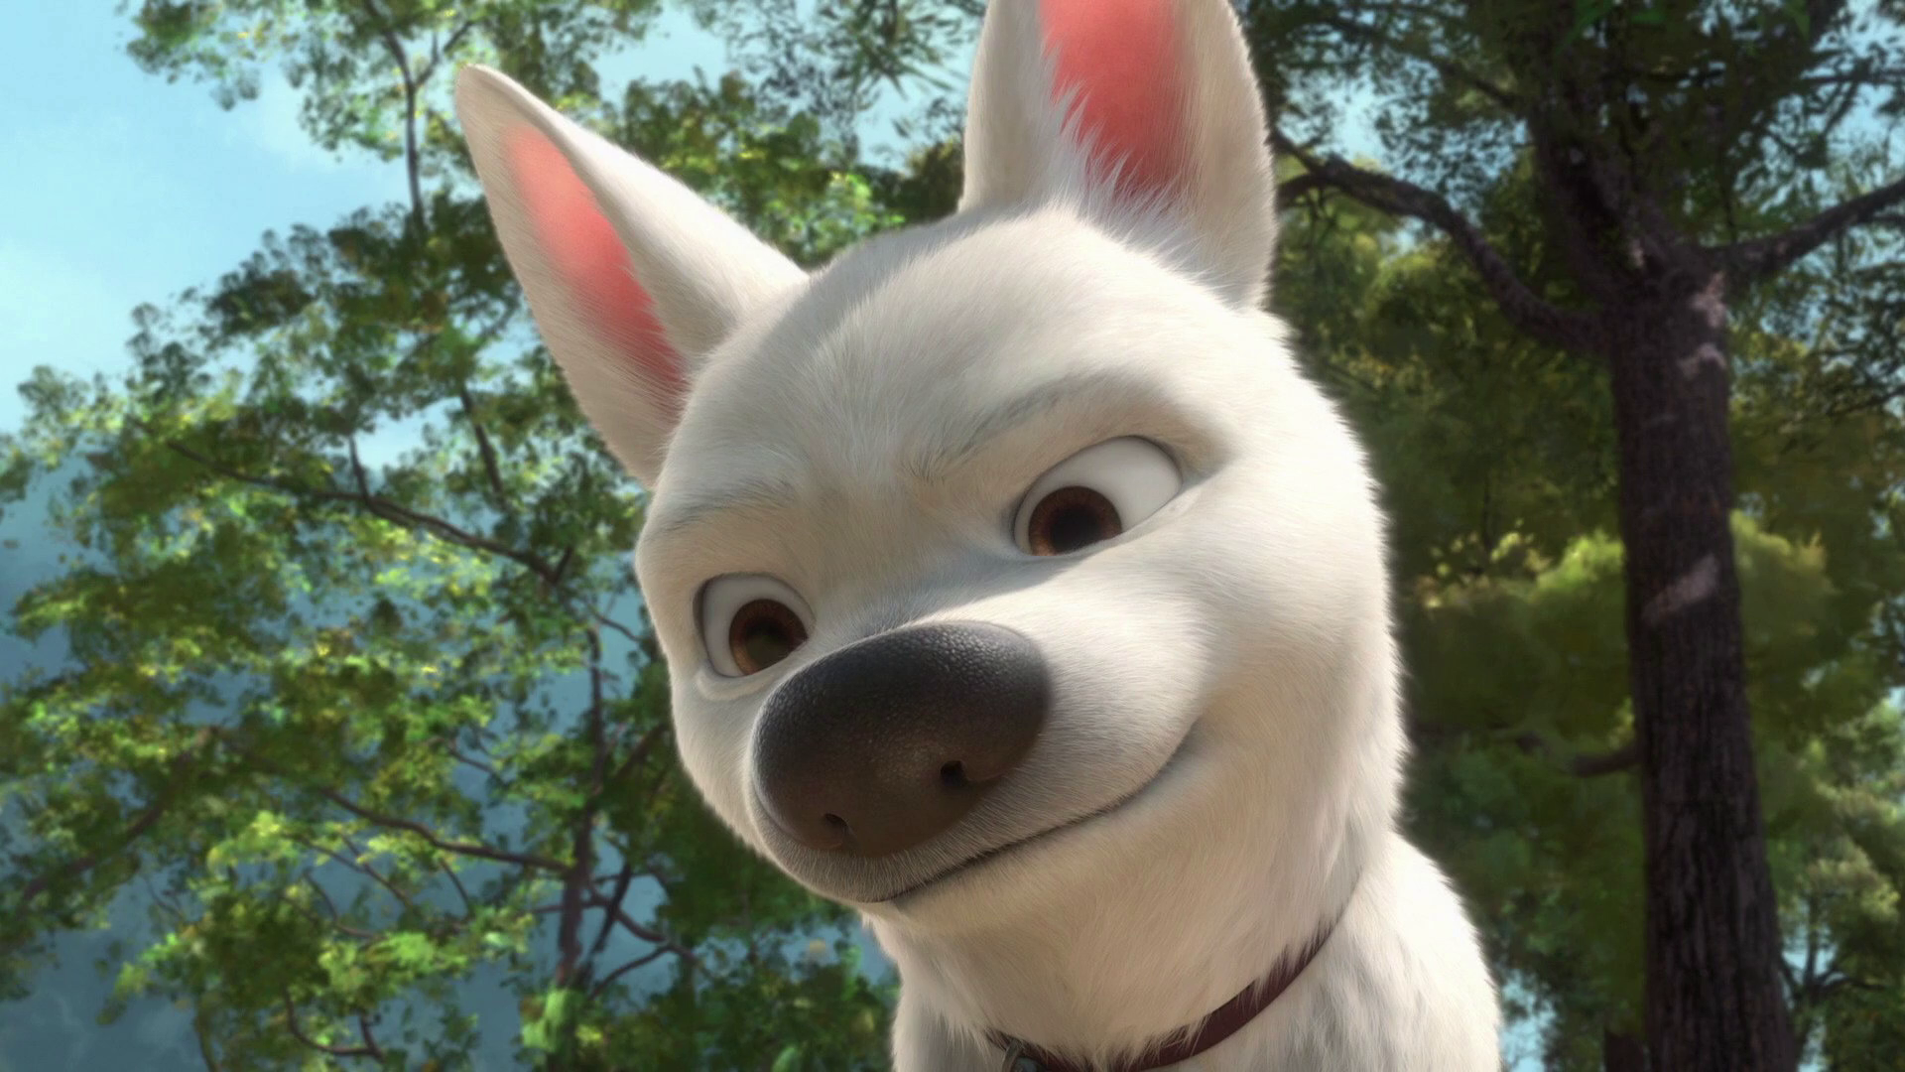
Step: Exit the full-screen dog picture to get back to Gemini's critique
key("Escape")
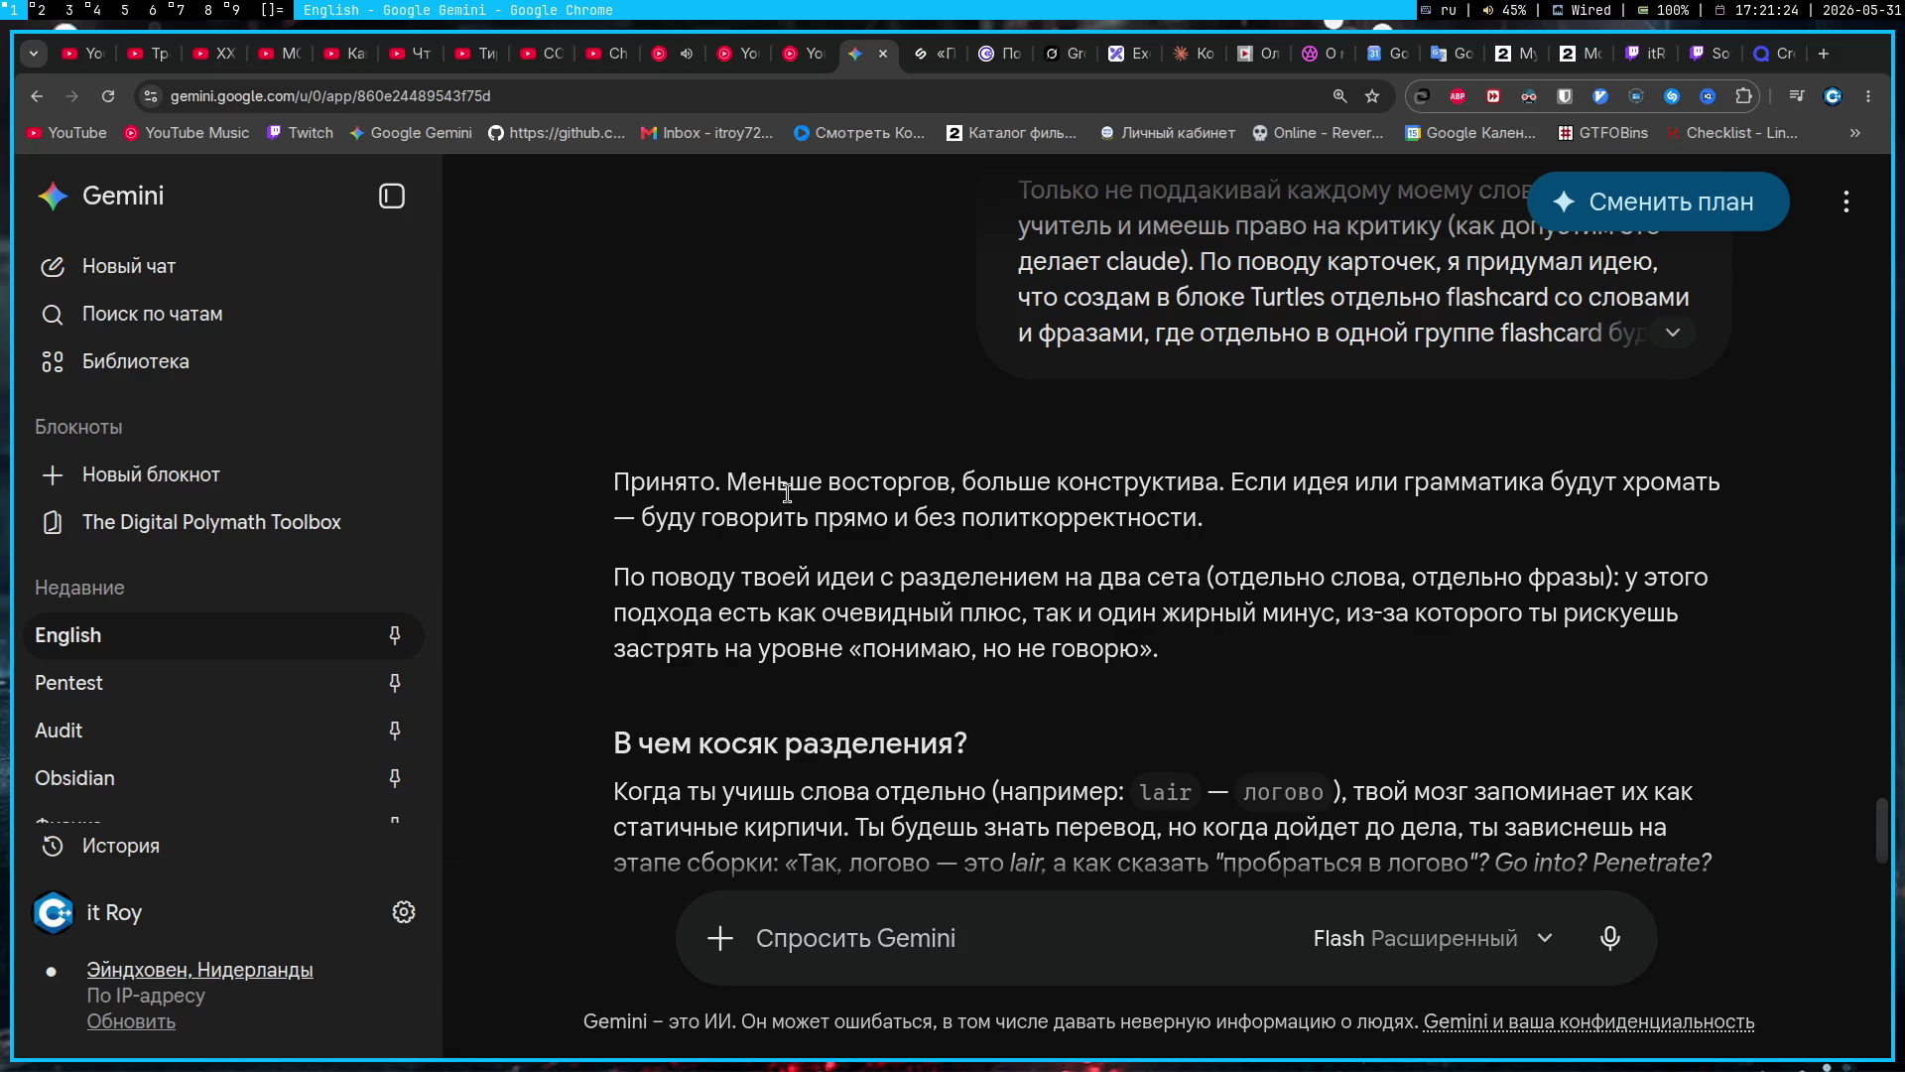
Step: Read Gemini's reply on linking the sets, then return to Quizlet's Words and phrases folder
scroll(787, 493, "down", 5)
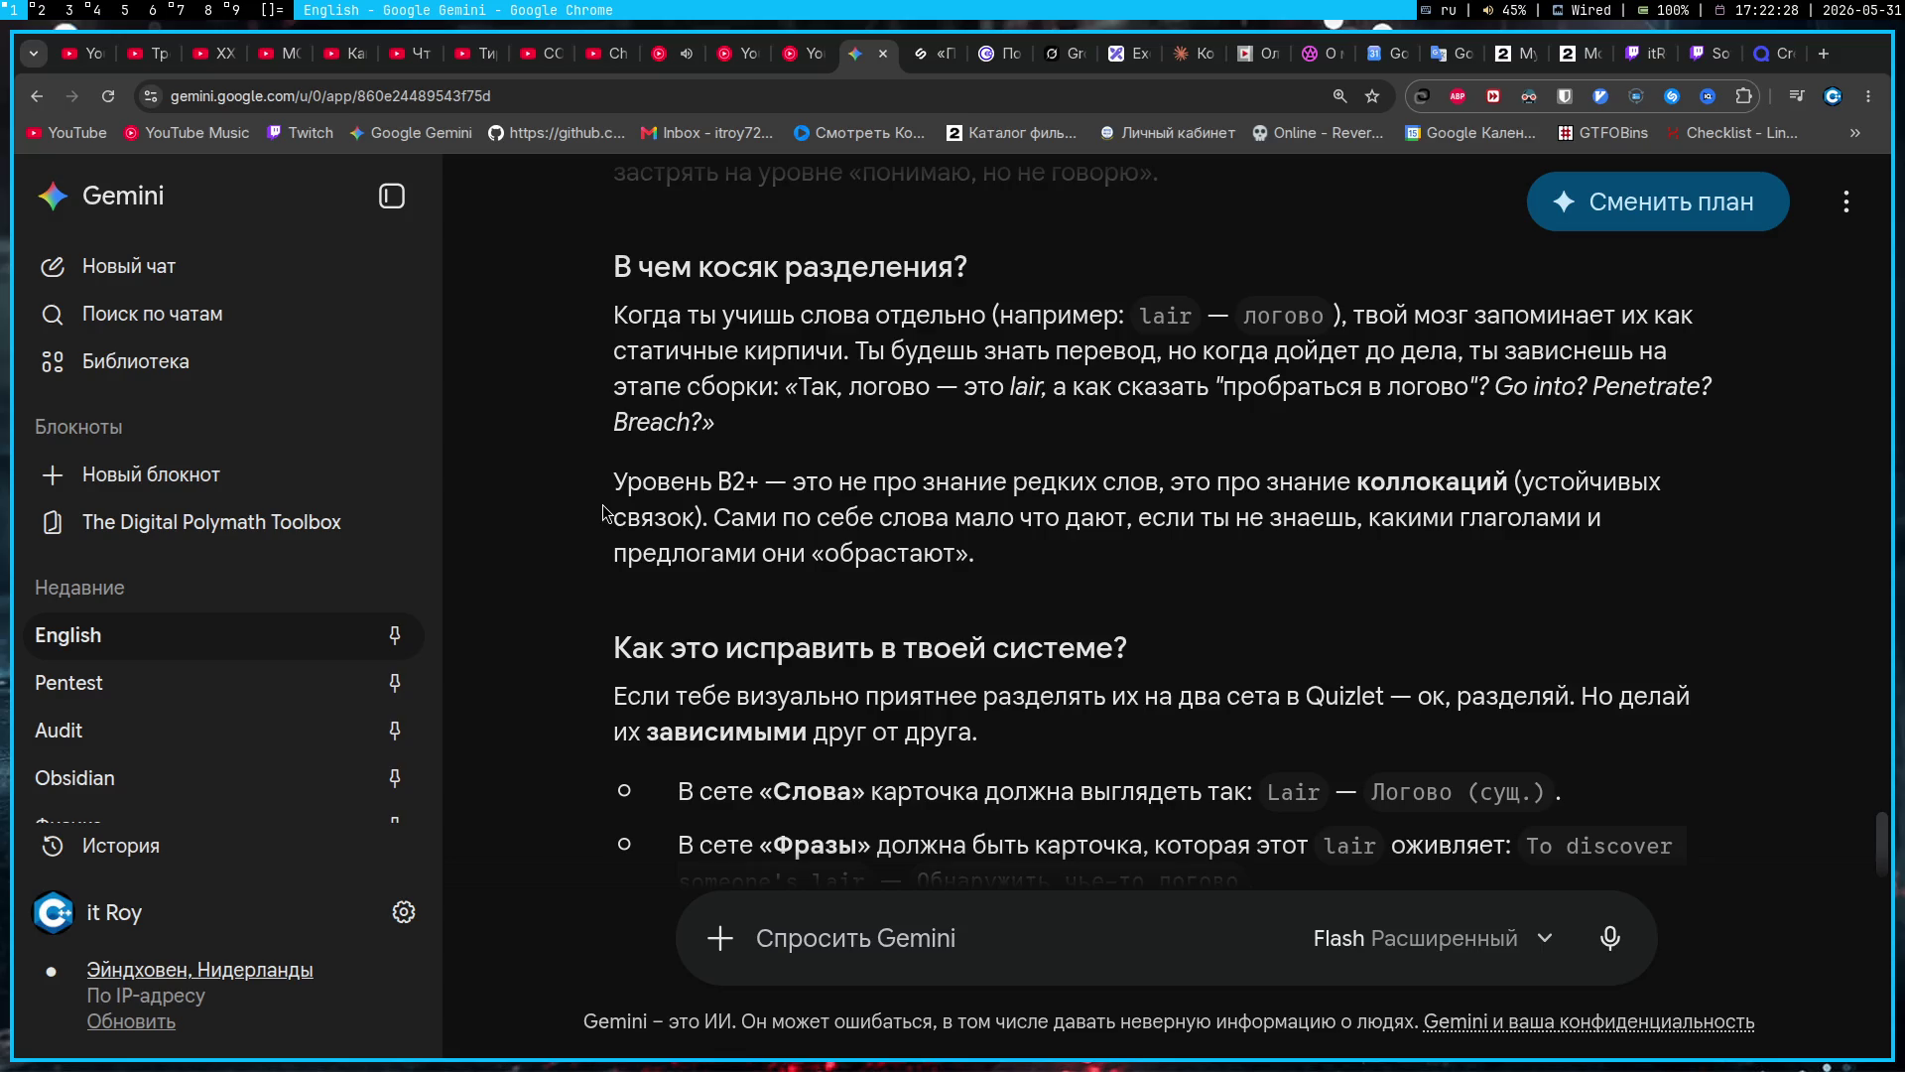
scroll(1050, 574, "down", 2)
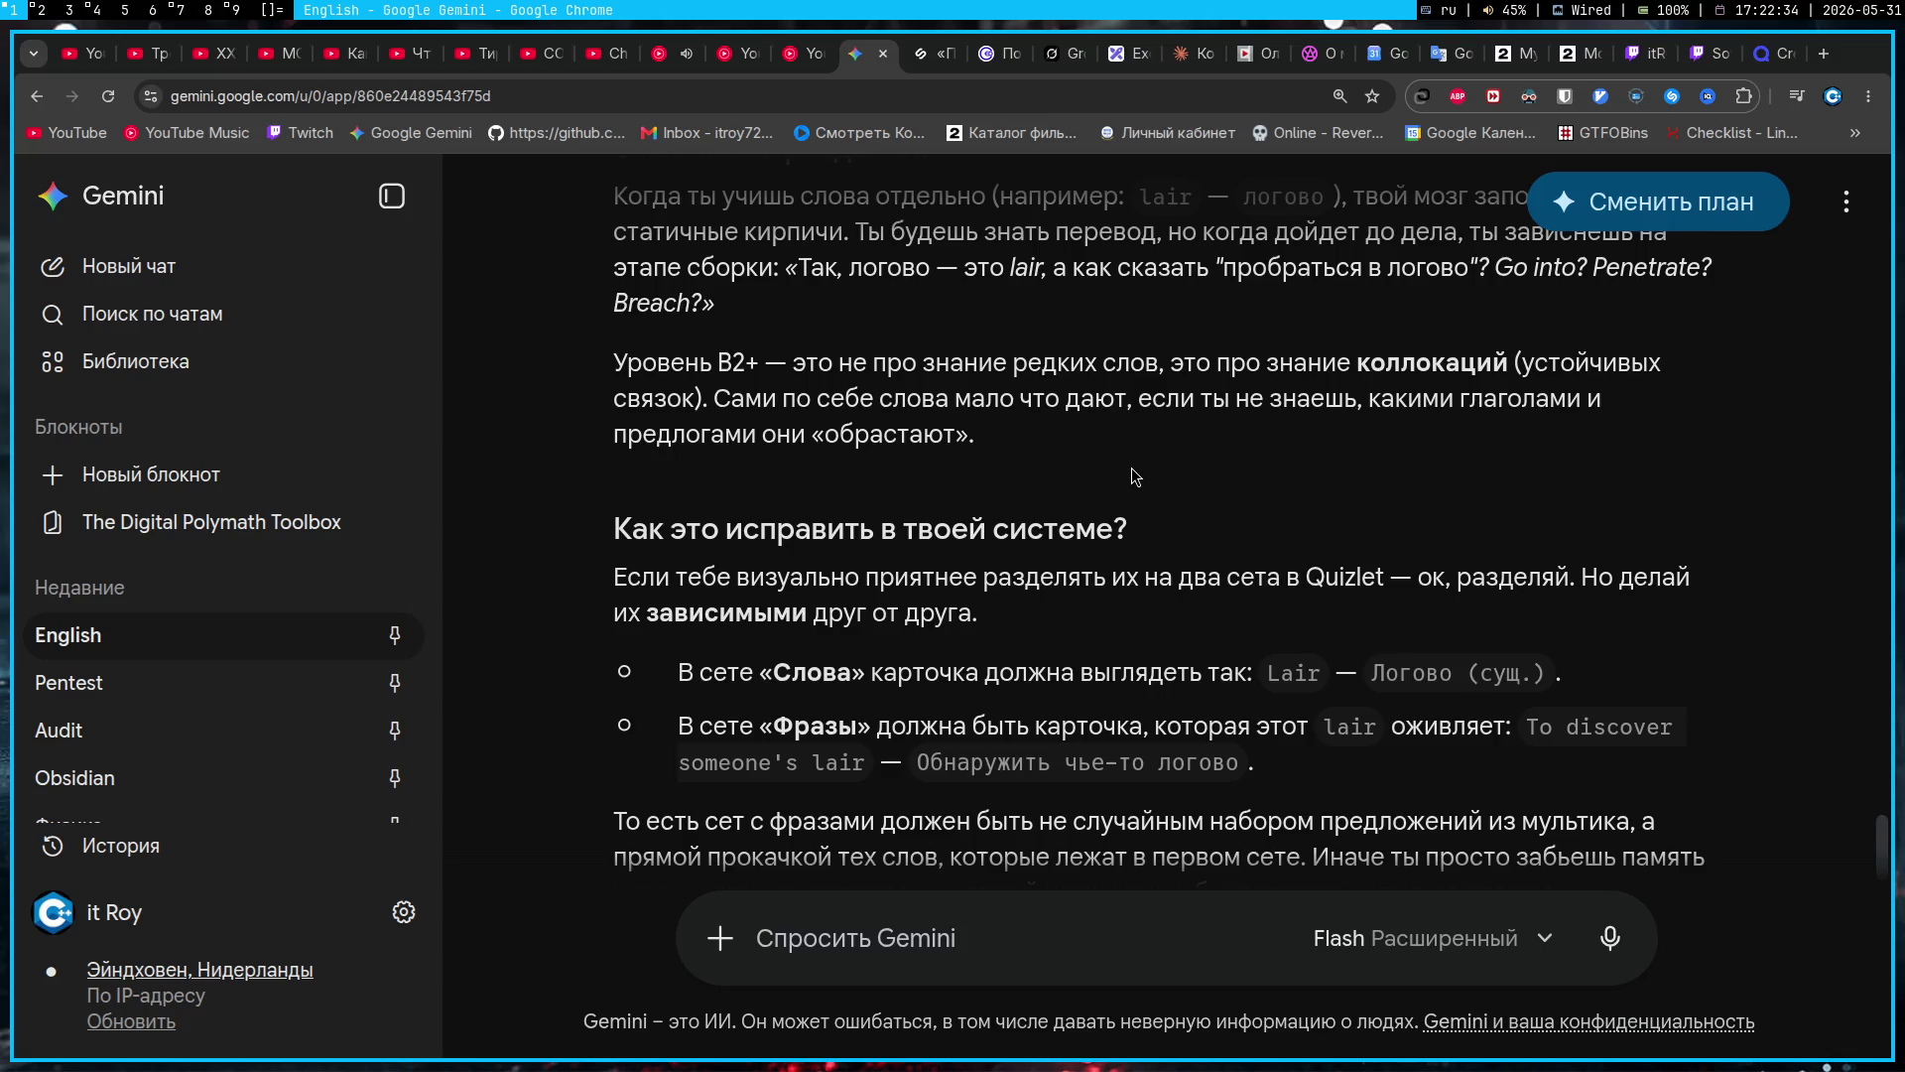
scroll(1139, 461, "down", 2)
scroll(1139, 460, "up", 1)
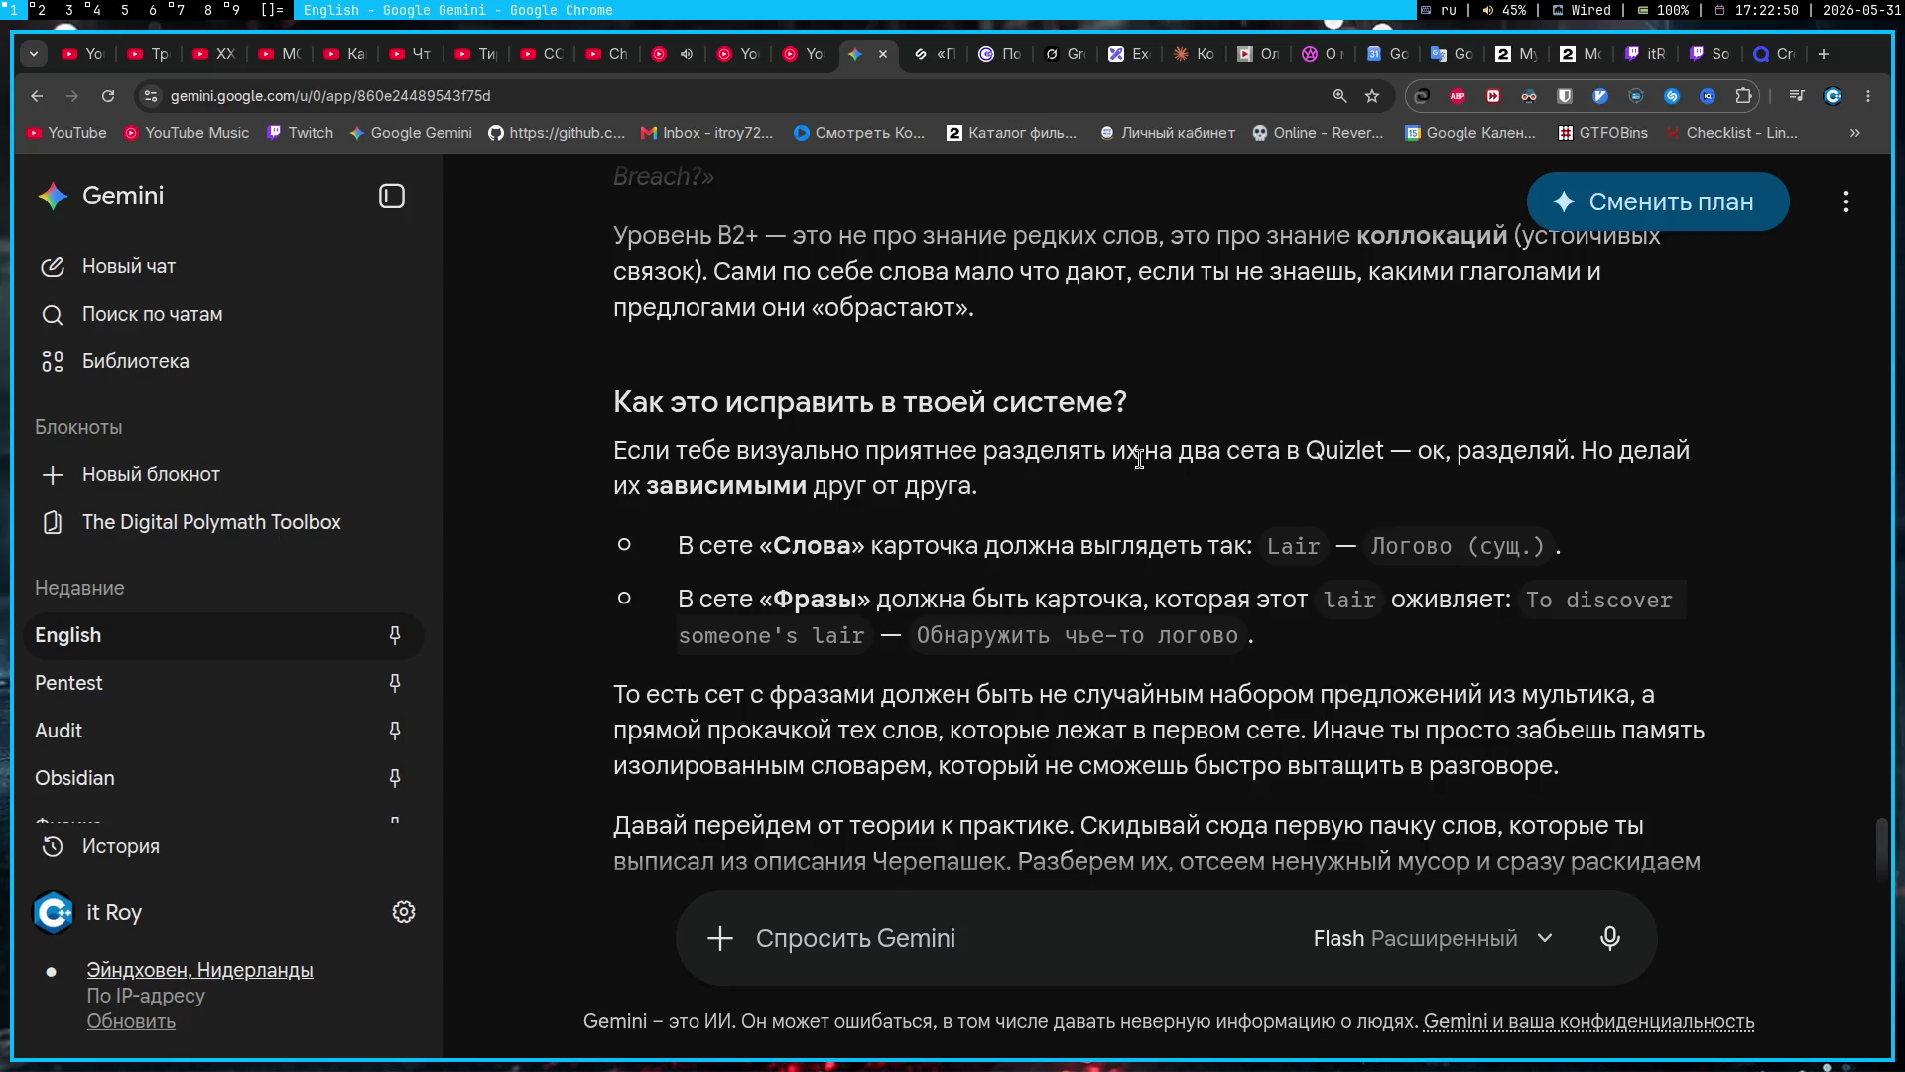
left_click(1774, 55)
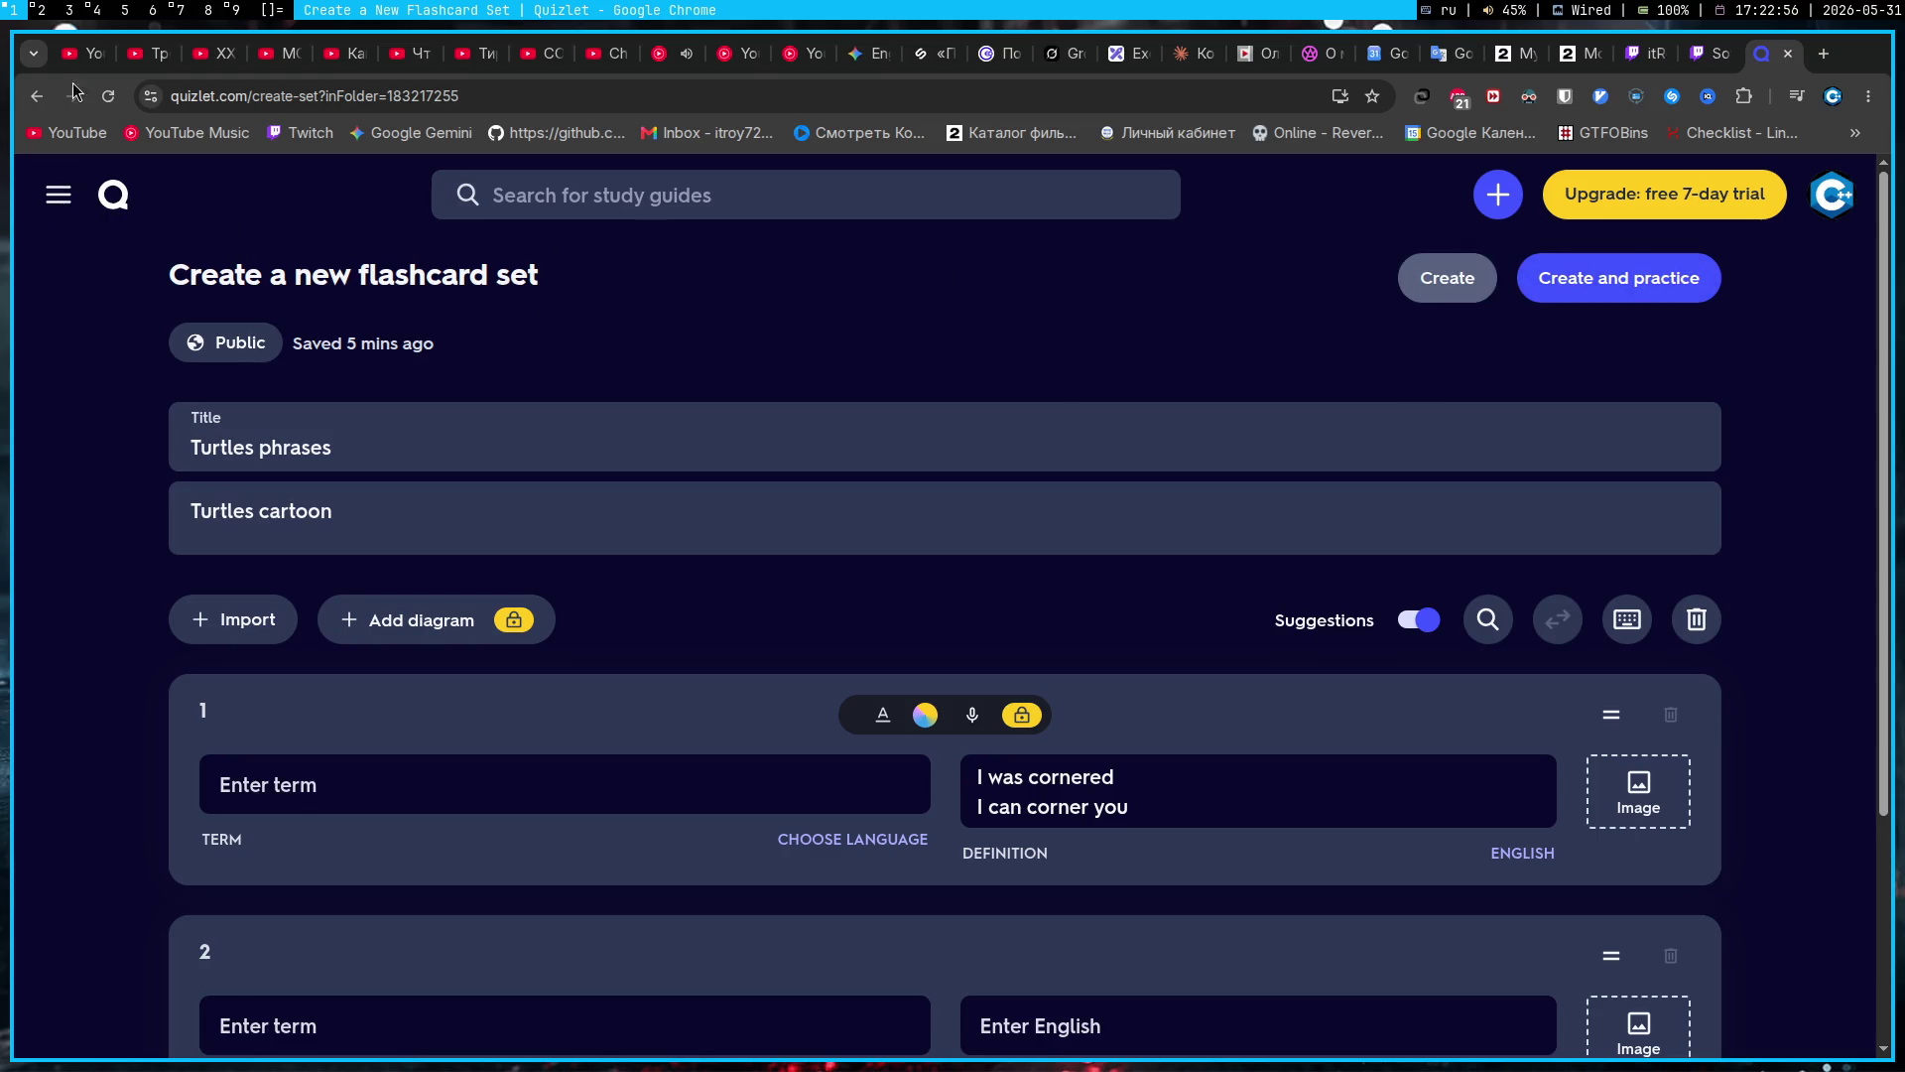
left_click(45, 97)
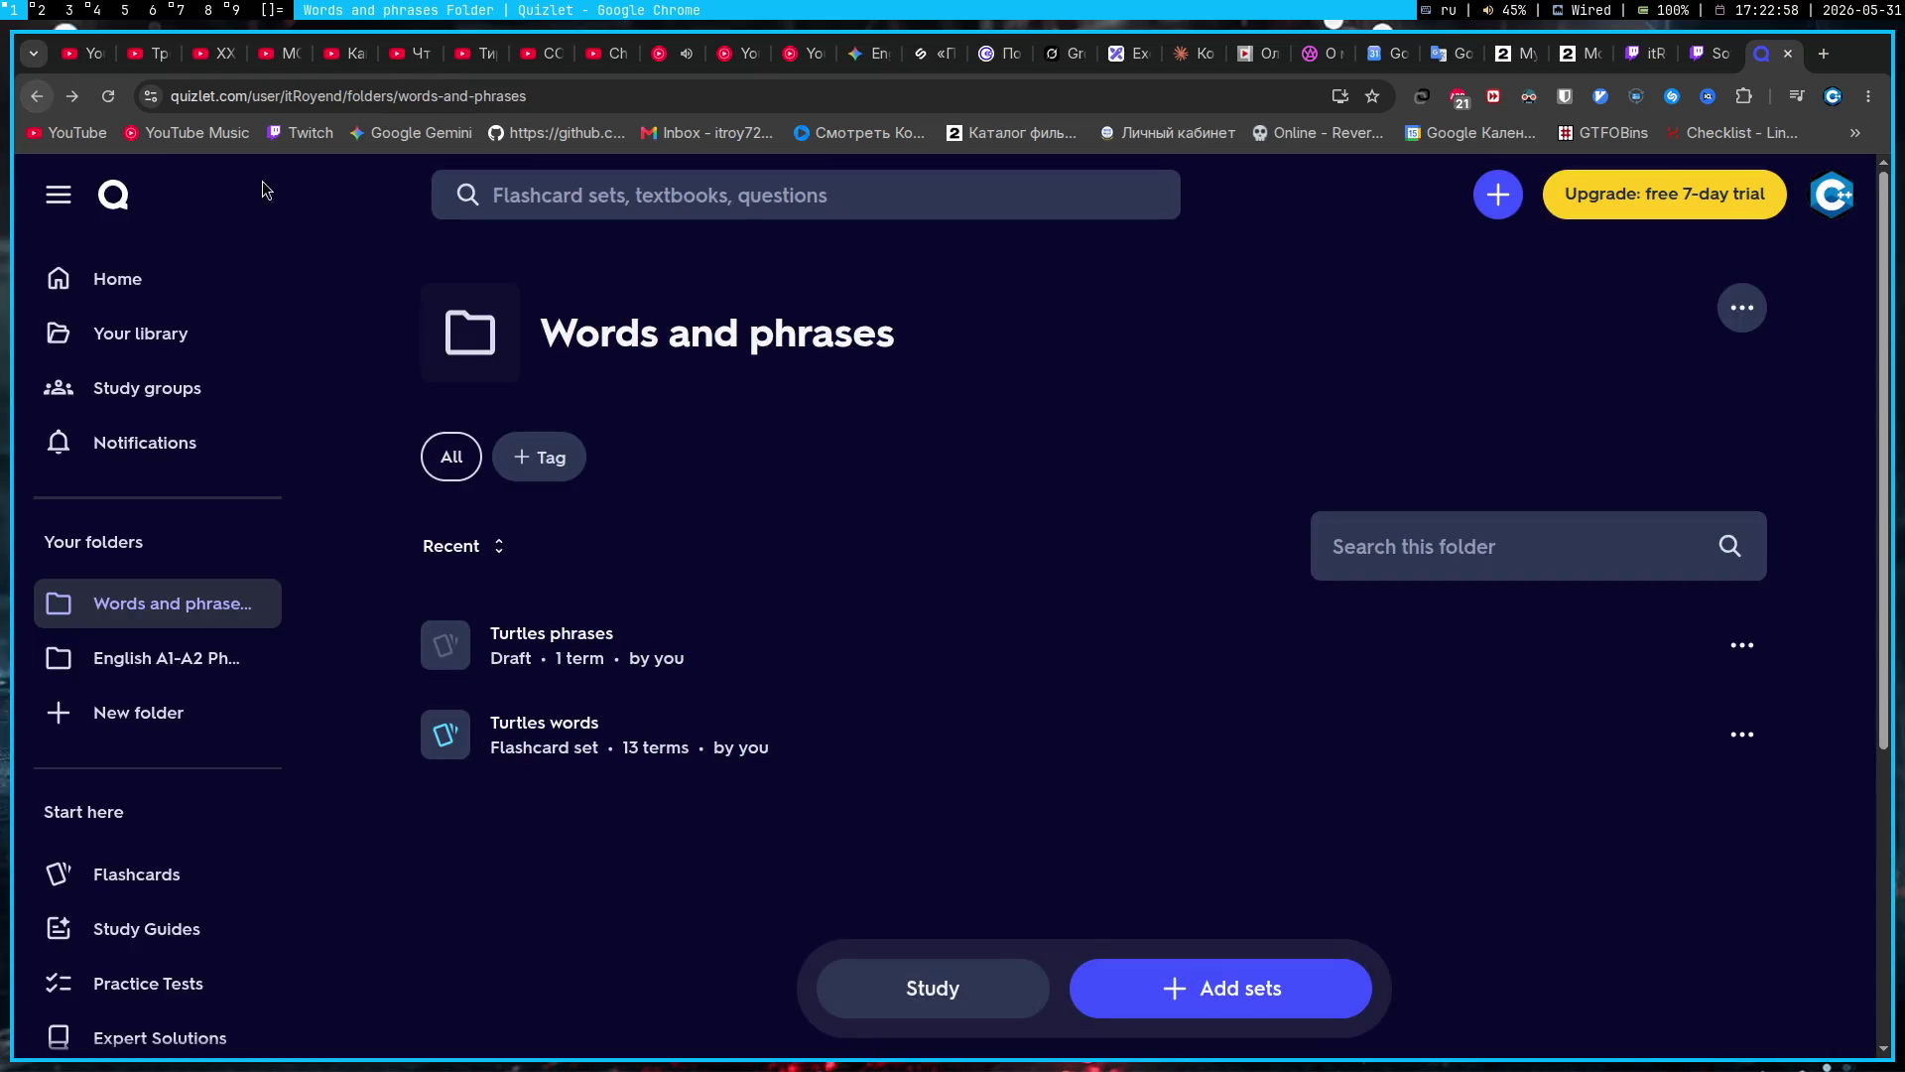
Step: Remove the Turtles phrases draft from the folder and open Turtles words for editing
left_click(1742, 645)
left_click(1647, 780)
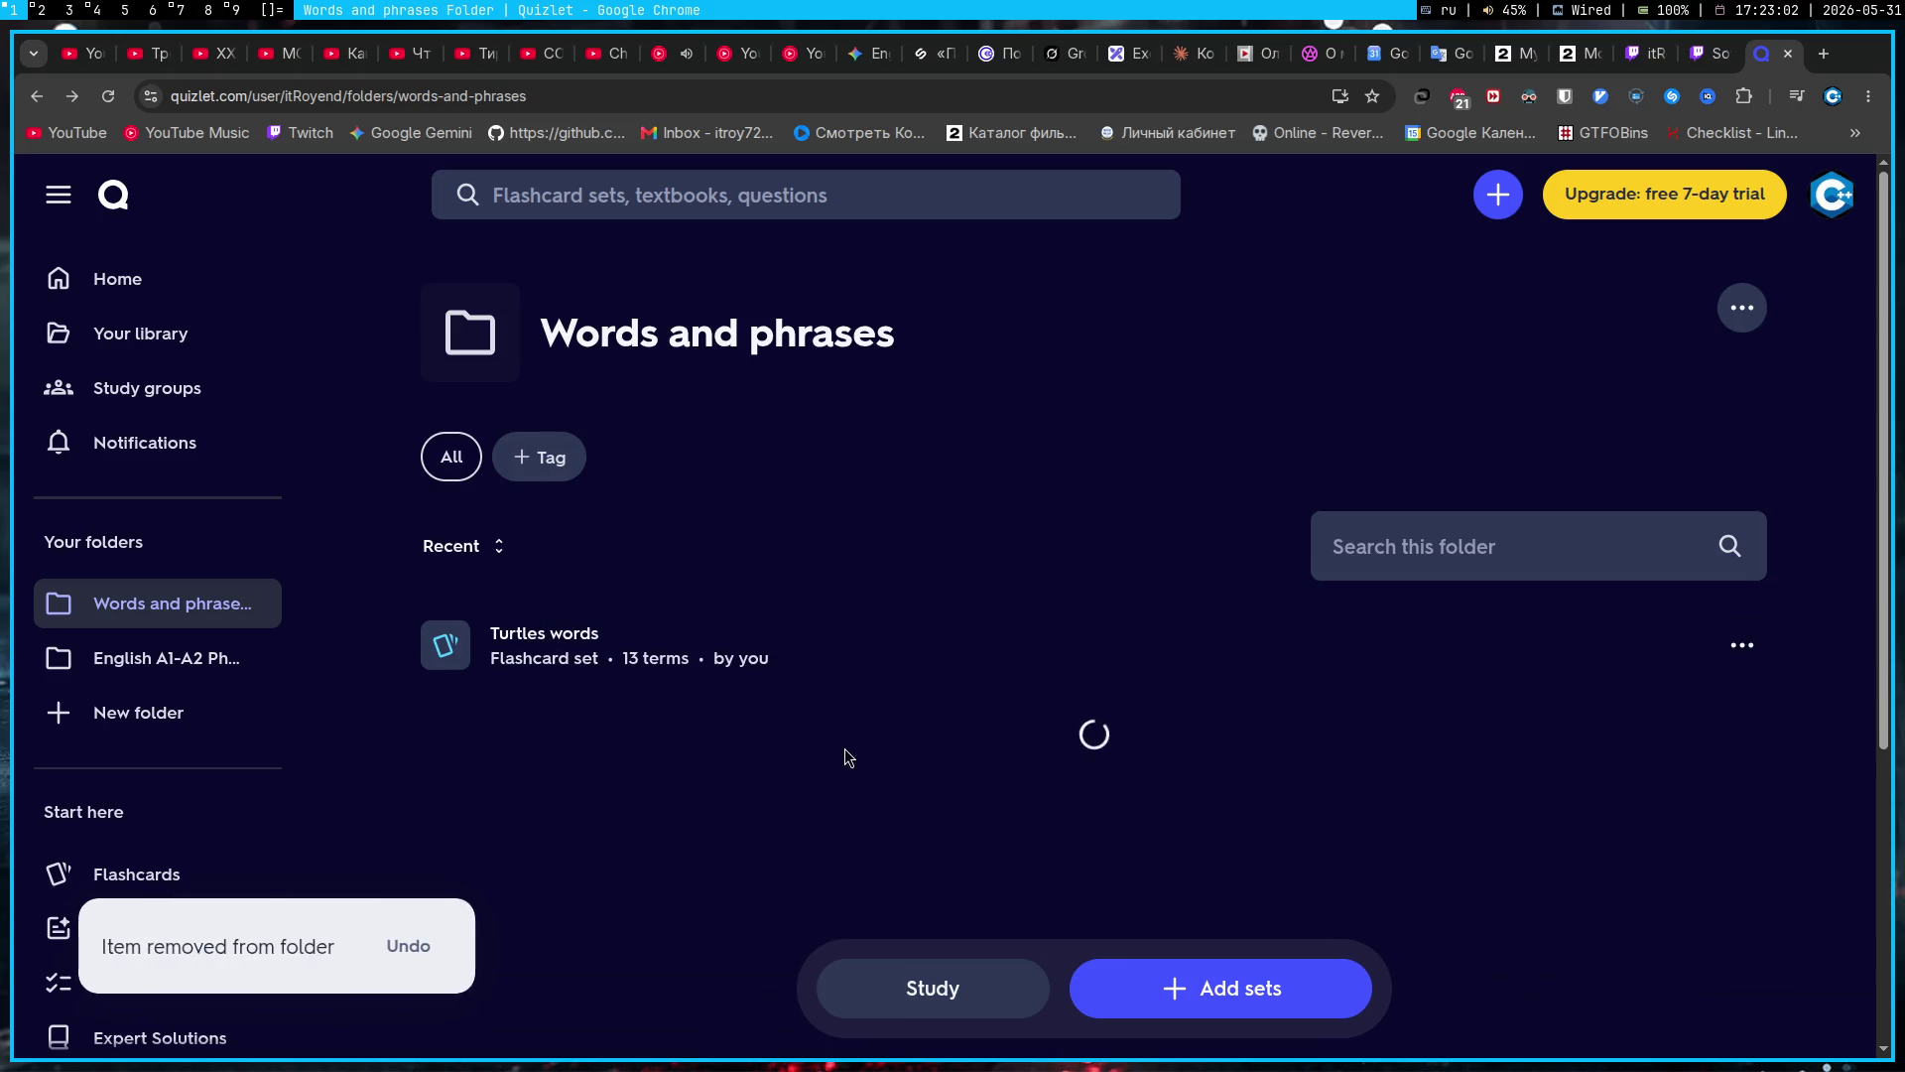
left_click(794, 679)
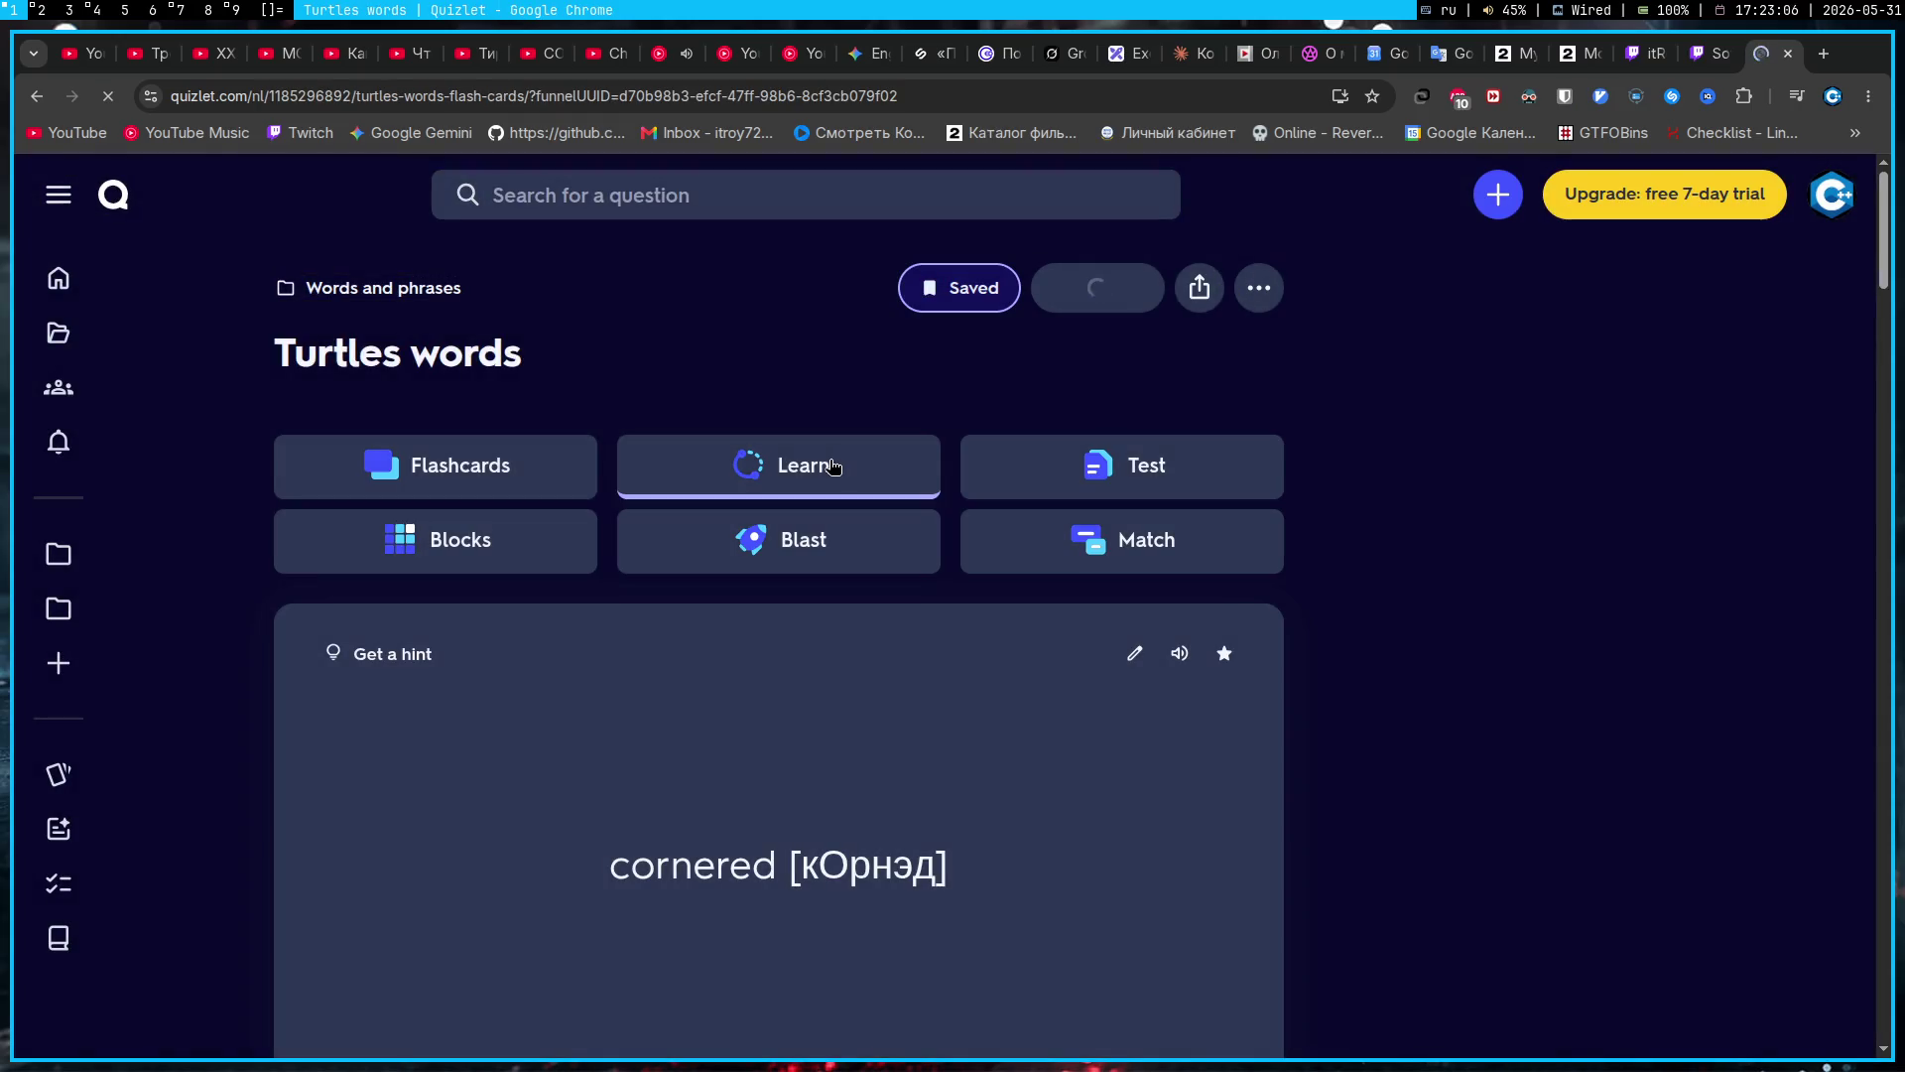
left_click(1259, 288)
left_click(1183, 386)
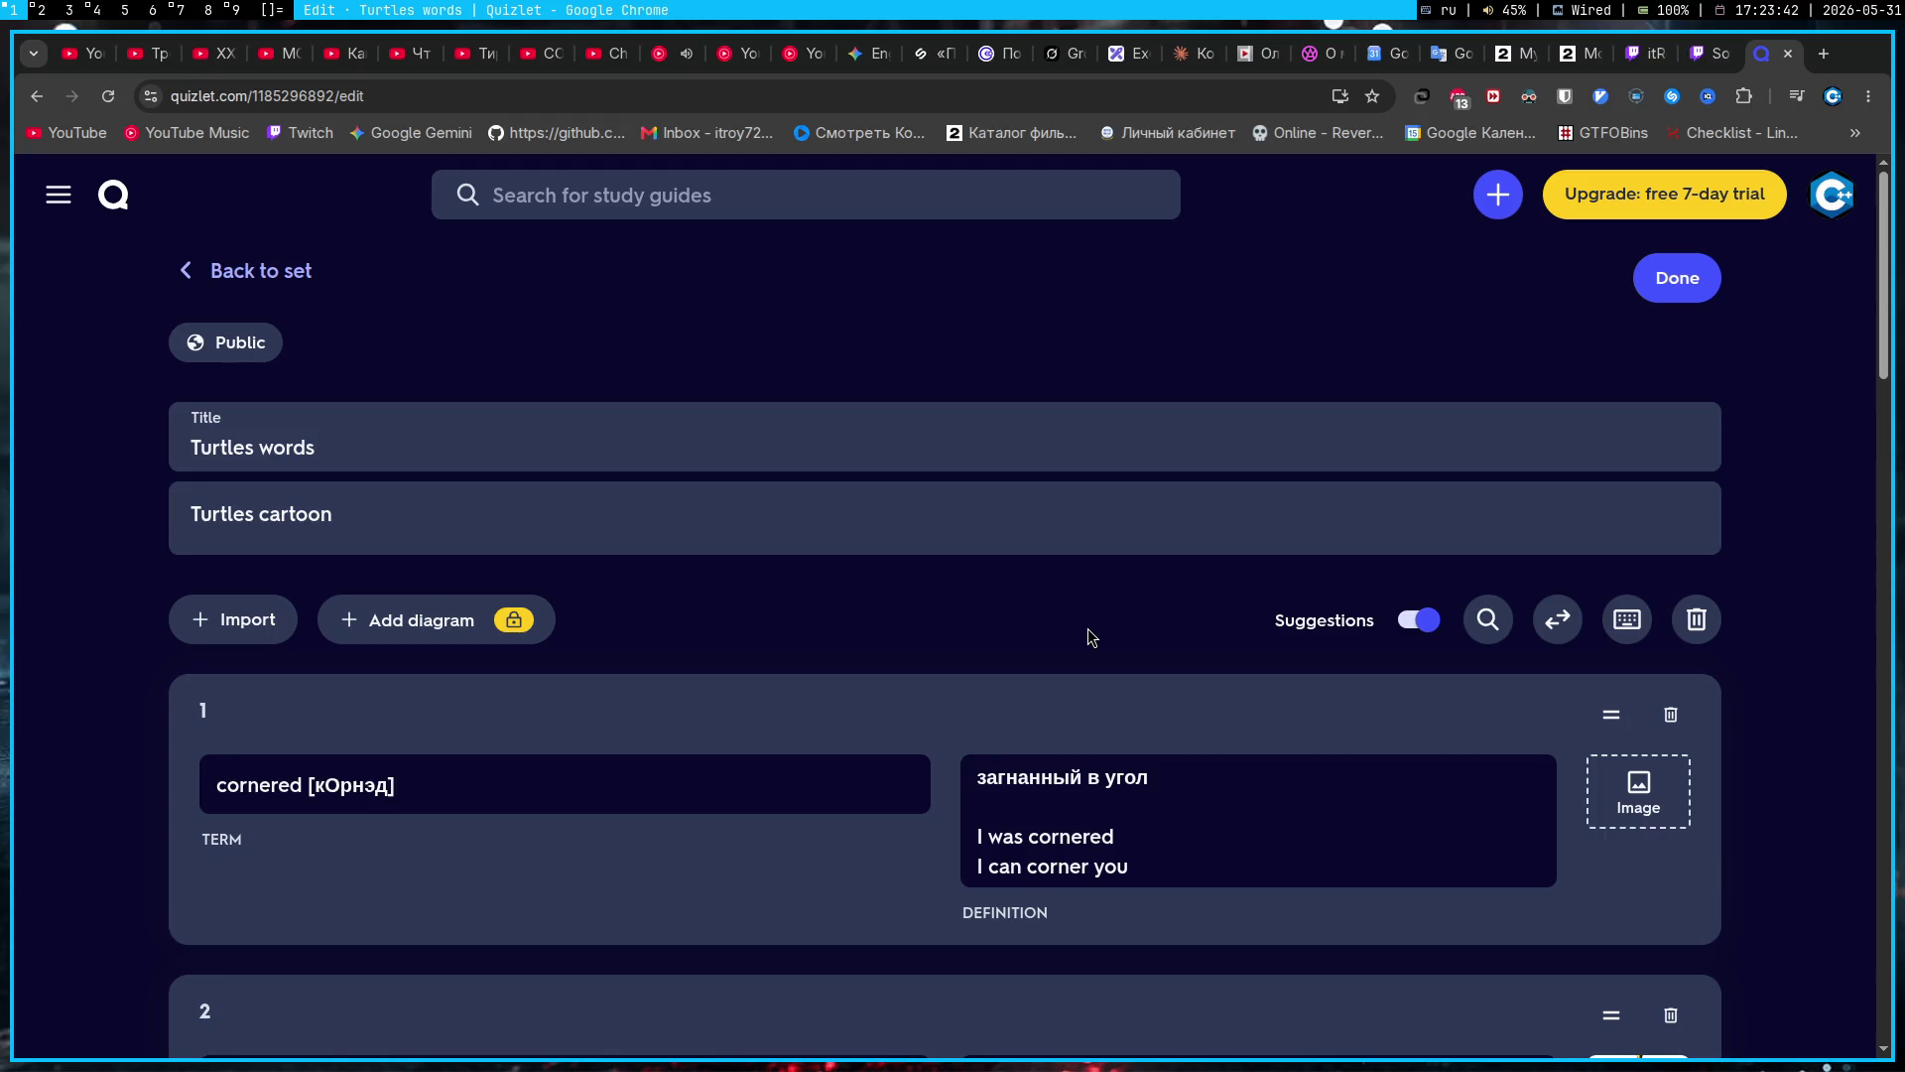
Step: Flip the Turtles words terms and definitions and flip them back, then go back to Gemini
left_click(1797, 97)
left_click(999, 326)
scroll(859, 359, "down", 3)
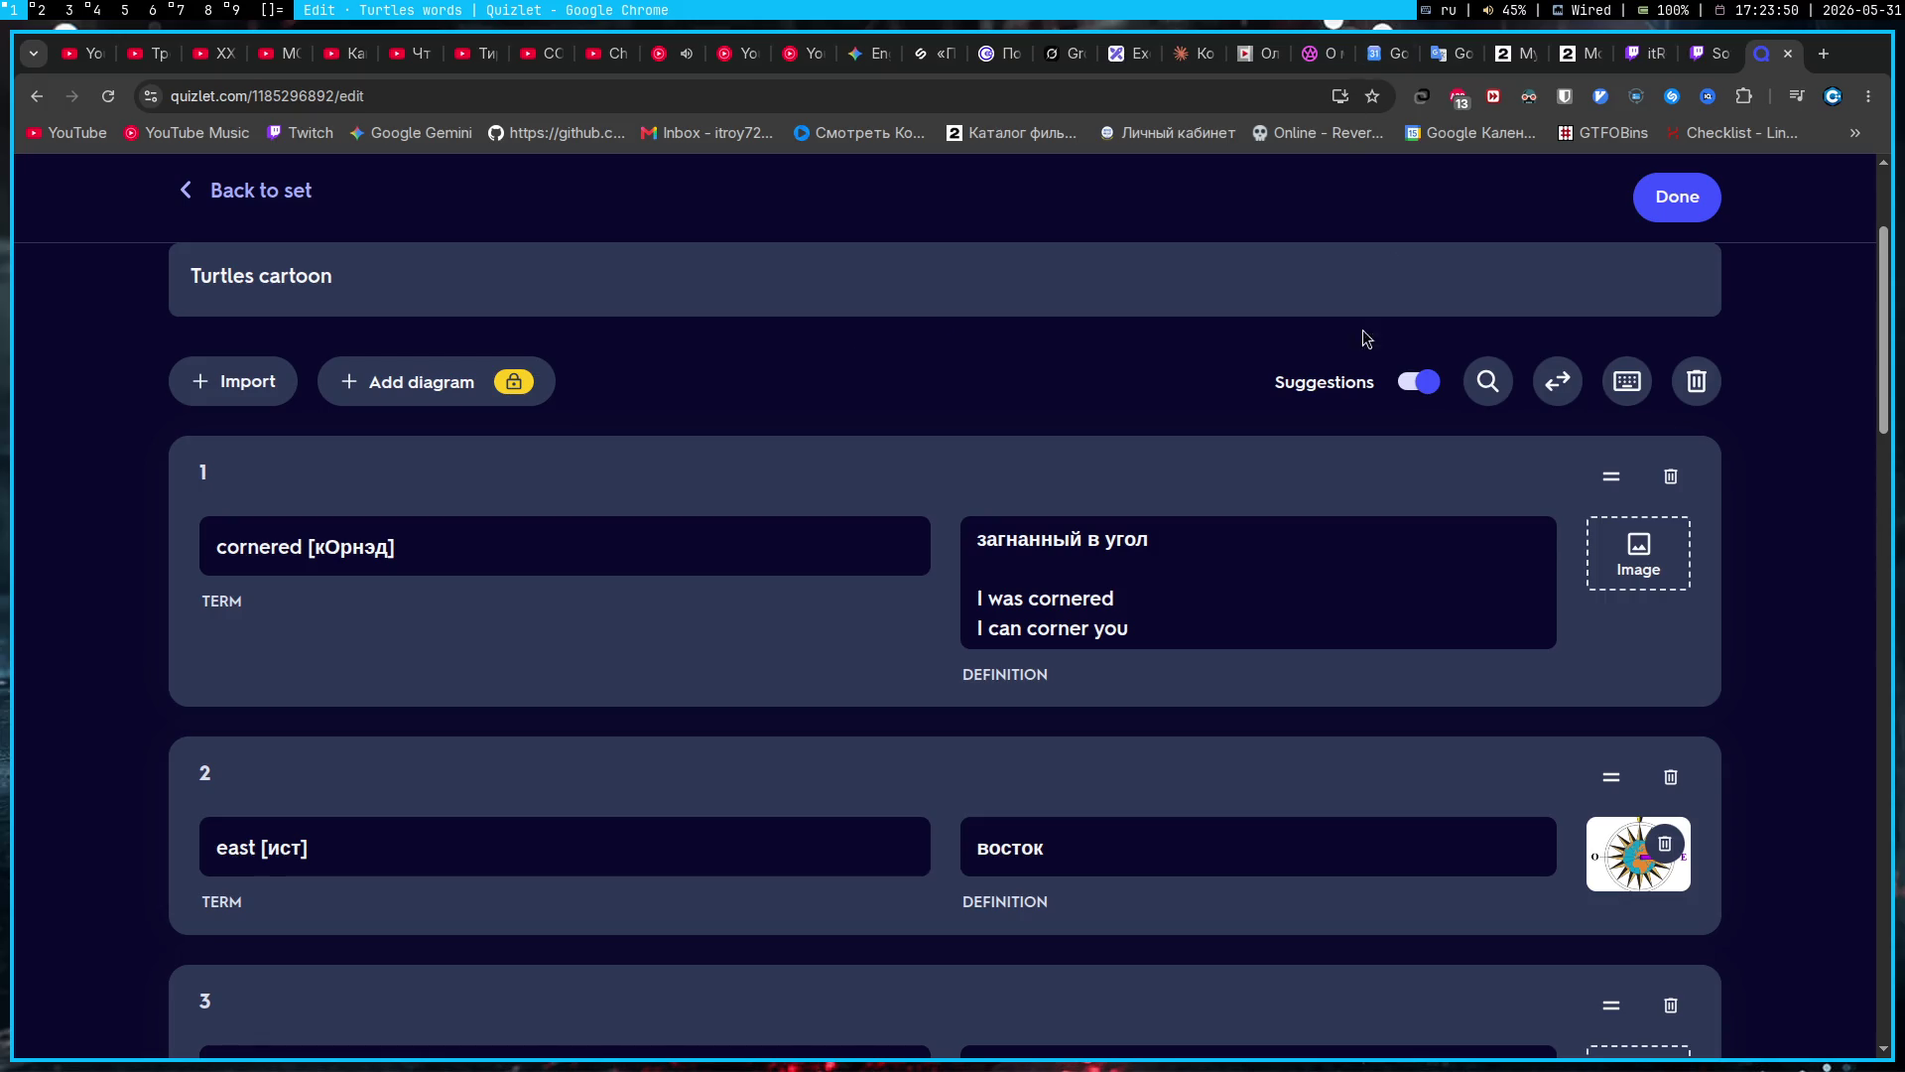
left_click(1567, 383)
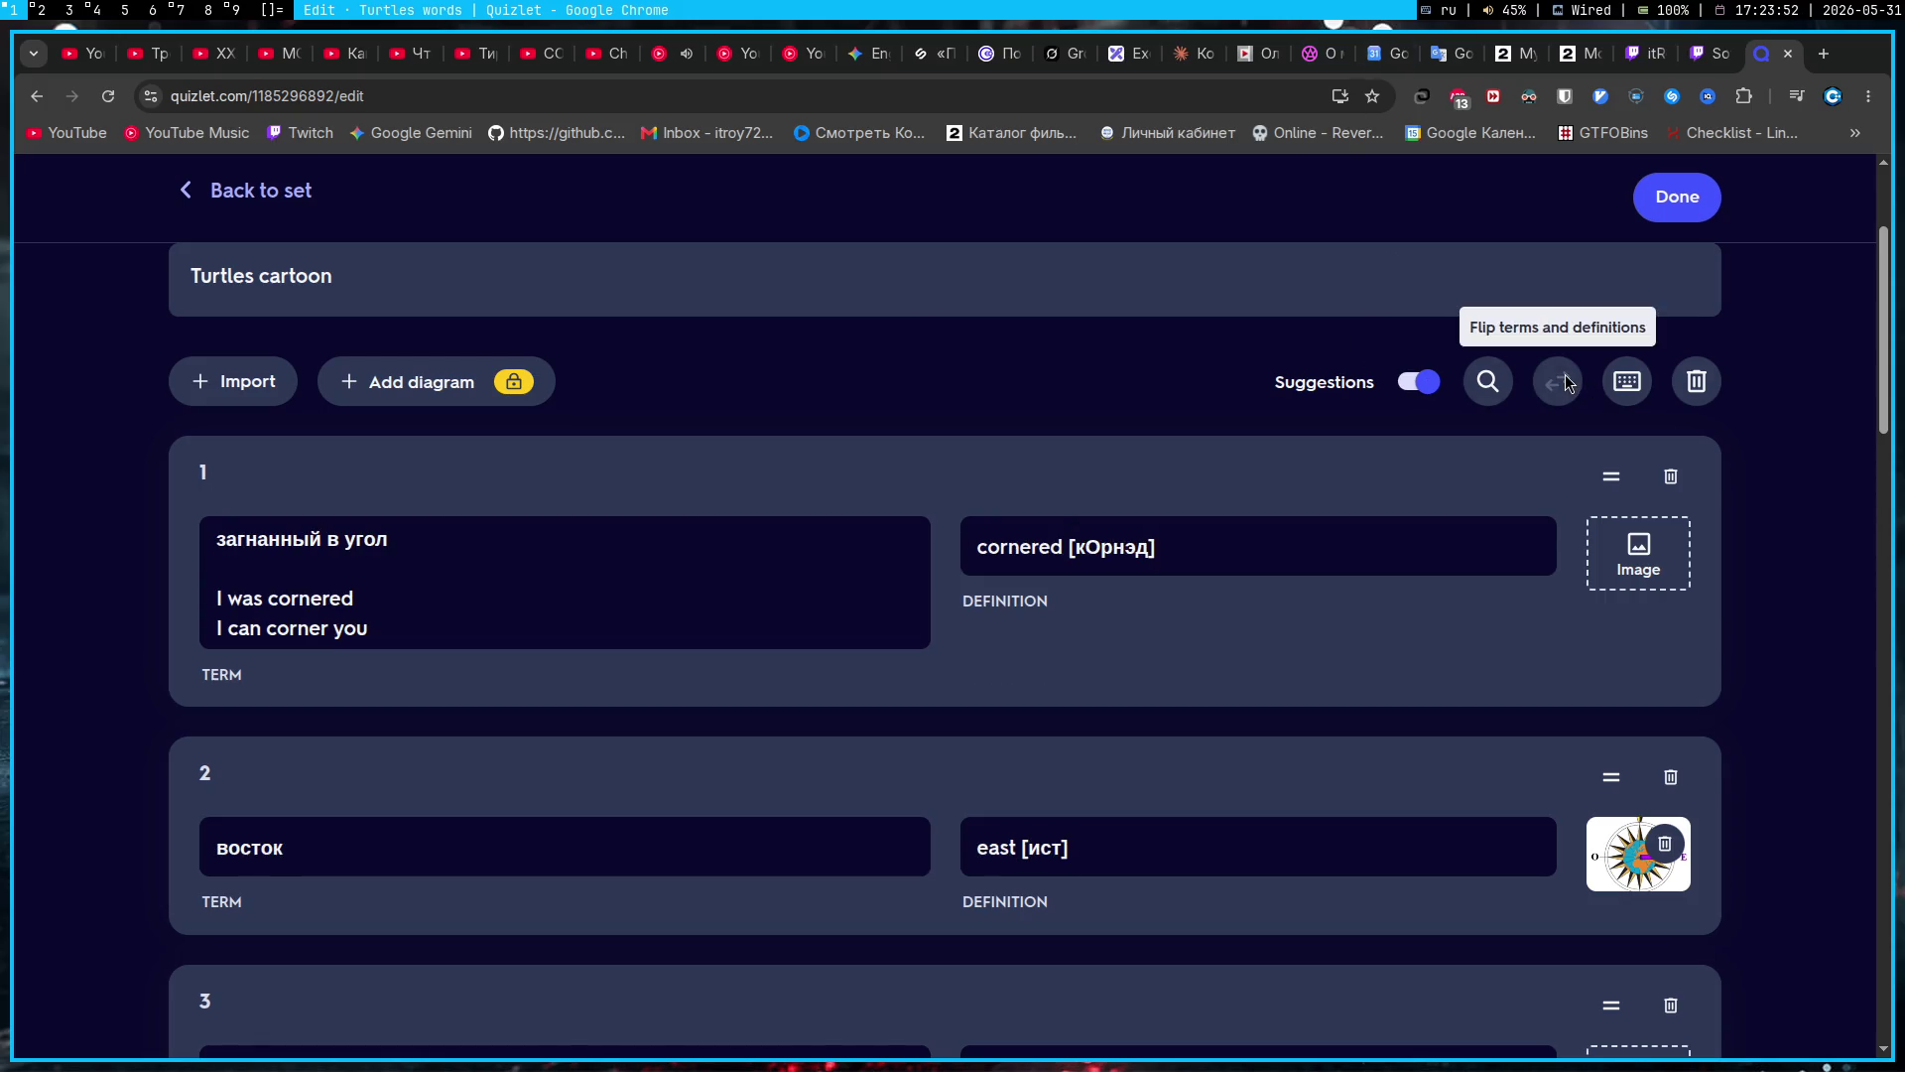
left_click(1564, 380)
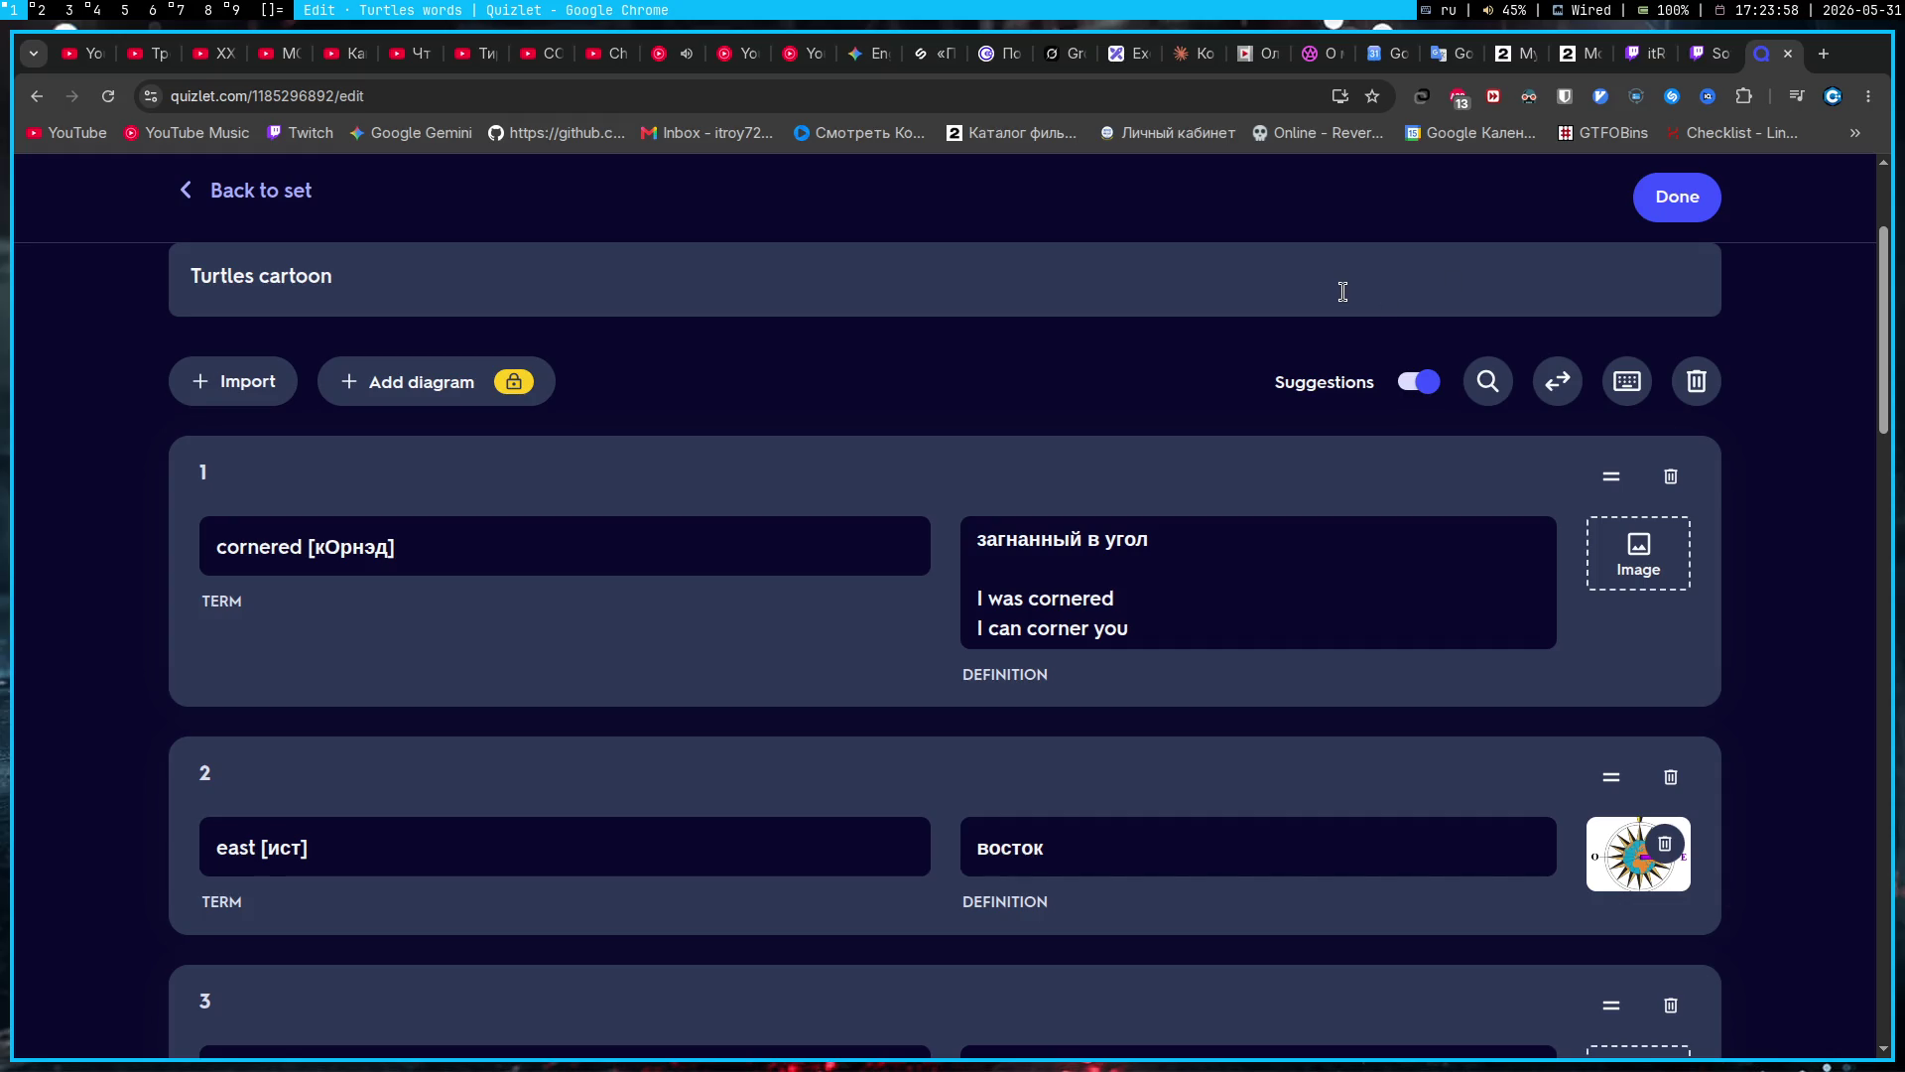
left_click(866, 54)
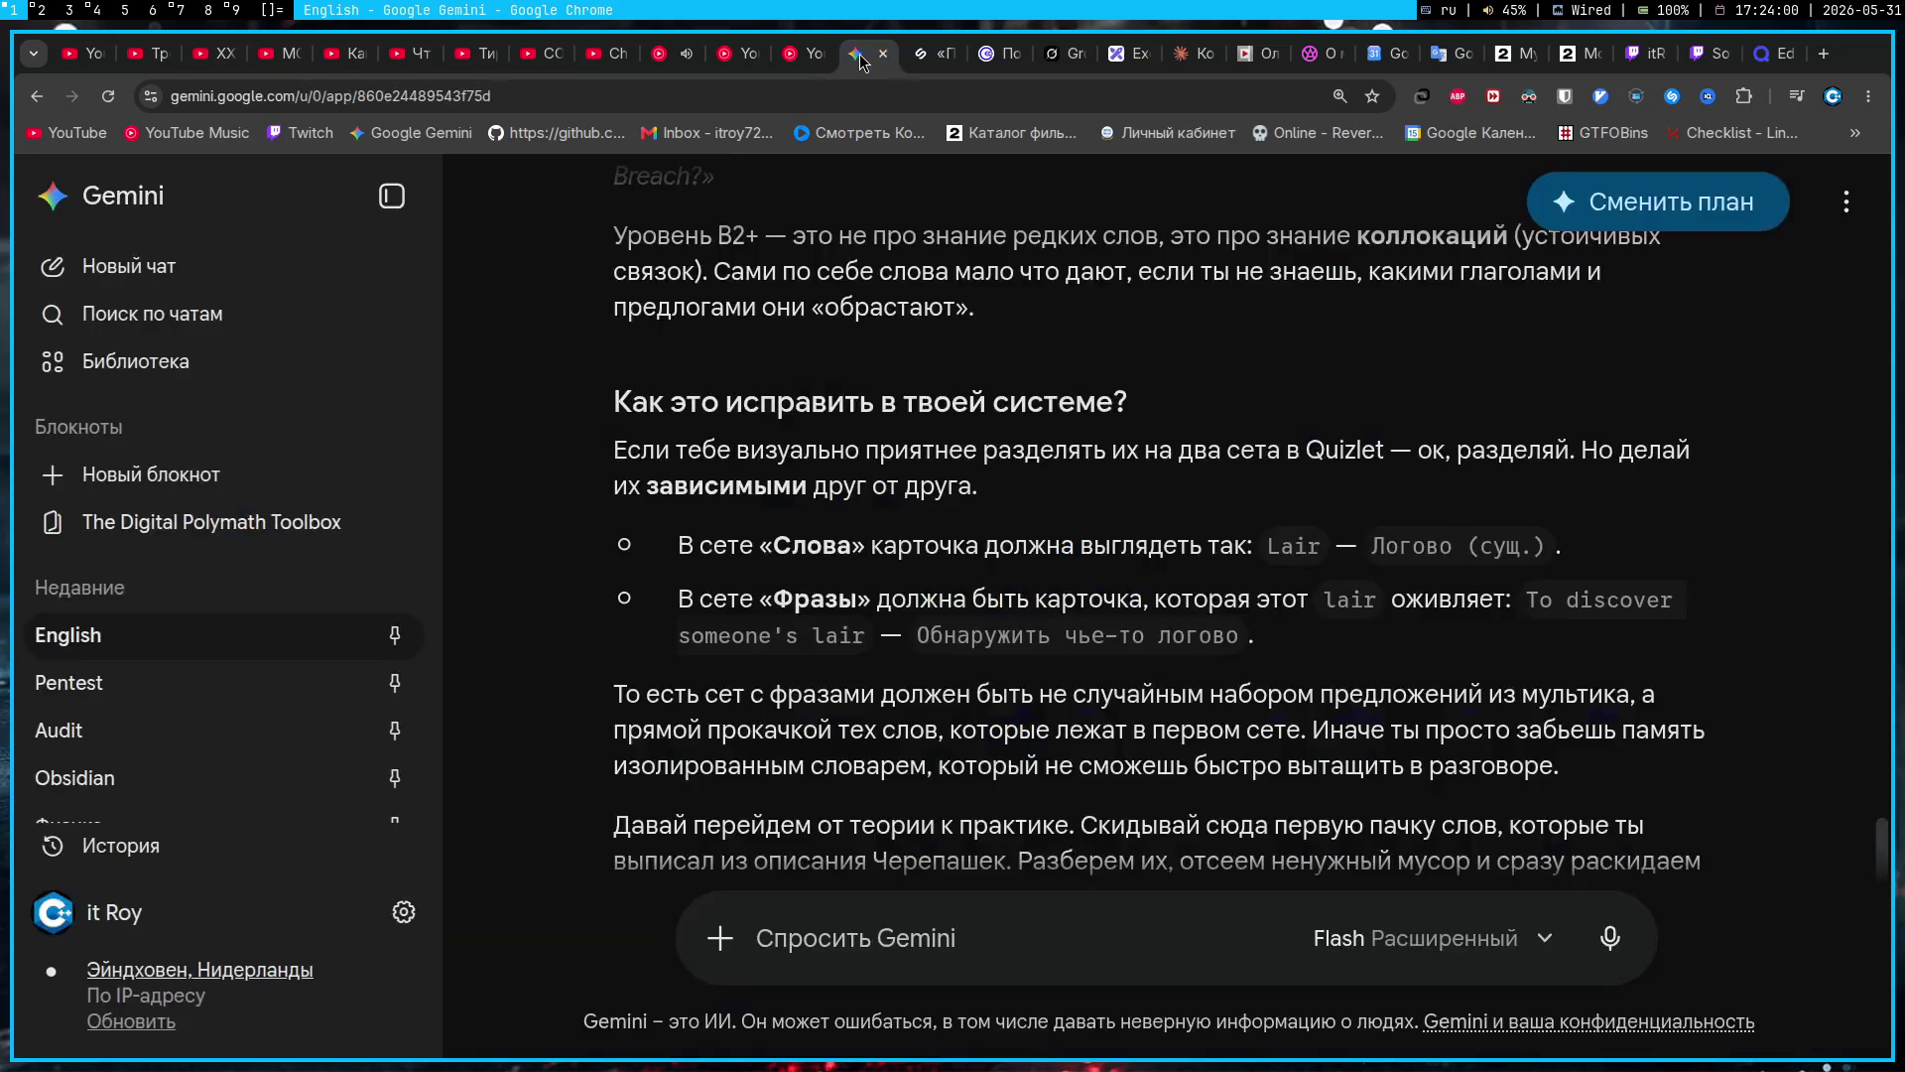
Step: Tell Gemini, in Russian, that after its criticism phrases will go under each word's translation
scroll(1272, 573, "down", 2)
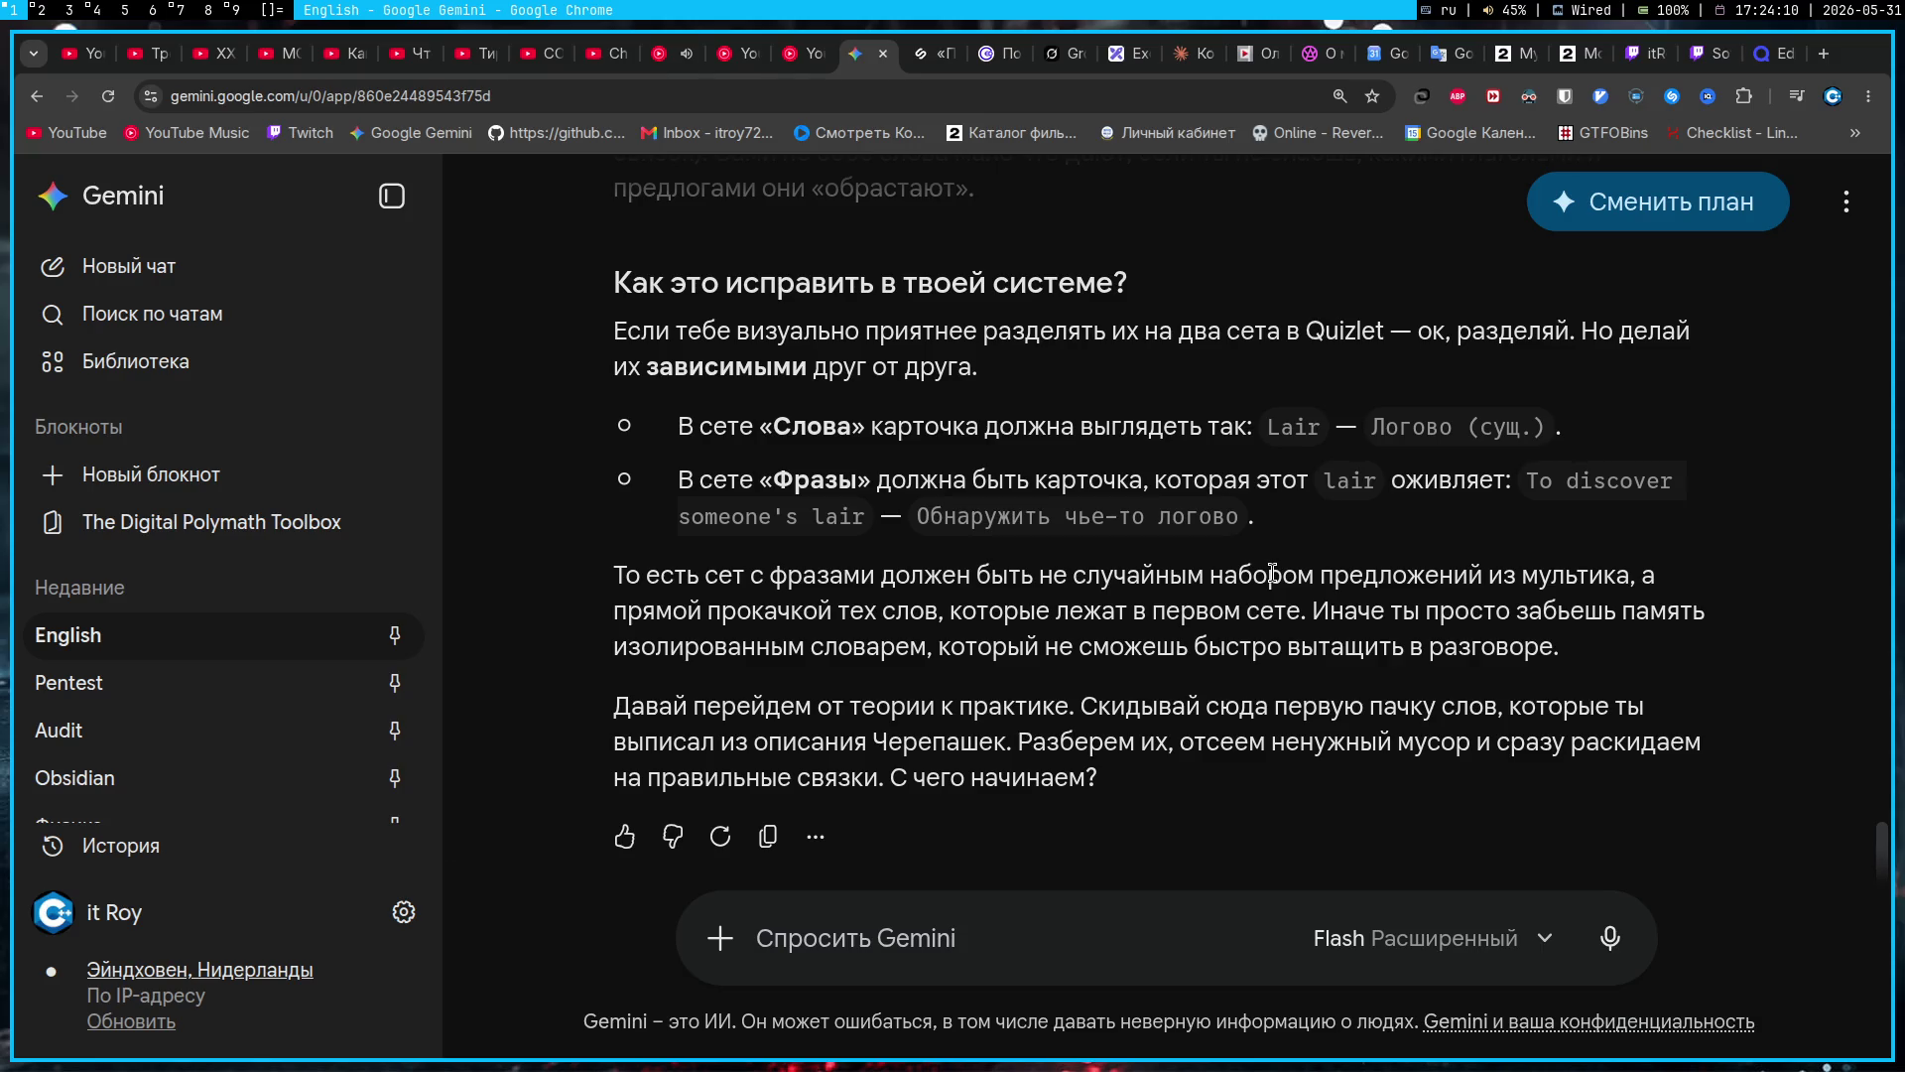
left_click(947, 937)
type("Не знаю")
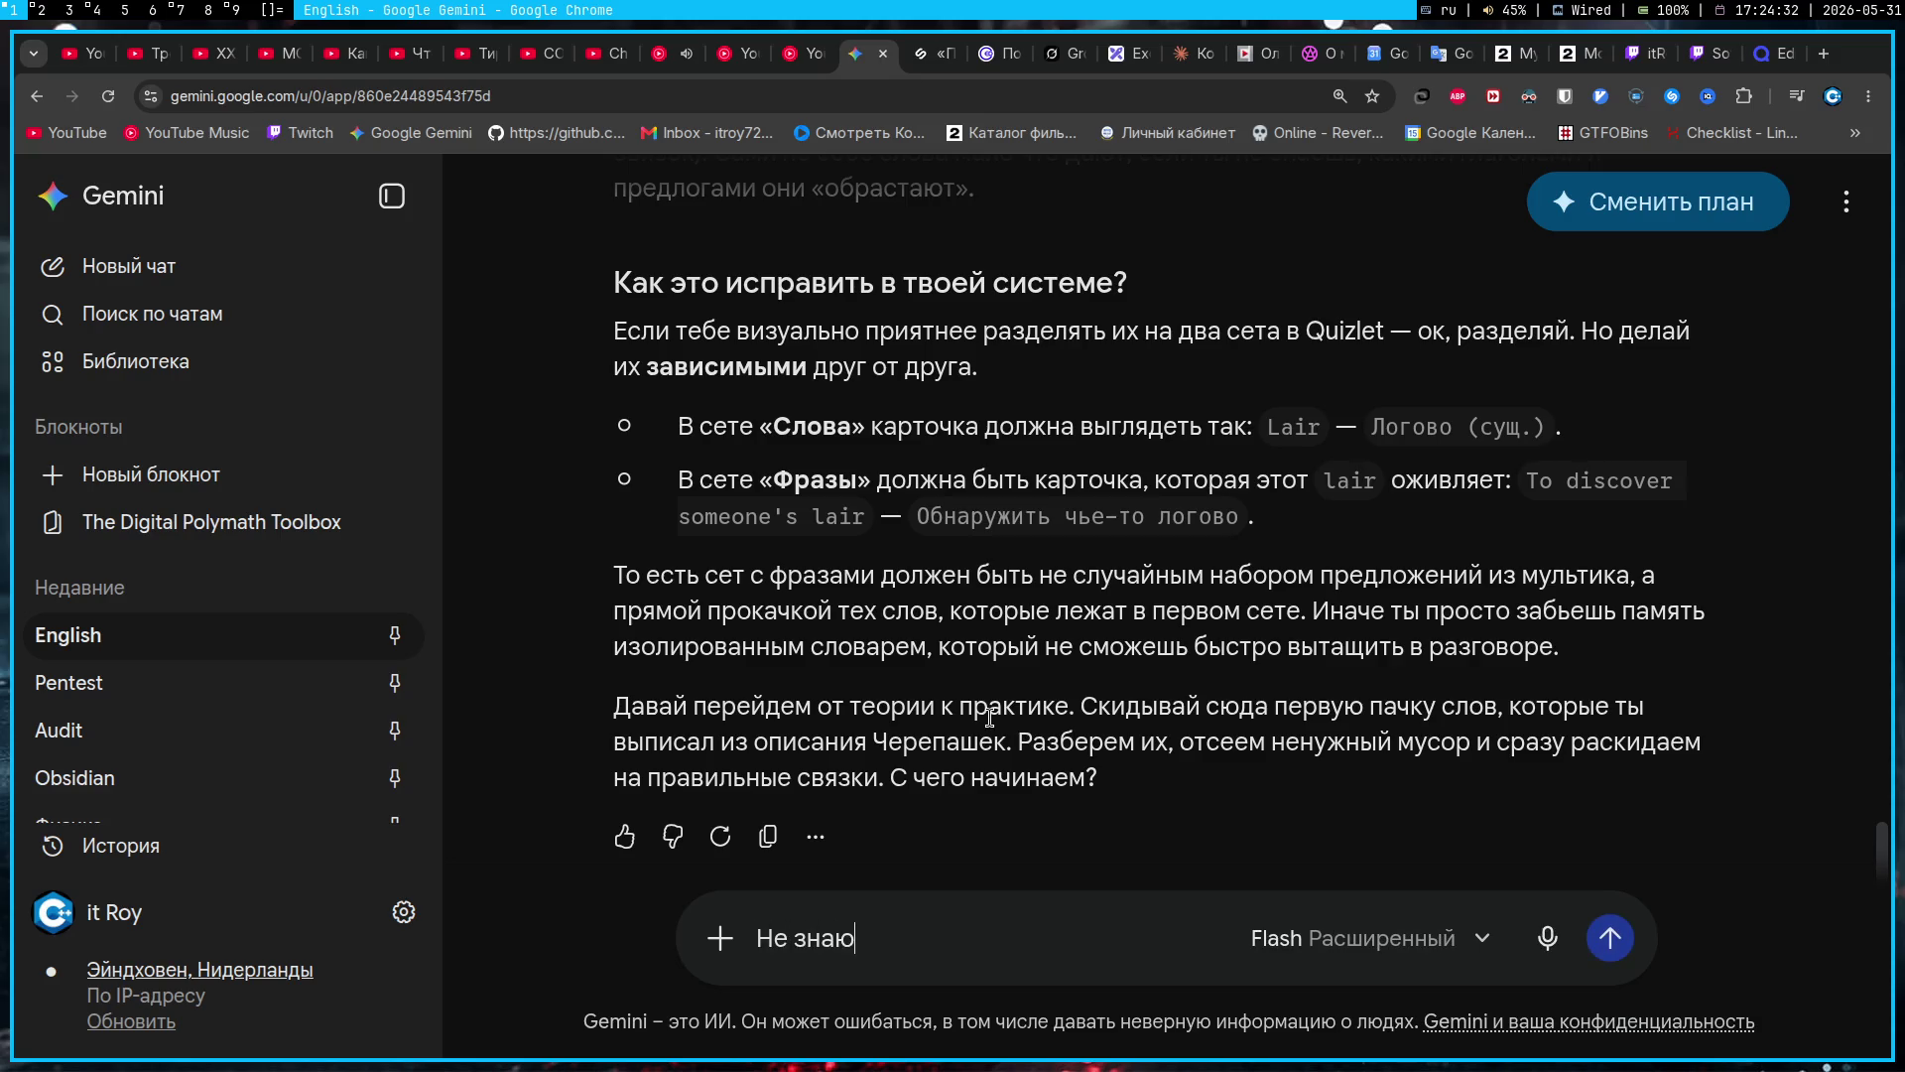
type(" с чего, с чего ")
type("скажешь")
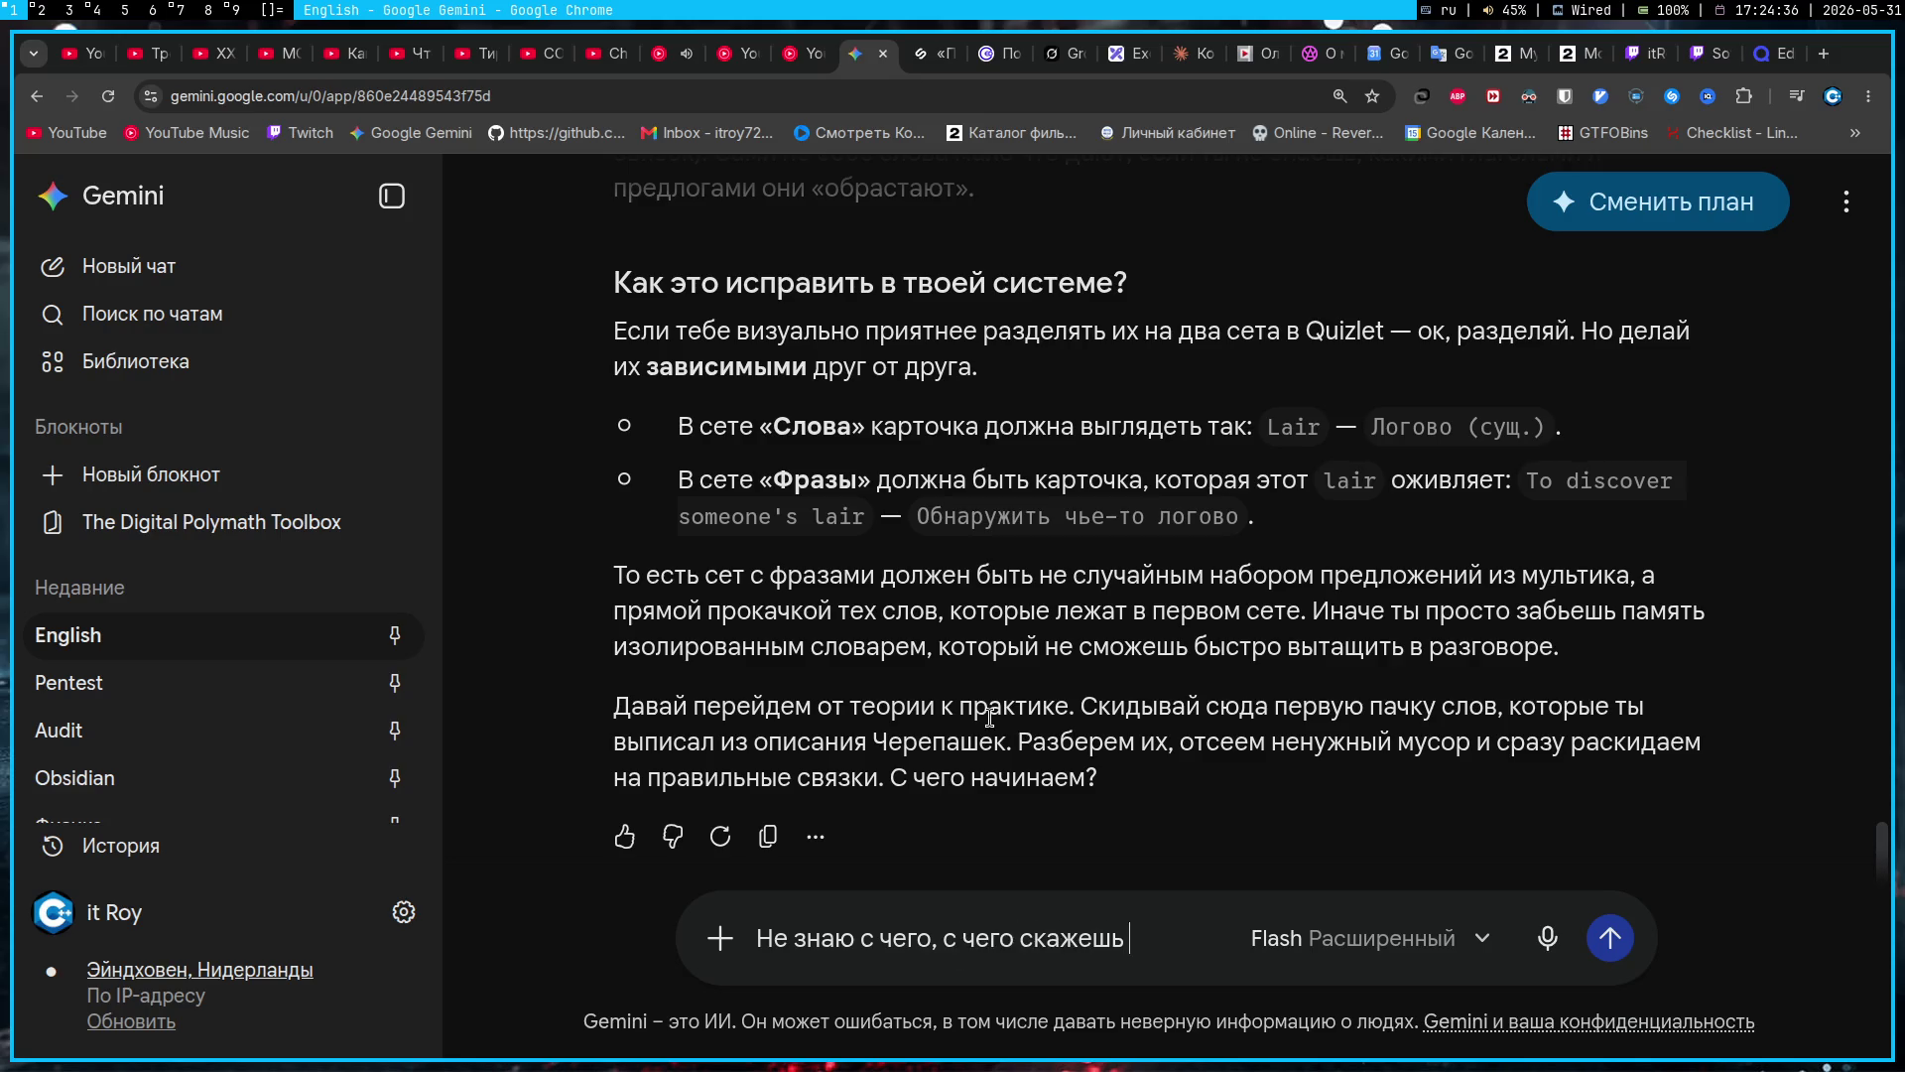
type(". ")
type("Я пр")
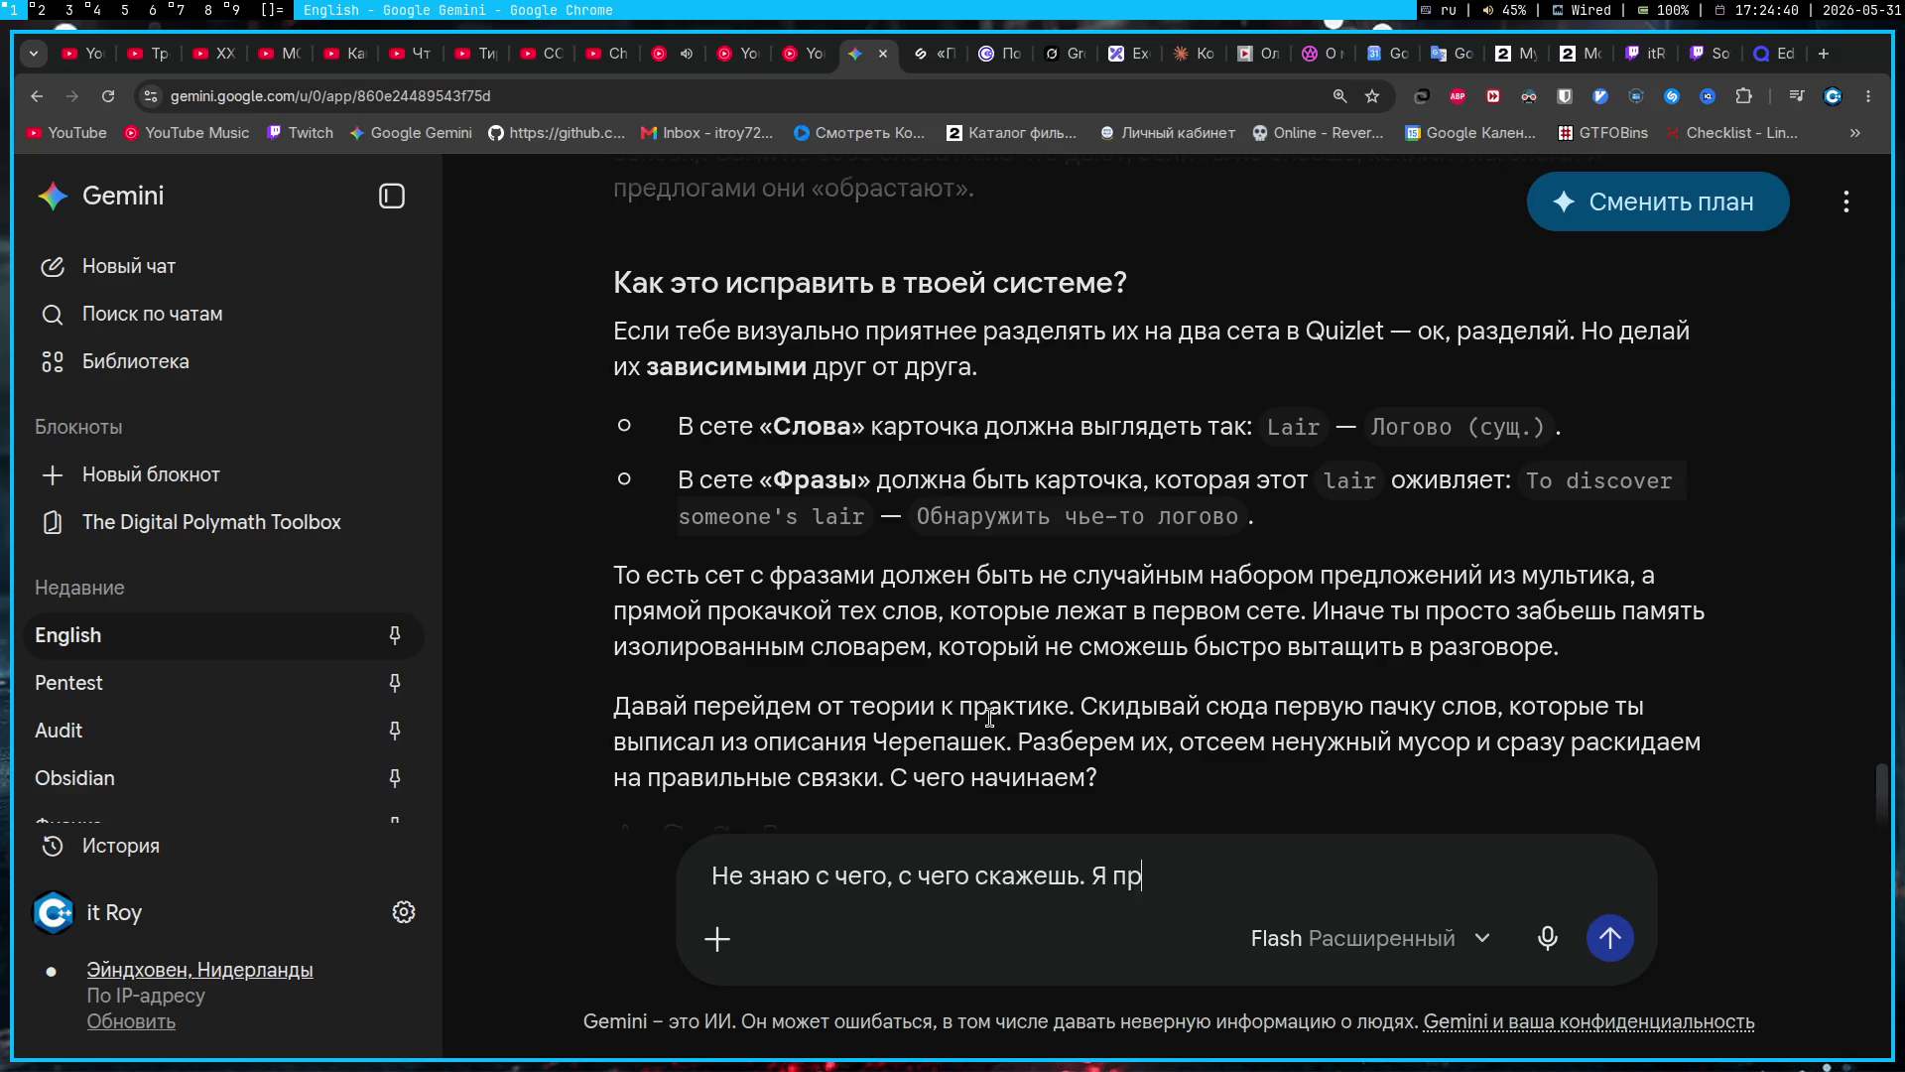
type("инял во внимание т")
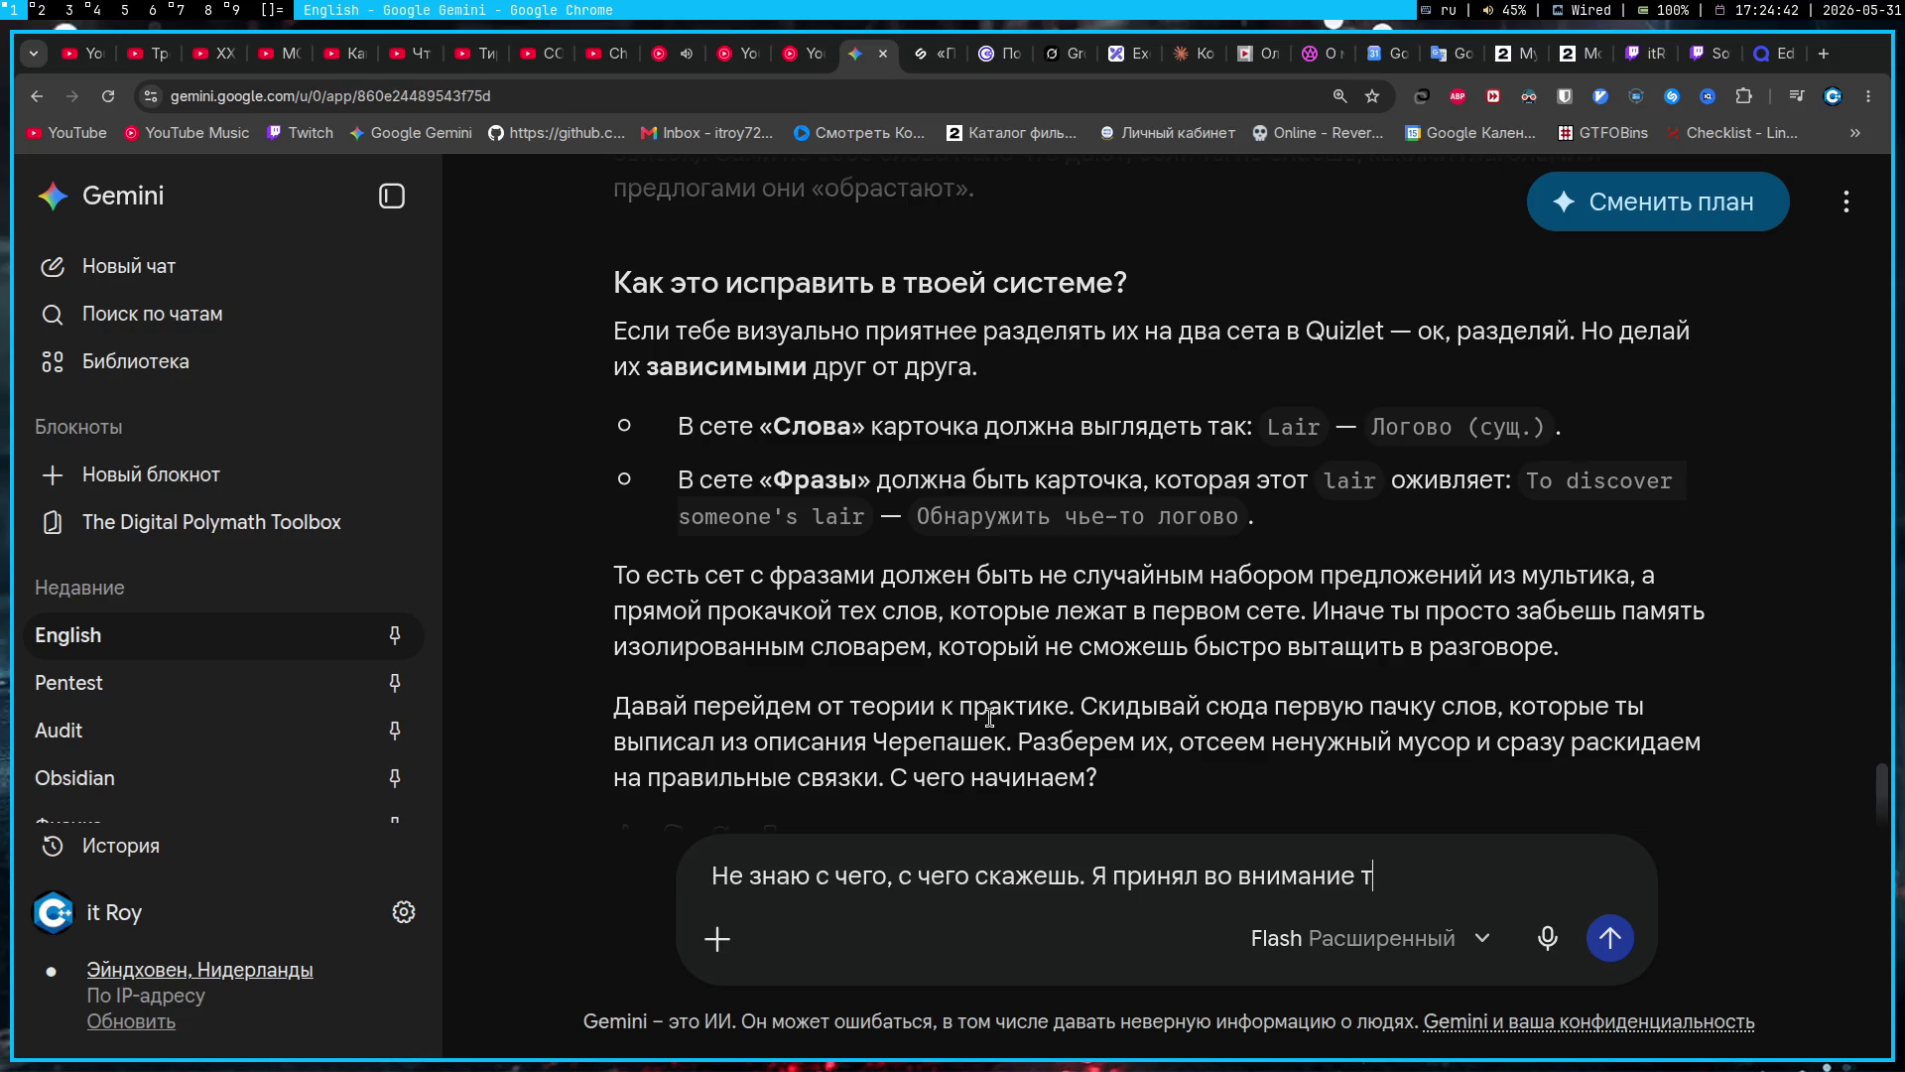
type("вою крит")
type("ику и реш")
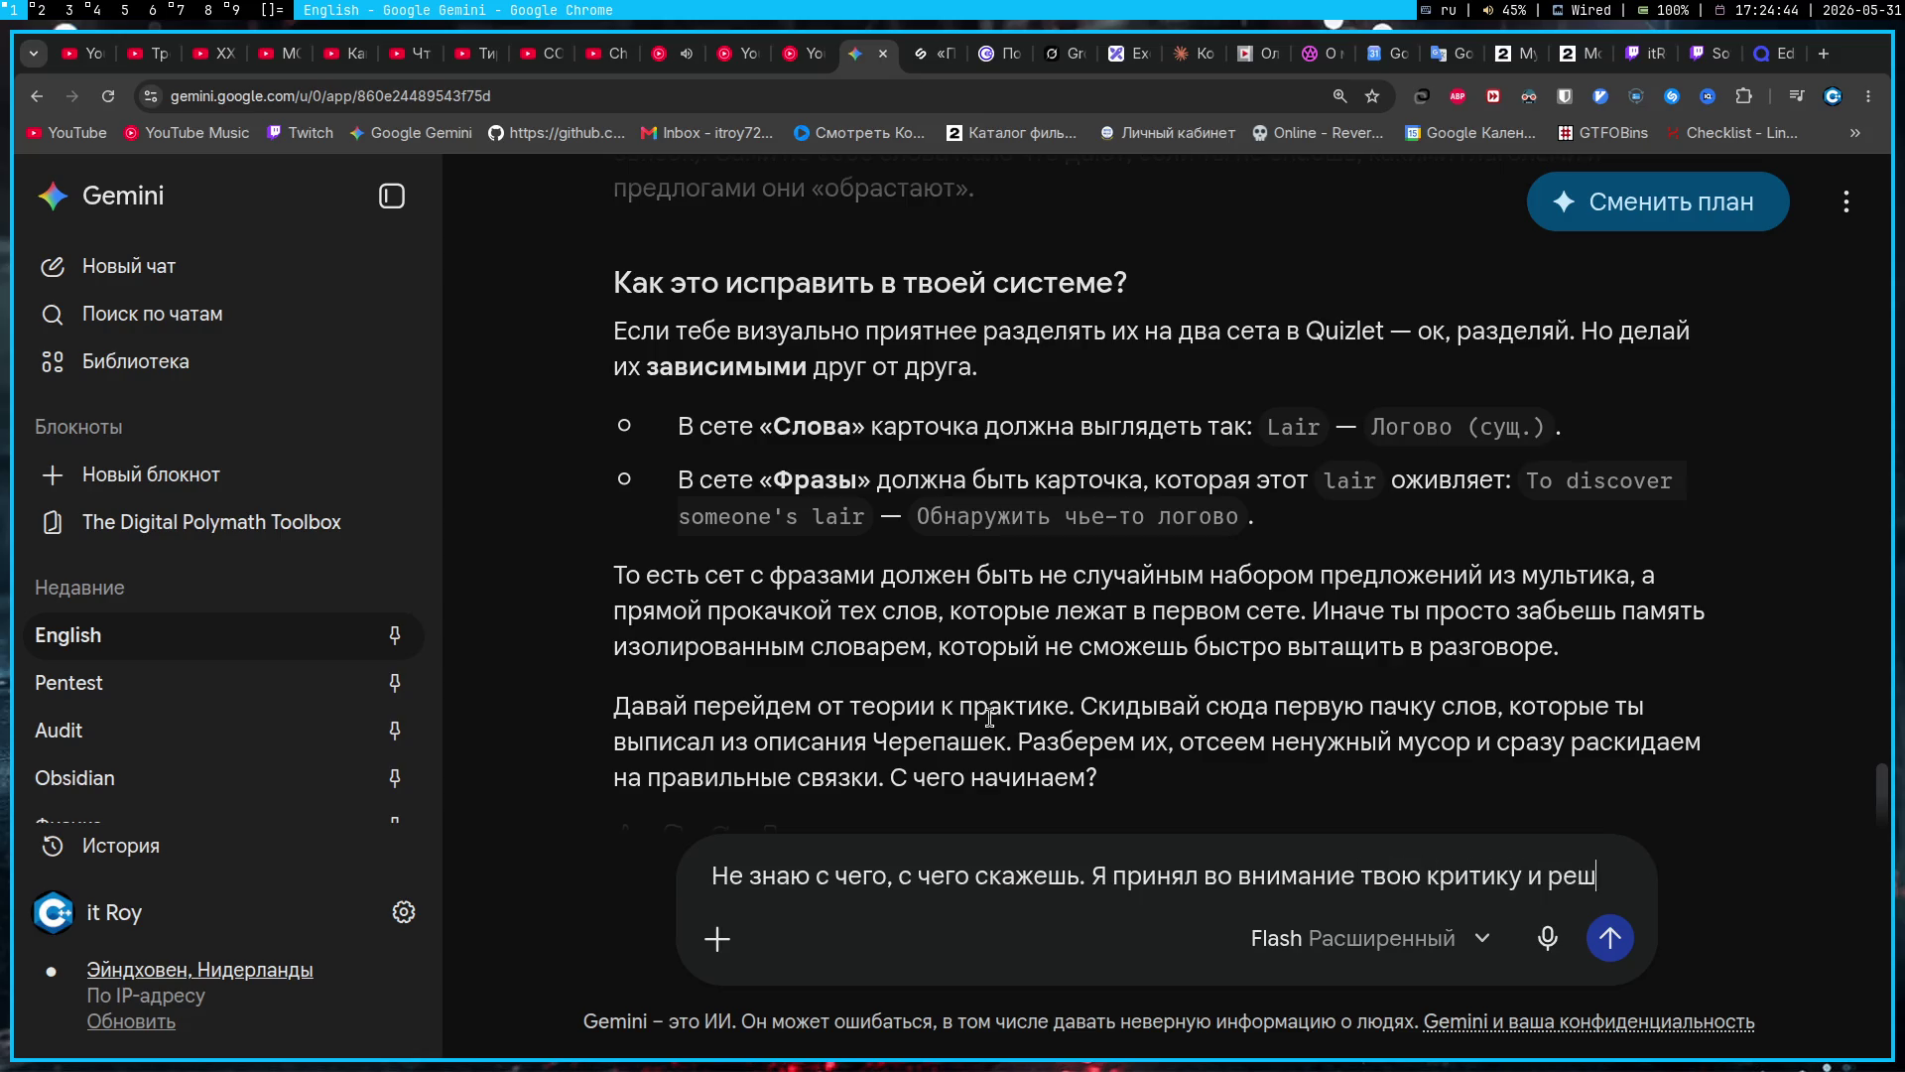
type("ил, что буду в ")
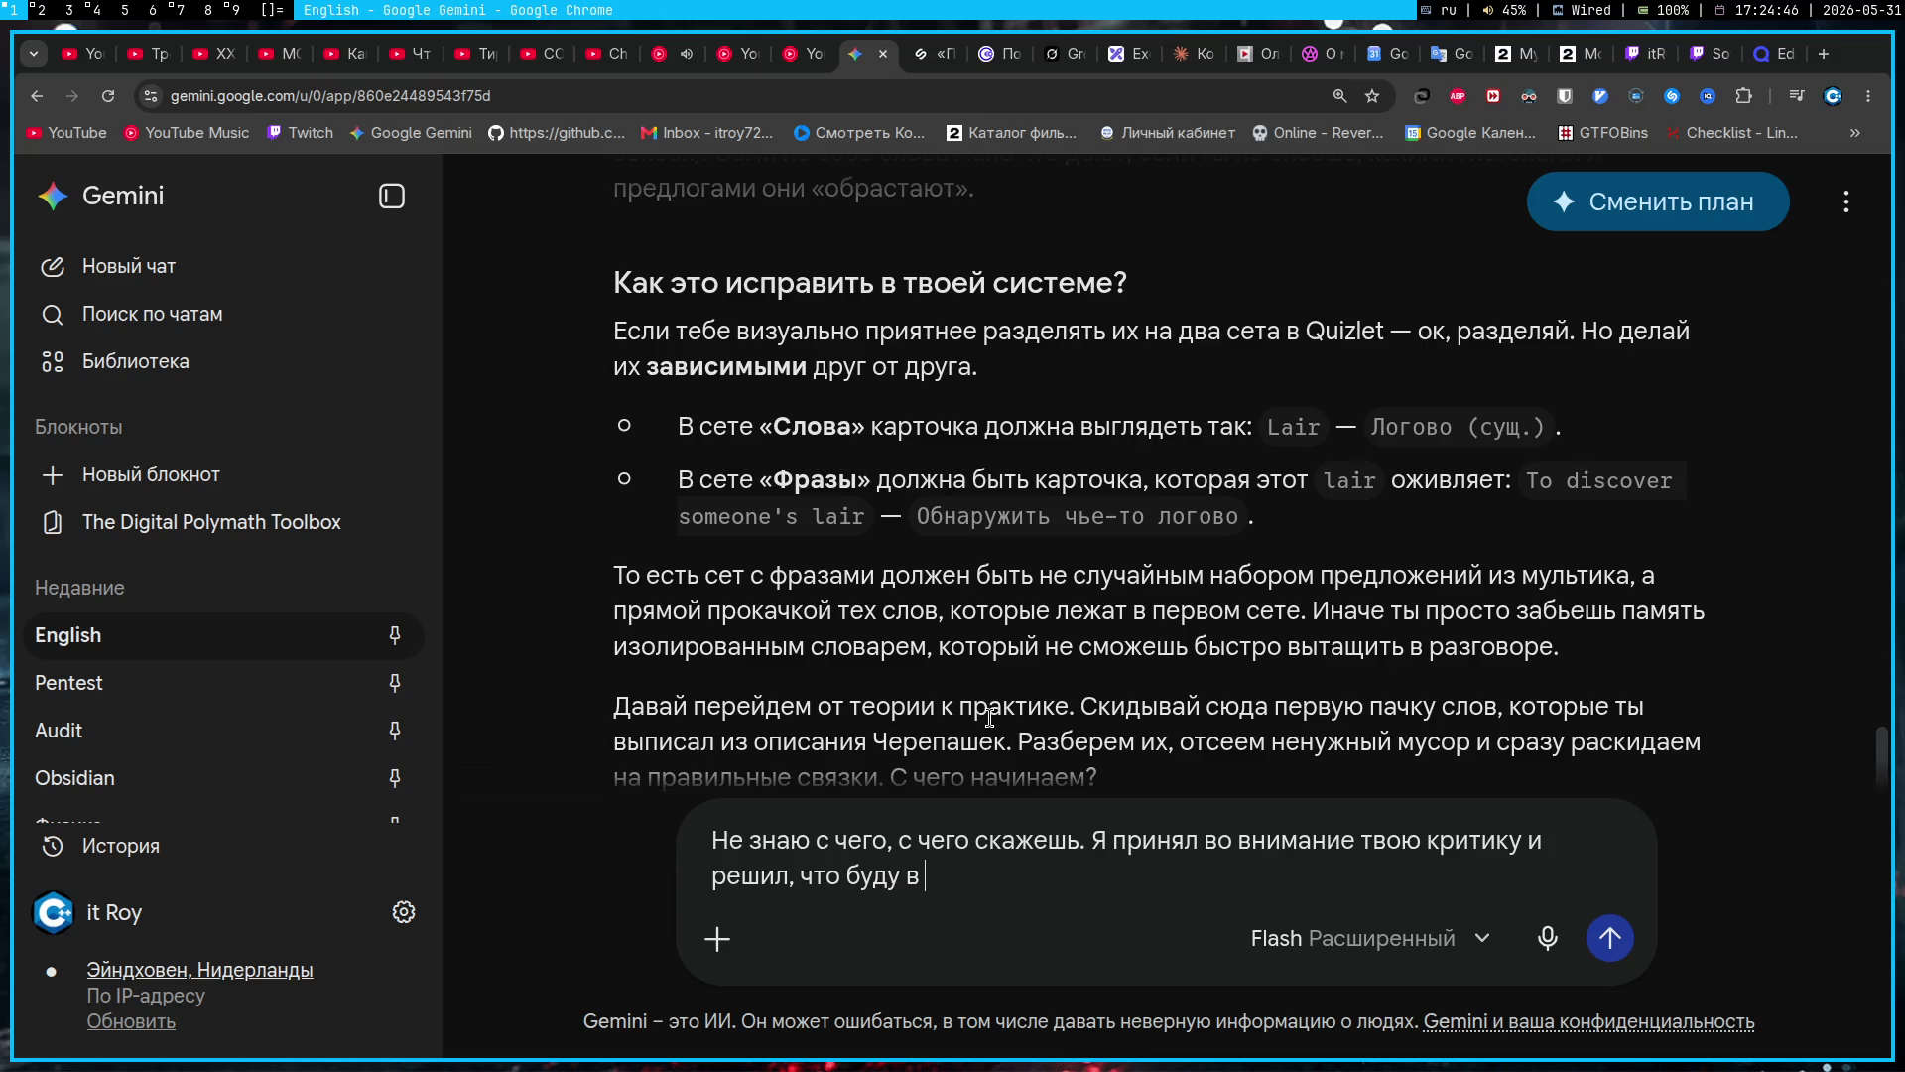
type("озле перев")
type("ода слова")
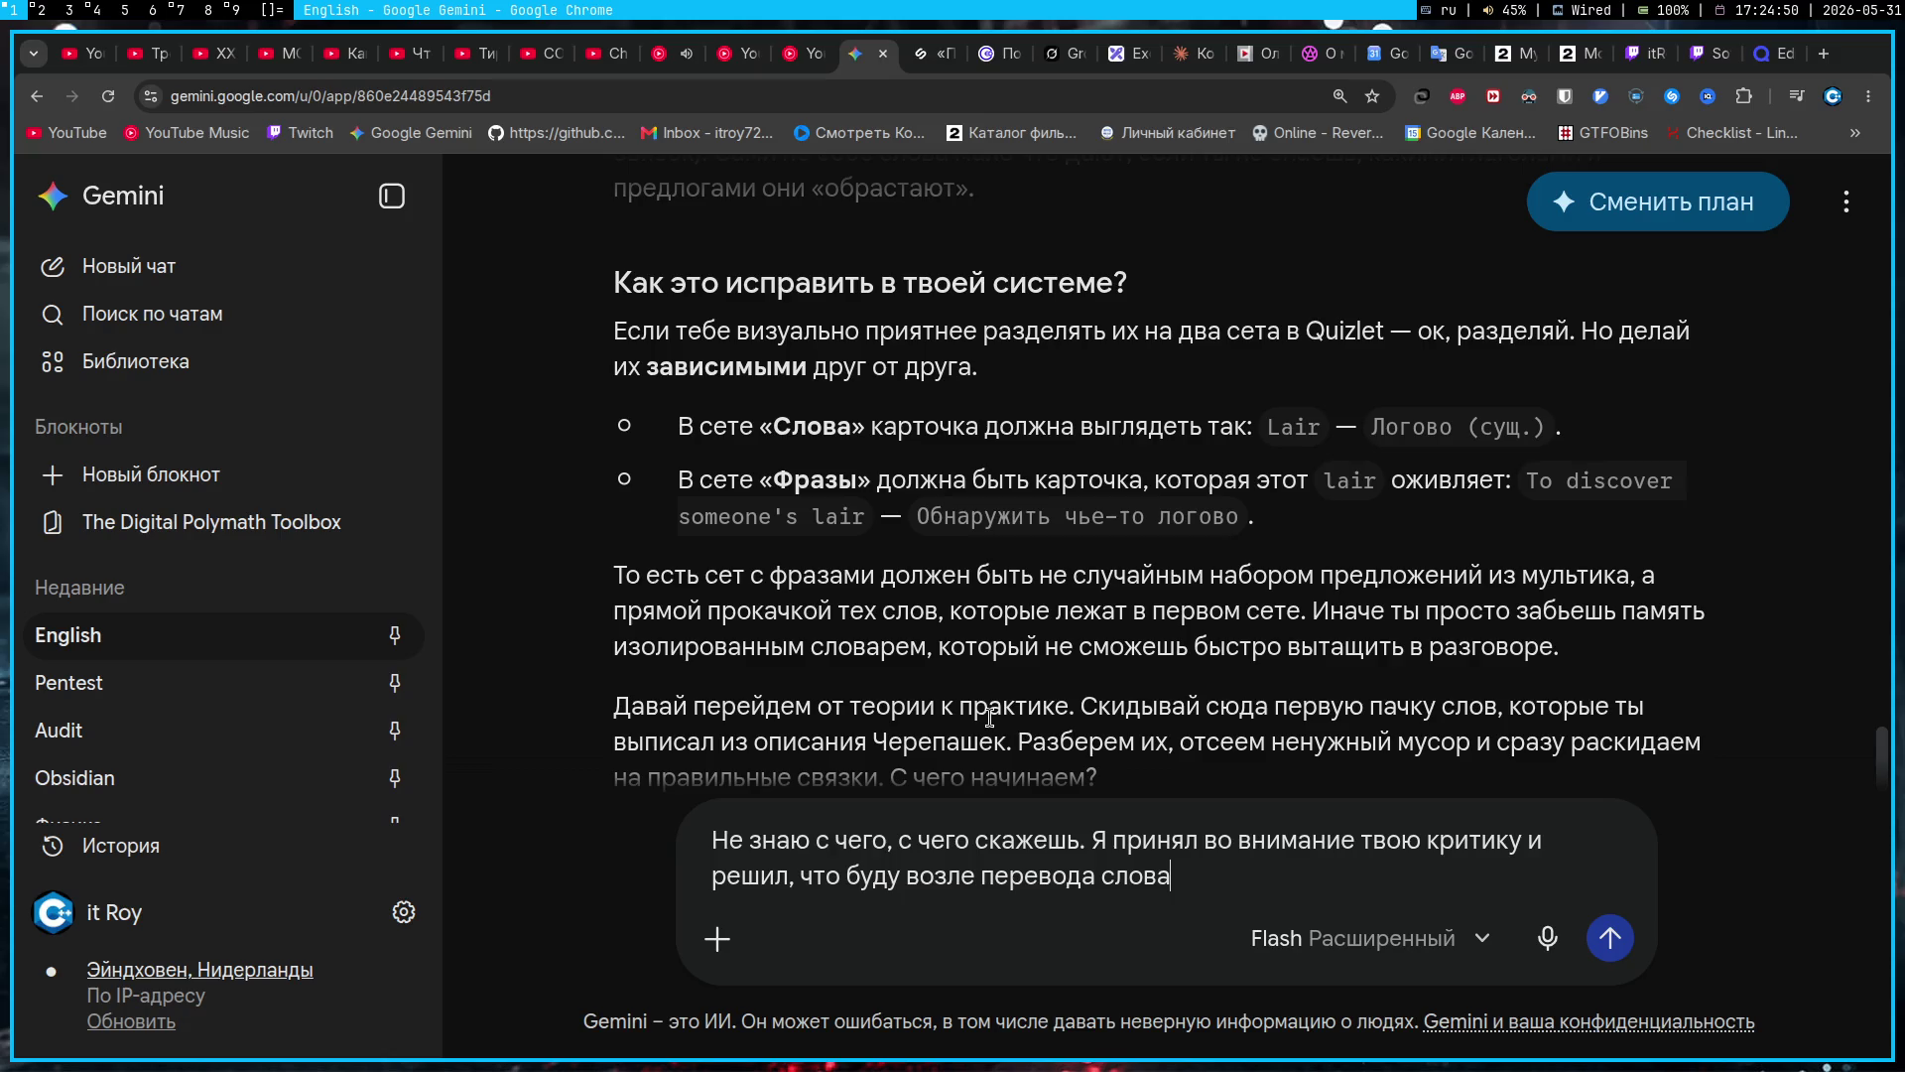
type(", писать снизу фразы")
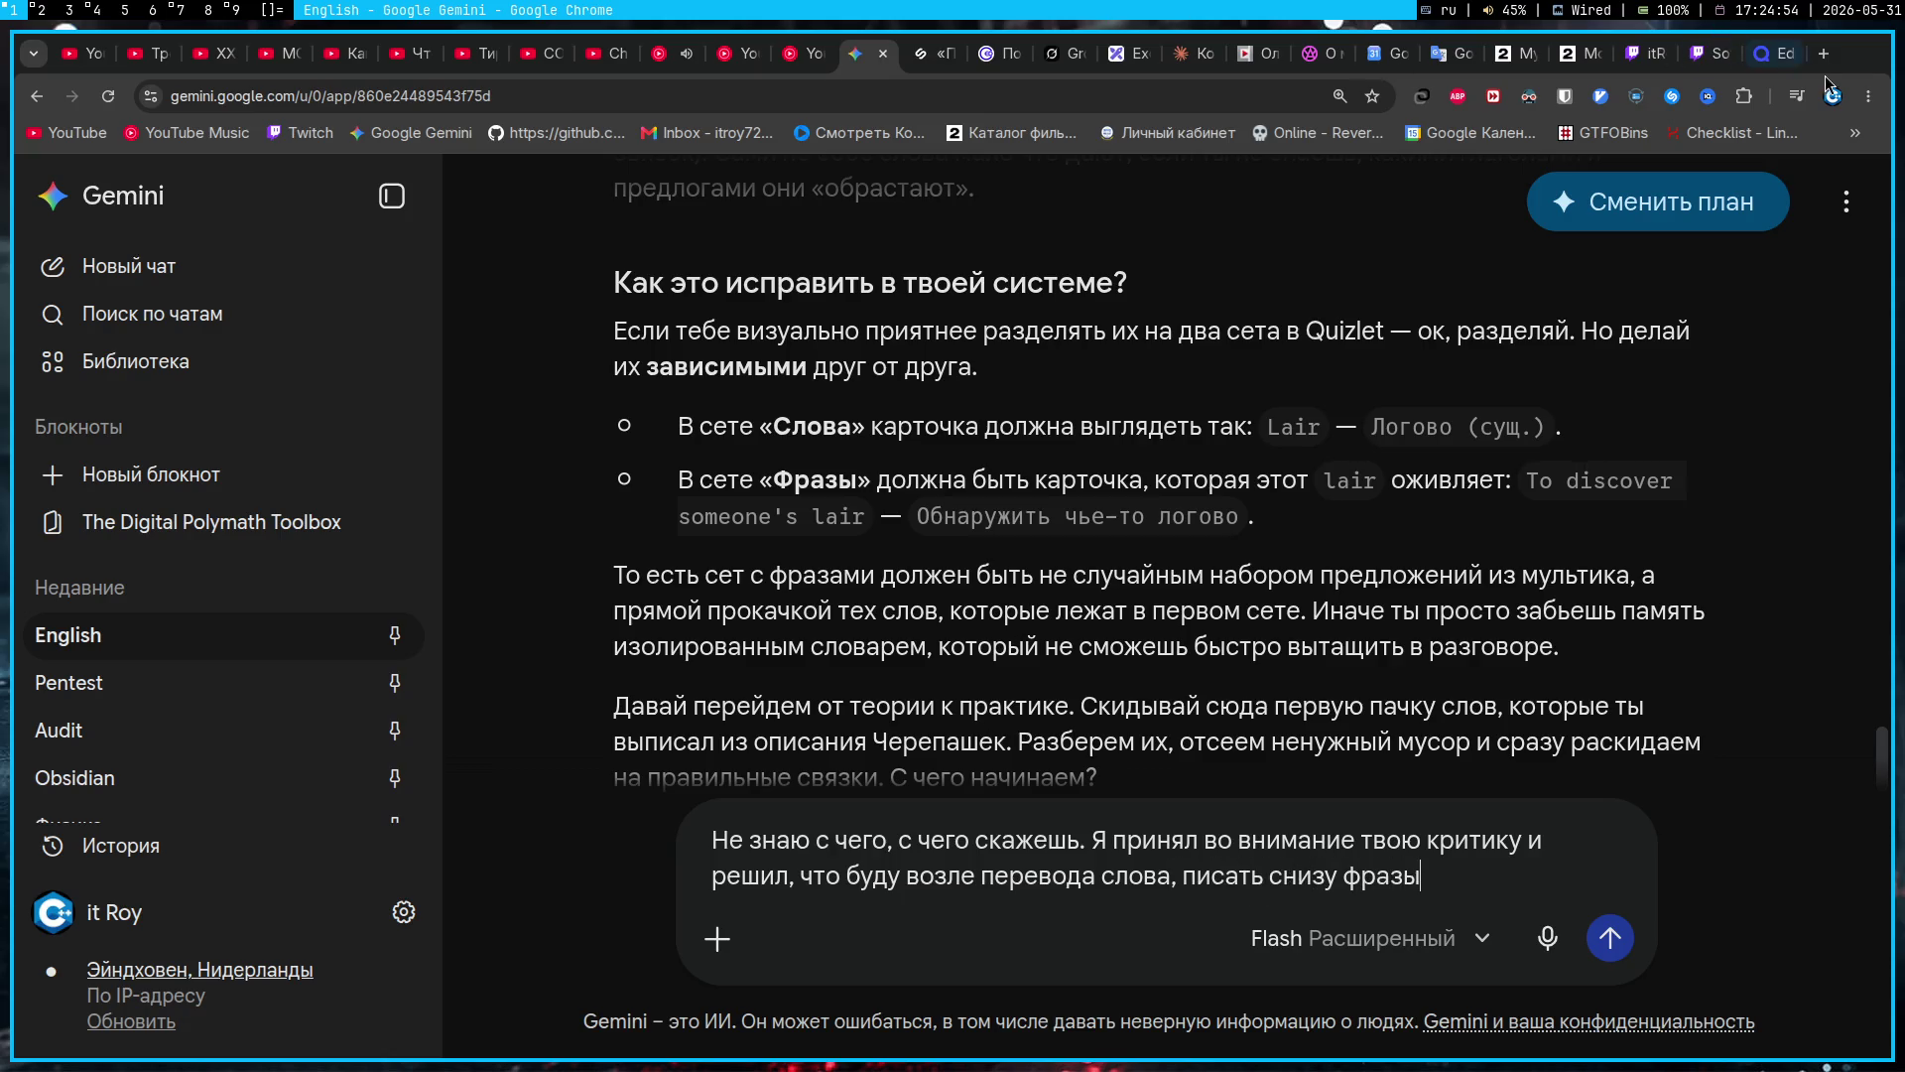
Step: Capture the Quizlet Turtles card list with Flameshot, paste it into the message, and send
left_click(1758, 54)
key("Print")
left_click_drag(142, 228, 1717, 918)
key("Return")
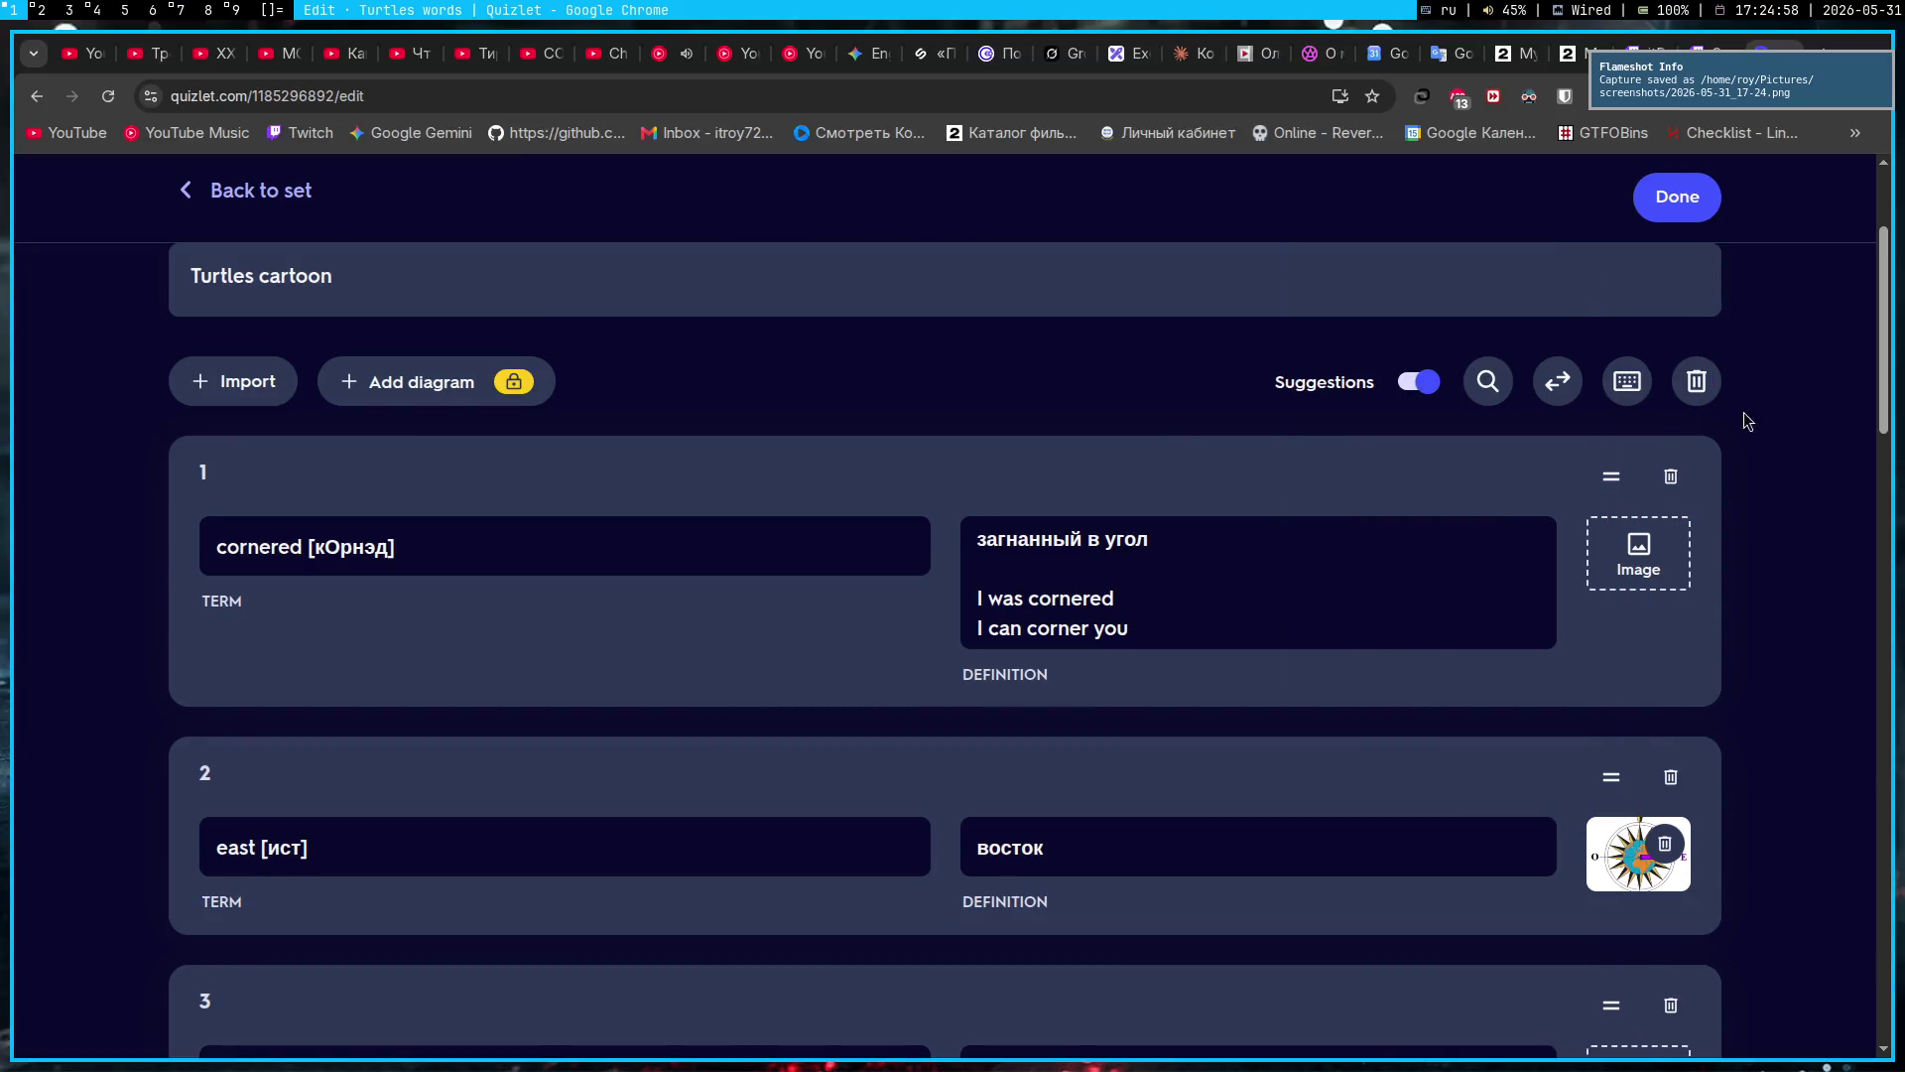
left_click(859, 53)
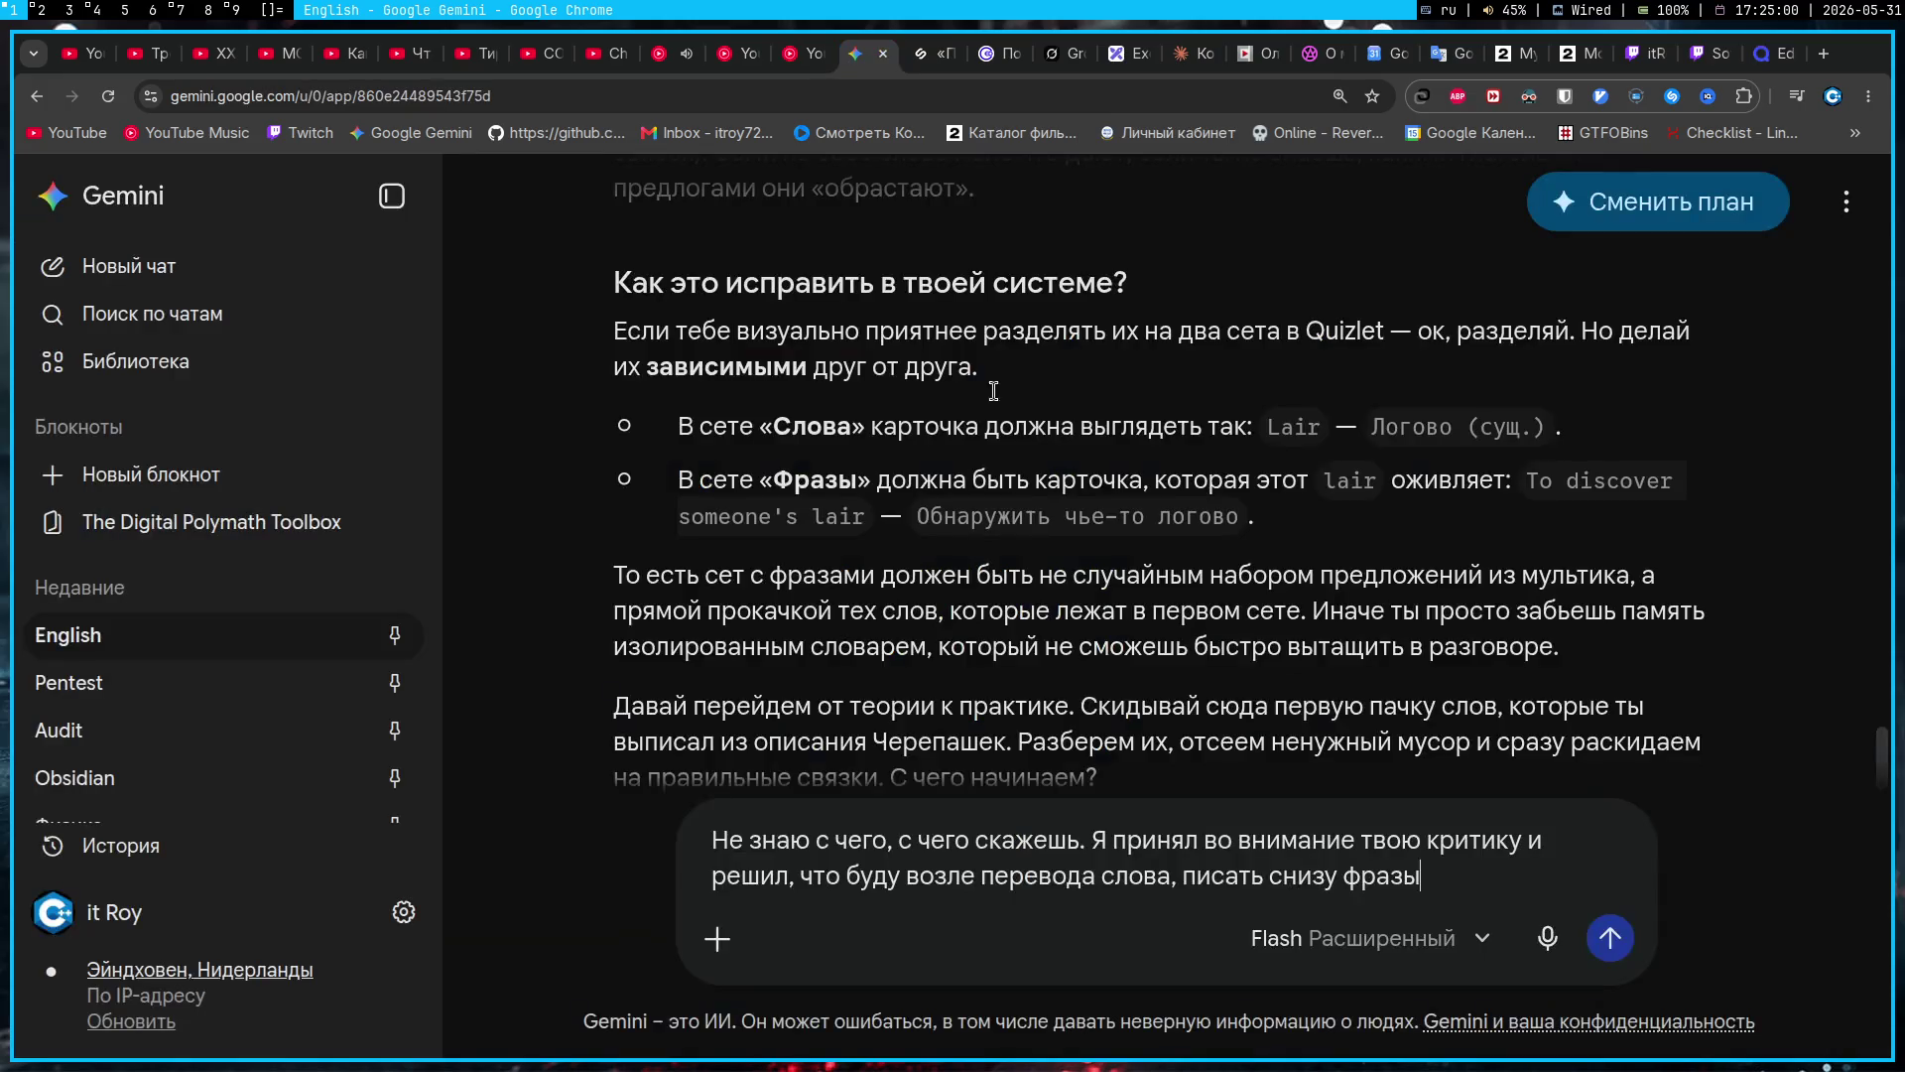
key("ctrl+v")
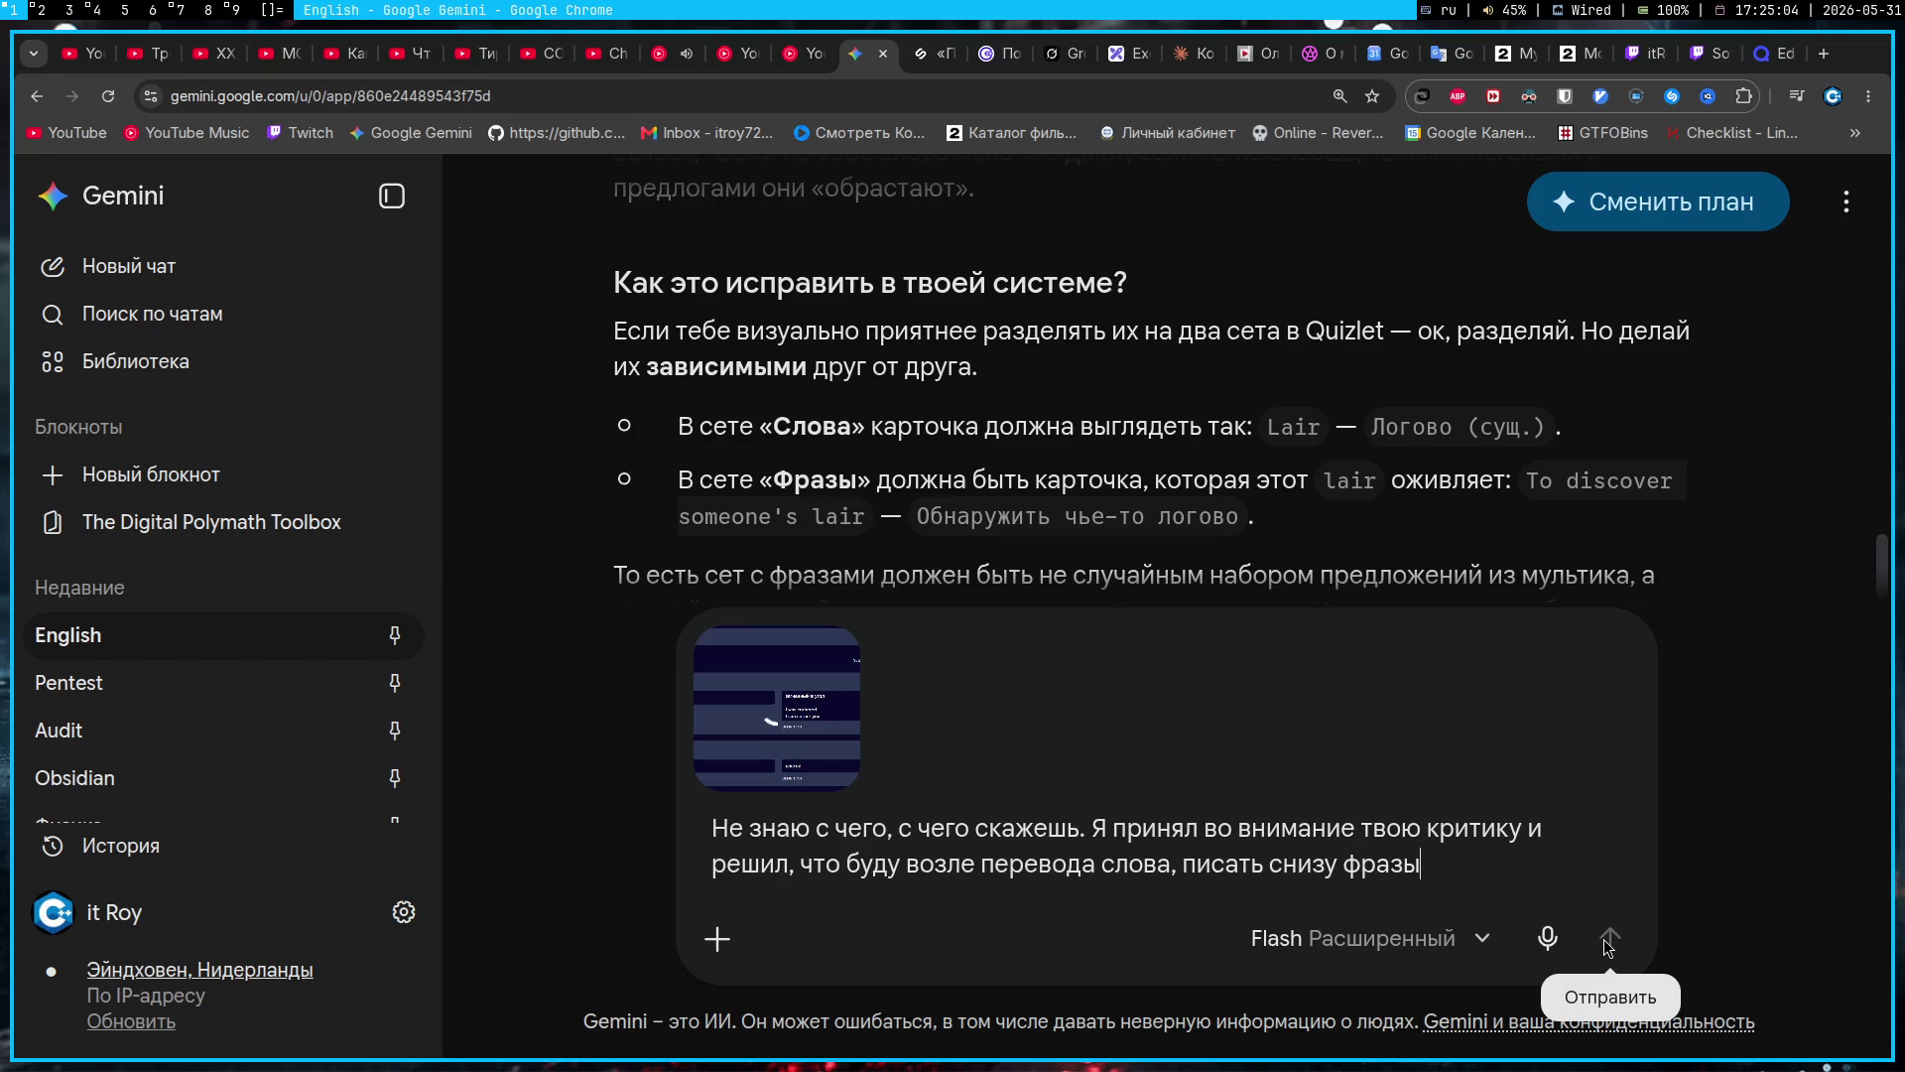
left_click(1608, 938)
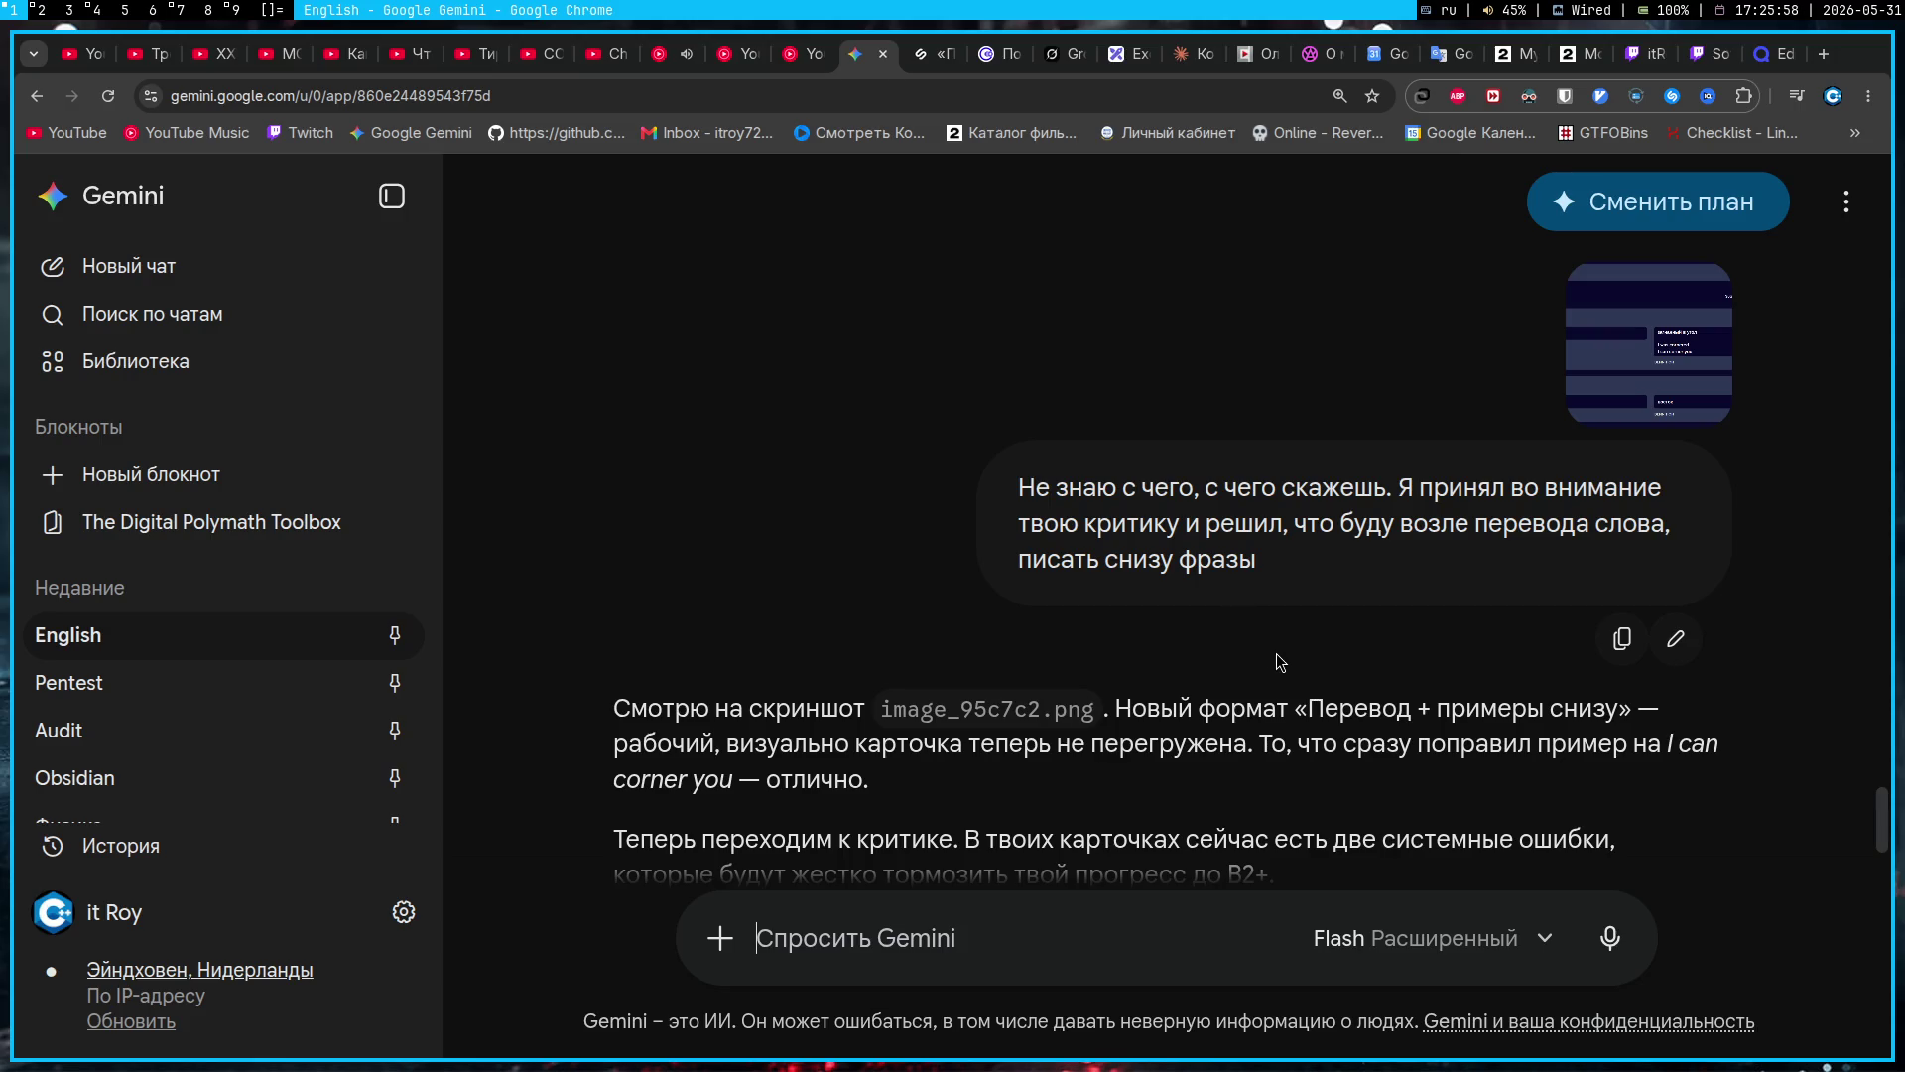
Step: Read Gemini's transcription critique, highlight the /ɔ:/ example, and return to the Turtles words editor
scroll(1276, 653, "down", 3)
scroll(1277, 660, "down", 2)
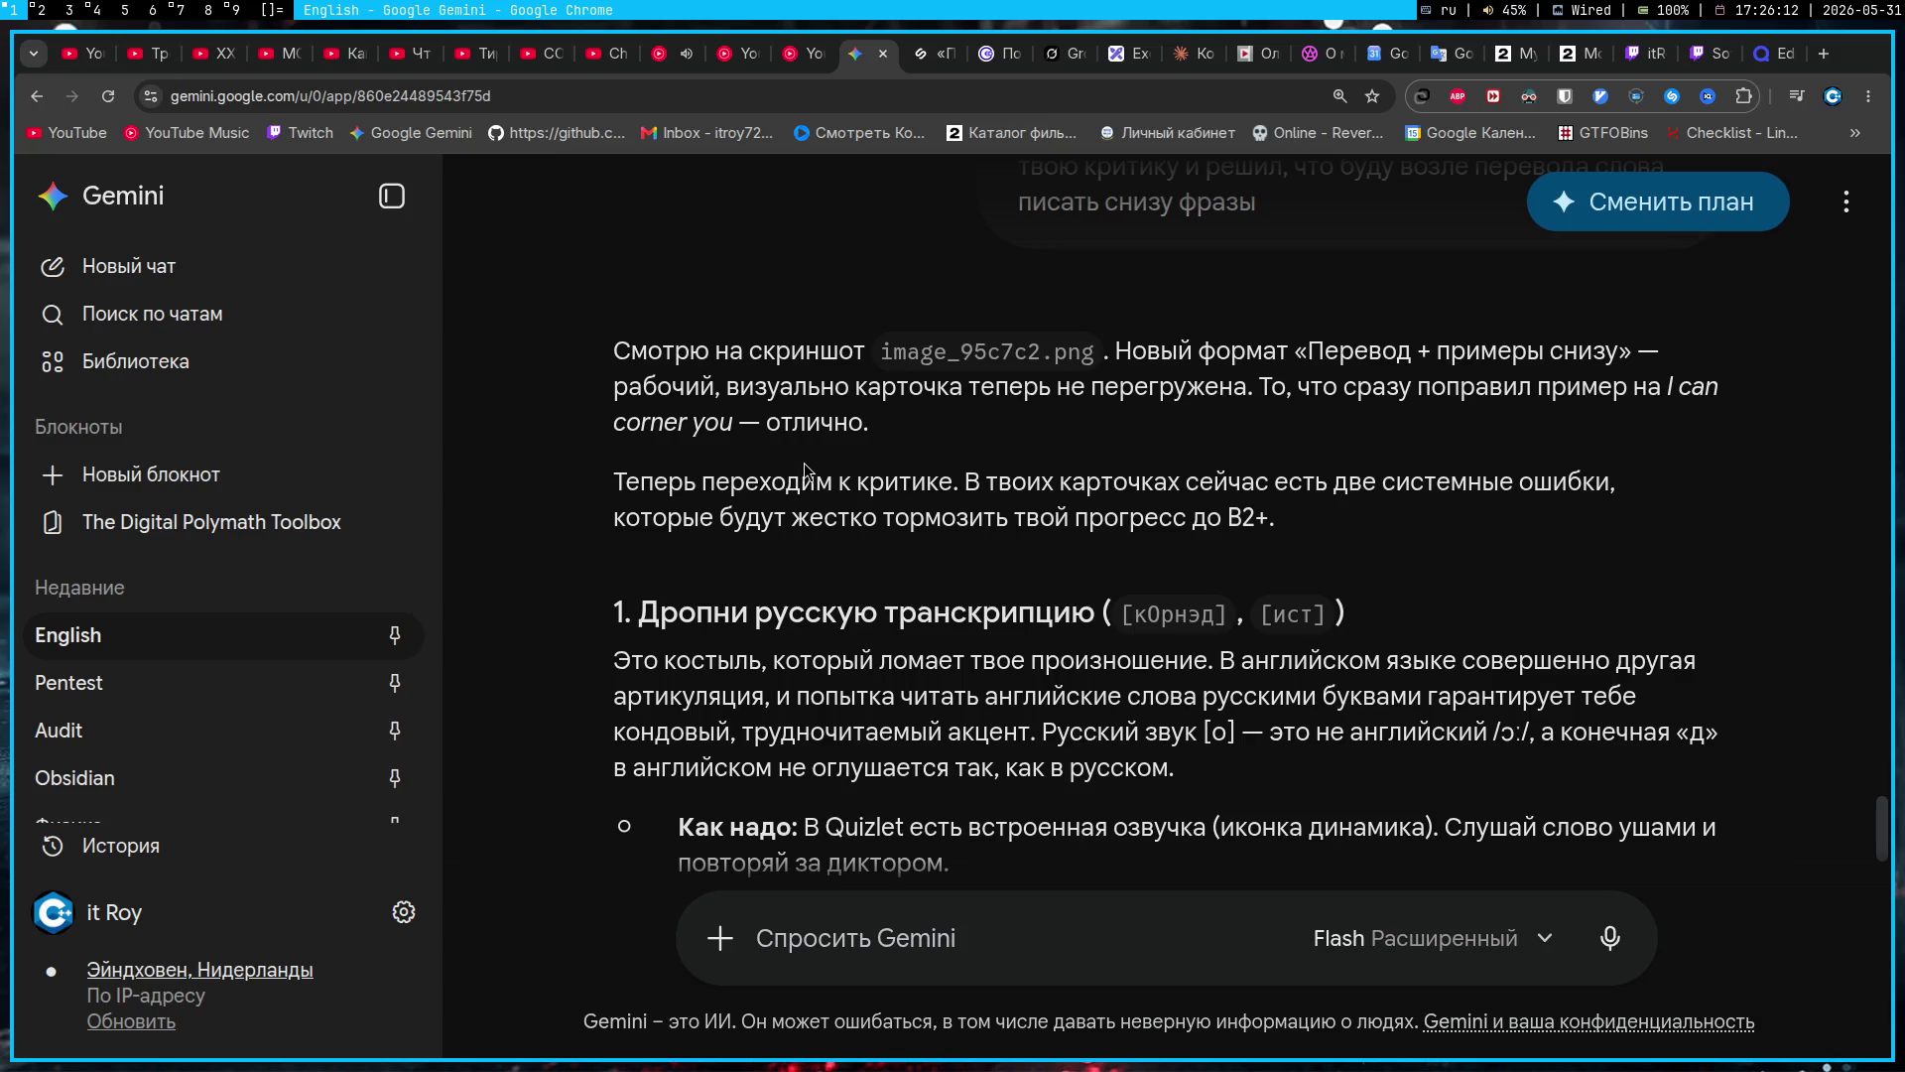
scroll(806, 463, "down", 2)
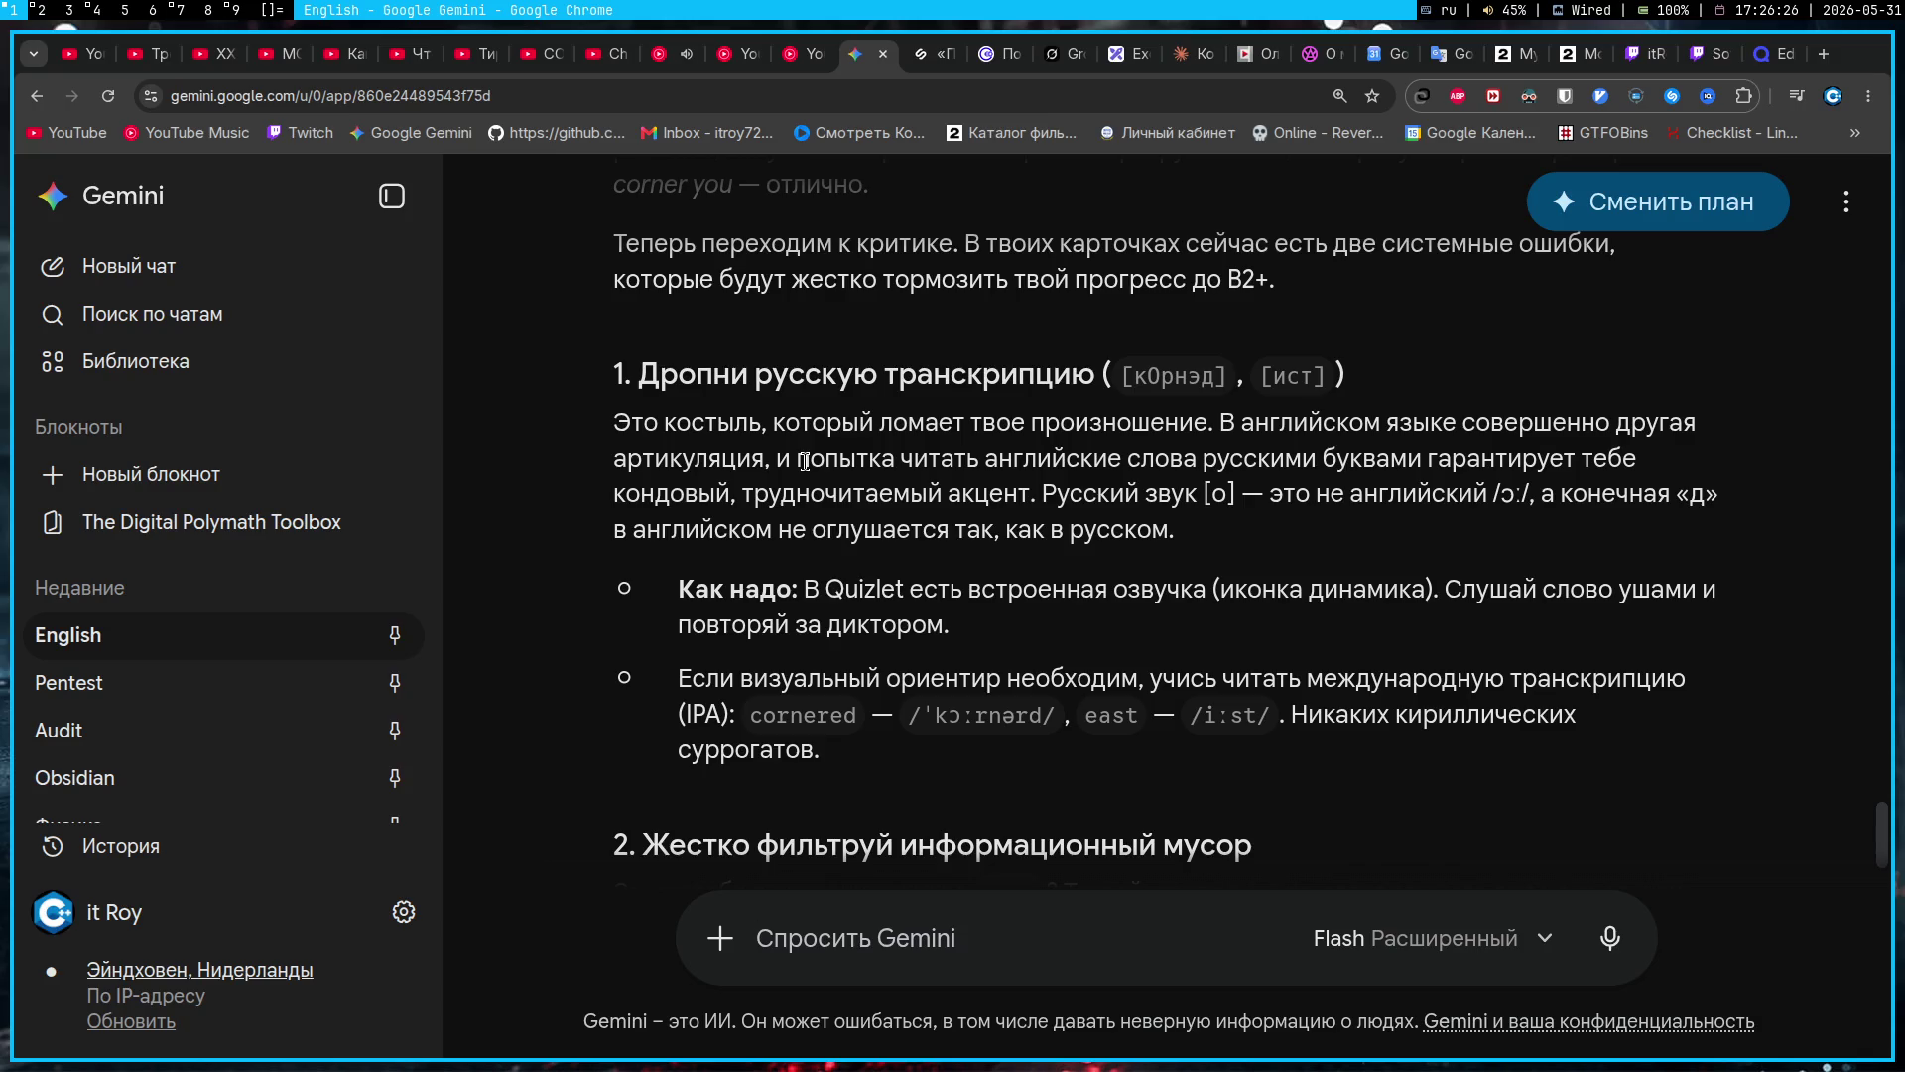
left_click_drag(1493, 496, 1530, 503)
left_click(1765, 53)
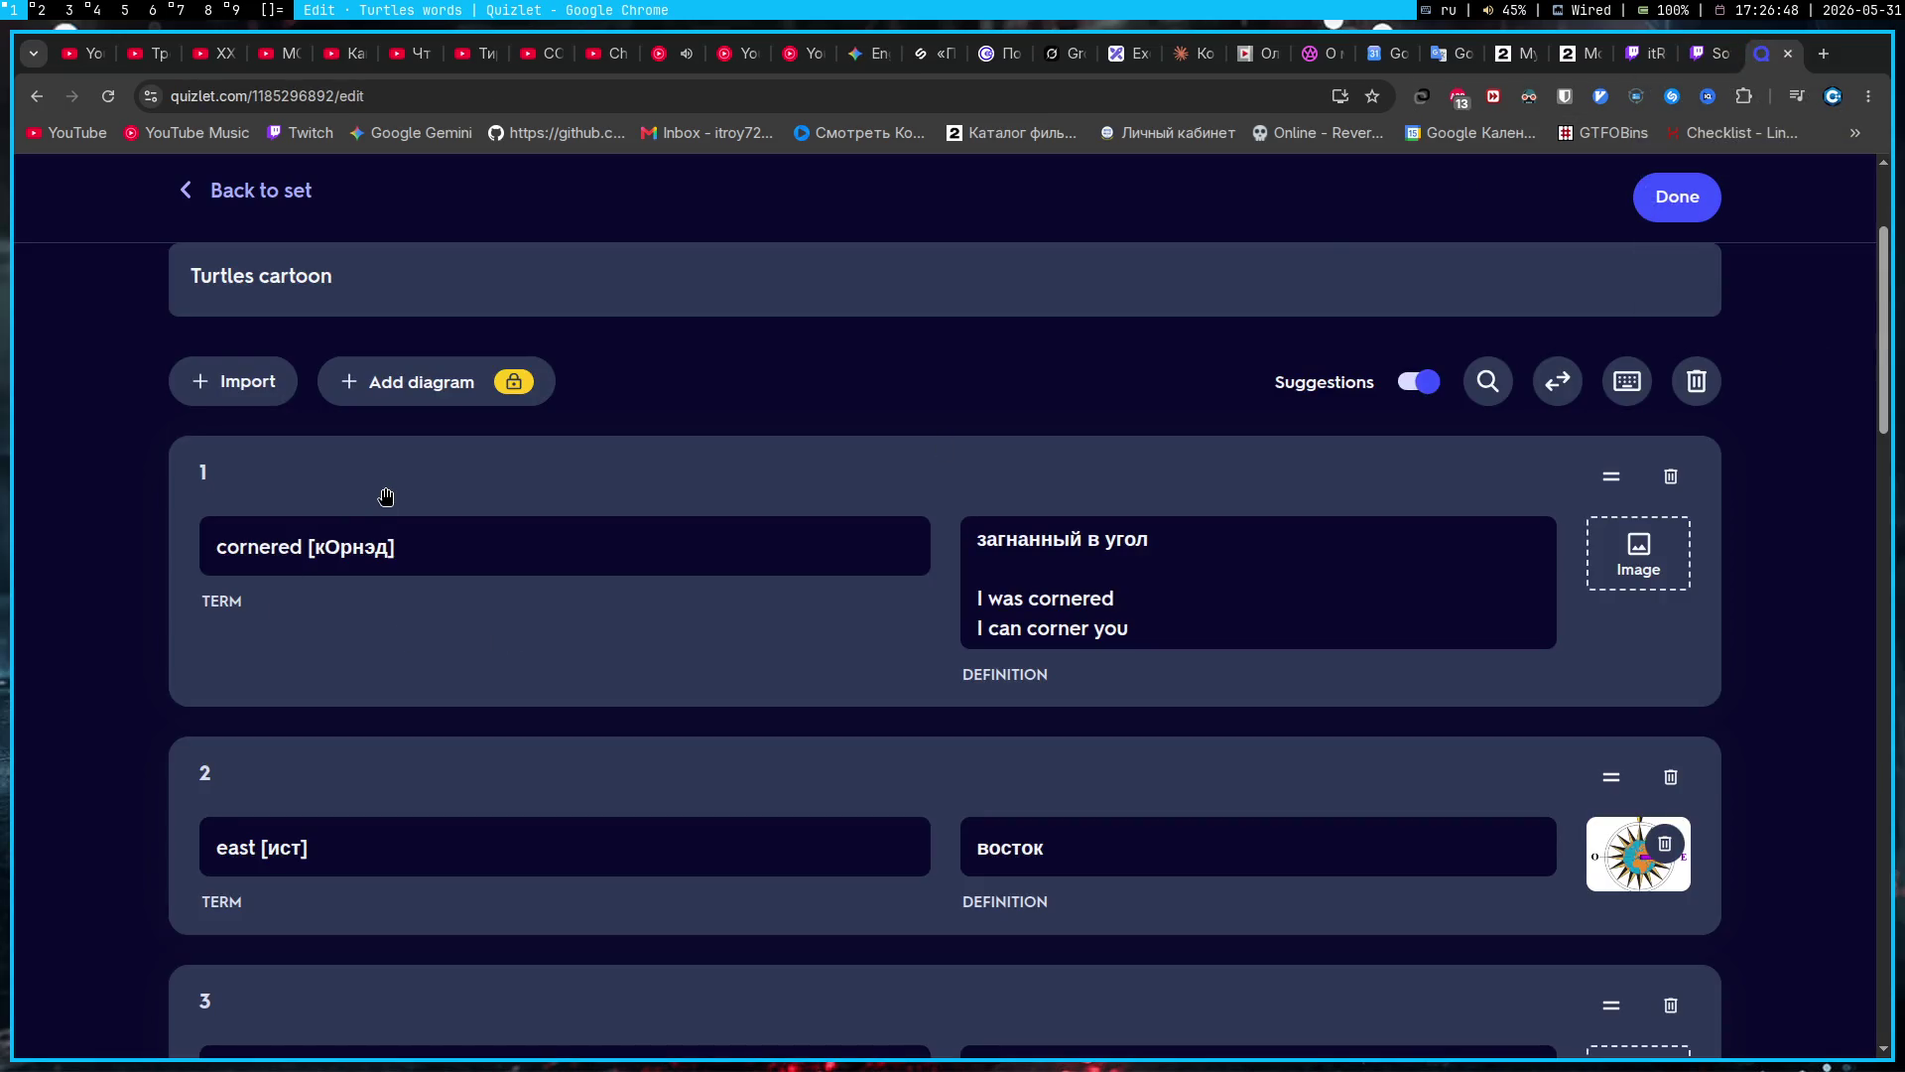
Step: Try adding audio to the term 'cornered', then screenshot the Quizlet Plus pricing page with Flameshot
left_click(502, 556)
left_click(974, 479)
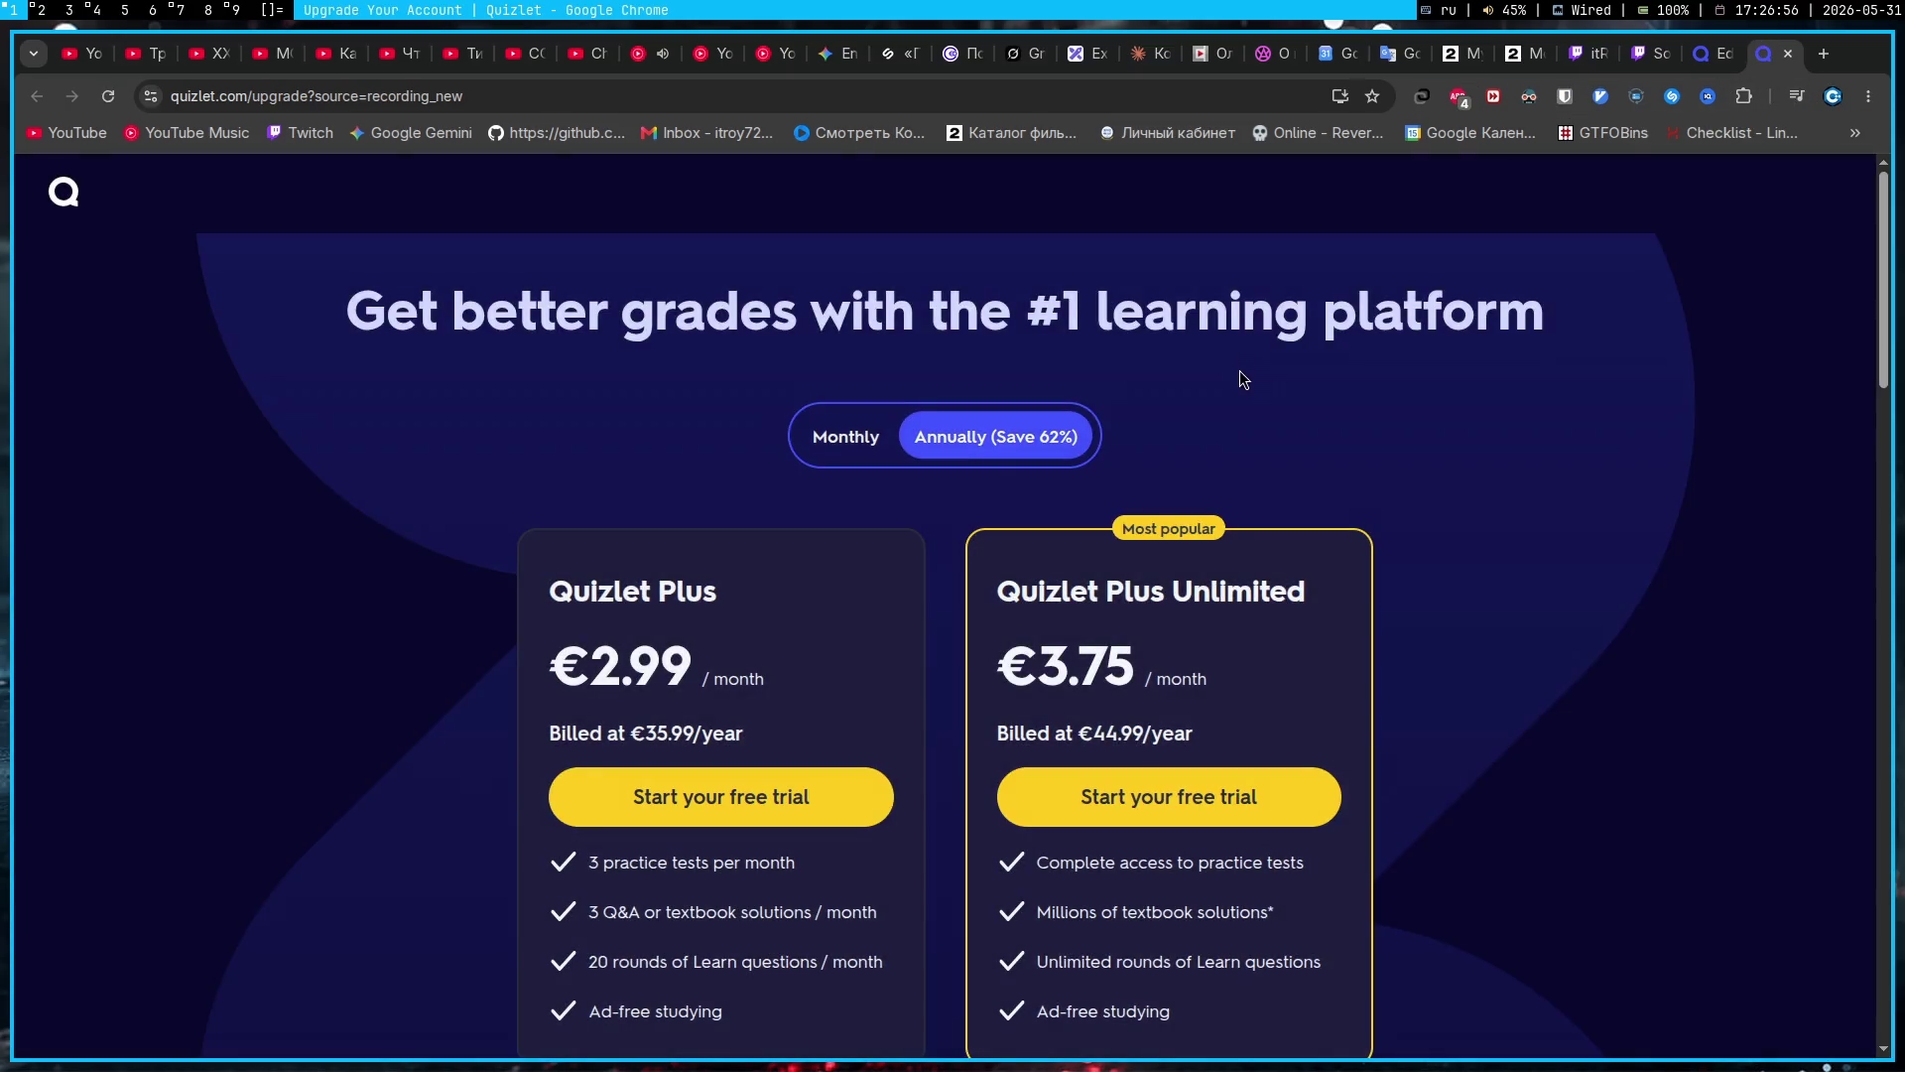
key("Print")
left_click_drag(273, 234, 1687, 920)
key("Return")
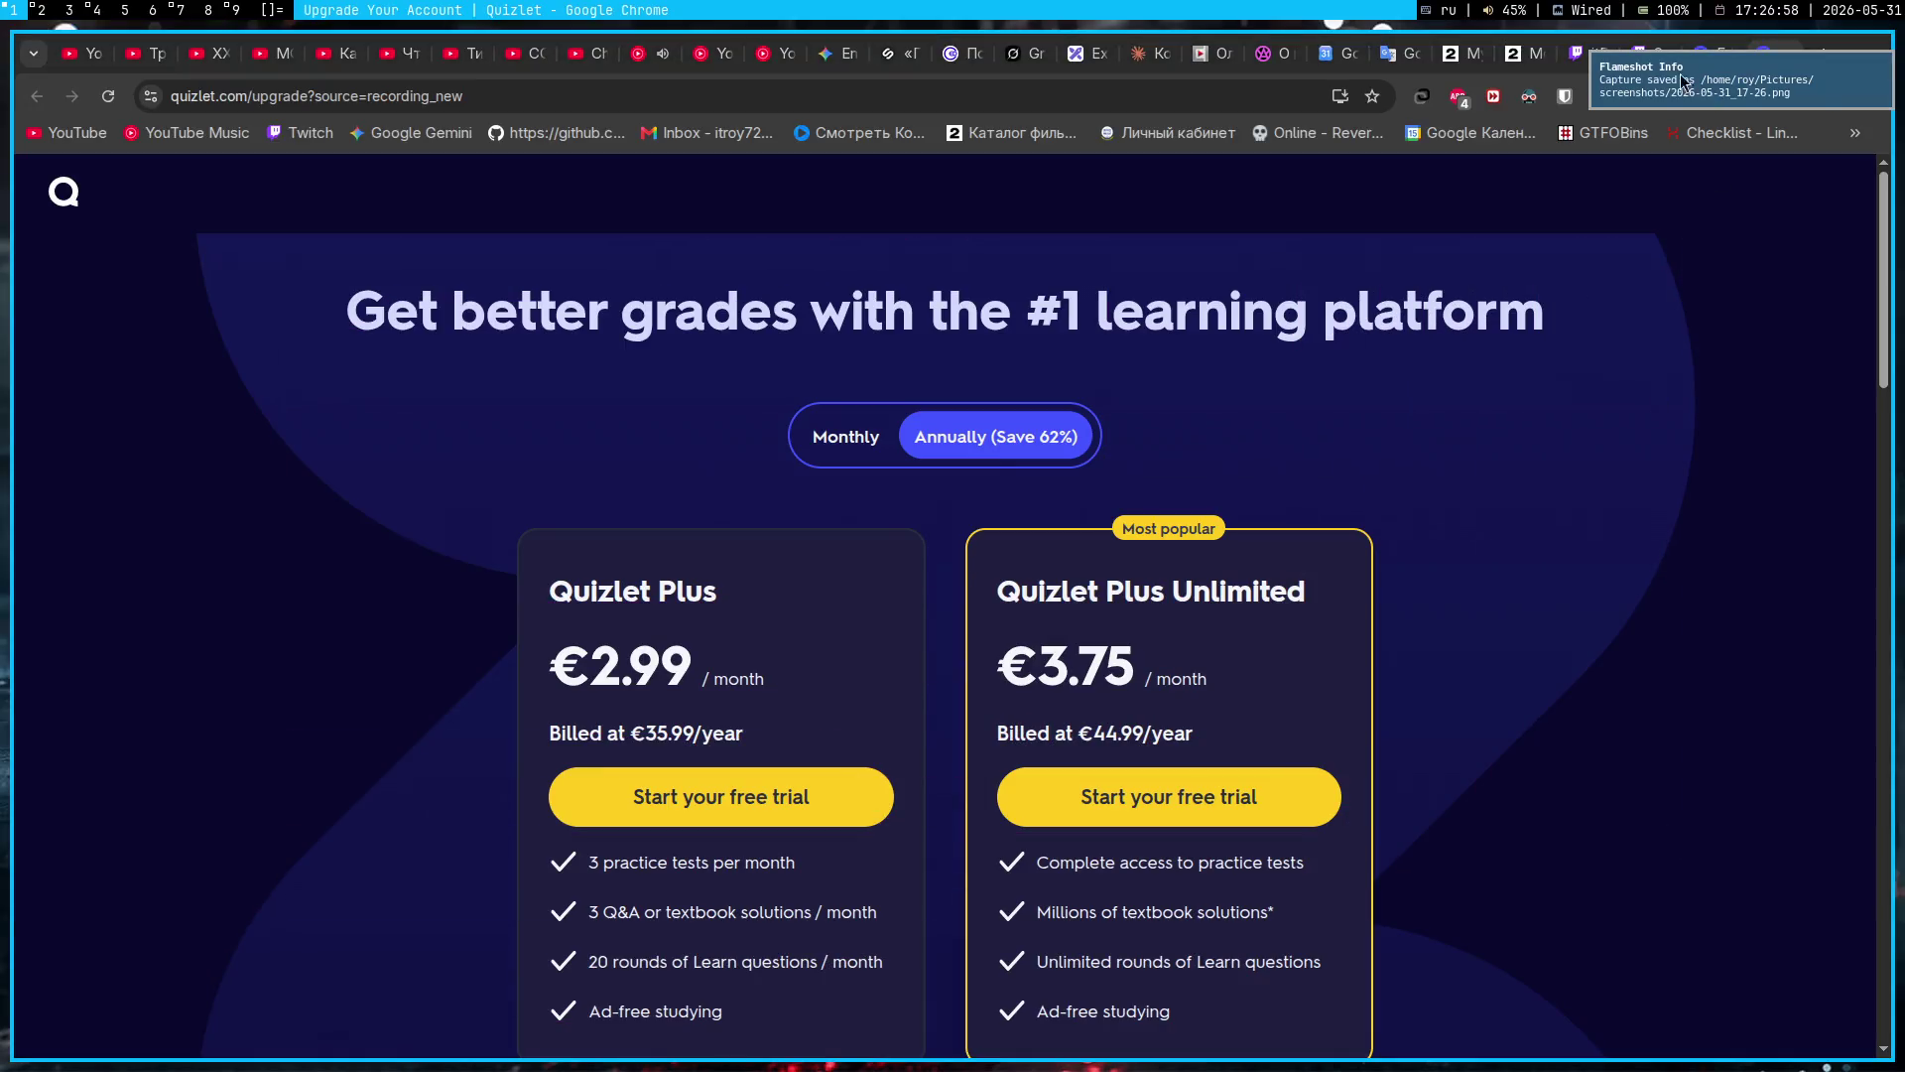
left_click(834, 54)
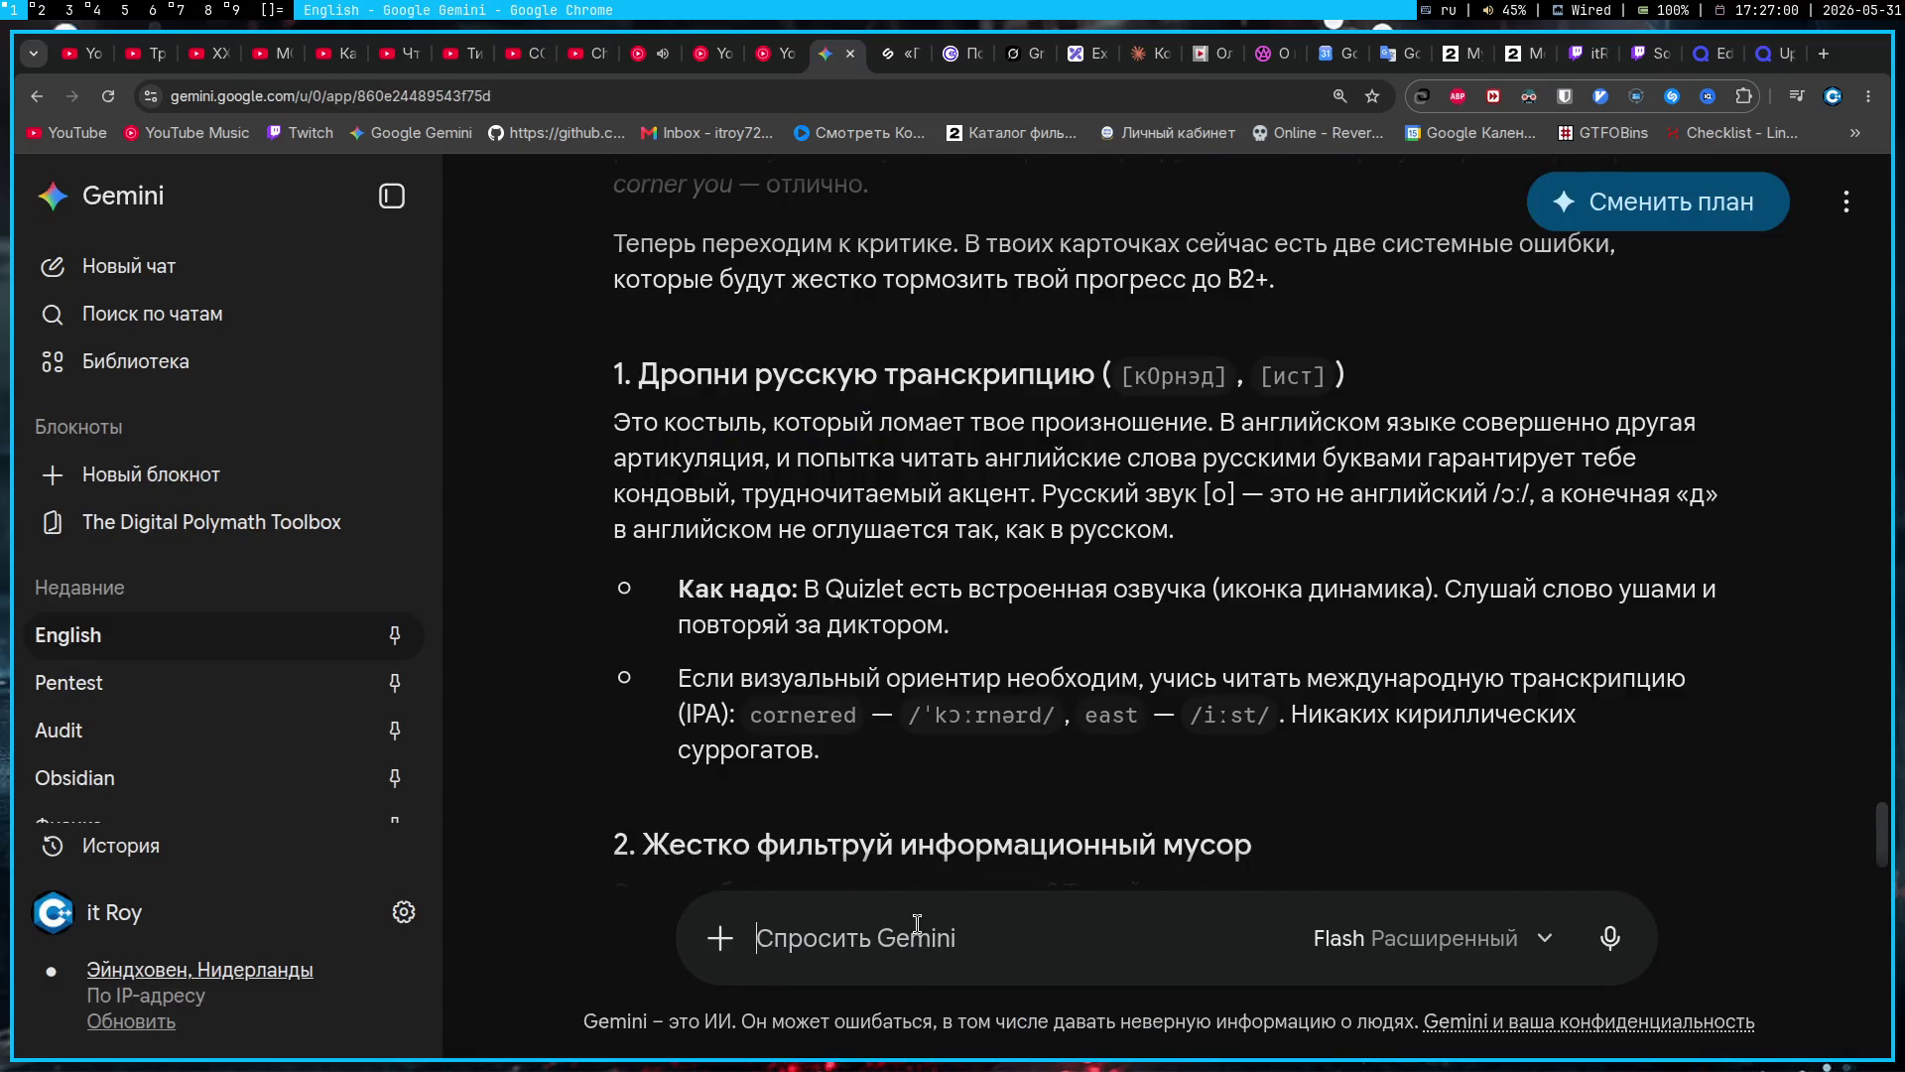
Step: Send Gemini the pricing screenshot with 'озвучка платная, может есть бесплатный аналог, который не хуже?'
left_click(919, 925)
key("ctrl+v")
type("озвуч")
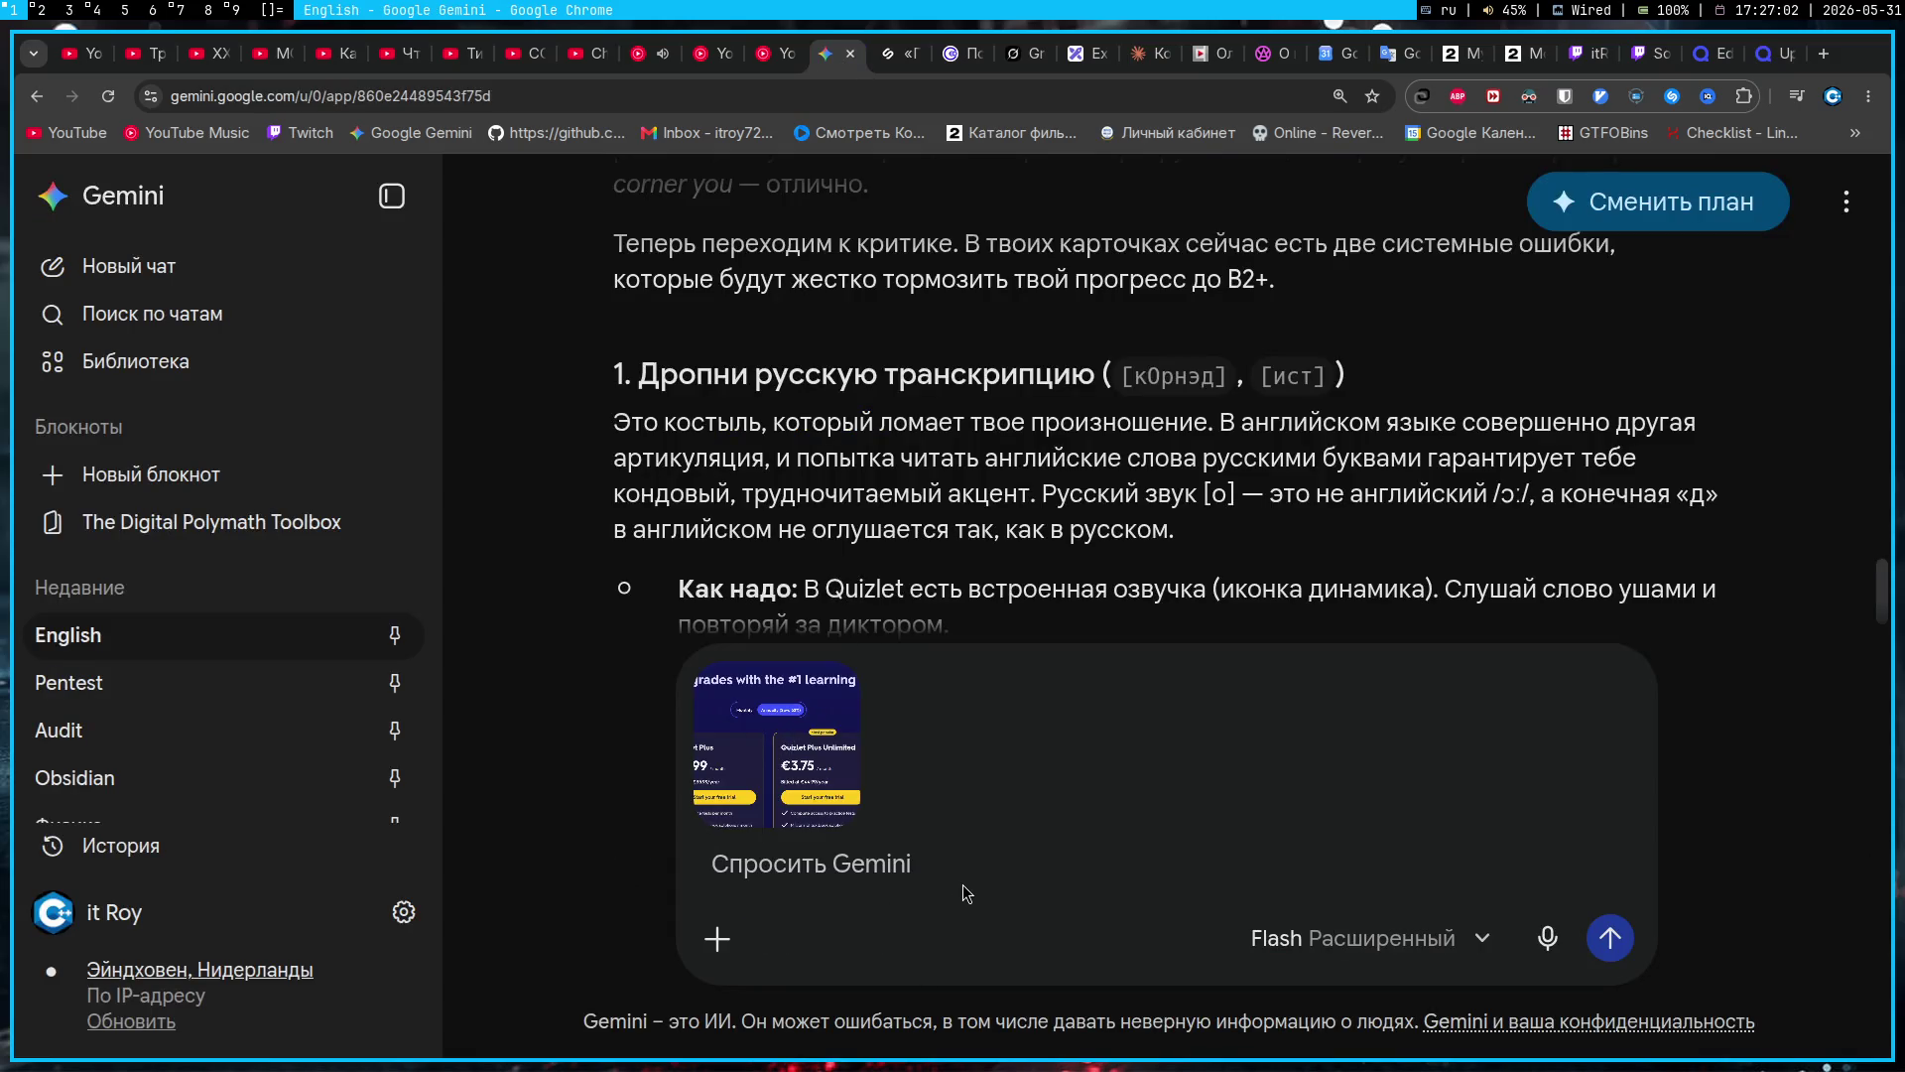
type("ка п")
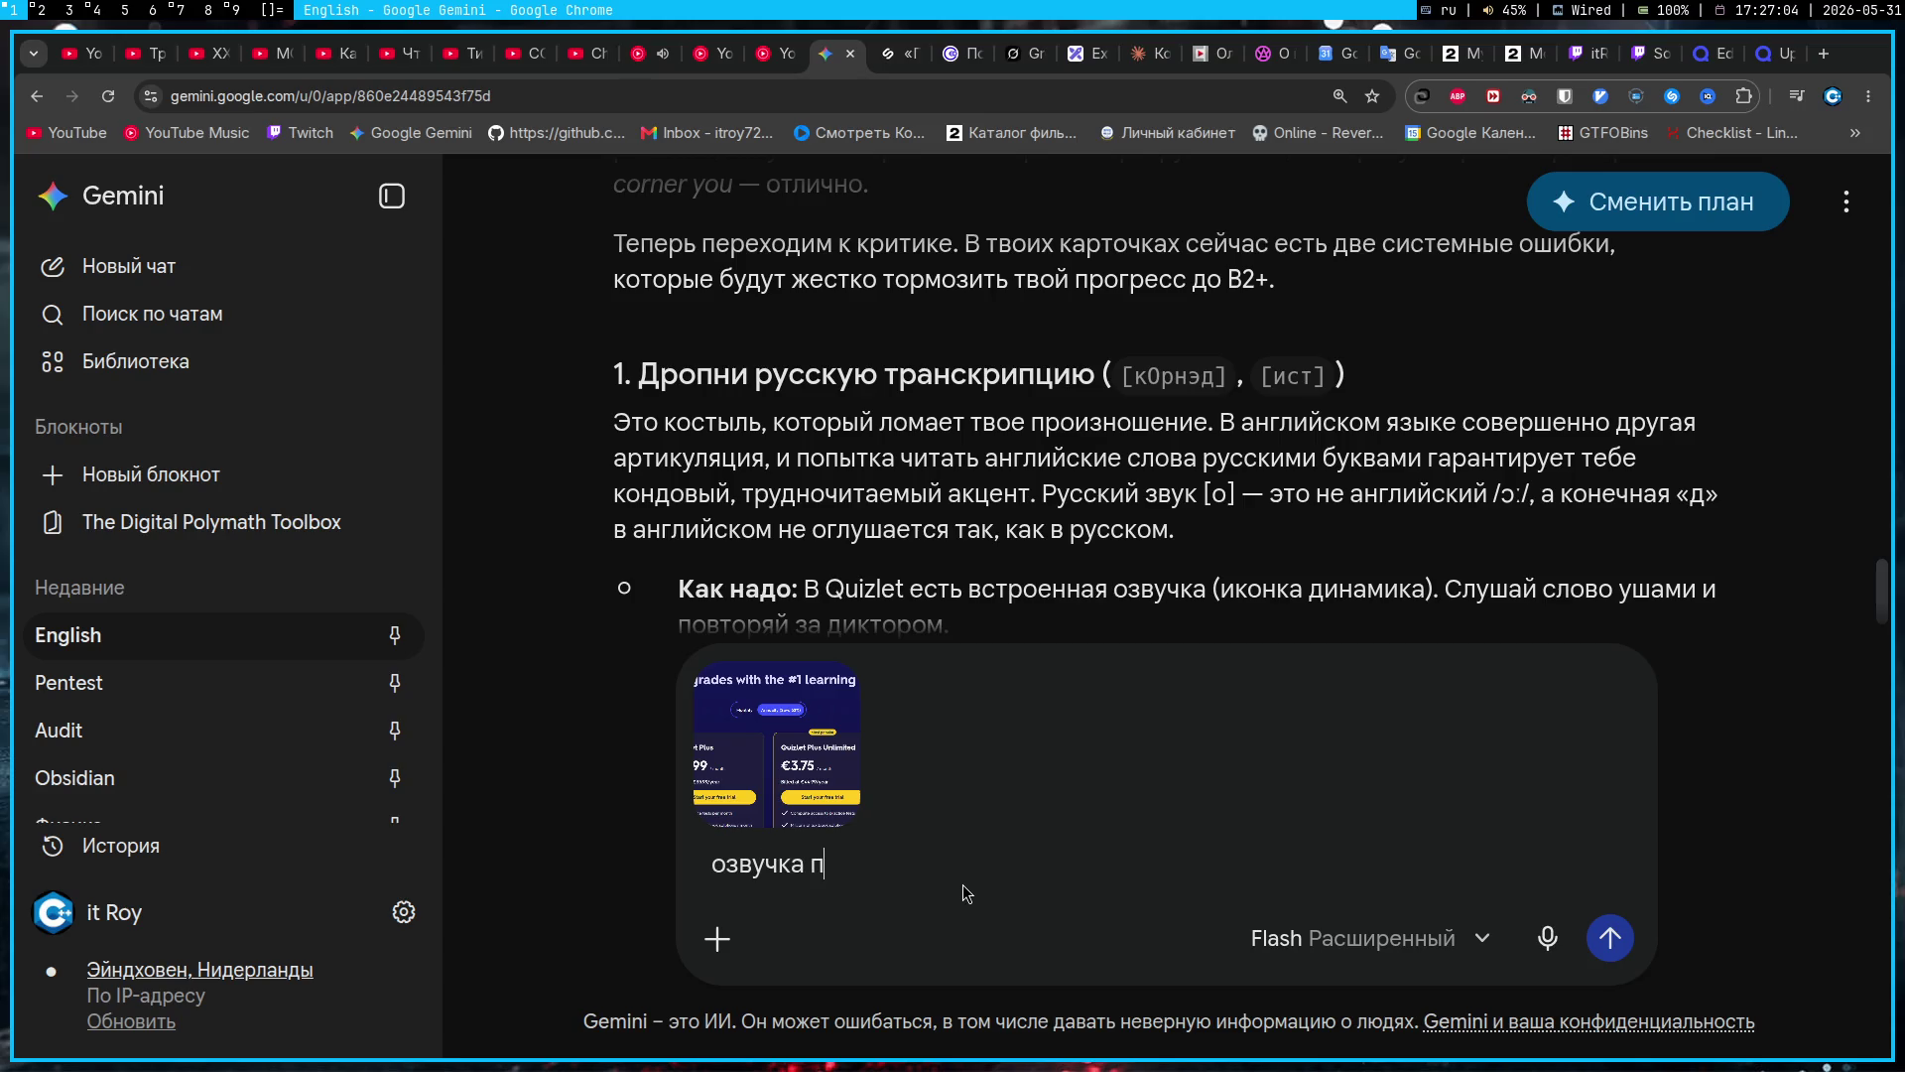
type("латная, может есть бес")
type("платн")
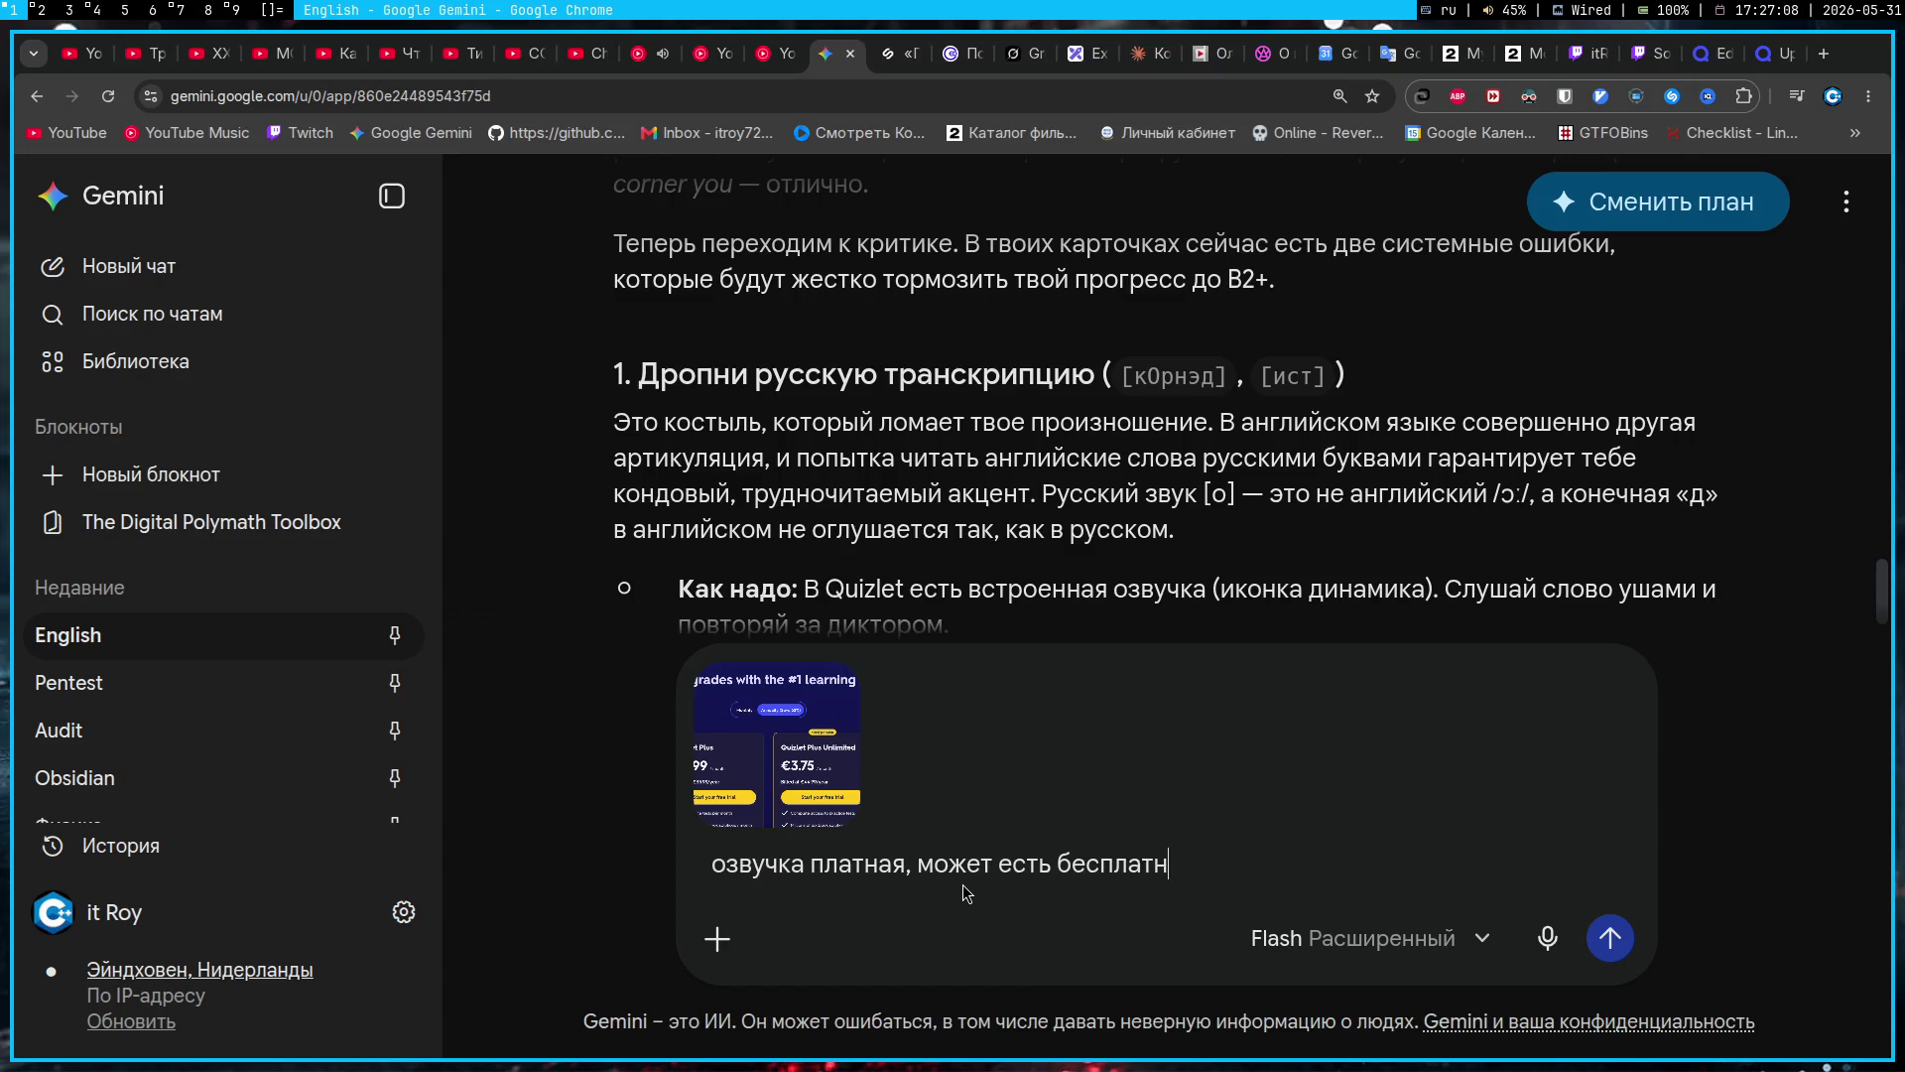
type("ый аналог, который не х")
type("уже?")
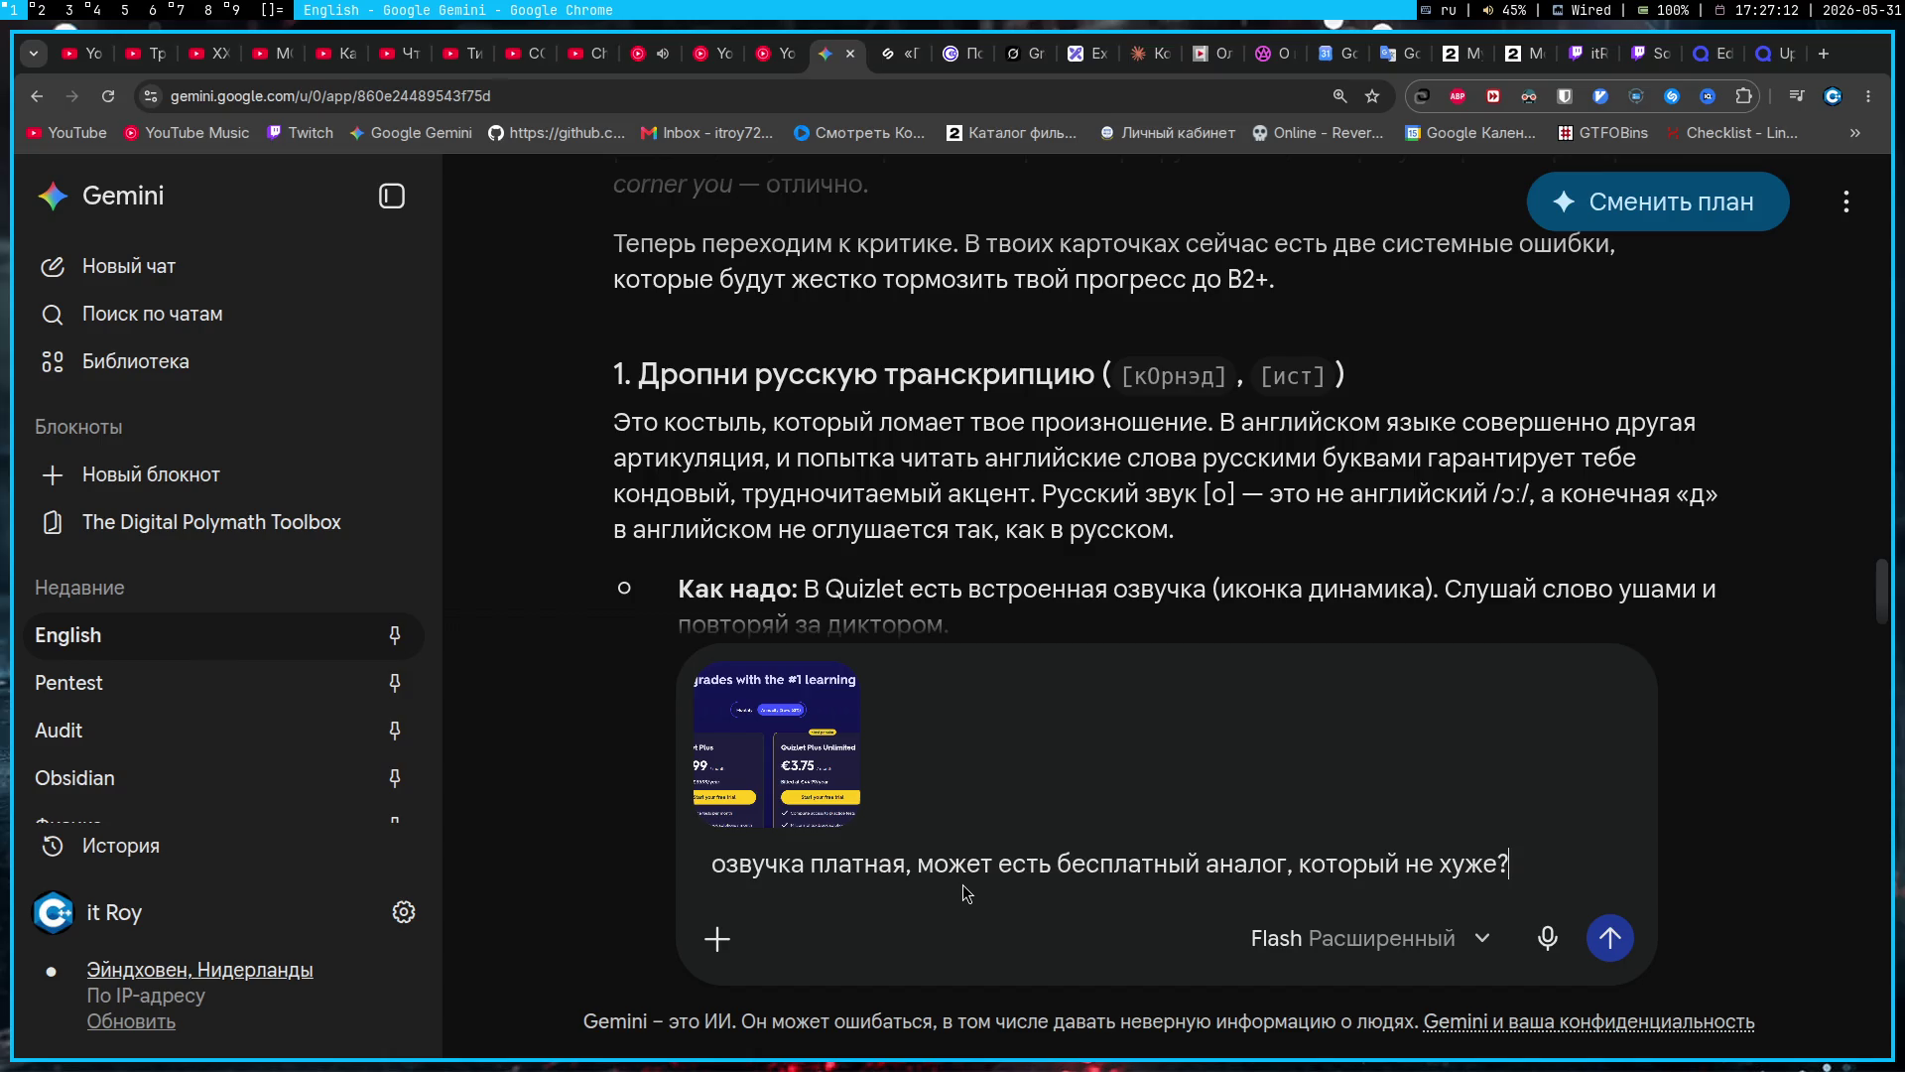
key("Return")
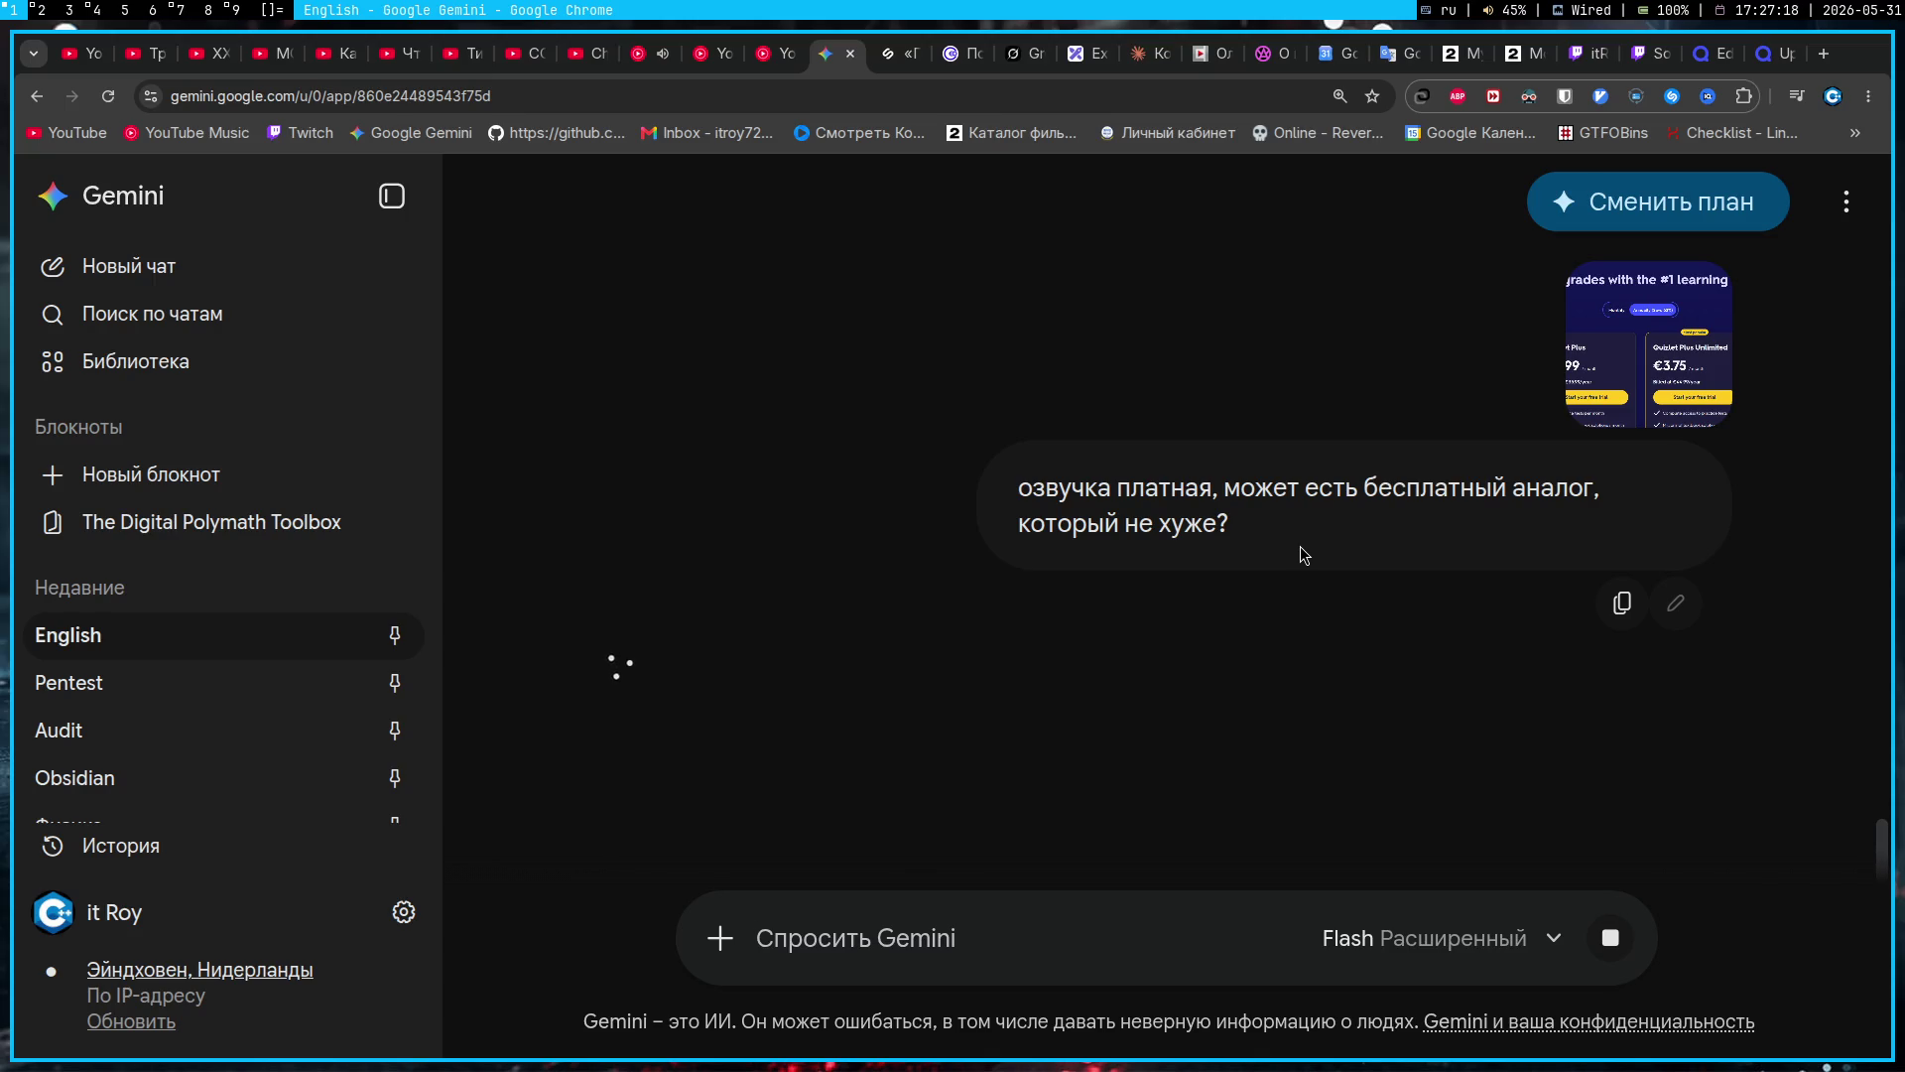
Step: Review the earlier answer's paragraph about 'east', then scroll down to Gemini's new reply recommending Anki
scroll(1115, 498, "up", 3)
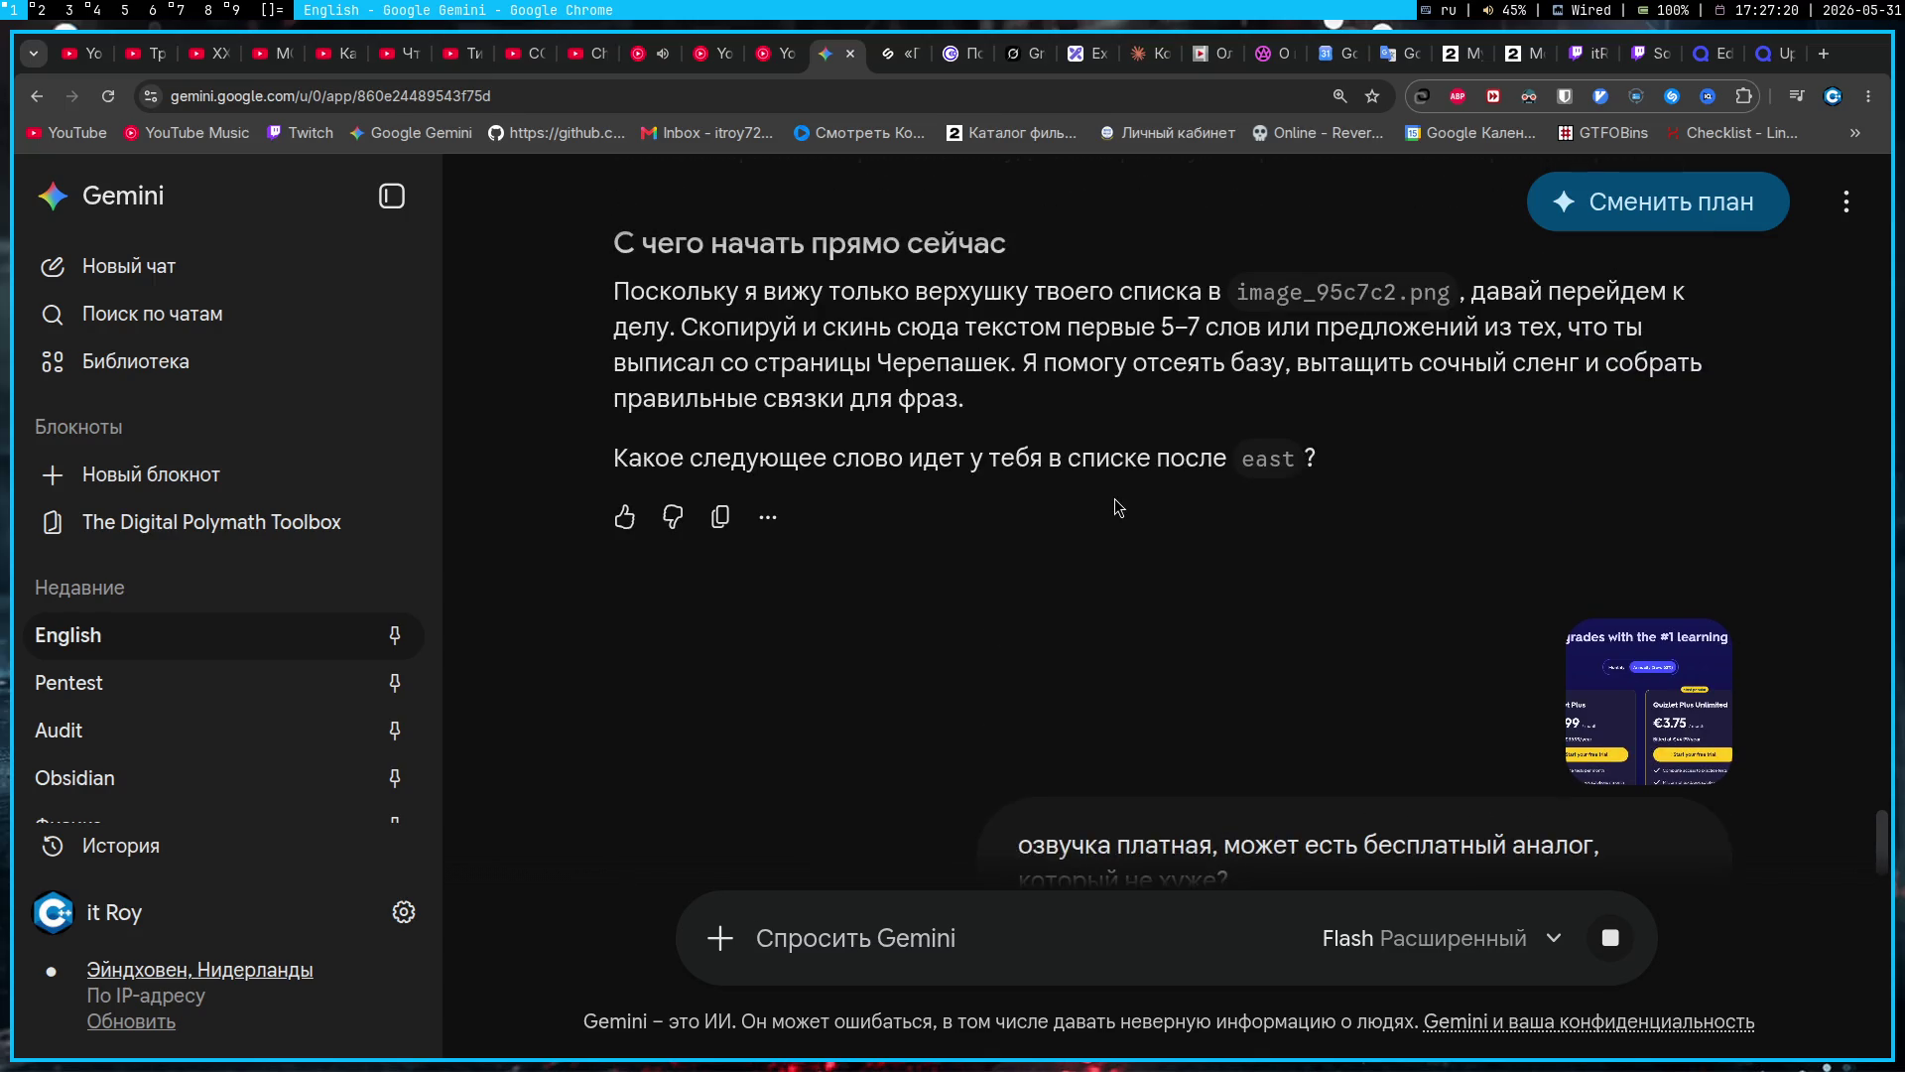
scroll(1115, 498, "up", 3)
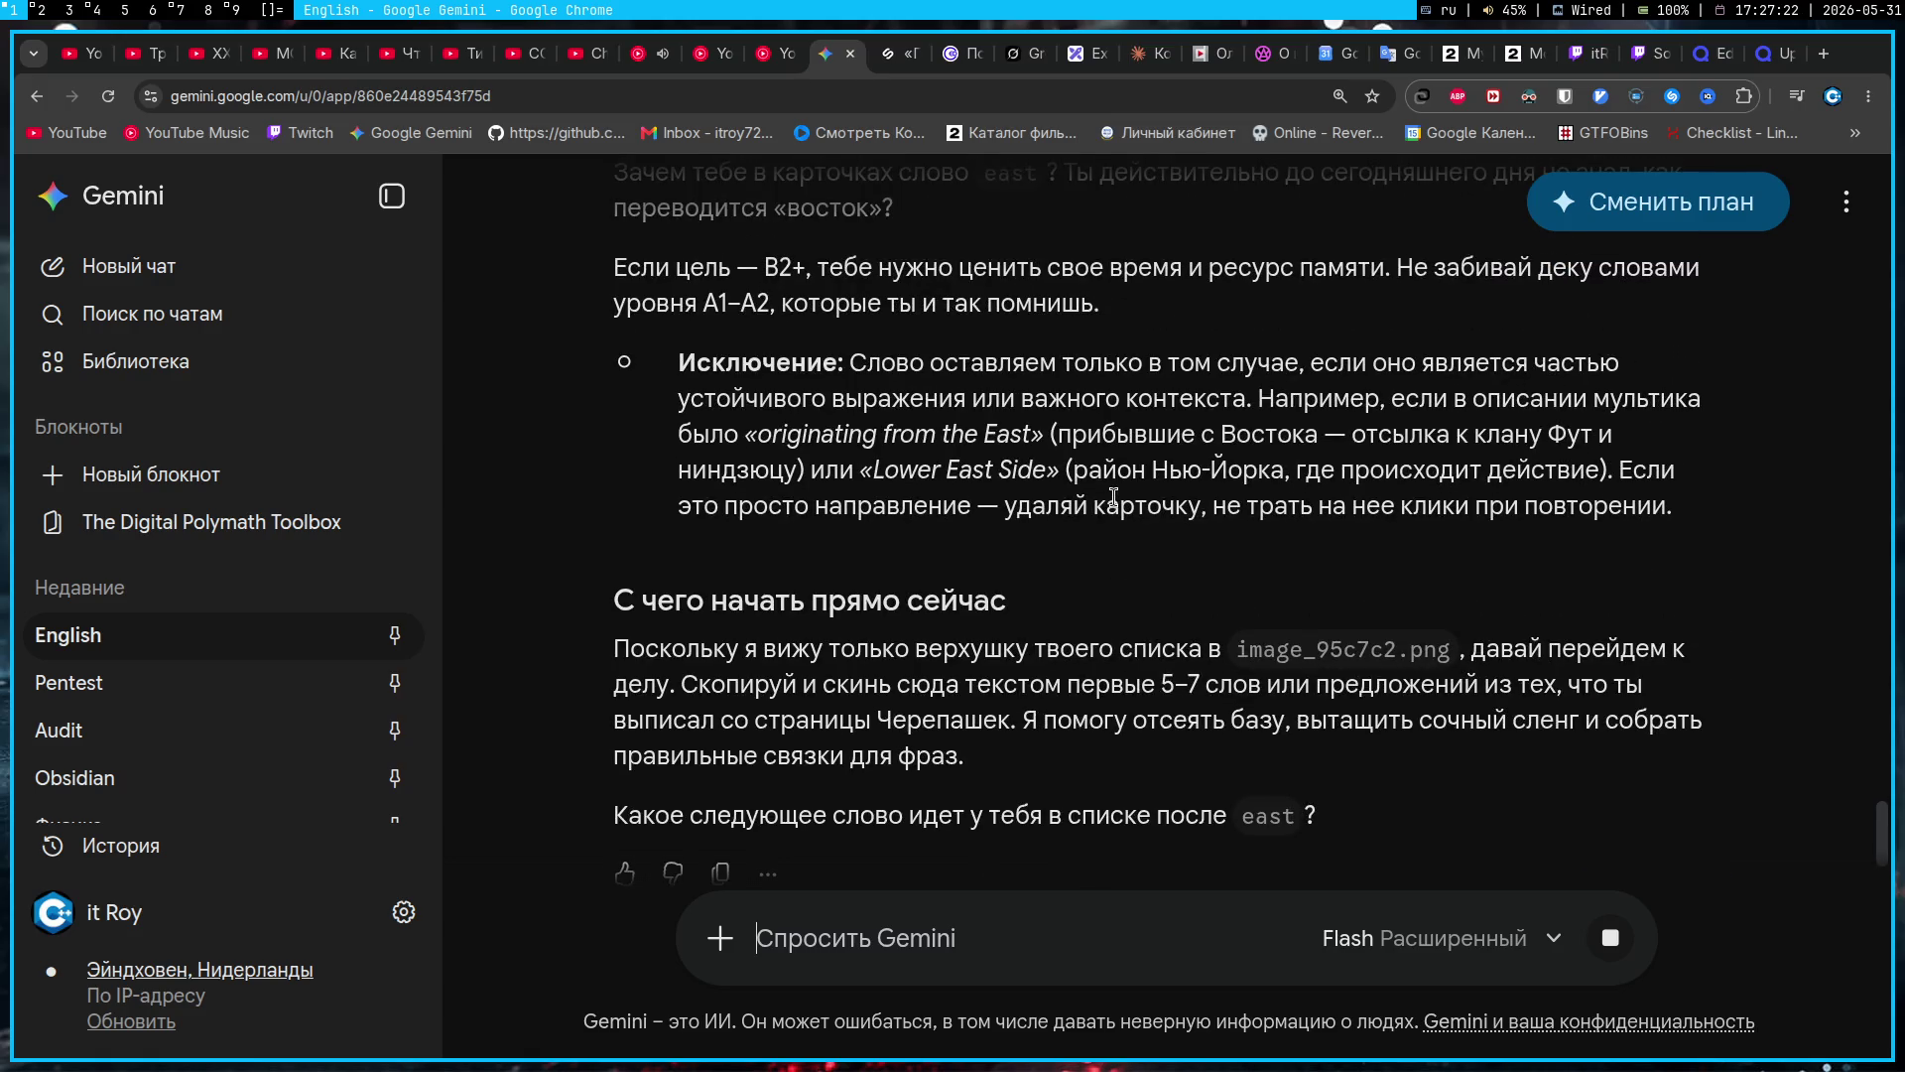
scroll(1113, 496, "up", 4)
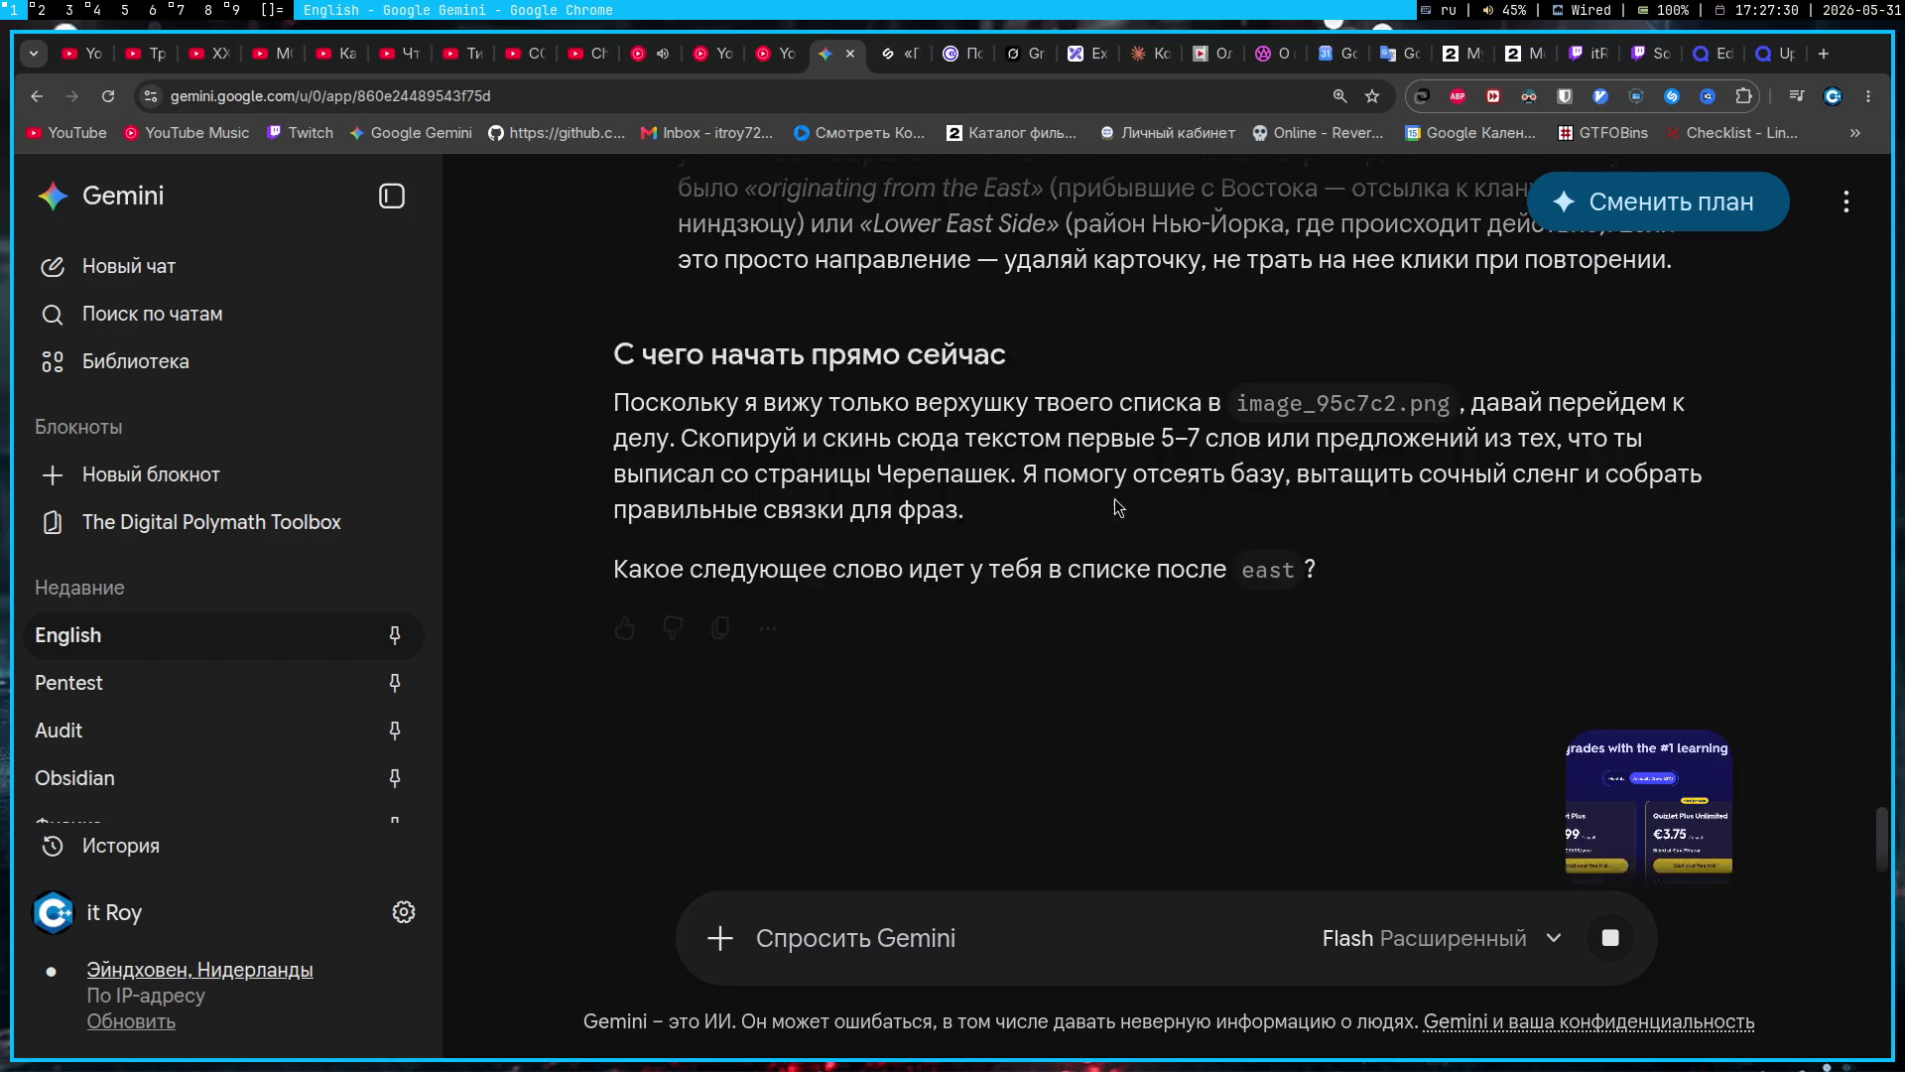
scroll(1116, 498, "up", 2)
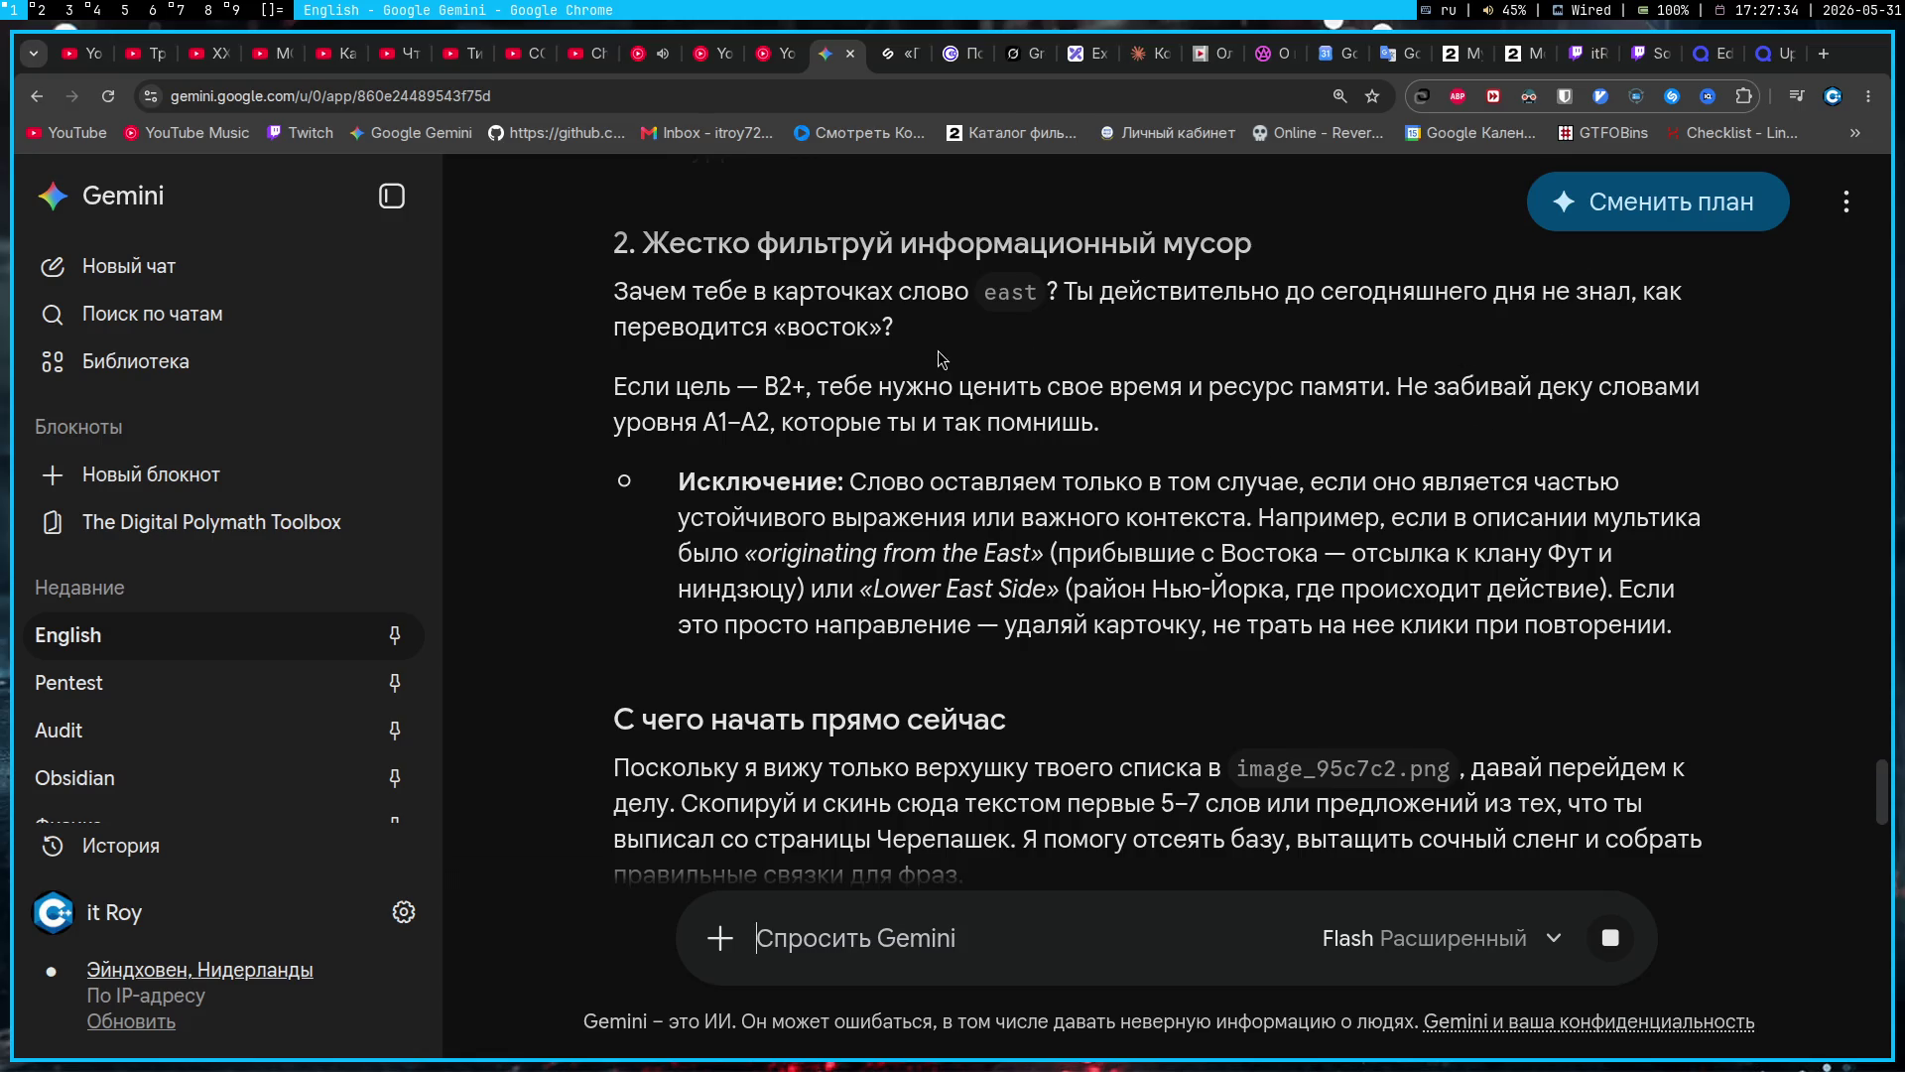
mouse_move(921, 331)
left_mouse_down()
mouse_move(759, 327)
mouse_move(615, 280)
left_mouse_up()
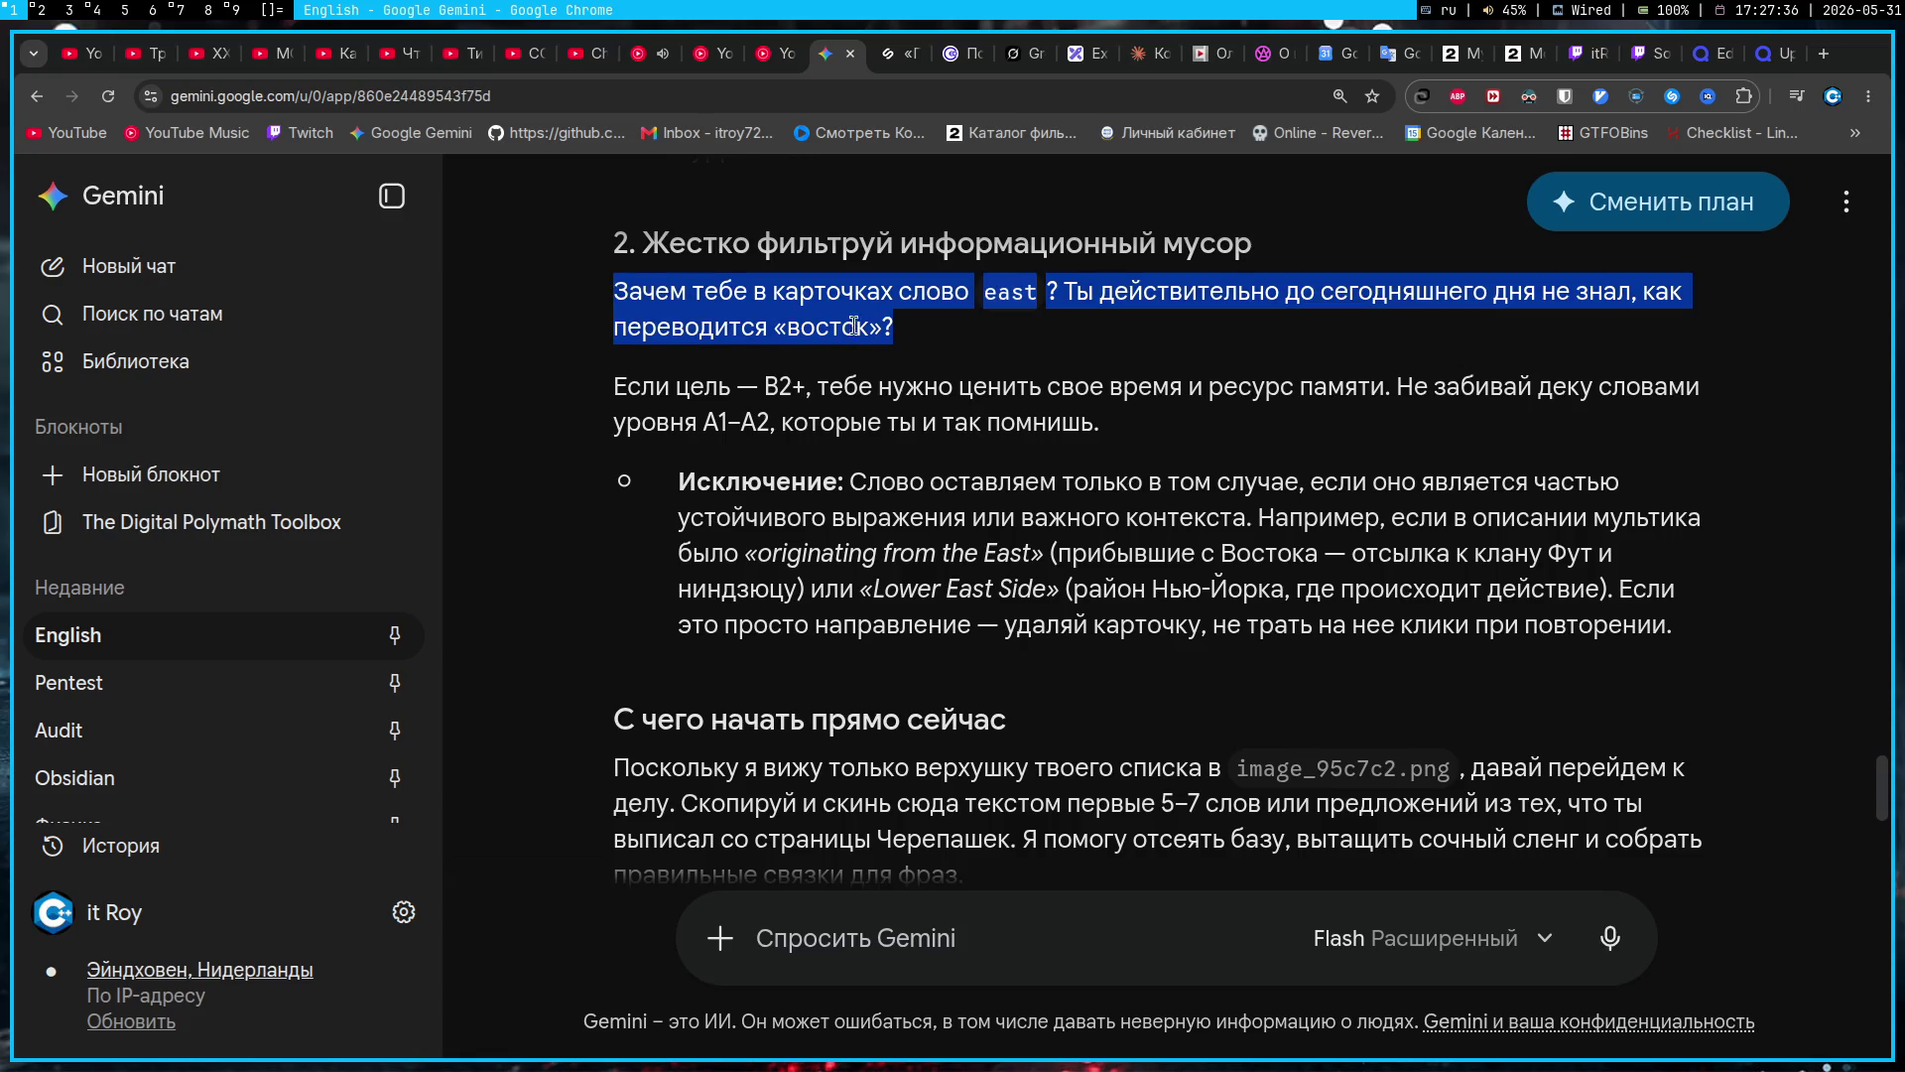
left_click(1034, 353)
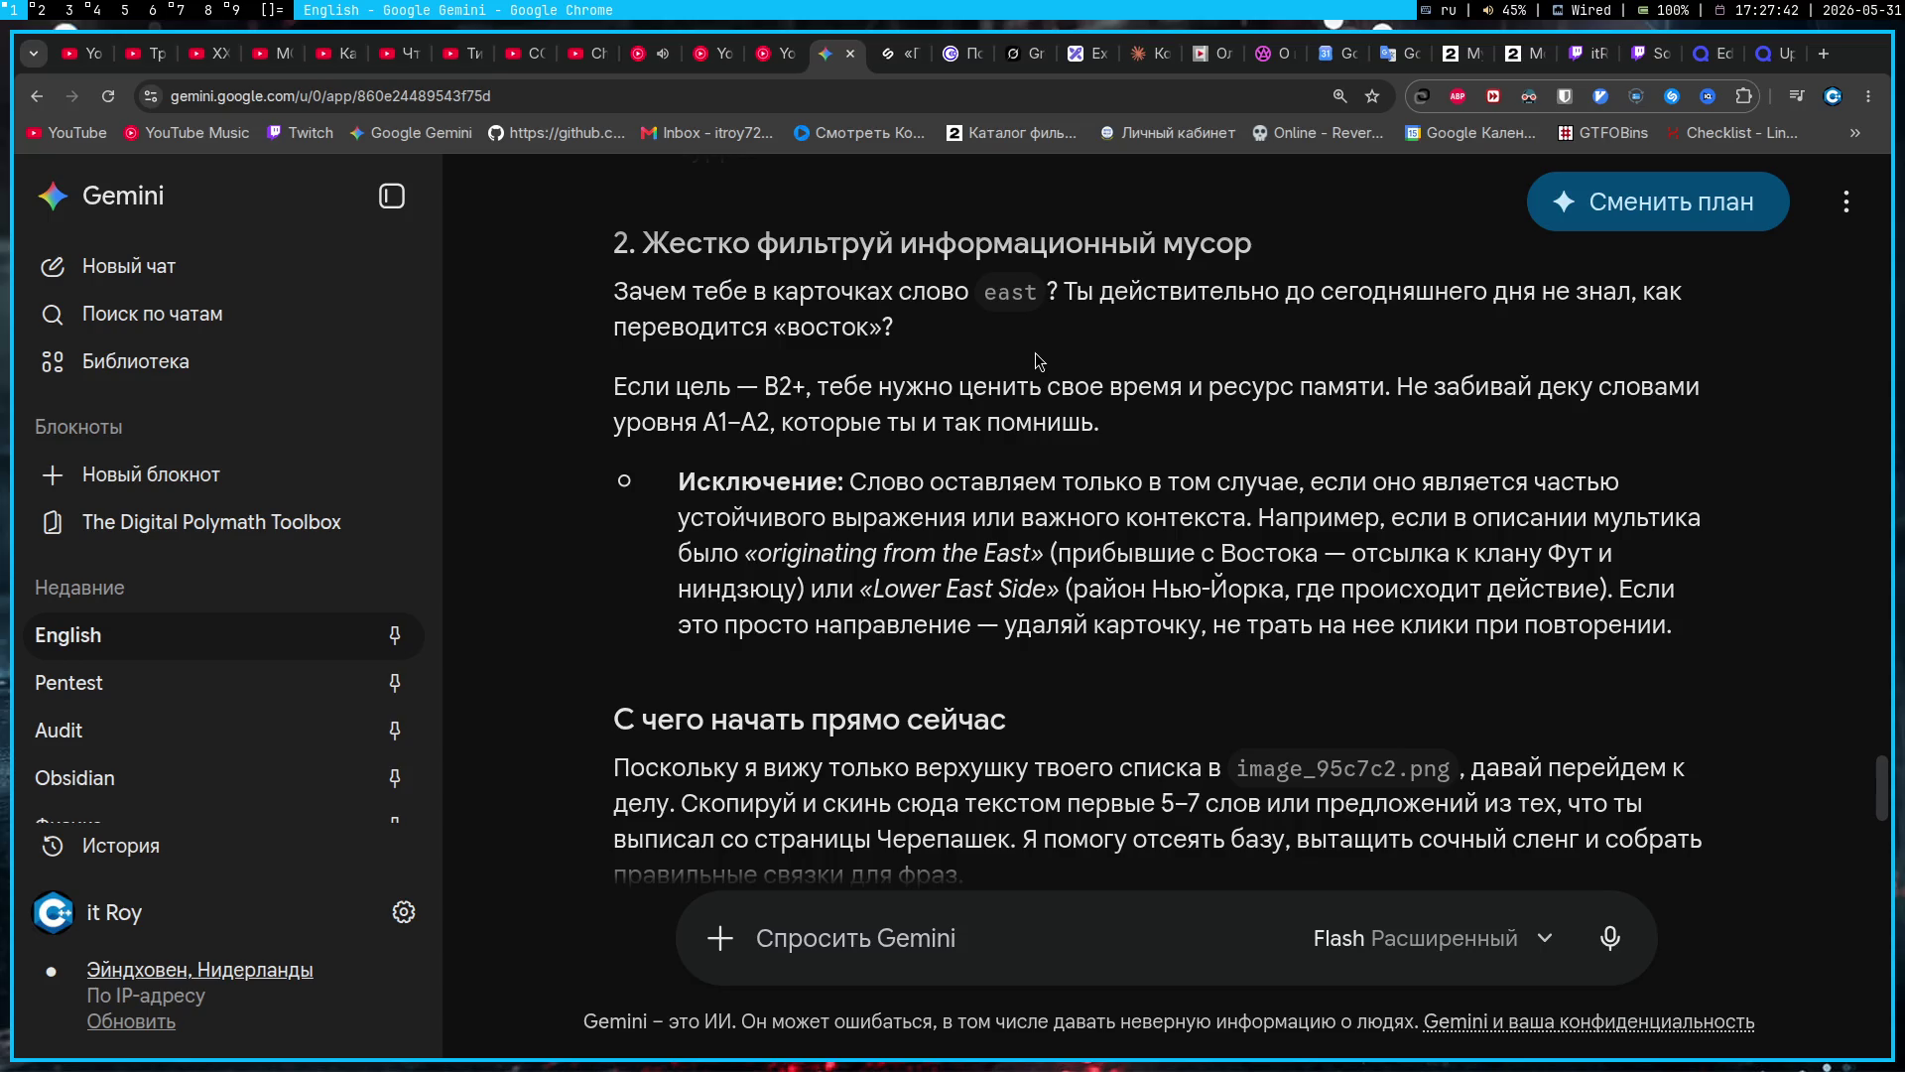
scroll(1032, 360, "down", 10)
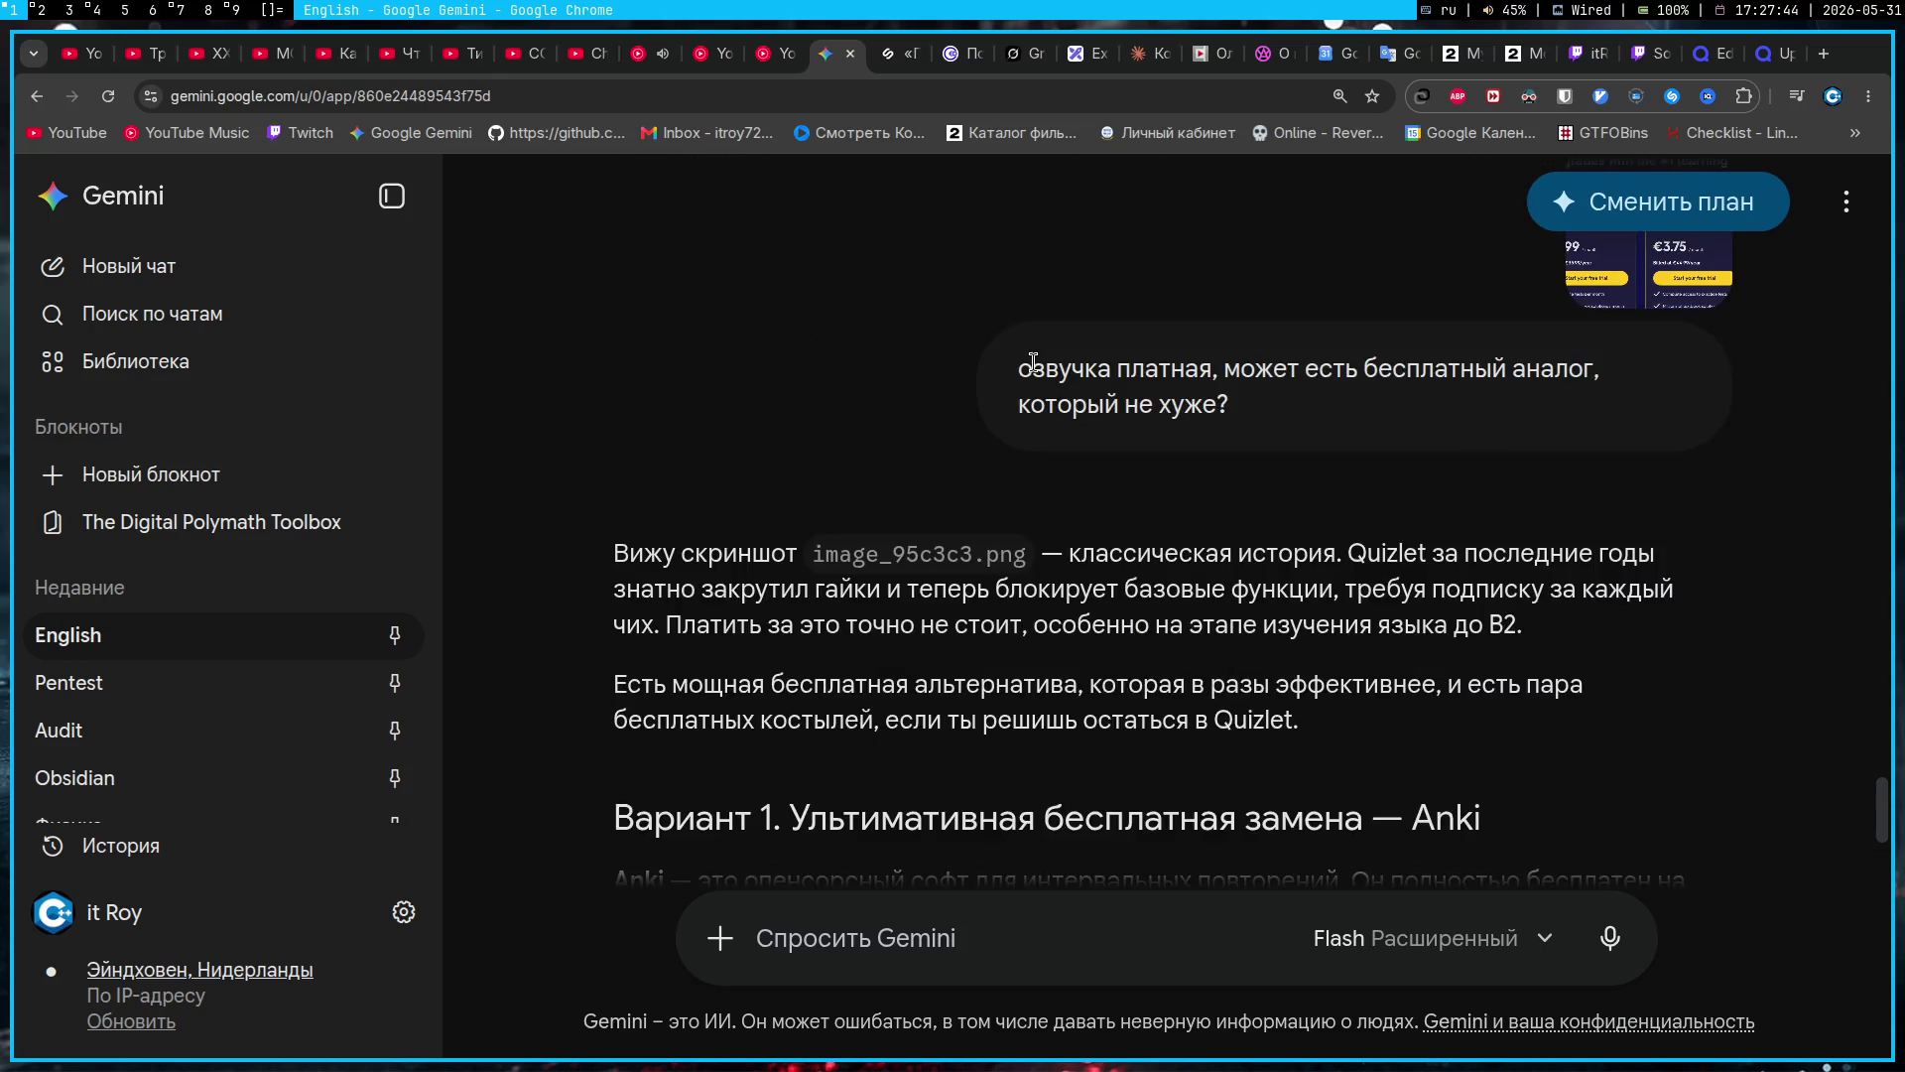
Step: Read through Gemini's reply down to the table of free pronunciation tools
scroll(1282, 318, "down", 3)
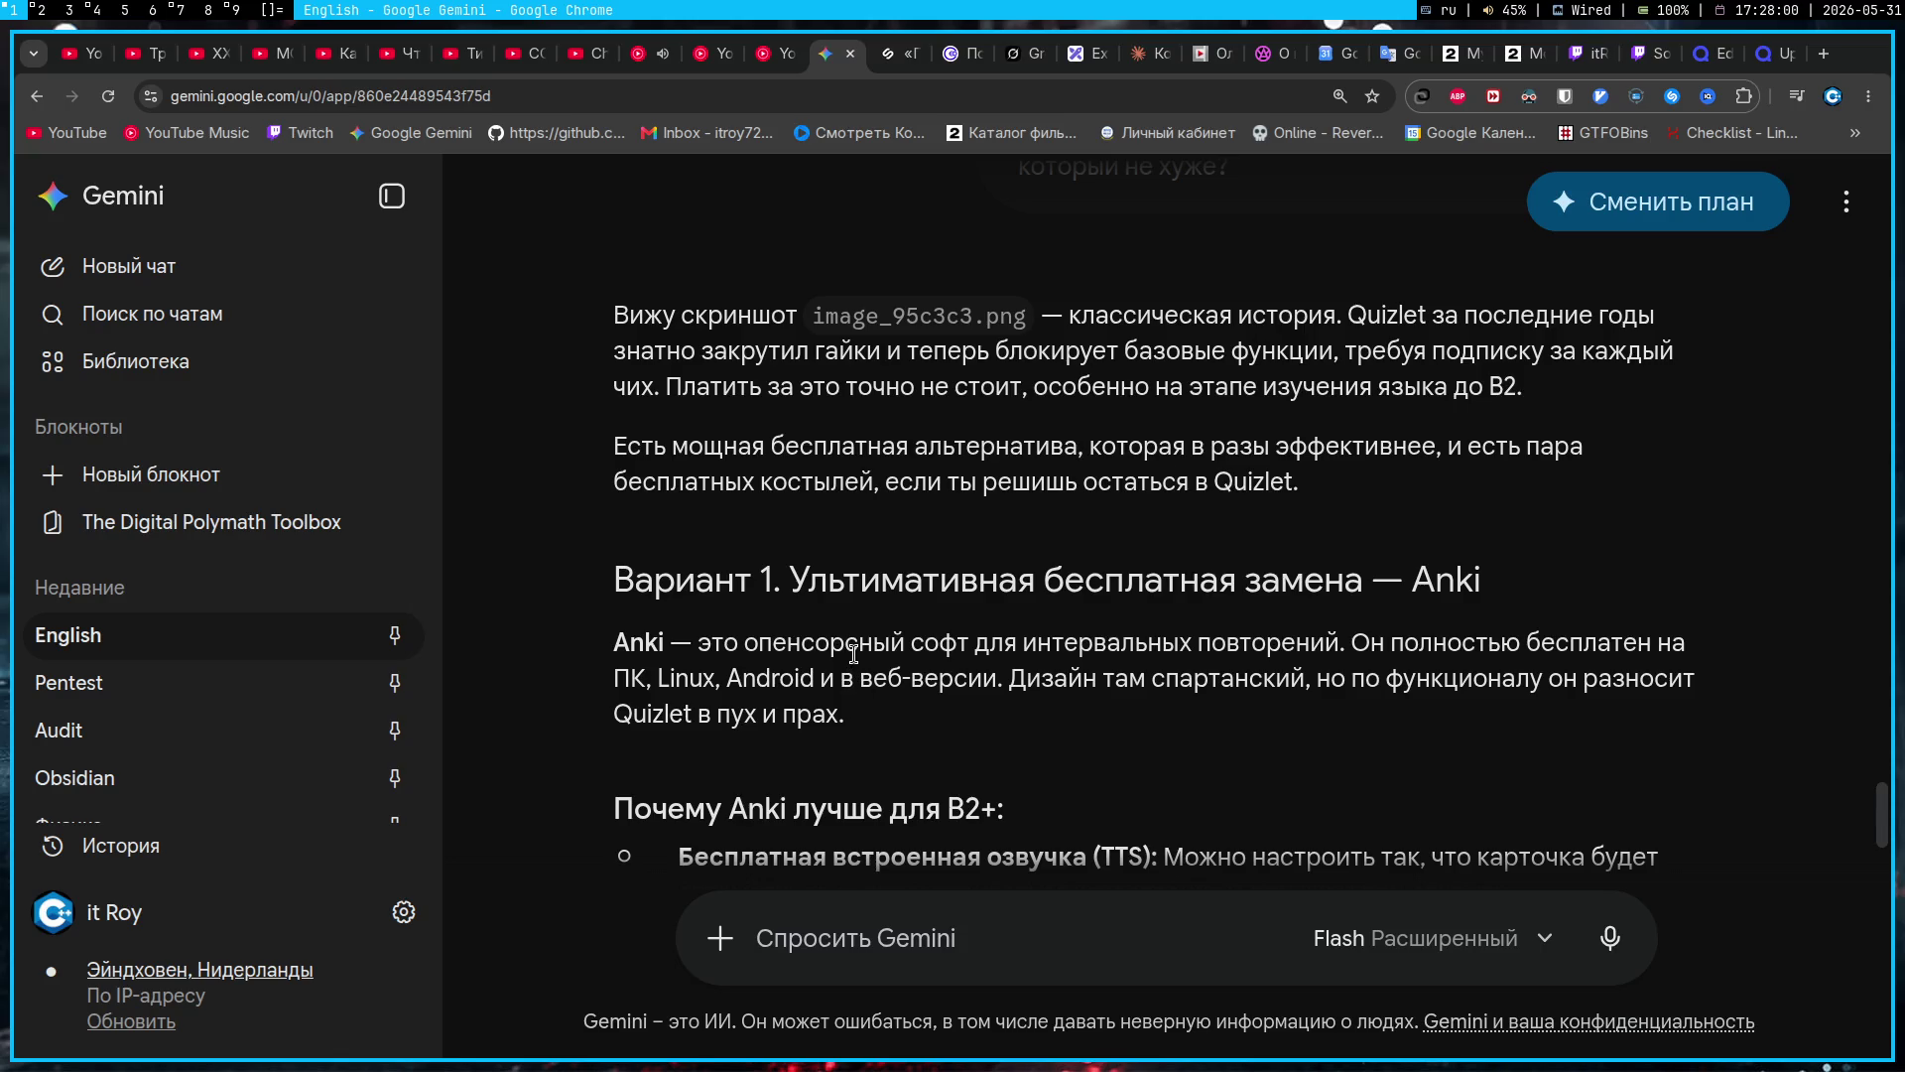
scroll(853, 653, "down", 2)
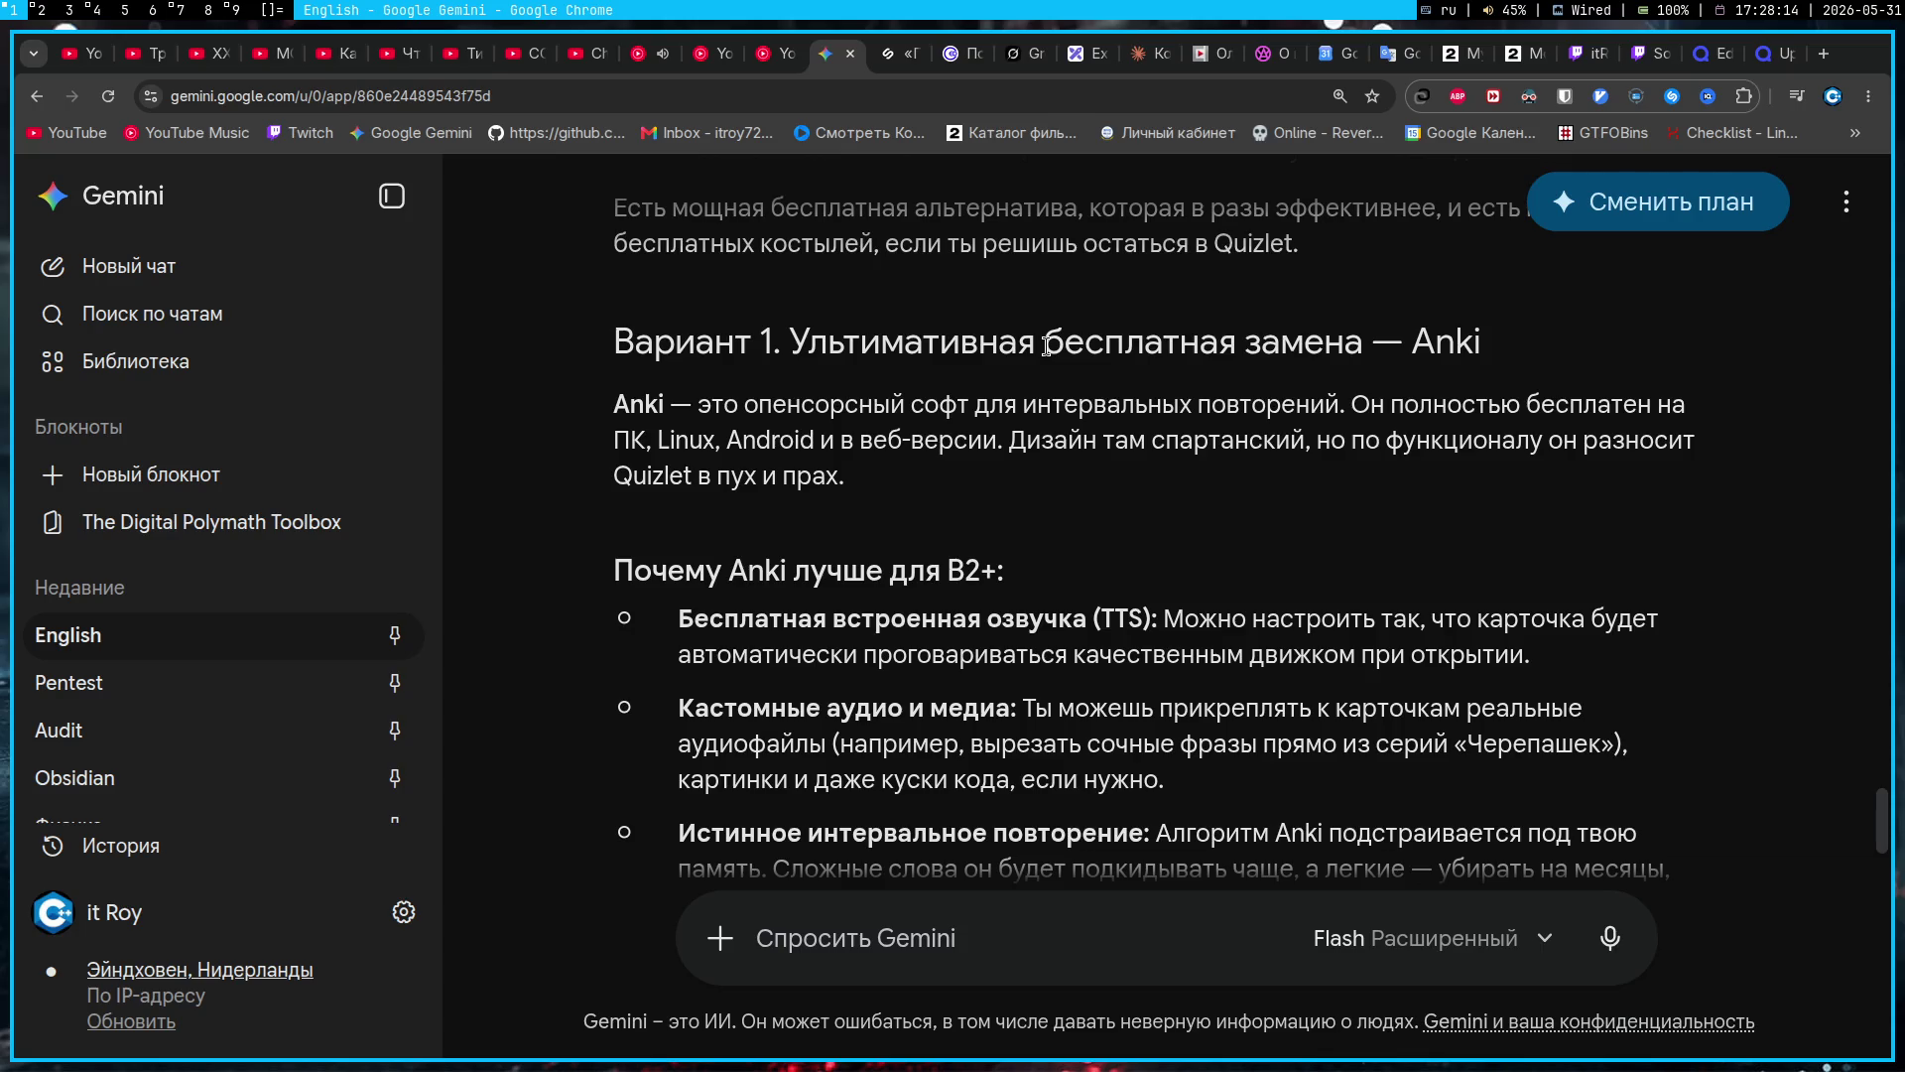
scroll(851, 585, "down", 2)
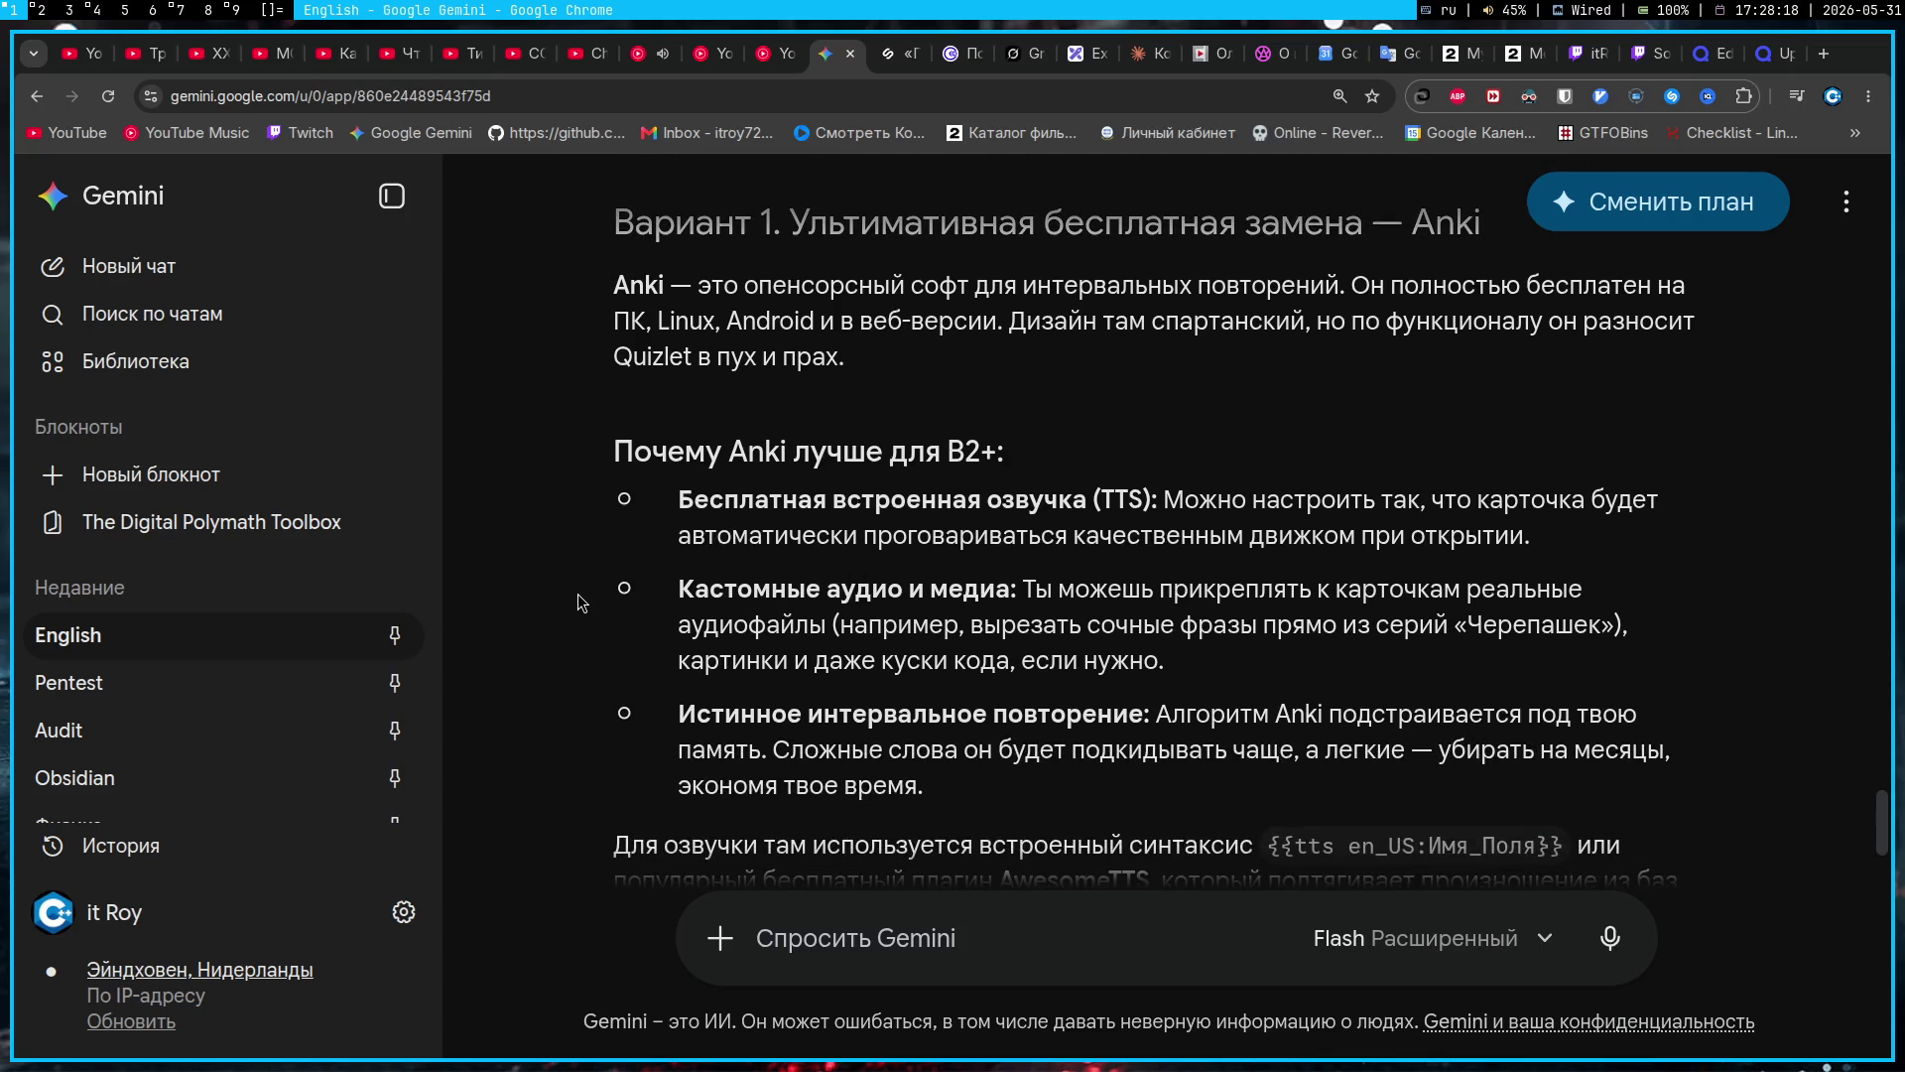
scroll(600, 597, "down", 2)
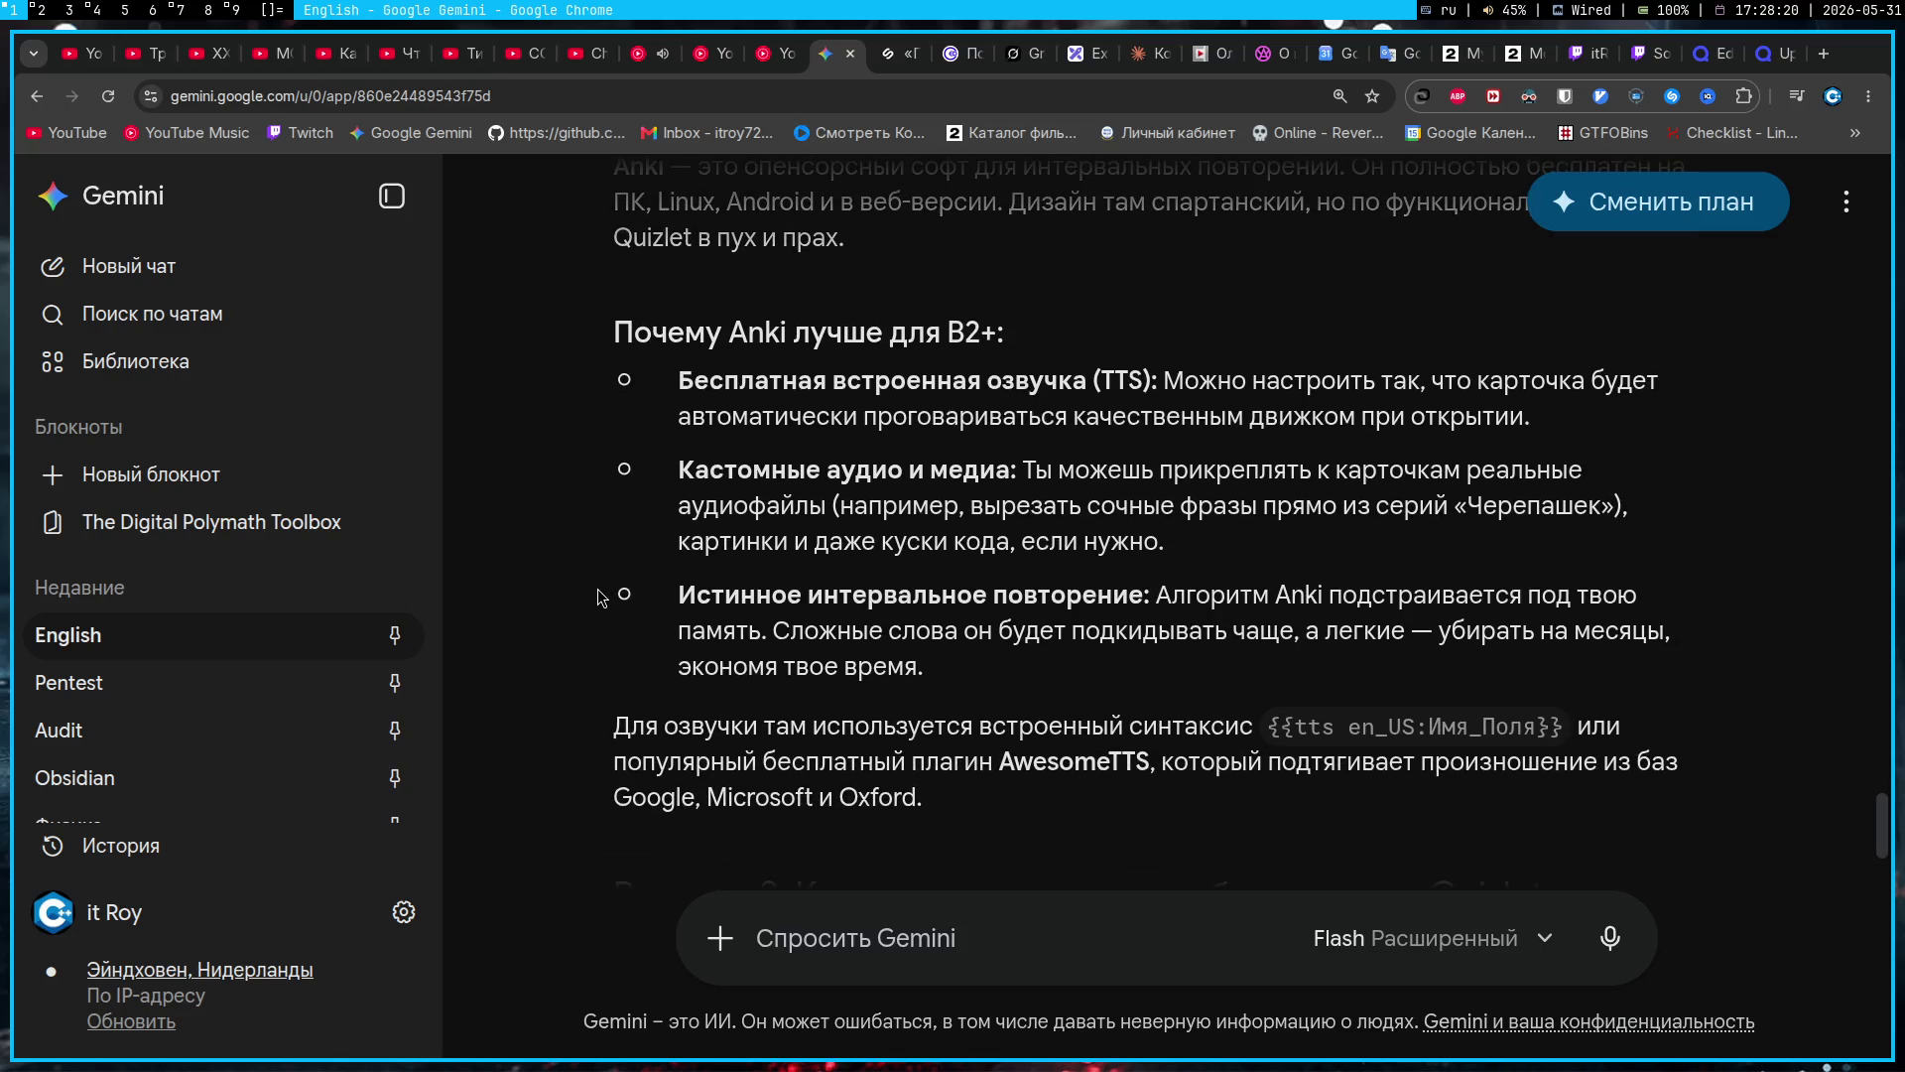
scroll(600, 596, "down", 5)
scroll(600, 595, "up", 2)
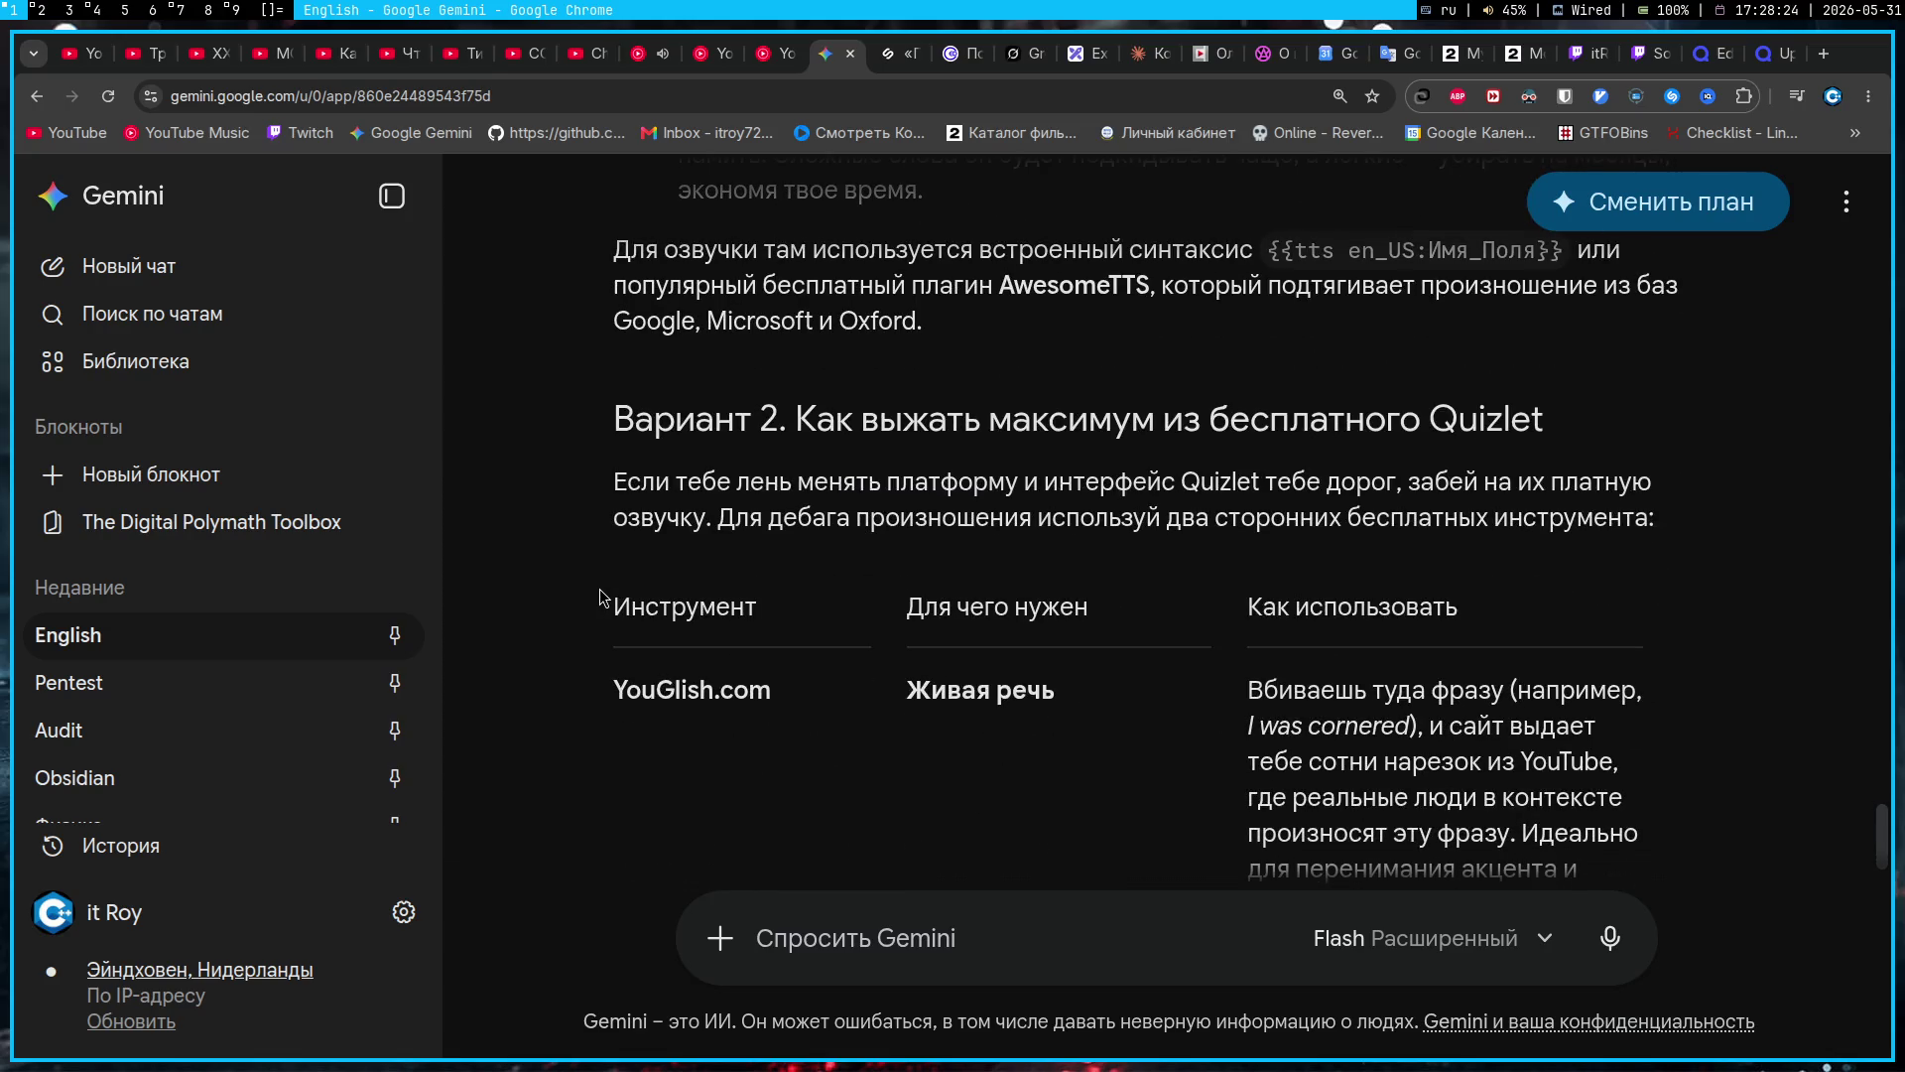
scroll(600, 587, "down", 2)
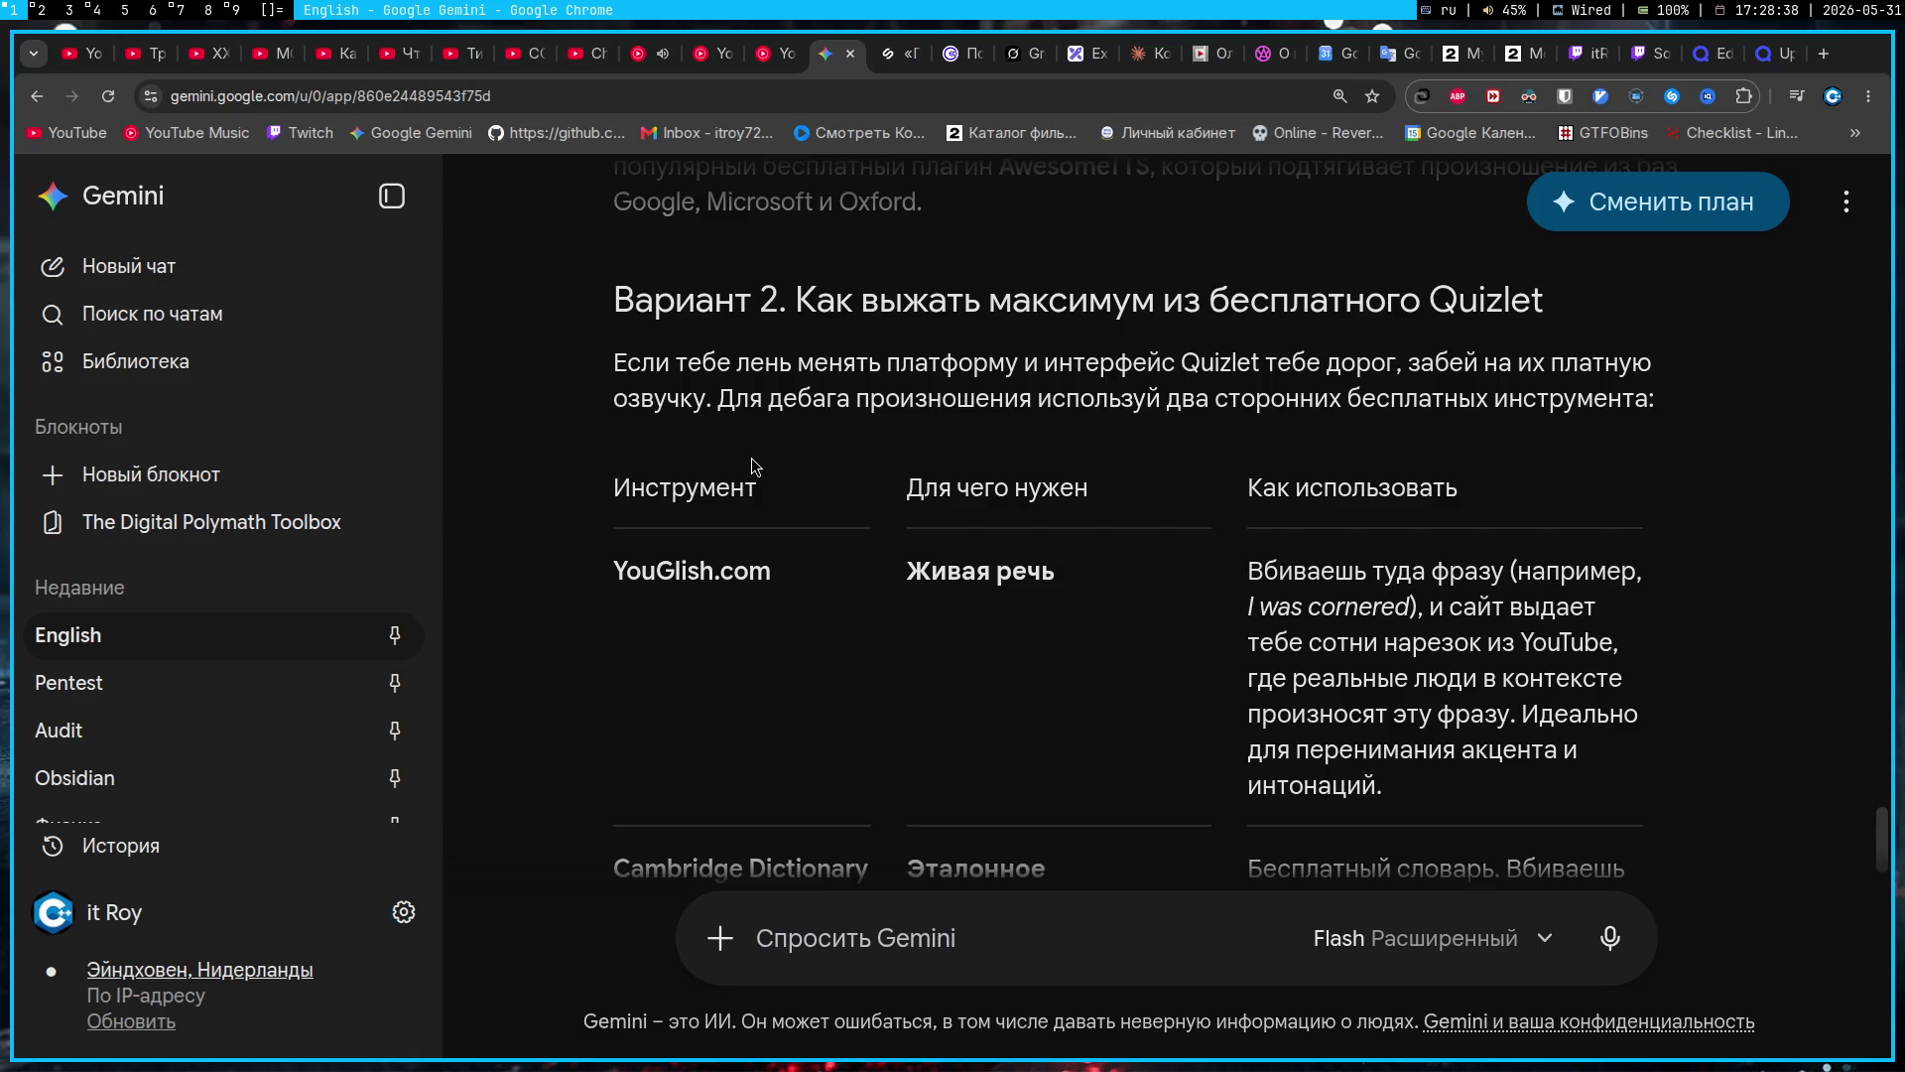
Step: Copy 'YouGlish.com' from the table and load it in a new browser tab
mouse_move(771, 572)
left_mouse_down()
mouse_move(614, 571)
mouse_move(611, 496)
mouse_move(614, 572)
left_mouse_up()
key("ctrl+c")
key("ctrl+t")
key("ctrl+v")
key("Return")
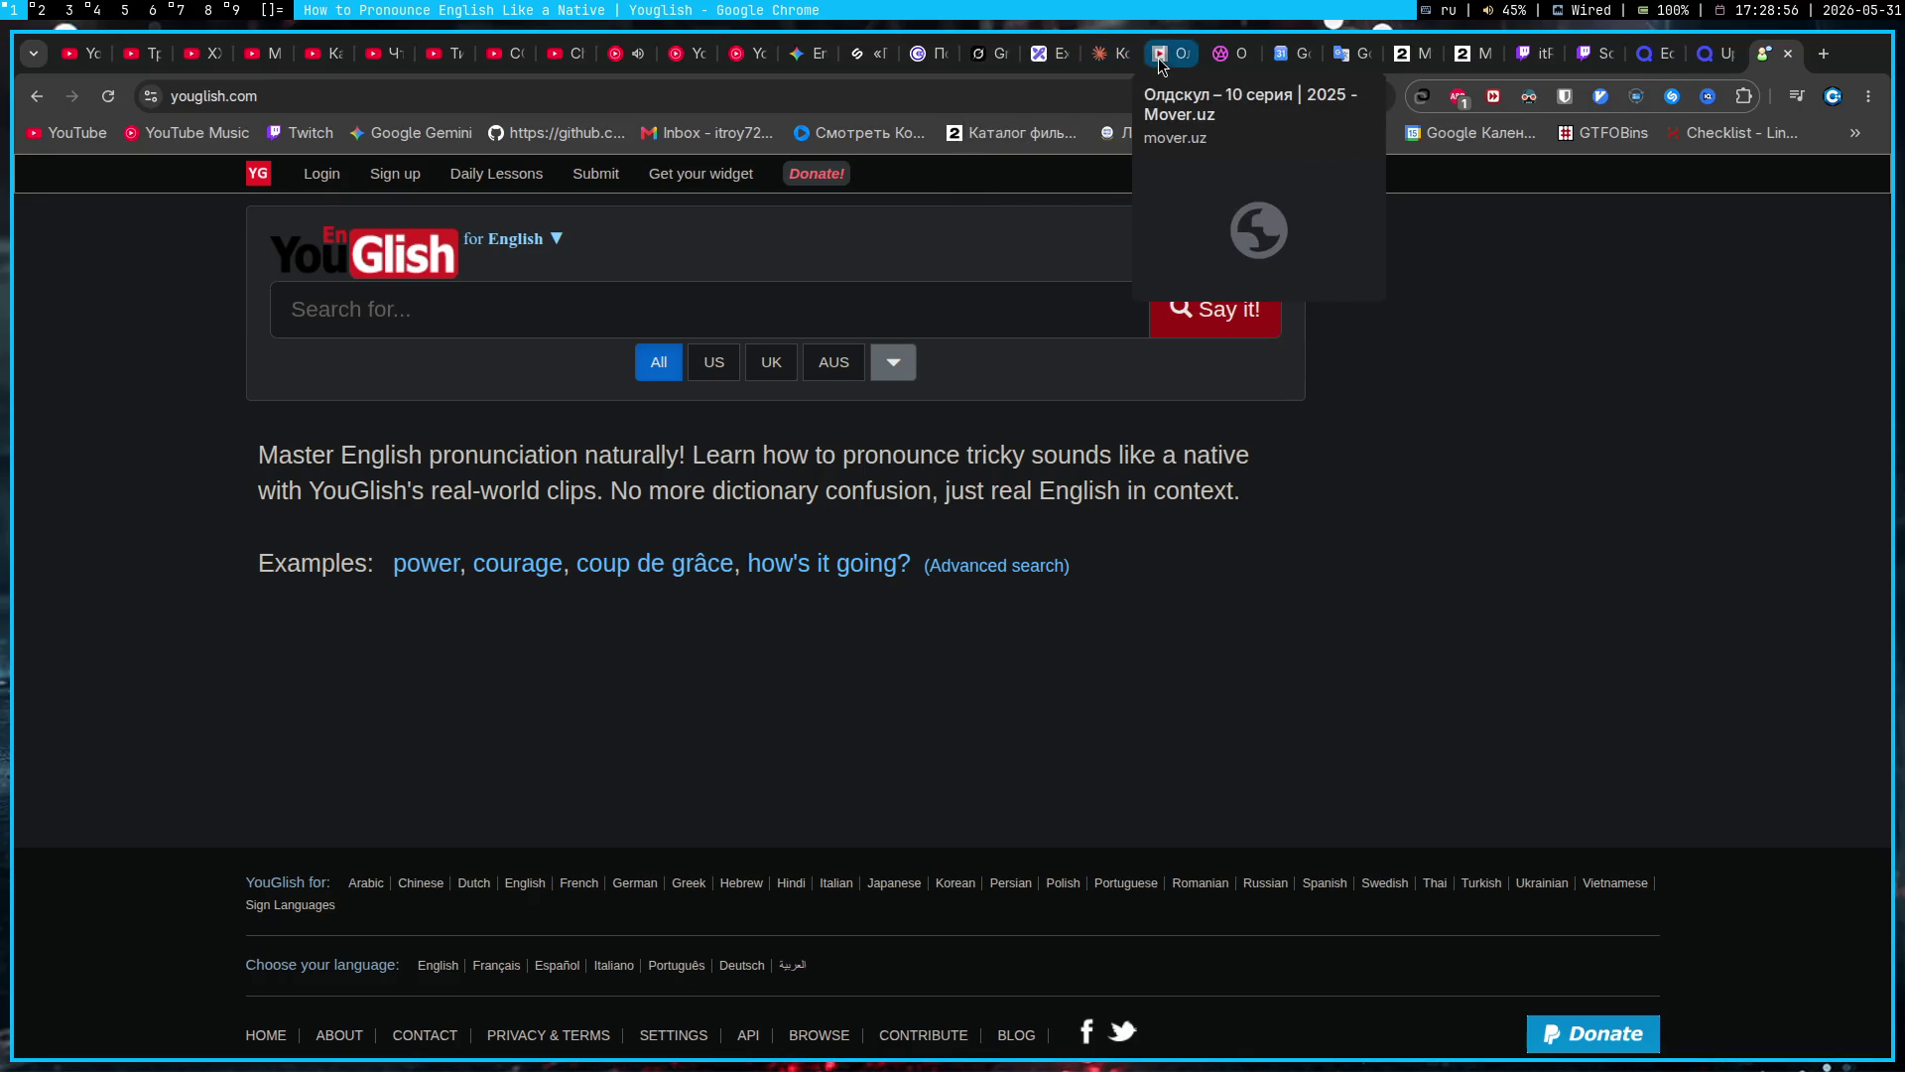
Step: Go back from YouGlish to the Gemini chat's table listing YouGlish.com and Cambridge Dictionary
left_click(798, 60)
scroll(1220, 386, "down", 1)
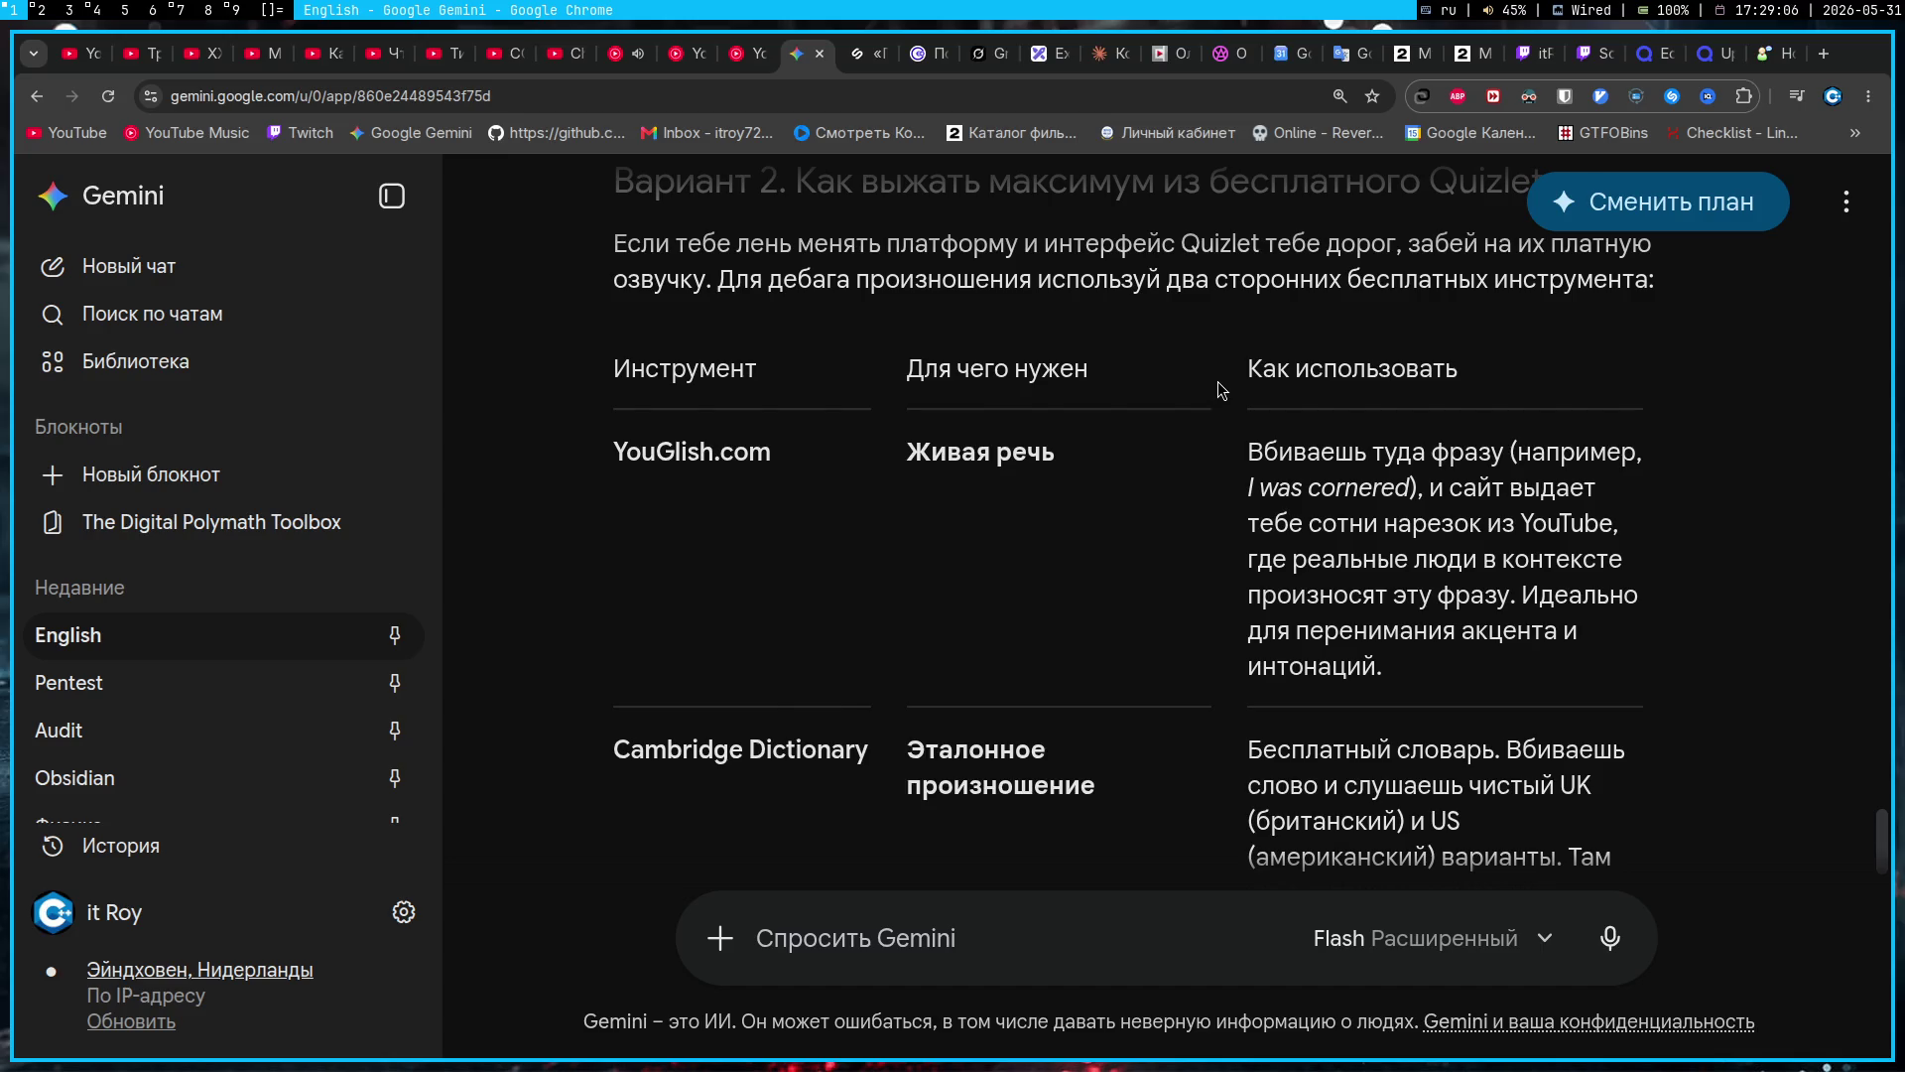
Step: Reply 'Я хочу потратить время на то, что более релевантно и полезно', citing the bad transcriptions
scroll(1221, 390, "down", 5)
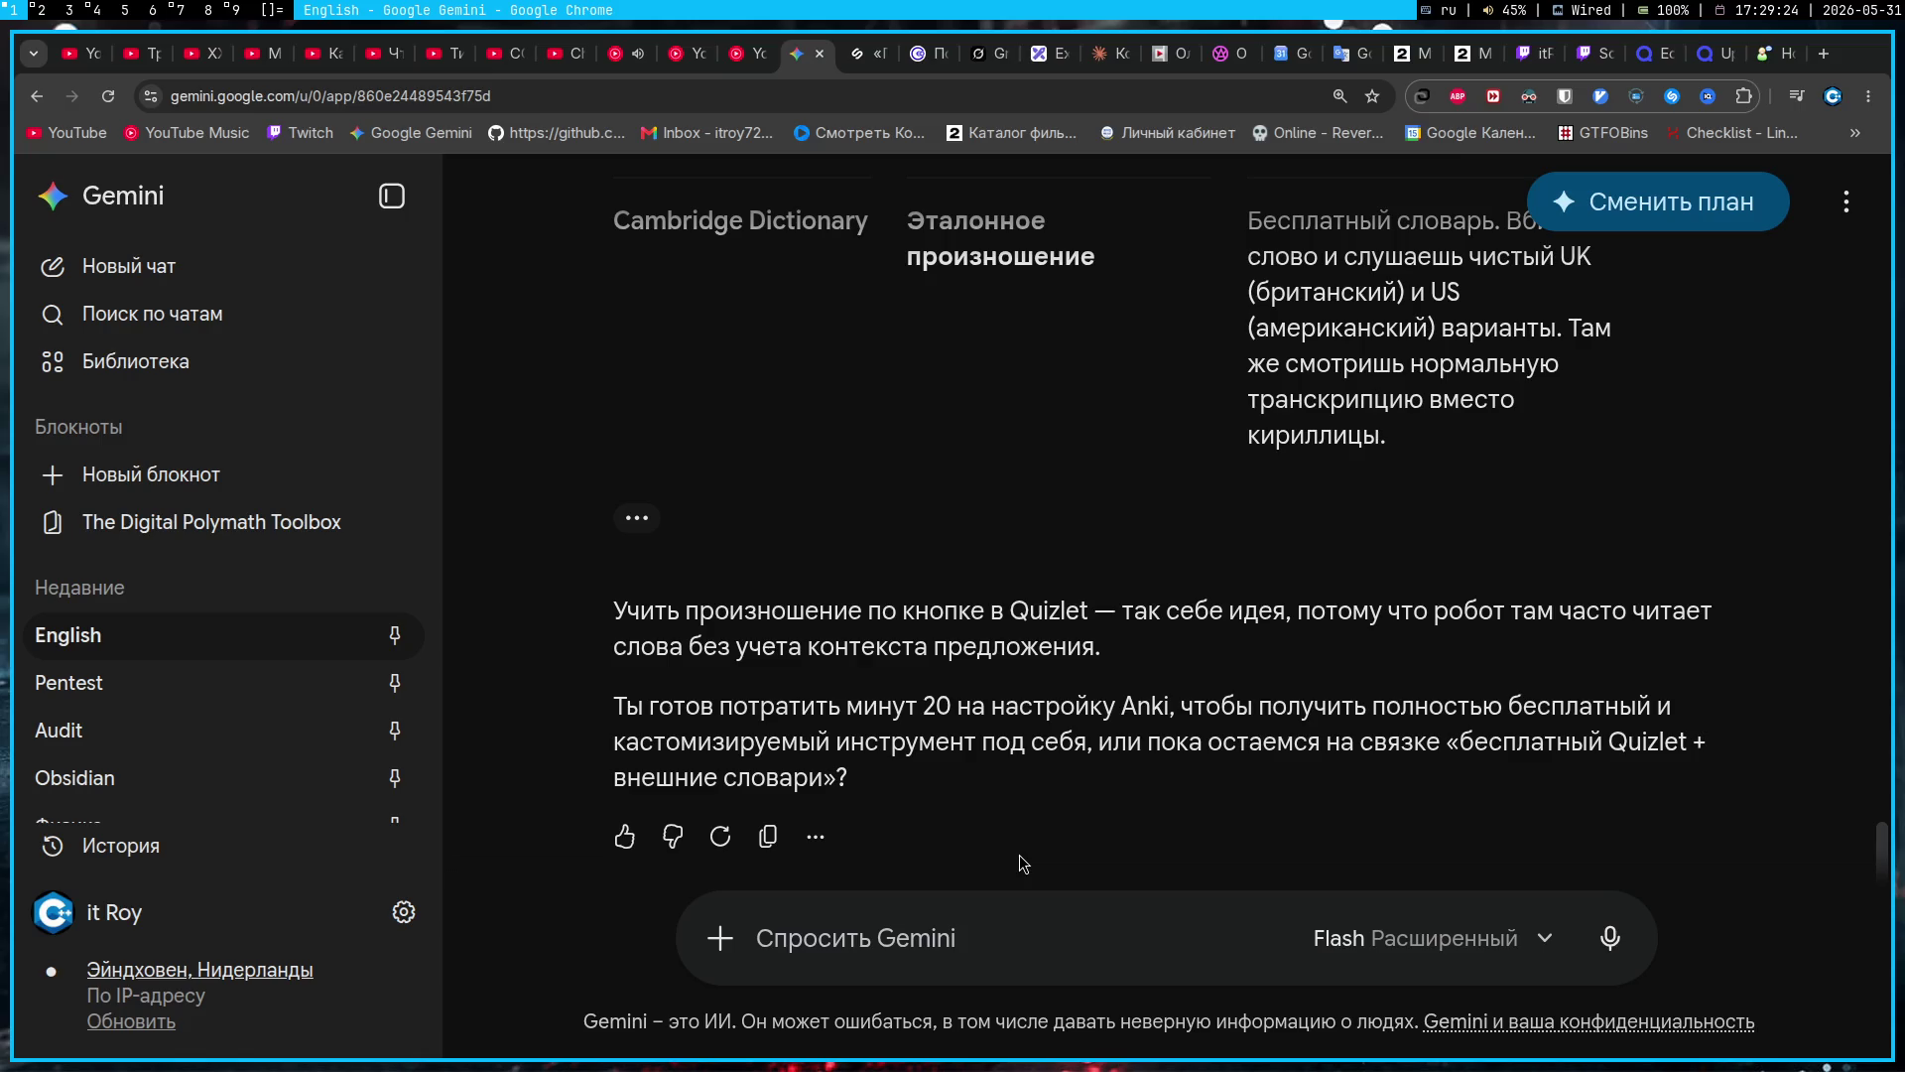
left_click(1025, 928)
type("Я хочу потратить время нато")
key("BackSpace")
key("BackSpace")
type("то, что более релевантно и полезно")
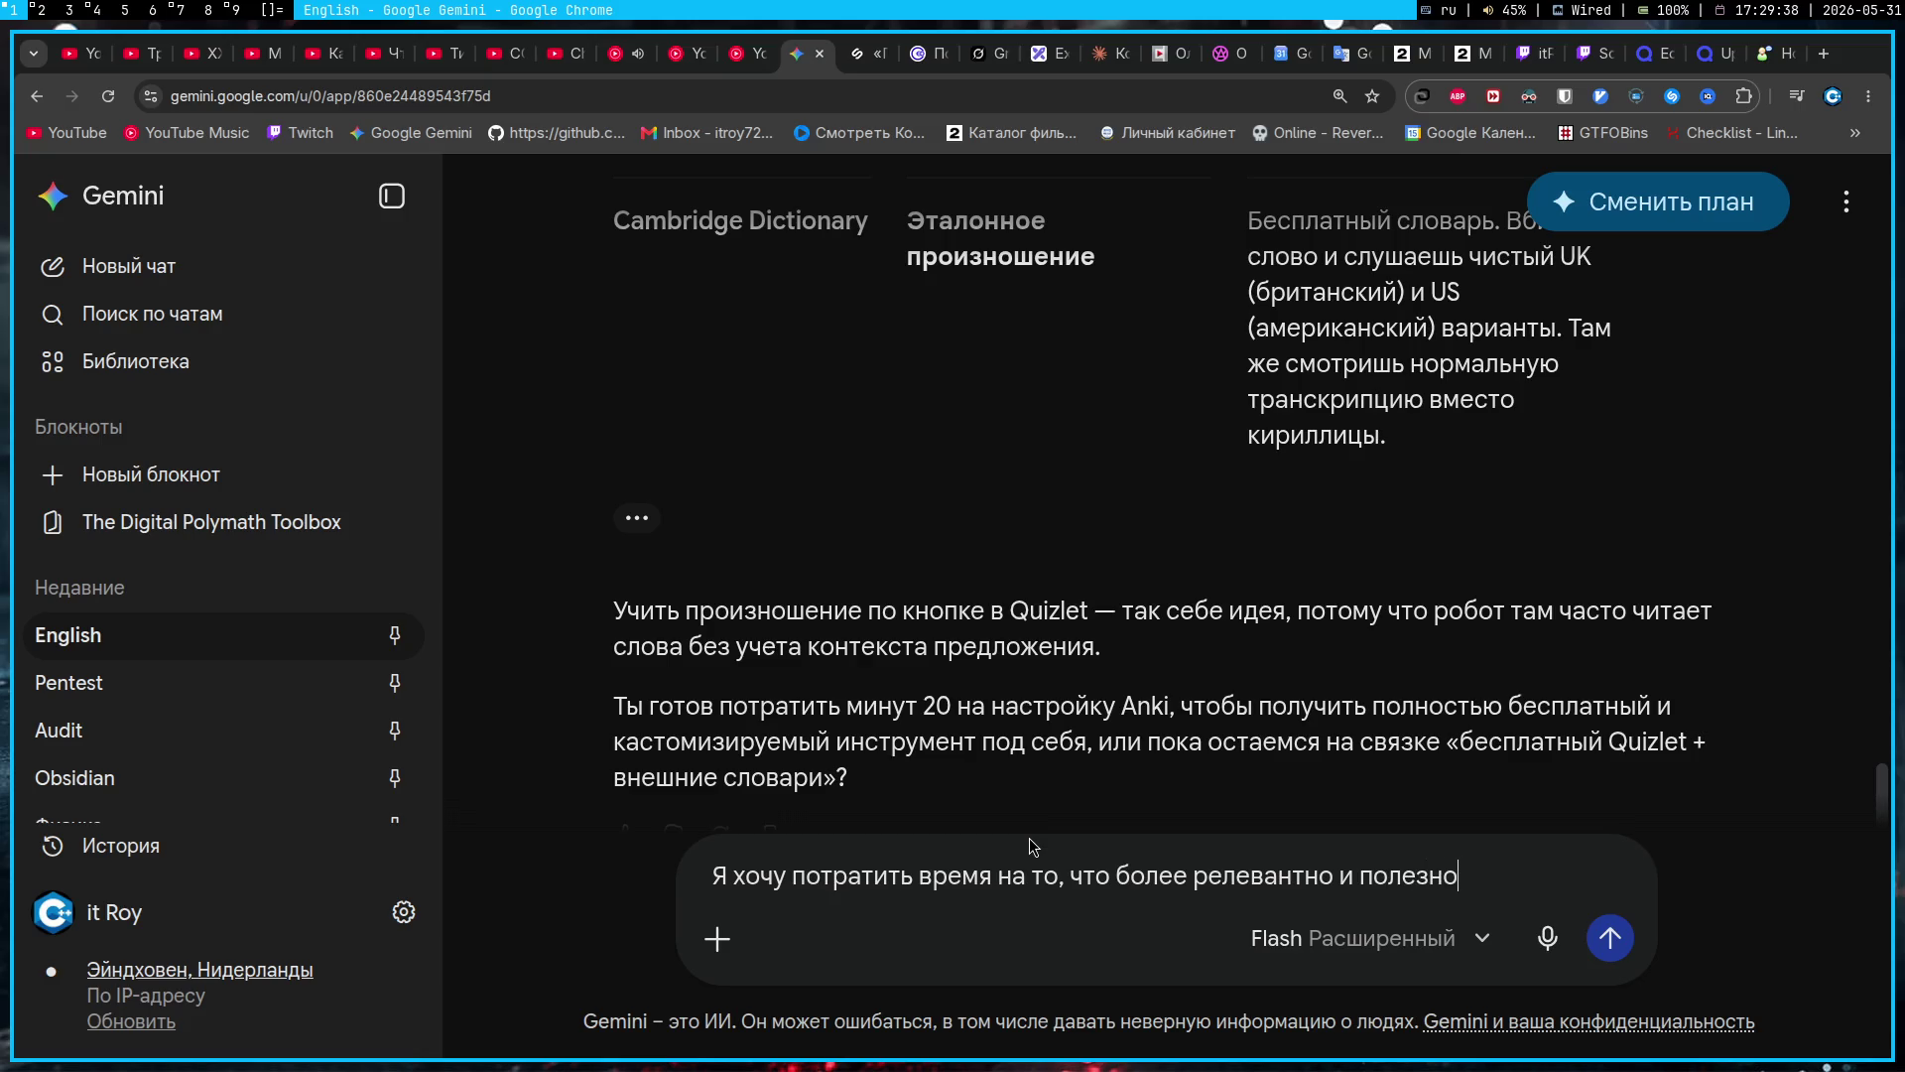
type(", раз уж ты говоришь, ч")
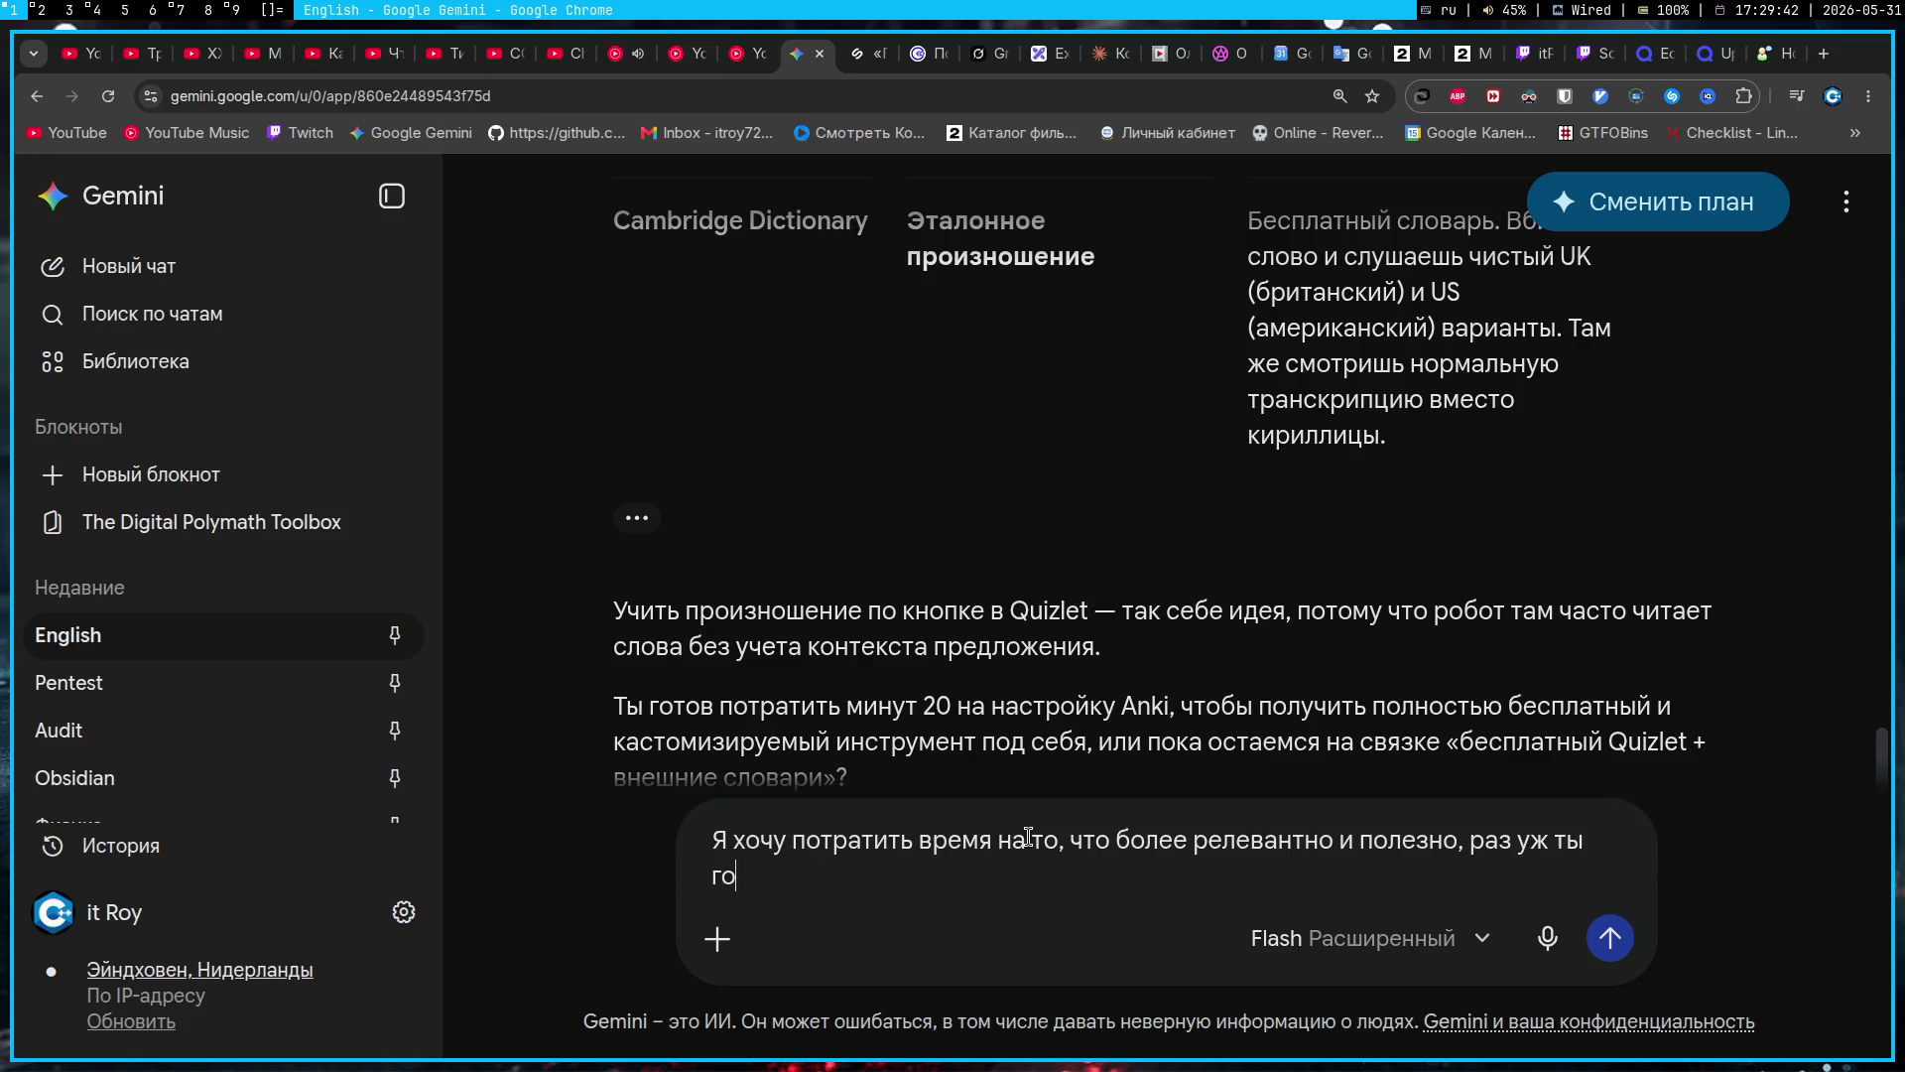
type("то мои транскр")
type("ип")
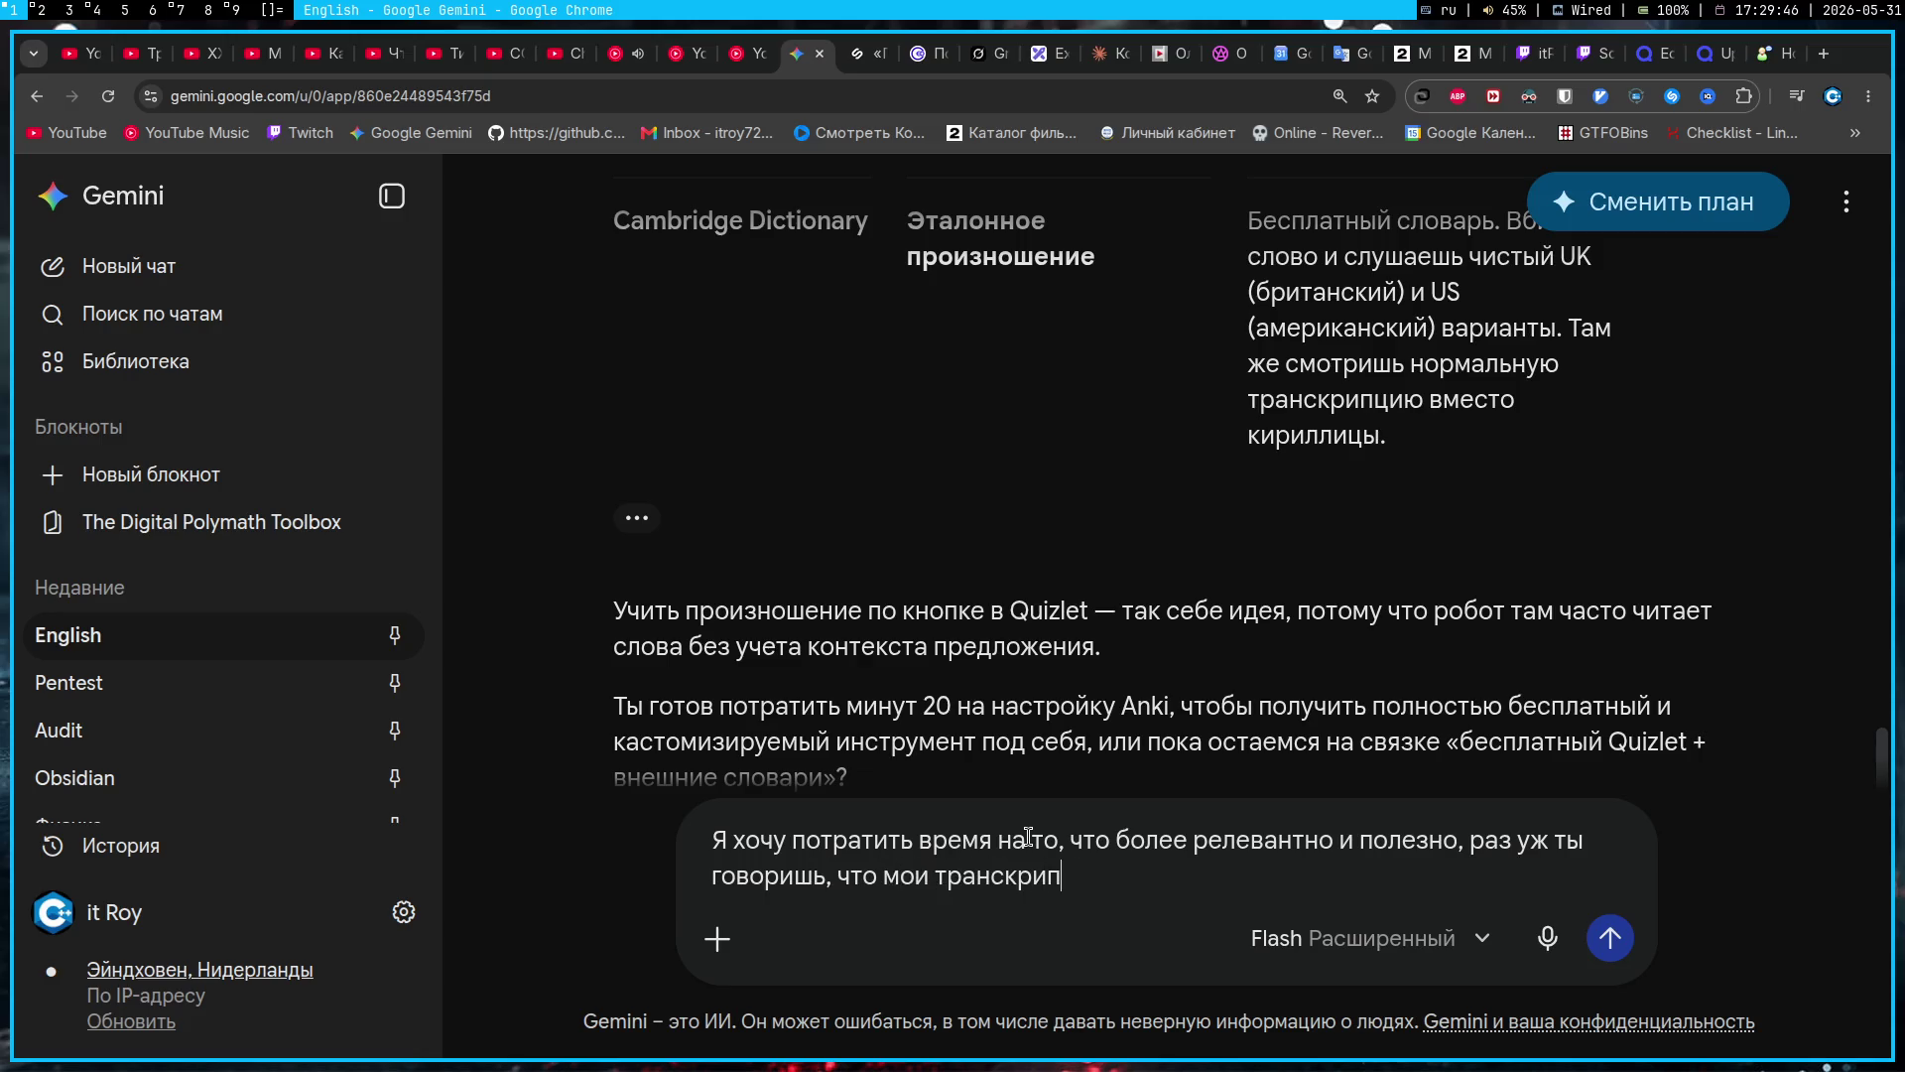
type("ции это пиздец")
key("Return")
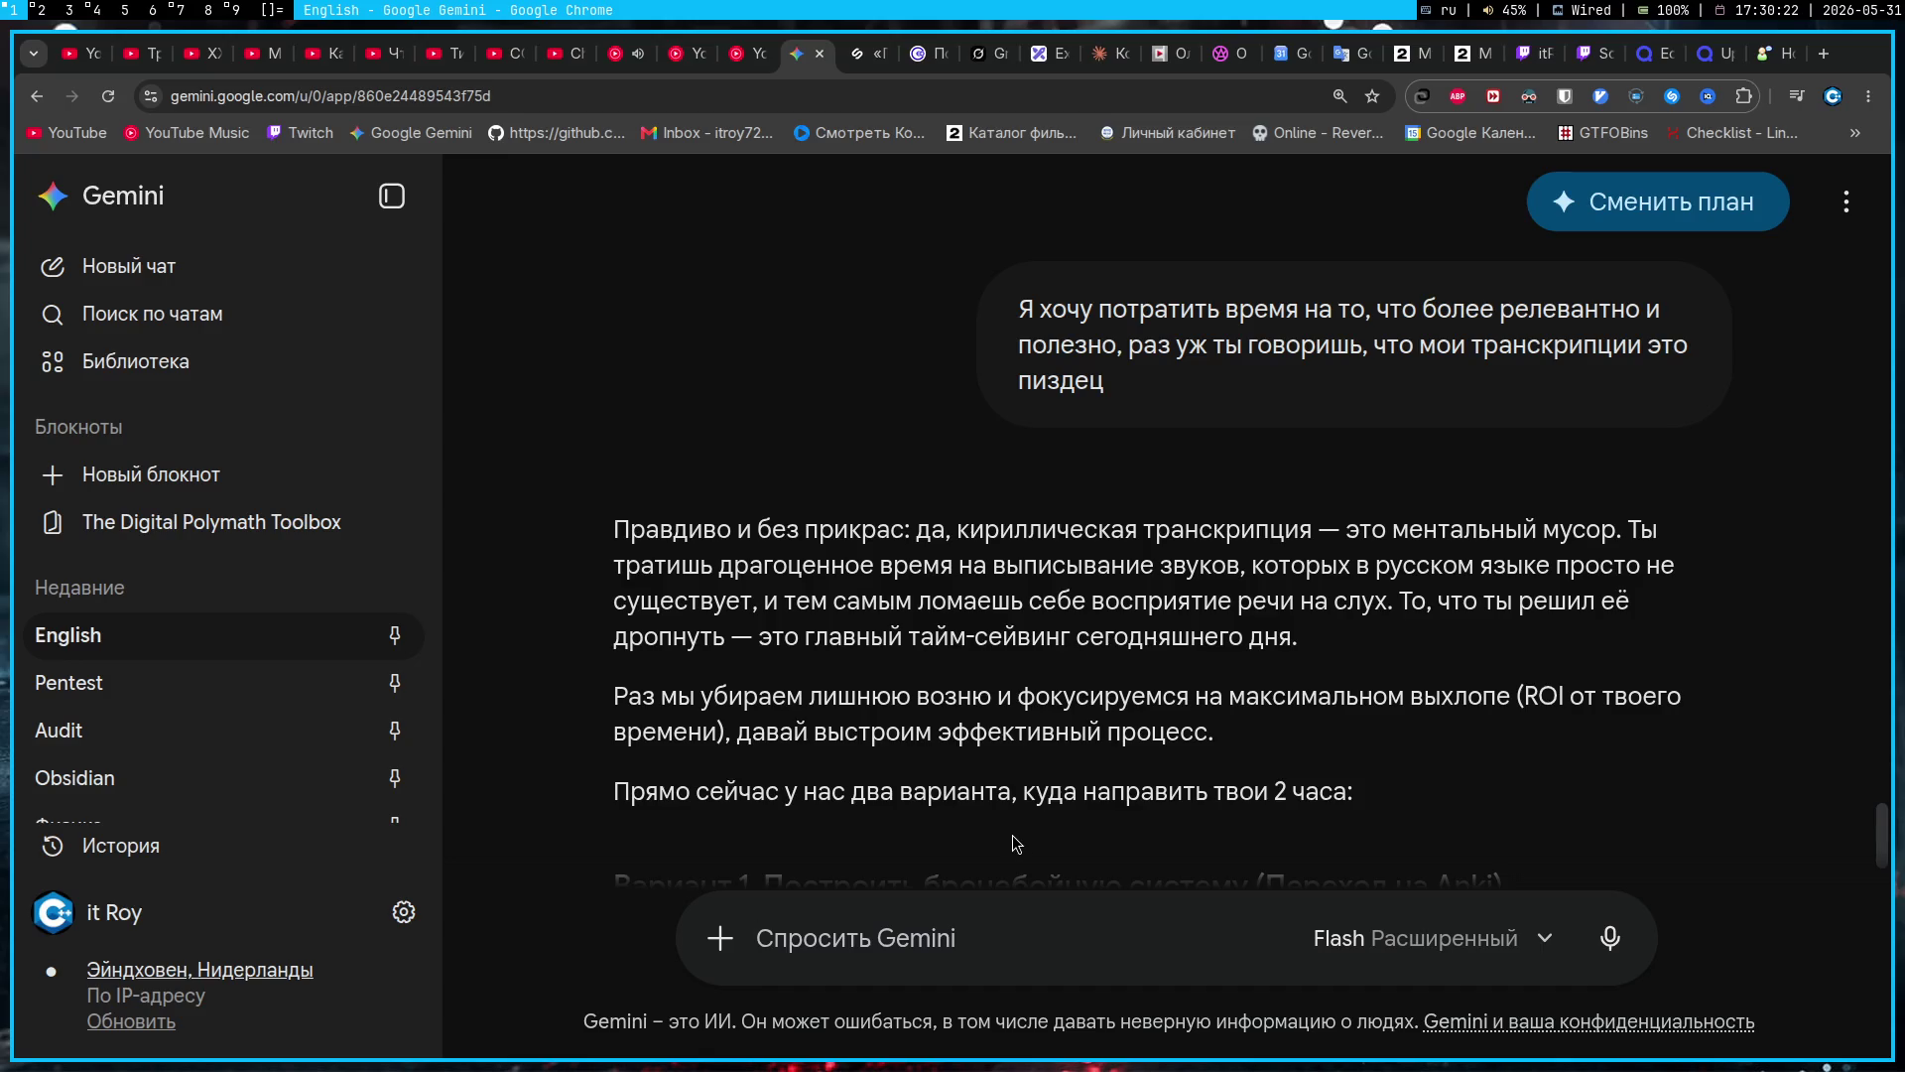
scroll(1016, 835, "down", 3)
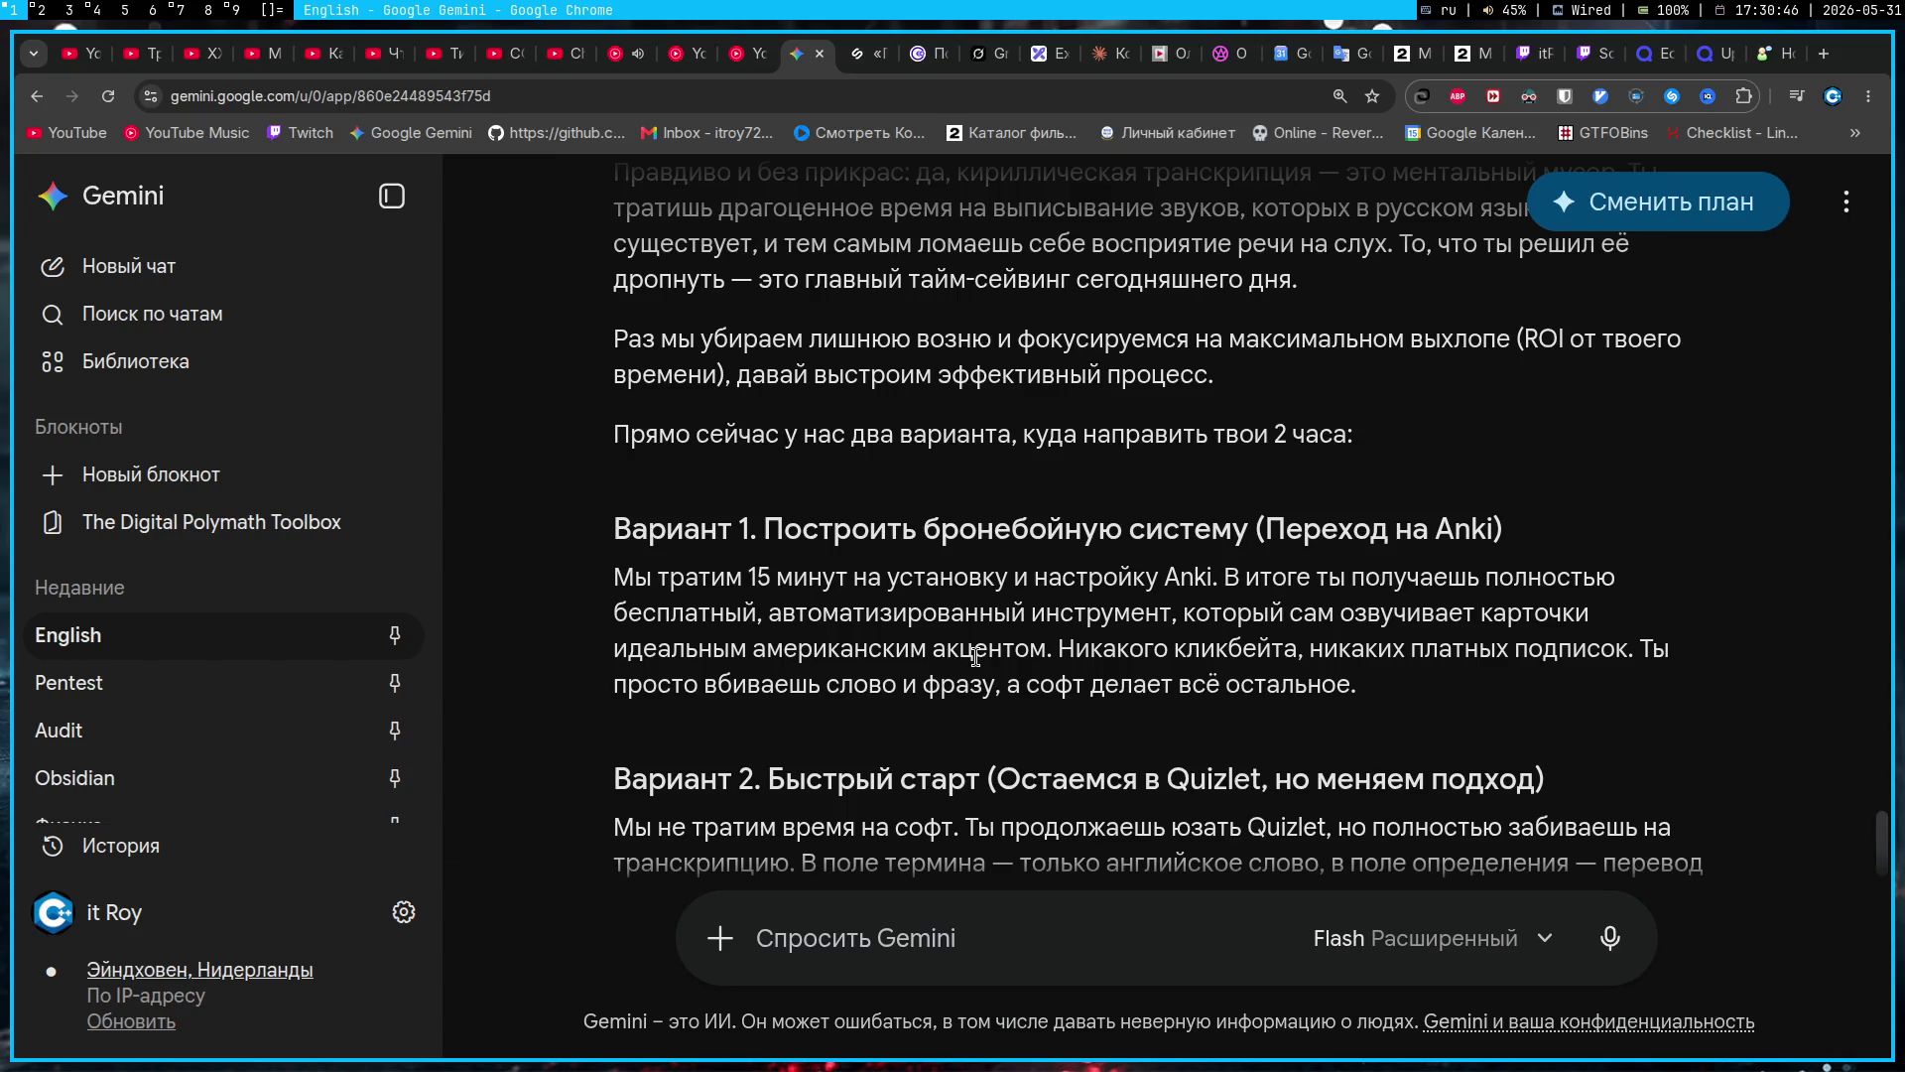
scroll(968, 656, "down", 3)
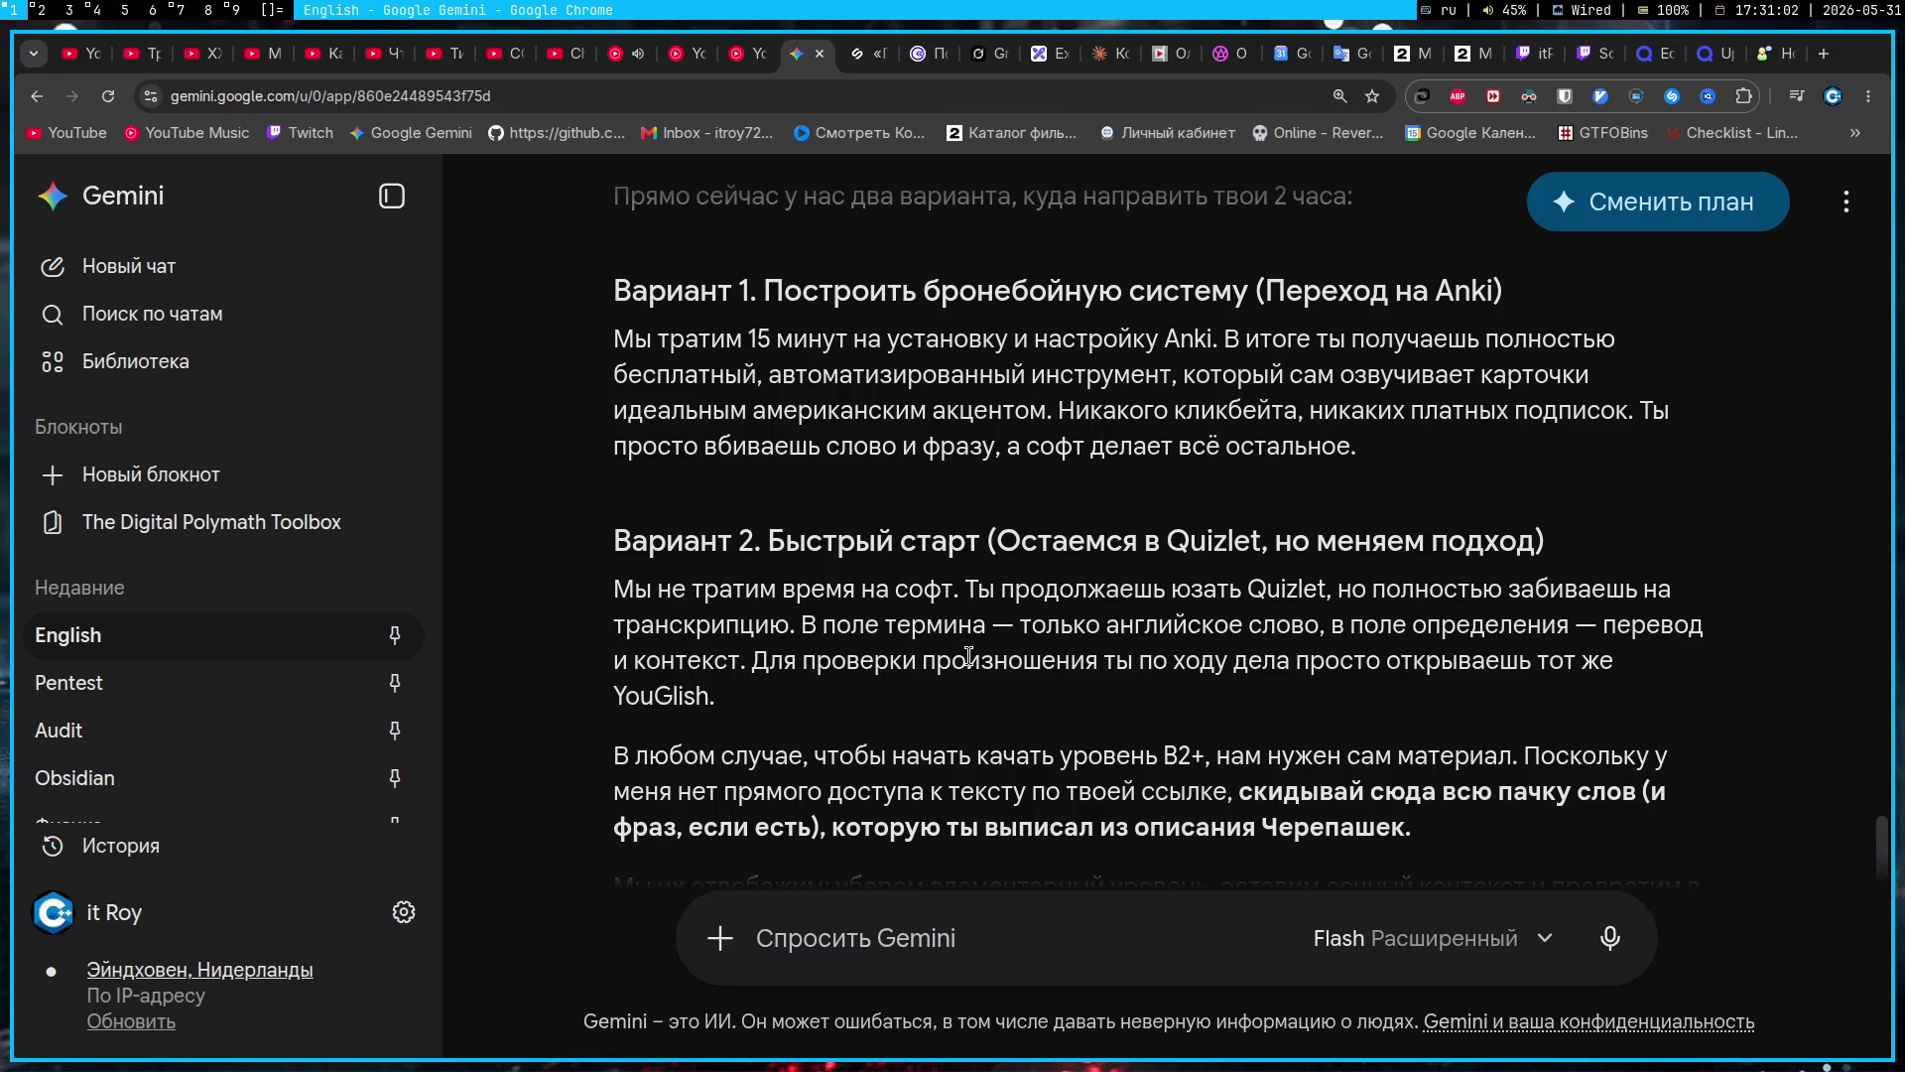
scroll(968, 655, "down", 3)
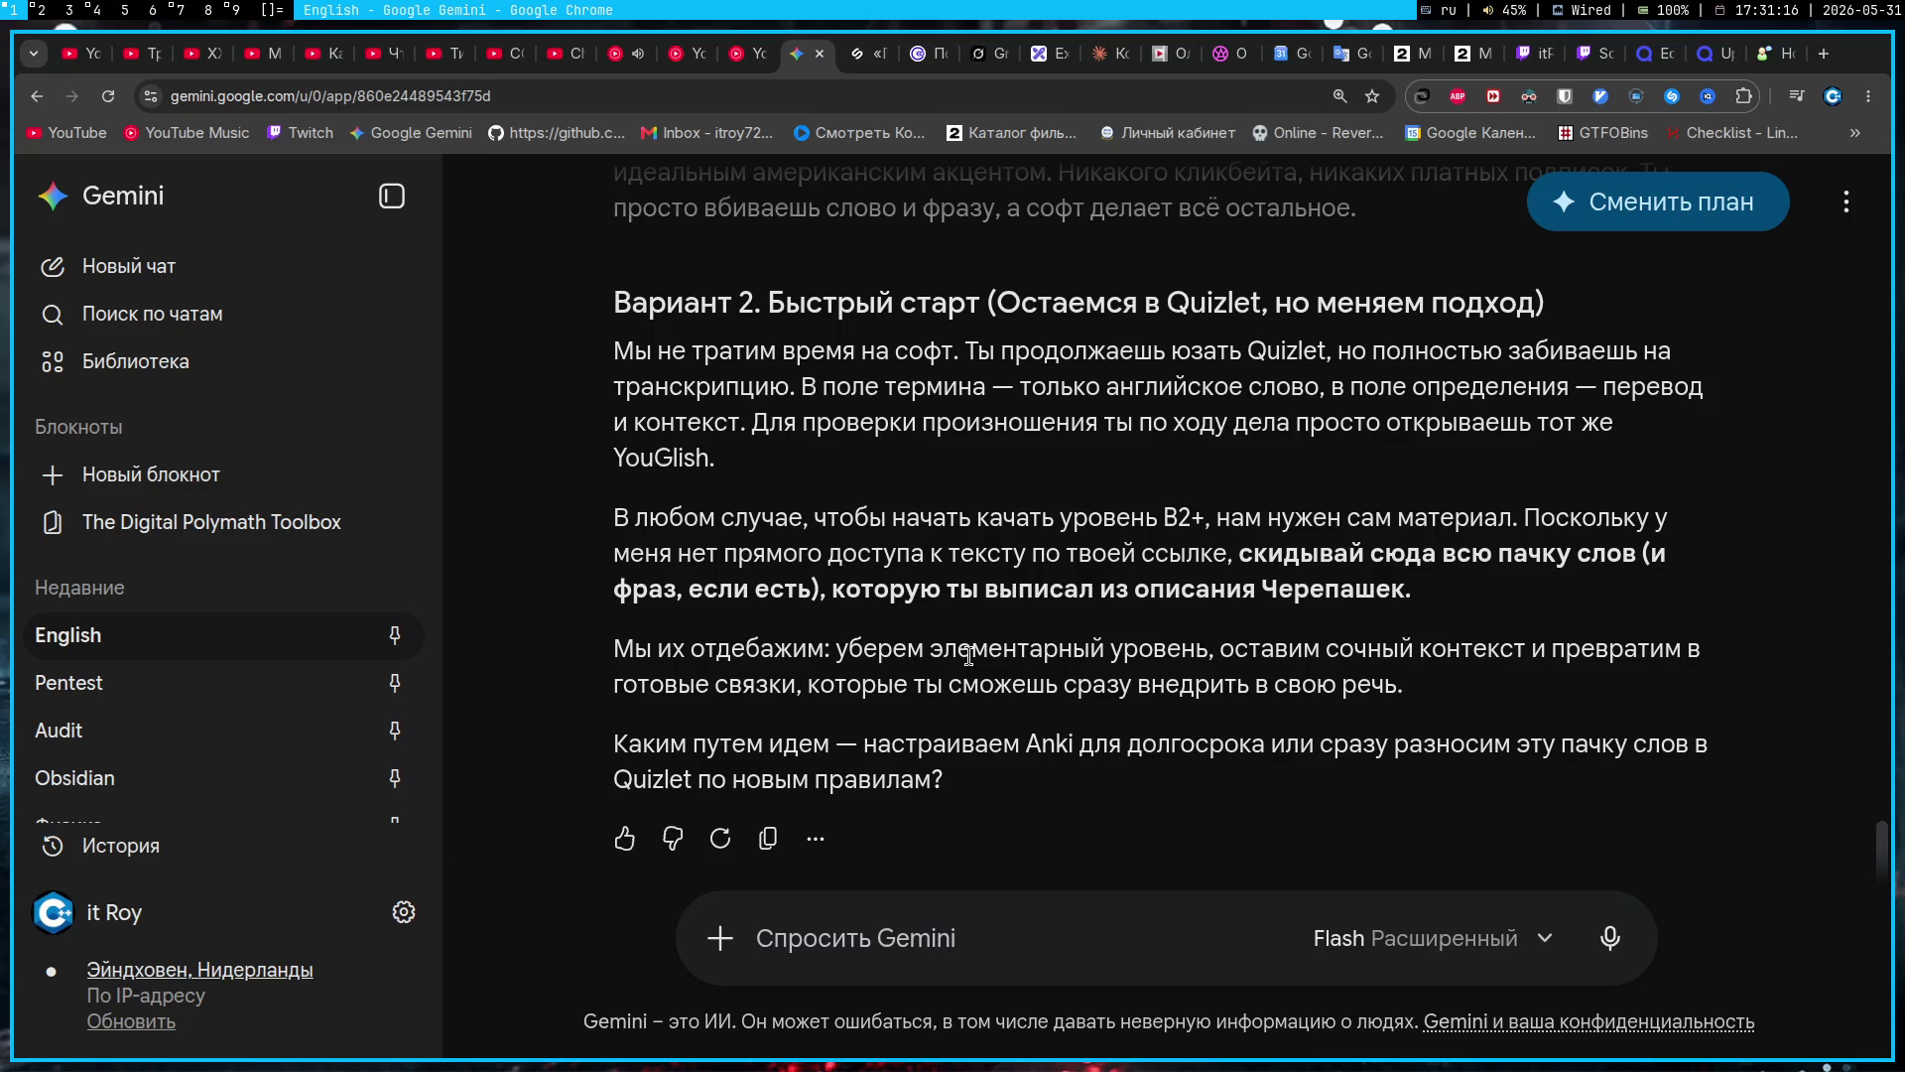
scroll(968, 656, "up", 5)
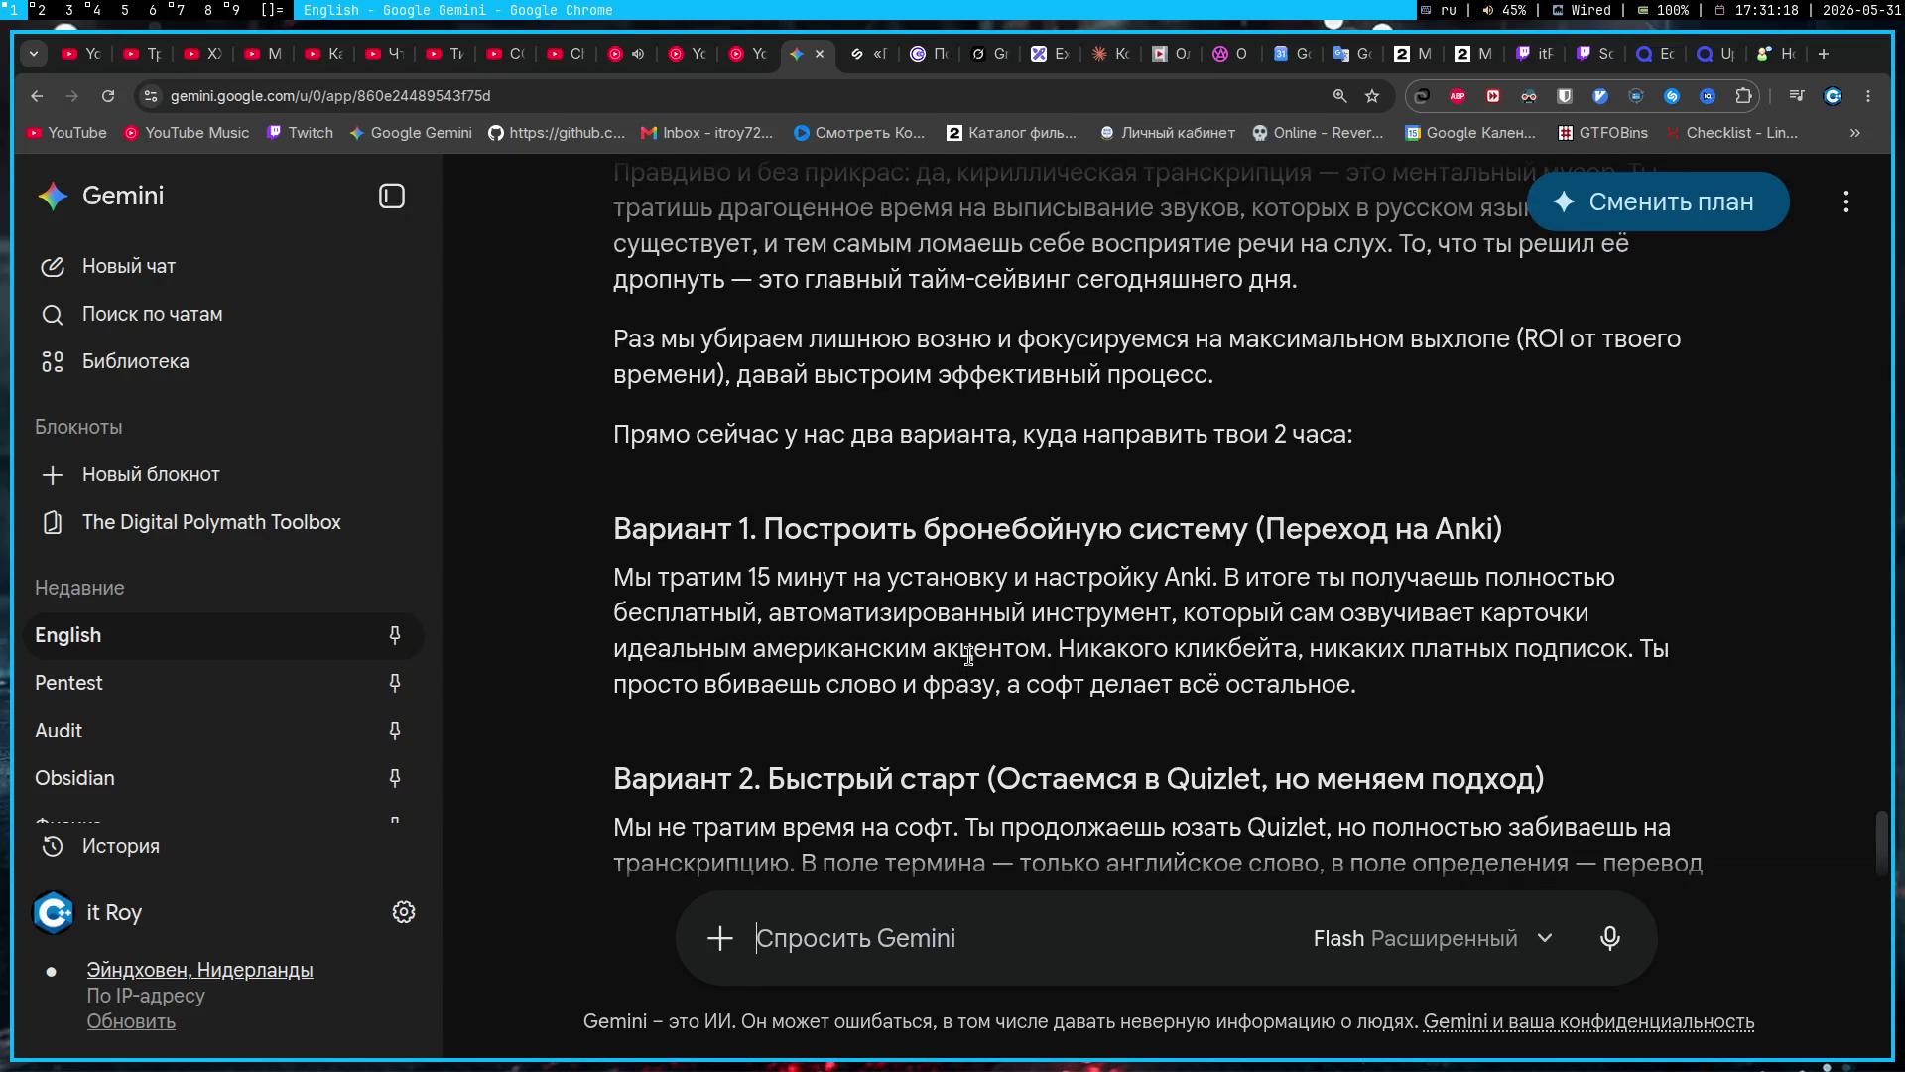
Step: Copy 'Anki' from the reply and ask Gemini whether it is a free Quizlet alternative
double_click(1476, 519)
key("ctrl+c")
left_click(1145, 974)
key("ctrl+v")
type("получается бесплатная")
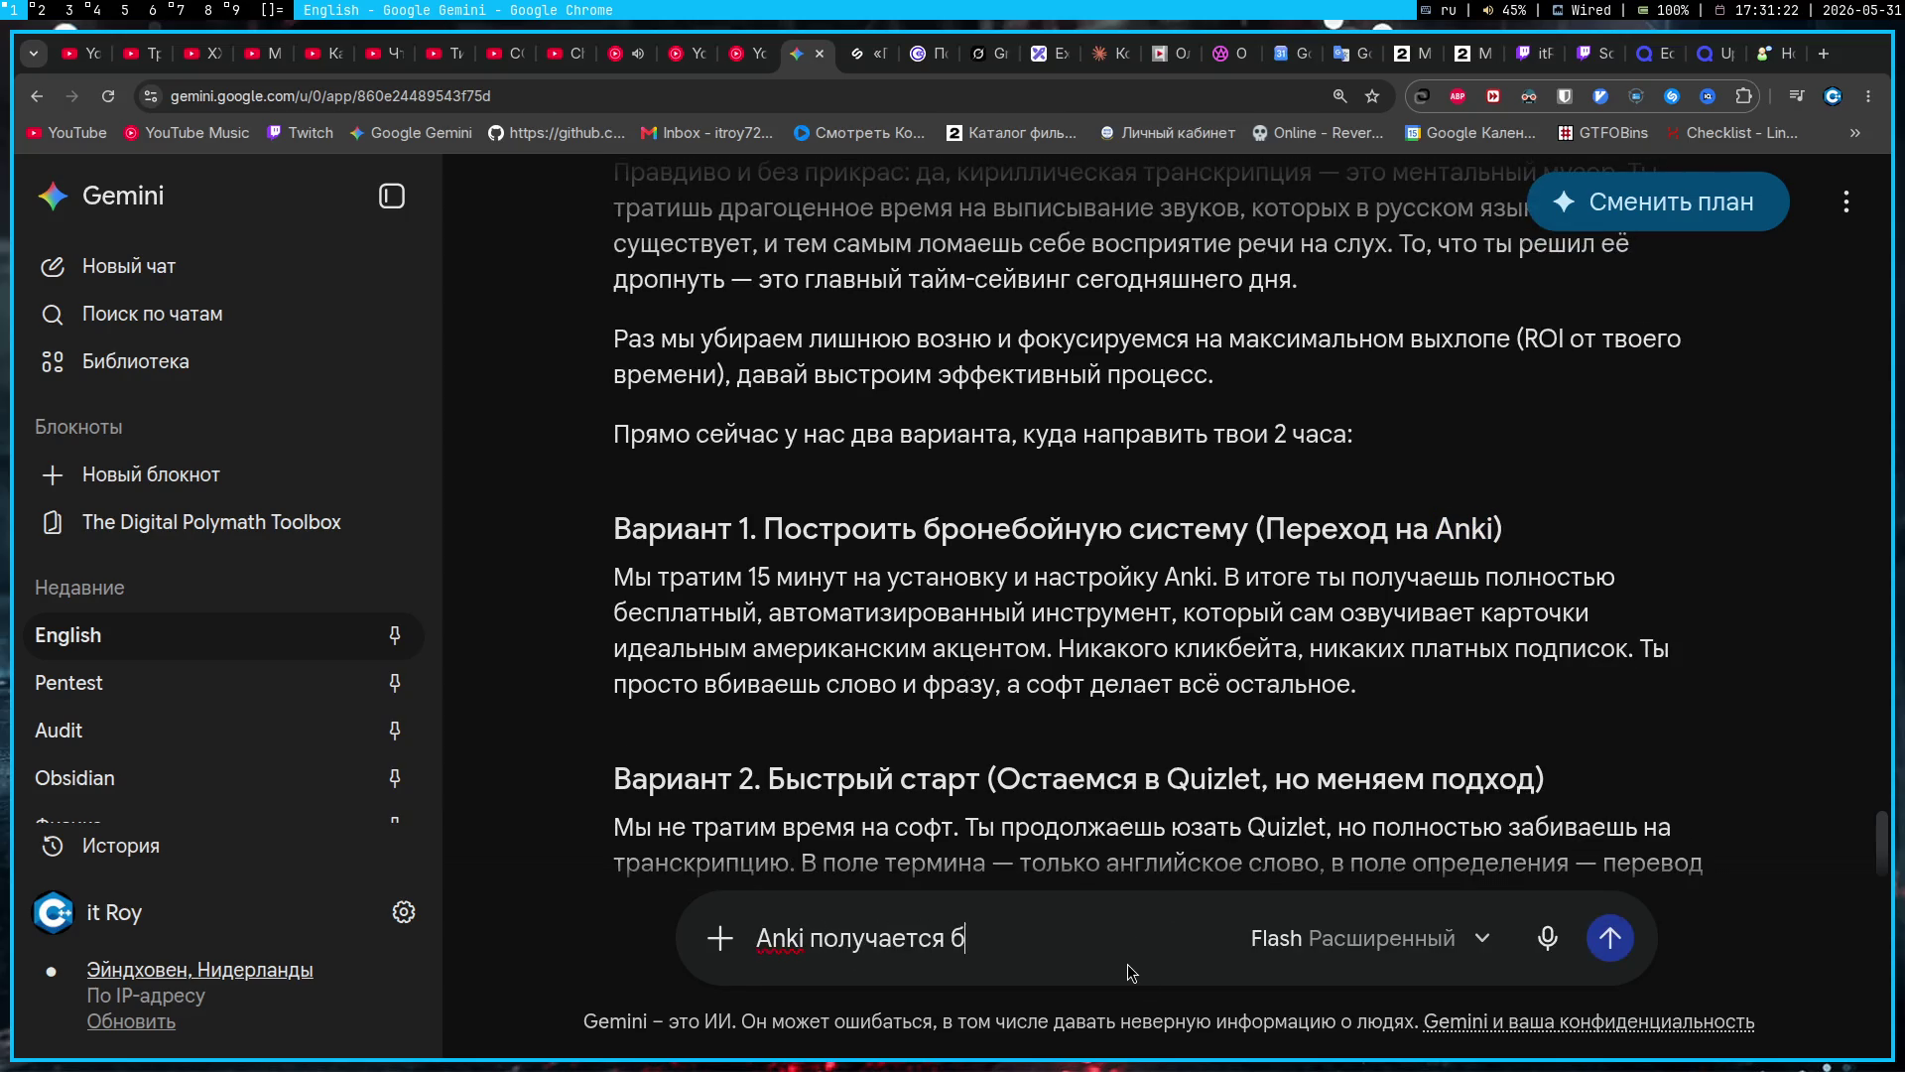
type(" альтерна")
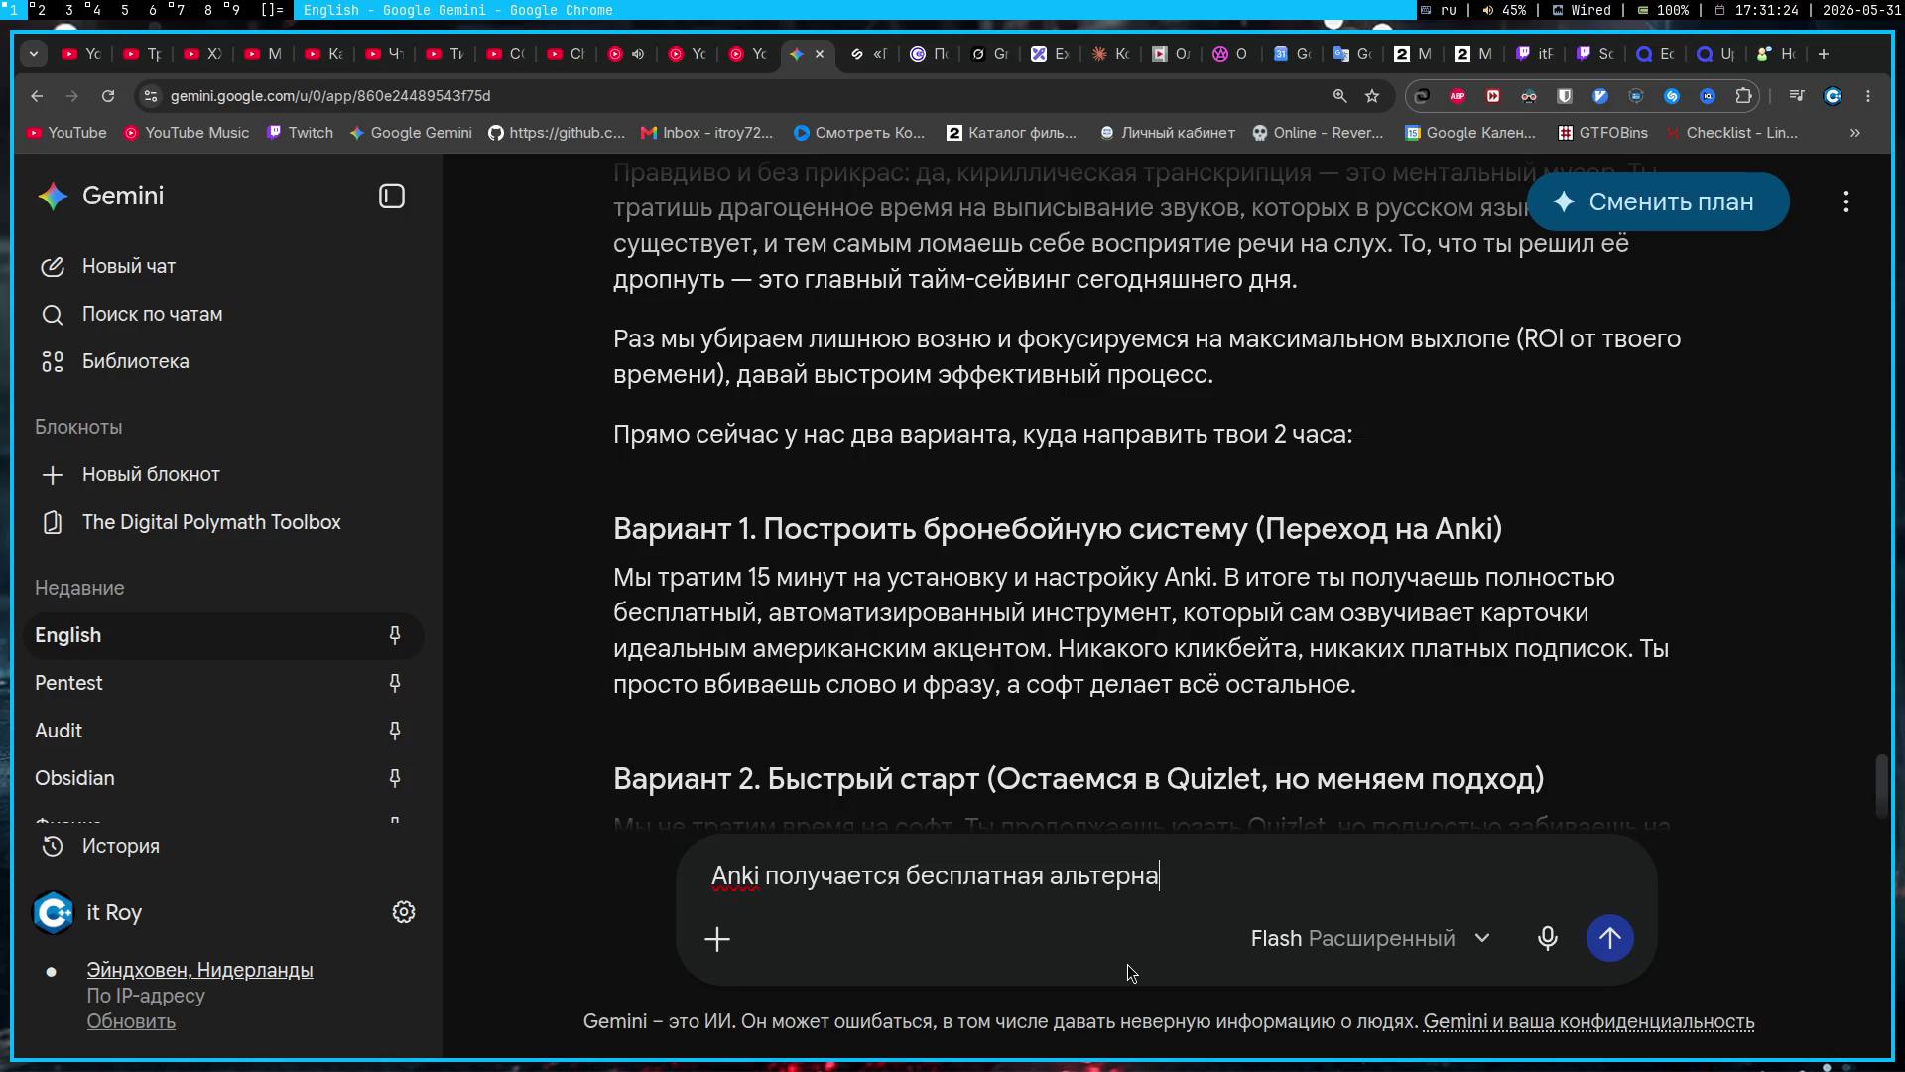
type("тива quizlet?")
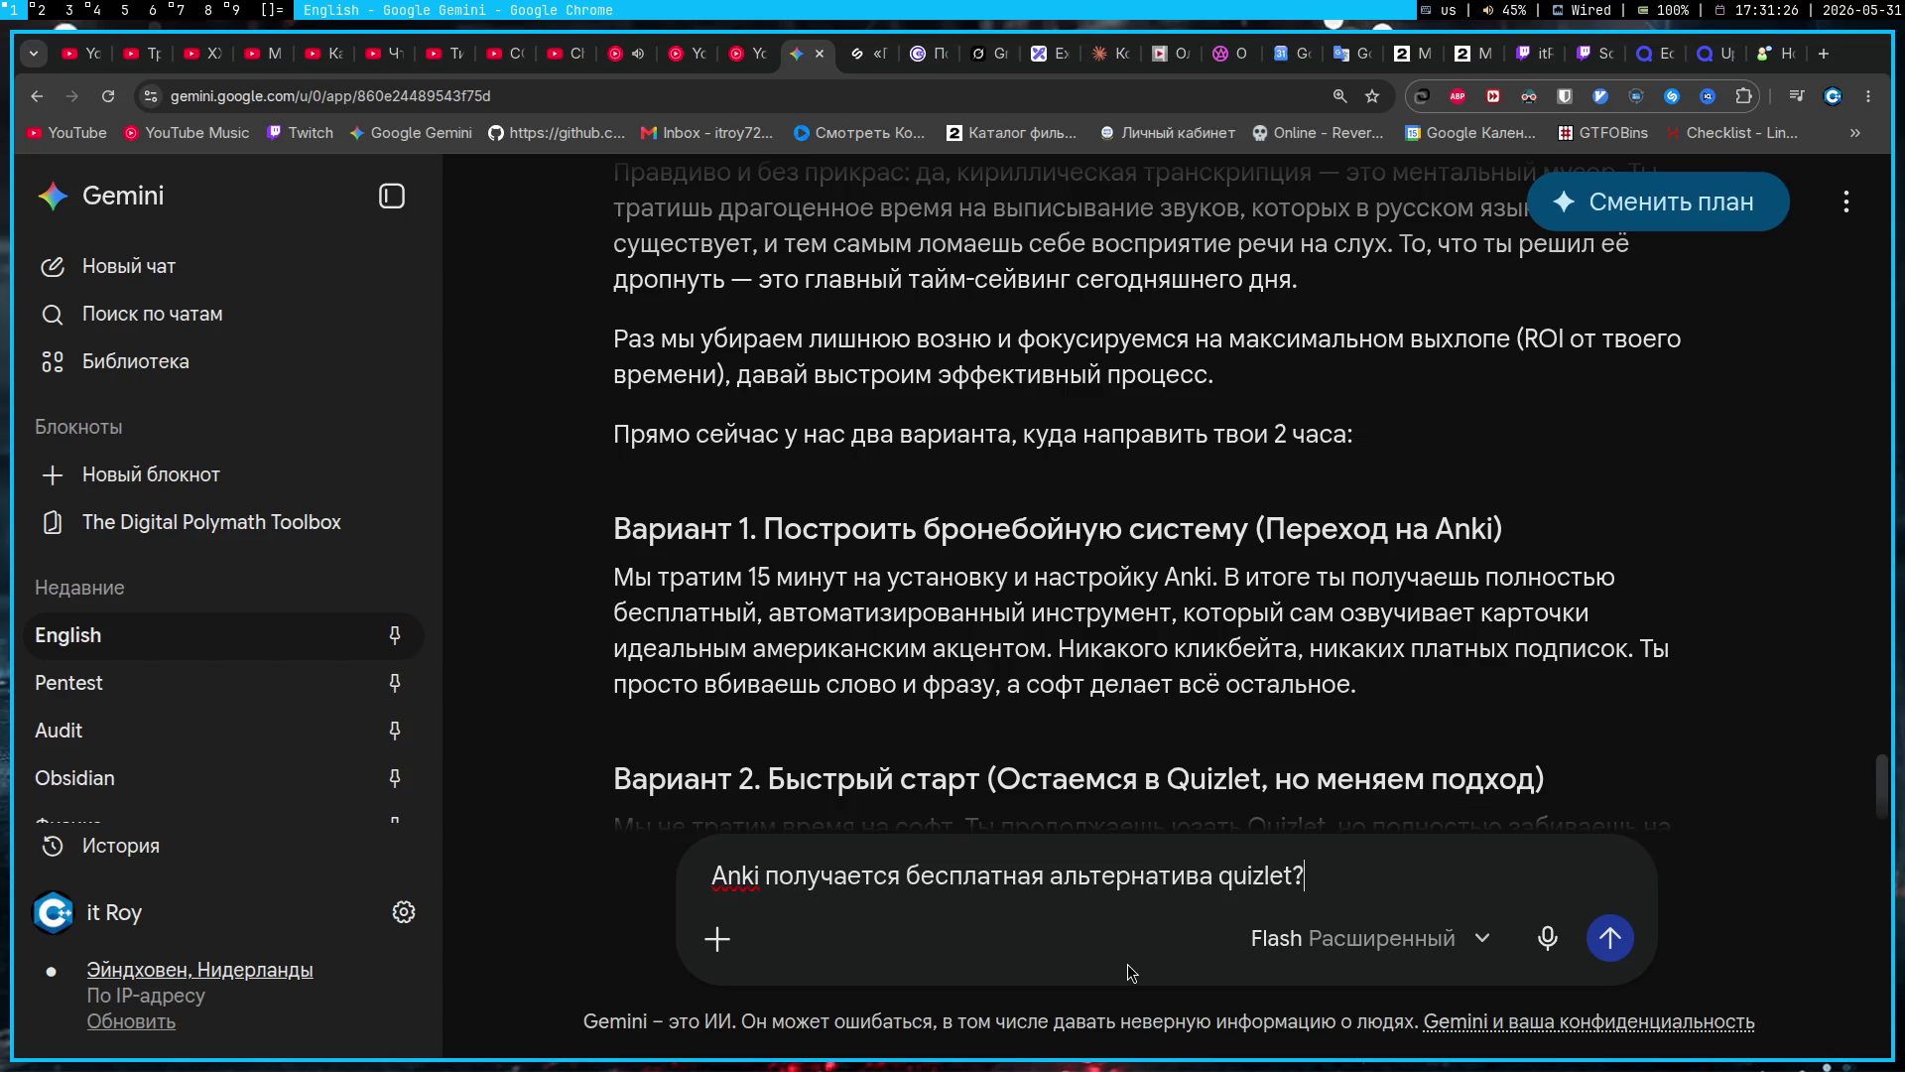
key("Return")
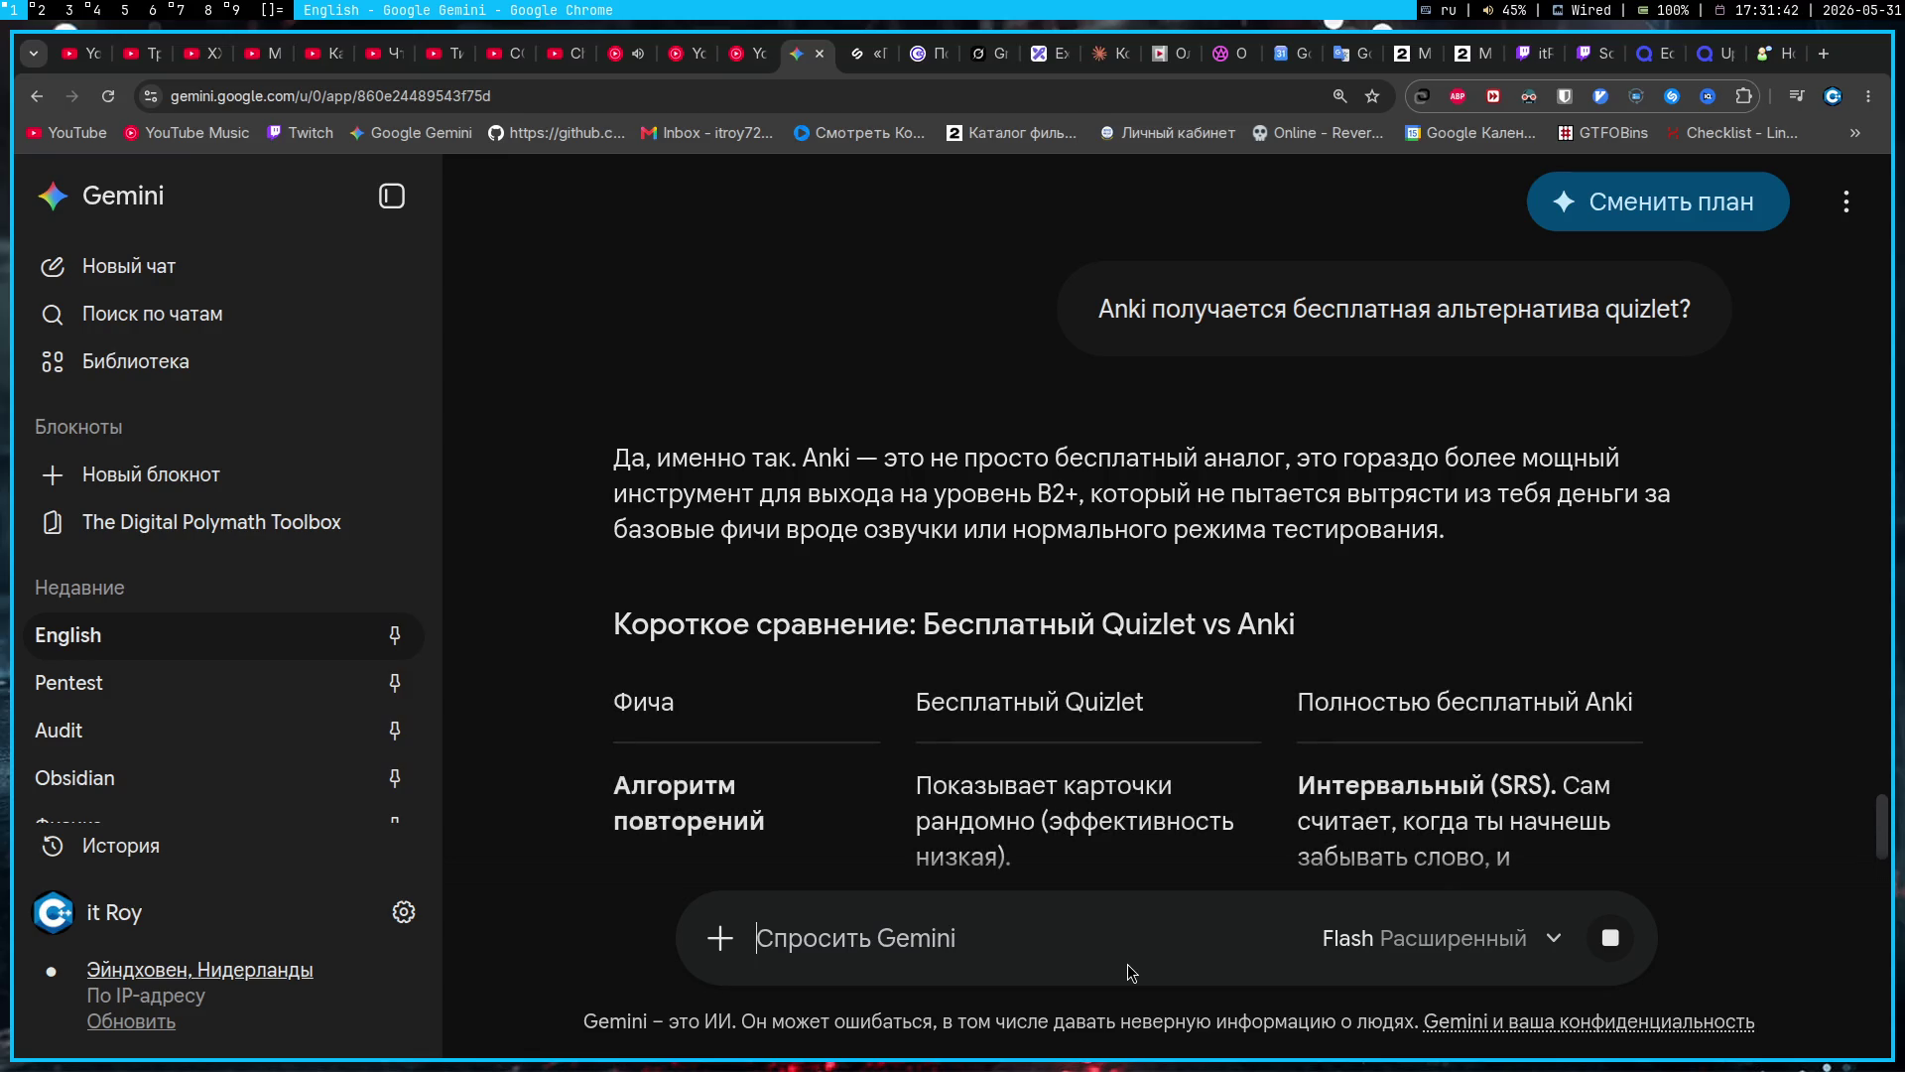
Step: Ask Gemini whether anything beats Anki or whether to stay with it
type("Anki")
key("ctrl+a")
type("Есть что-то еще пизже Anki? Или останемся на нем?")
key("Return")
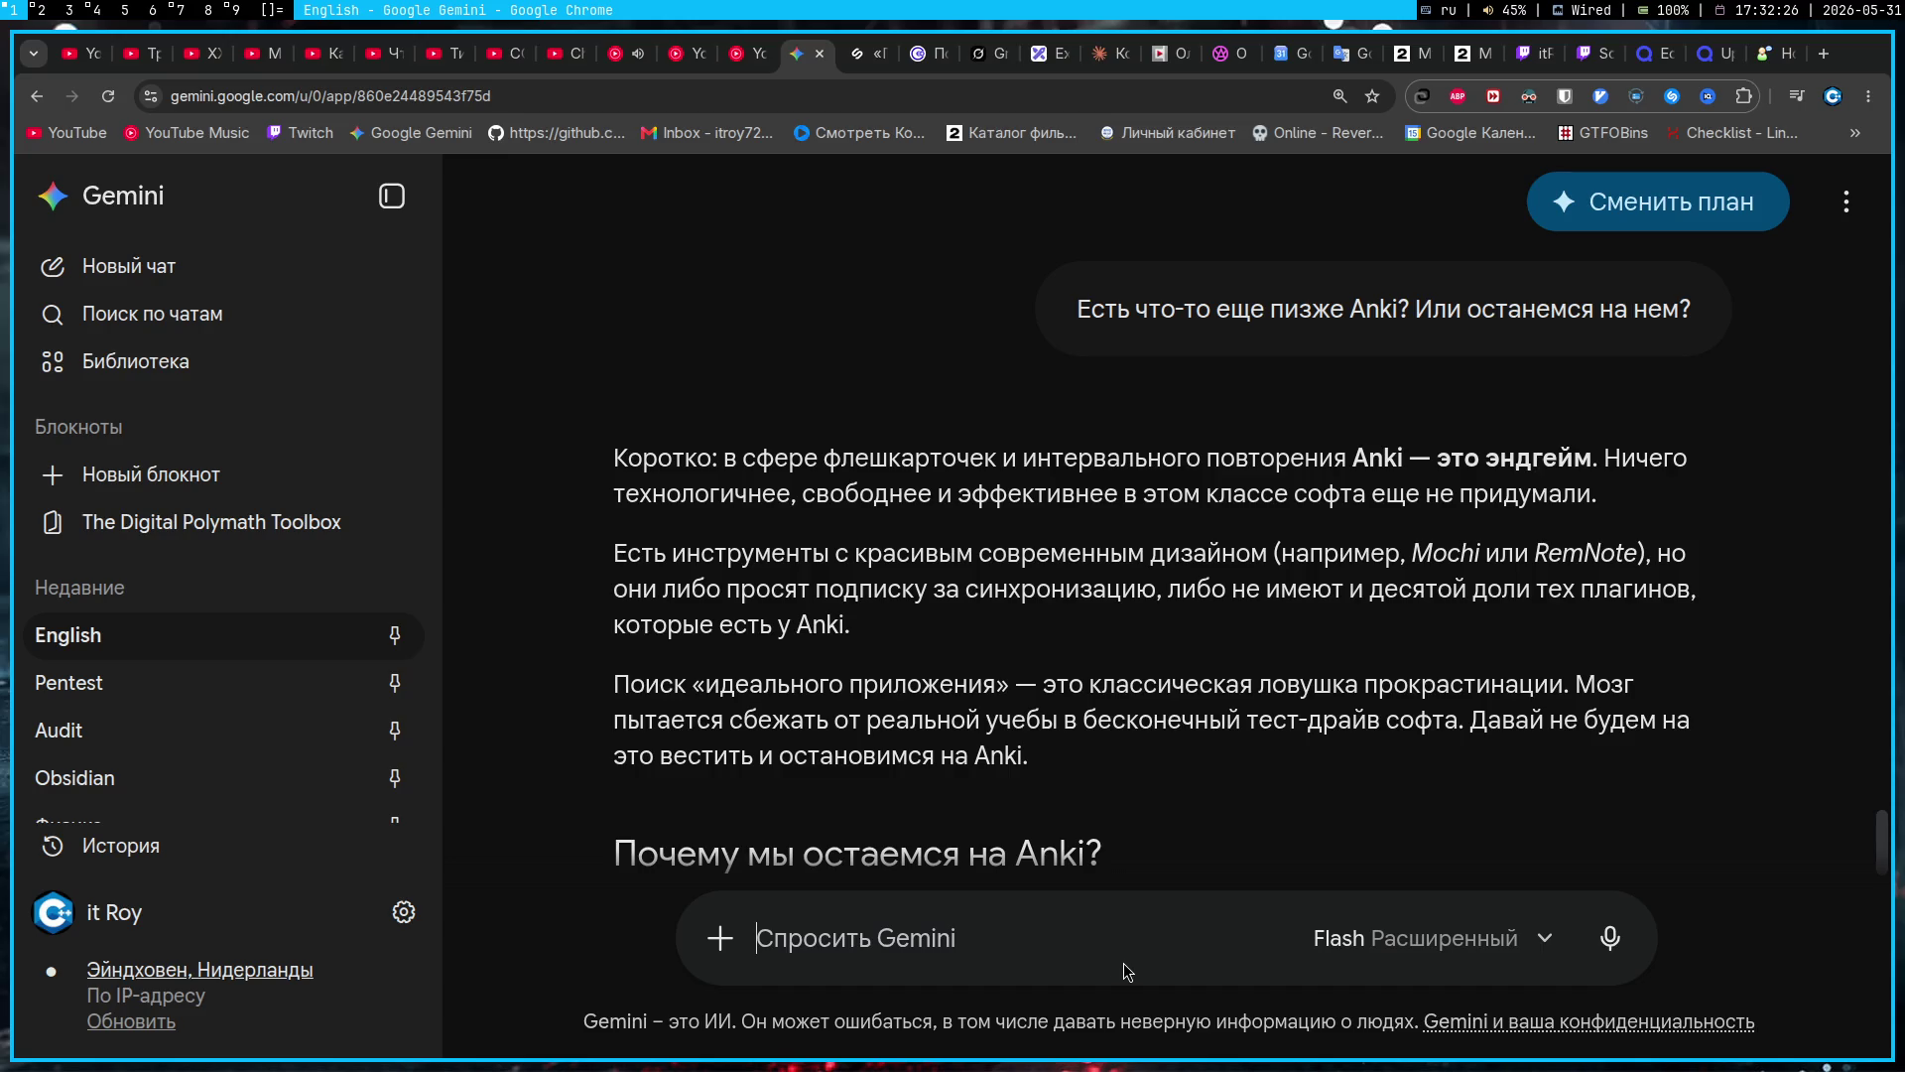
type("J")
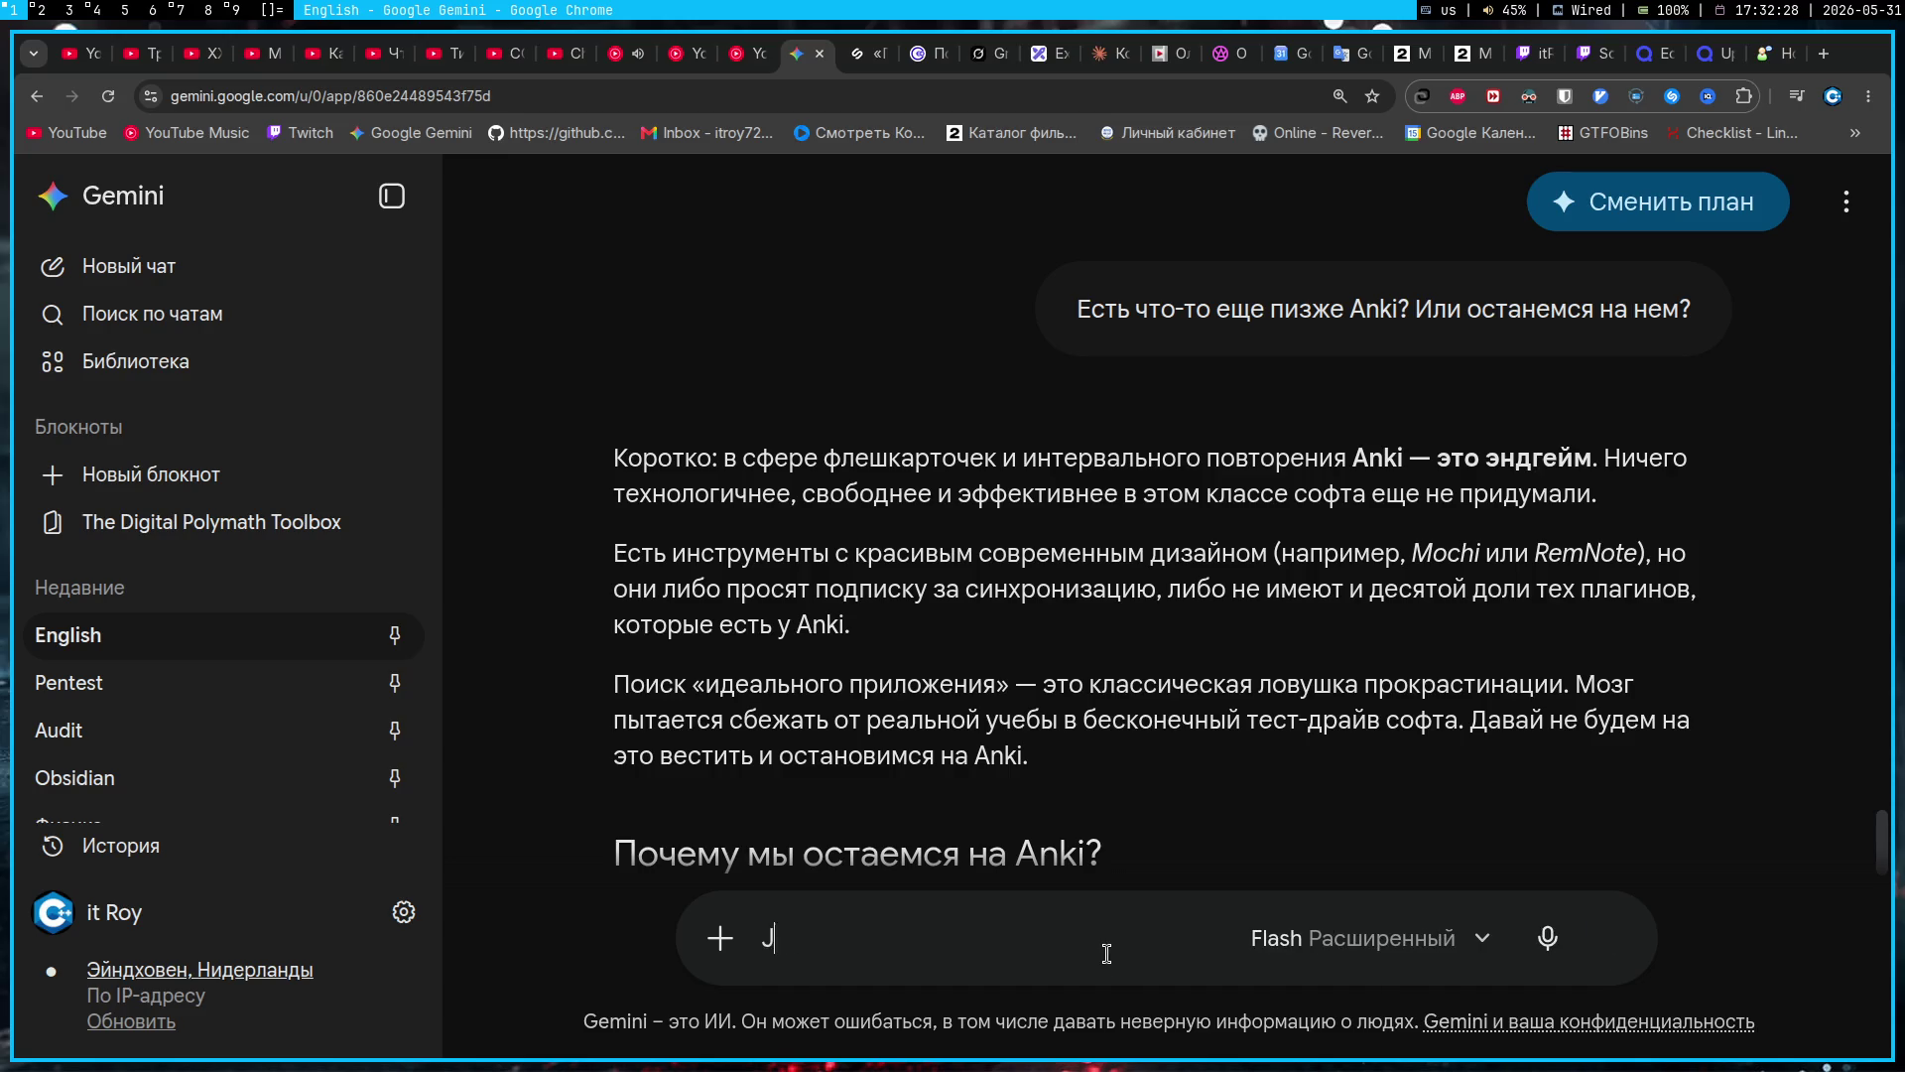
Step: Ask 'Он есть на андроид в плеймаркет?' and read Gemini's AnkiDroid Flashcards recommendation
key("BackSpace")
type("Он есть на ")
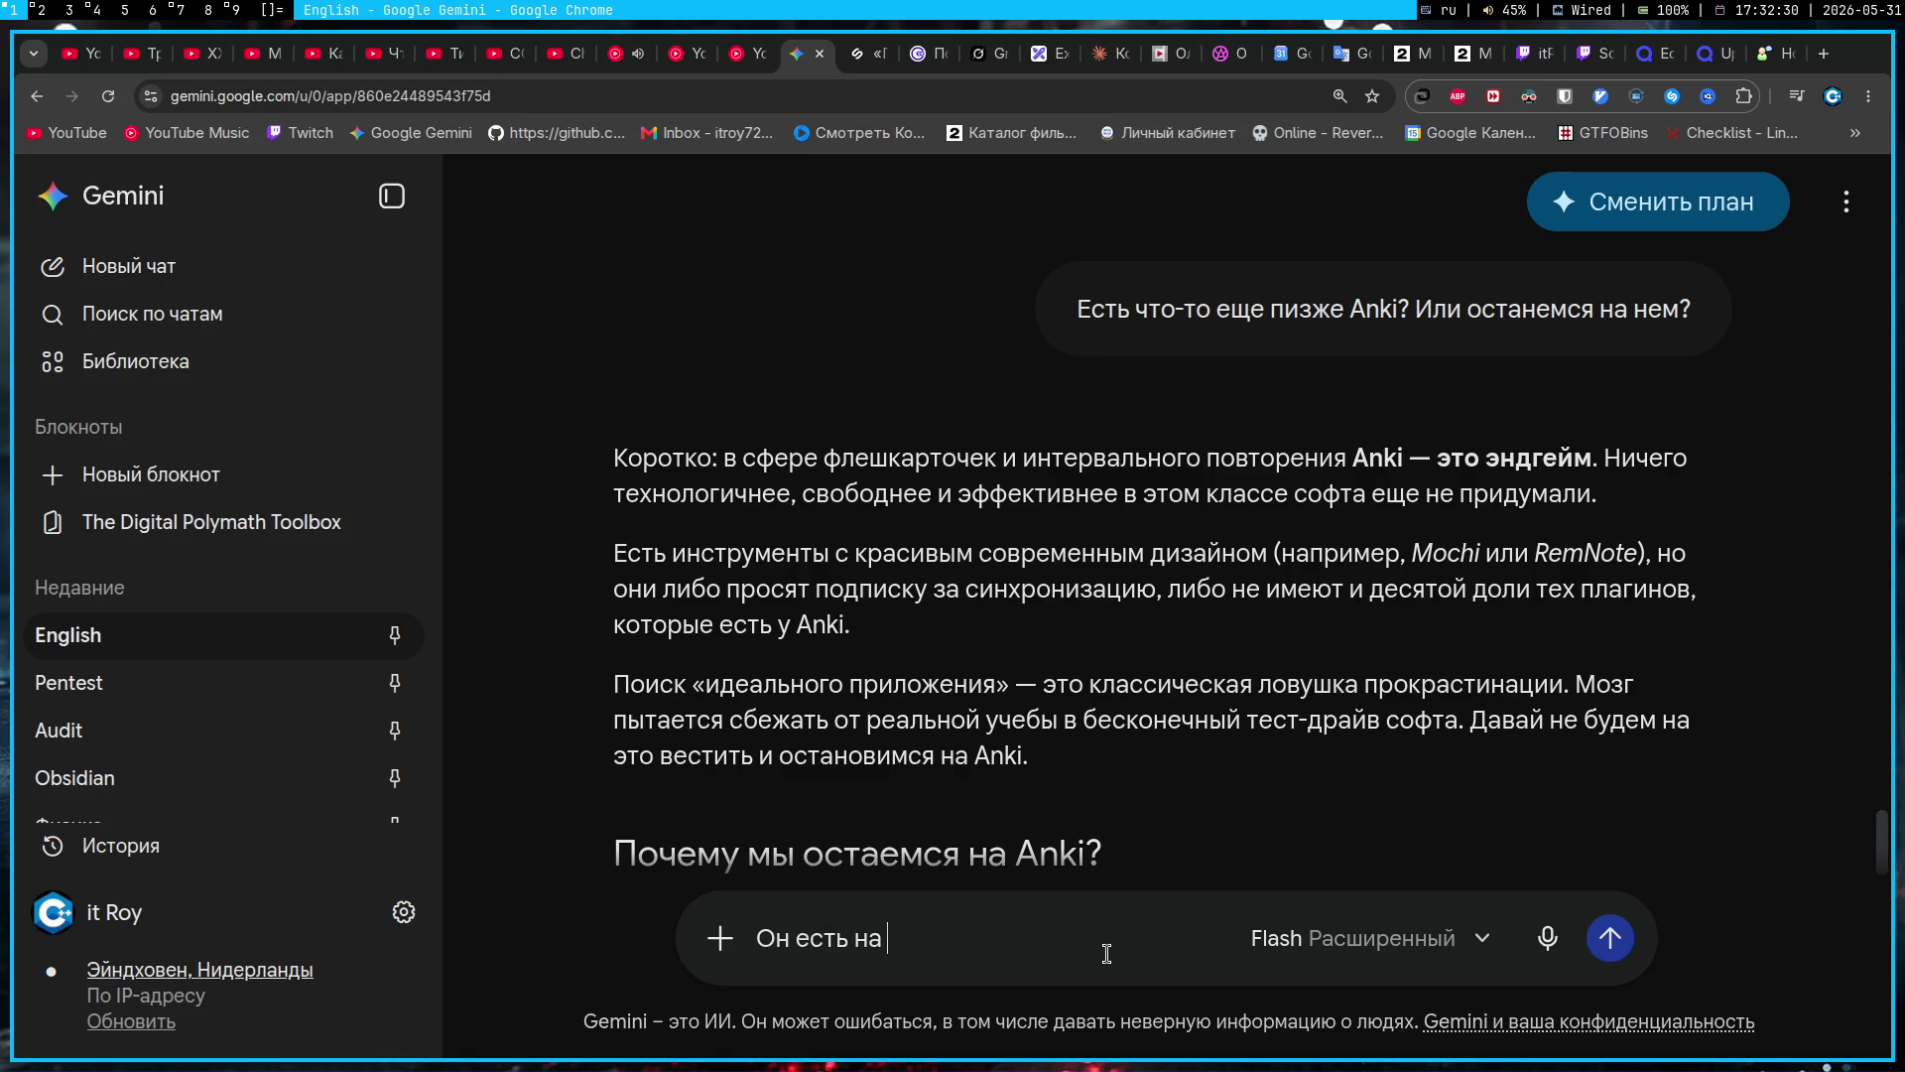
type("андроид в плейма")
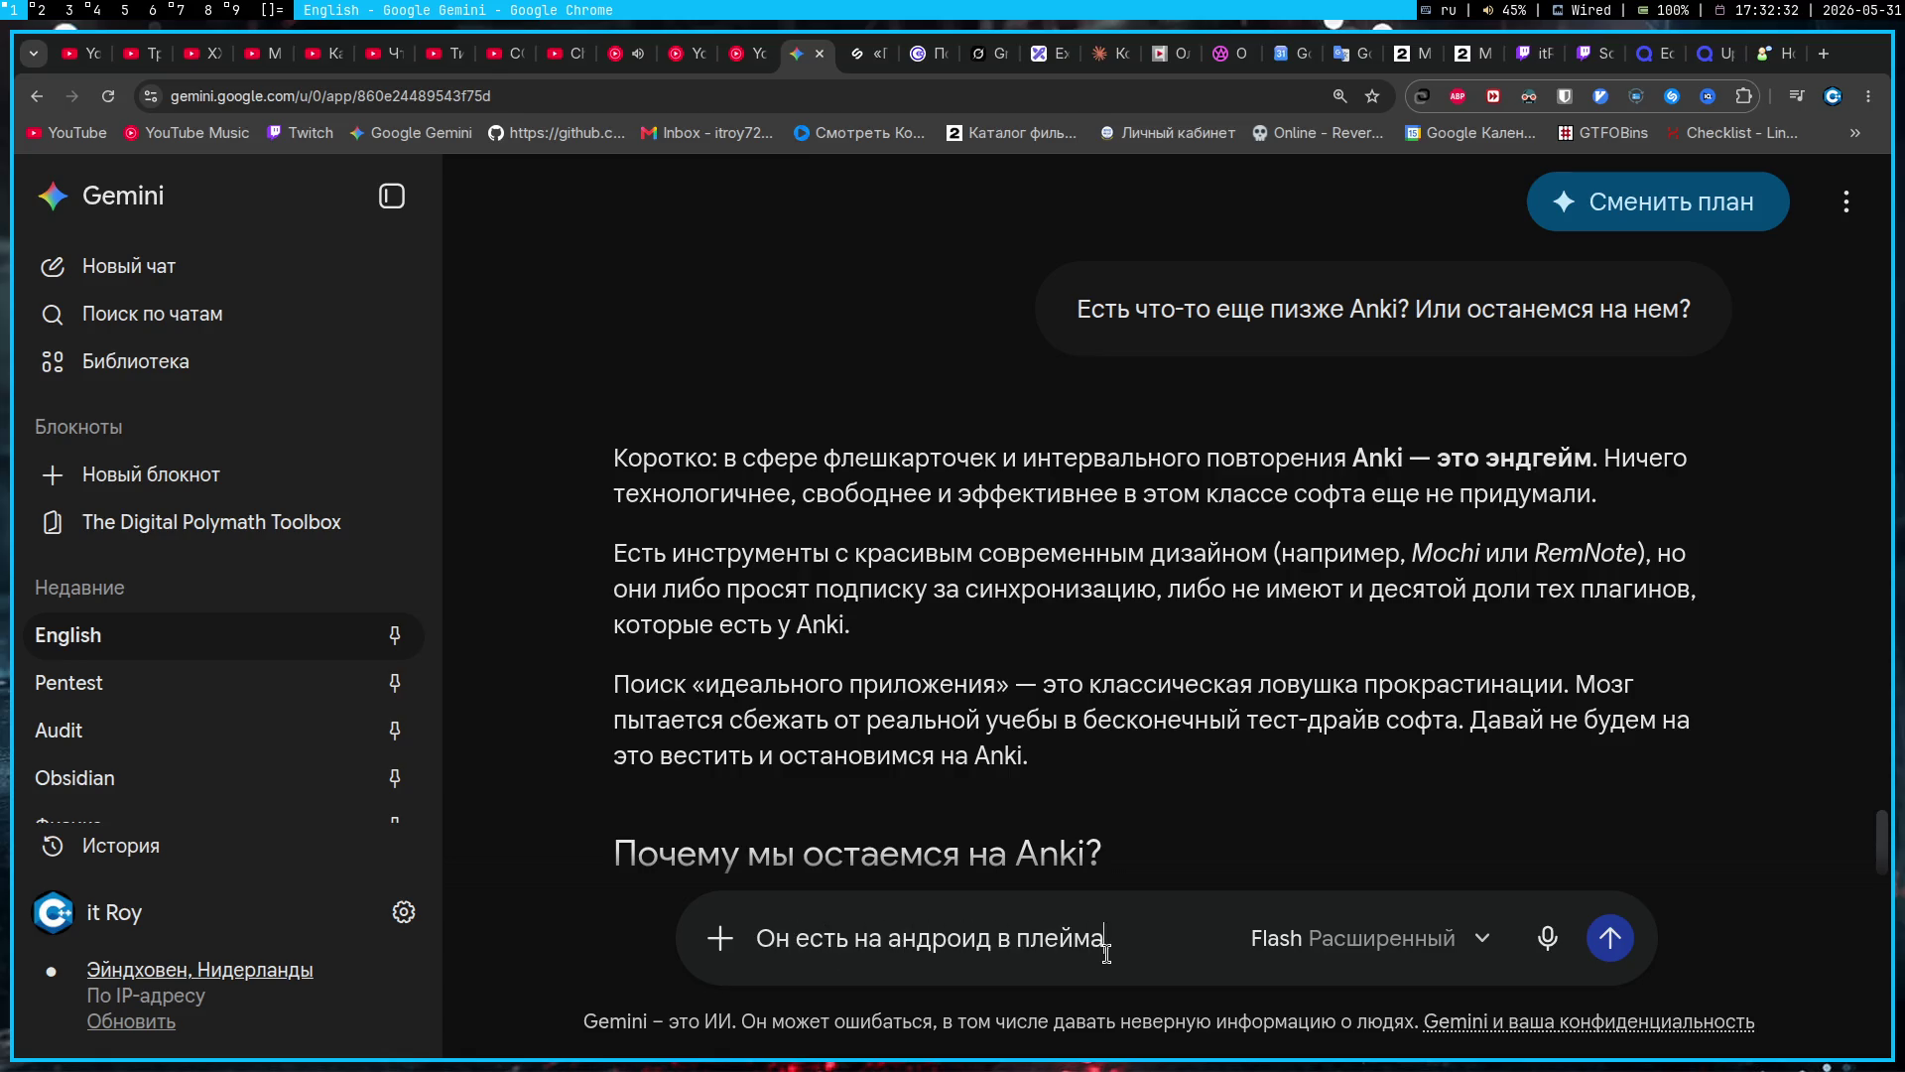
type("ркет?")
key("Return")
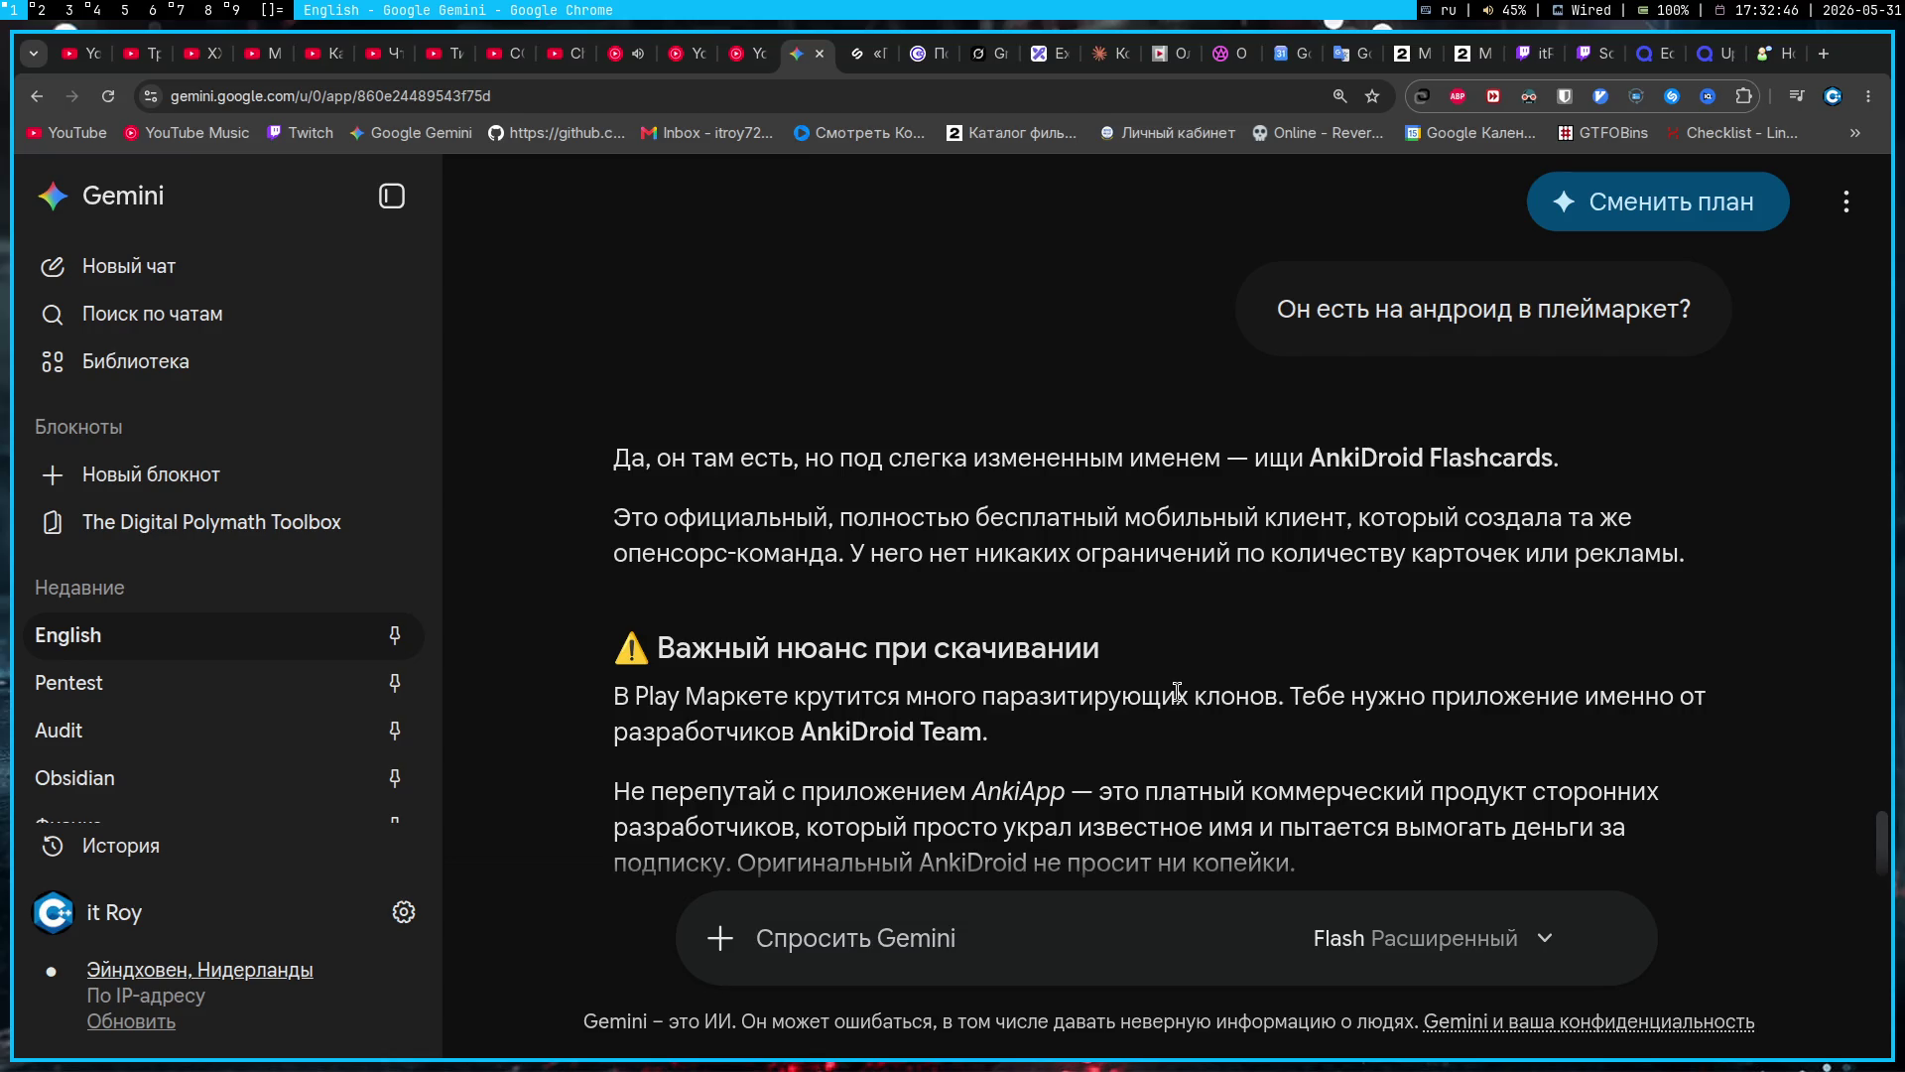
scroll(1177, 691, "down", 3)
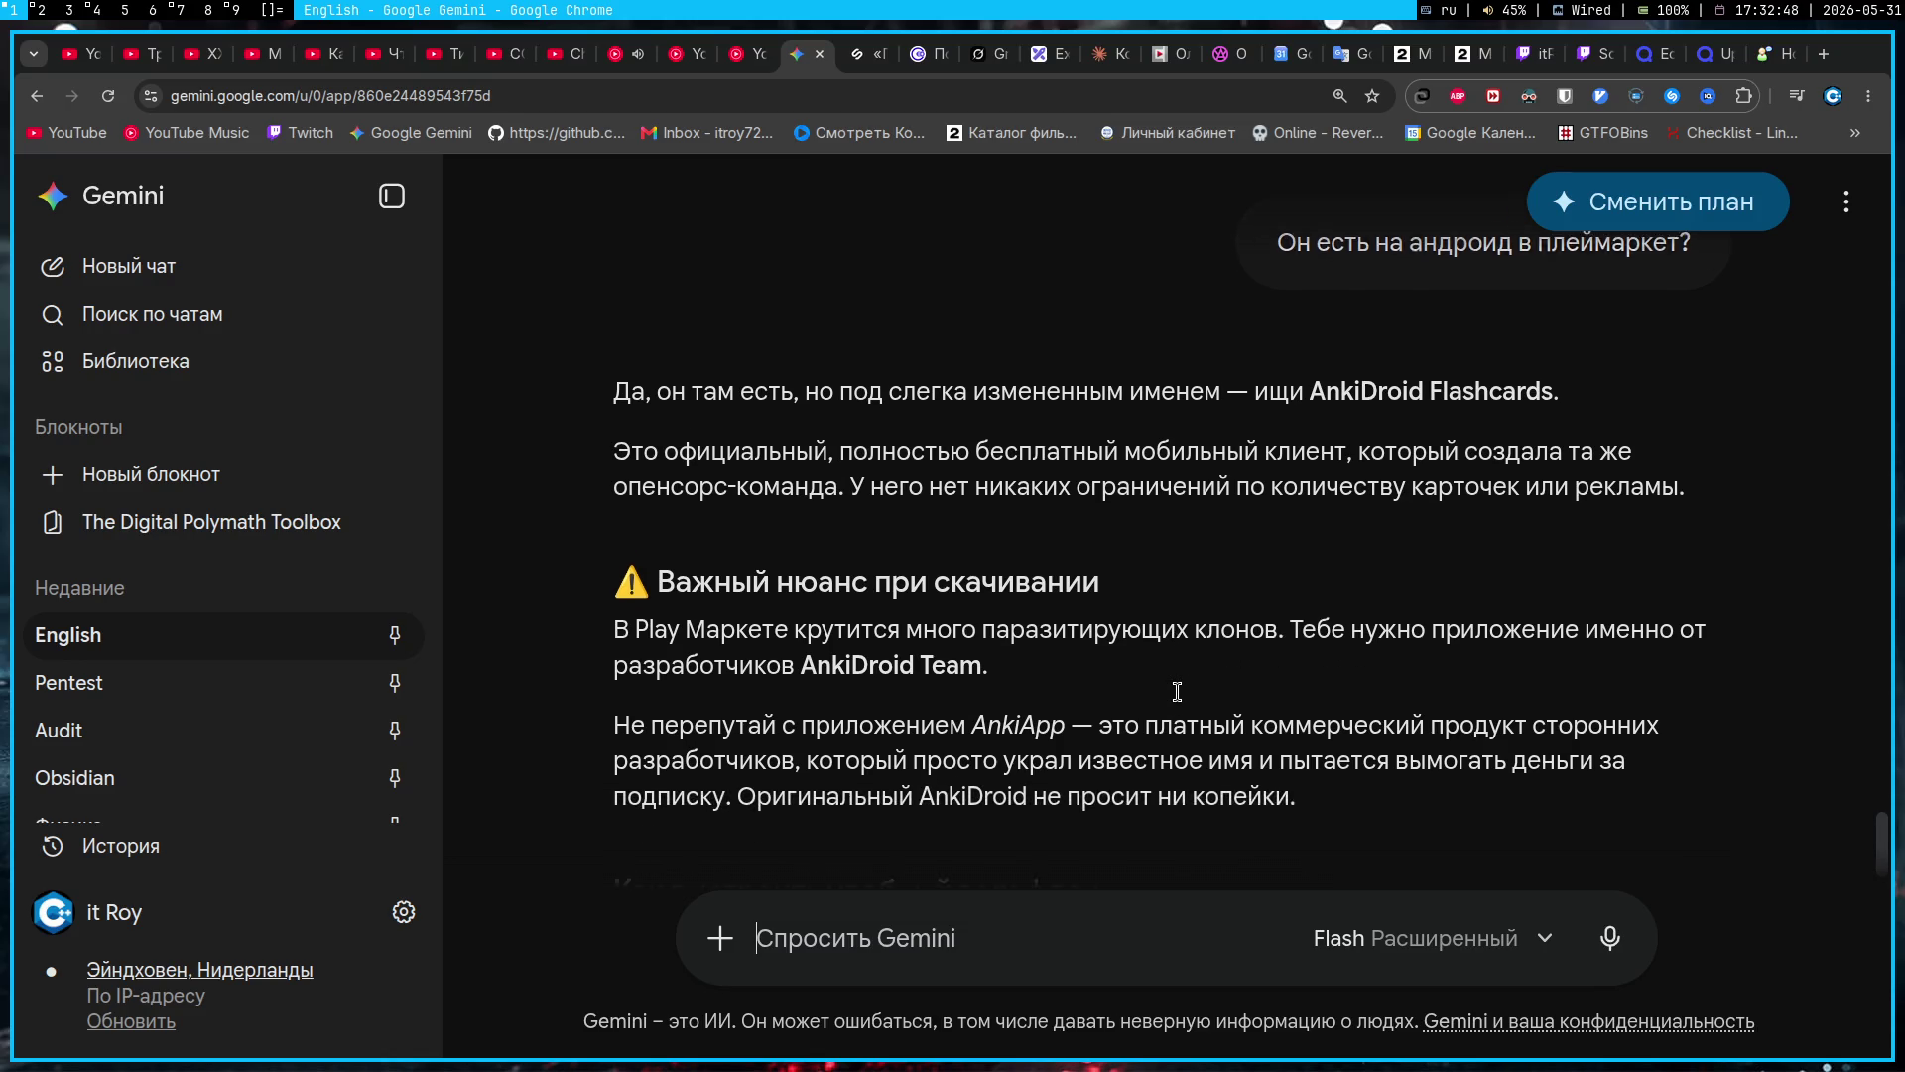
scroll(1177, 691, "down", 1)
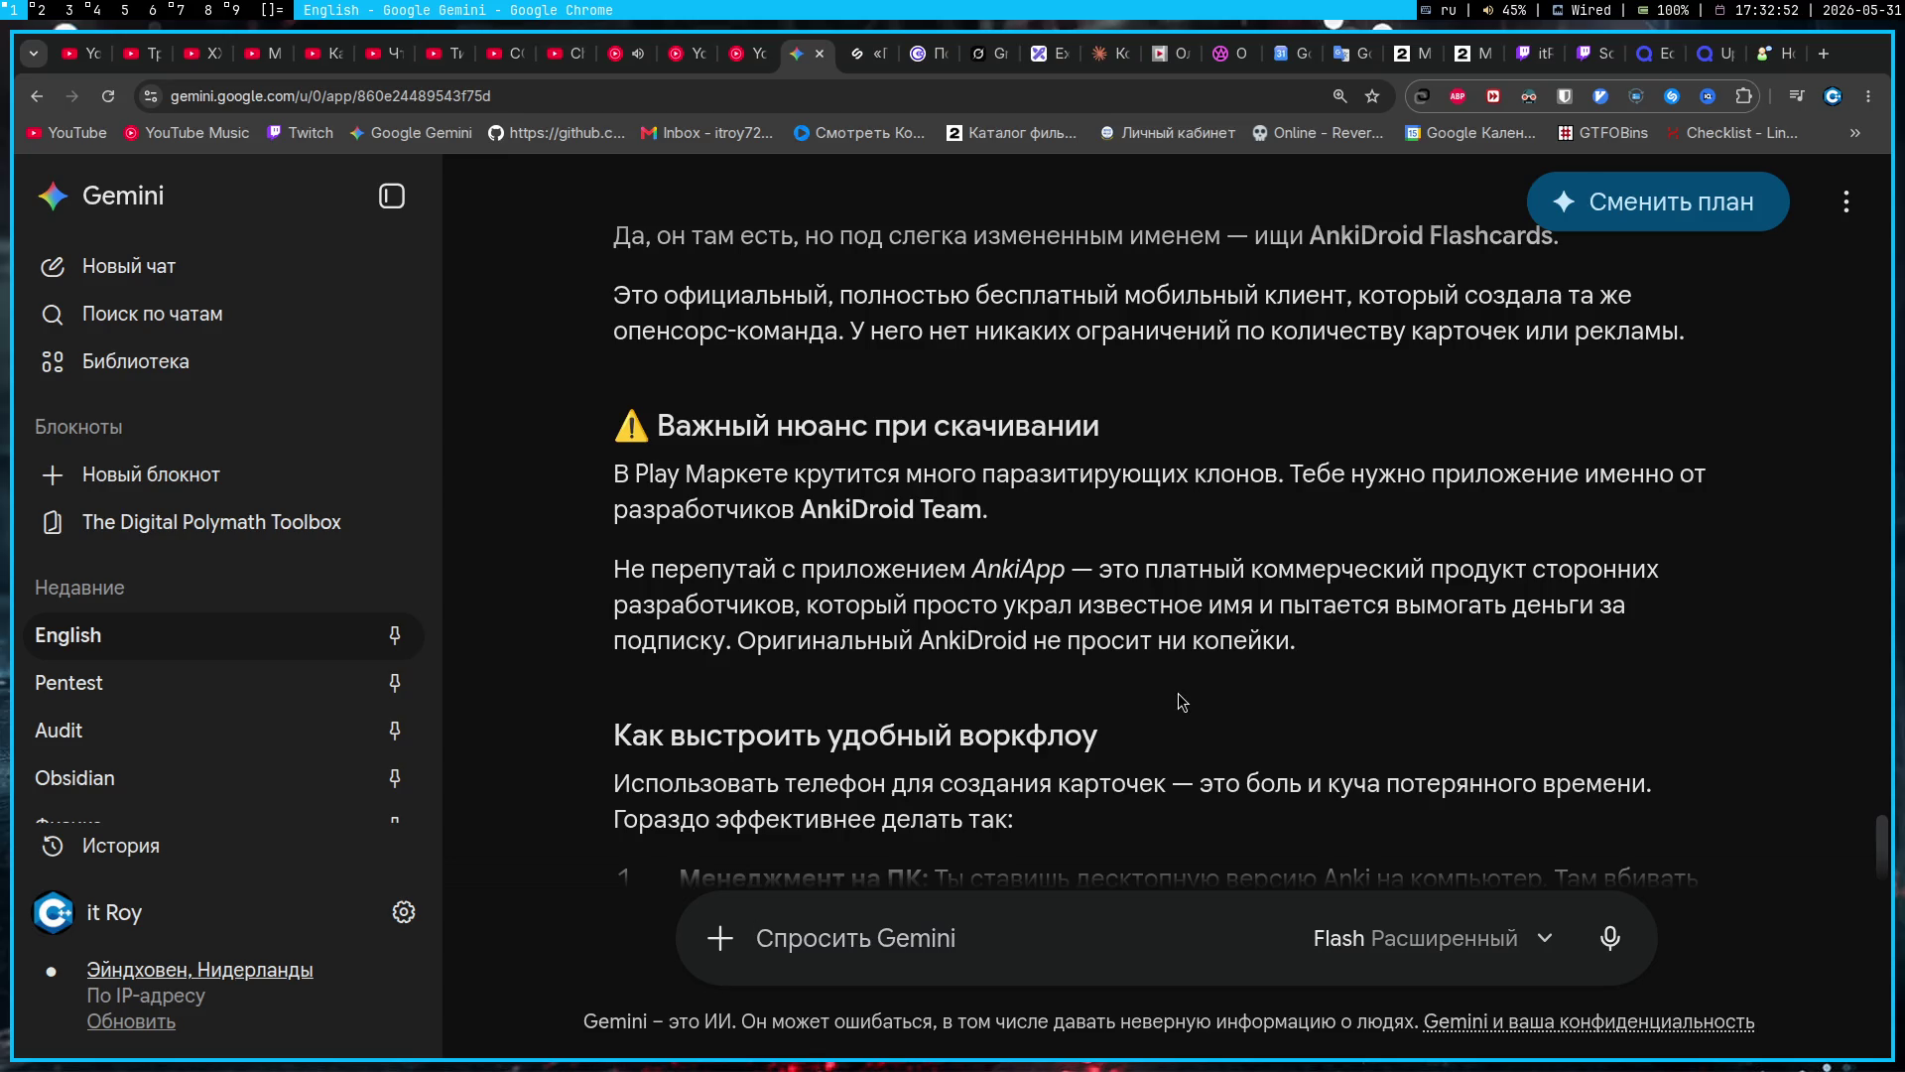
scroll(1181, 701, "down", 1)
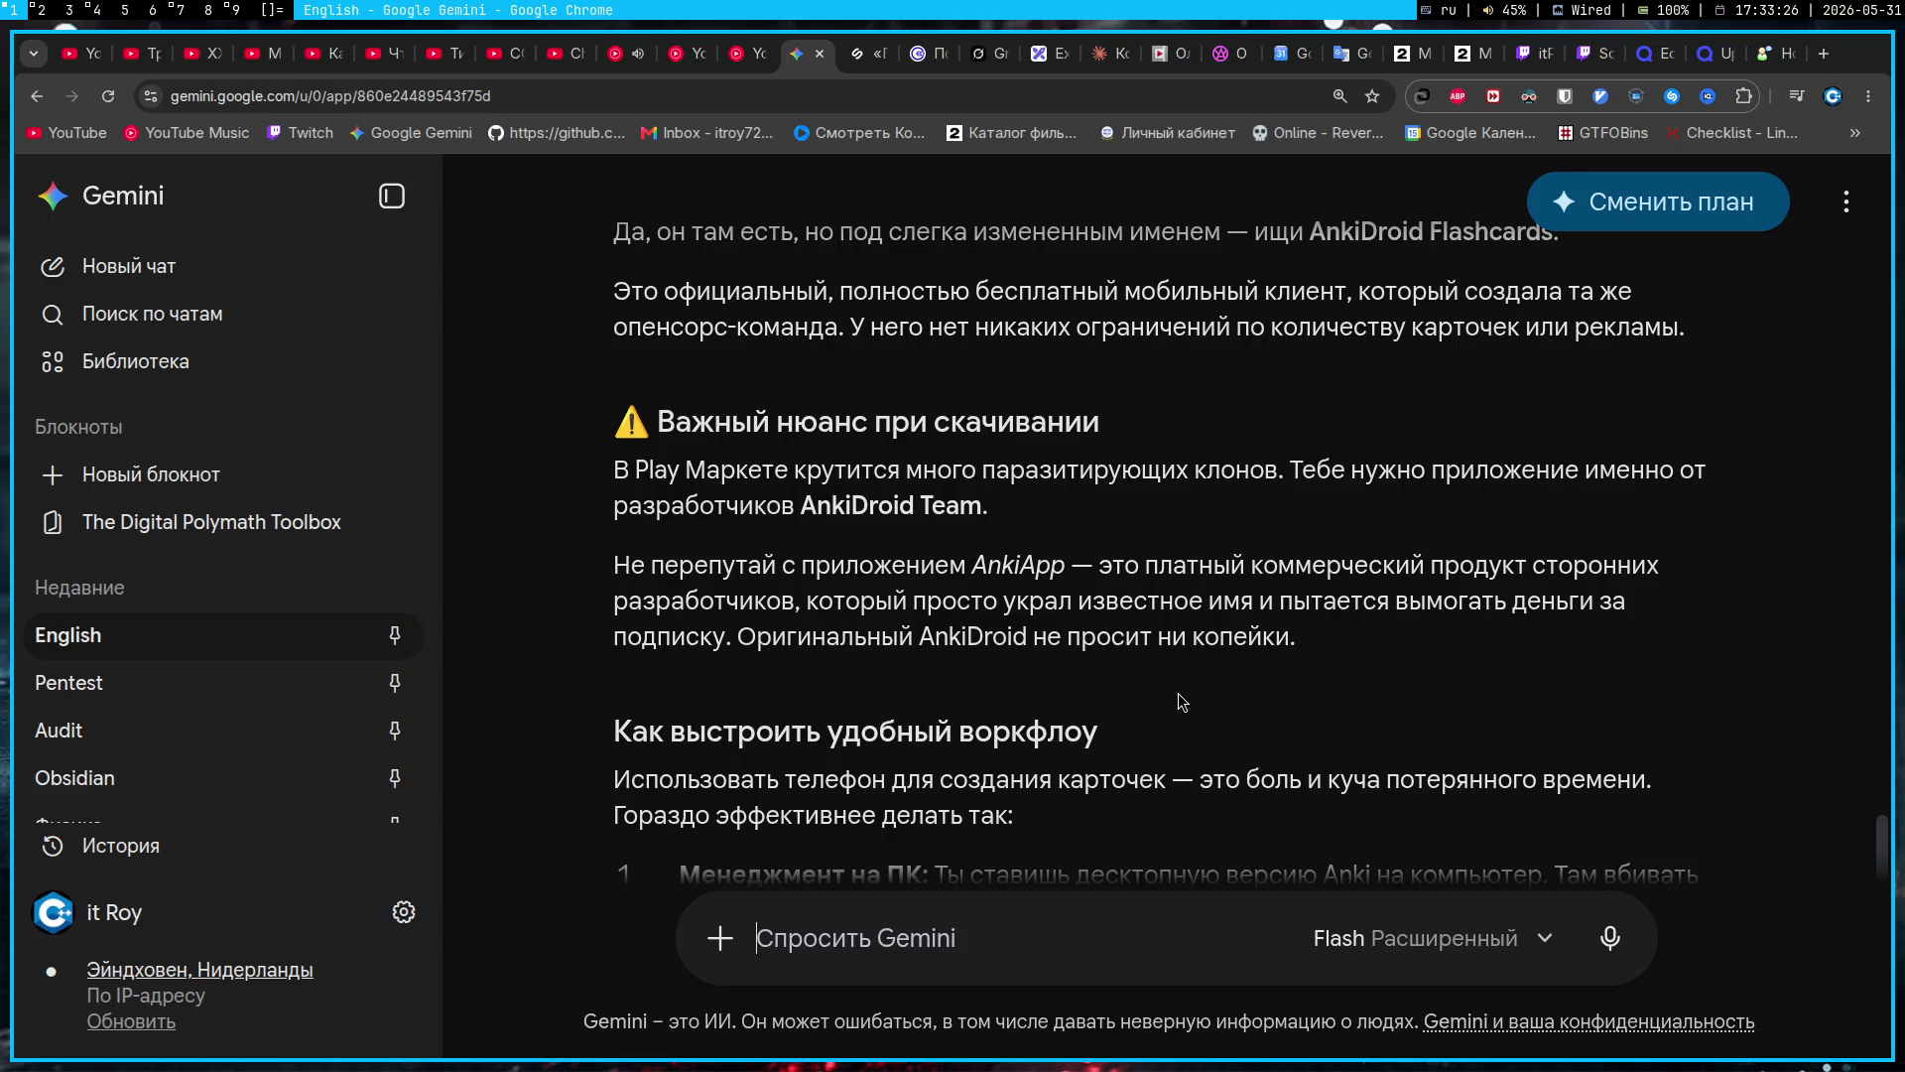
scroll(1181, 701, "down", 10)
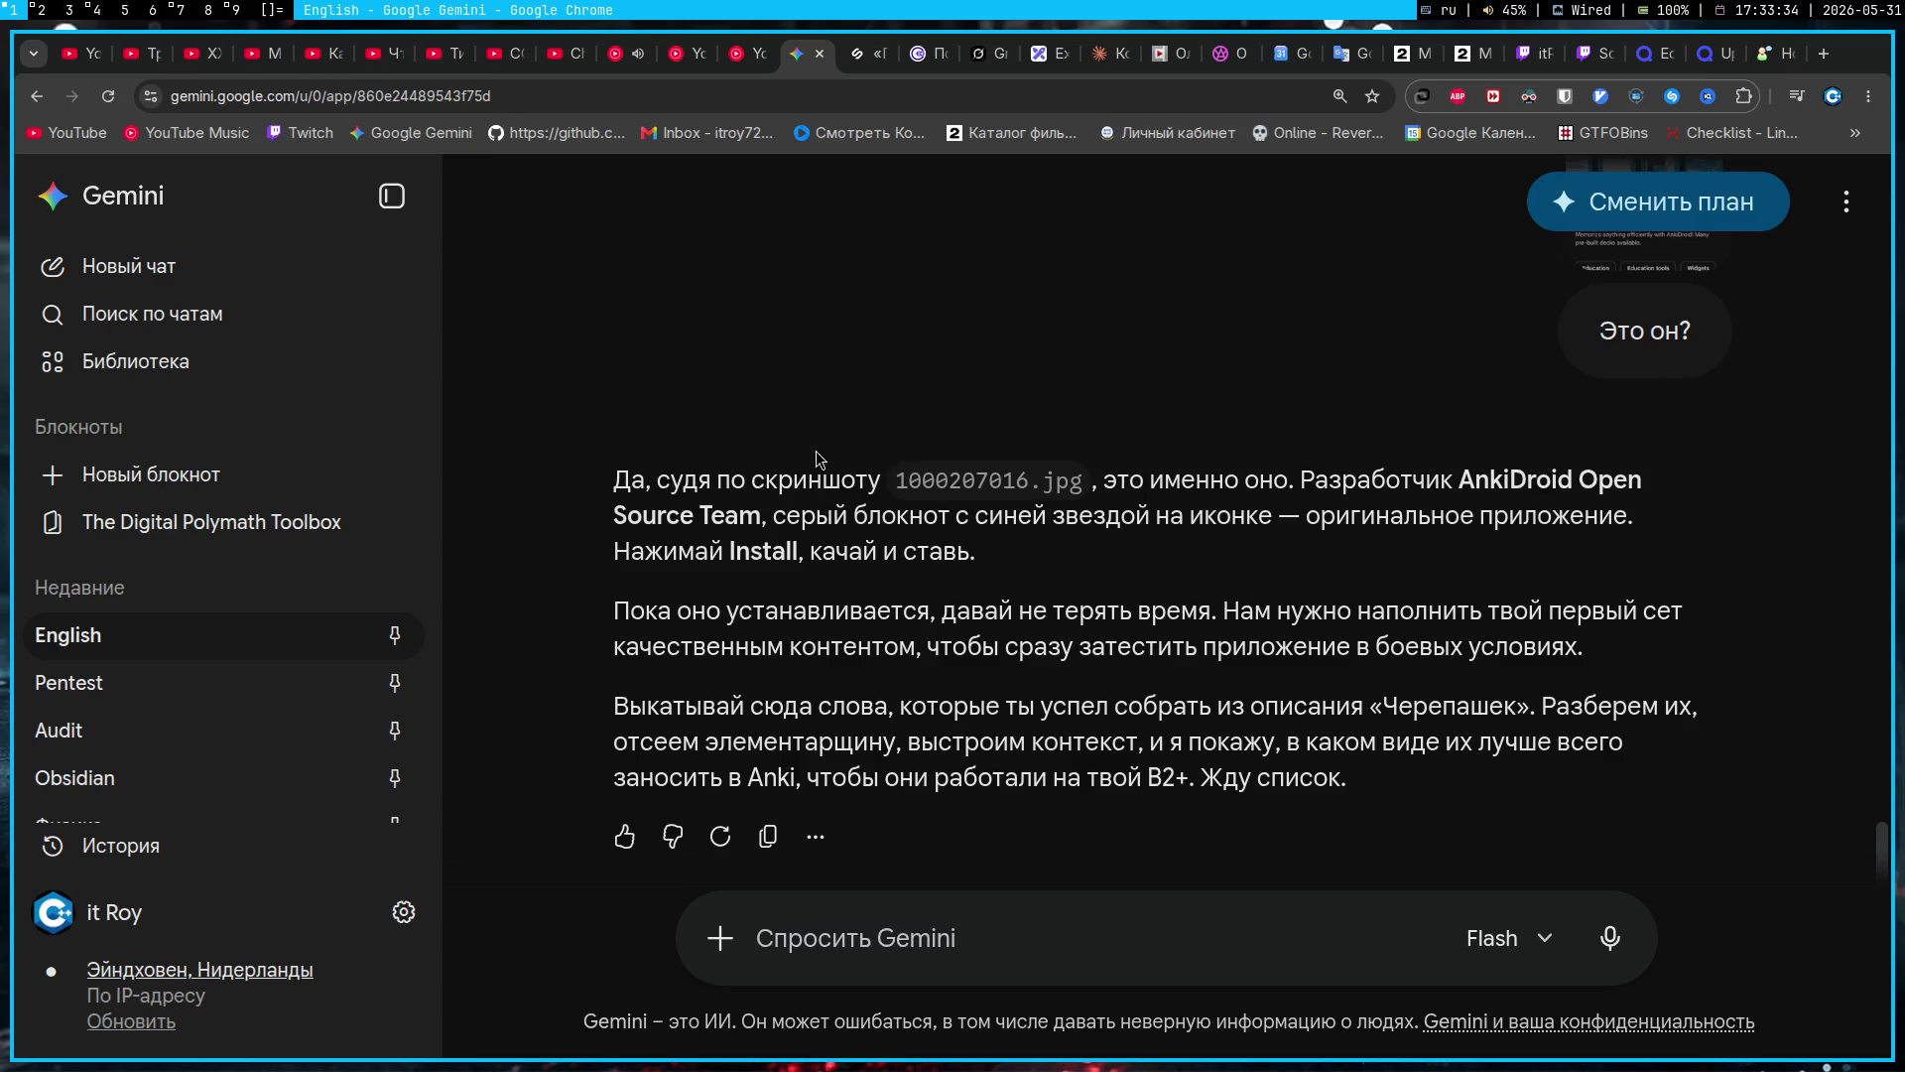
Step: Return to the Gemini chat and look over the AnkiDroid installation answer
left_click(178, 10)
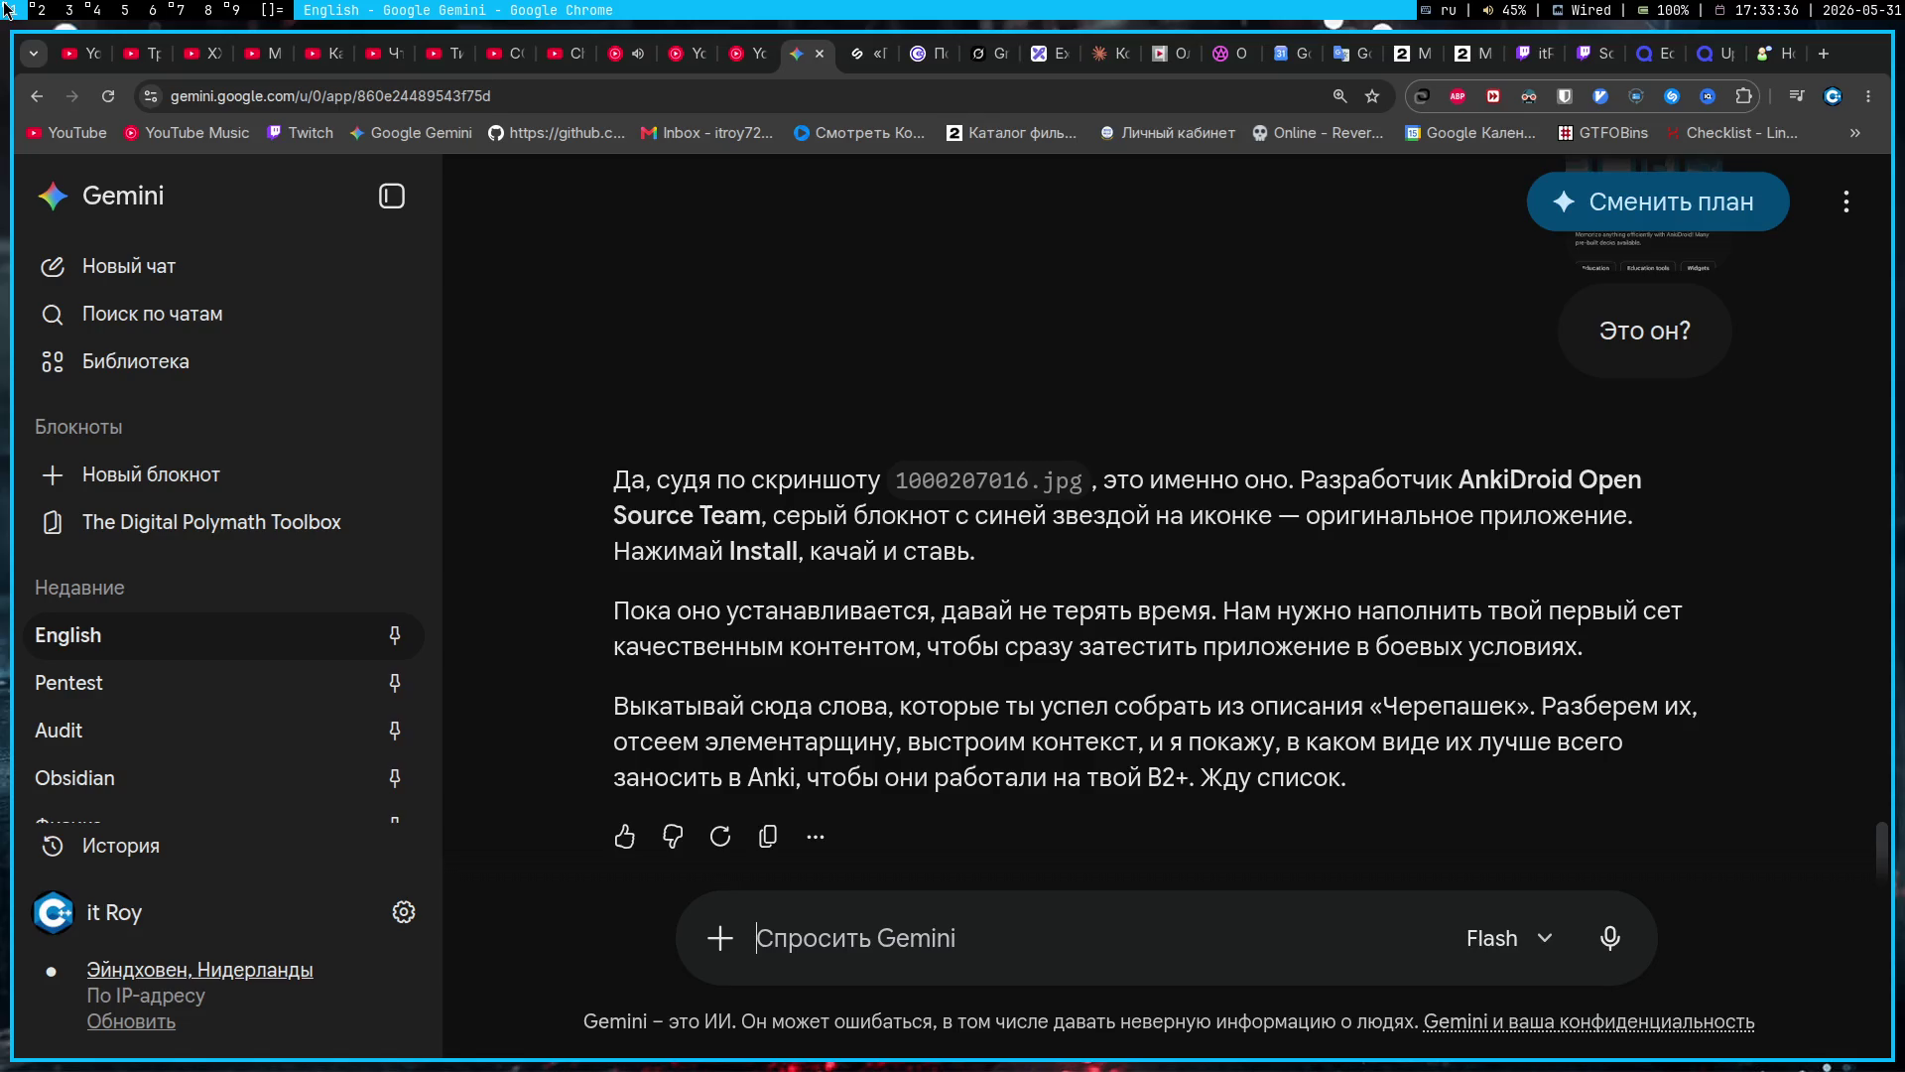
left_click(12, 10)
scroll(1604, 671, "up", 3)
scroll(1665, 749, "down", 4)
left_click_drag(1469, 793, 896, 521)
left_click(1313, 562)
Step: In YouTube Music, play 'U Can't Touch This Radio Mx', then switch back to 'Last Christmas Radio Edit'
left_click(1786, 98)
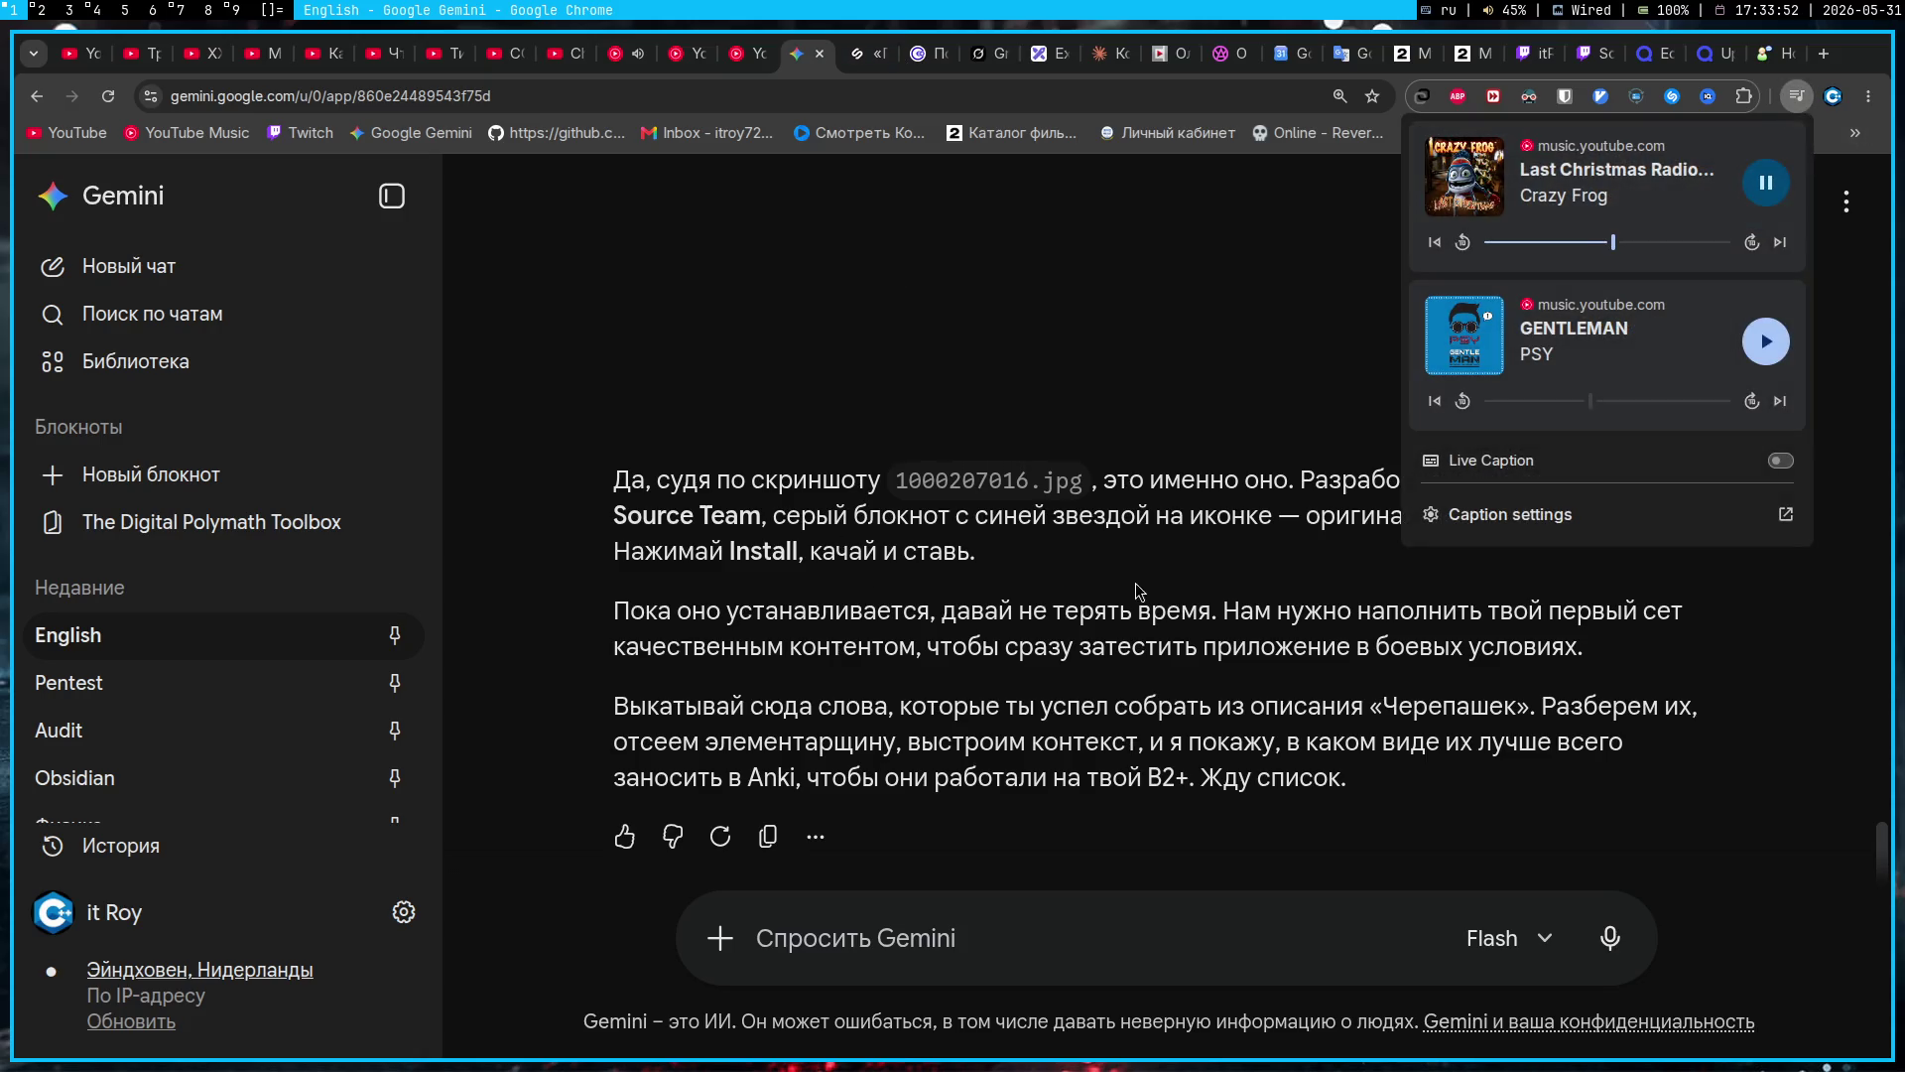
left_click(623, 45)
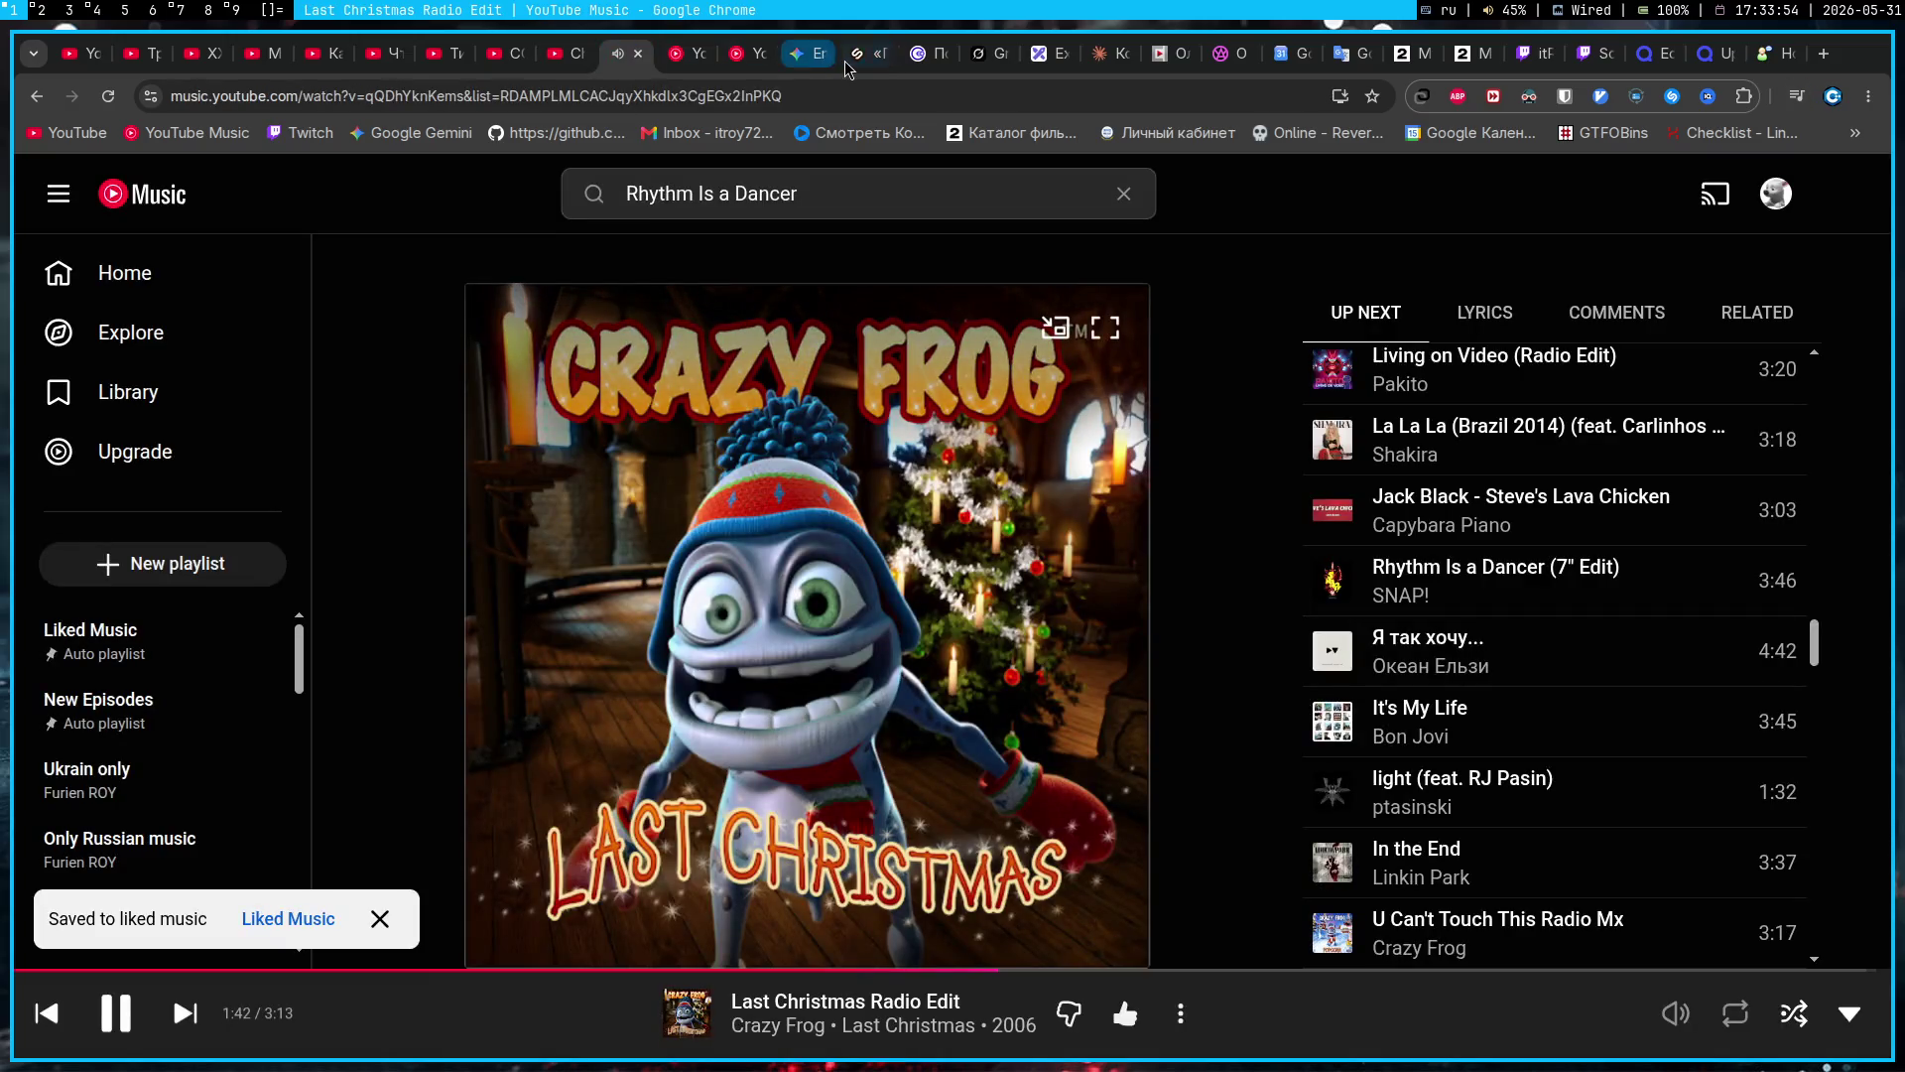
left_click(809, 55)
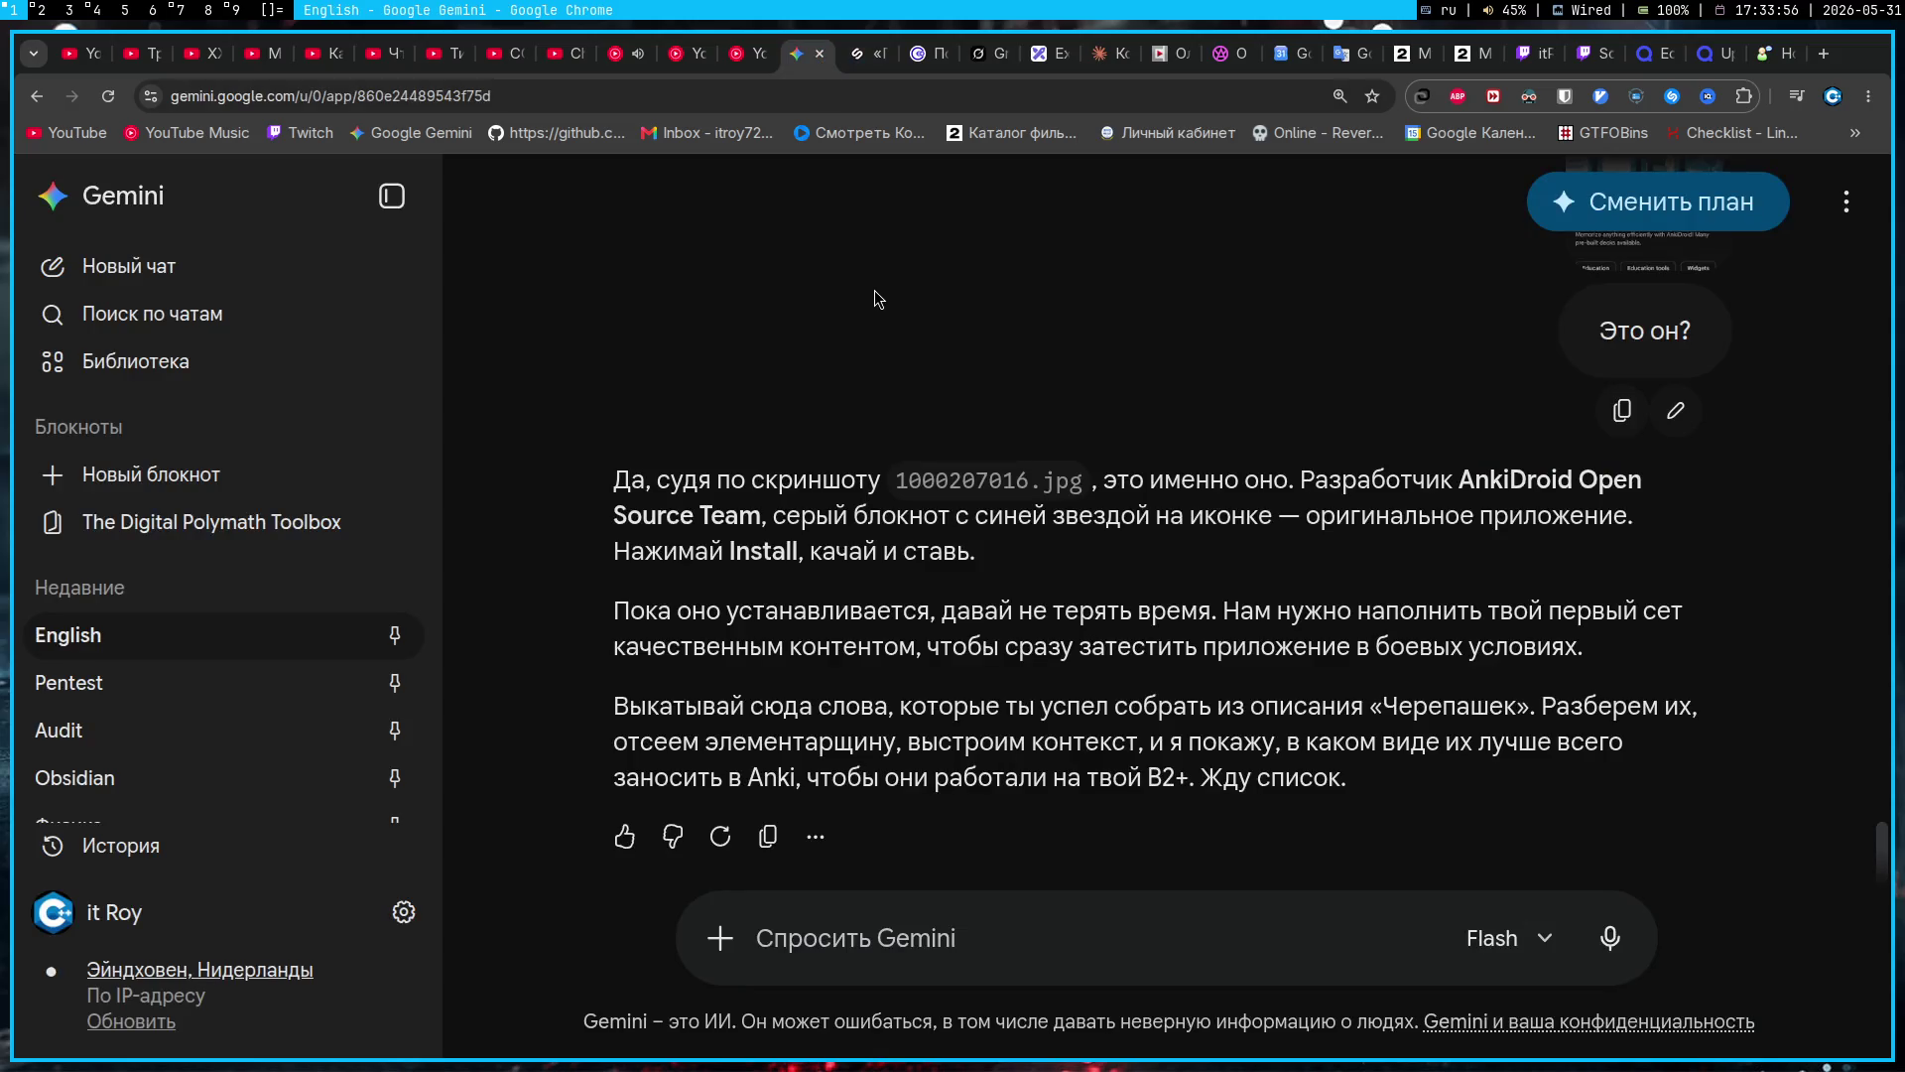
left_click(623, 54)
scroll(1377, 598, "down", 3)
scroll(1369, 516, "up", 1)
left_click(1340, 452)
left_click(1336, 523)
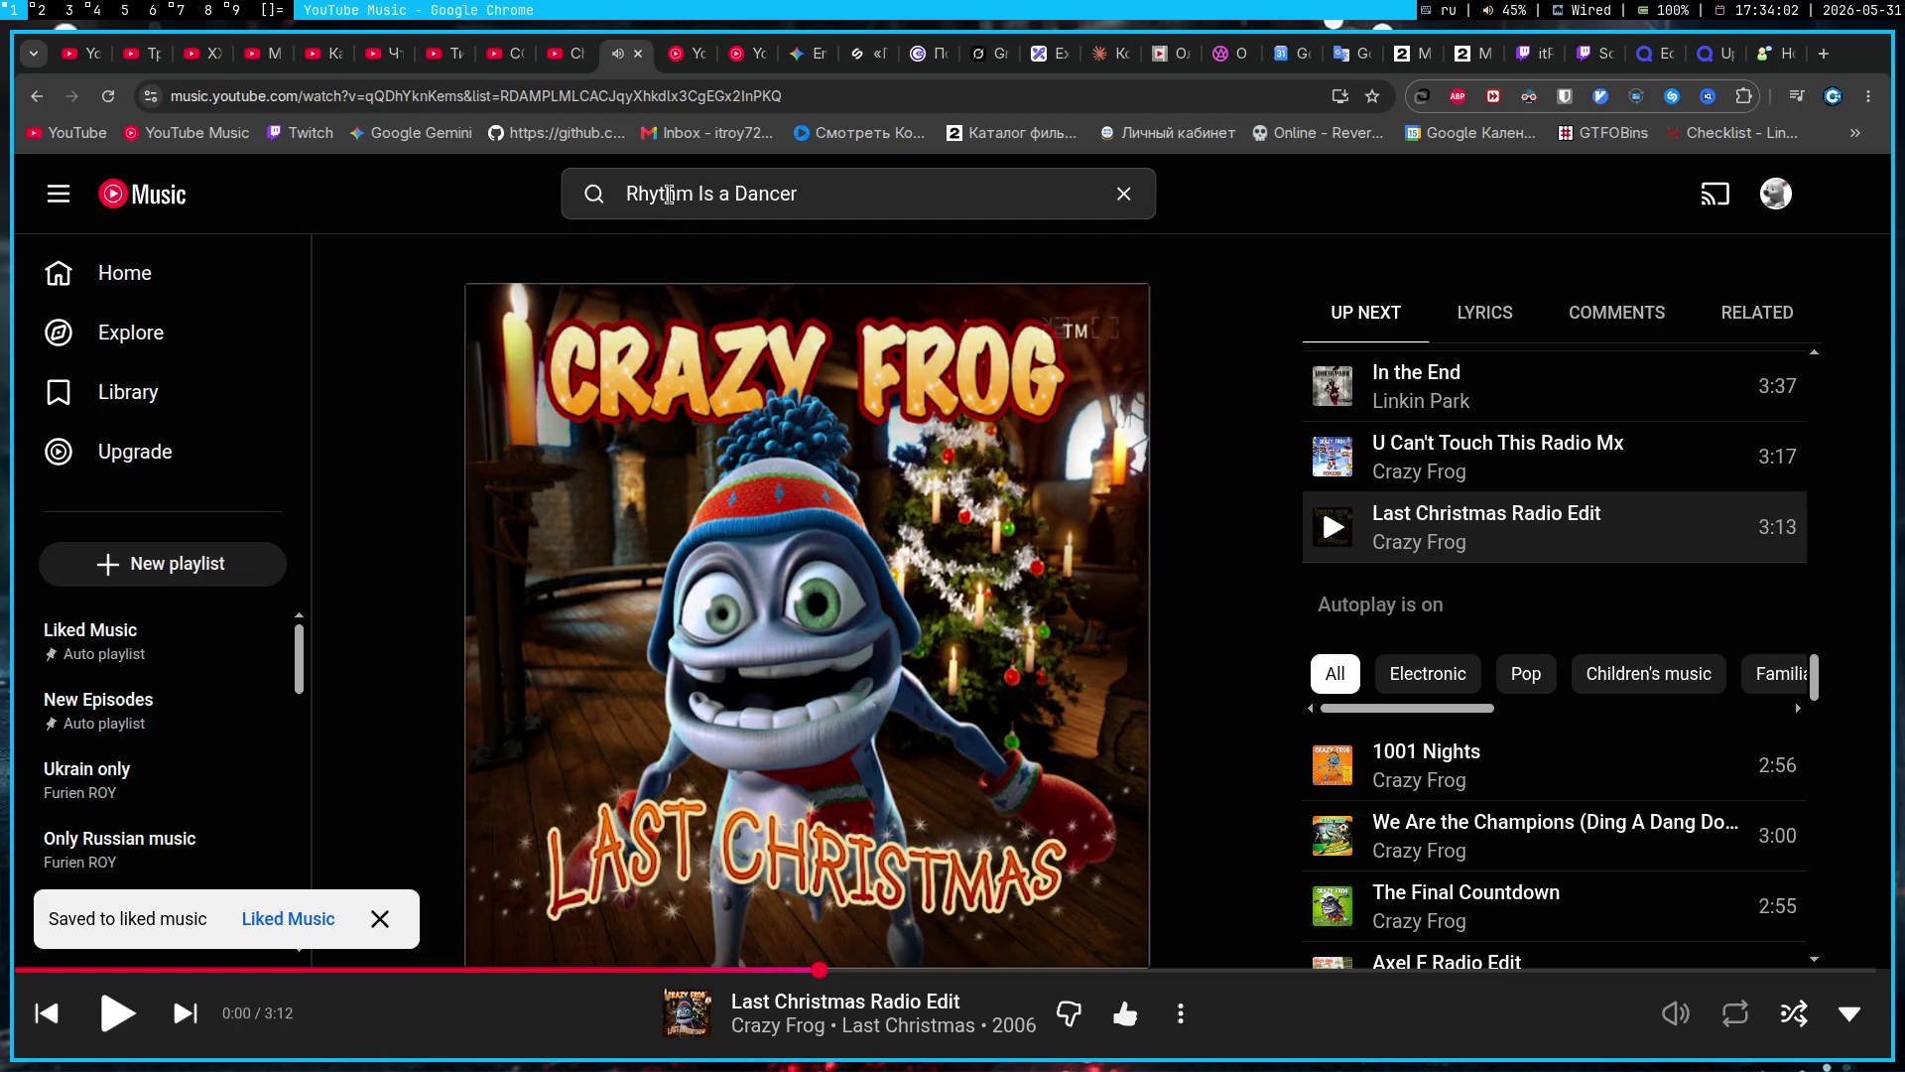
Step: Go back to the Gemini conversation and open a new browser tab on the Google start page
left_click(801, 54)
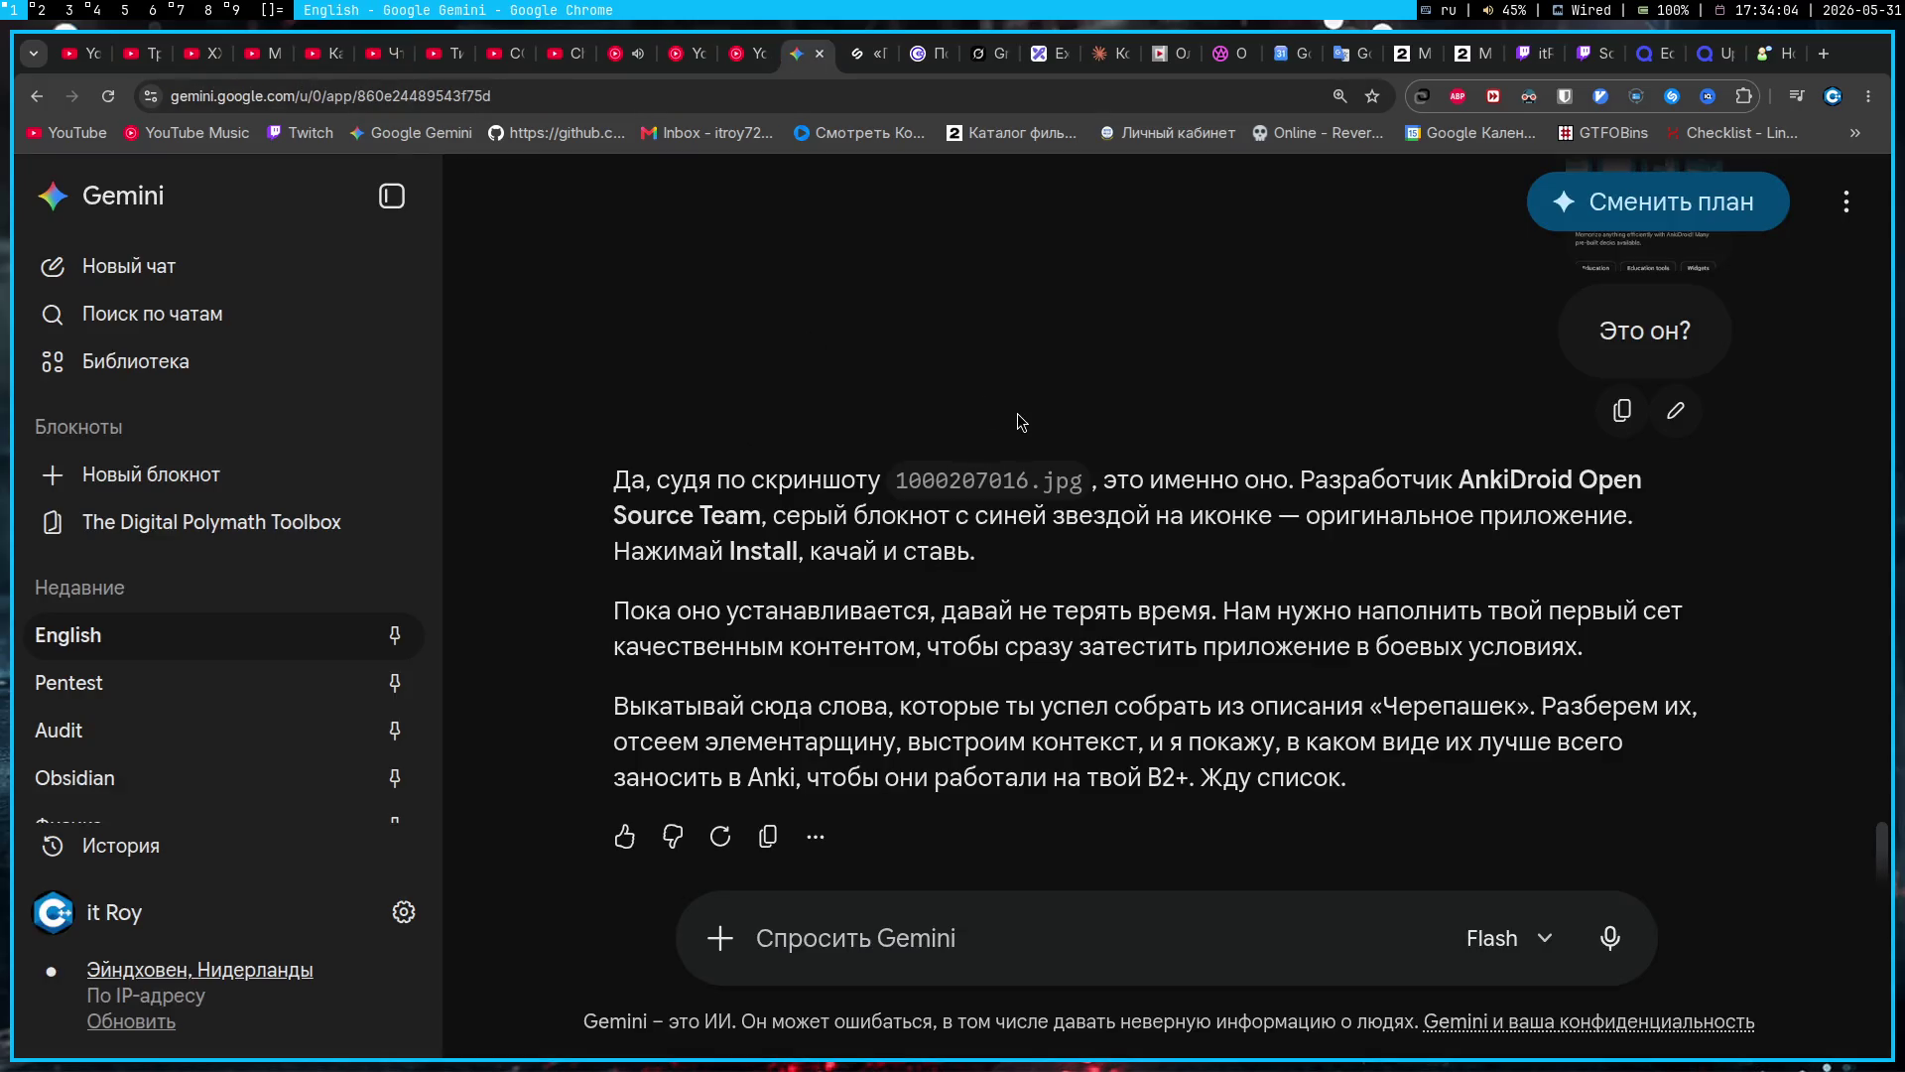
scroll(981, 408, "up", 8)
scroll(948, 755, "down", 5)
scroll(992, 695, "down", 2)
key("ctrl+t")
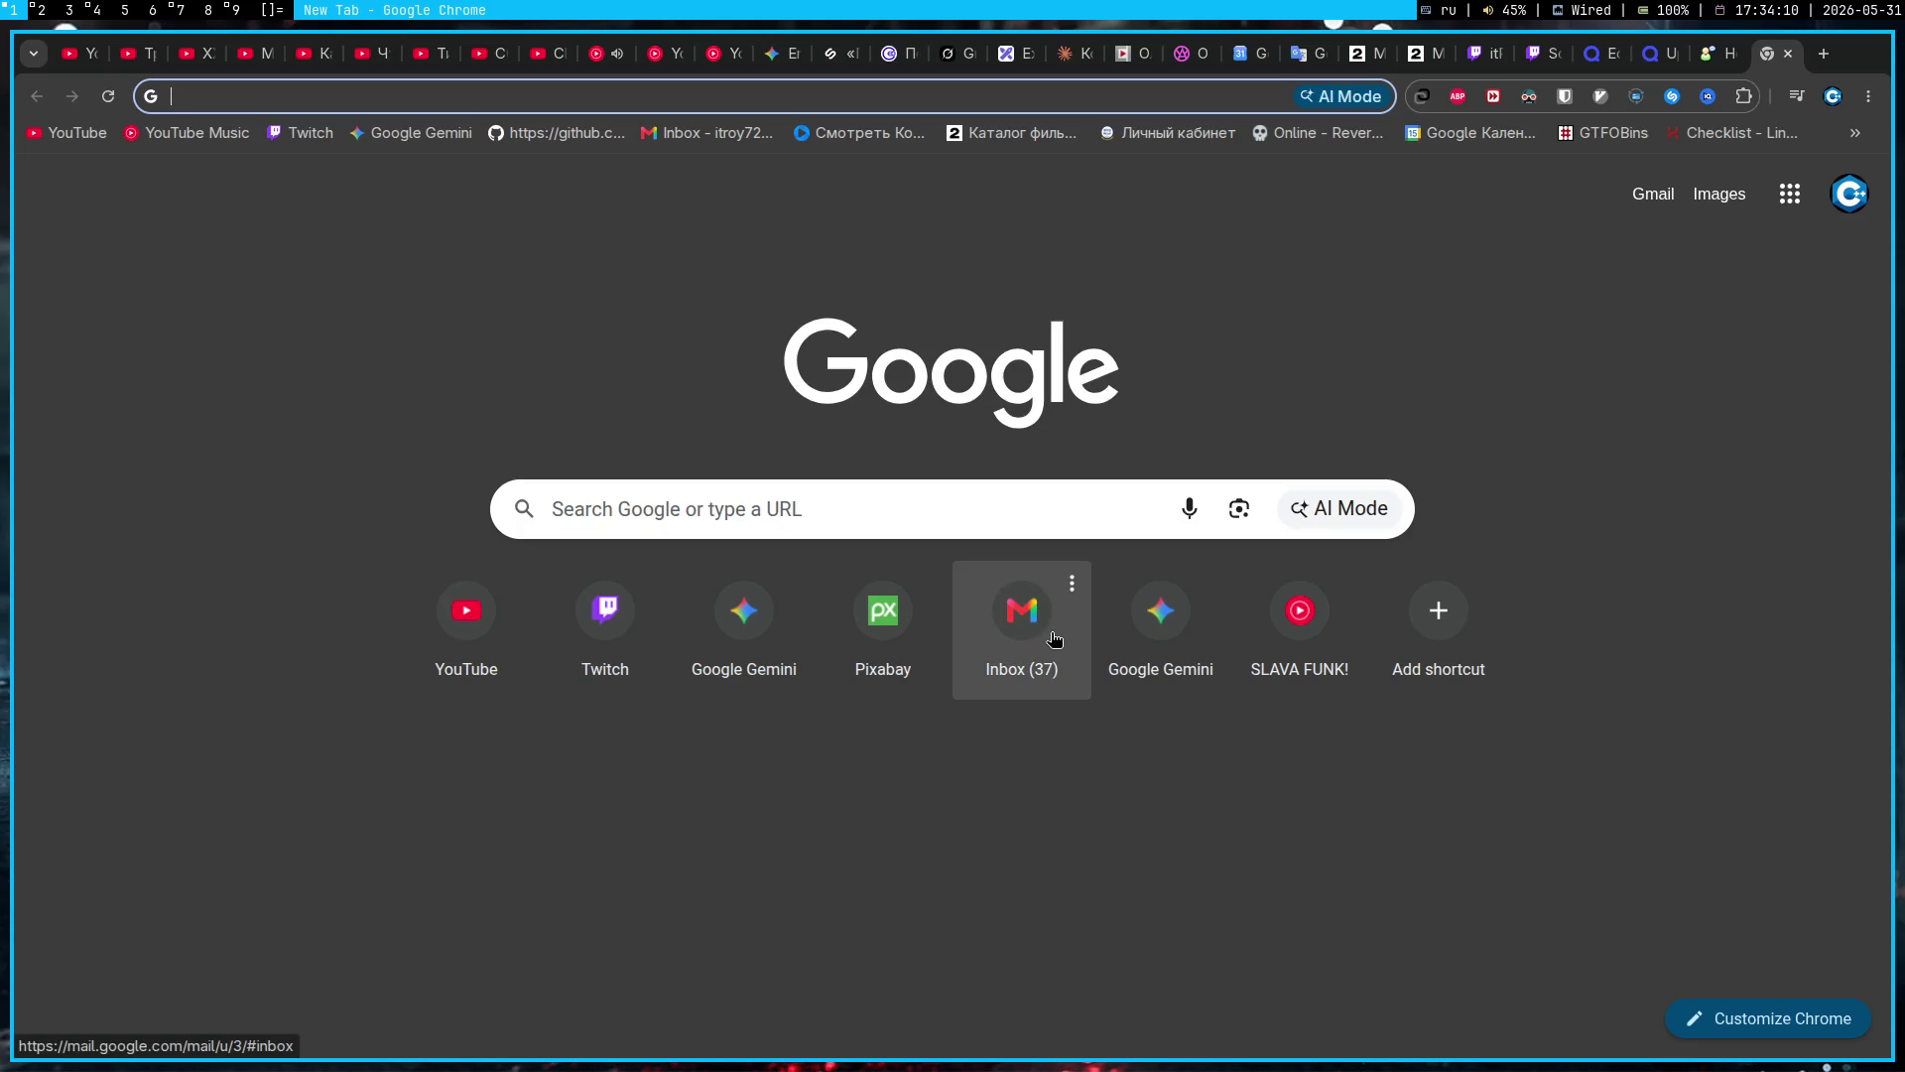
Step: In a new terminal on workspace 3, run 'sudo pacman -S Anki' and enter the password
key("super+3")
key("super+Return")
type("s")
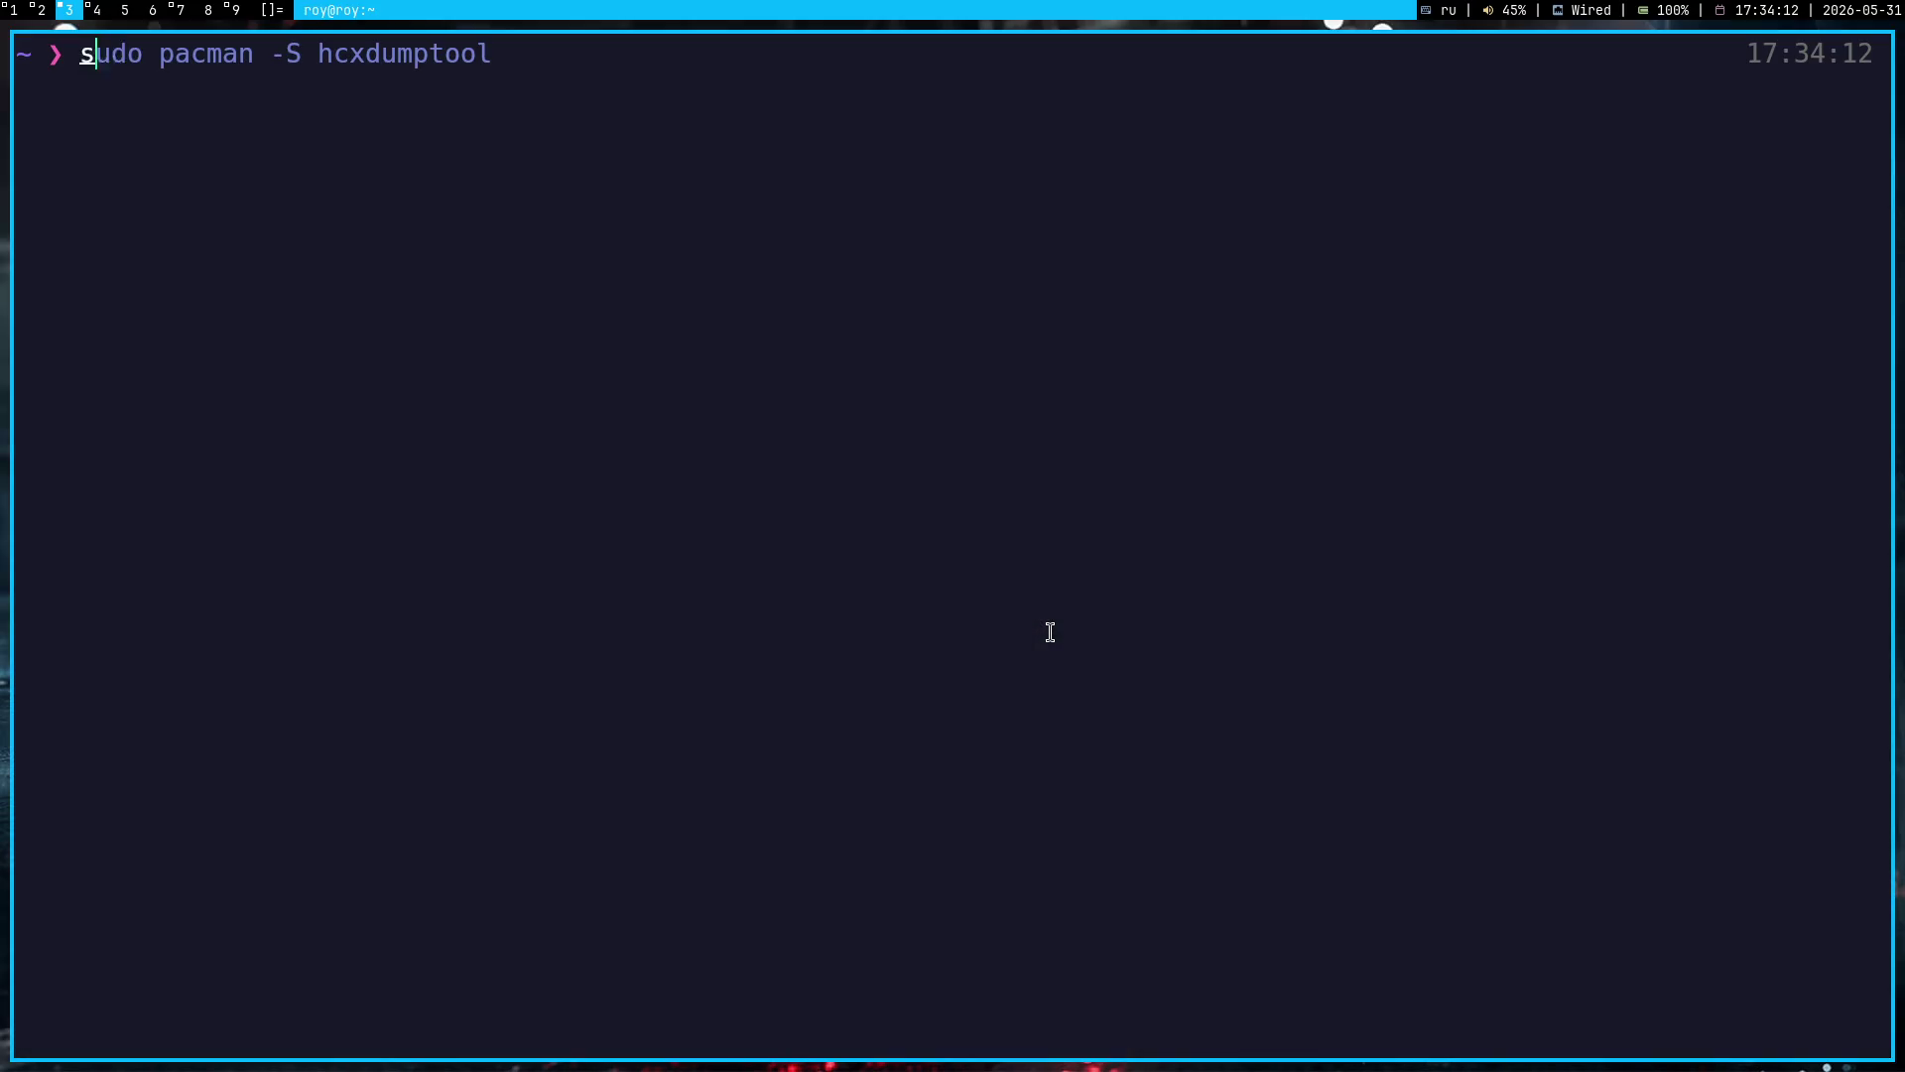
type("udo pacman -S Anki")
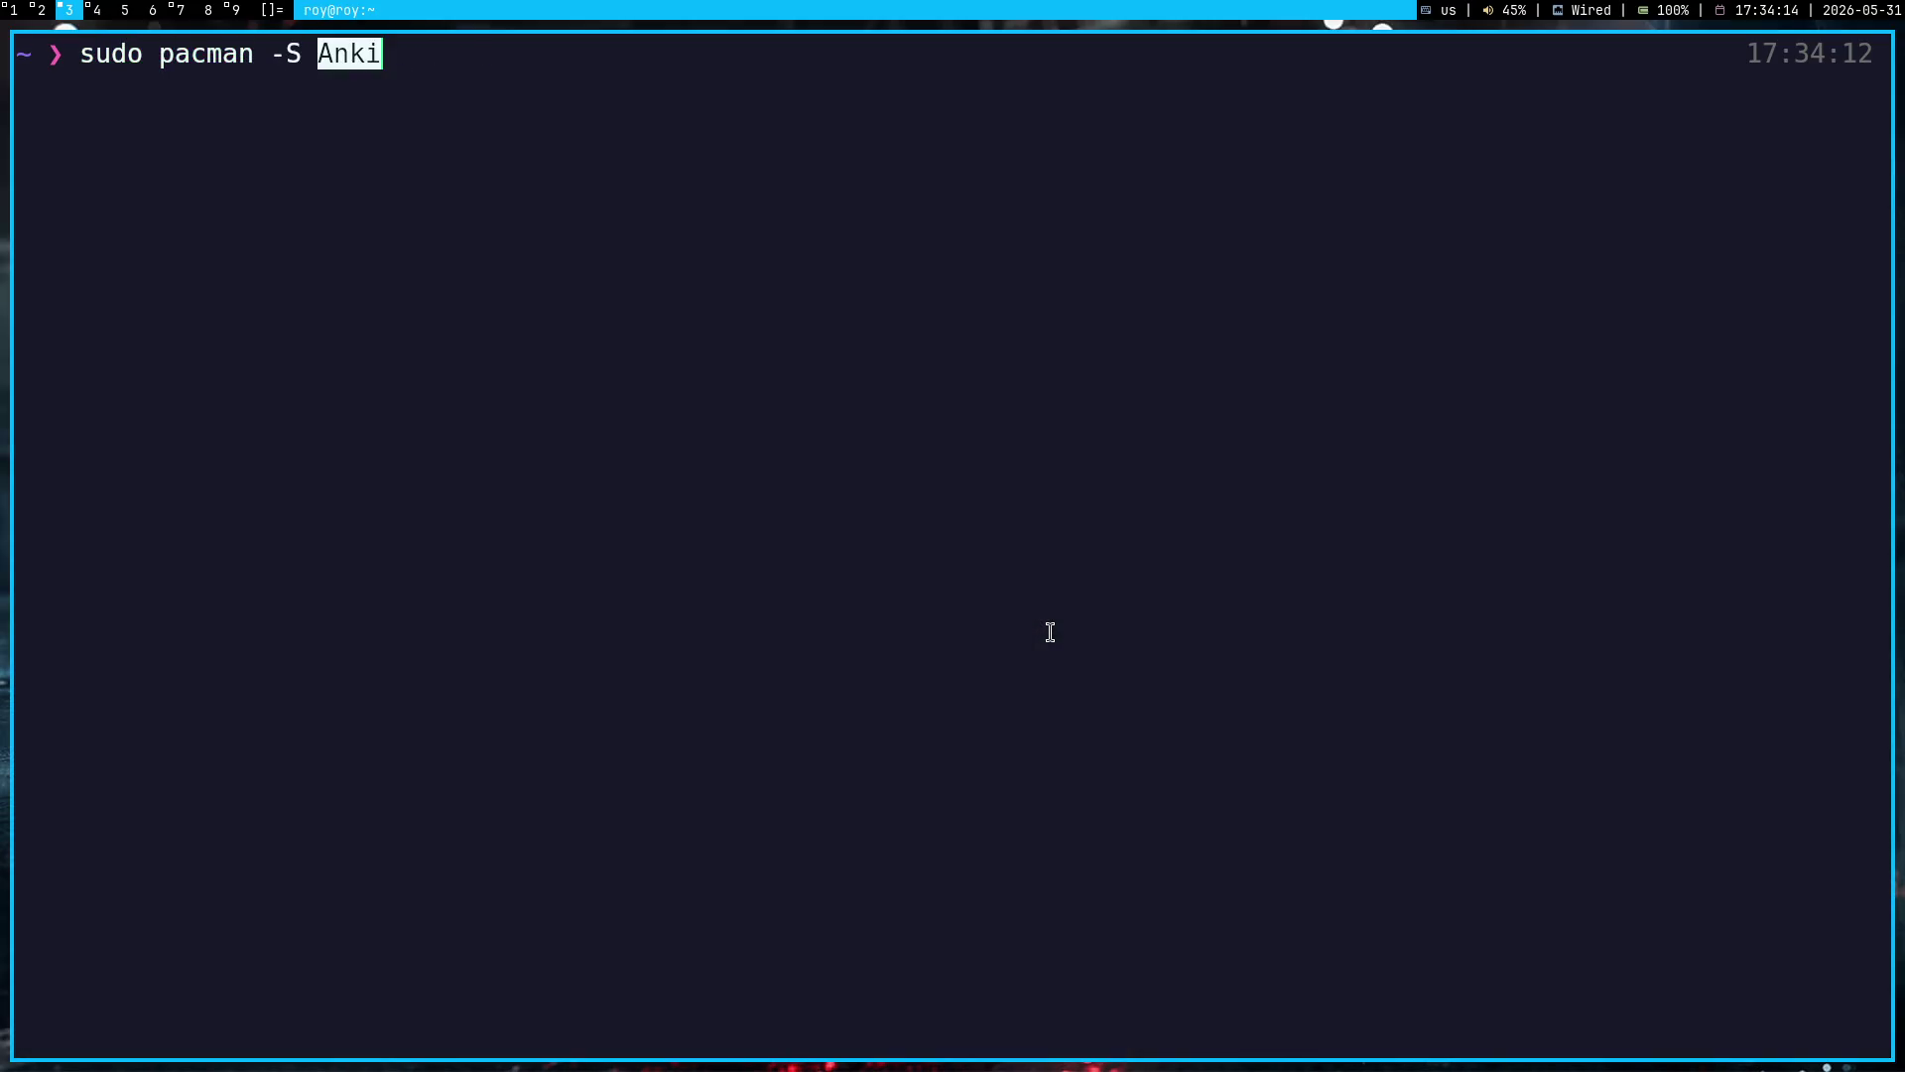
key("Return")
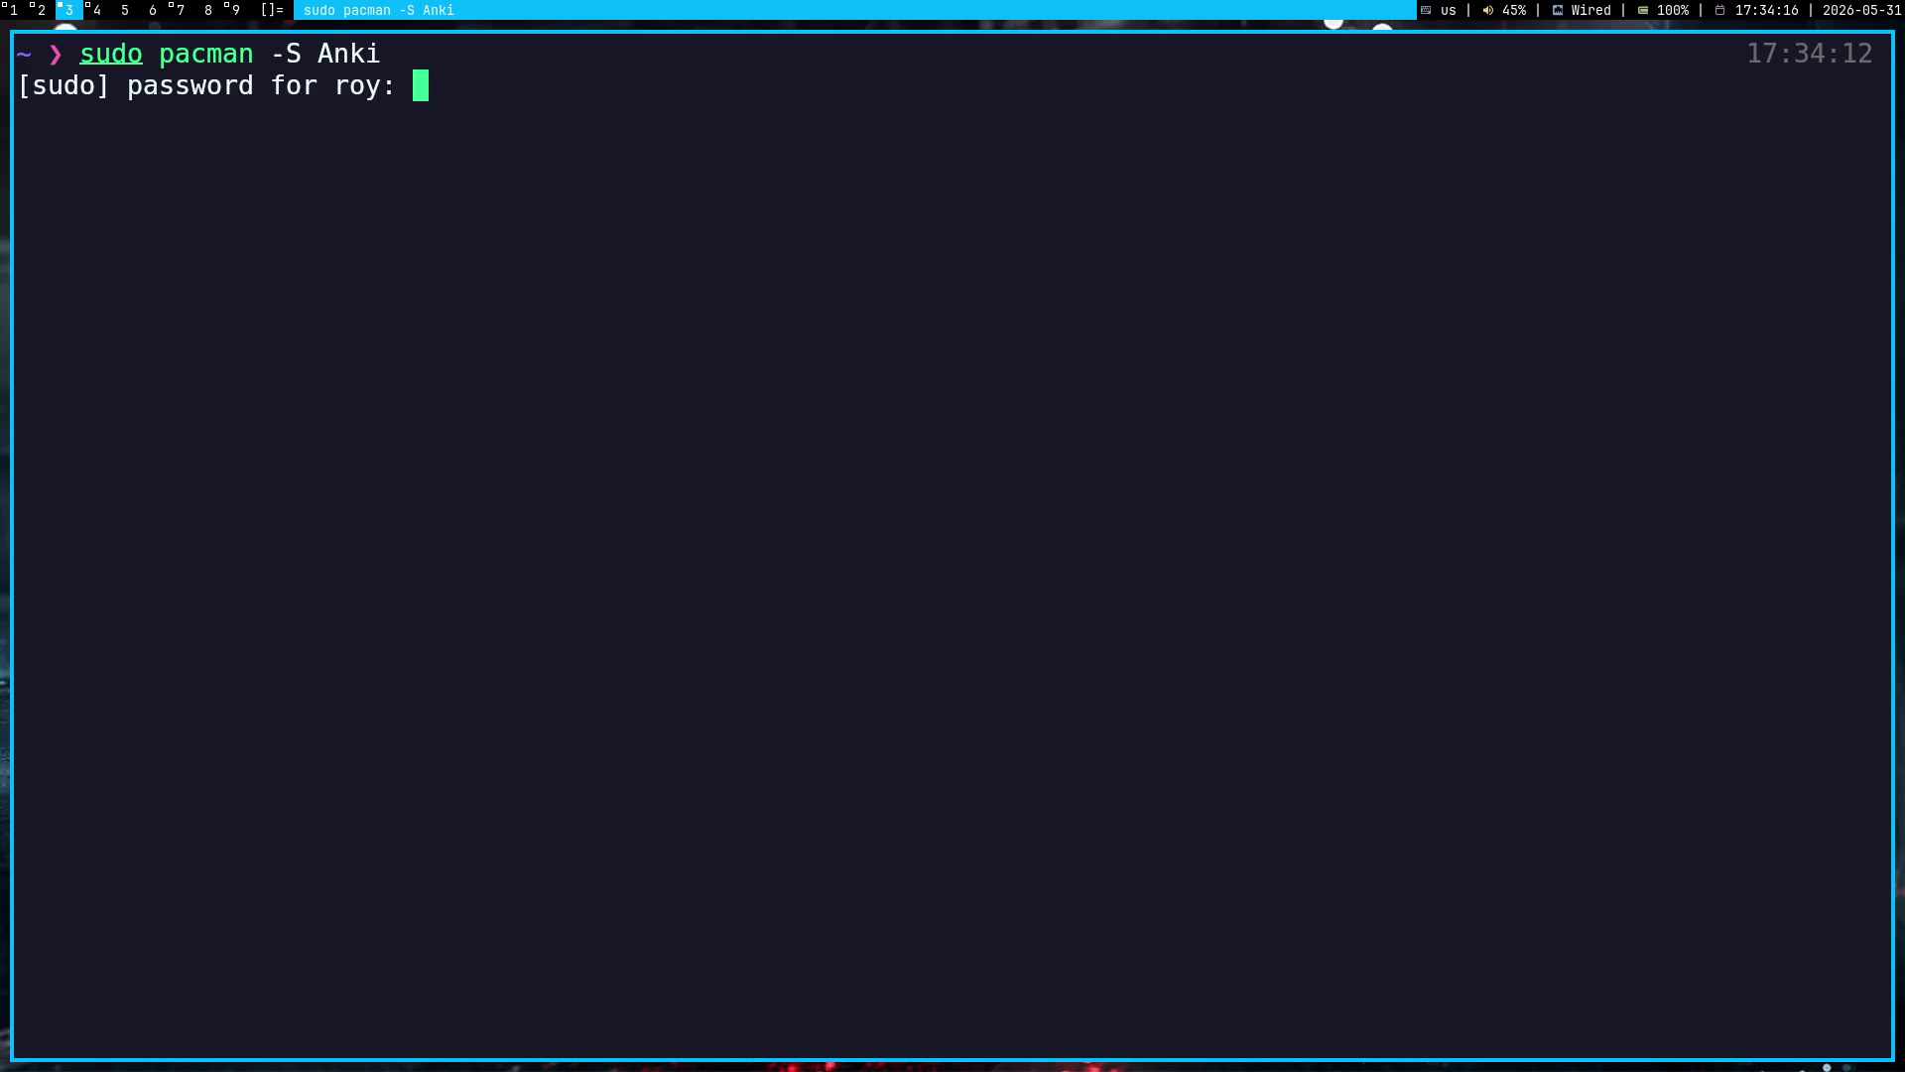
key("Return")
key("super+1")
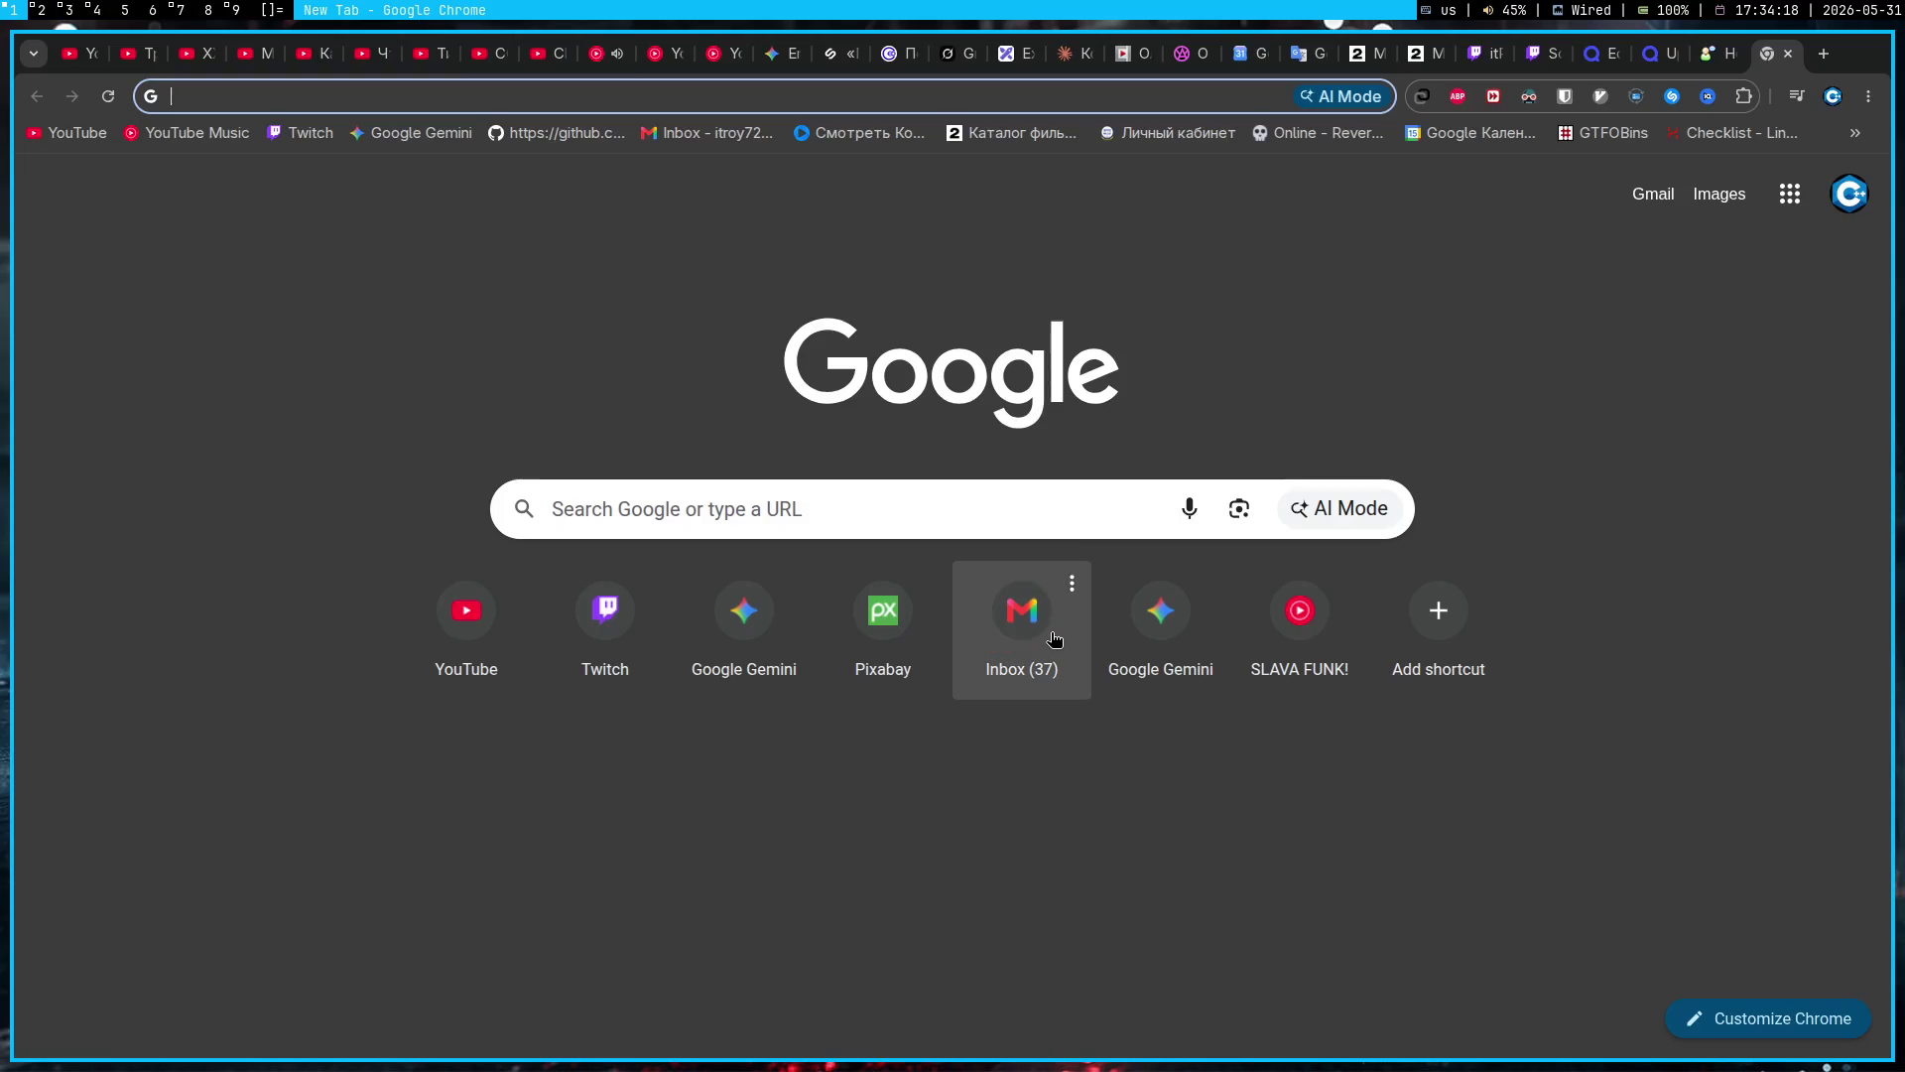
Step: Search Google for 'install anki arch' and open the ArchWiki Anki article
type("anki")
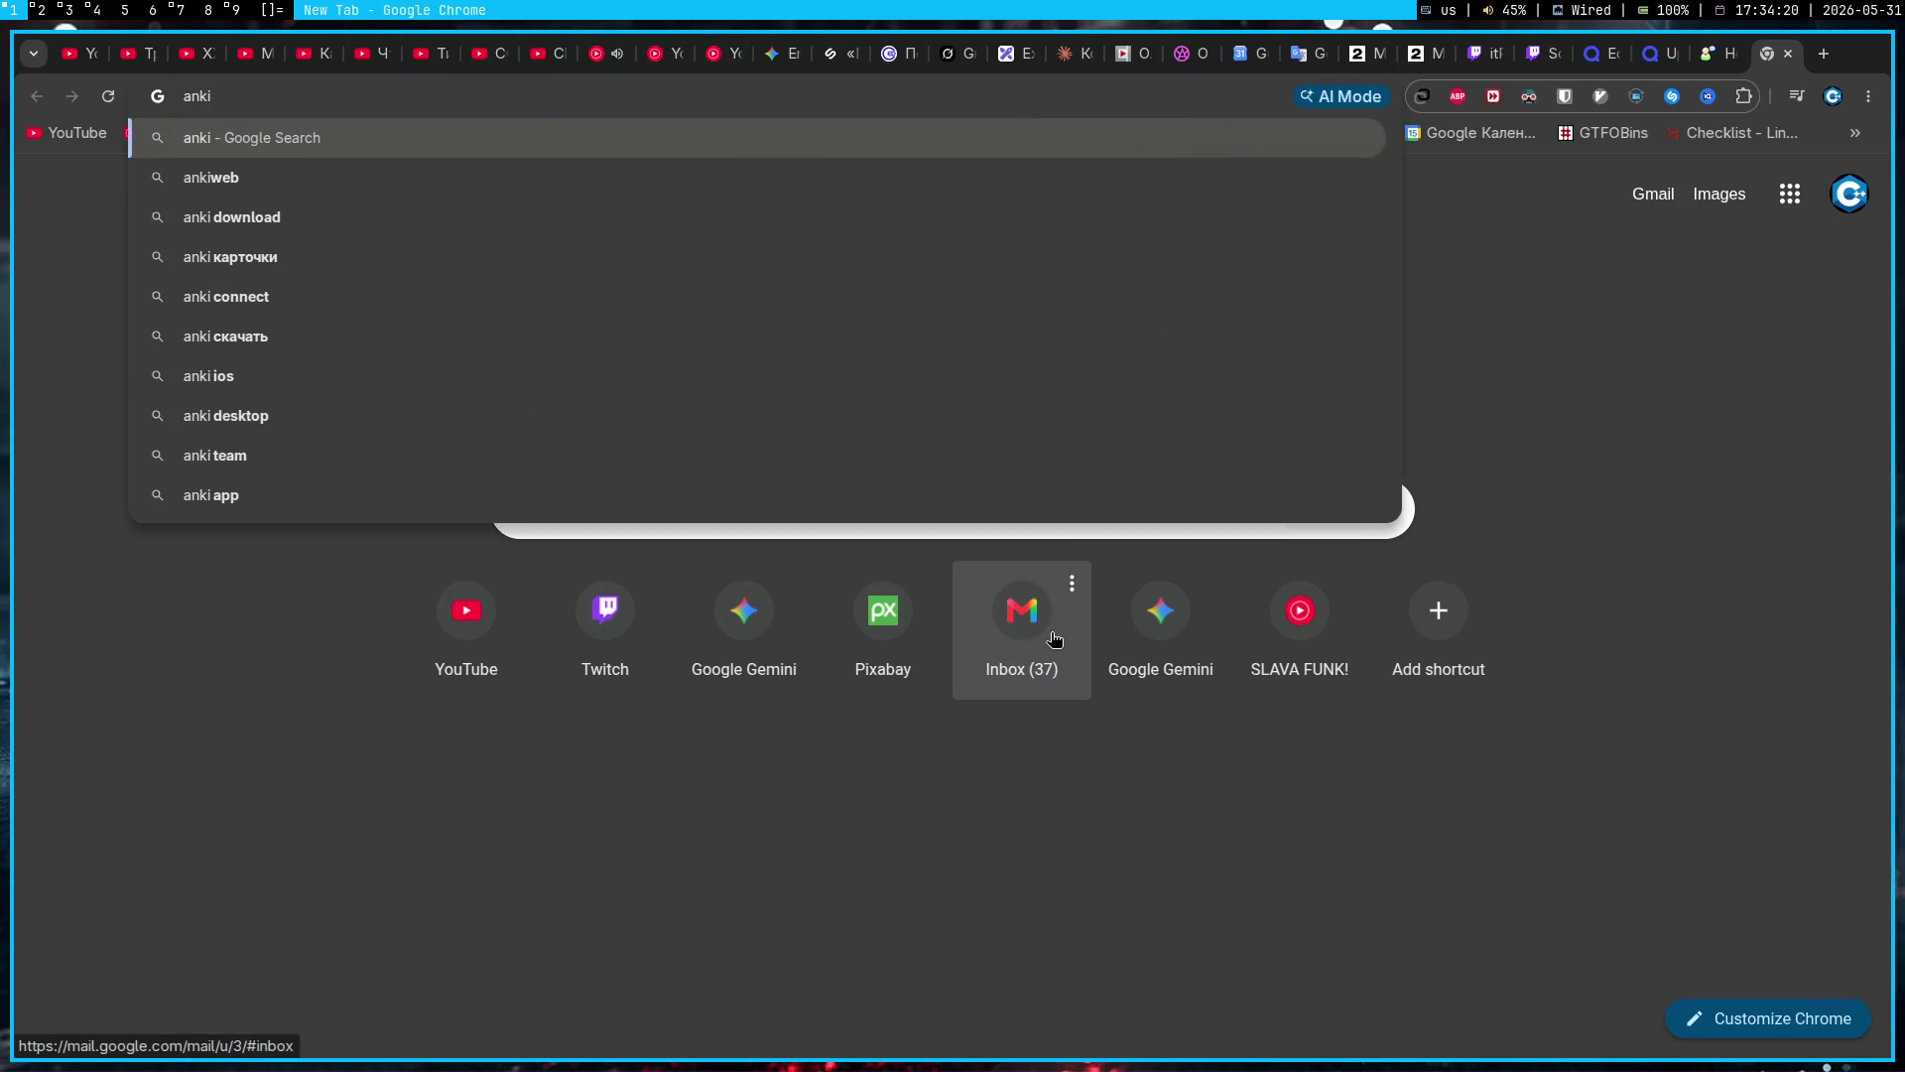
key("ctrl+a")
type("install anki ")
type("arch")
key("Return")
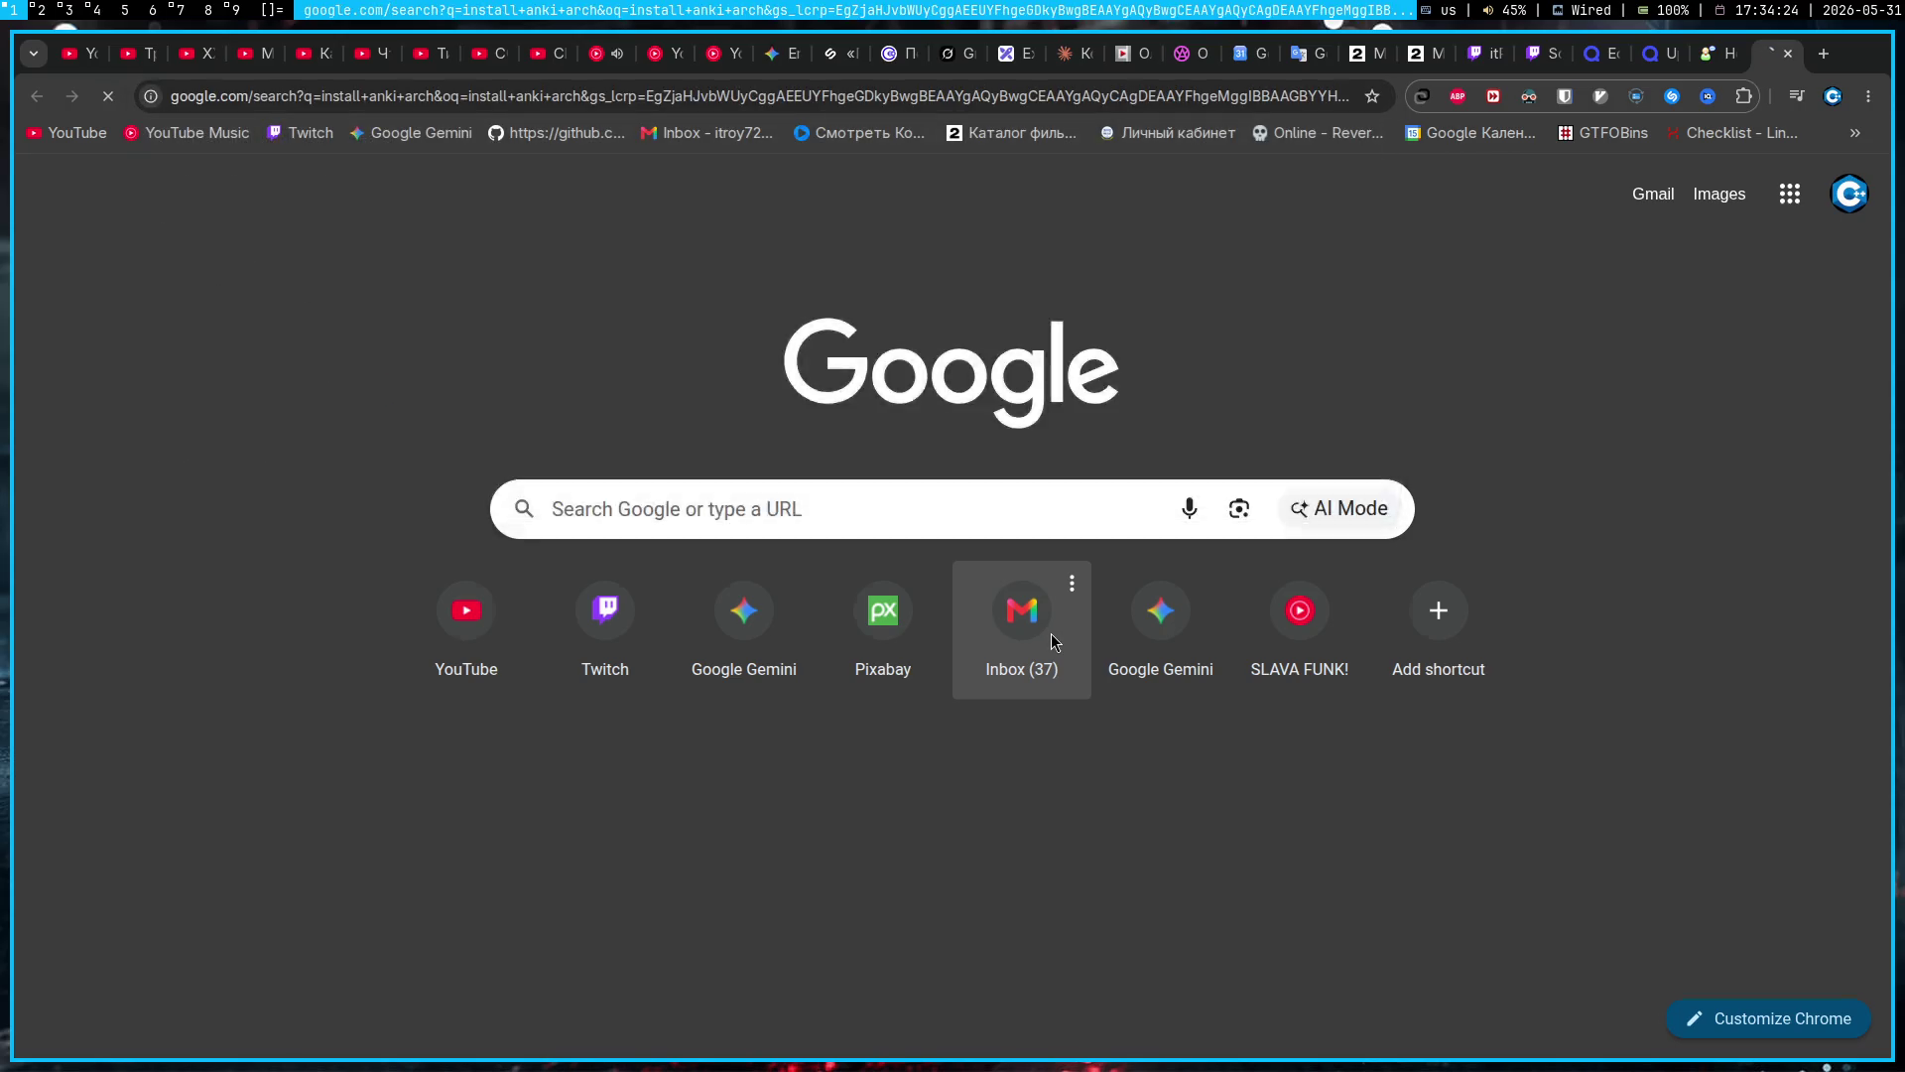
key("s")
key("l")
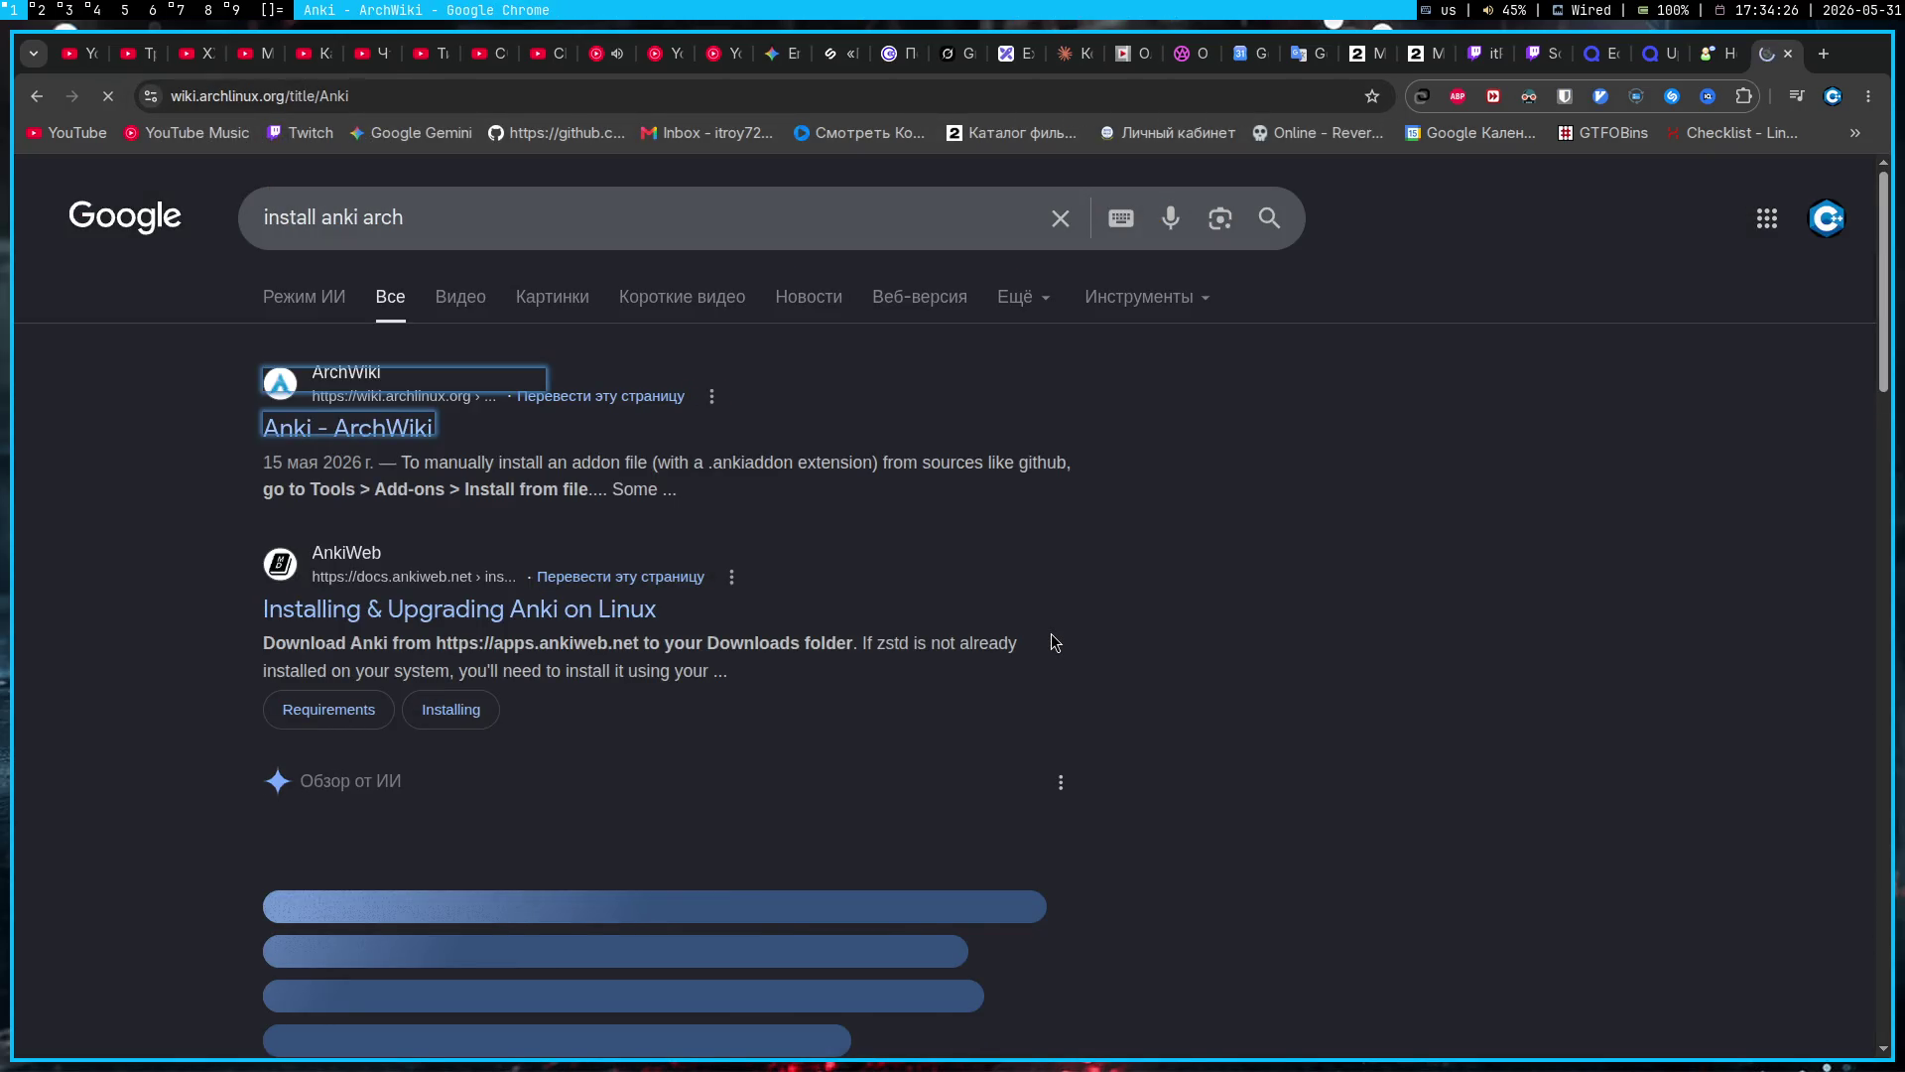
scroll(1051, 633, "down", 3)
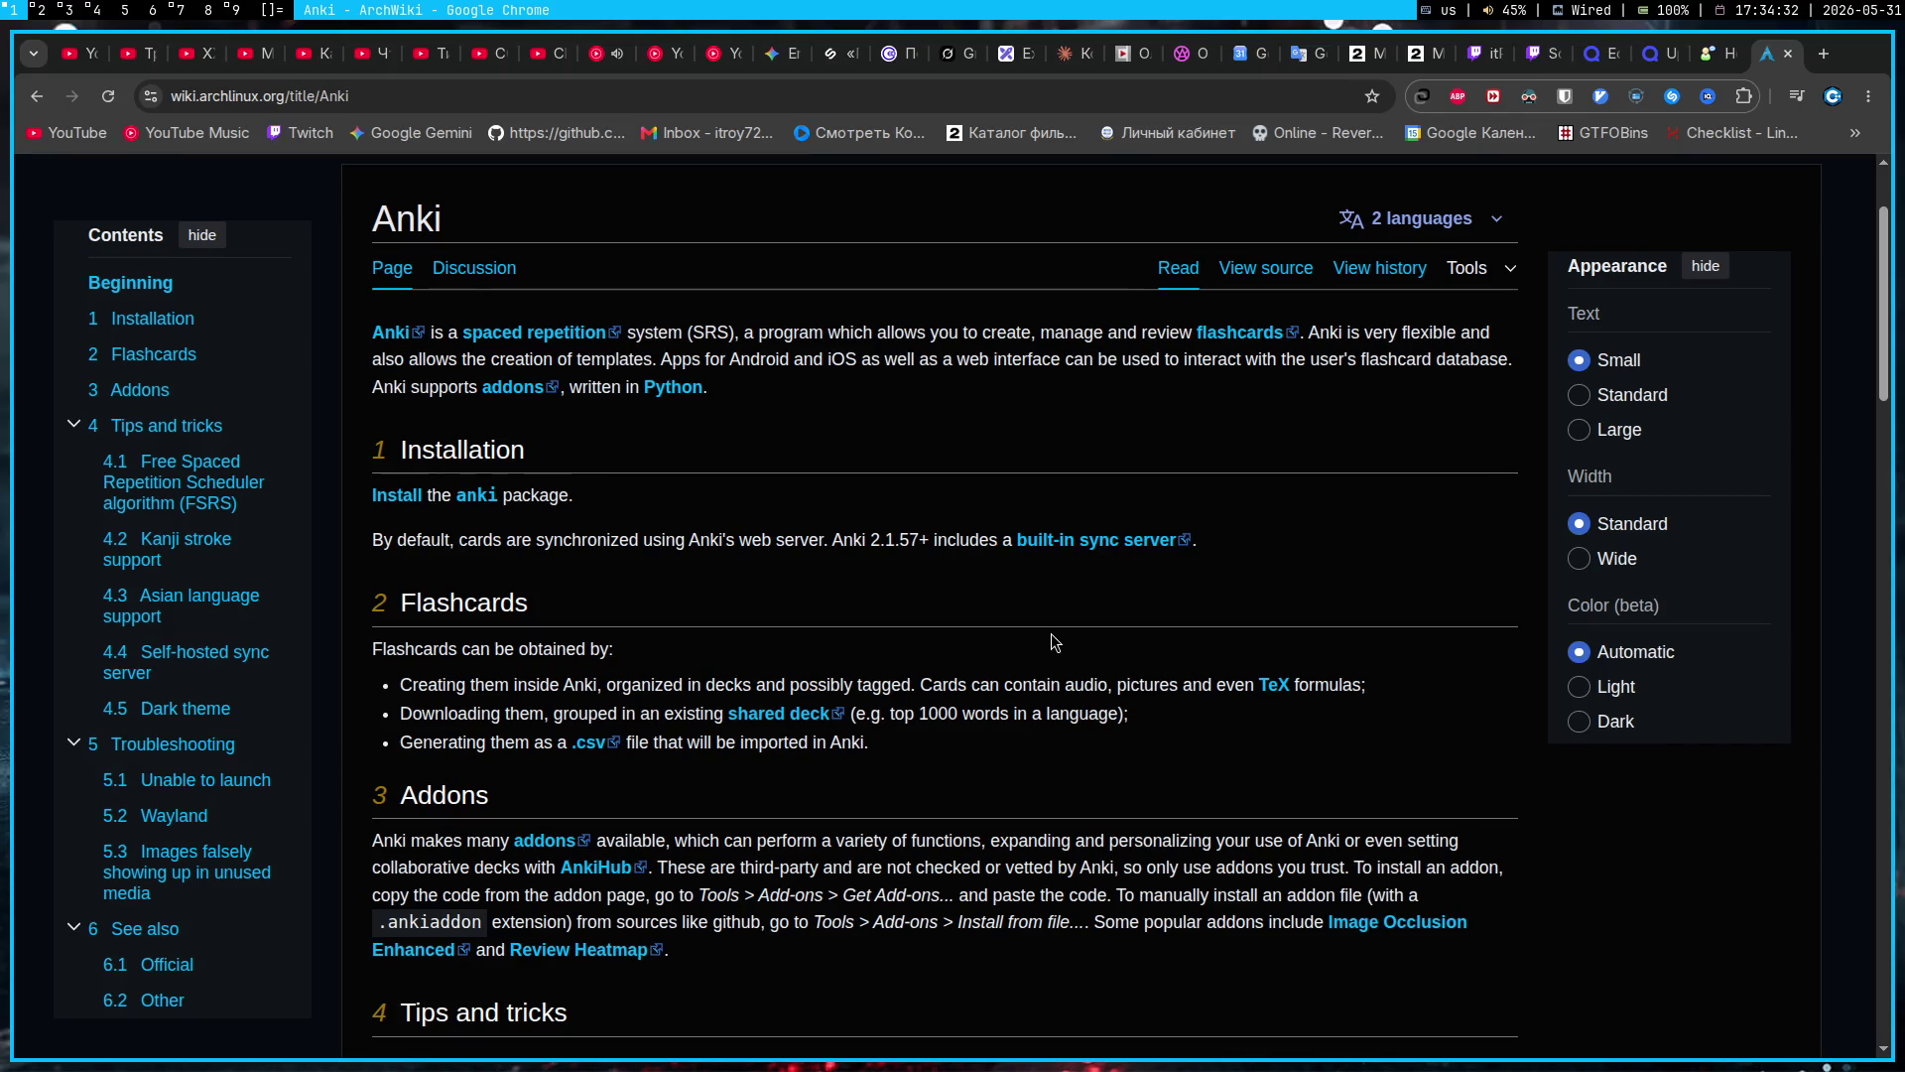
Step: Rerun the install command in the terminal with lowercase 'anki' as 'sudo pacman -S anki'
key("super+3")
key("Up")
key("Left")
key("Left")
key("Left")
key("Delete")
type("a")
key("Return")
key("Return")
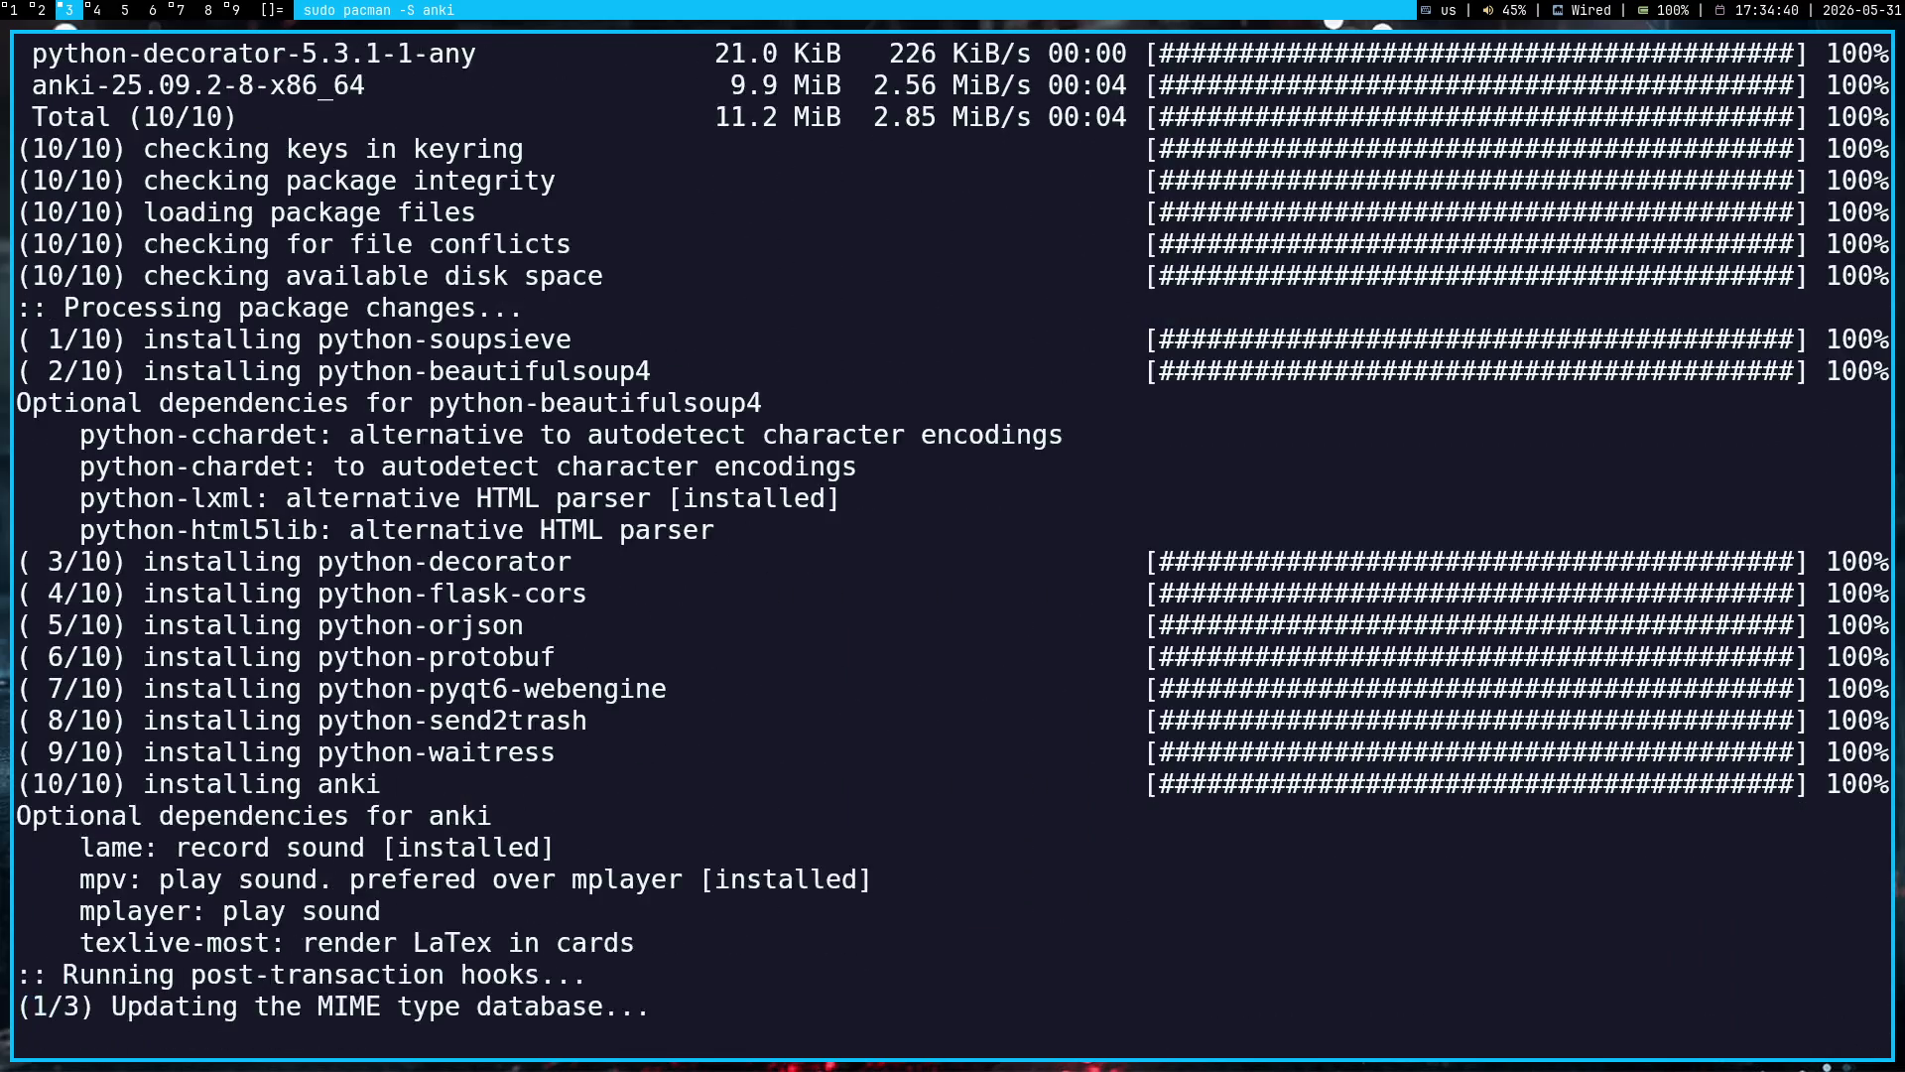
Step: Close the terminal, launch Anki from the launcher, and confirm English (United States) as the interface language
key("super+shift+c")
key("super+p")
type("anki")
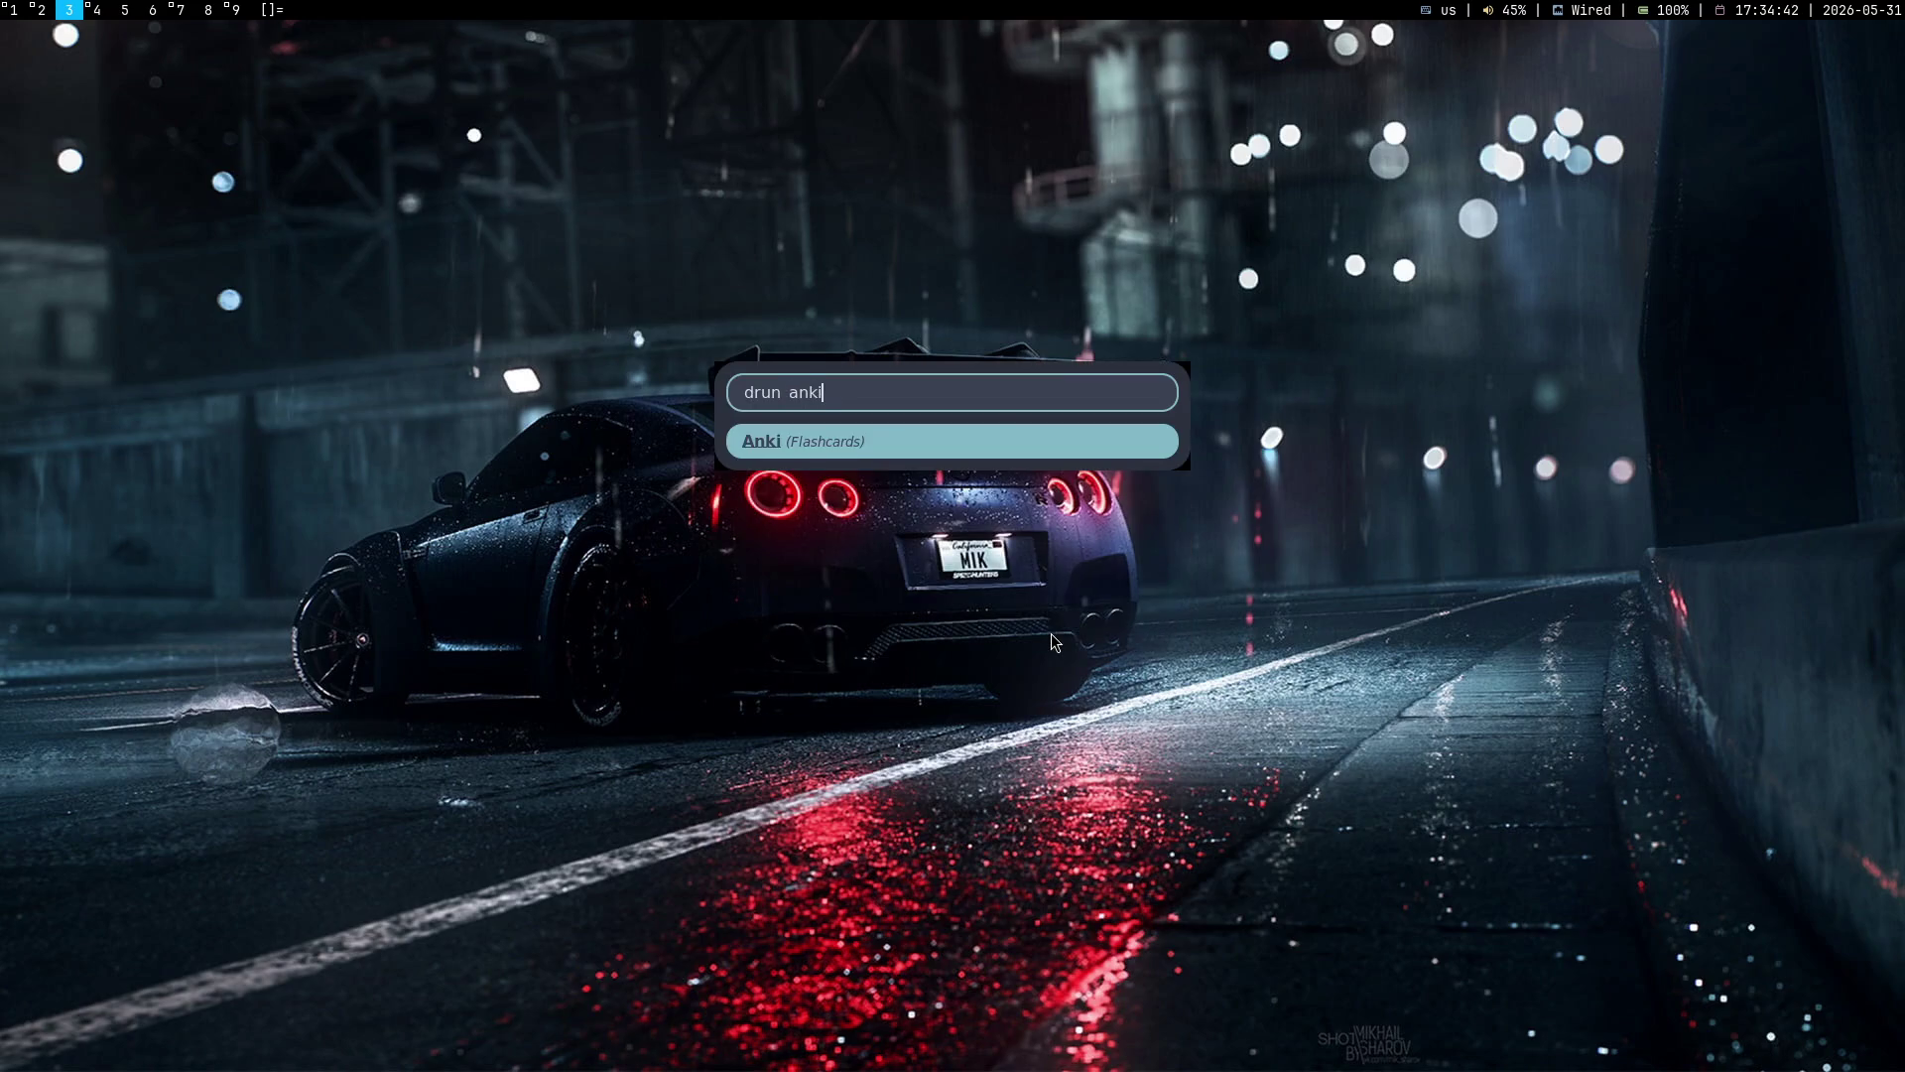
key("Return")
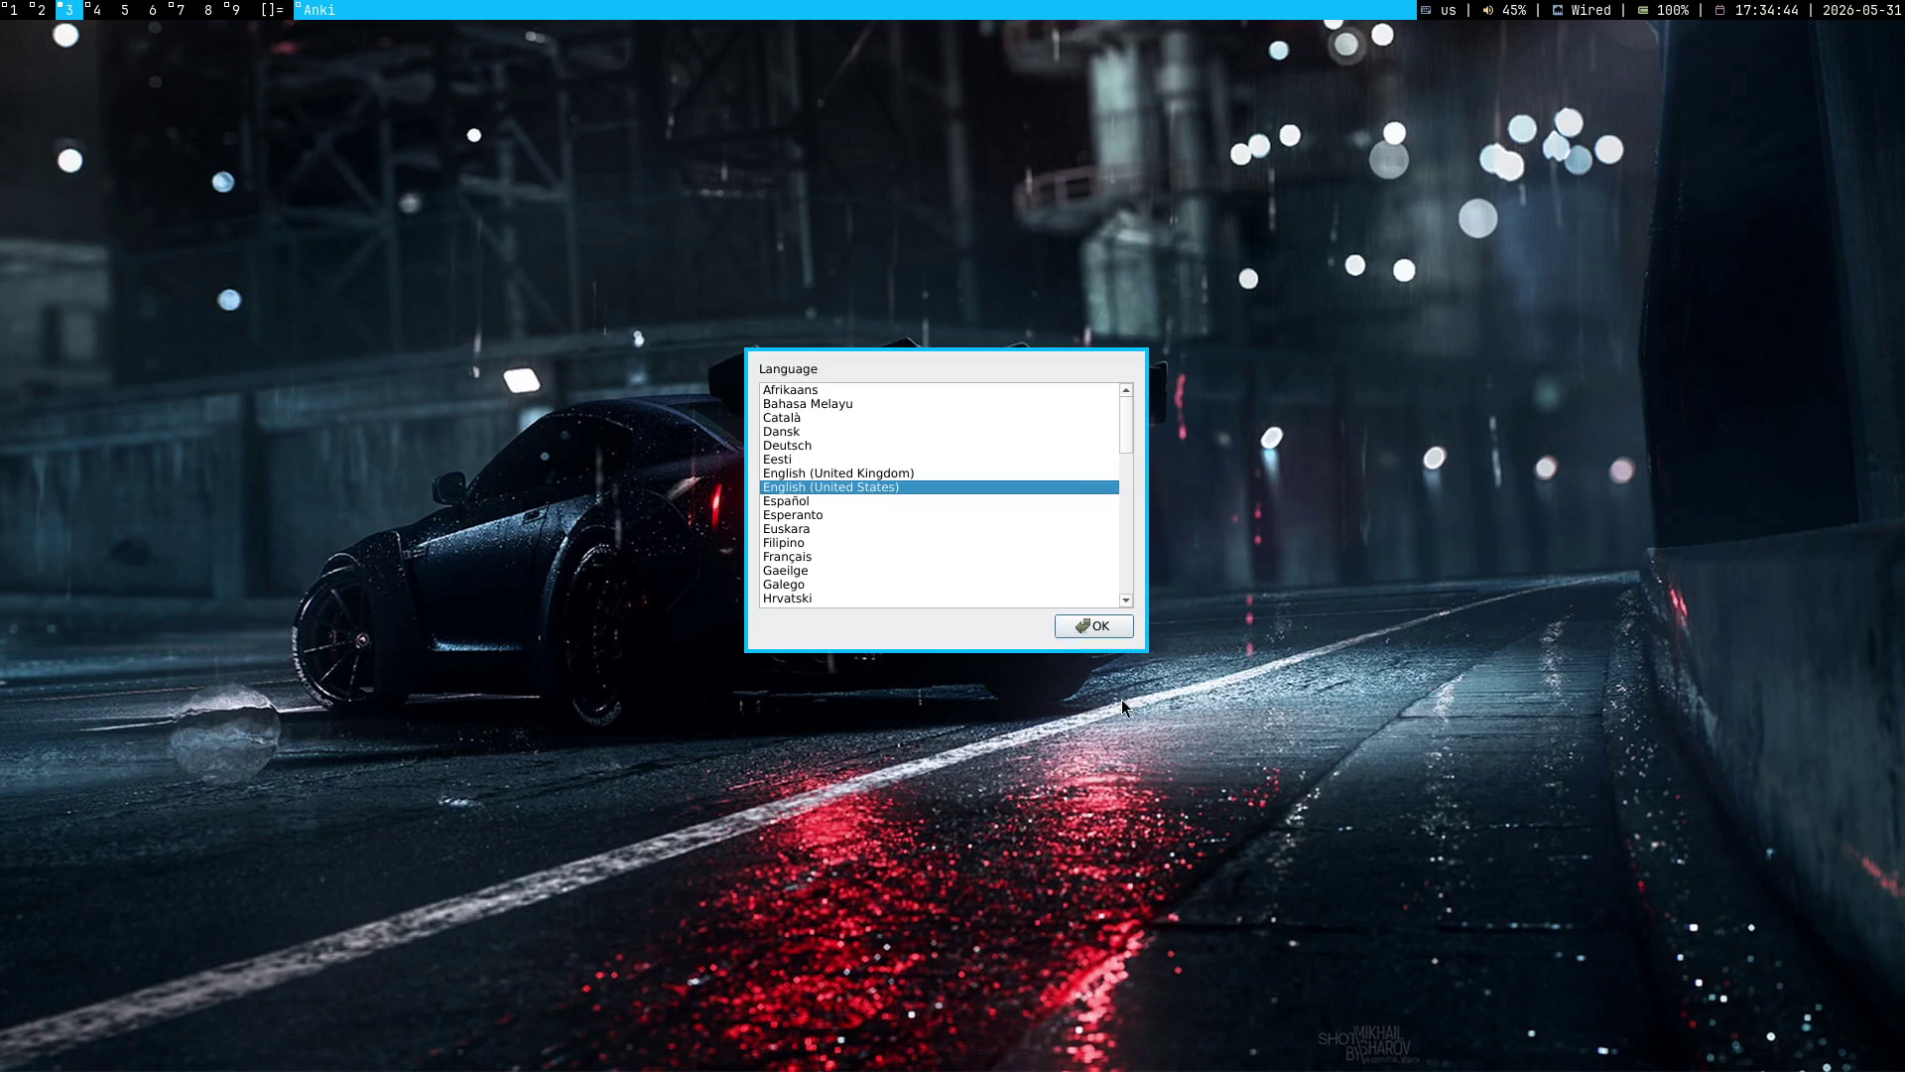
left_click(1079, 626)
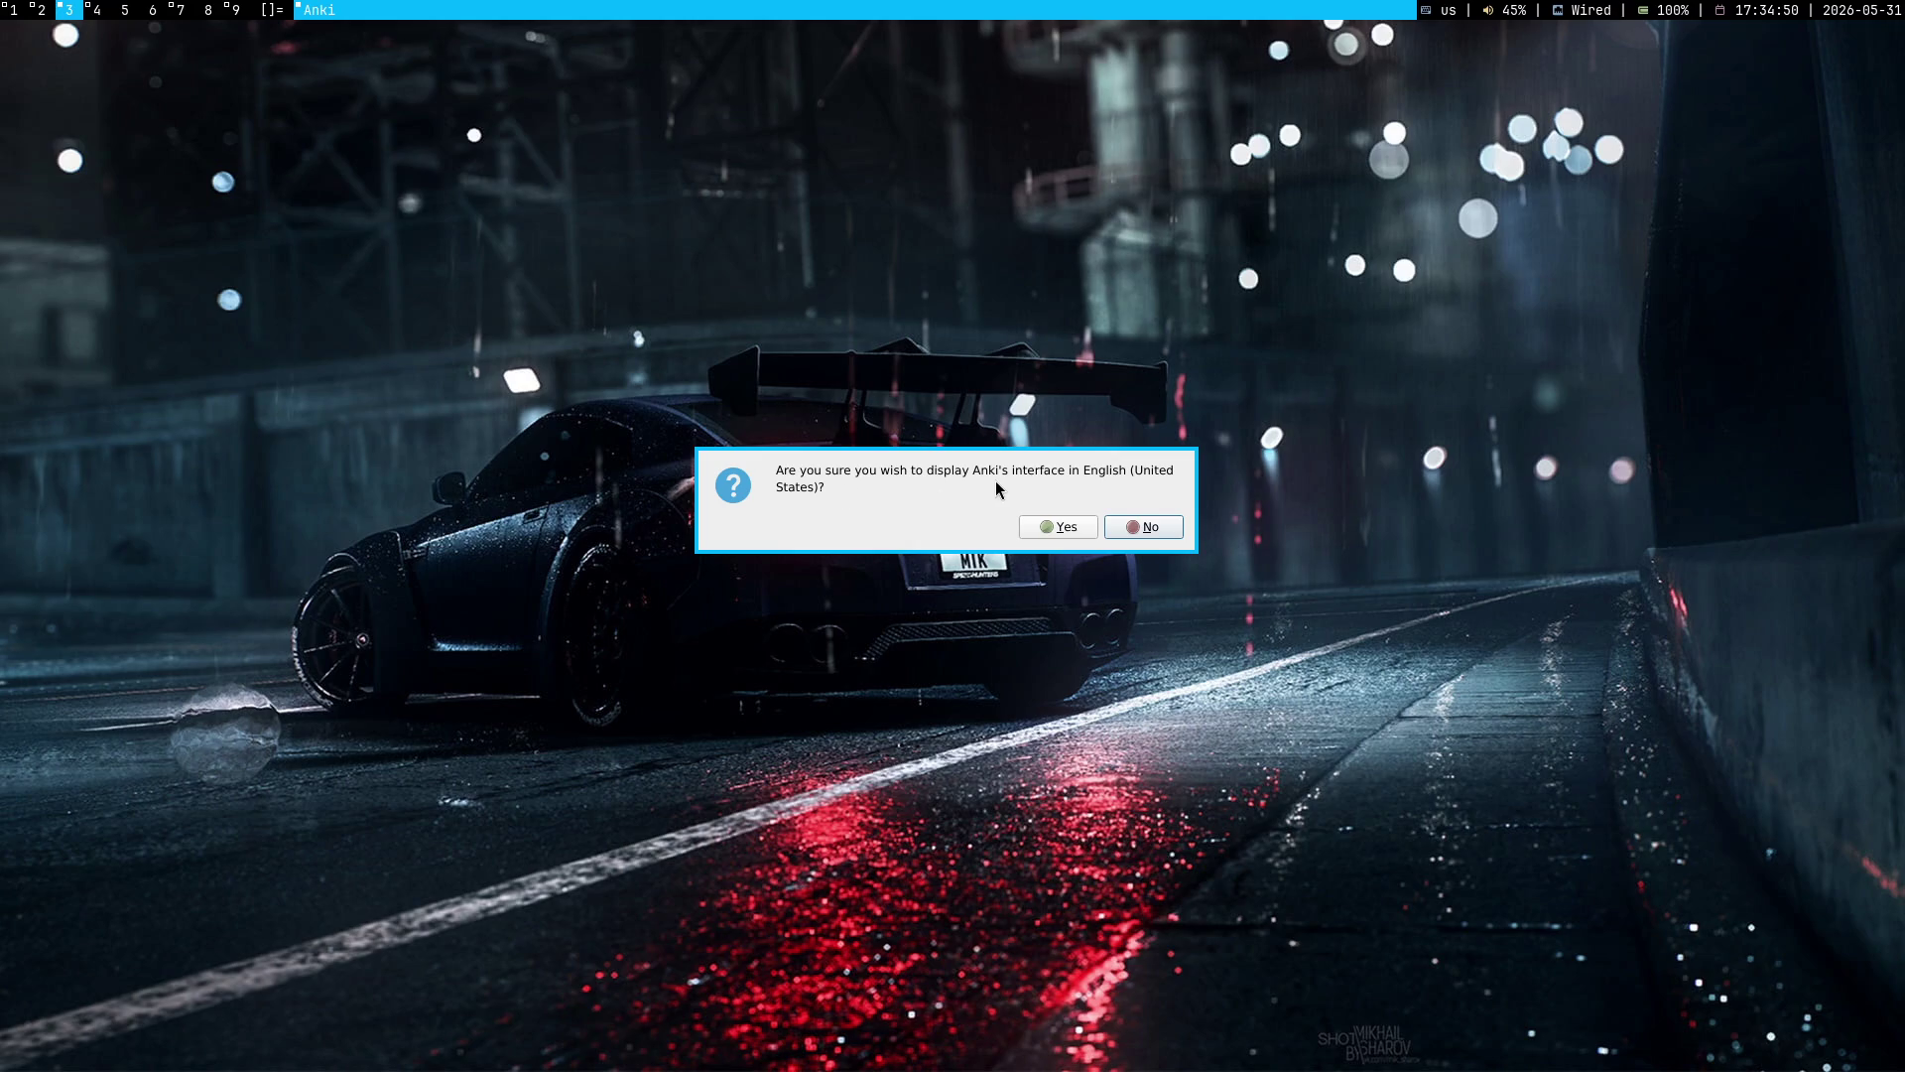
left_click(1066, 526)
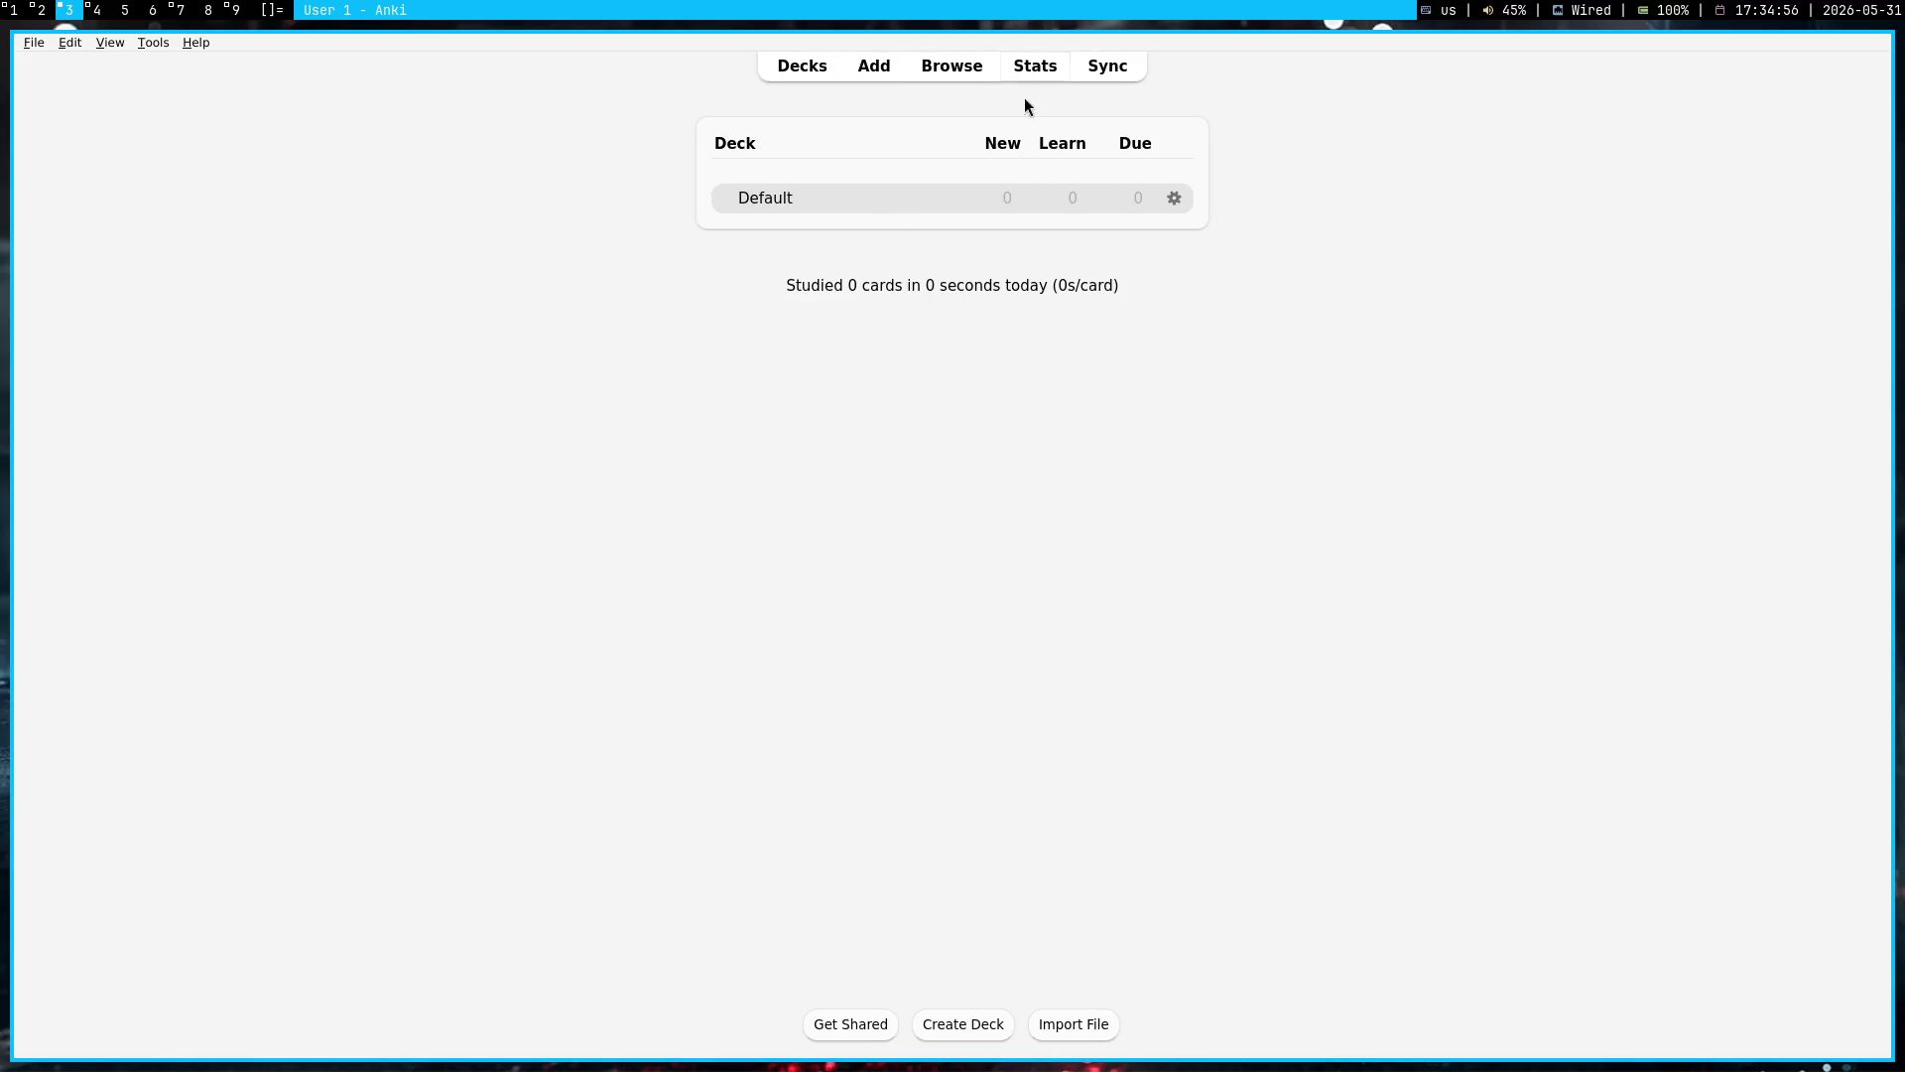
left_click(109, 43)
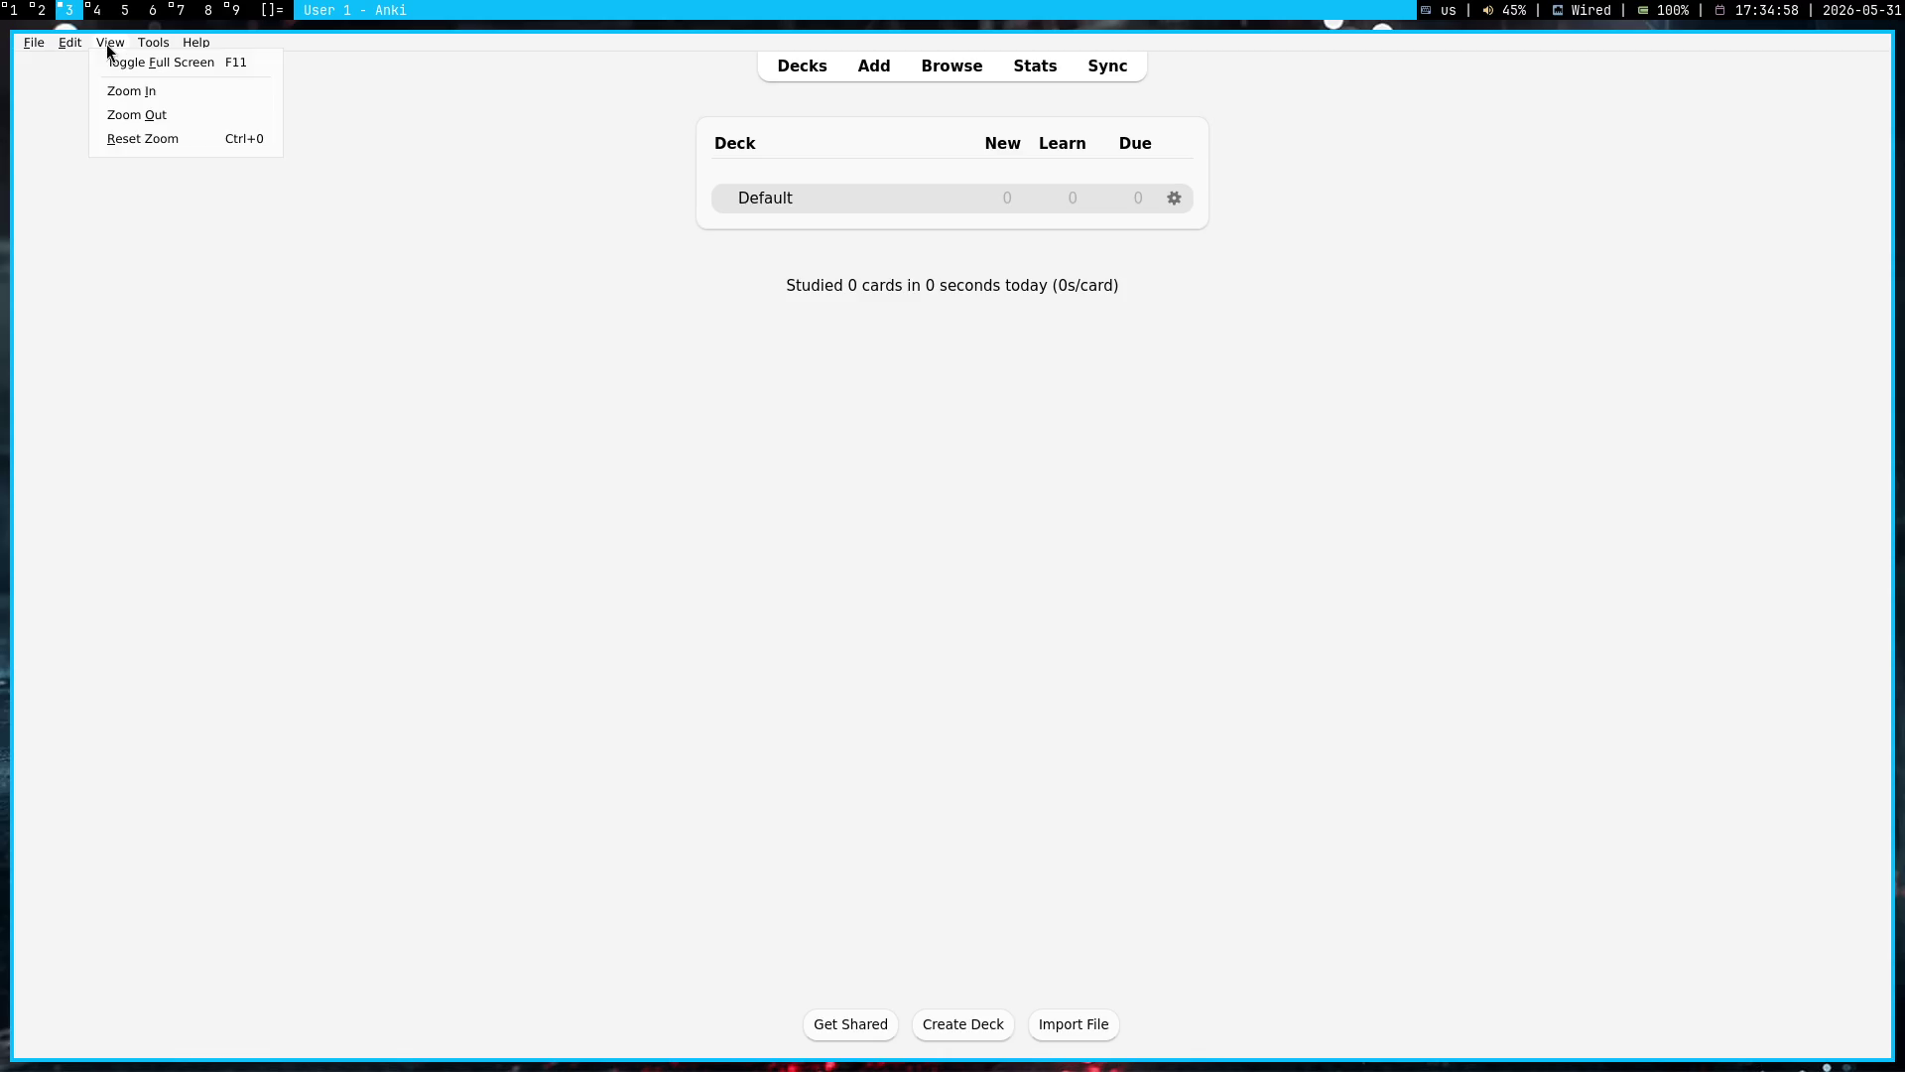
Step: Open Anki's Preferences from Tools and resize it centred over the deck list
mouse_move(154, 42)
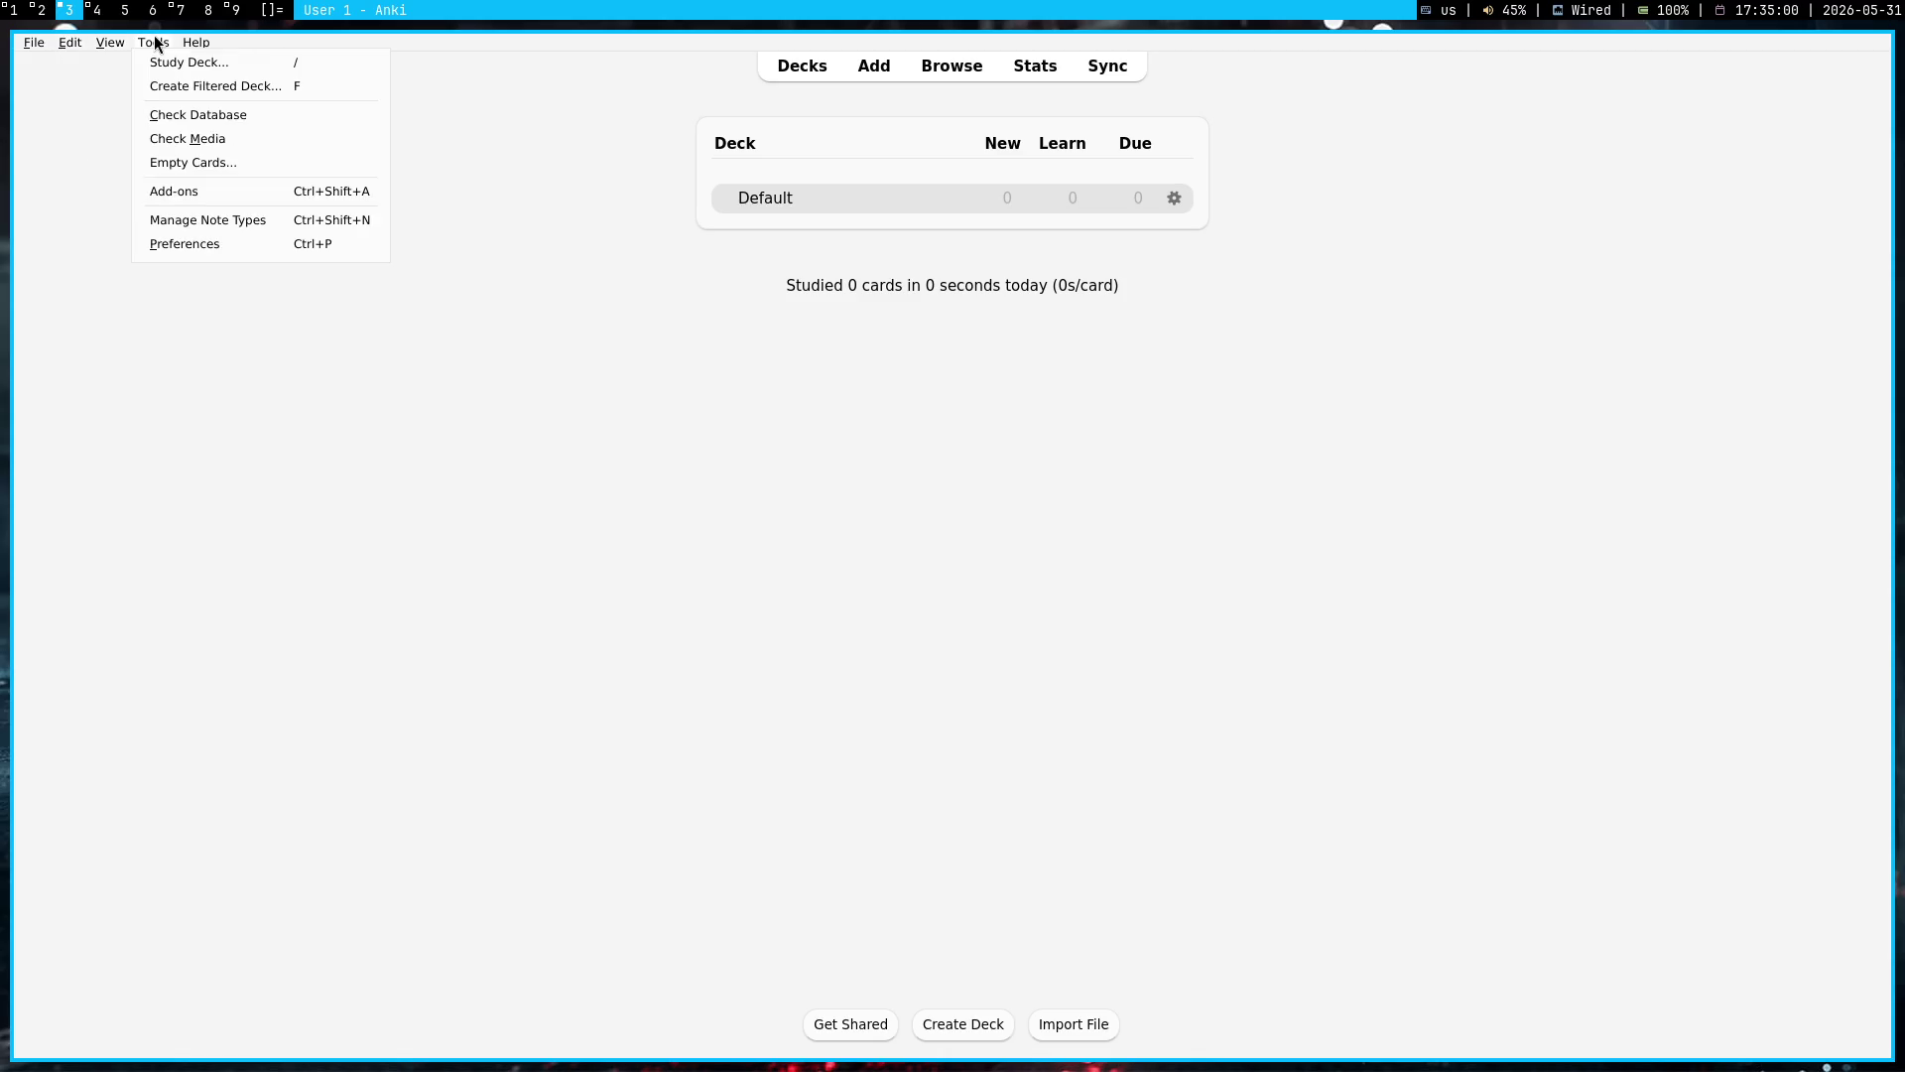
left_click(177, 222)
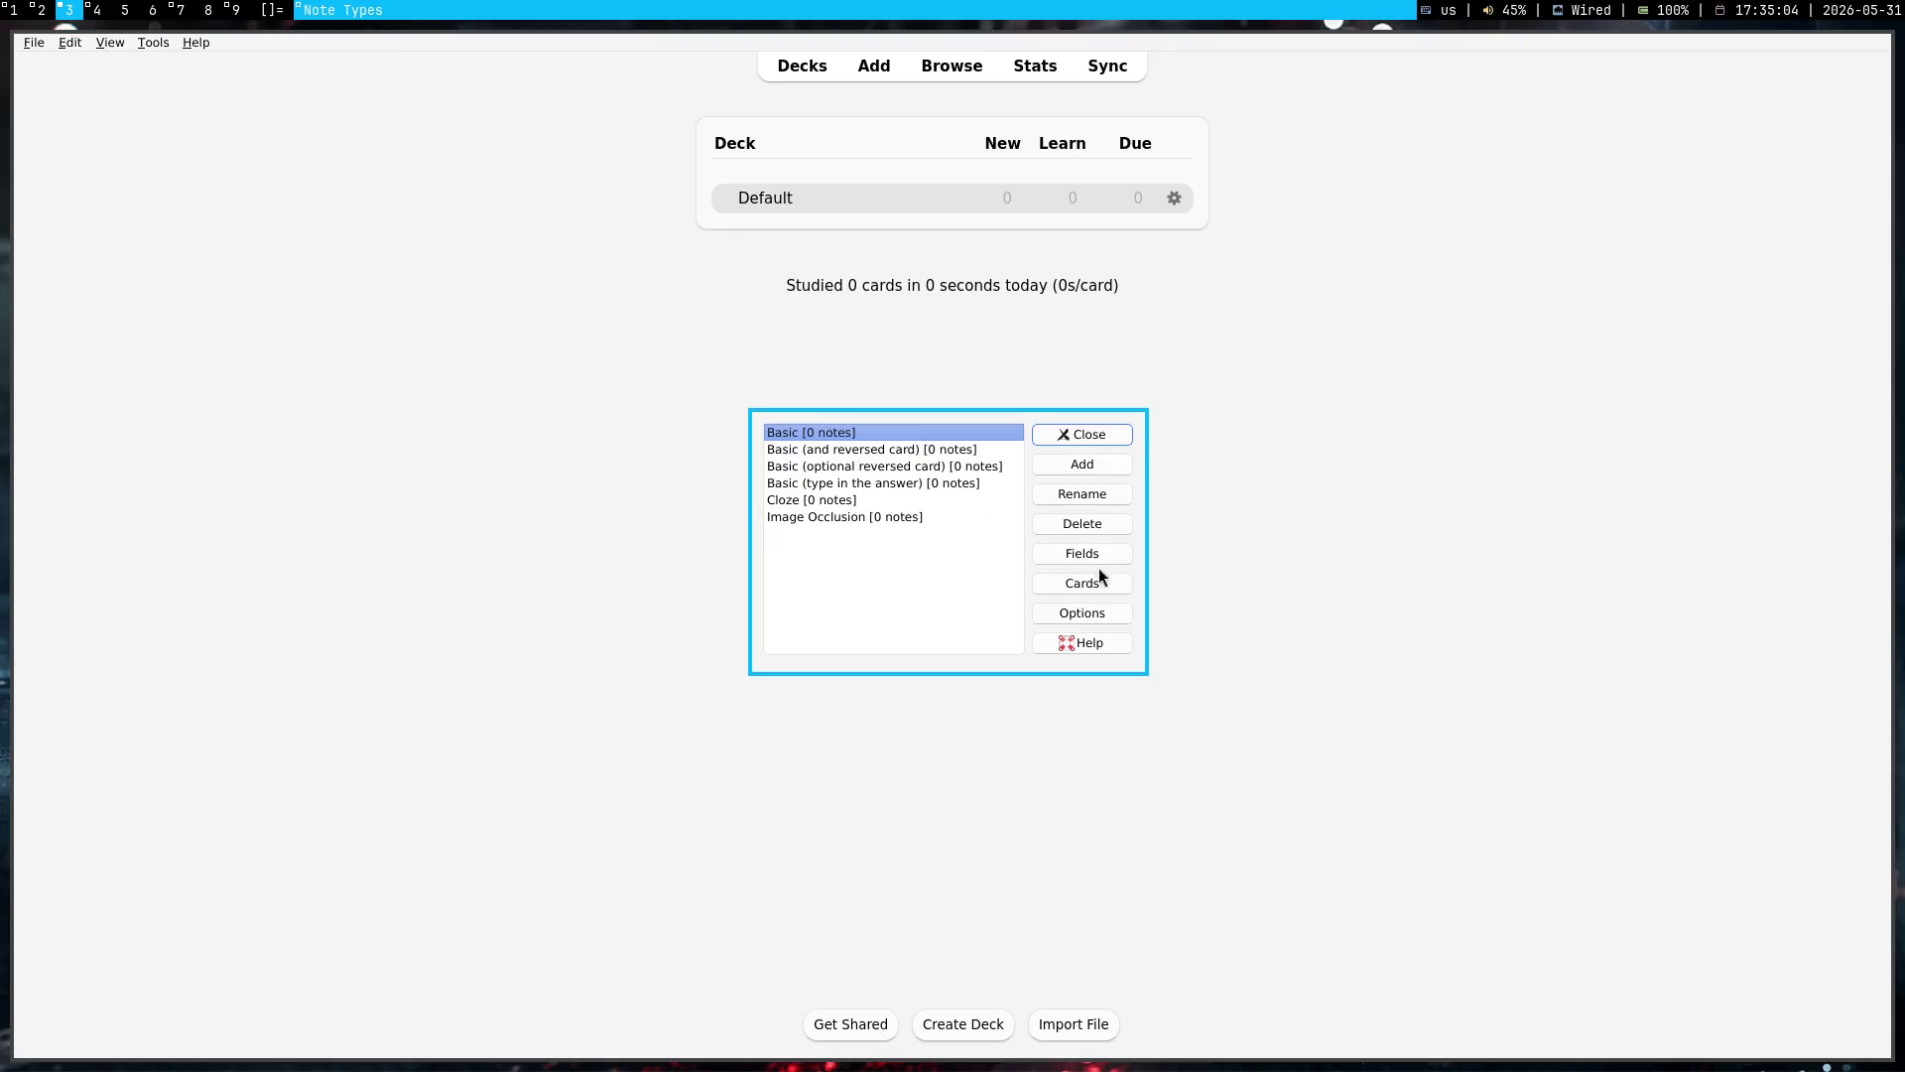
key("Escape")
left_click(151, 45)
left_click(228, 246)
mouse_move(1467, 401)
left_mouse_down()
mouse_move(1511, 668)
mouse_move(1222, 732)
left_mouse_up()
mouse_move(618, 443)
left_mouse_down()
mouse_move(992, 659)
mouse_move(973, 633)
left_mouse_up()
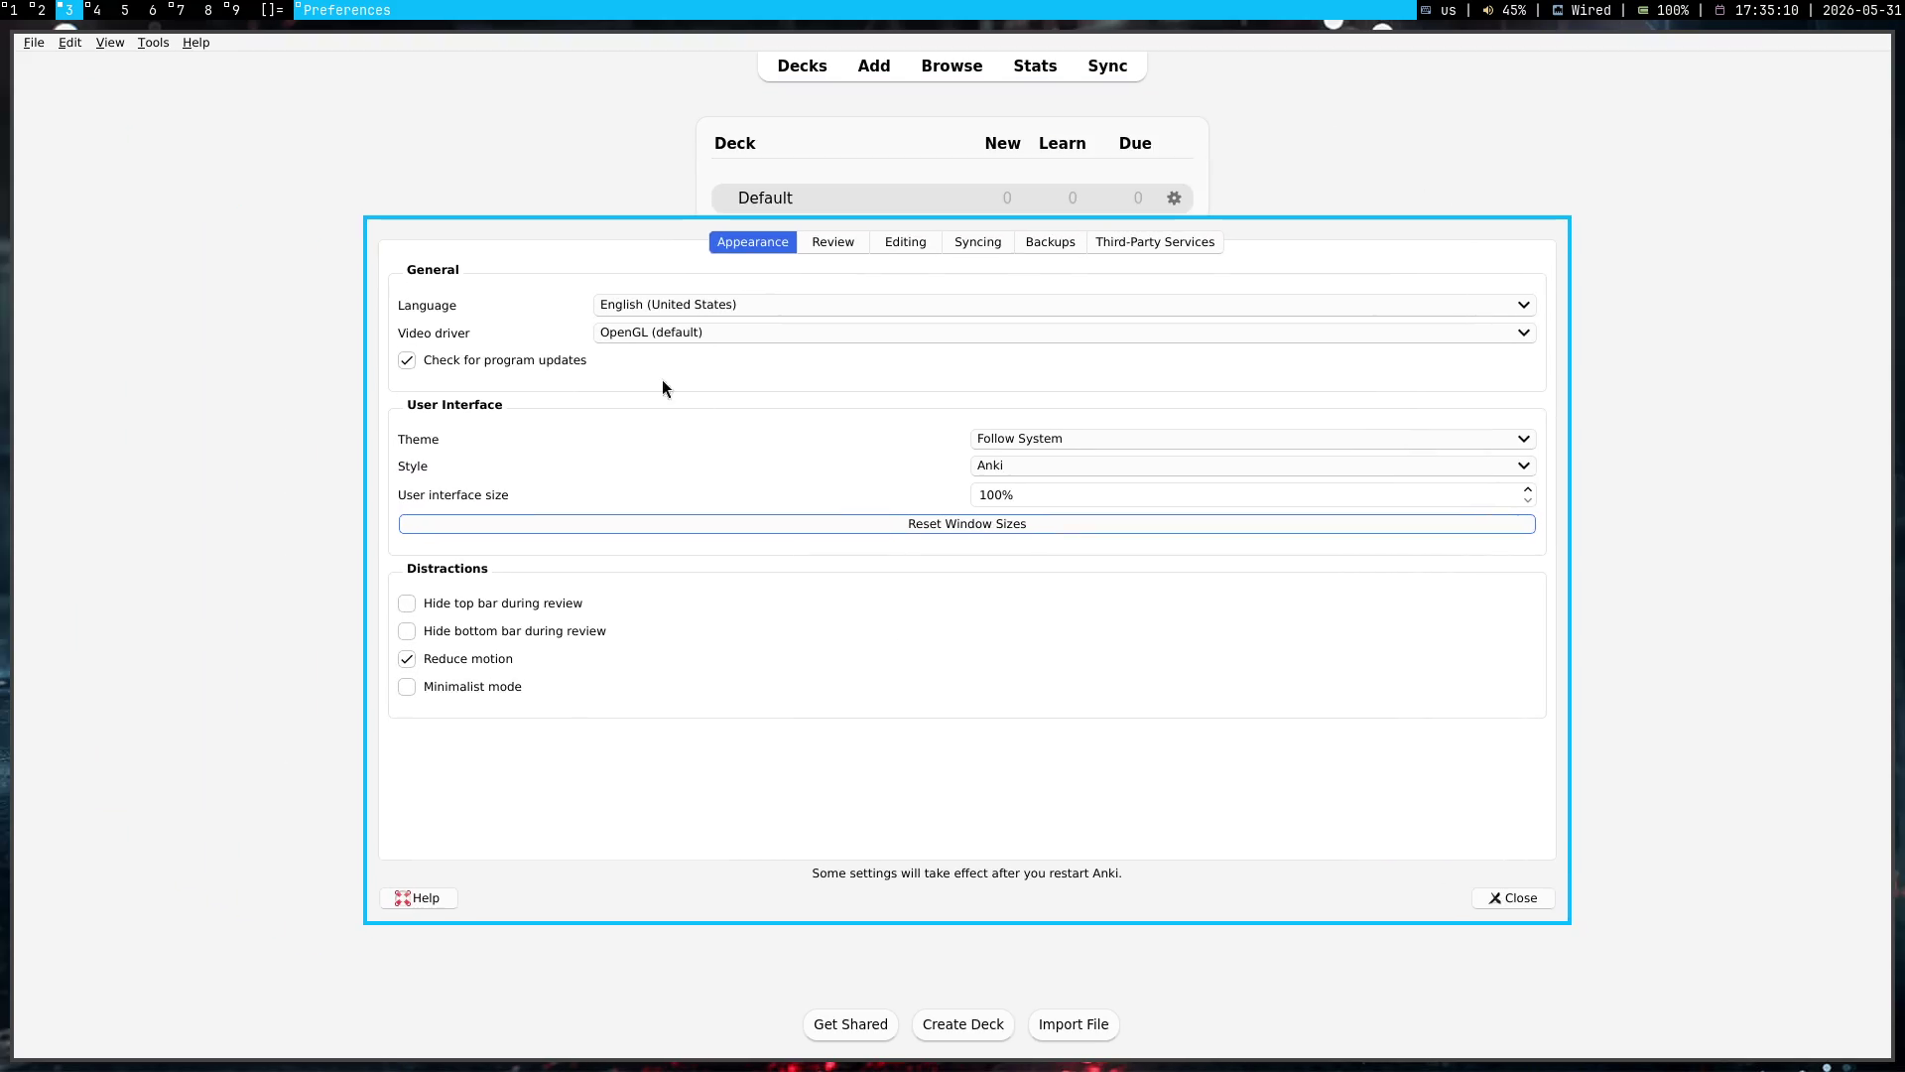
Step: Look over the video driver, Review, Editing and Syncing settings, then return to Appearance
left_click(623, 338)
left_click(567, 338)
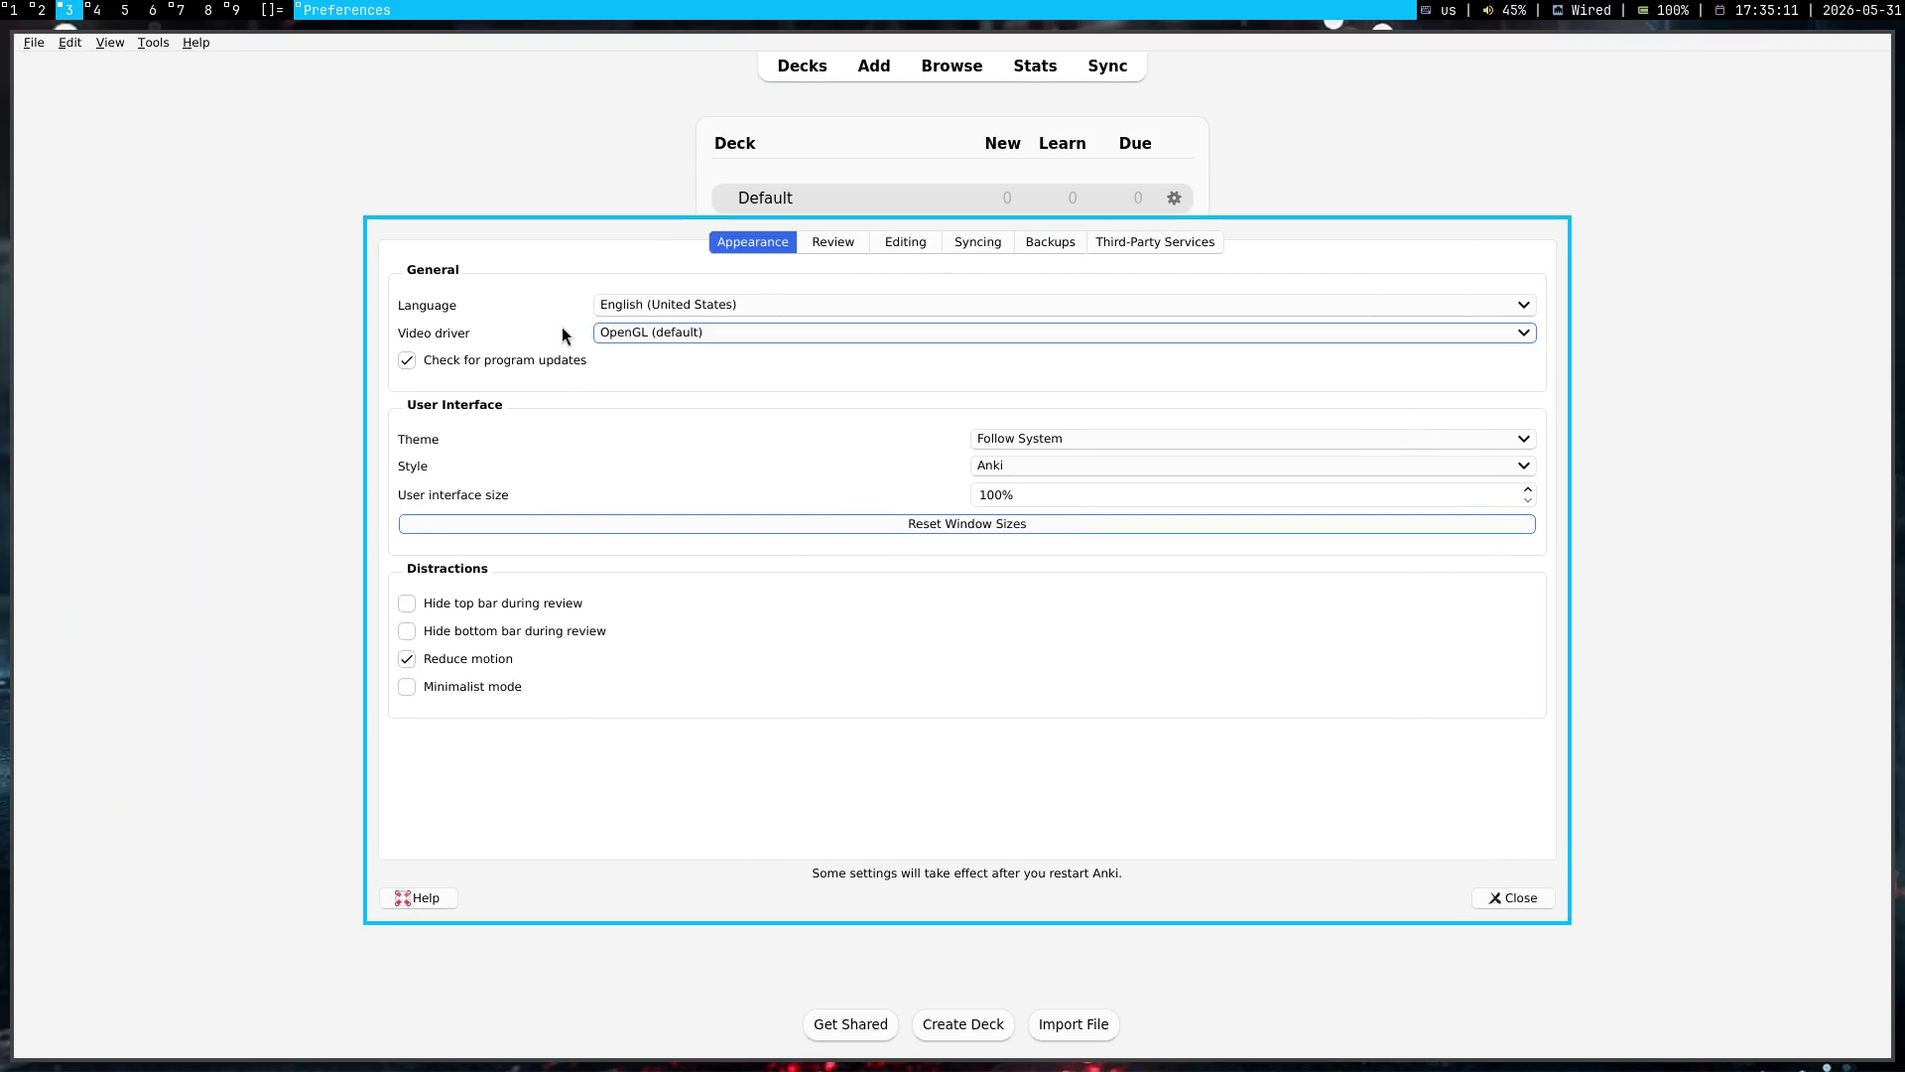
left_click(833, 244)
left_click(890, 247)
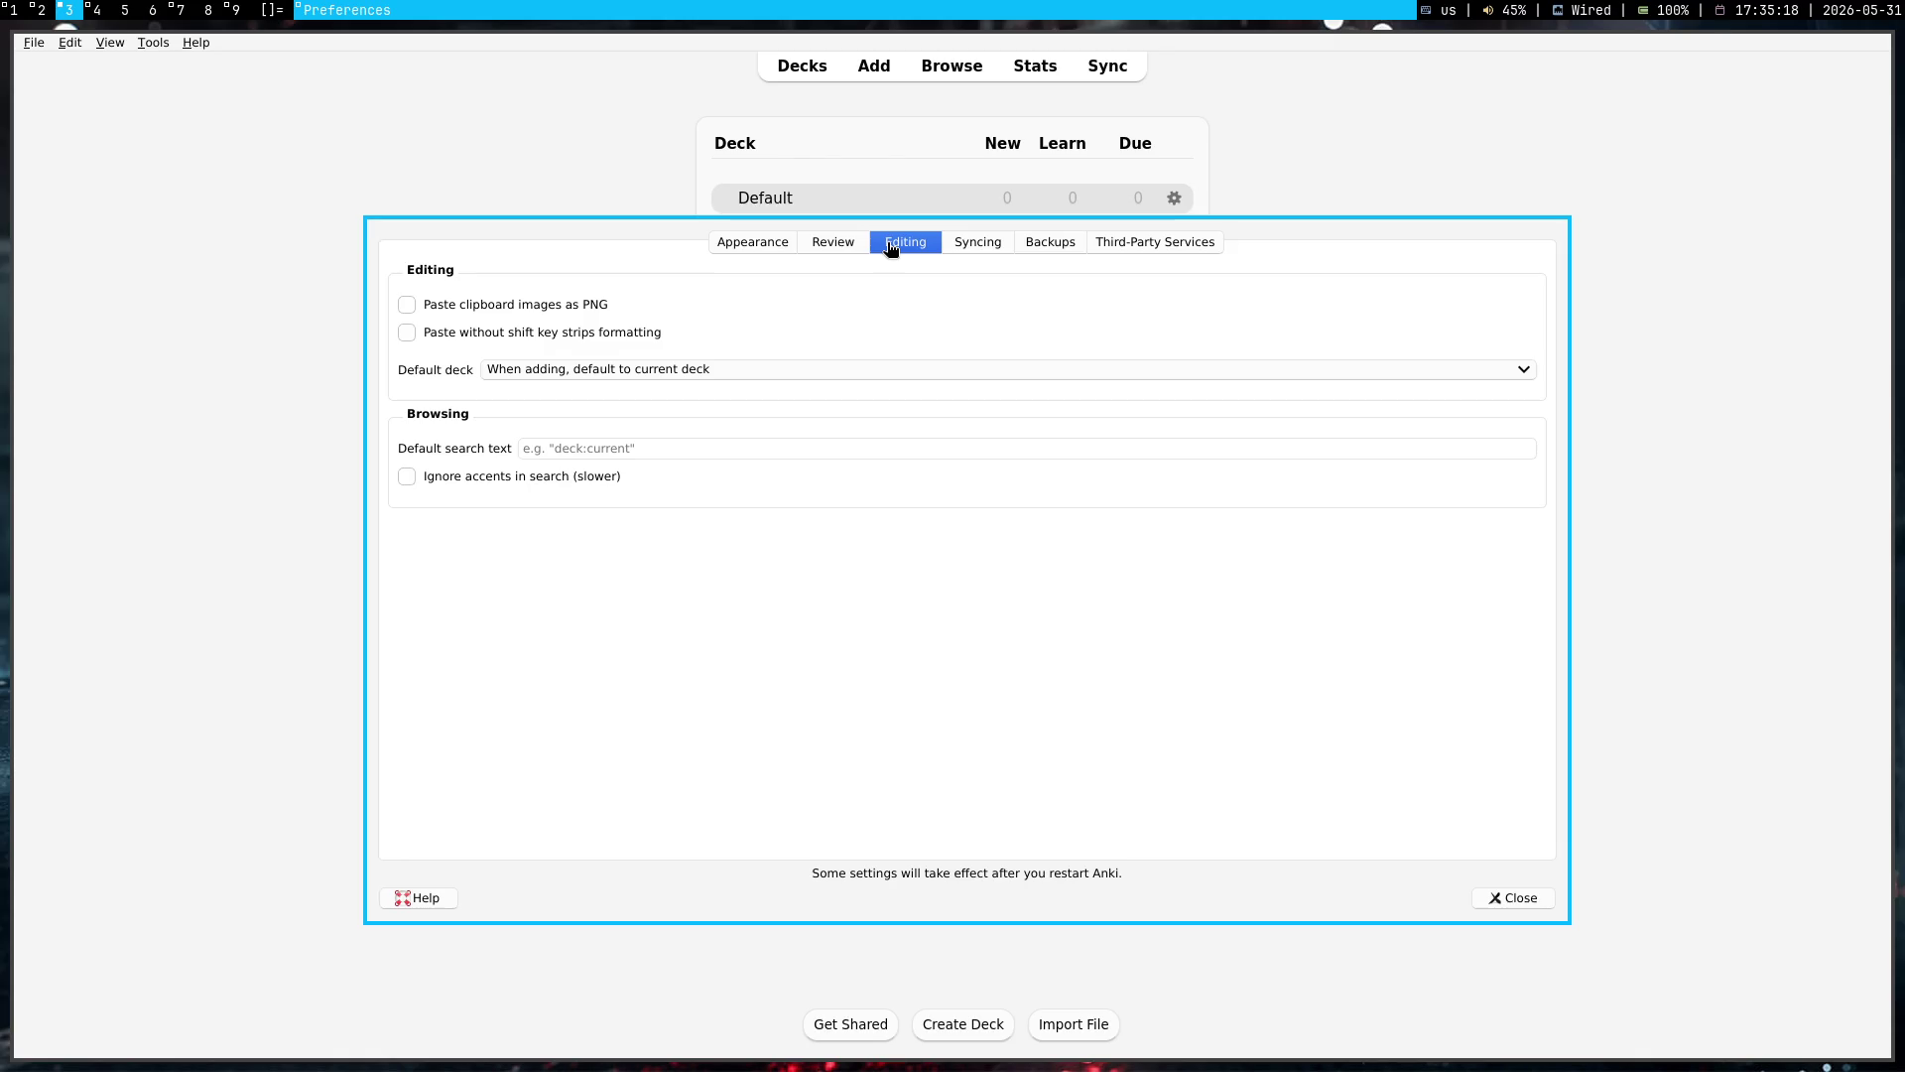
left_click(977, 245)
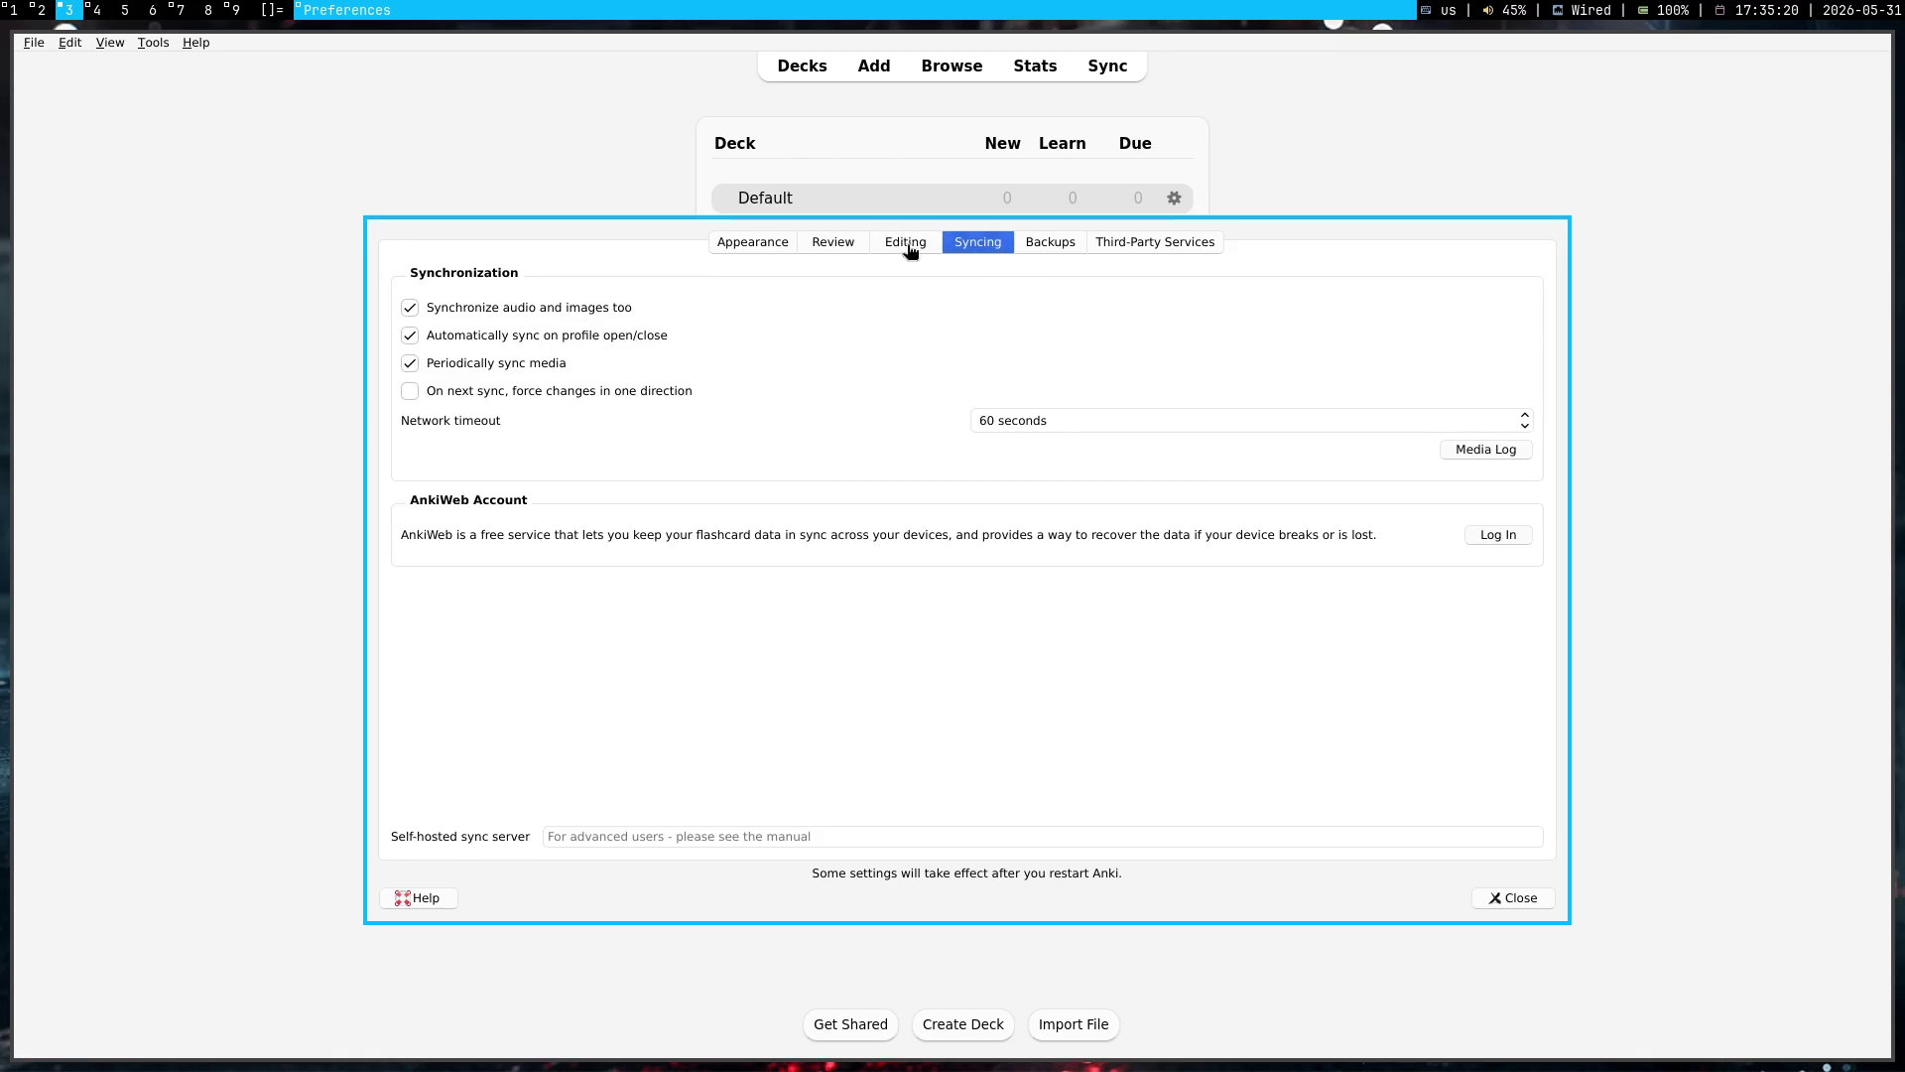
left_click(763, 252)
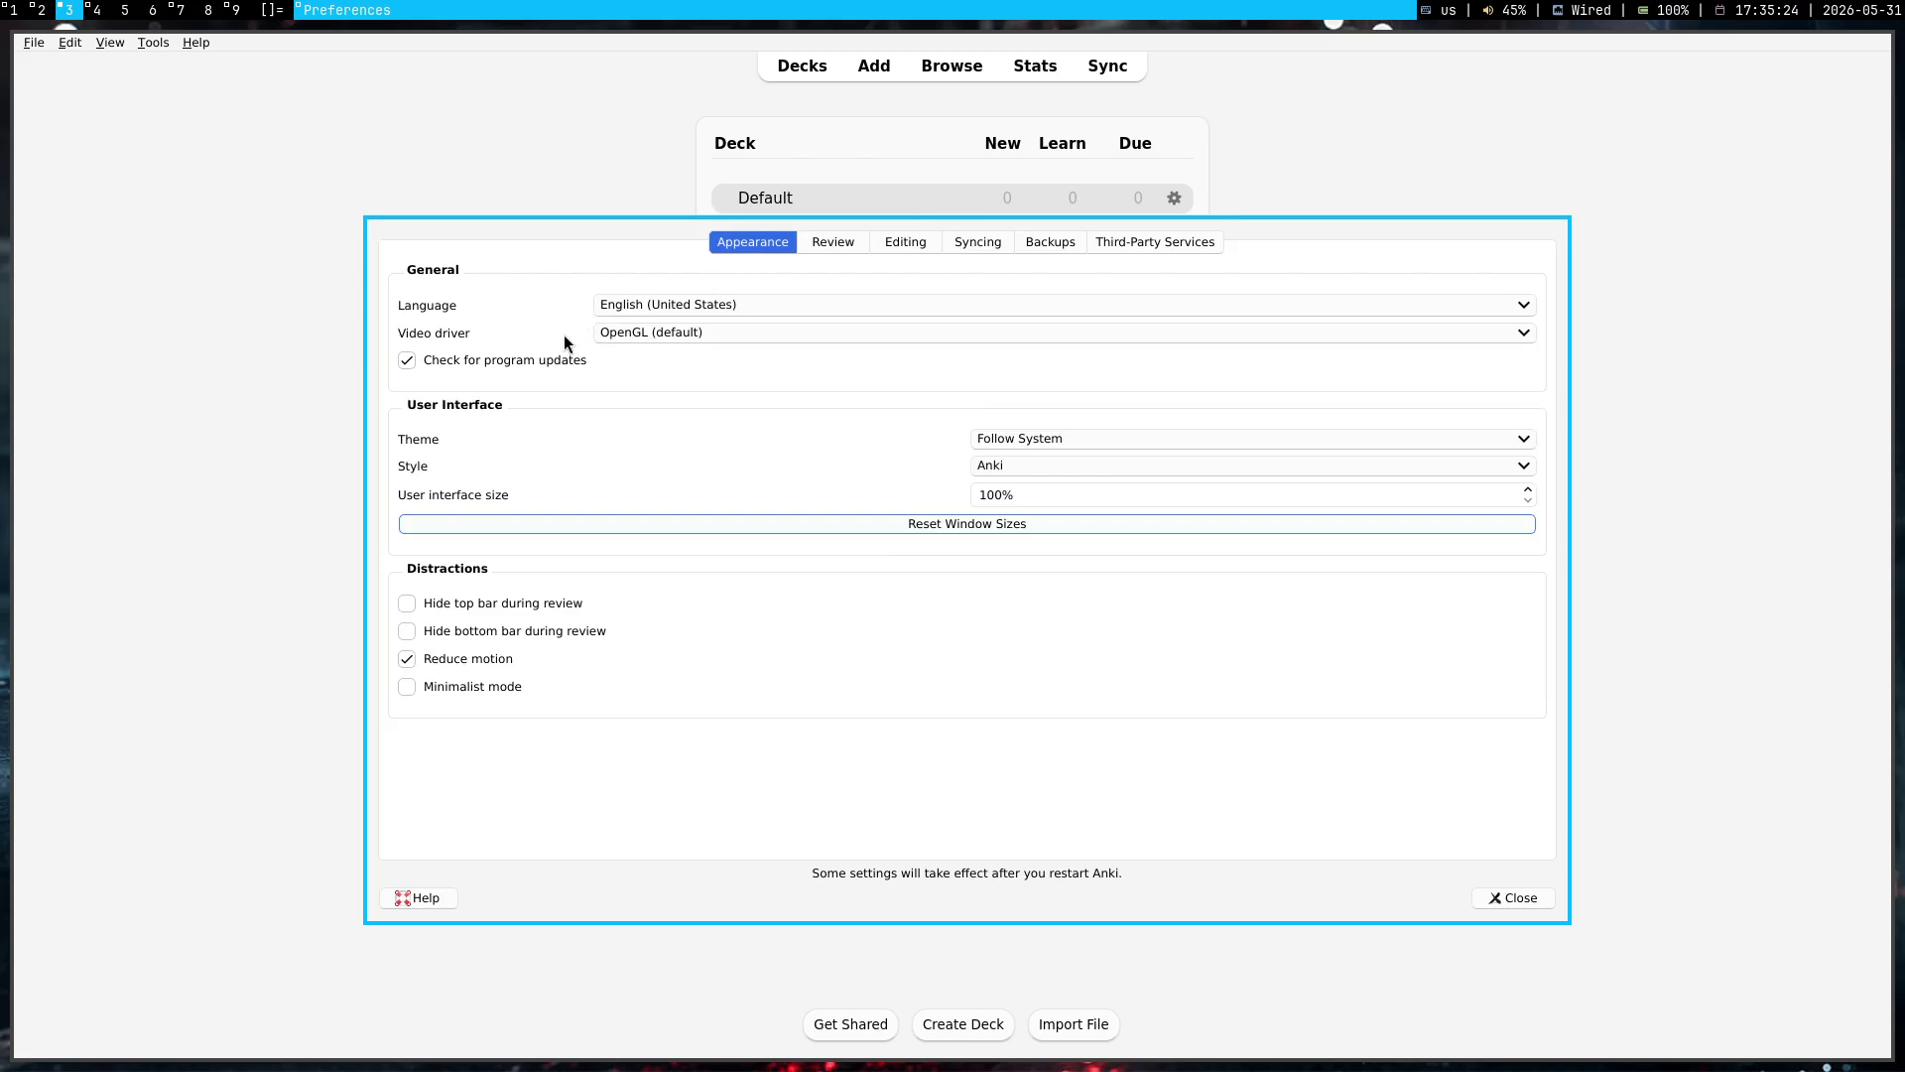
Step: Set the Theme to Dark and close Preferences
left_click(1032, 437)
left_click(1030, 474)
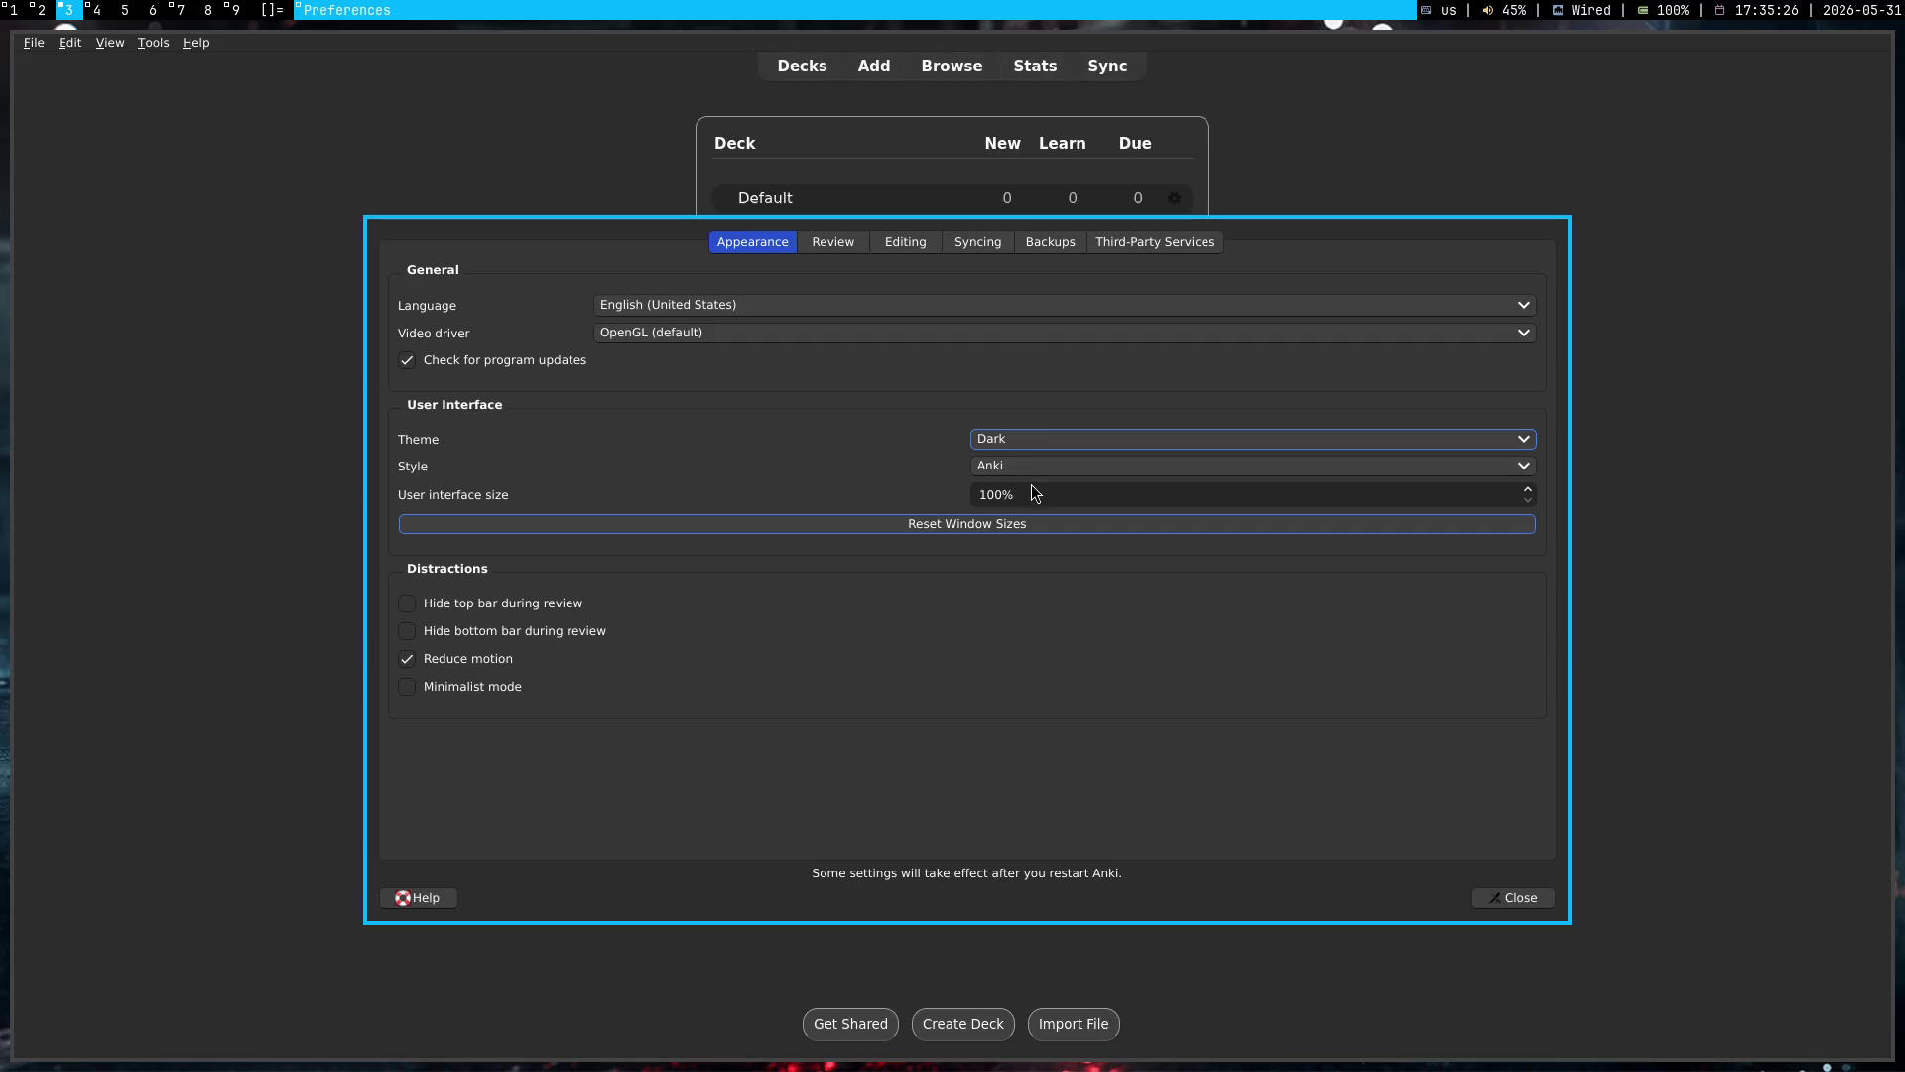
left_click(978, 442)
left_click(979, 442)
left_click(1523, 898)
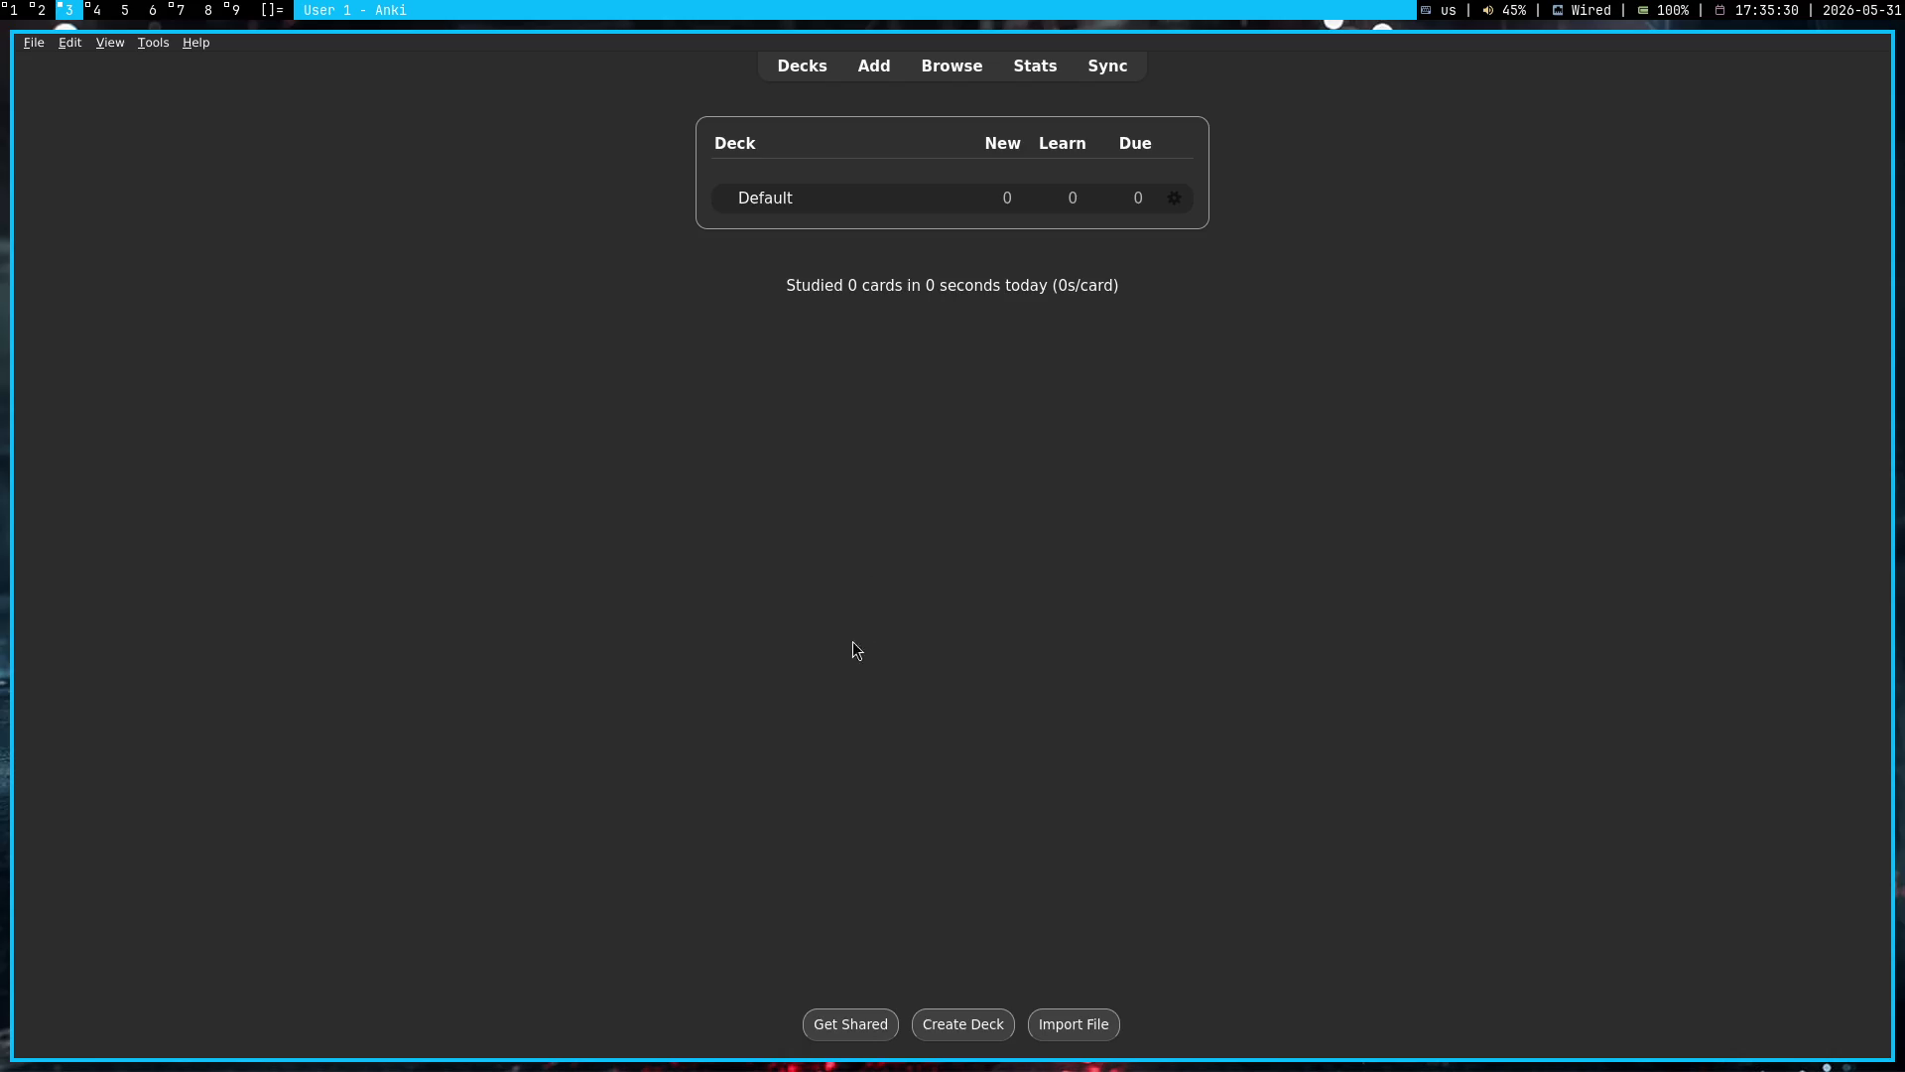
key("super+1")
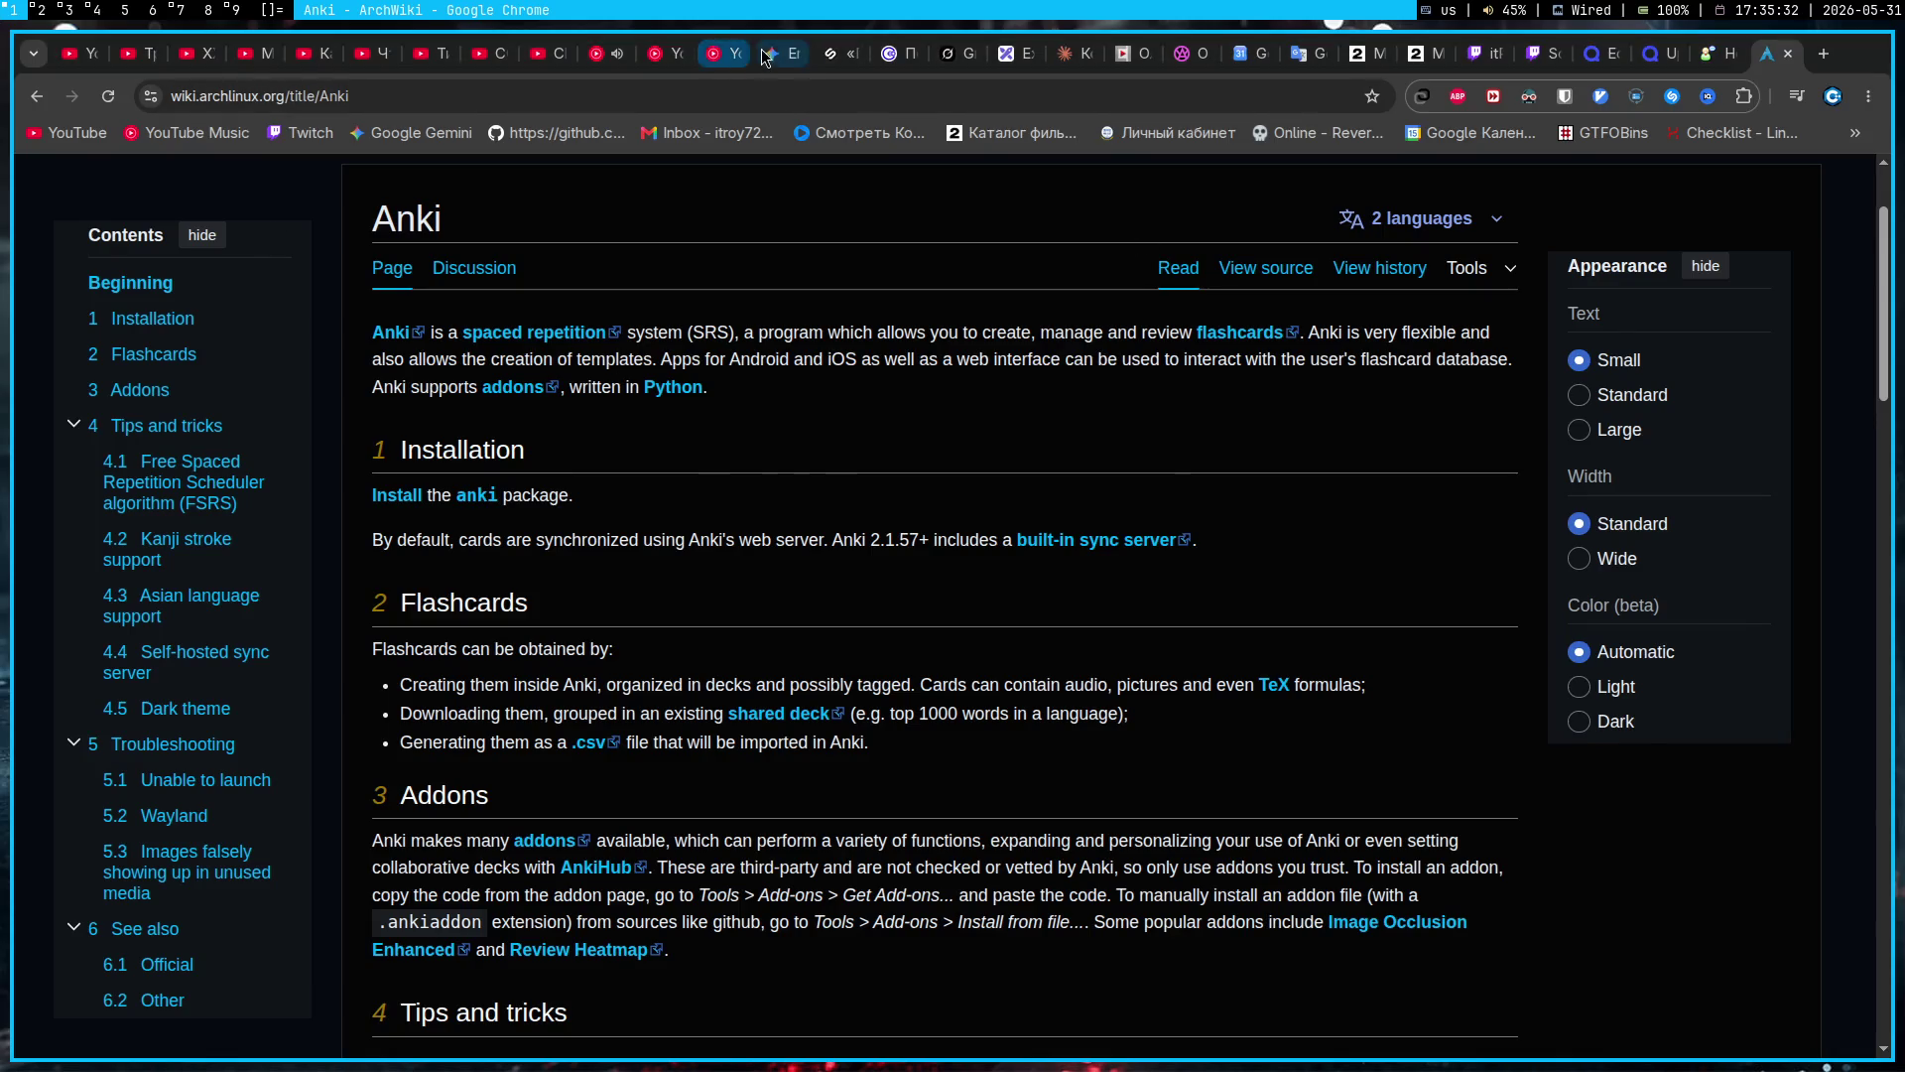
Step: Switch to the Gemini conversation tab in Chrome
left_click(764, 55)
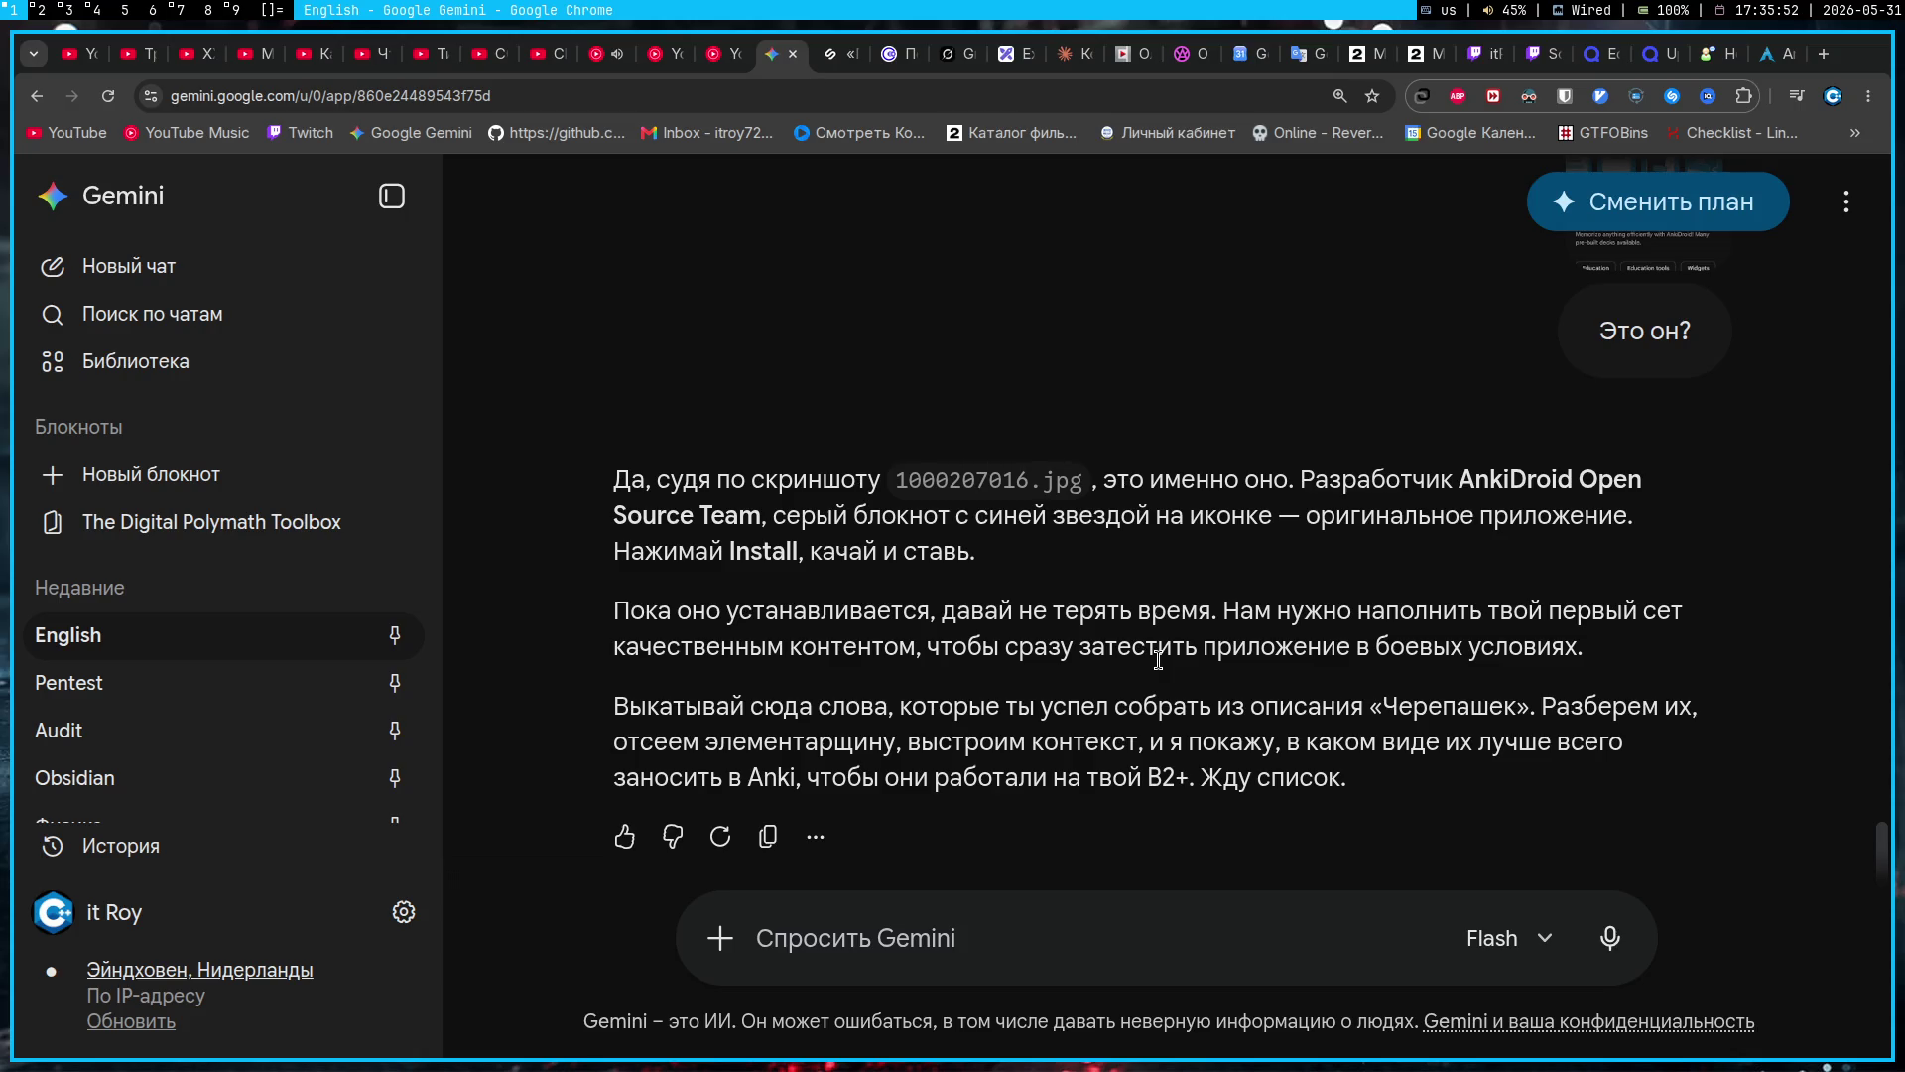
Step: Glance at the OBS workspace, return to the browser, and open the Quizlet upgrade page
key("super+7")
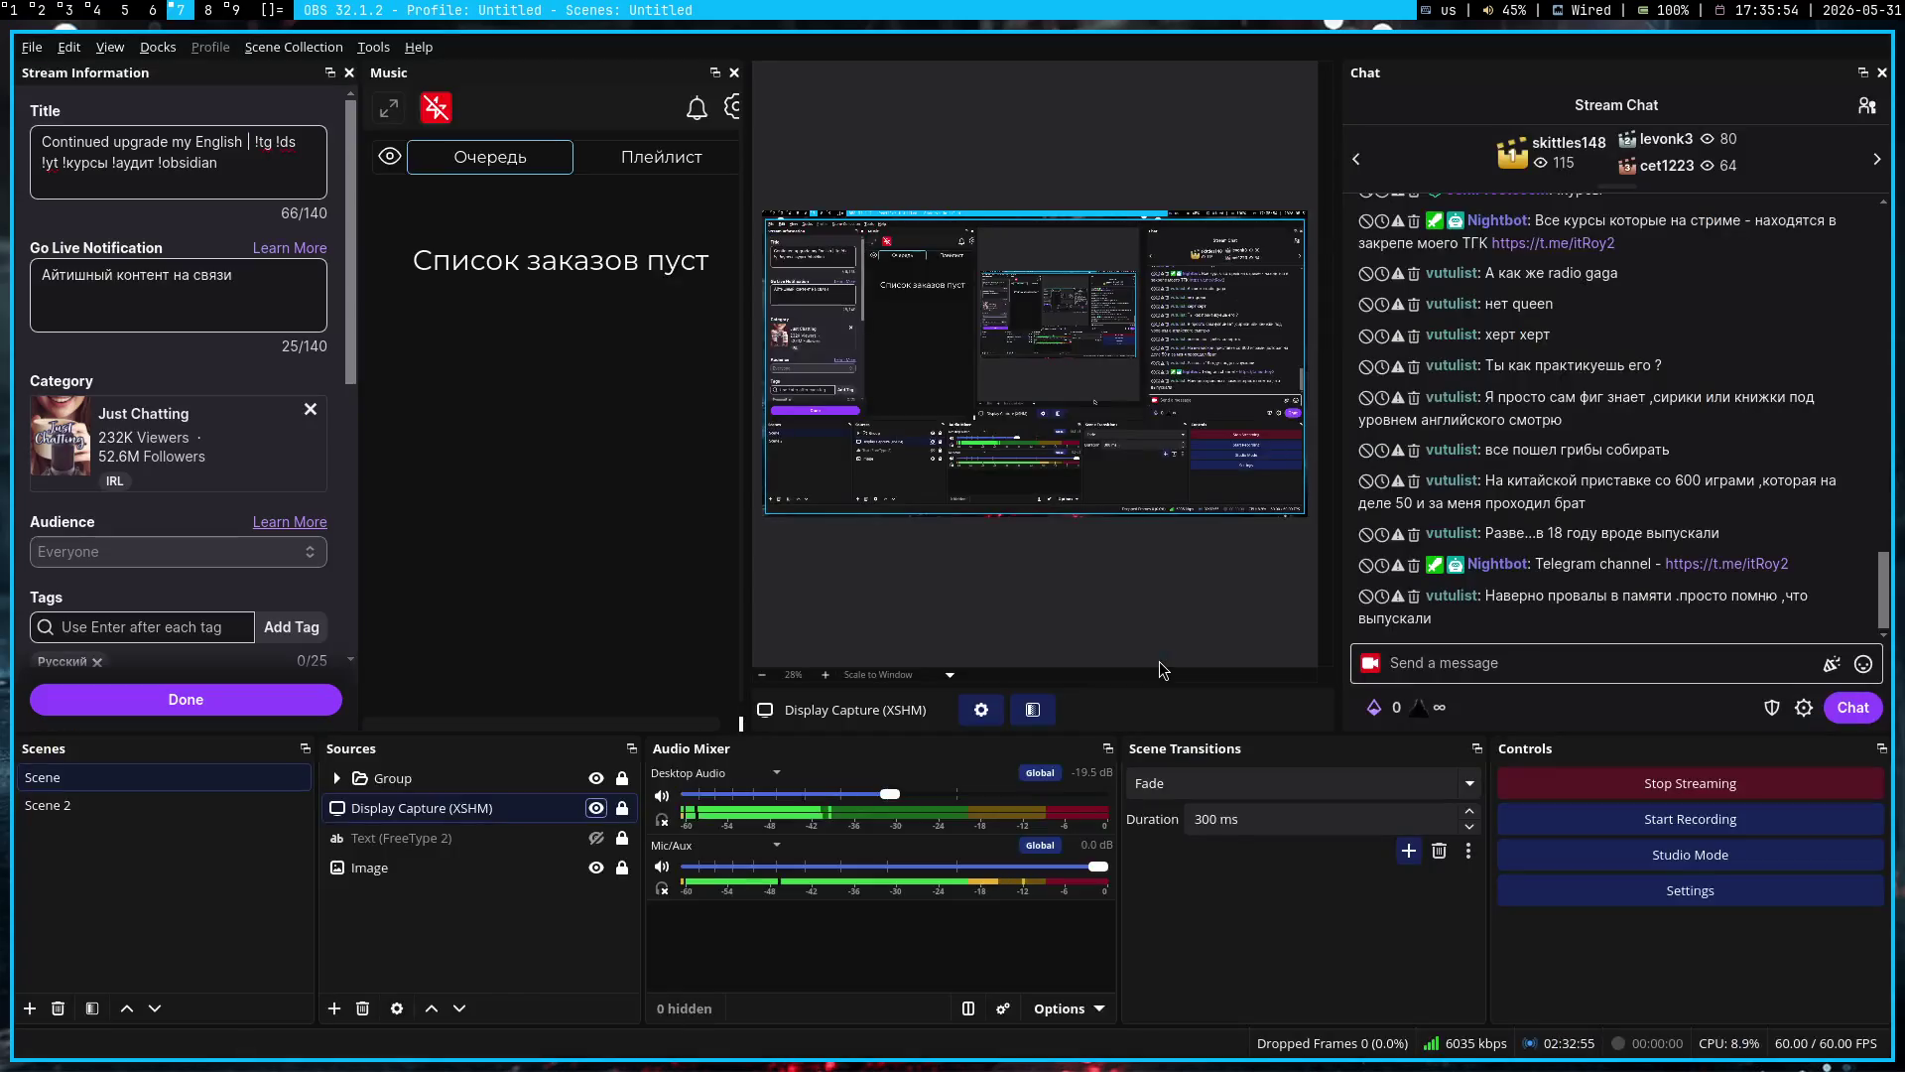
key("super+1")
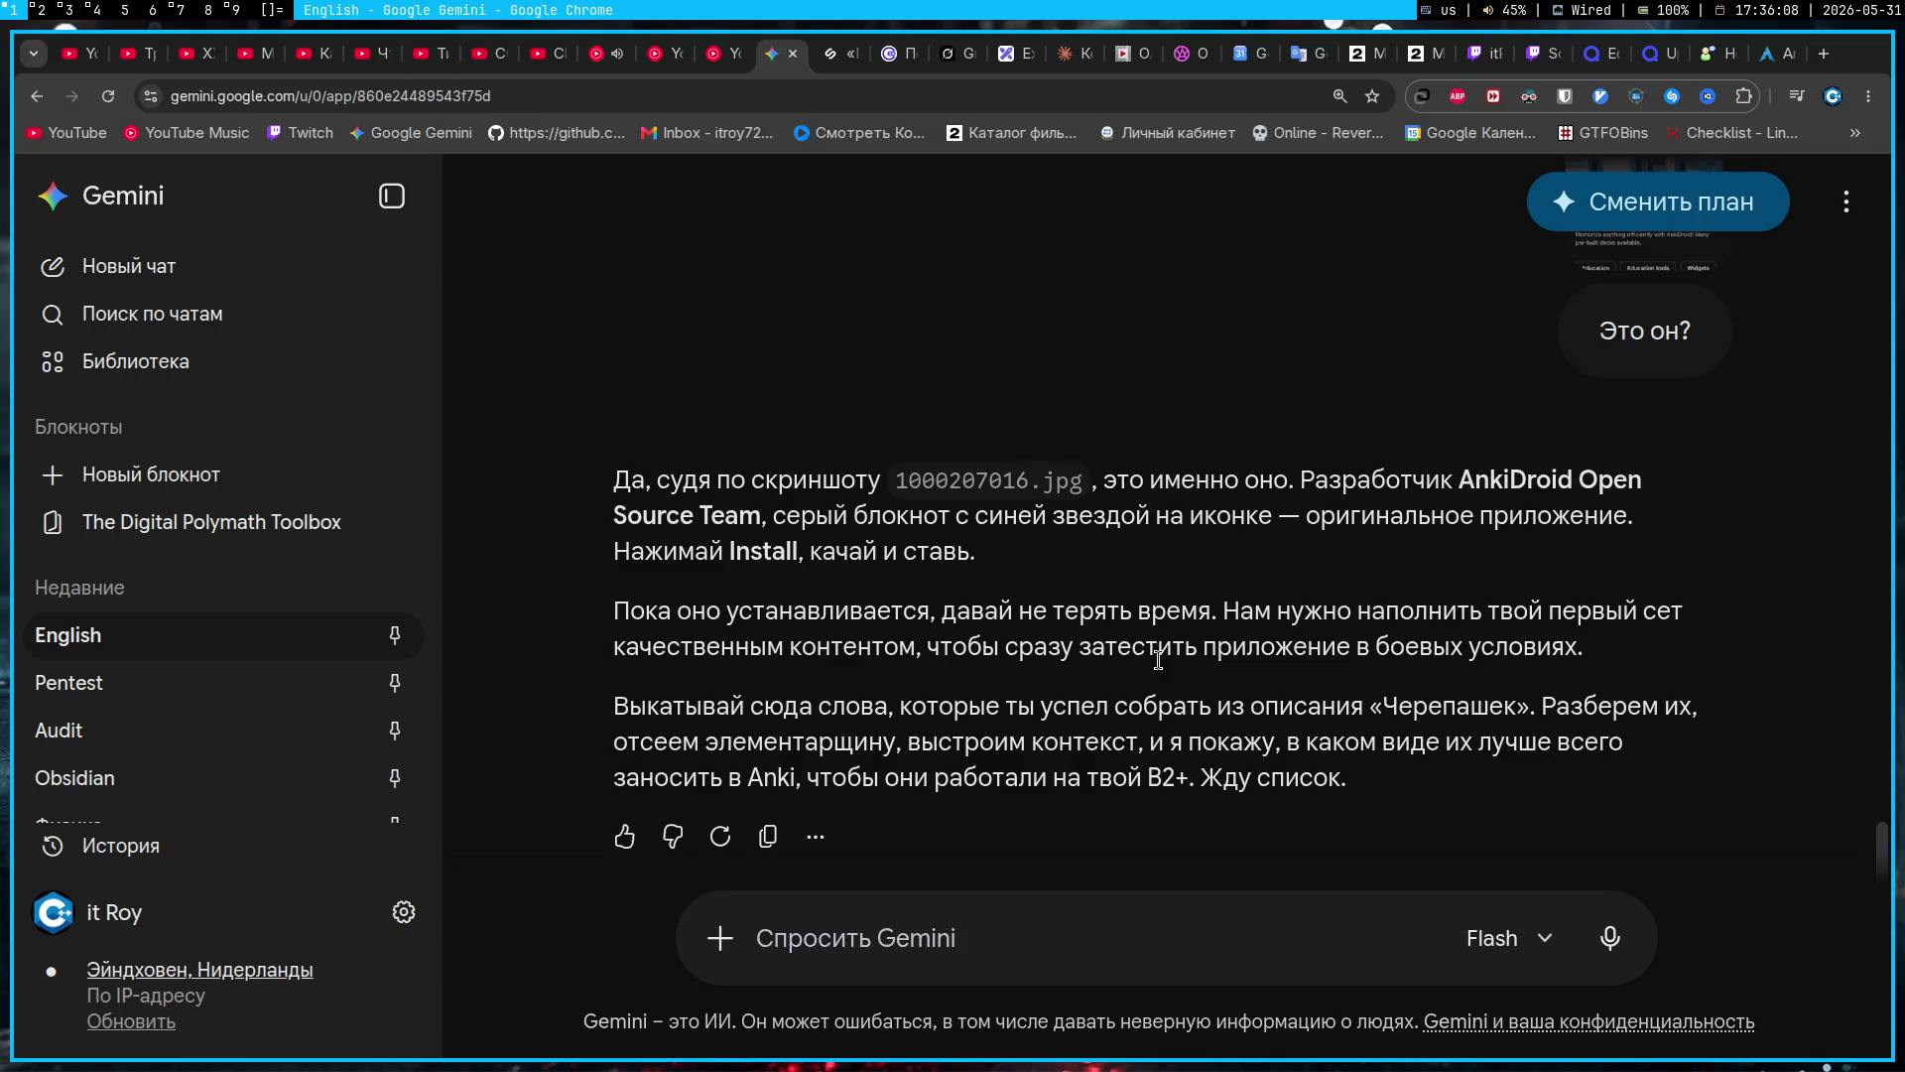
left_click(1663, 66)
Step: Close the upgrade page, zoom the Quizlet editor out, and paste a capture of cards 1–4 into Gemini
key("ctrl+w")
left_click(1597, 54)
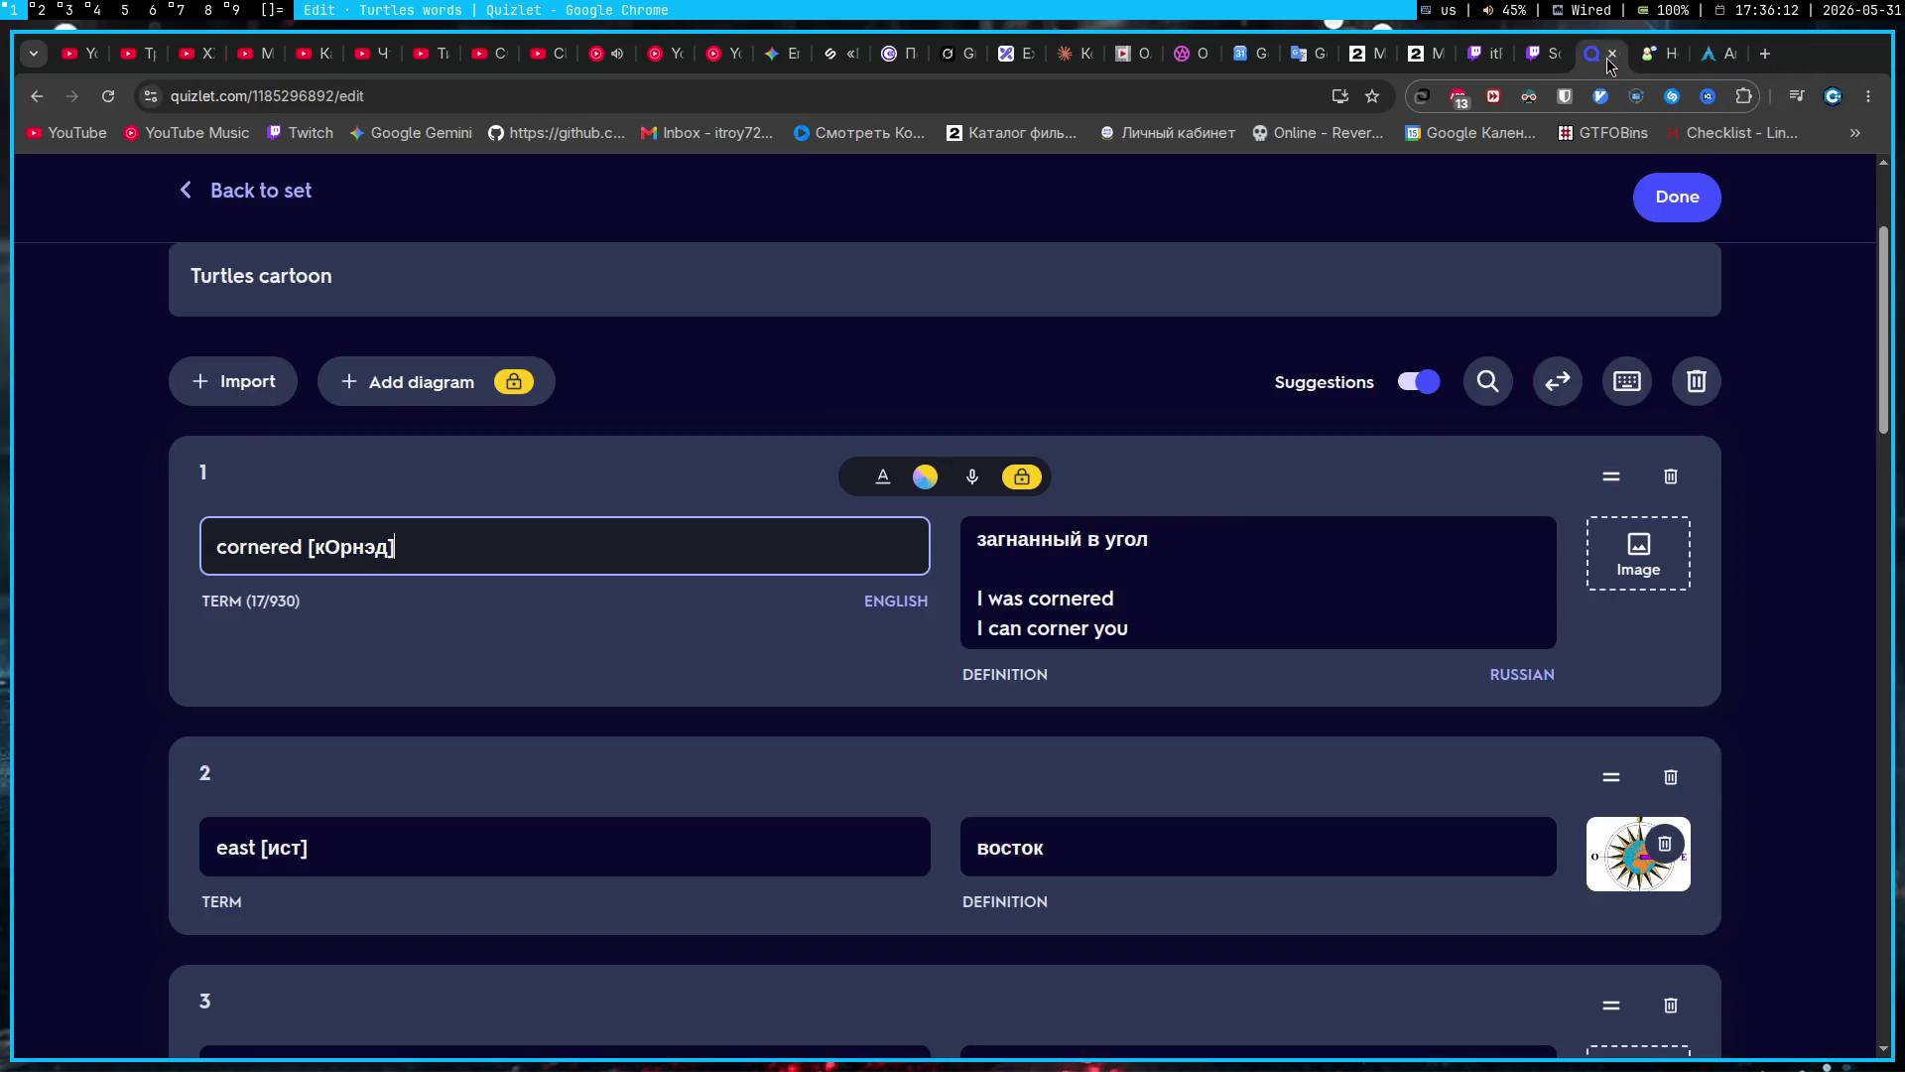
key("ctrl+minus")
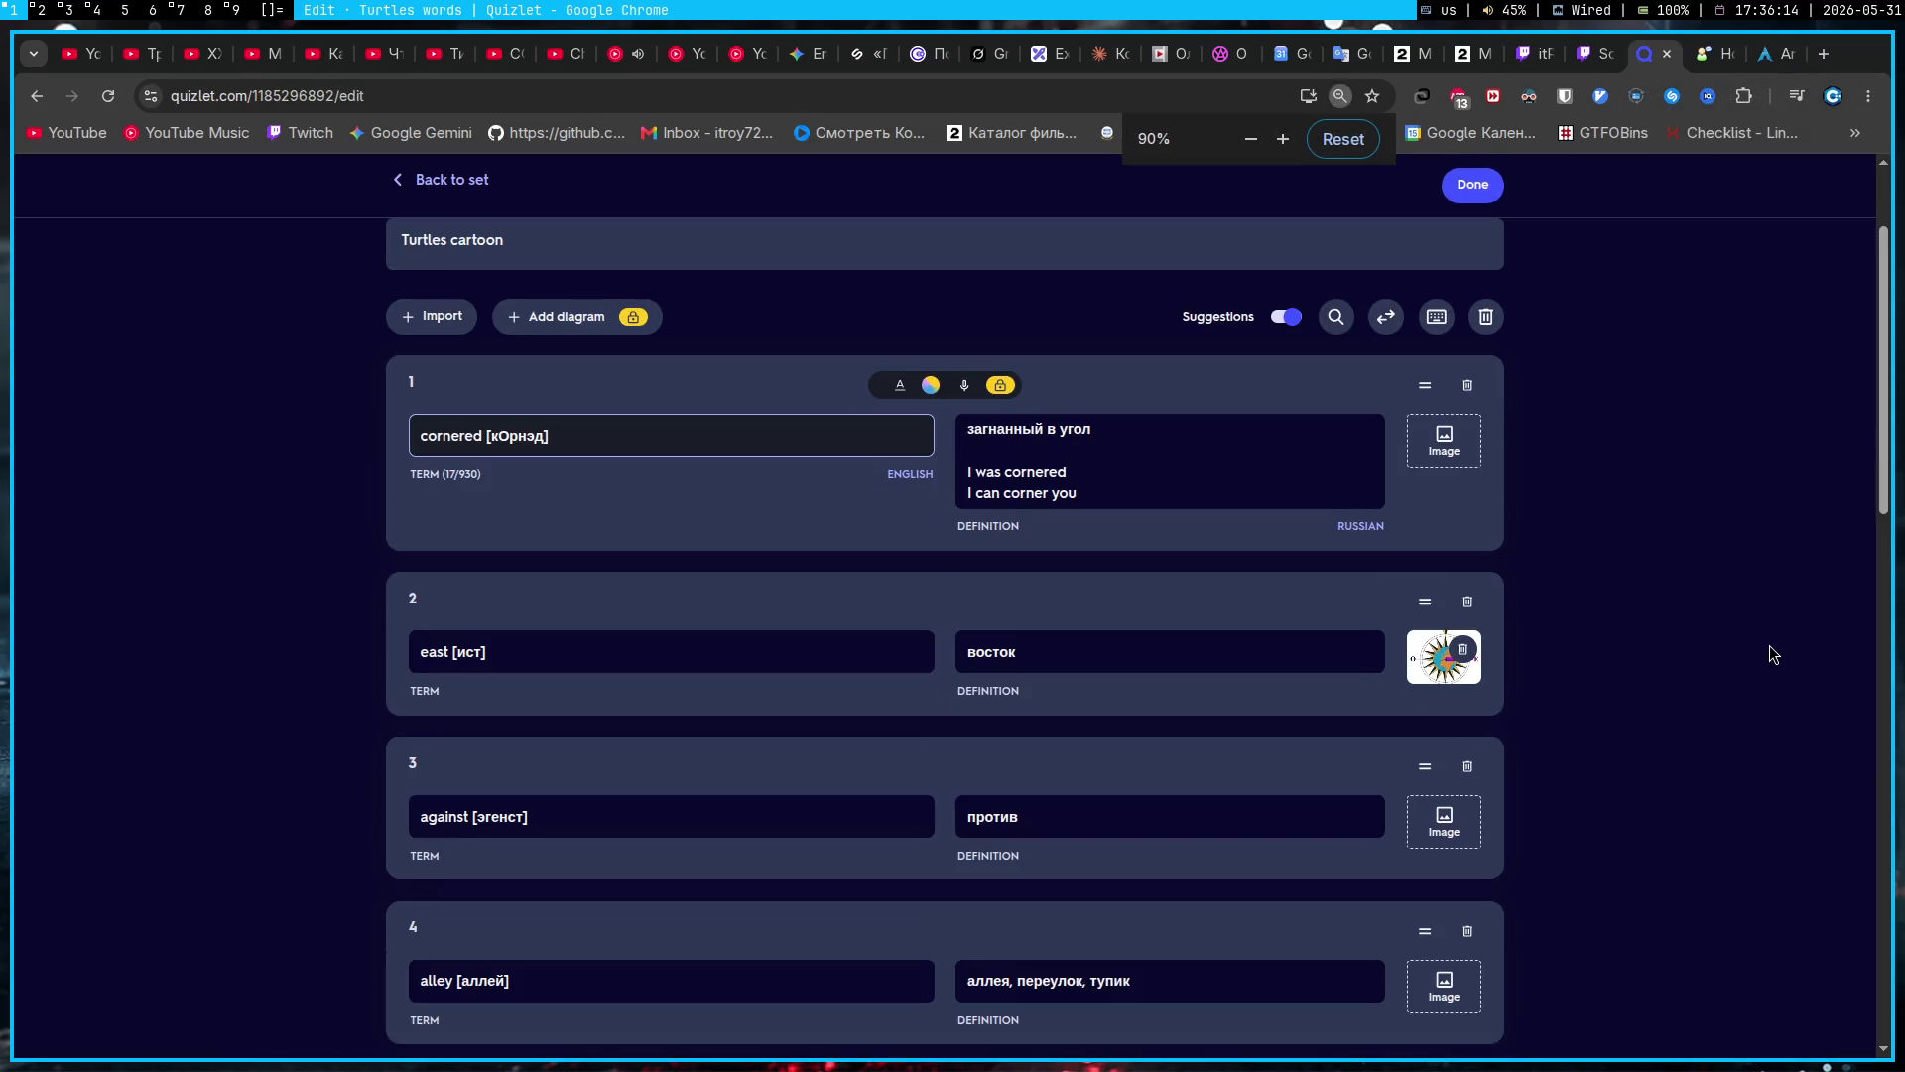
key("Print")
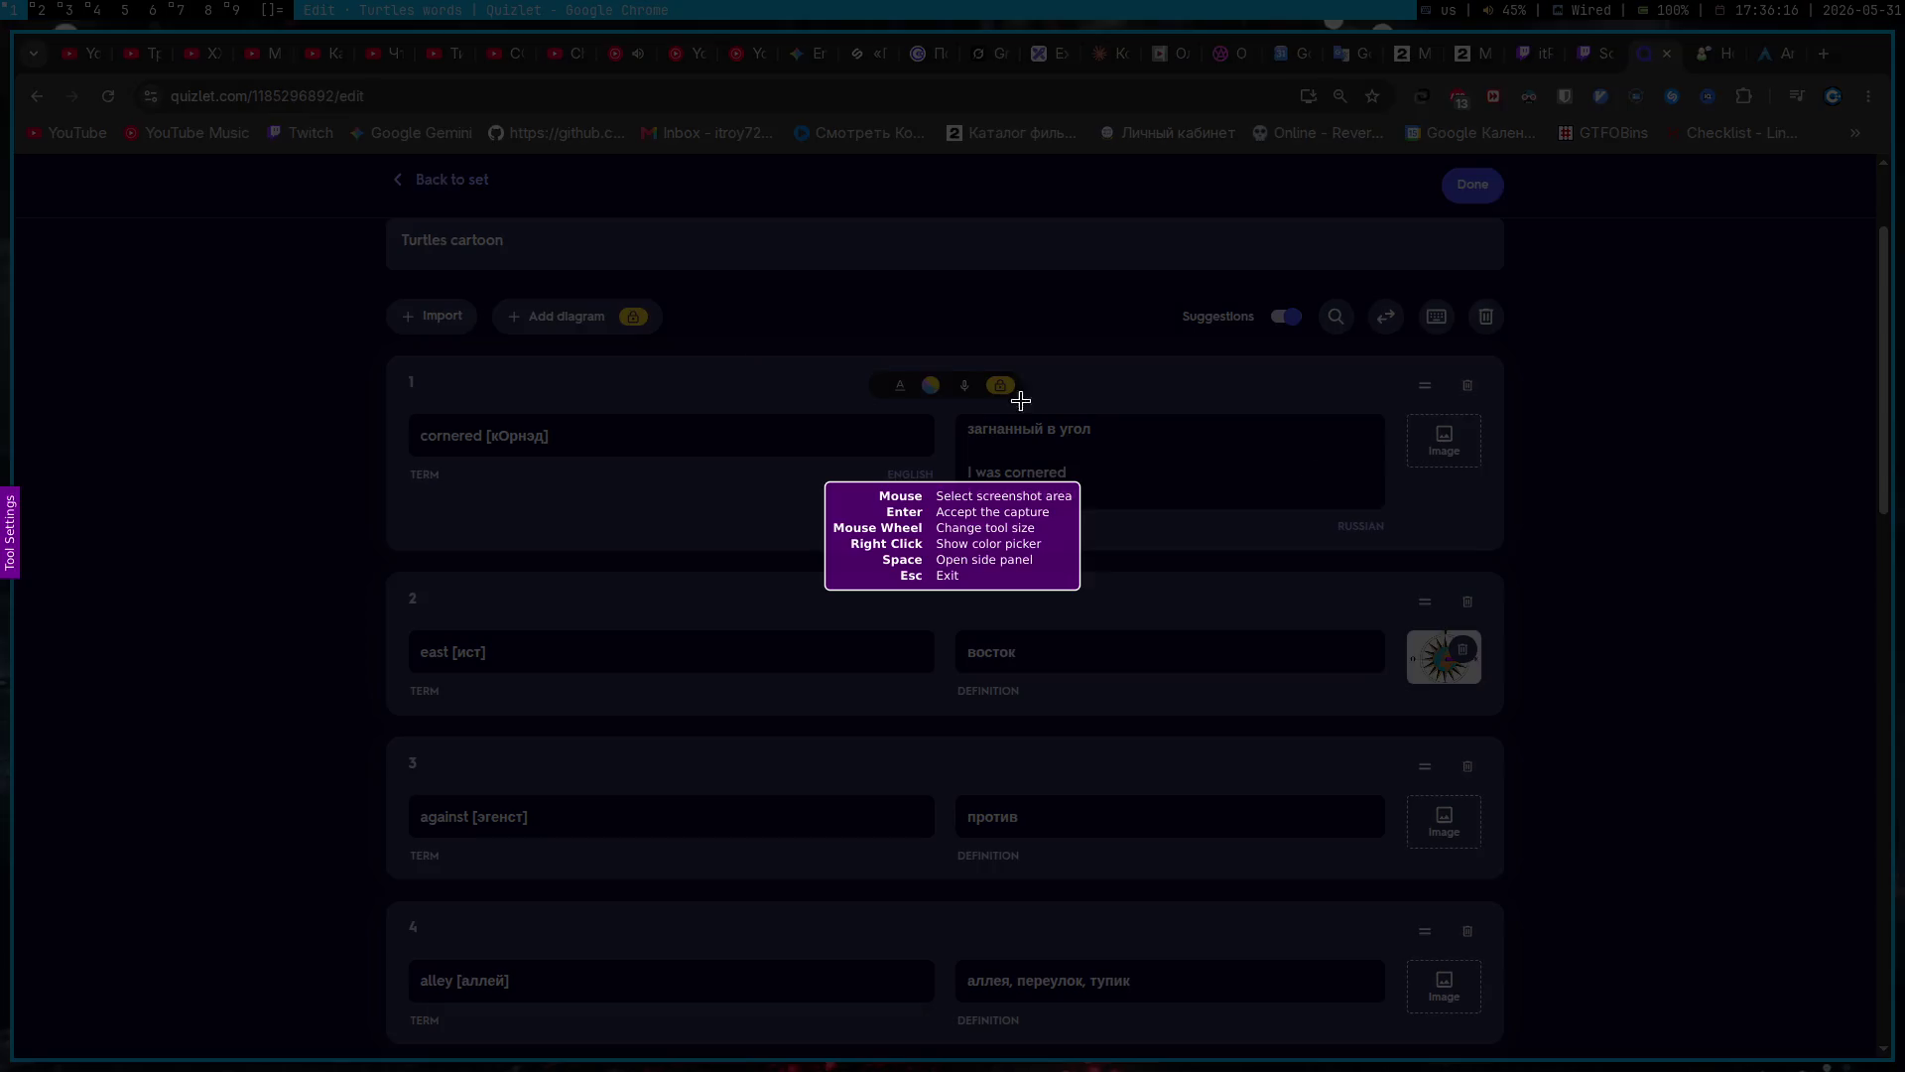
mouse_move(385, 367)
left_mouse_down()
mouse_move(1082, 754)
mouse_move(1501, 1041)
left_mouse_up()
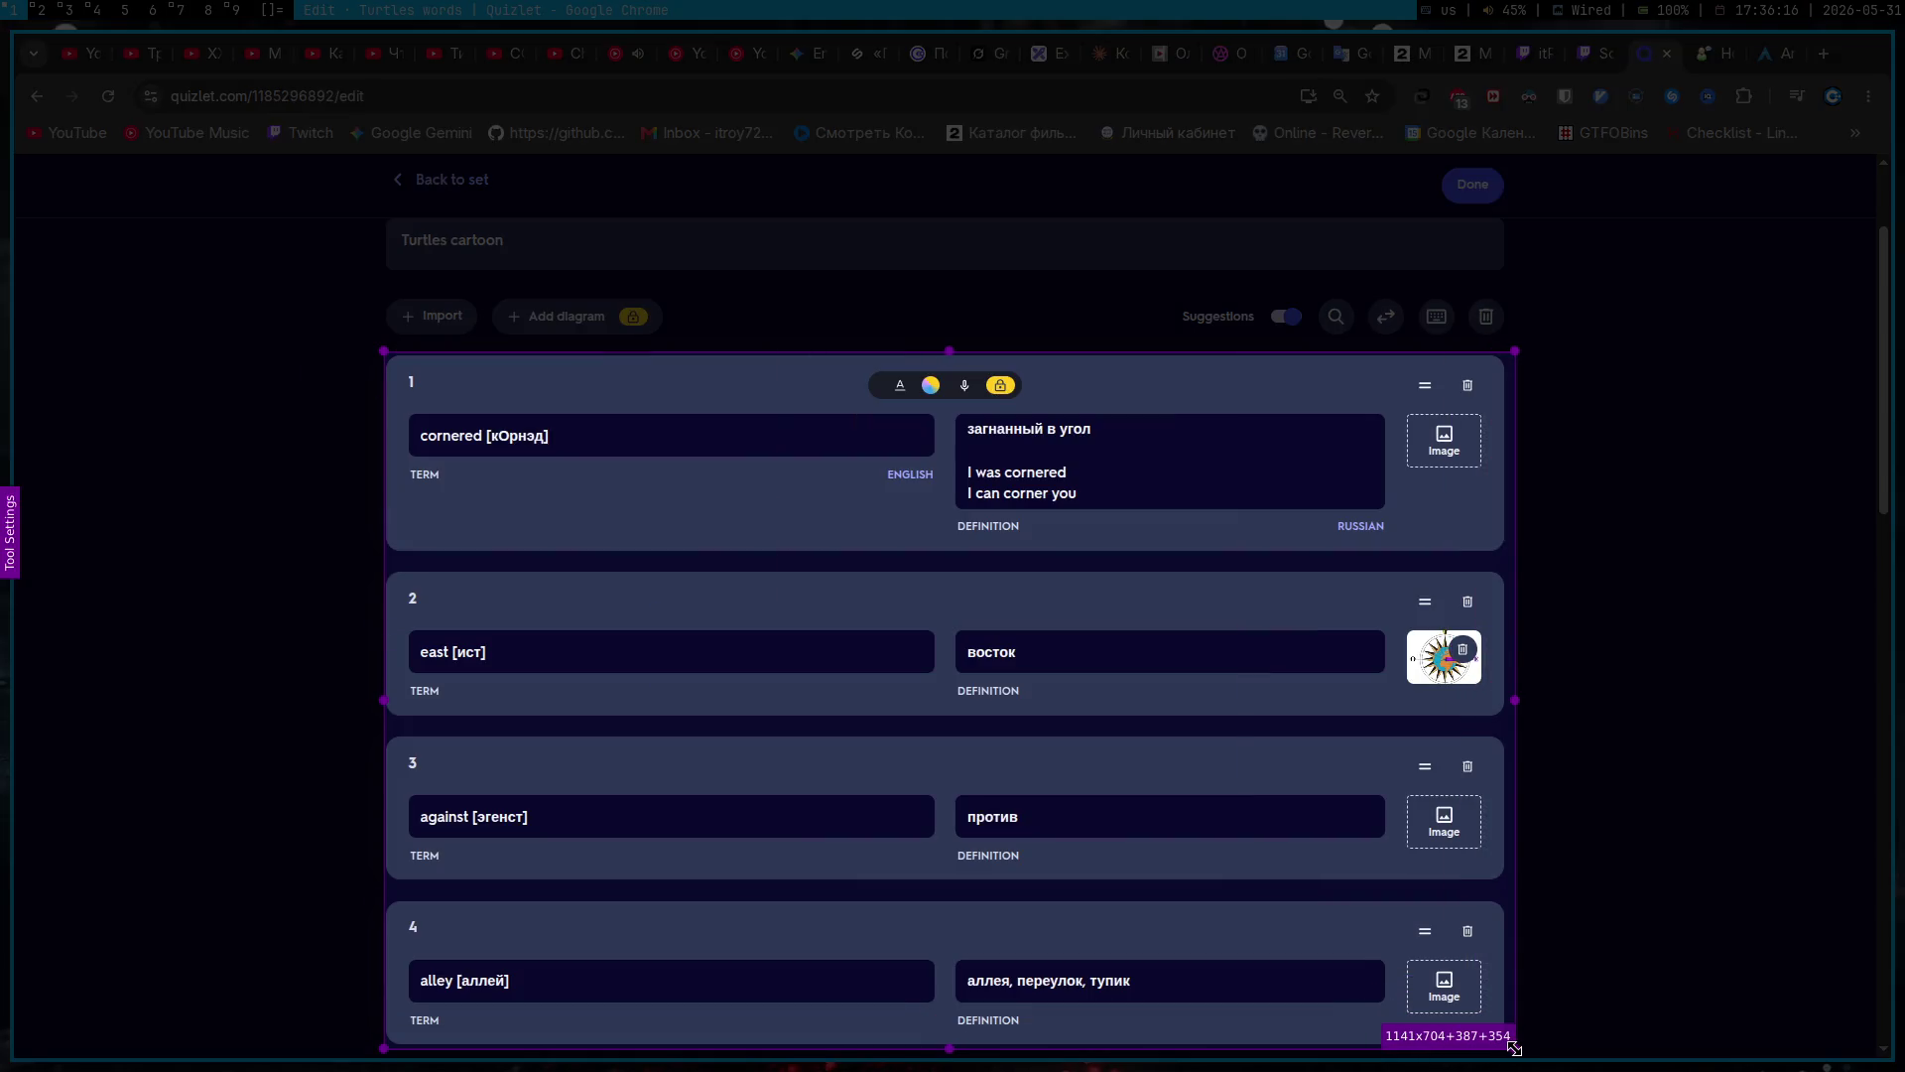
key("Return")
left_click(802, 52)
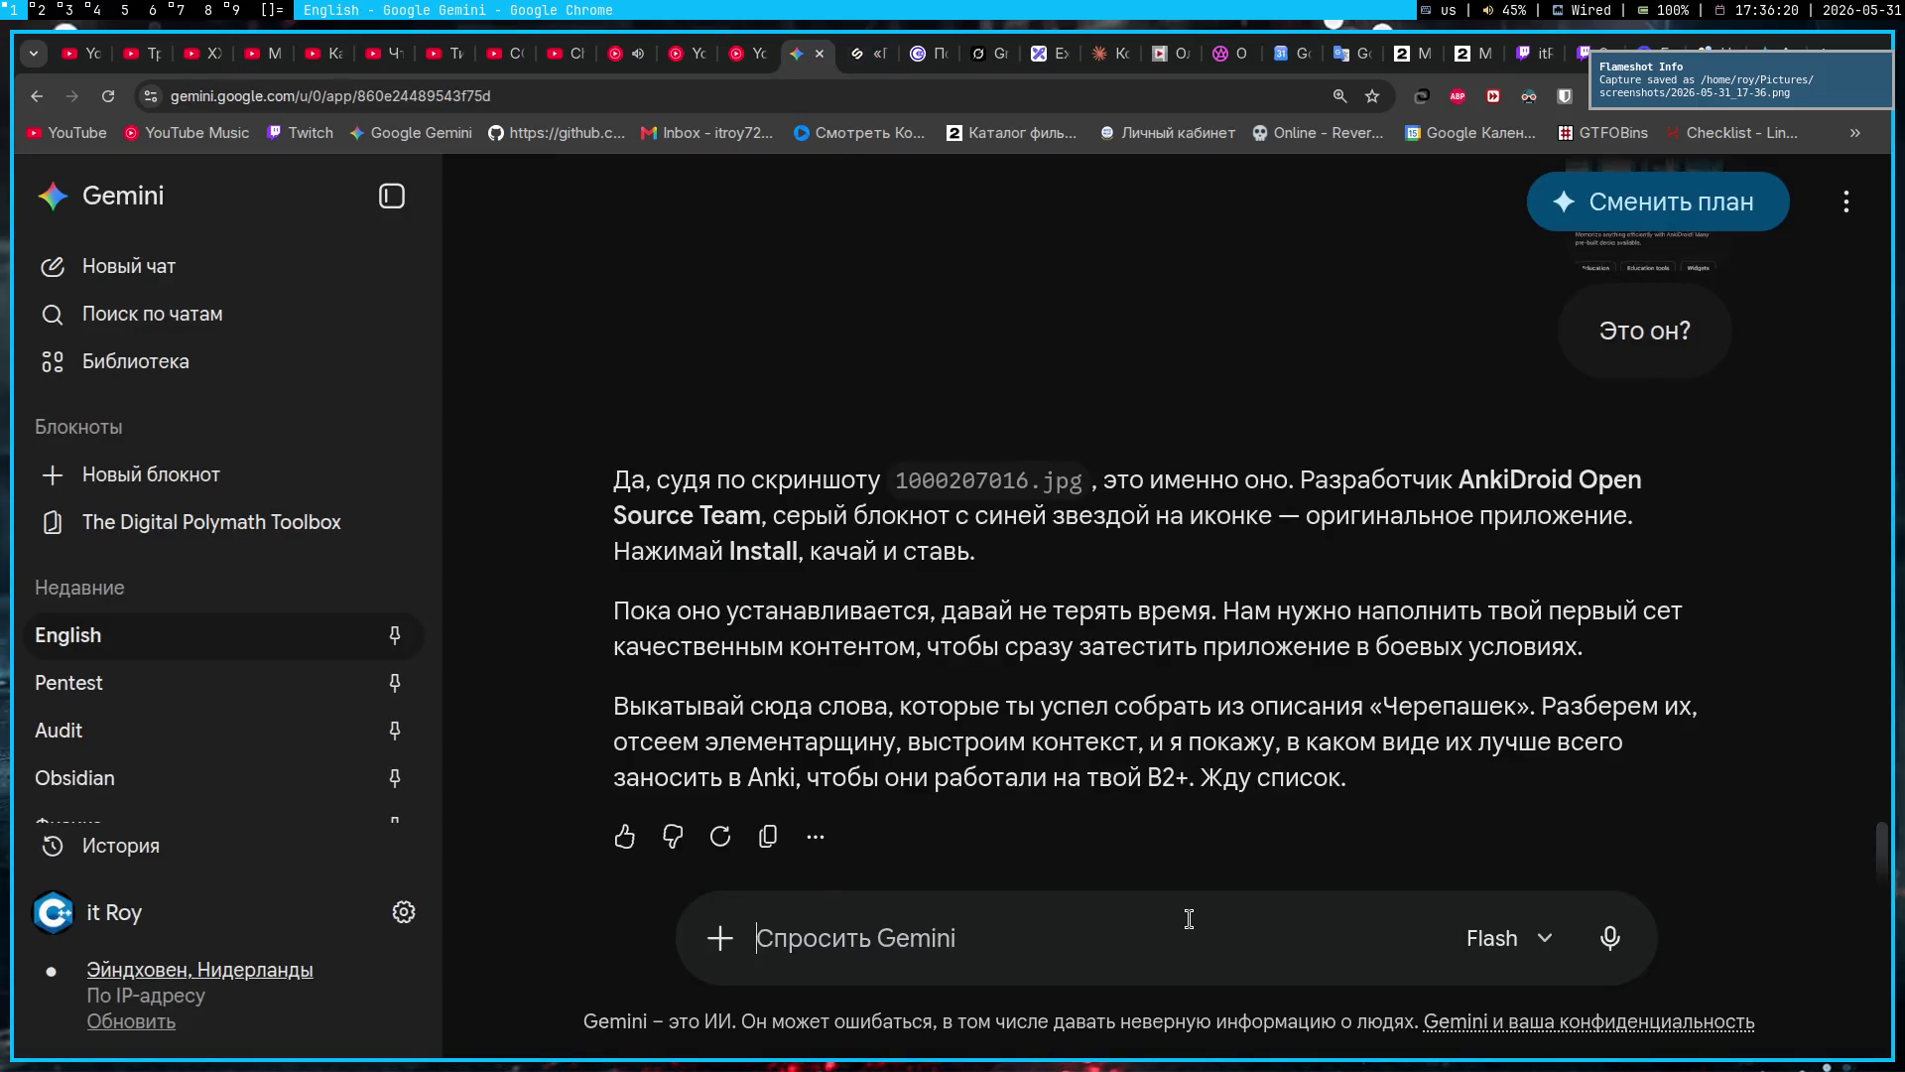
key("ctrl+v")
Step: Capture Quizlet cards 5–9 and paste the second screenshot into the Gemini prompt
left_click(1649, 52)
scroll(1558, 690, "down", 10)
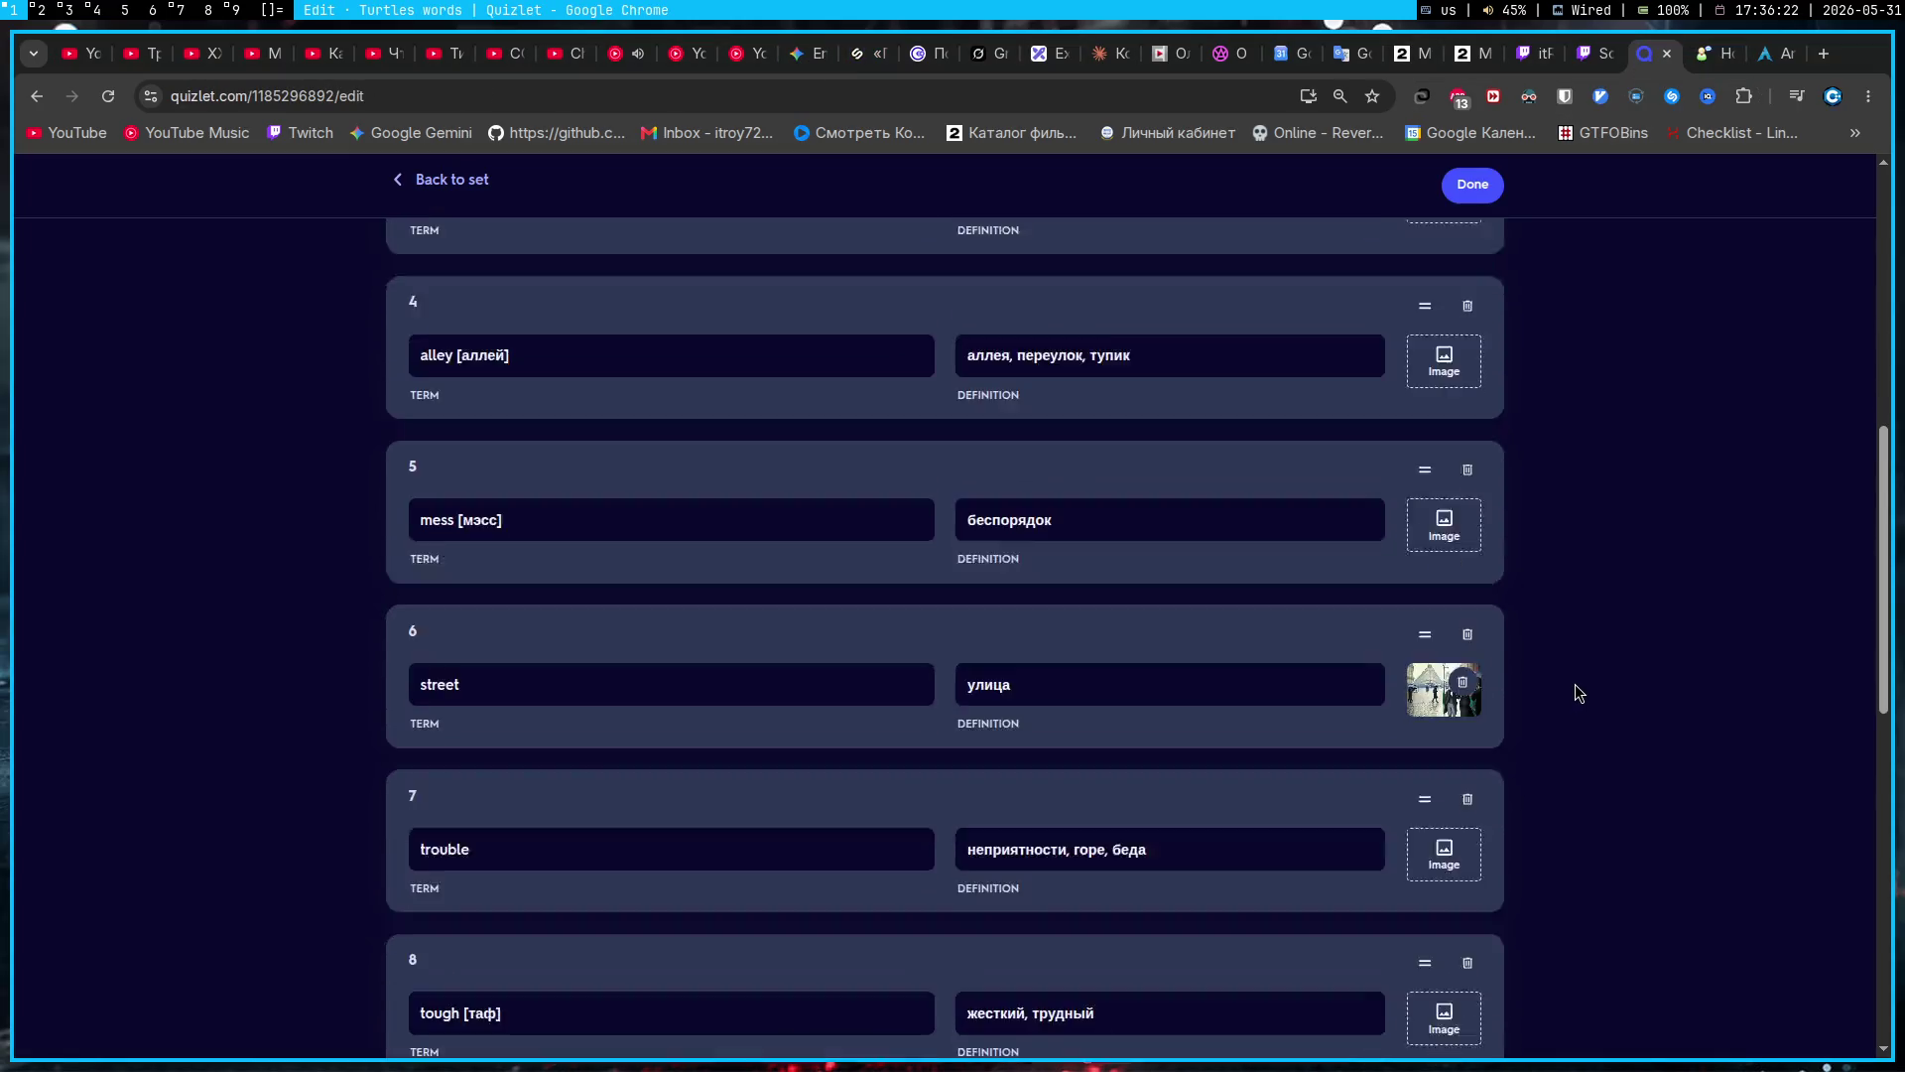
scroll(1577, 682, "up", 4)
scroll(1580, 682, "down", 1)
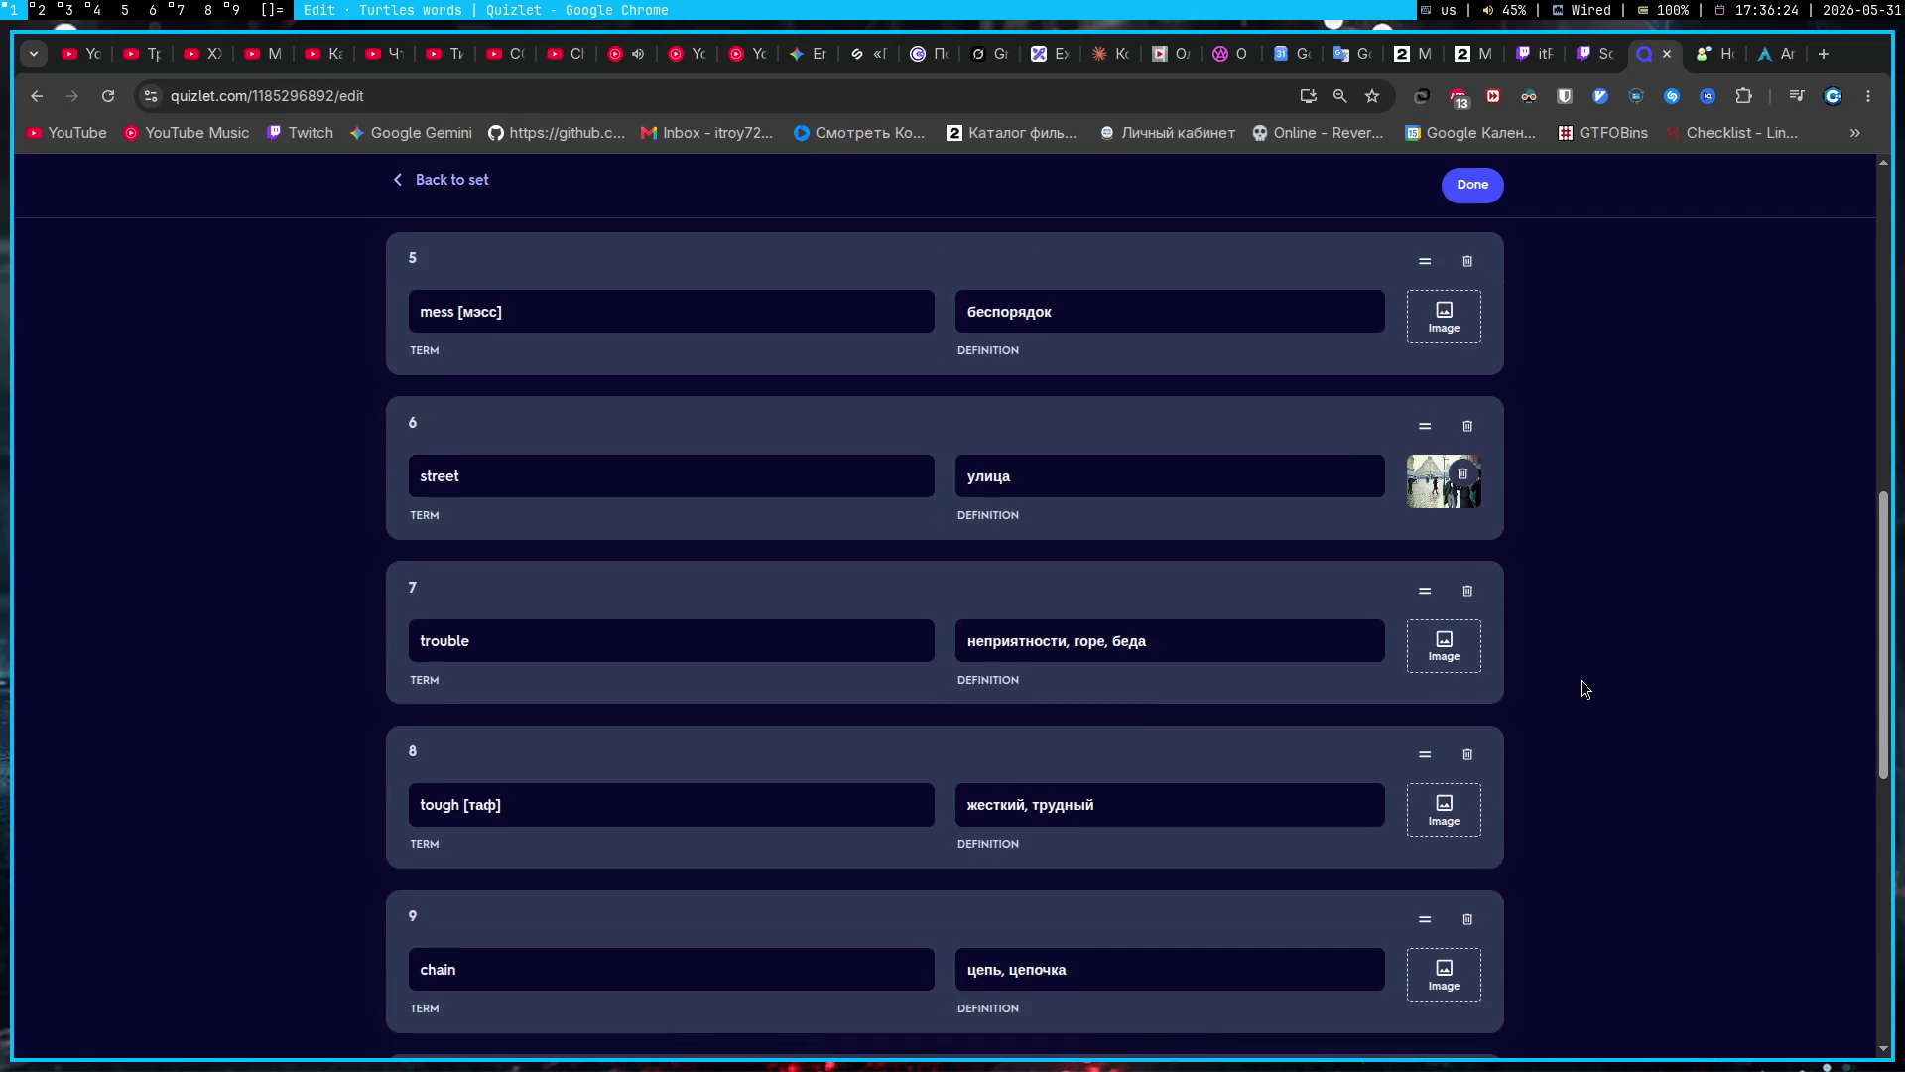
key("Print")
mouse_move(372, 228)
left_mouse_down()
mouse_move(1554, 1042)
mouse_move(1506, 1028)
left_mouse_up()
key("ctrl+s")
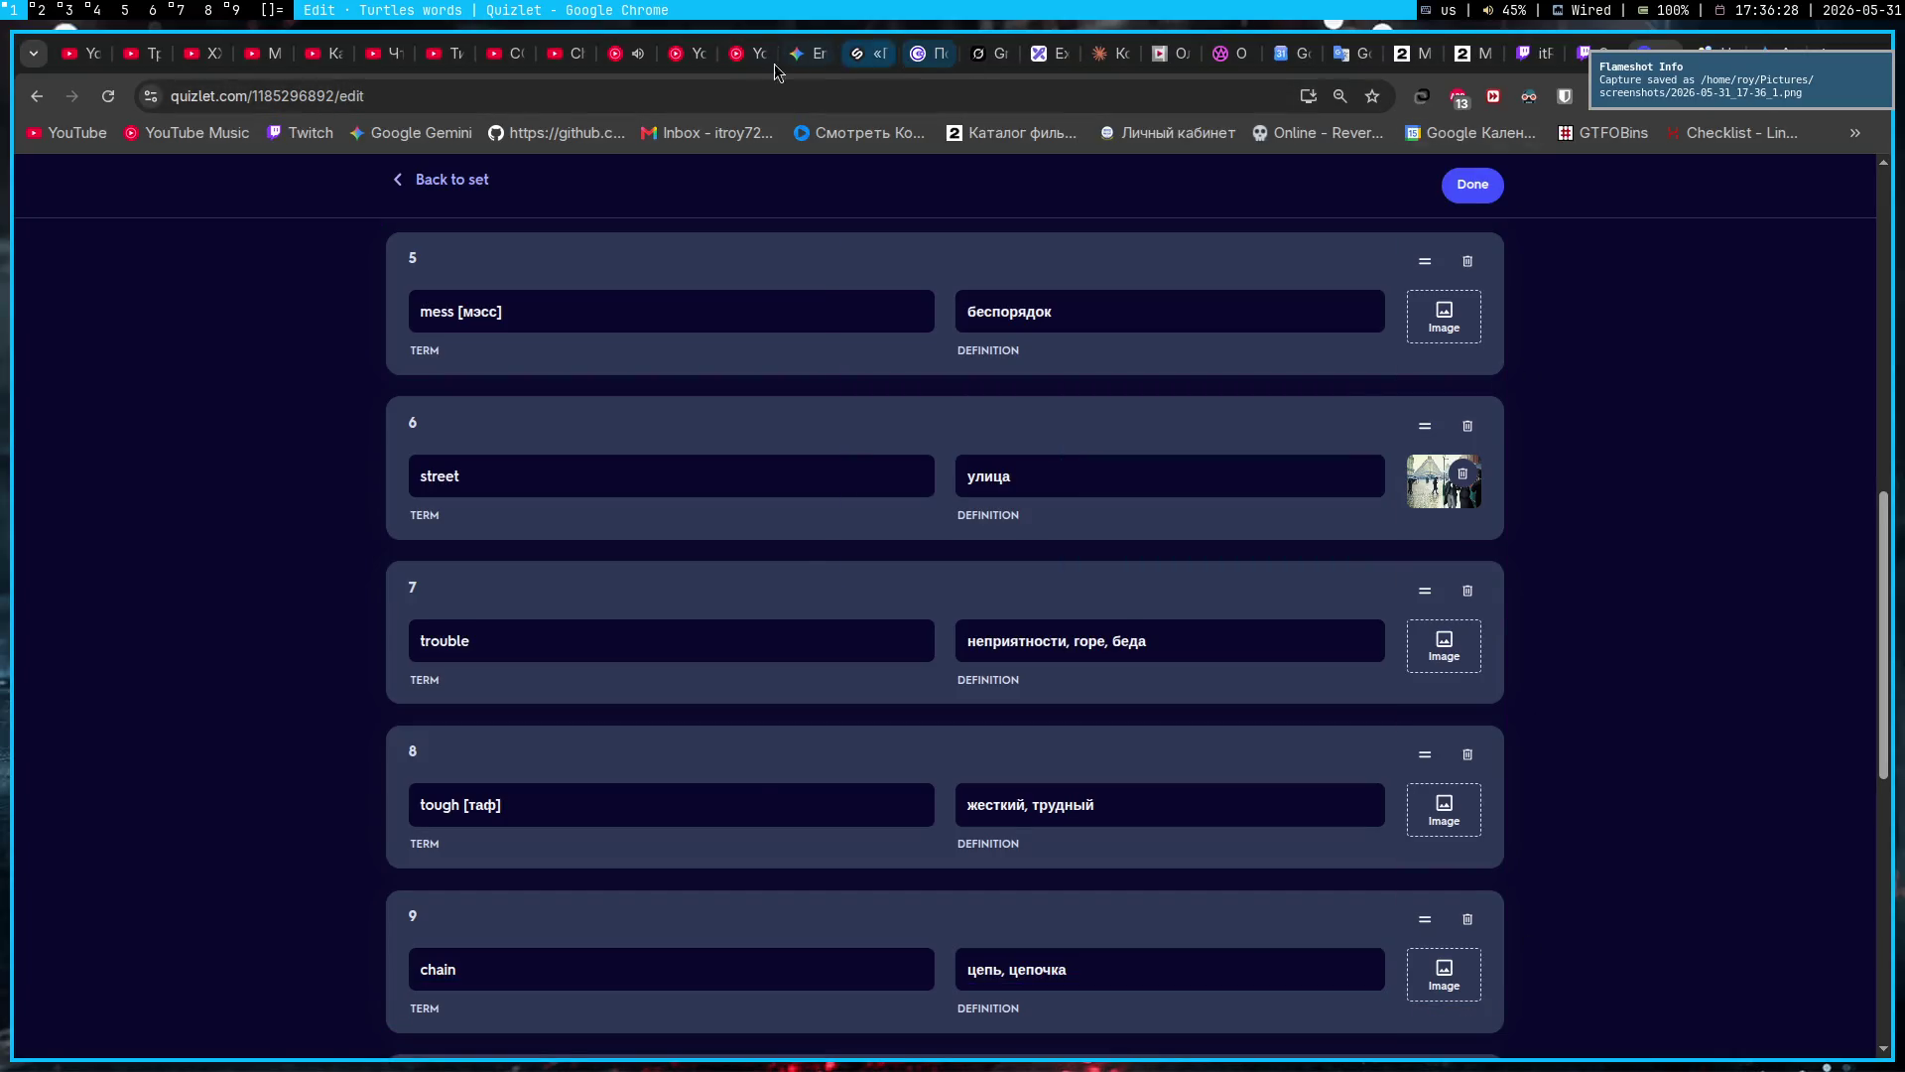
left_click(803, 55)
key("ctrl+v")
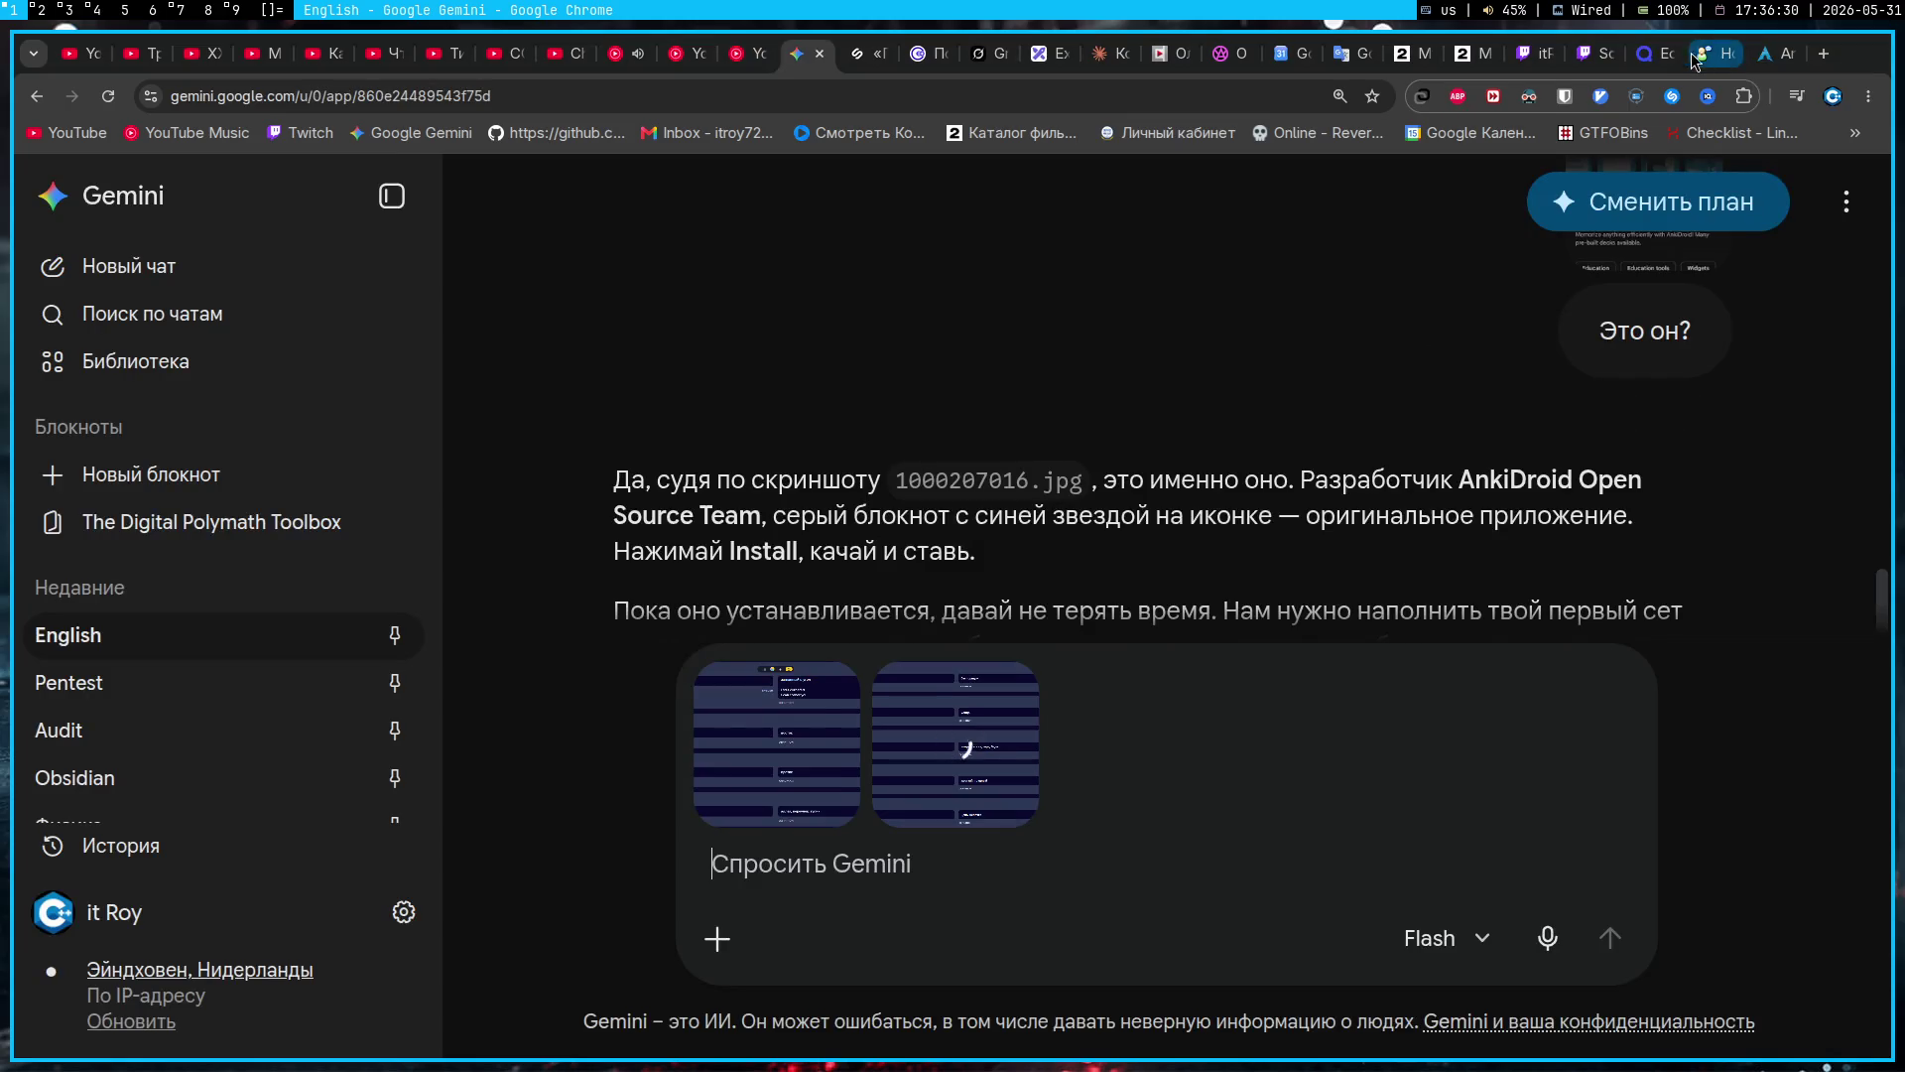
Step: Capture the remaining Quizlet cards up to 13 and paste the third screenshot into Gemini
left_click(1650, 54)
scroll(253, 820, "down", 5)
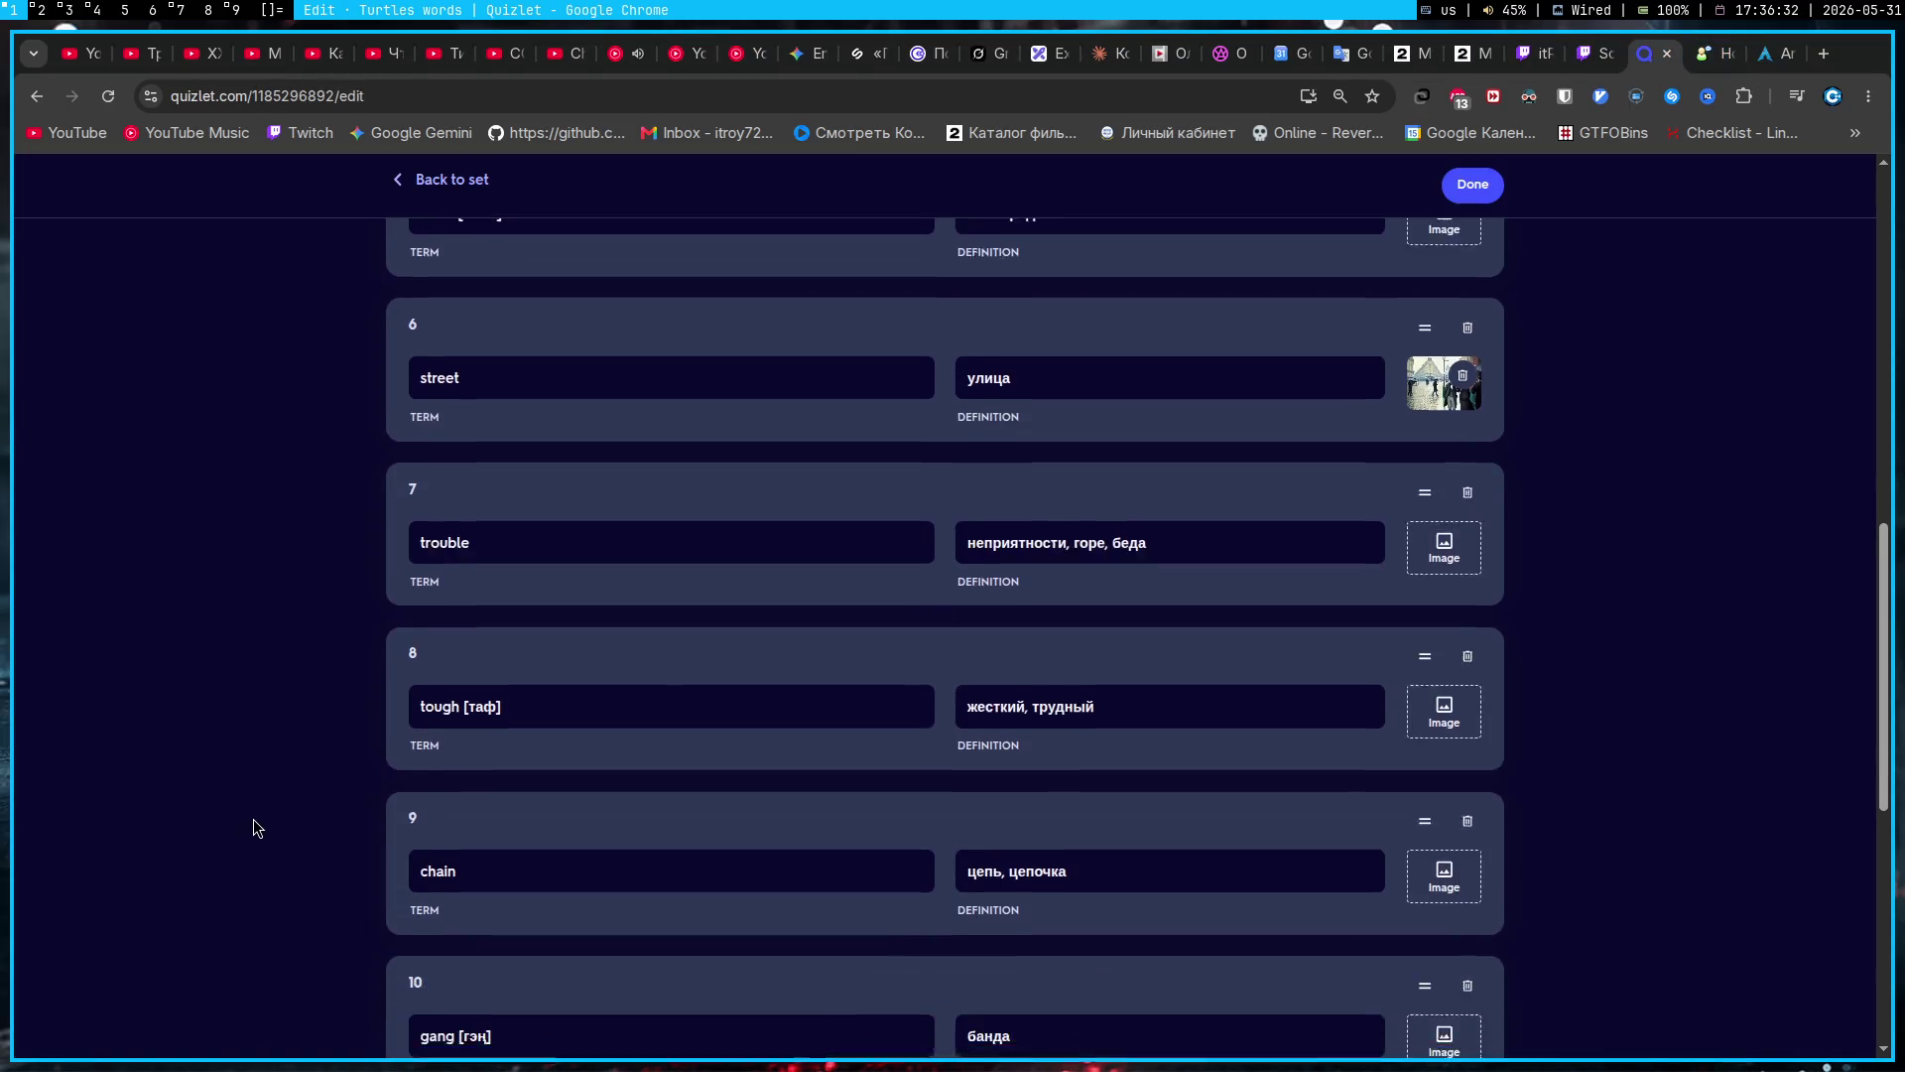
scroll(249, 779, "down", 3)
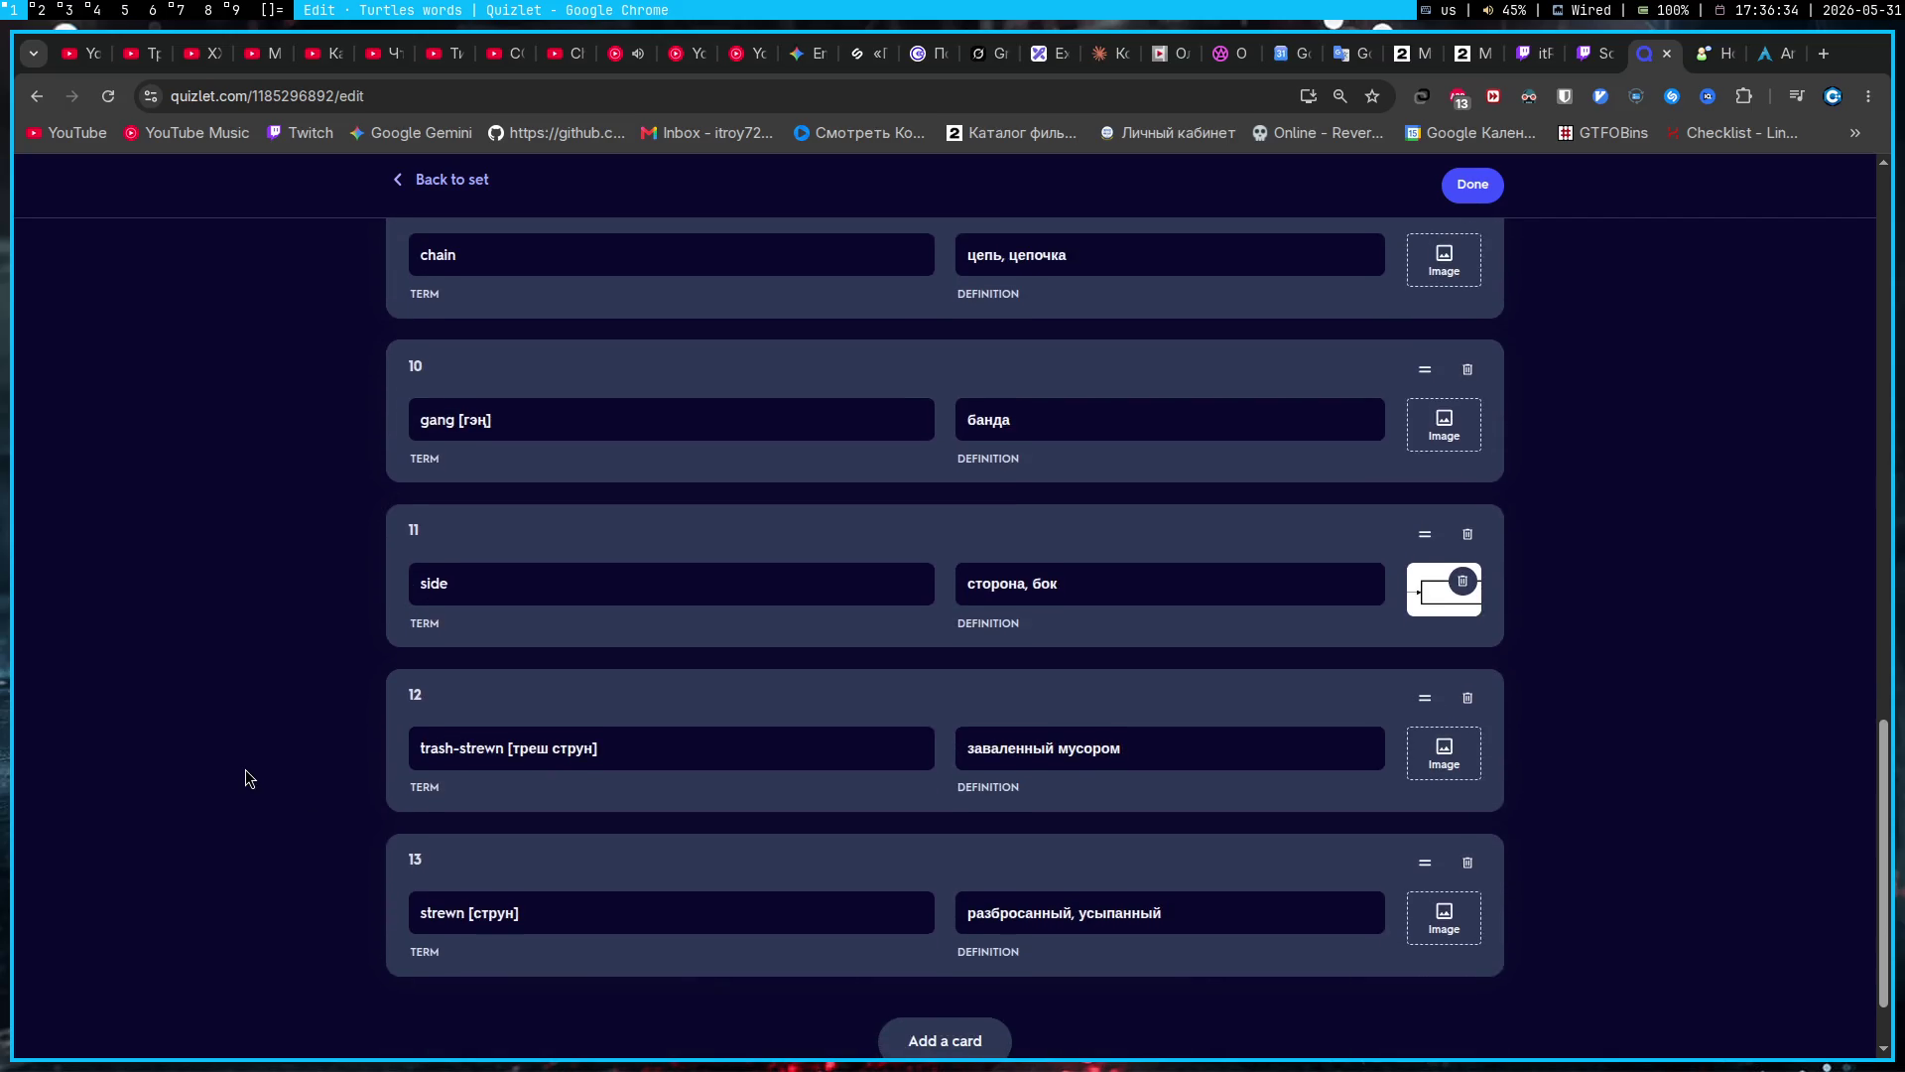
scroll(249, 778, "up", 1)
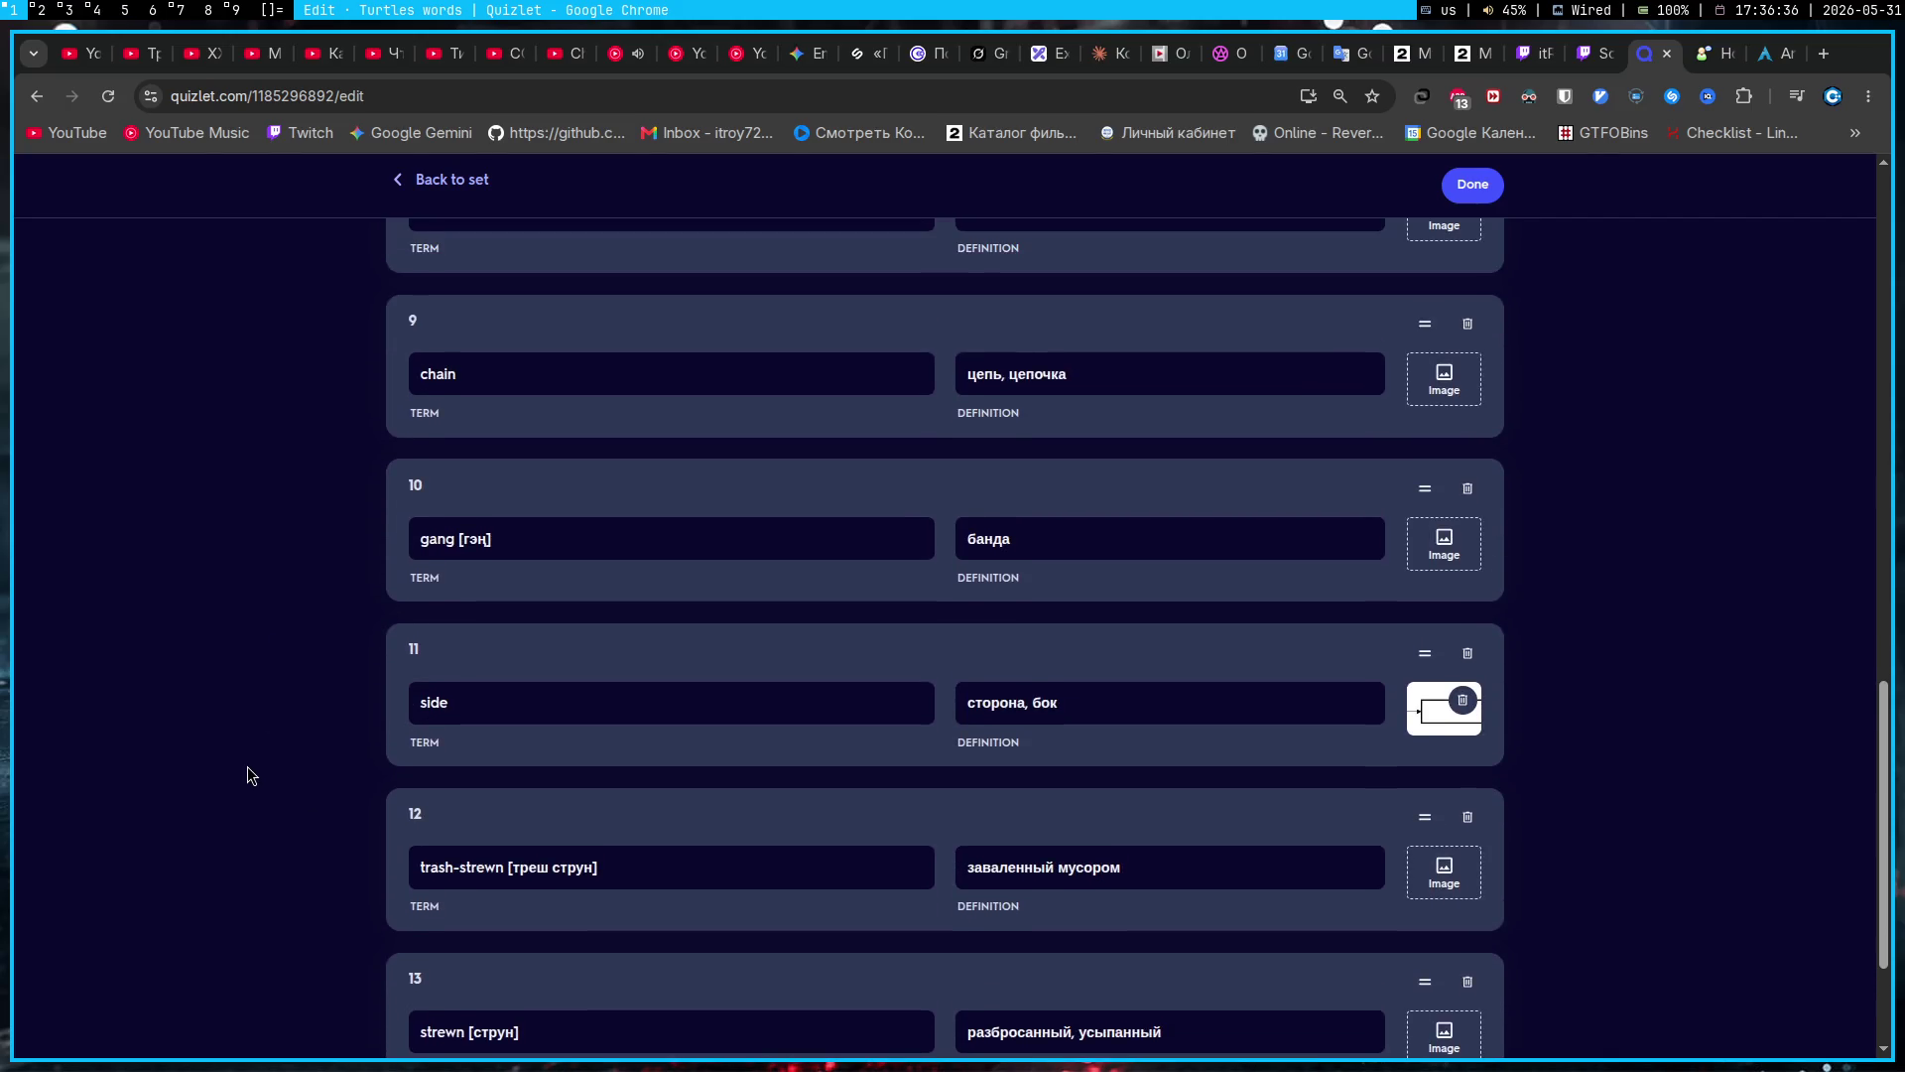
key("Print")
mouse_move(374, 277)
left_mouse_down()
mouse_move(1198, 961)
mouse_move(1505, 1071)
left_mouse_up()
key("ctrl+s")
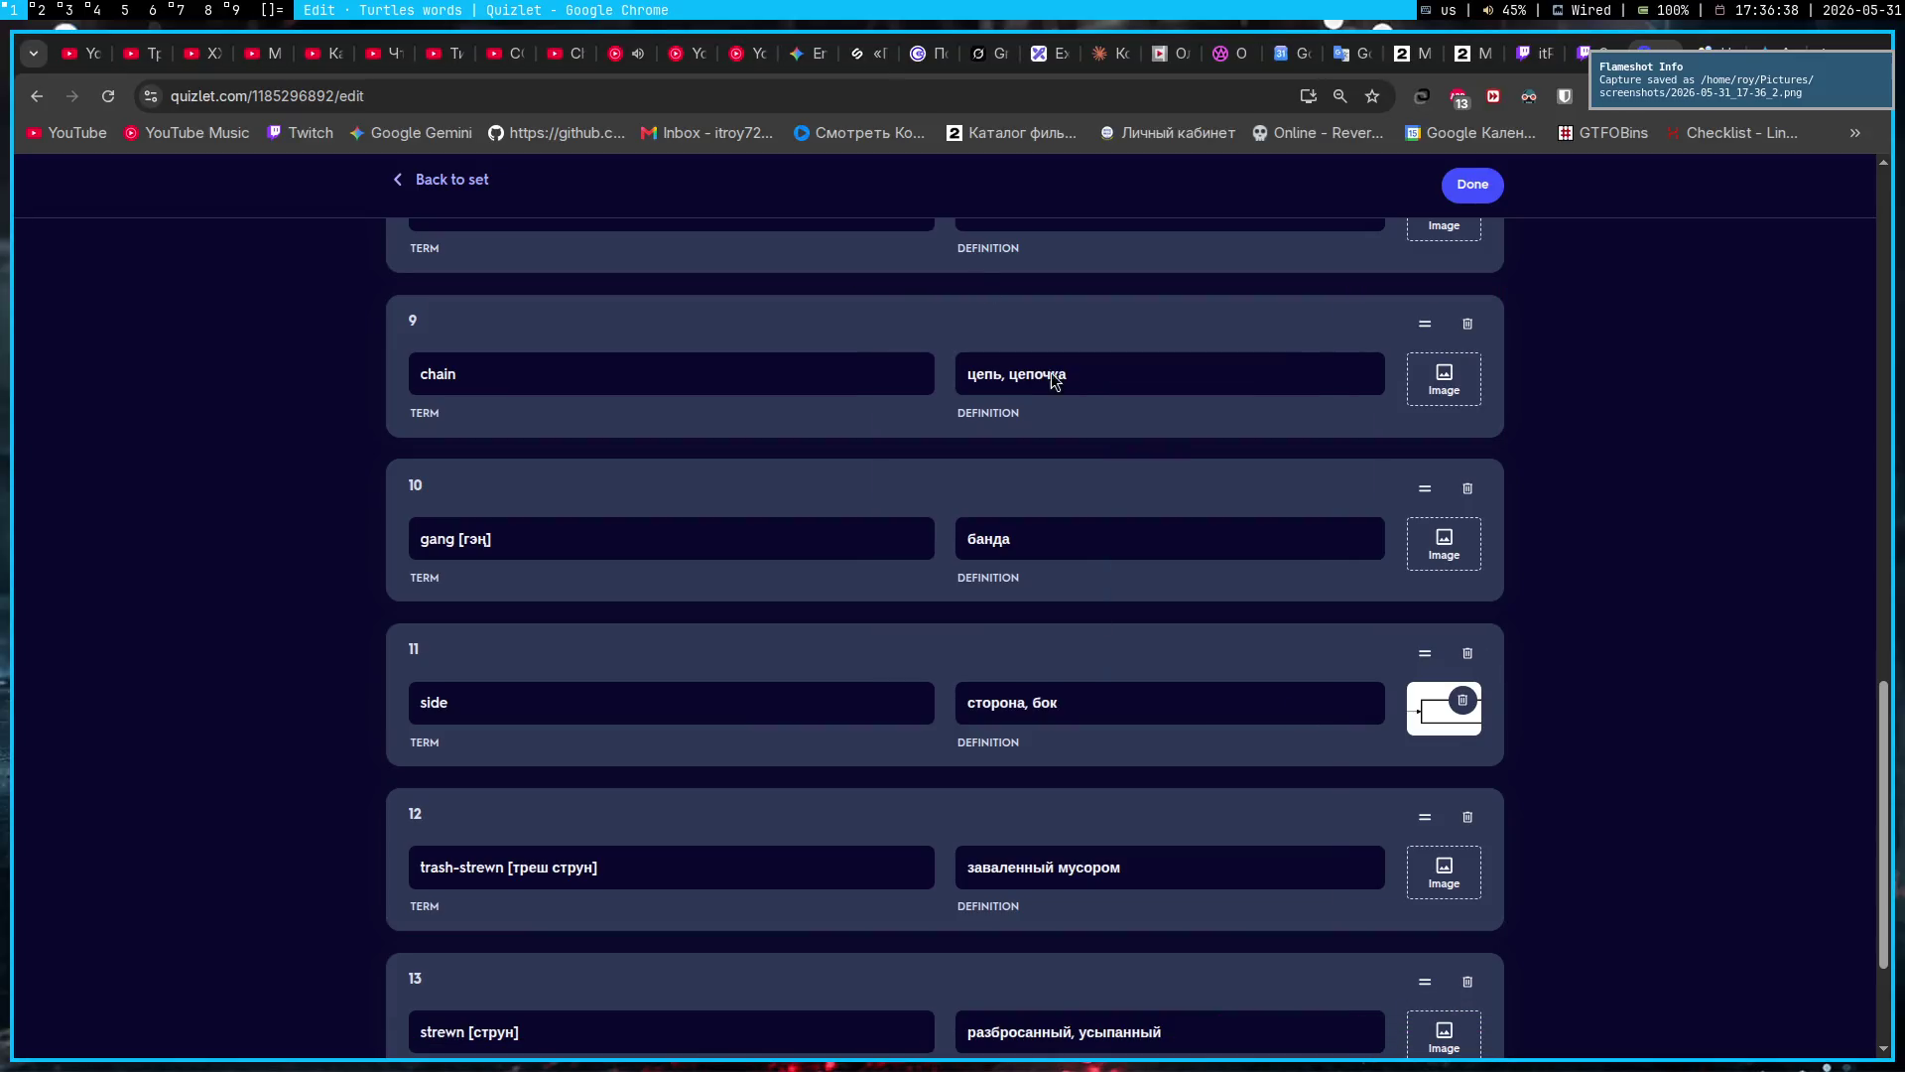
left_click(802, 52)
key("ctrl+v")
Step: Add the note 'Все слова я впервые вижу, либо есть те в которых часто путаюсь или забываю их'
type("Z")
key("BackSpace")
type("Все слова я впервые вижу, либо есть те в которых часто путаюсь или забываю их")
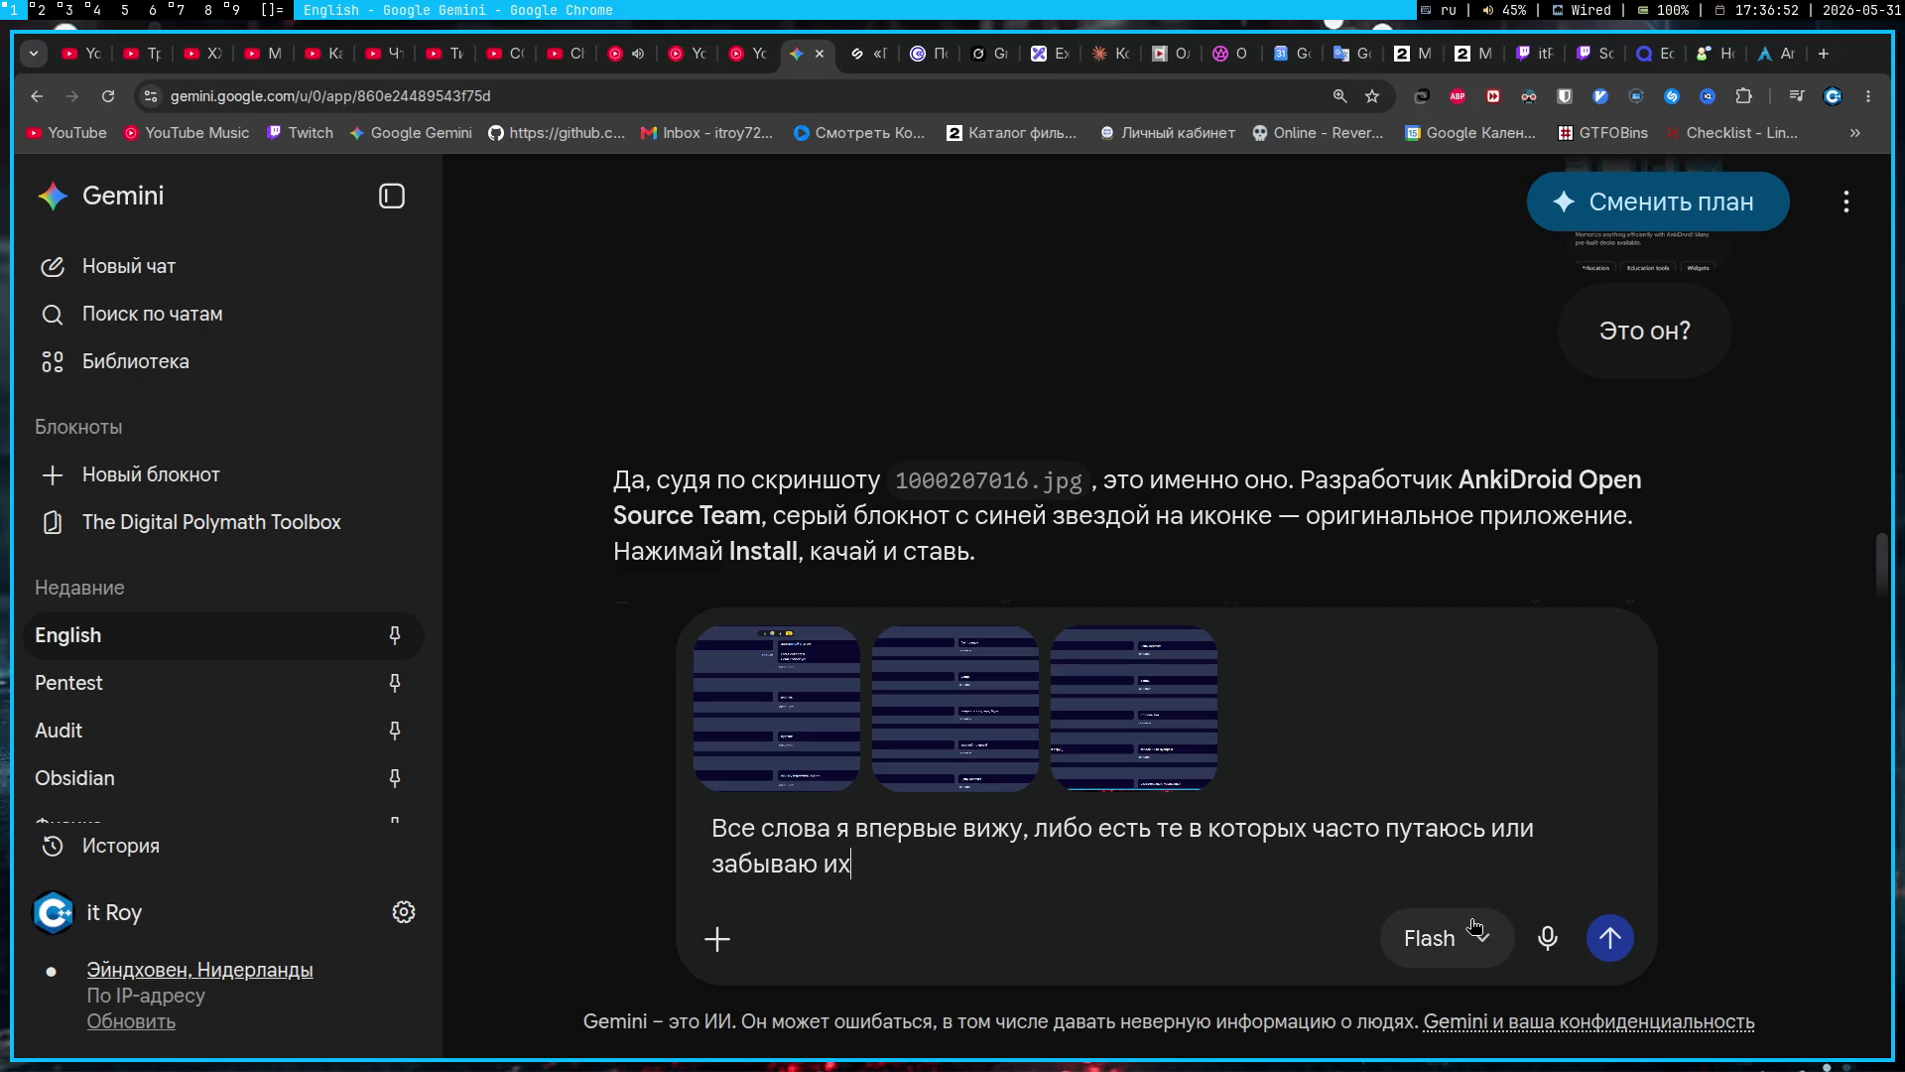
Step: Switch Gemini's reasoning level to Расширенный and send the screenshots with the note
left_click(1434, 938)
mouse_move(1290, 851)
left_click(1537, 858)
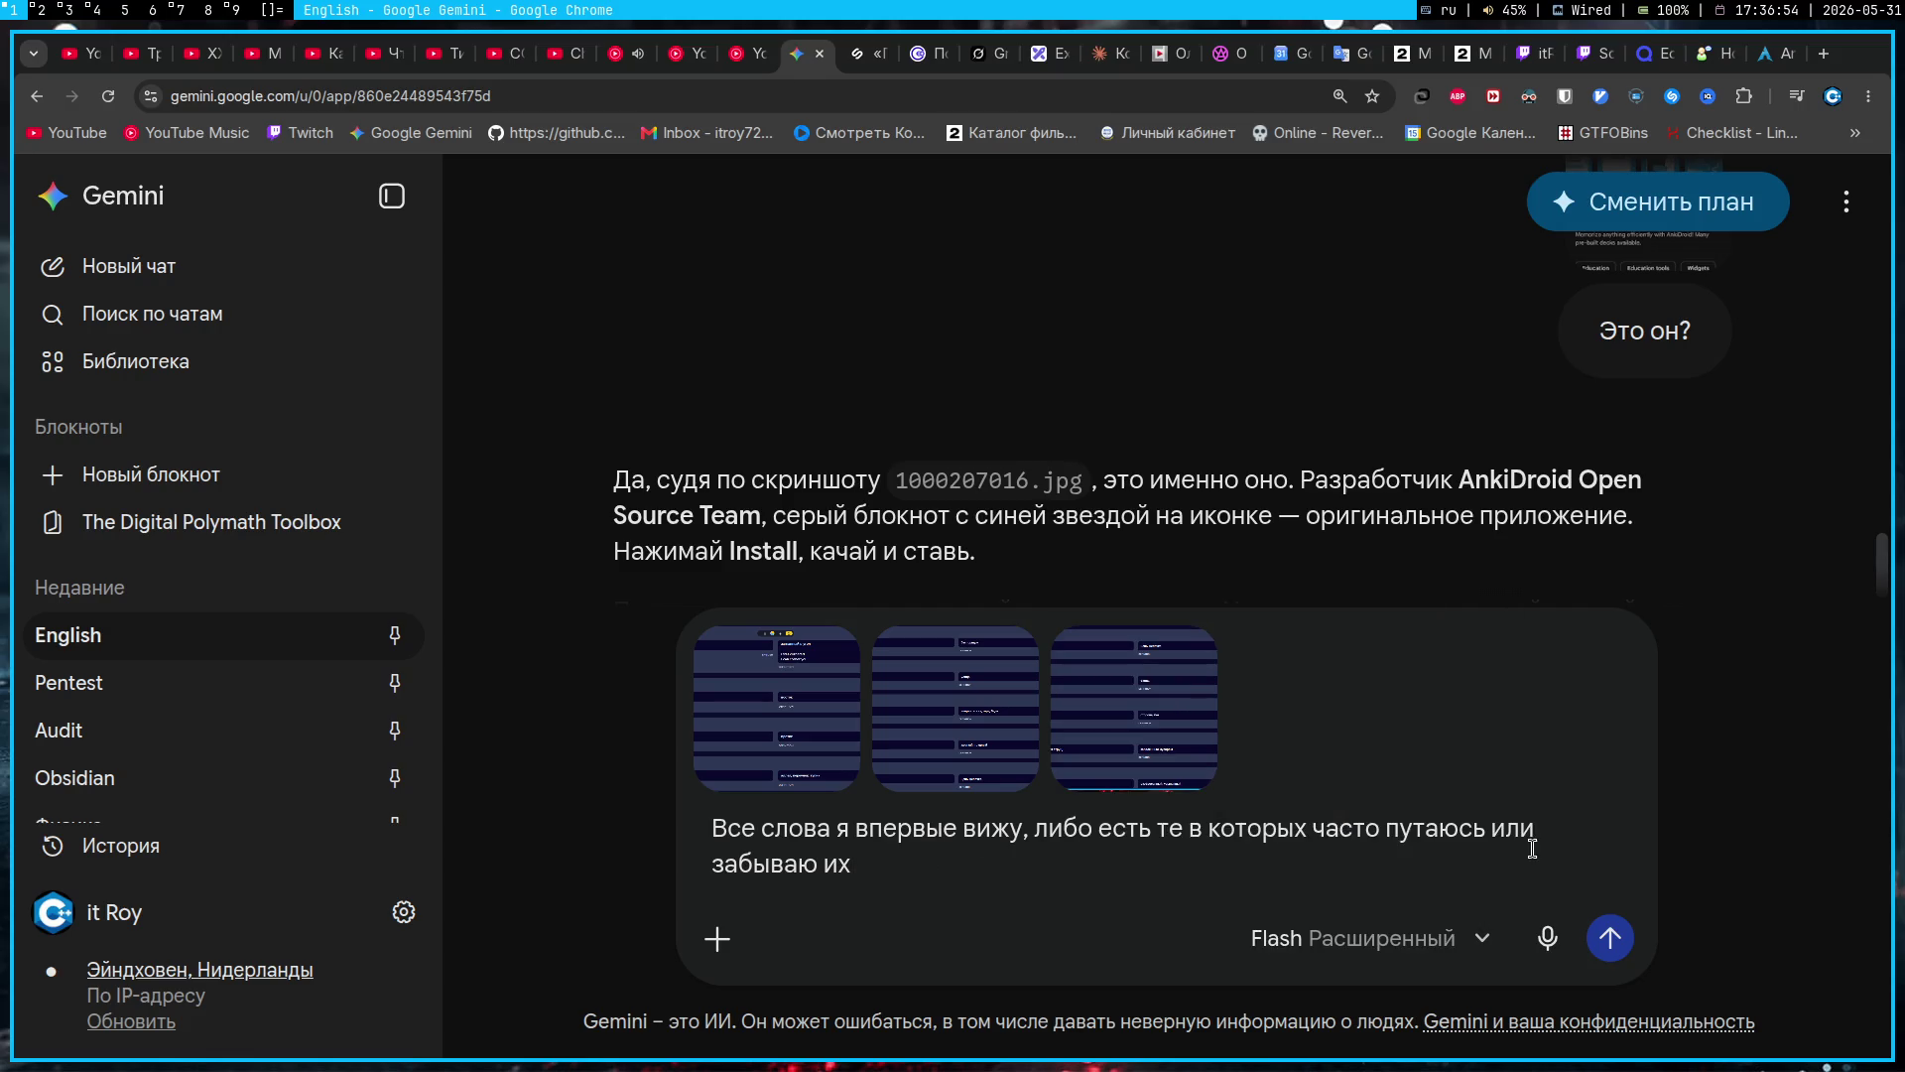
left_click(1610, 938)
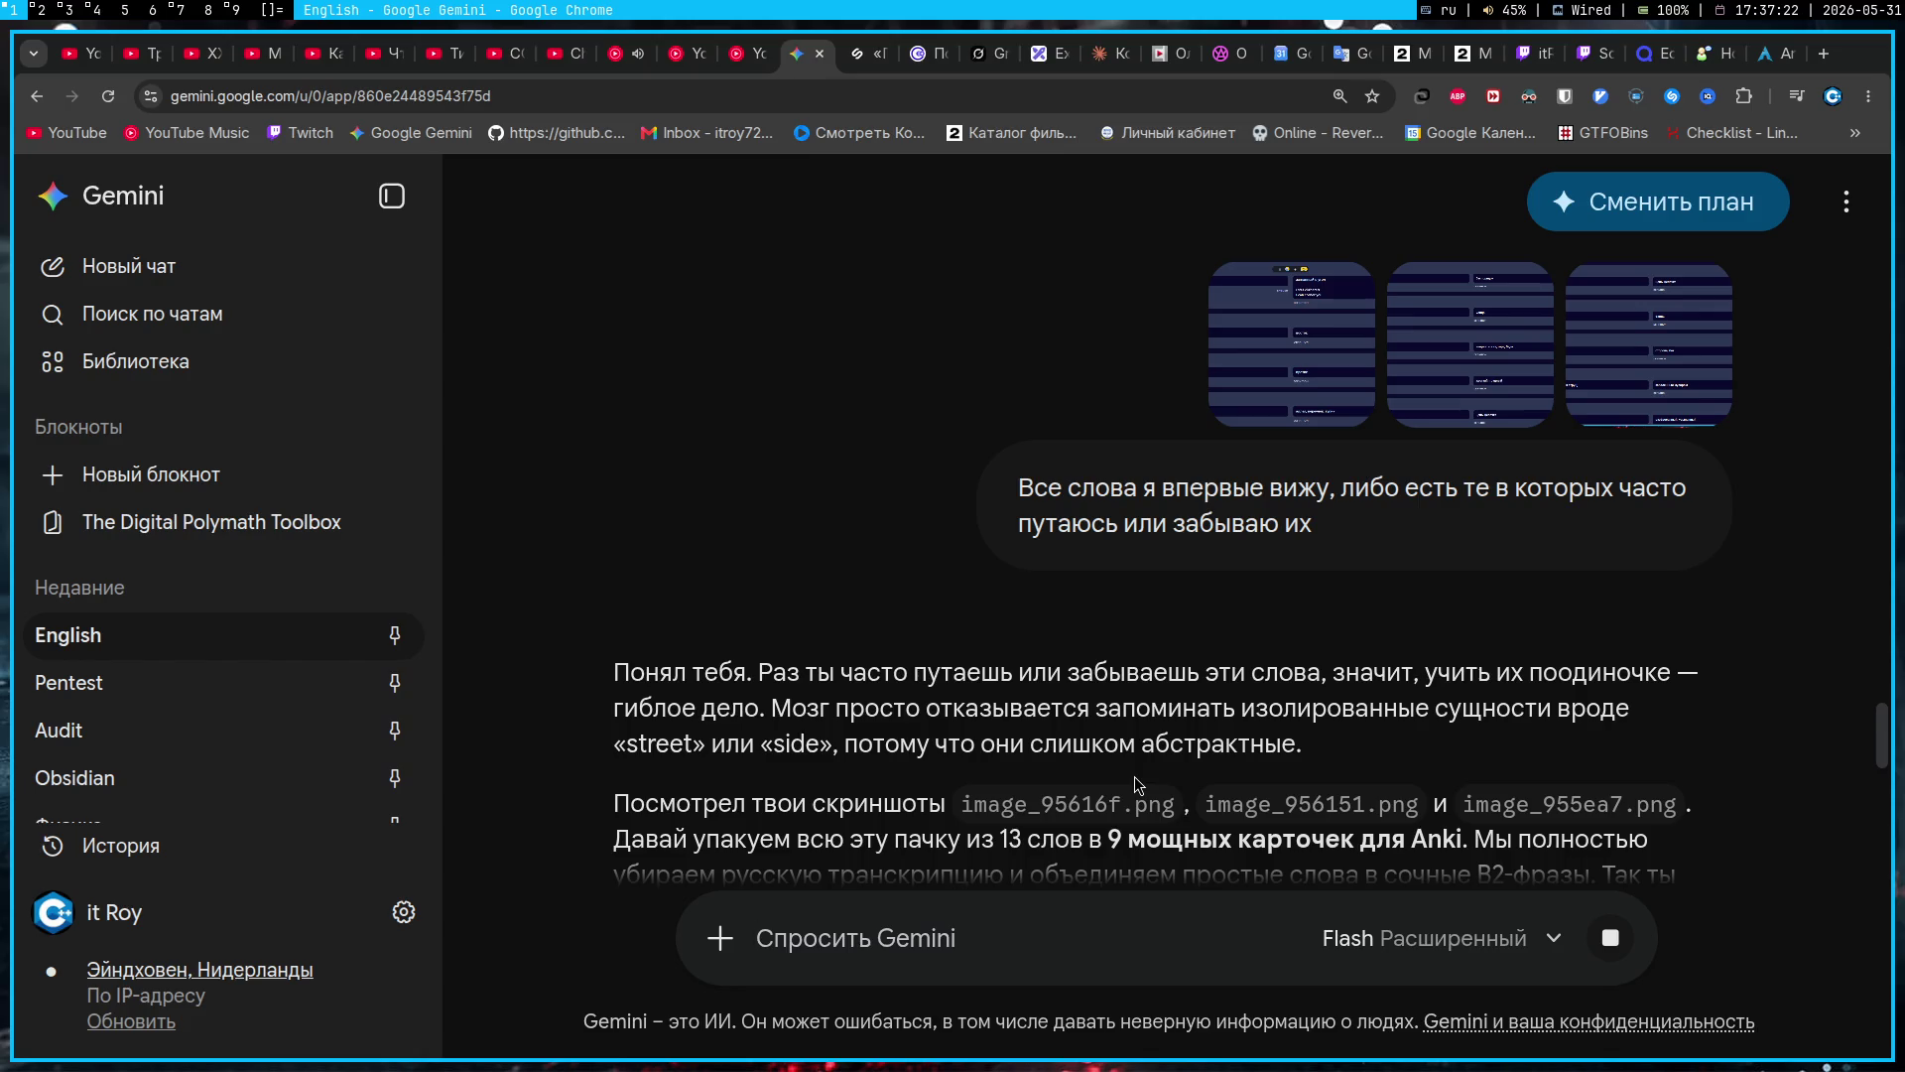
Step: Read Gemini's reply down to the Front/Back Anki card table
left_click_drag(1138, 784, 1161, 833)
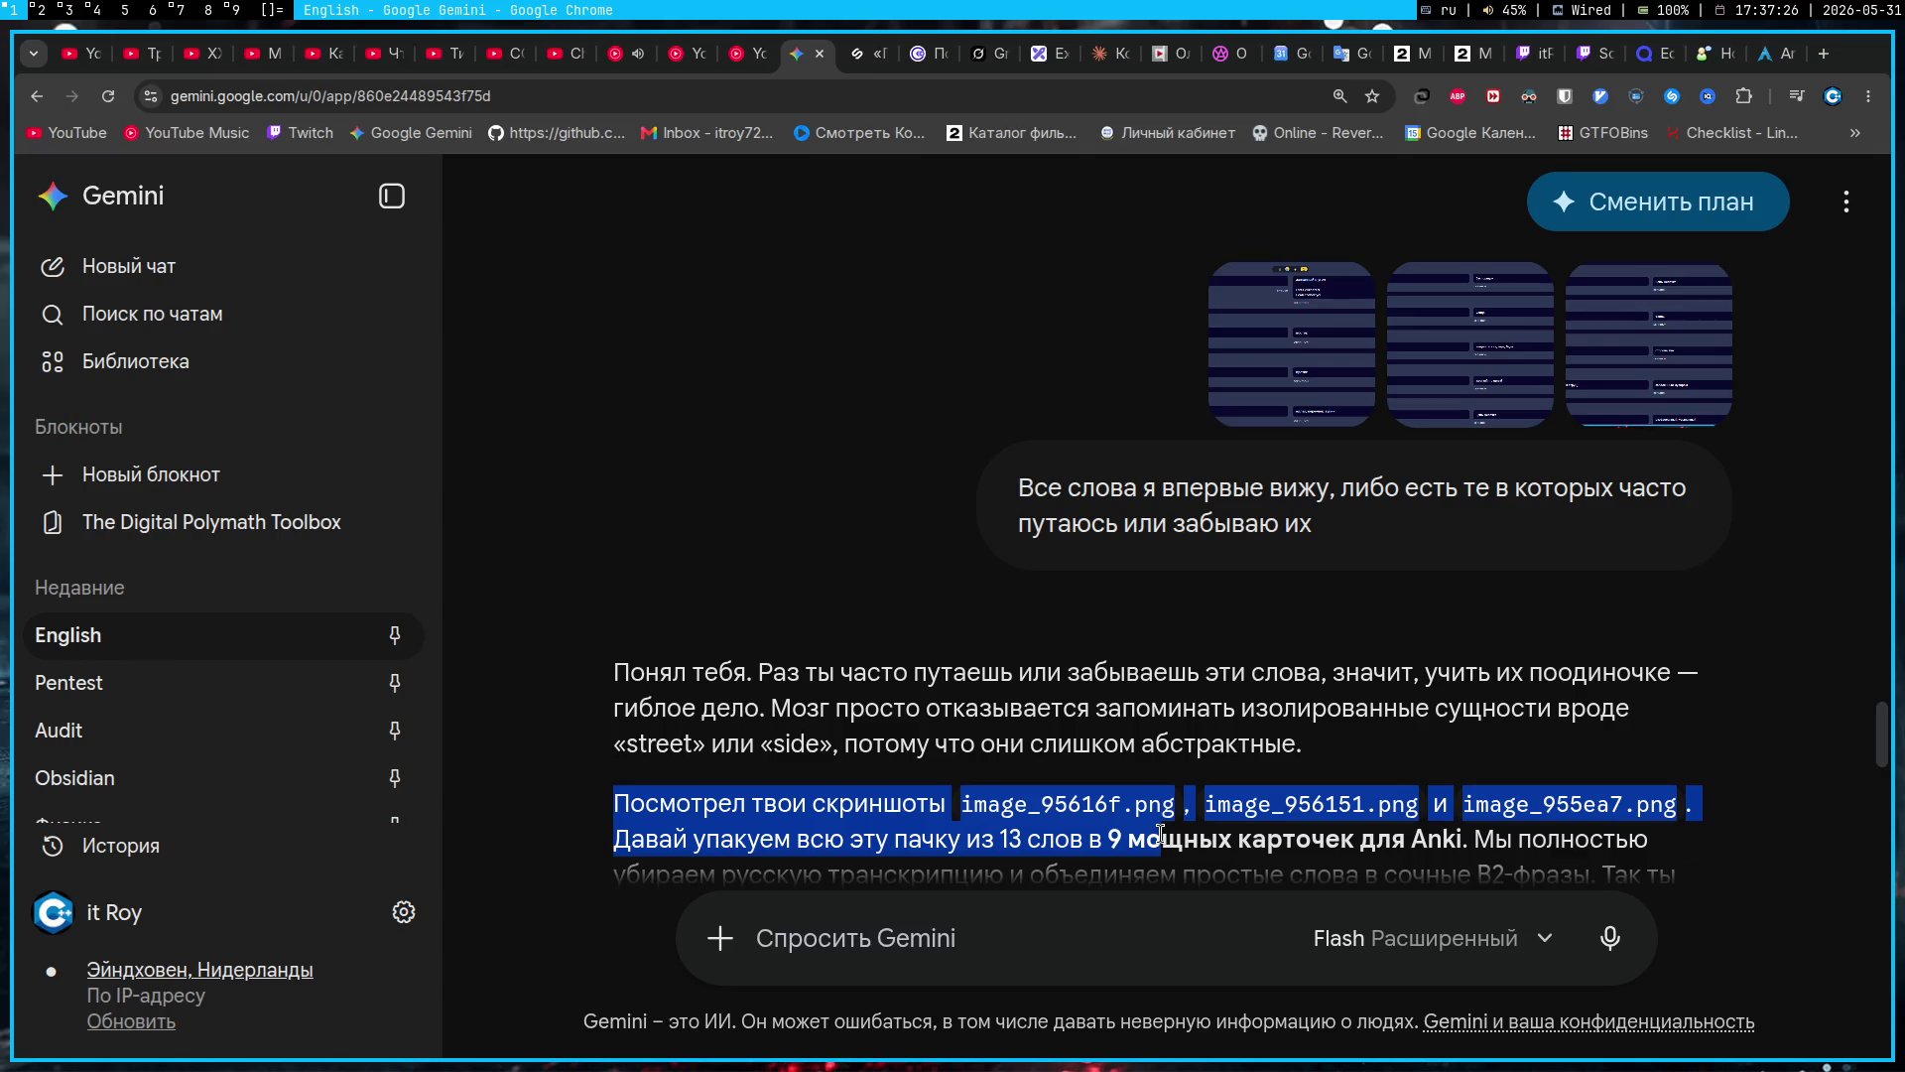
left_click(772, 751)
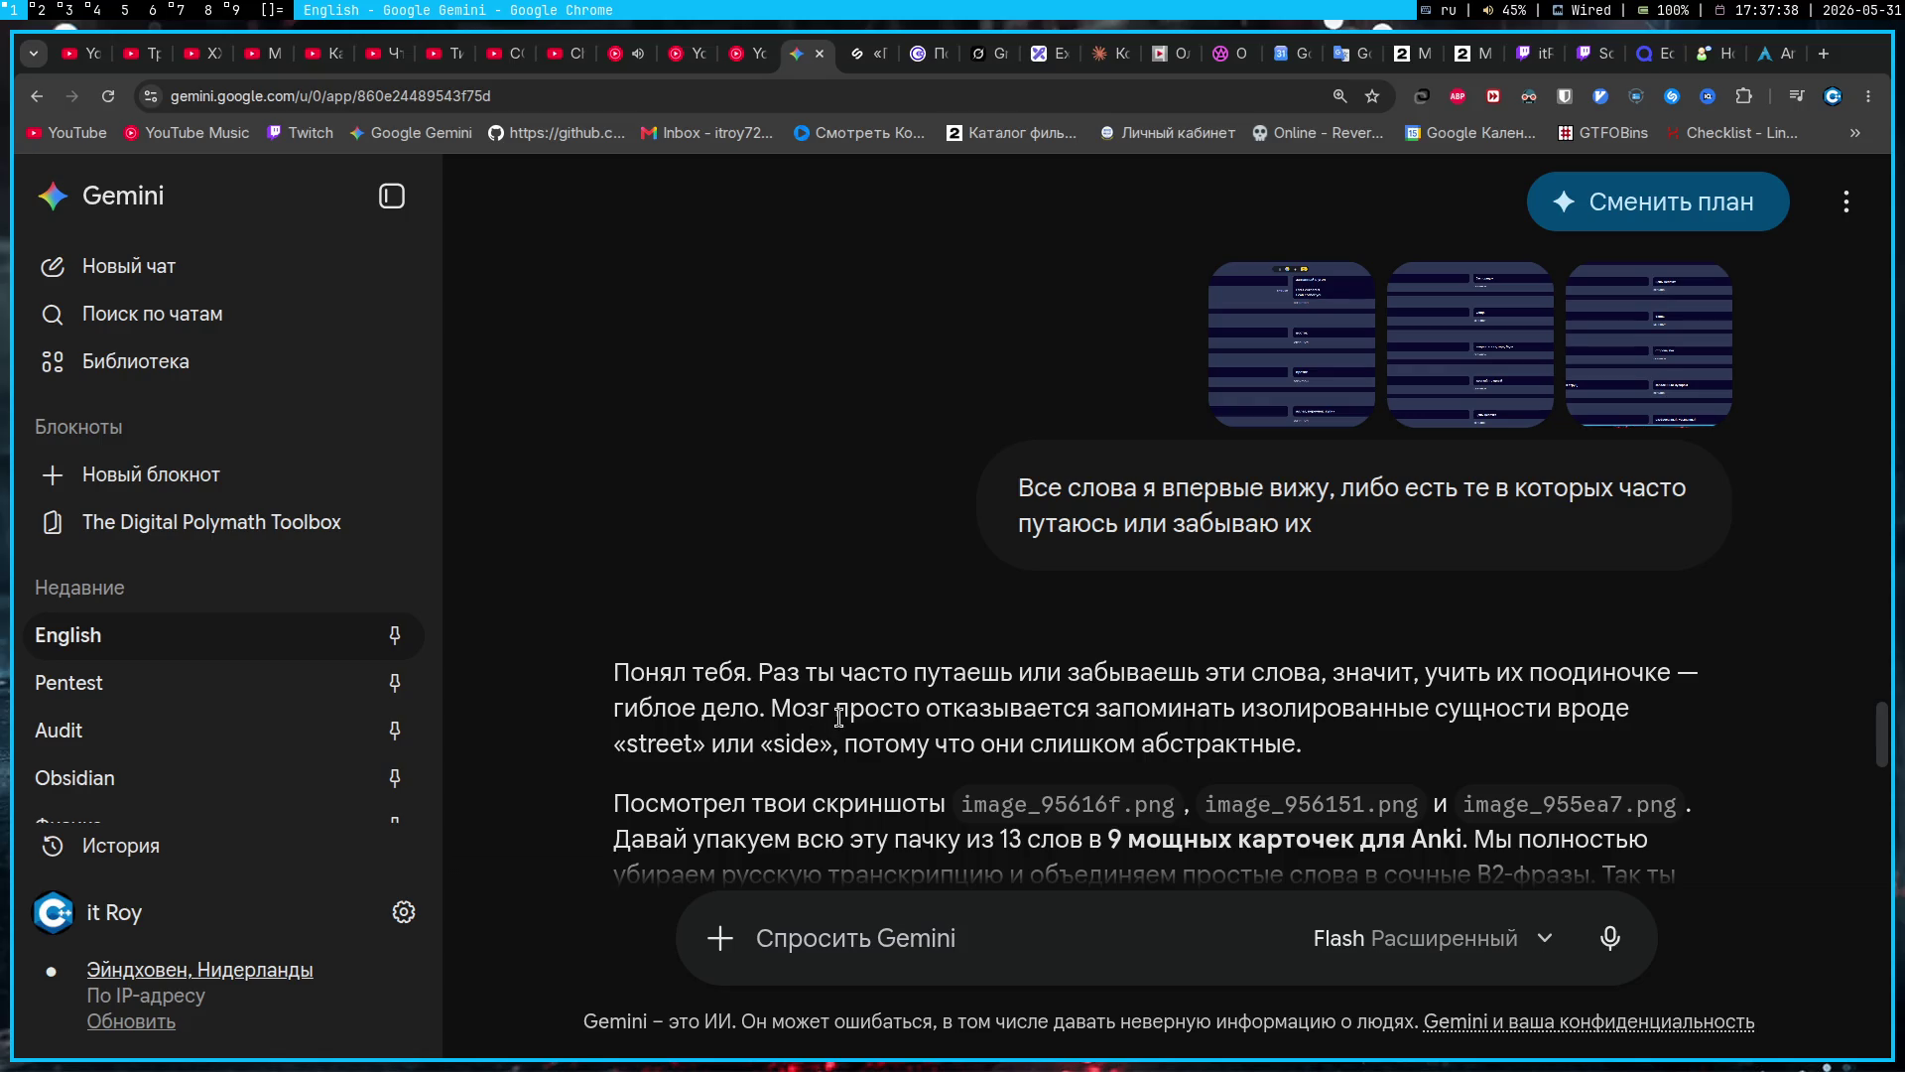
scroll(839, 716, "down", 3)
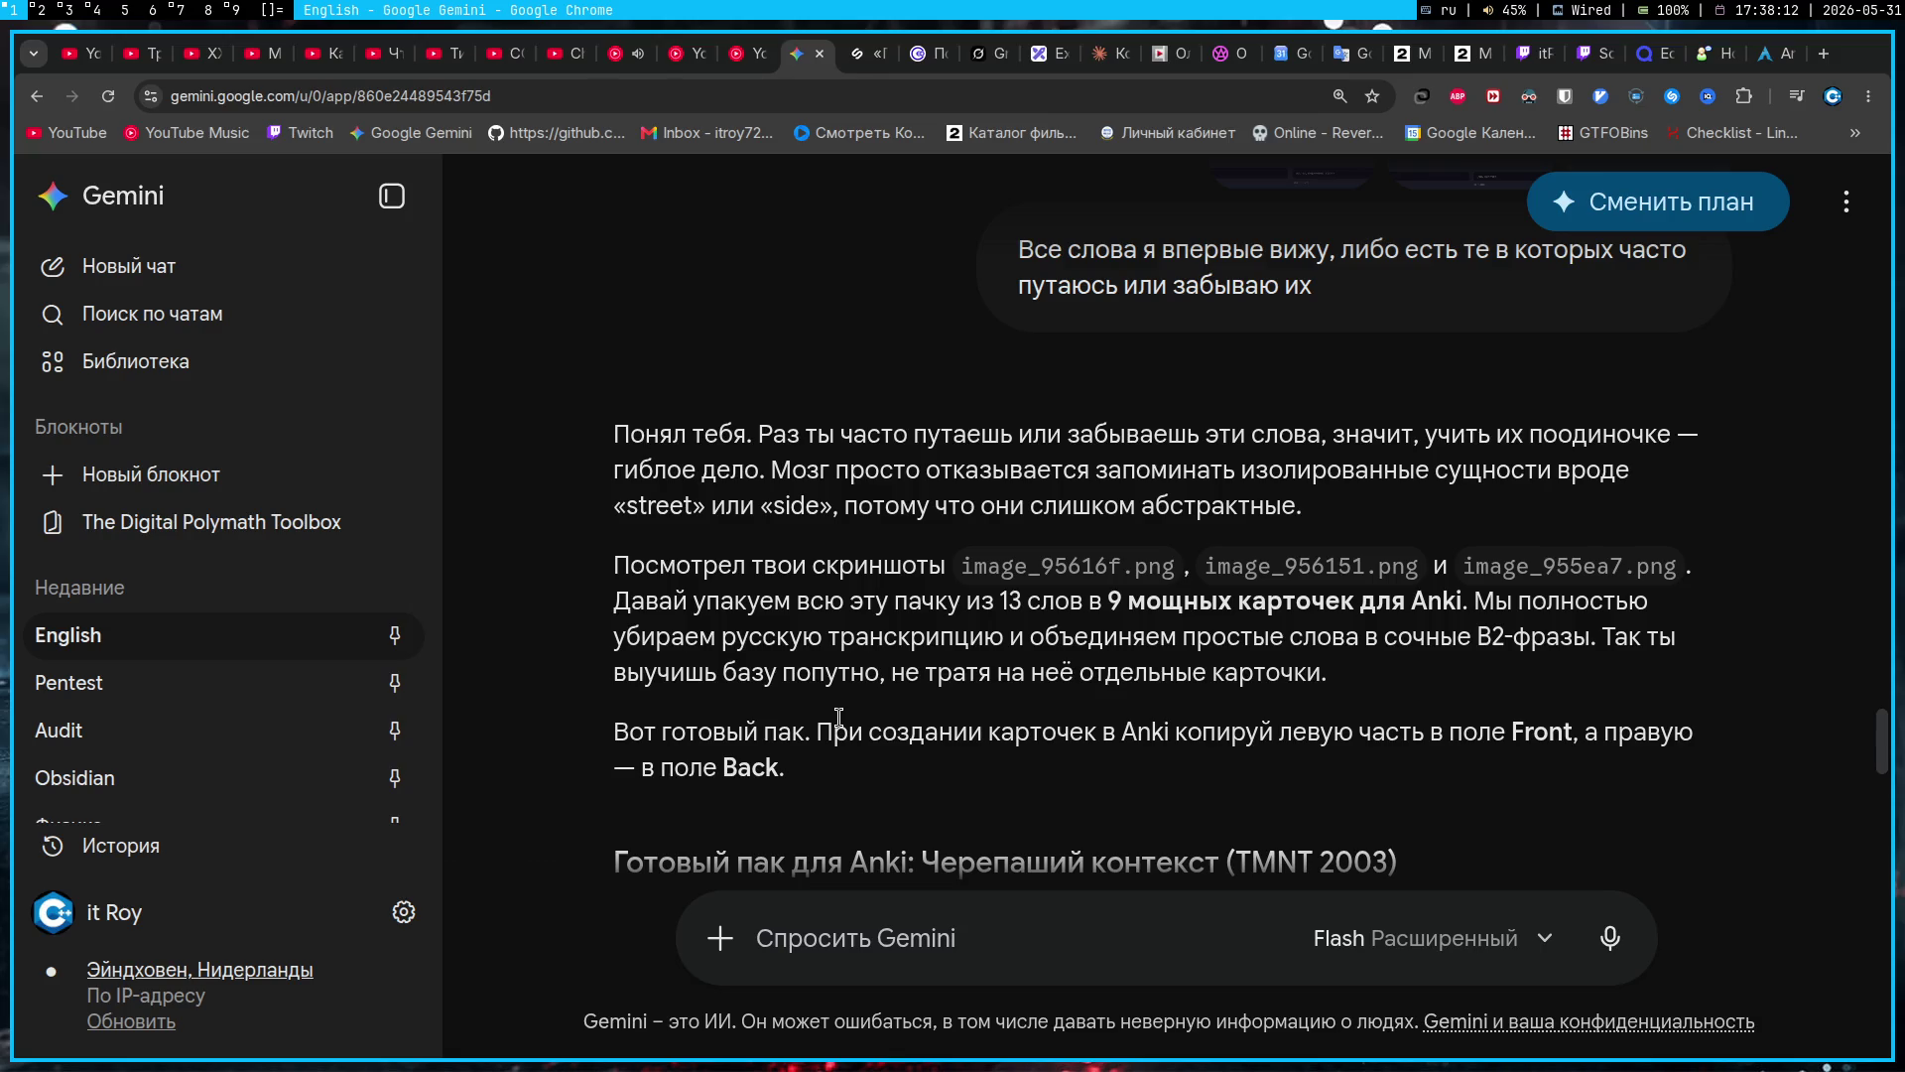
scroll(1268, 591, "down", 3)
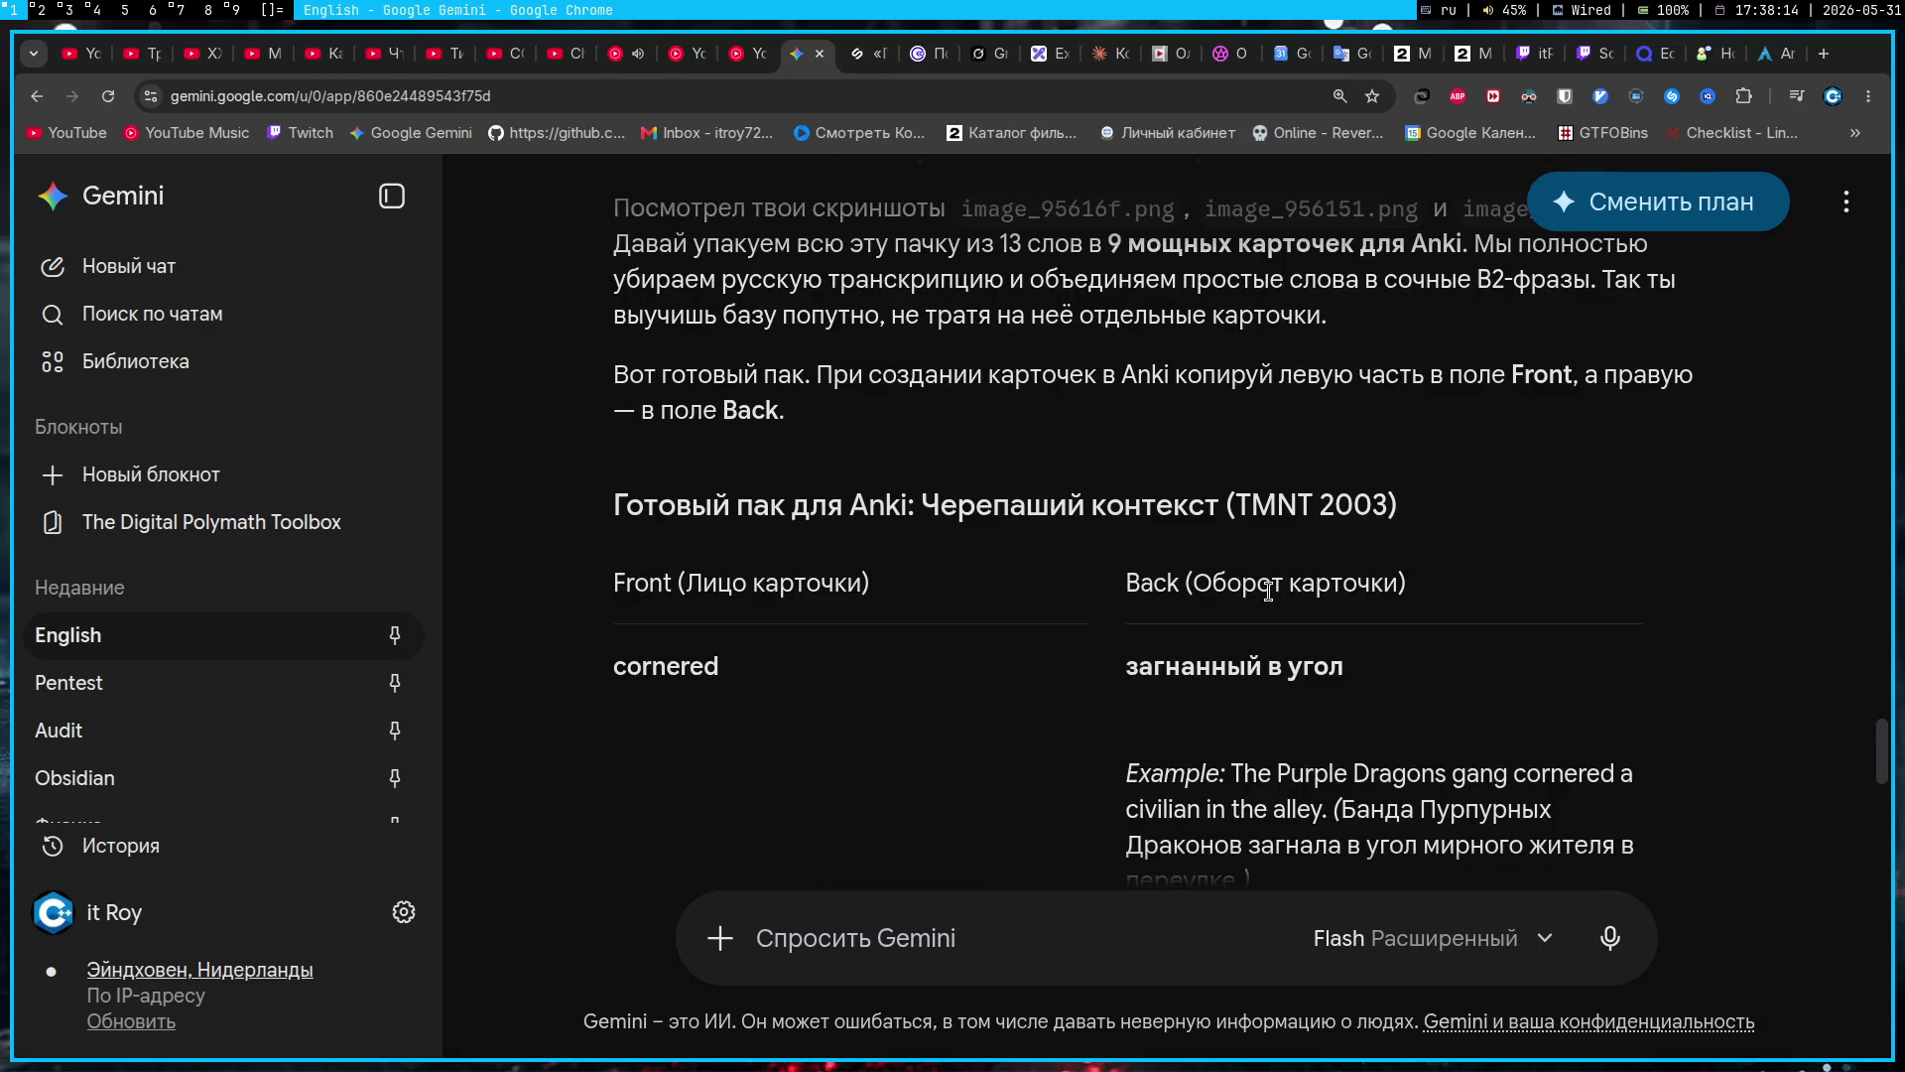
key("super+2")
Step: Open Anki's Add window and float it, shrunk, over the deck list
key("super+1")
key("super+3")
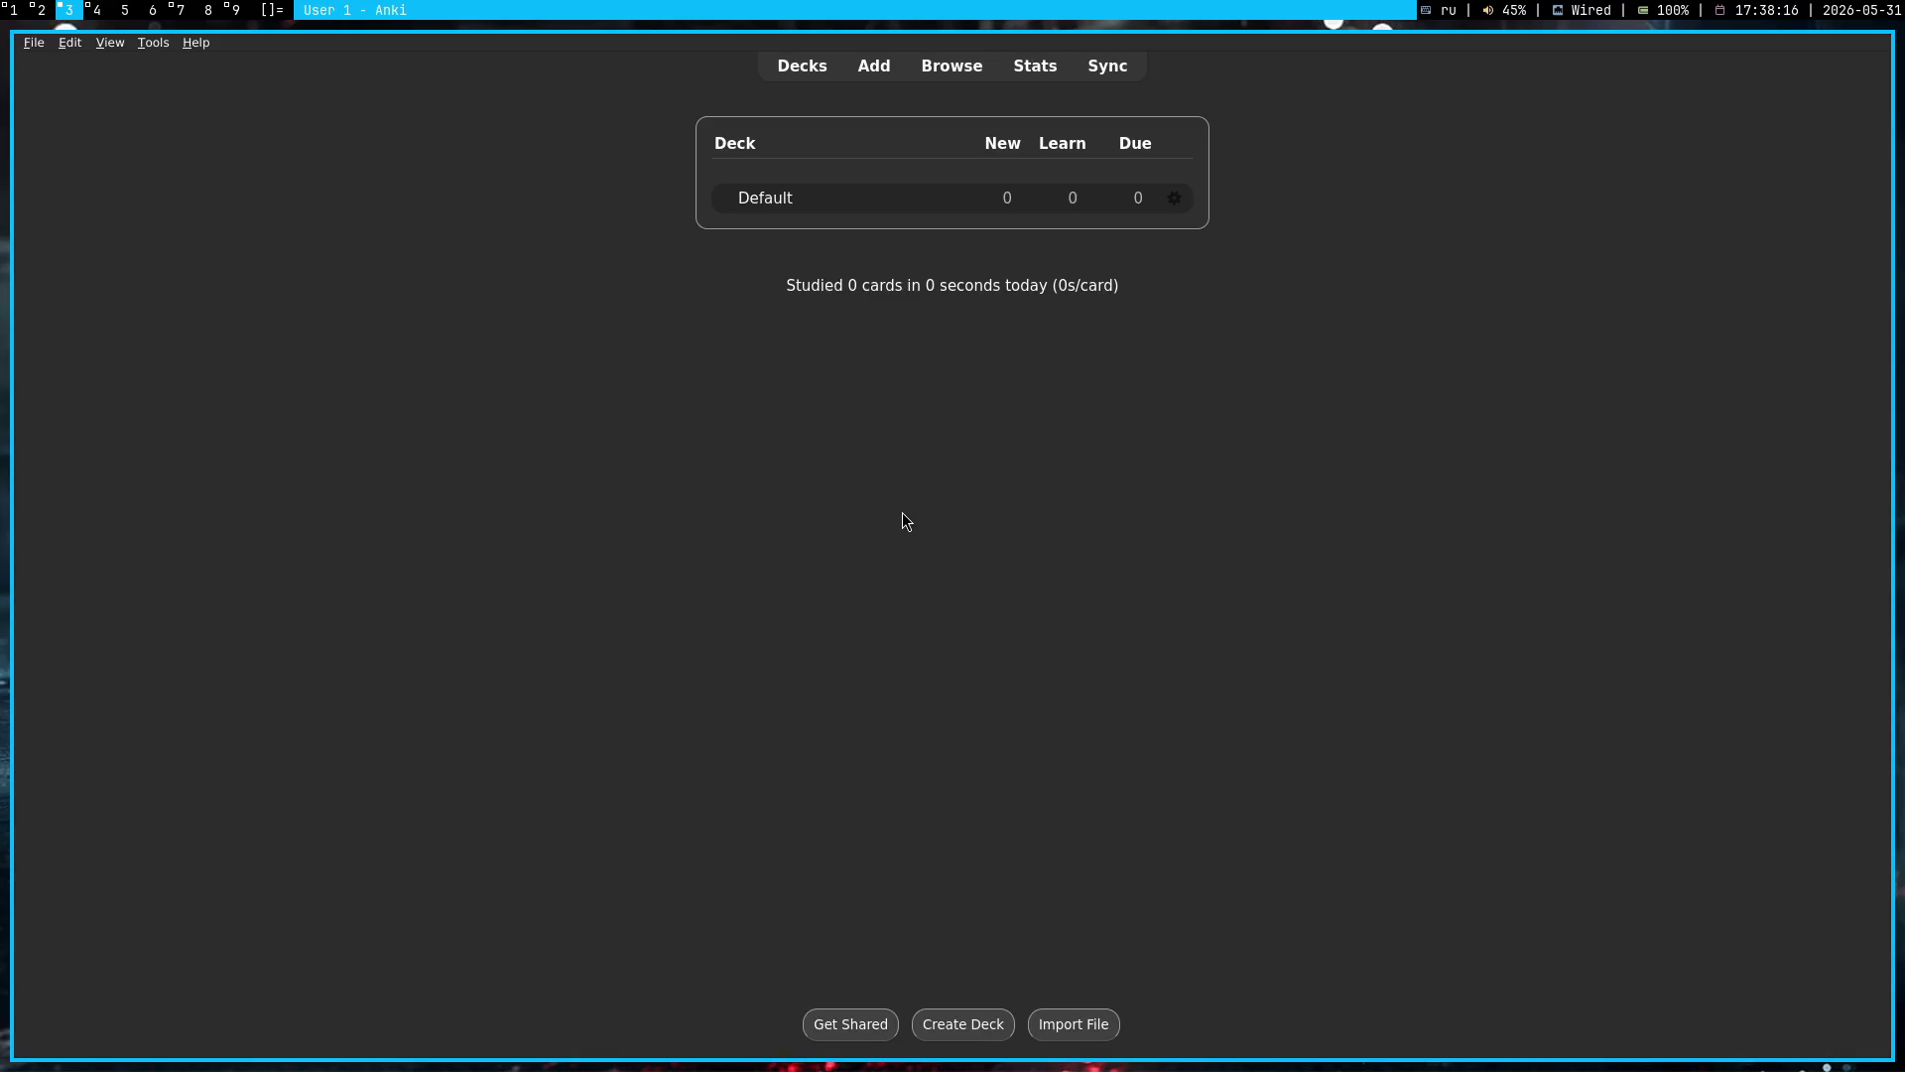
key("super+4")
key("super+3")
left_click(865, 70)
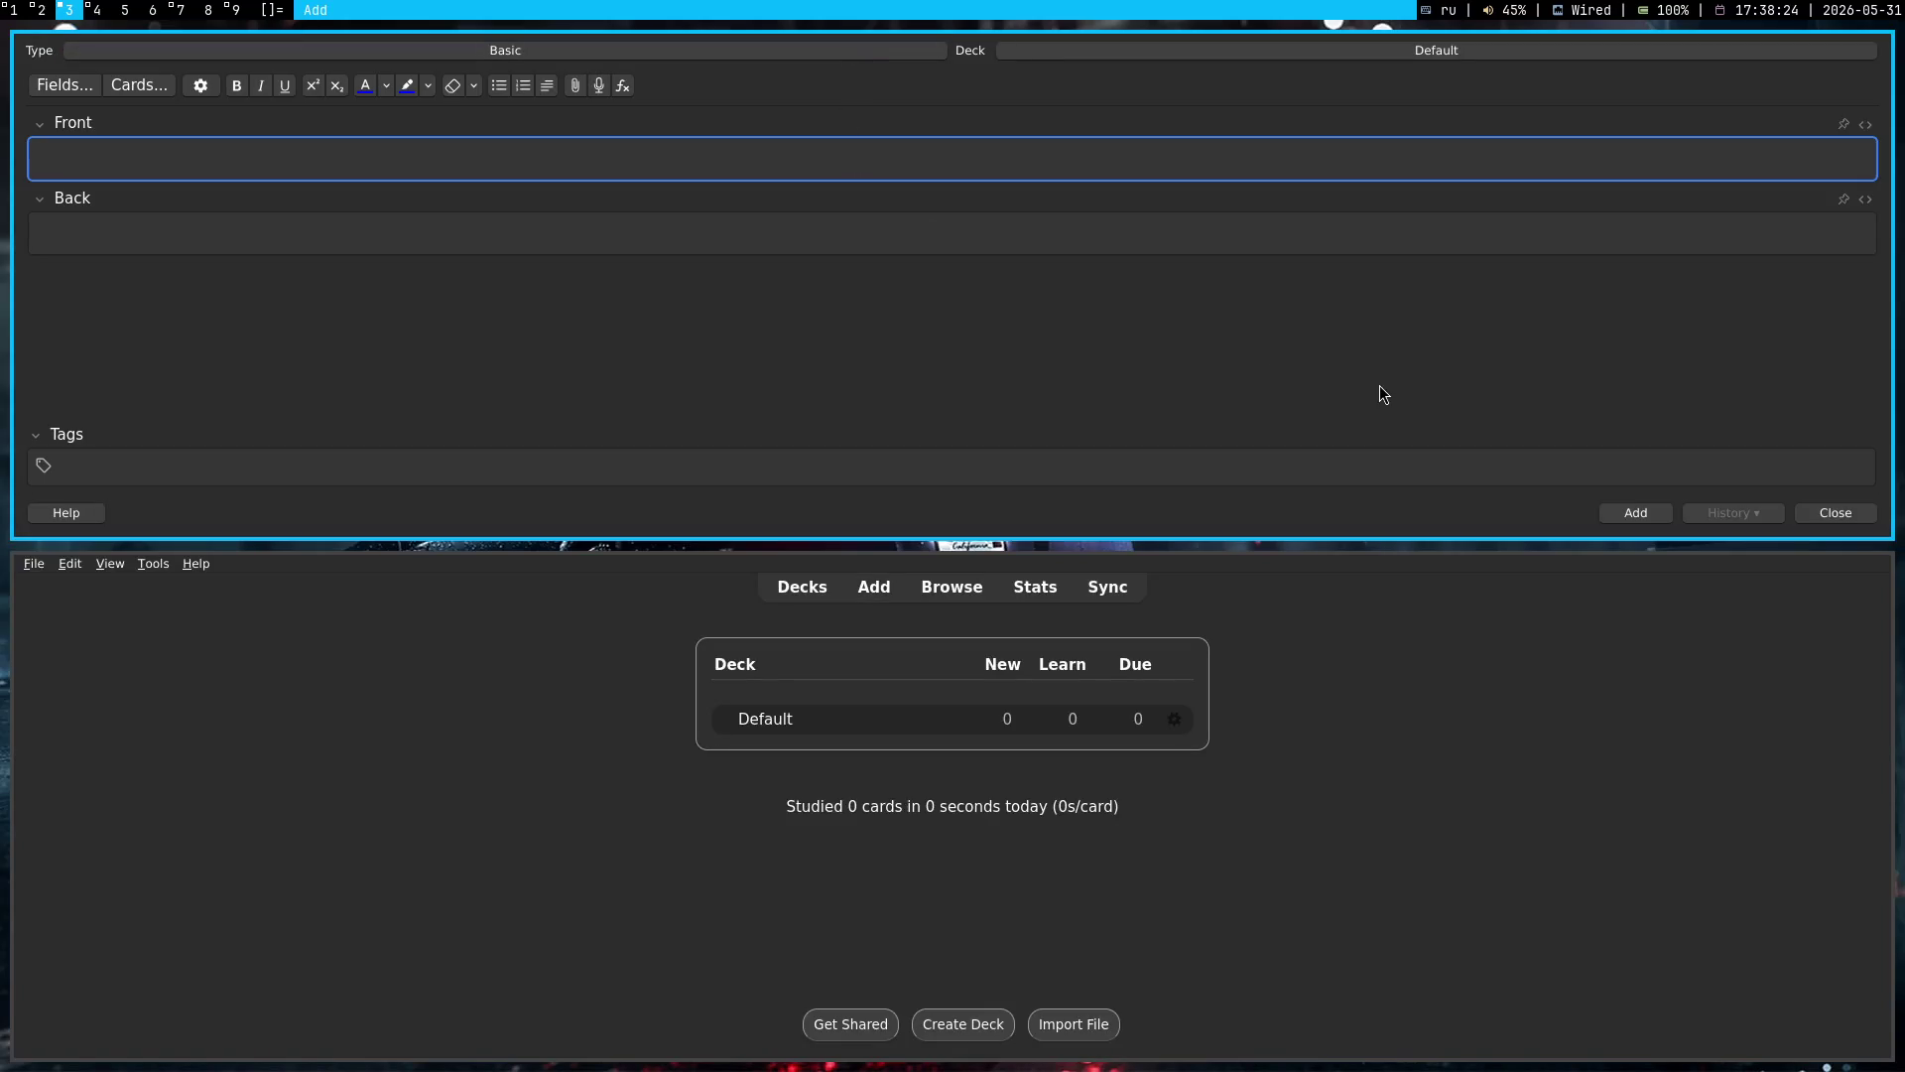
mouse_move(1377, 363)
left_mouse_down()
mouse_move(1246, 715)
mouse_move(1157, 714)
mouse_move(1157, 681)
left_mouse_up()
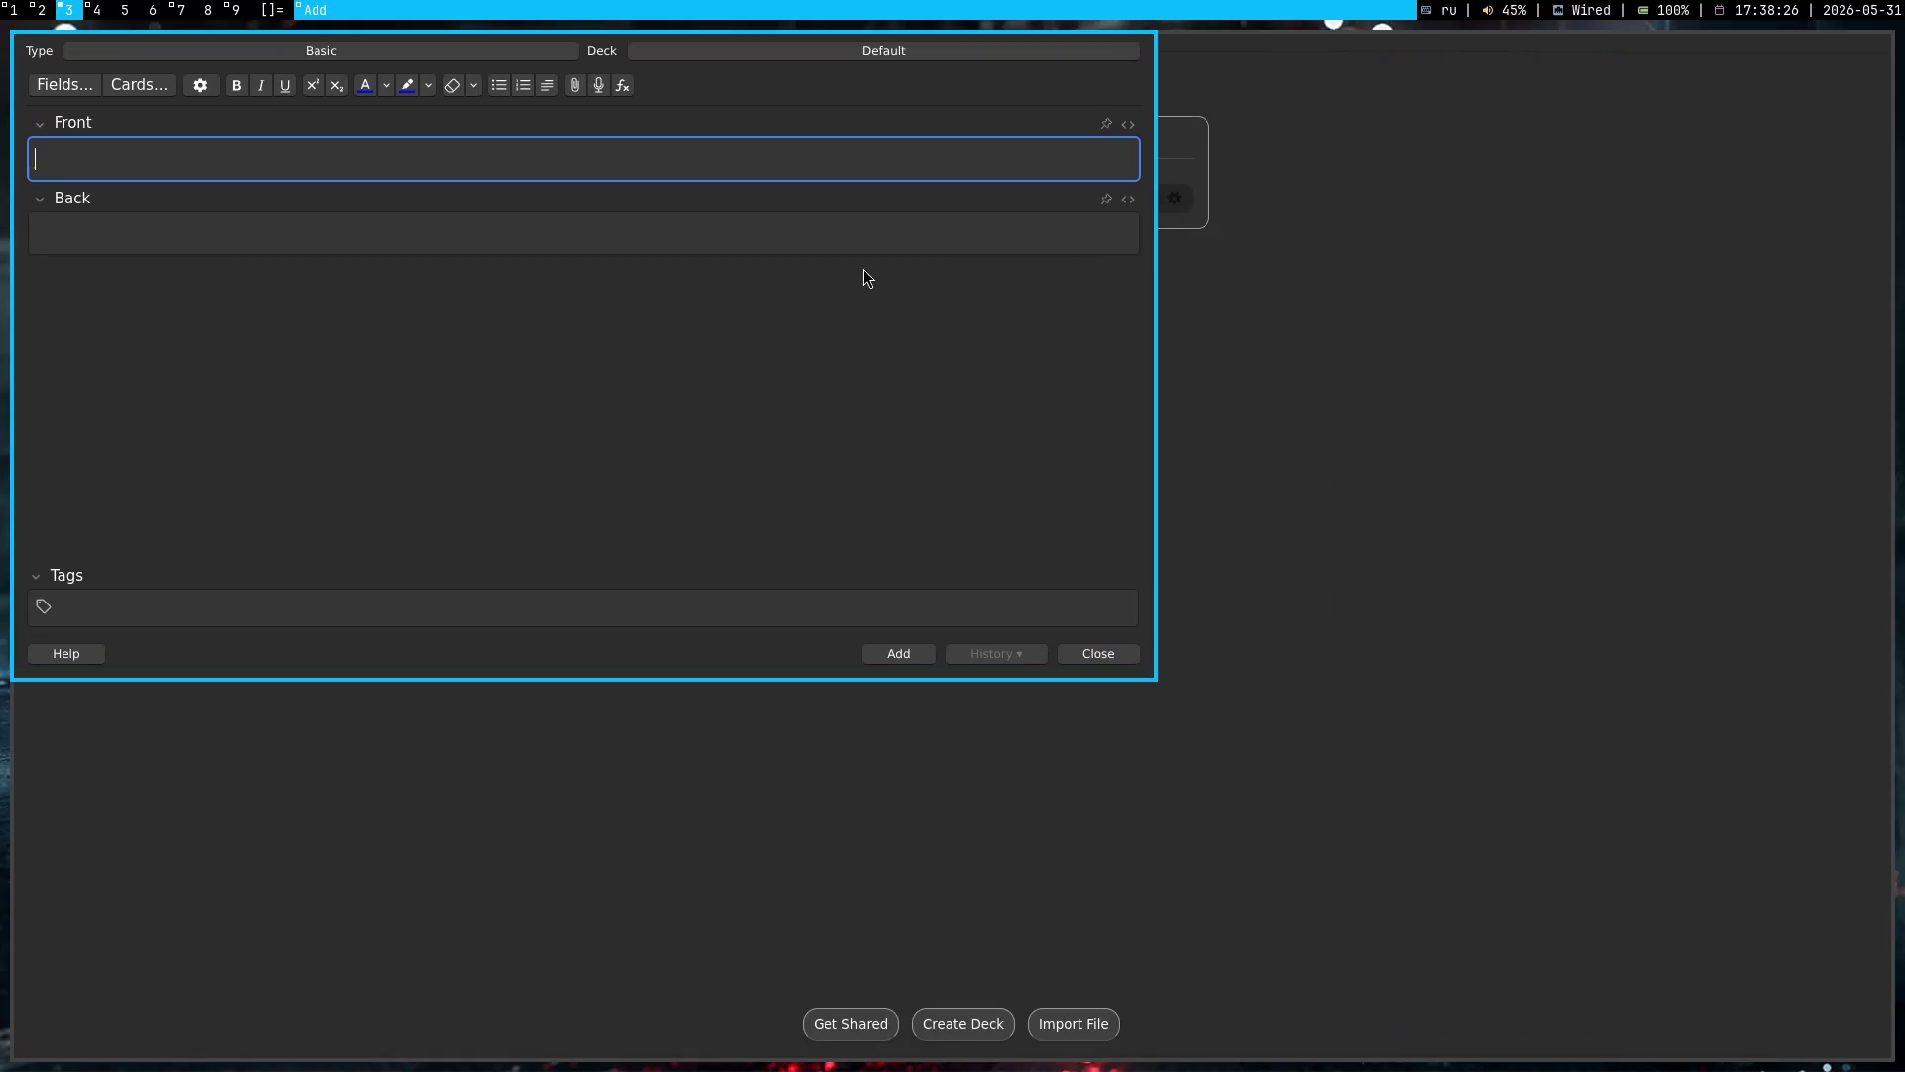
left_click_drag(877, 289, 1268, 489)
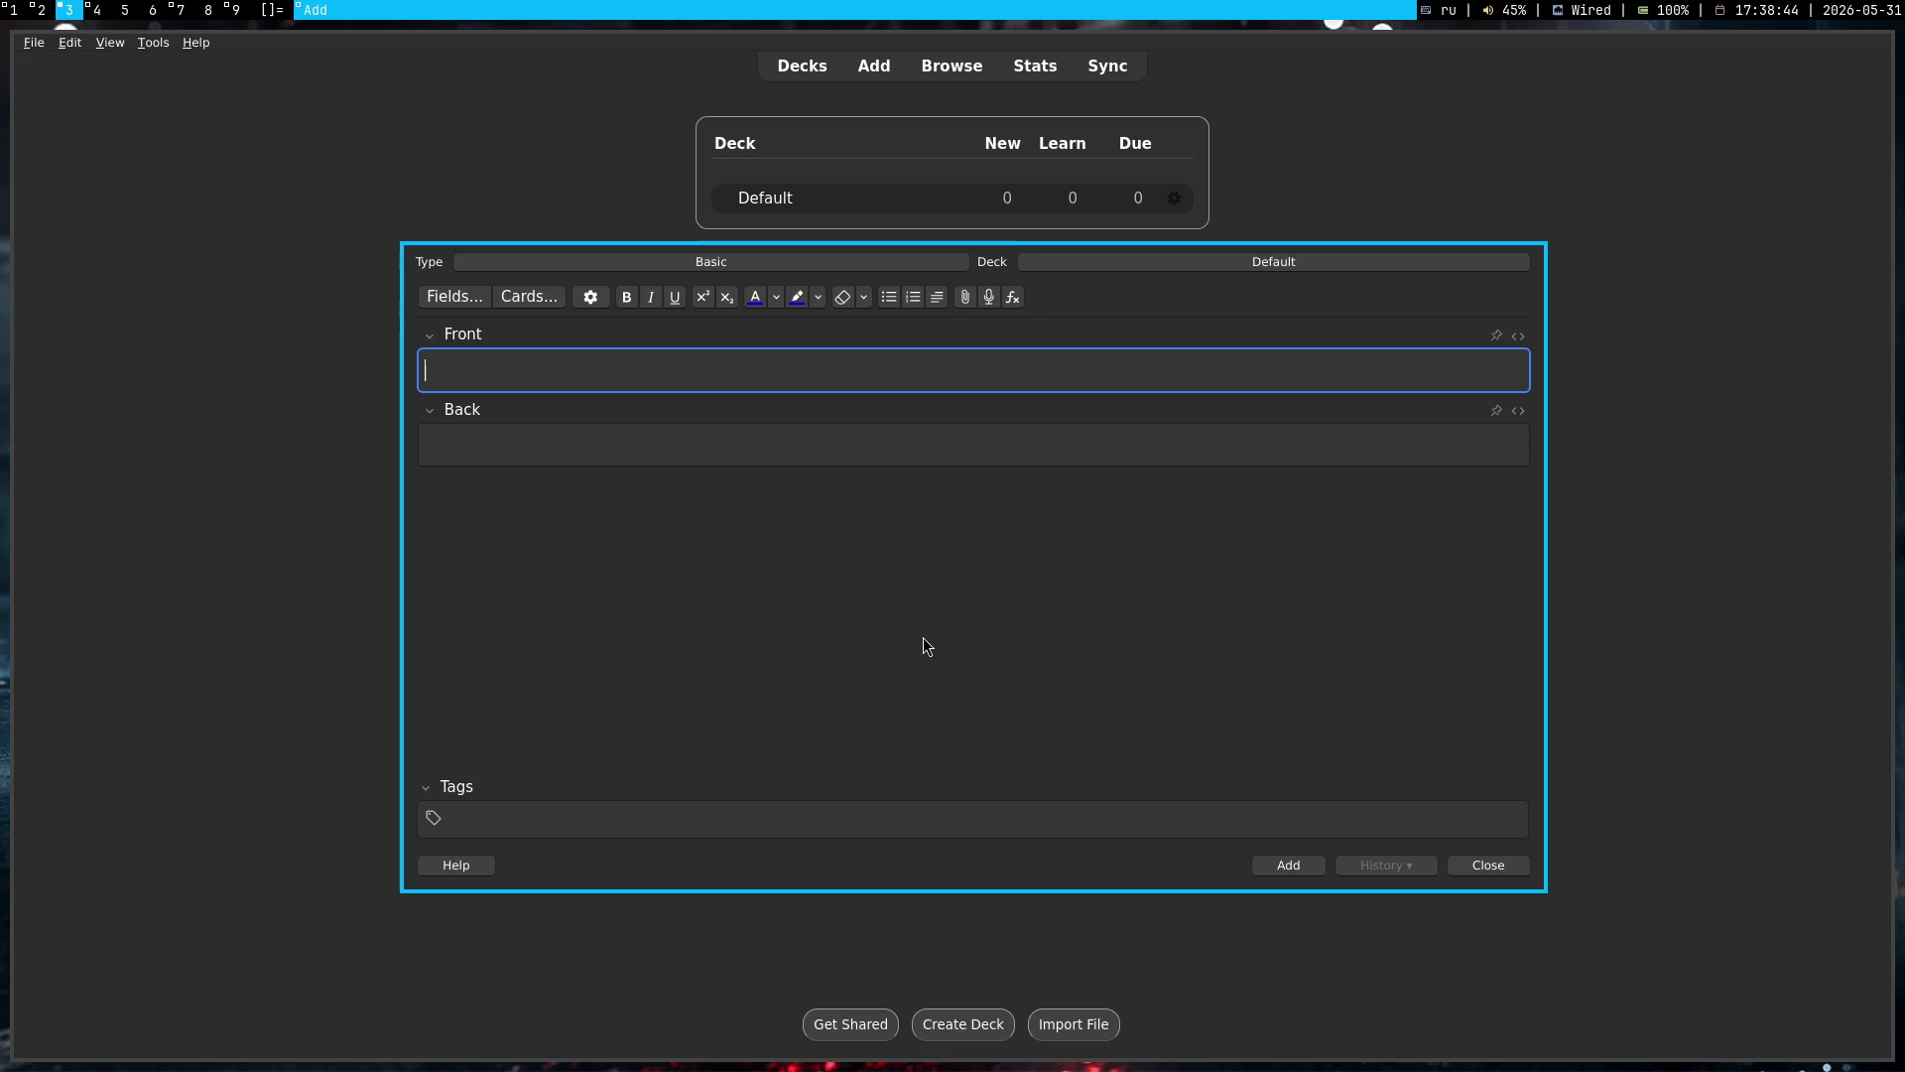
Step: In a new Chrome tab, type 'ankiweb' and pick the ankiweb suggestion
key("super+1")
key("ctrl+t")
type("ankiweb")
key("Down")
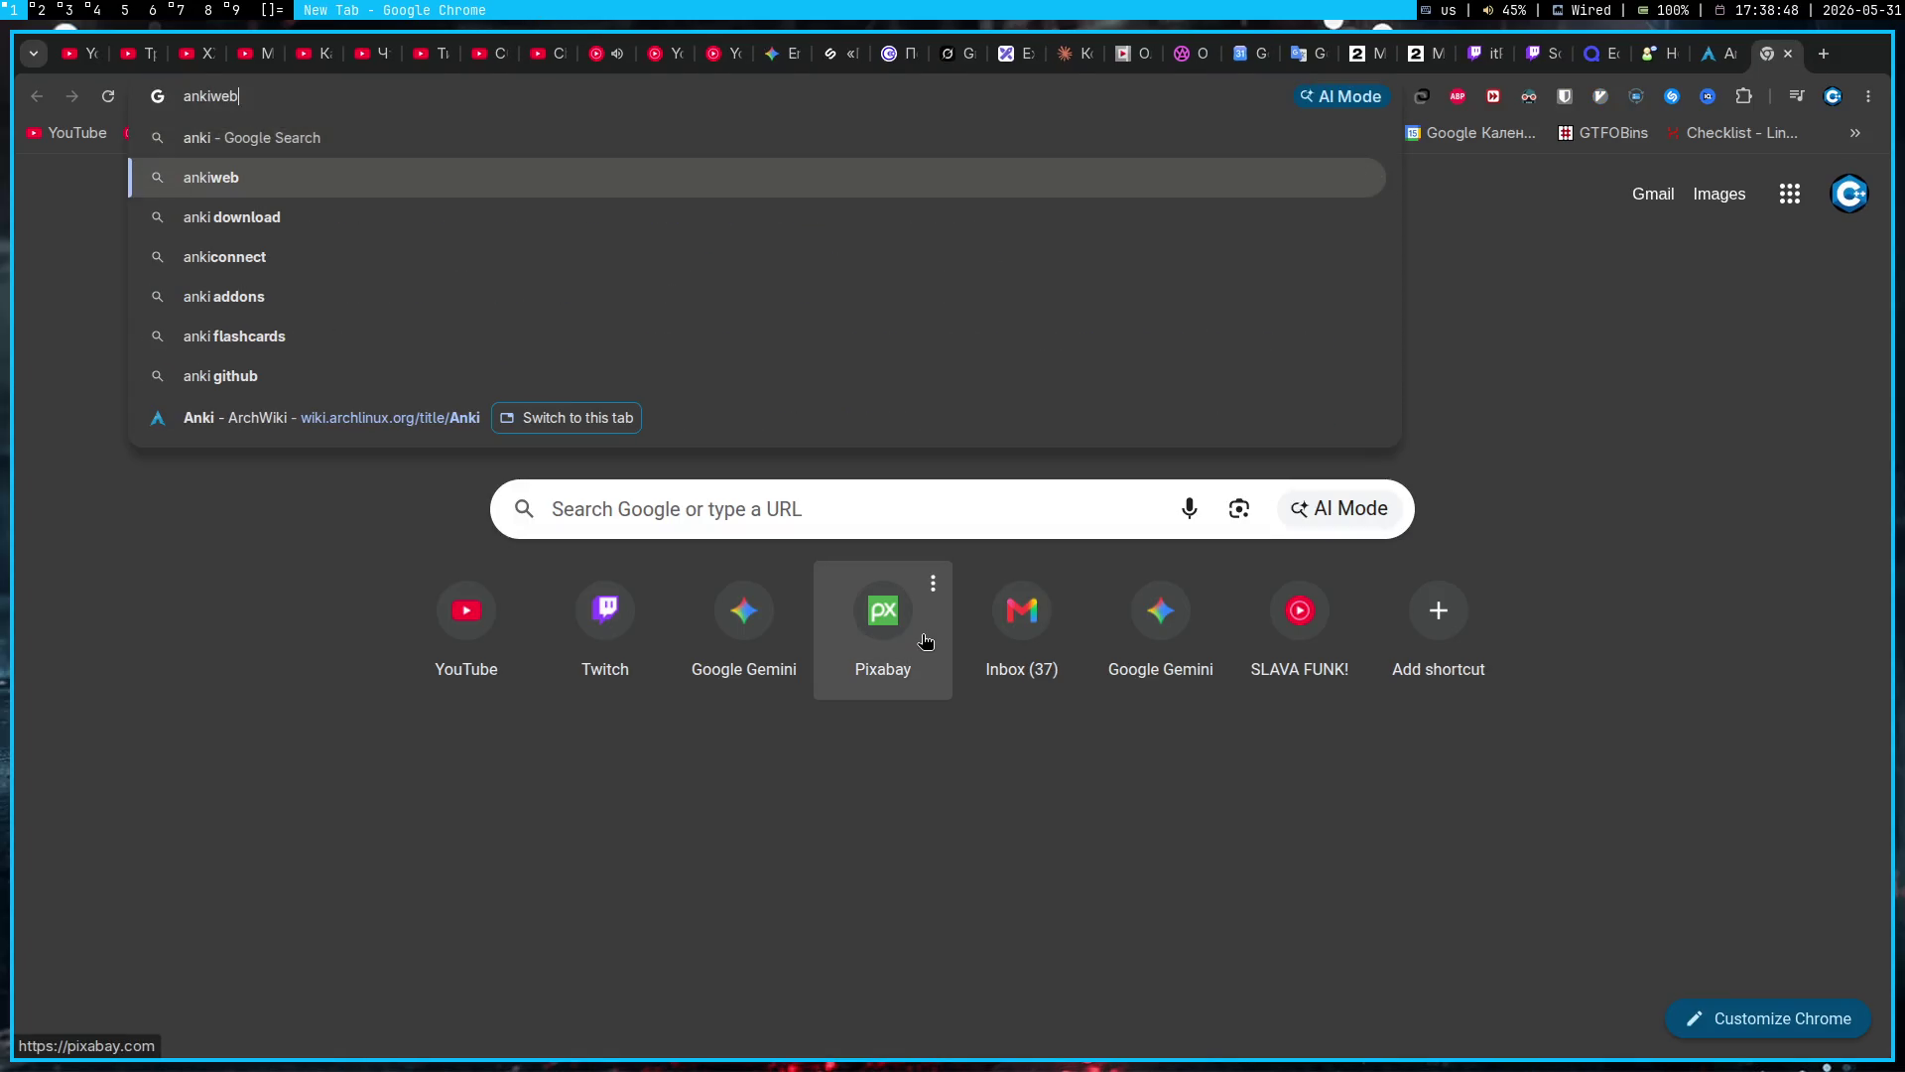
Step: Search Google for ankiweb and open the 'AnkiWeb: About' result at ankiweb.net/about
key("Return")
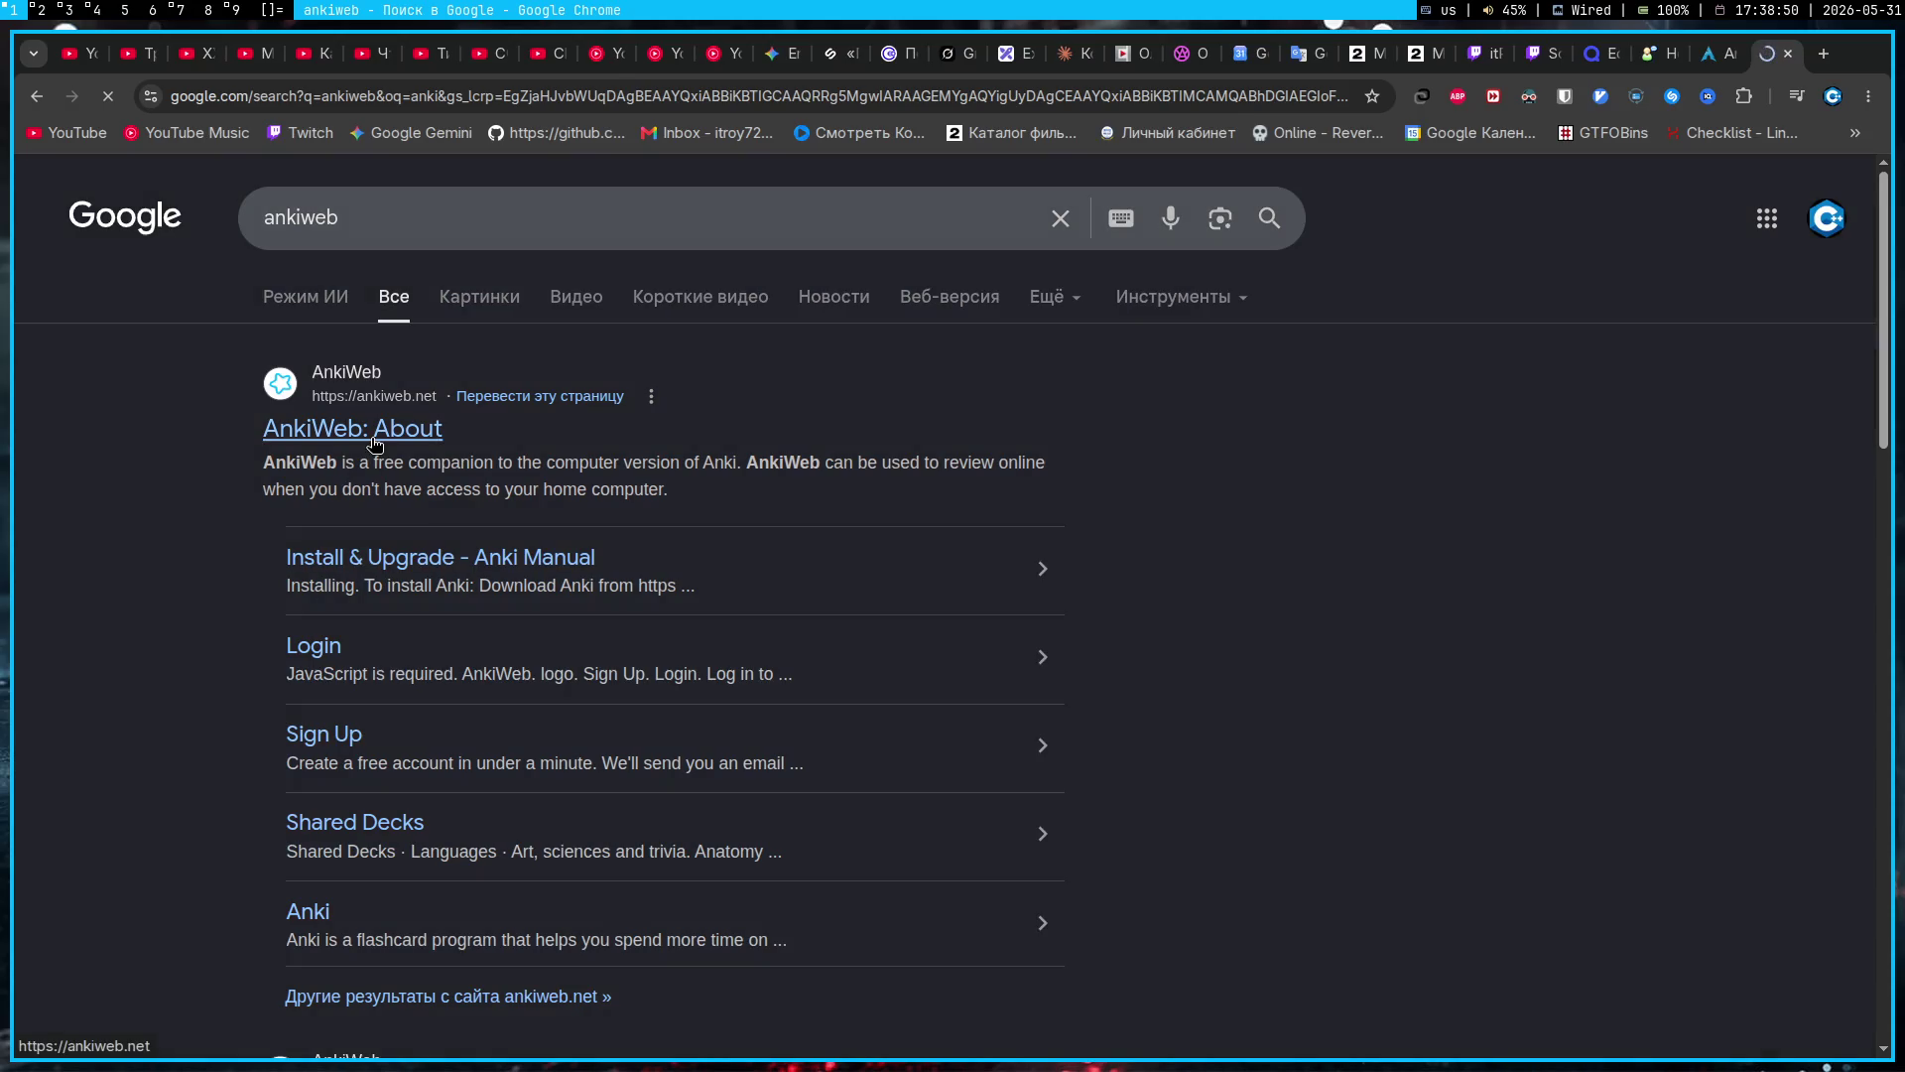
left_click(375, 443)
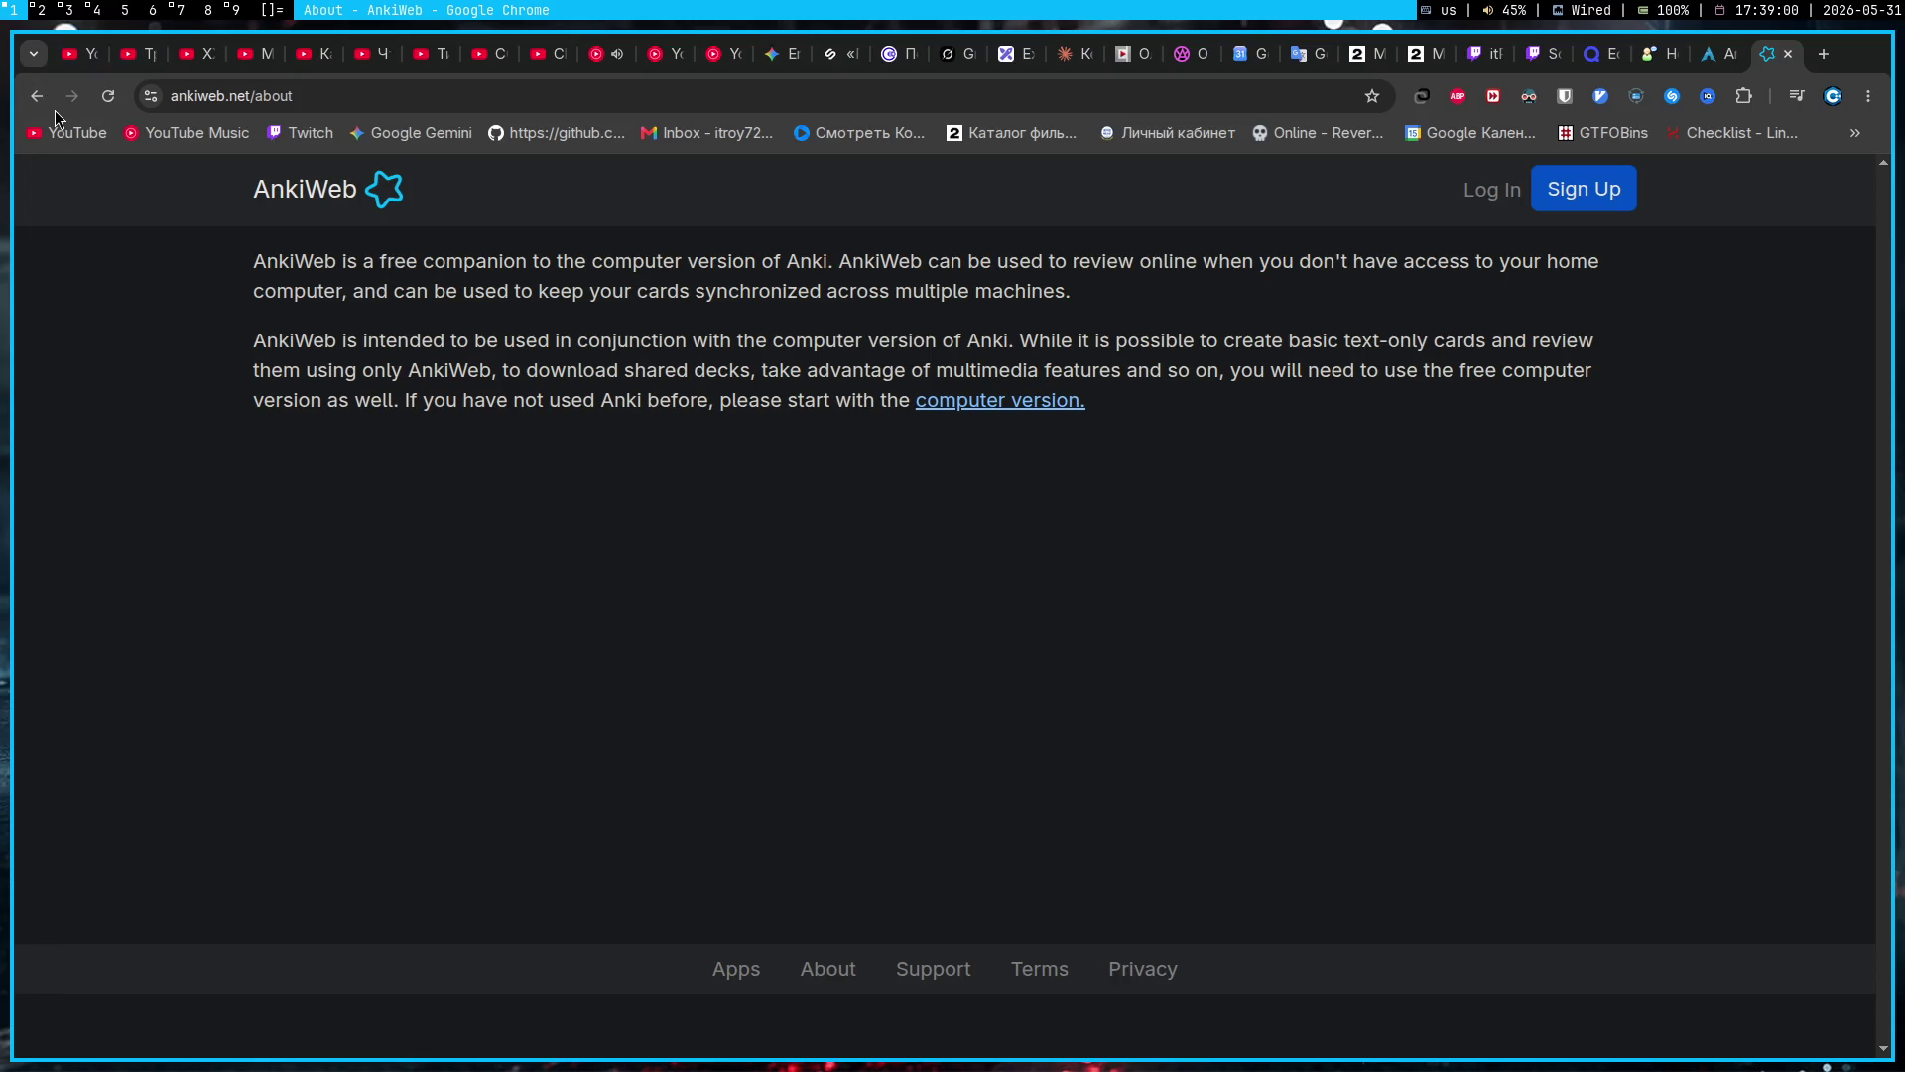
left_click(181, 10)
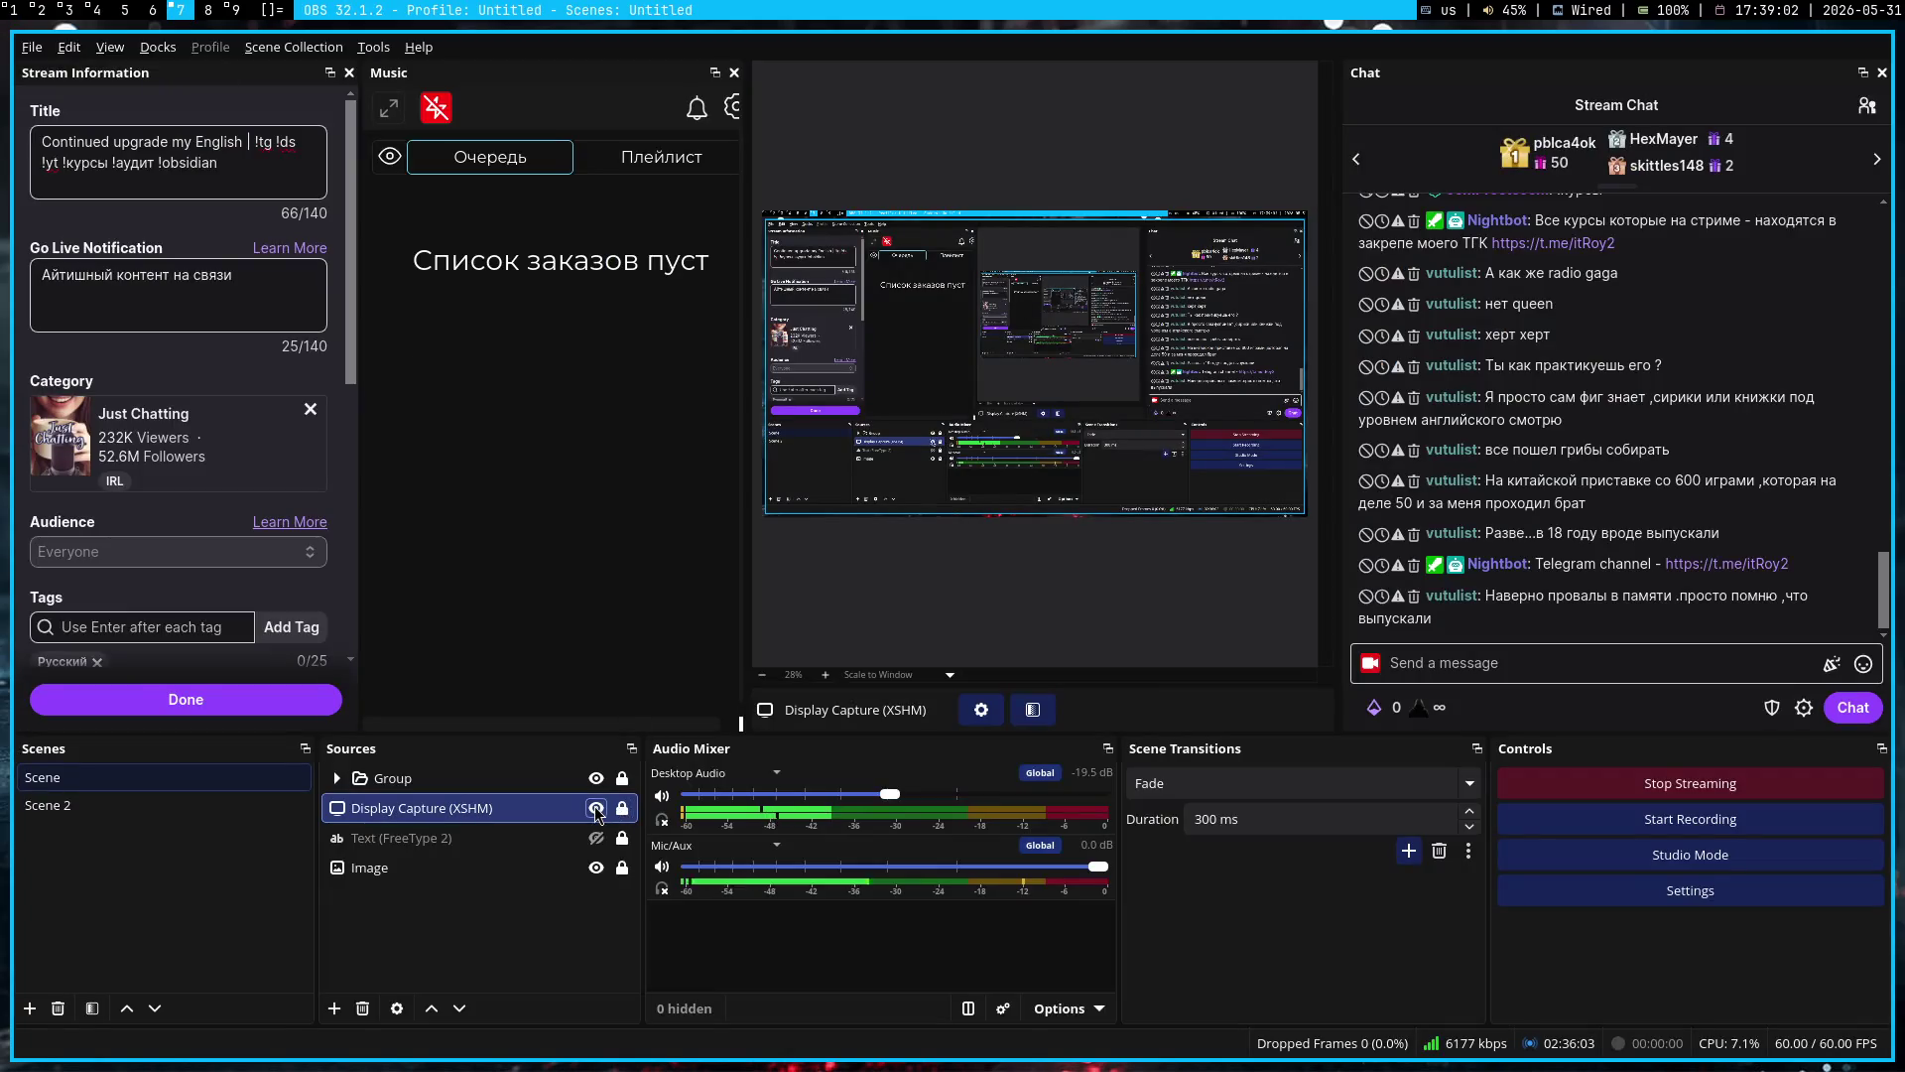
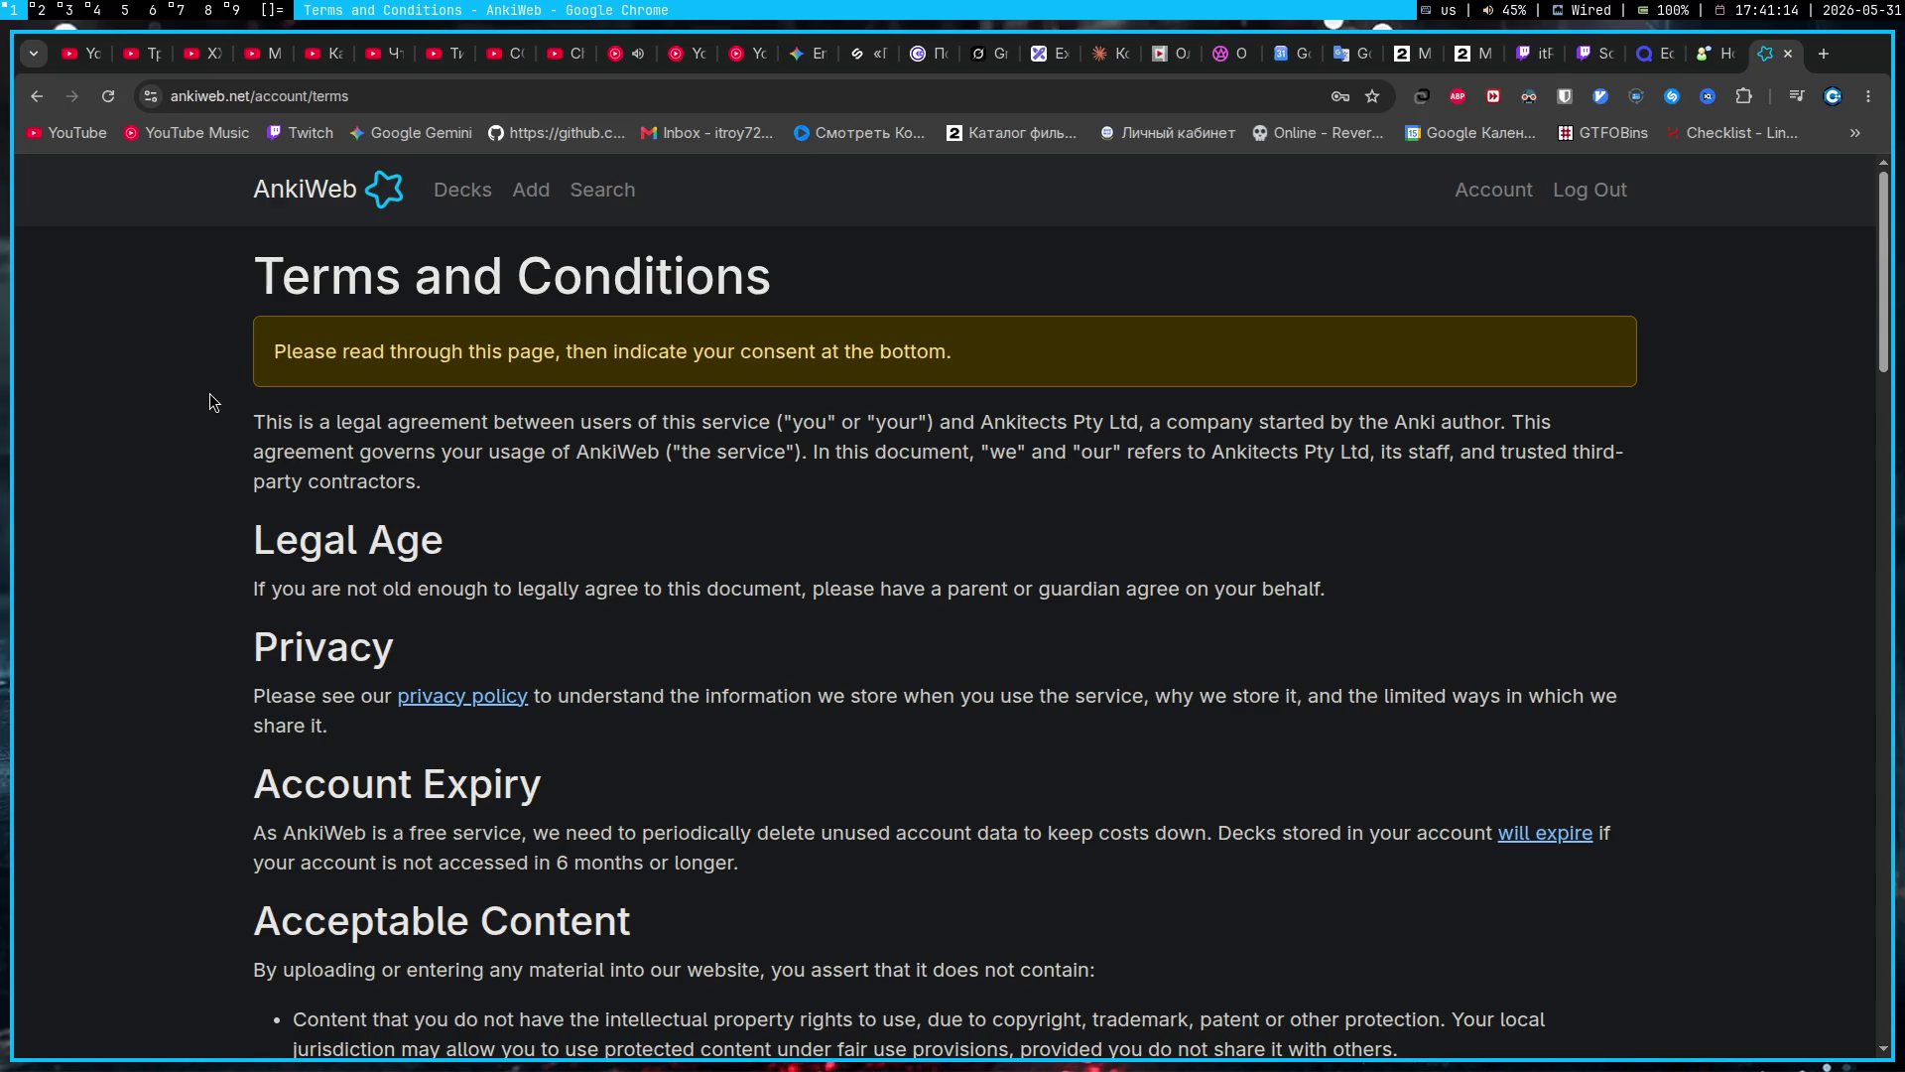
Step: Tick the 'I have read the Terms & Conditions' checkbox at the bottom and continue
scroll(210, 393, "down", 20)
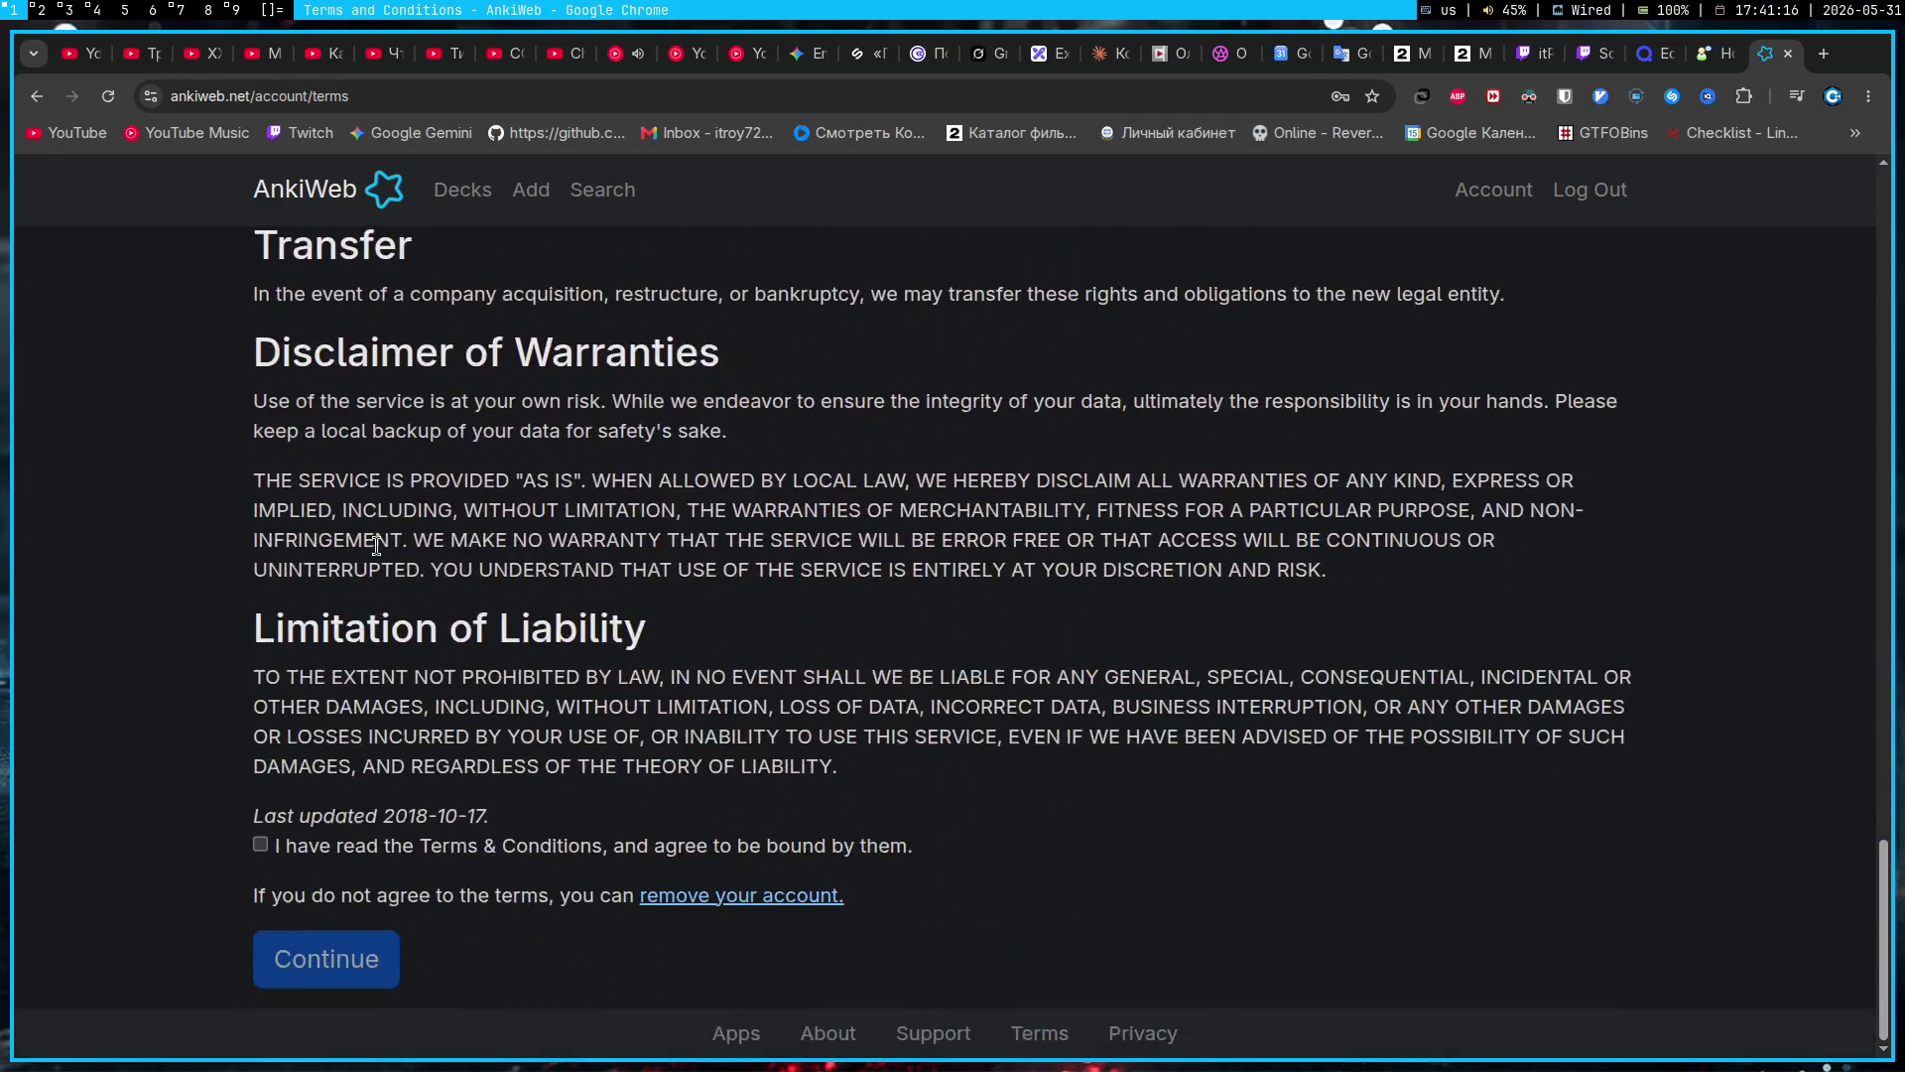
left_click(261, 844)
left_click(311, 953)
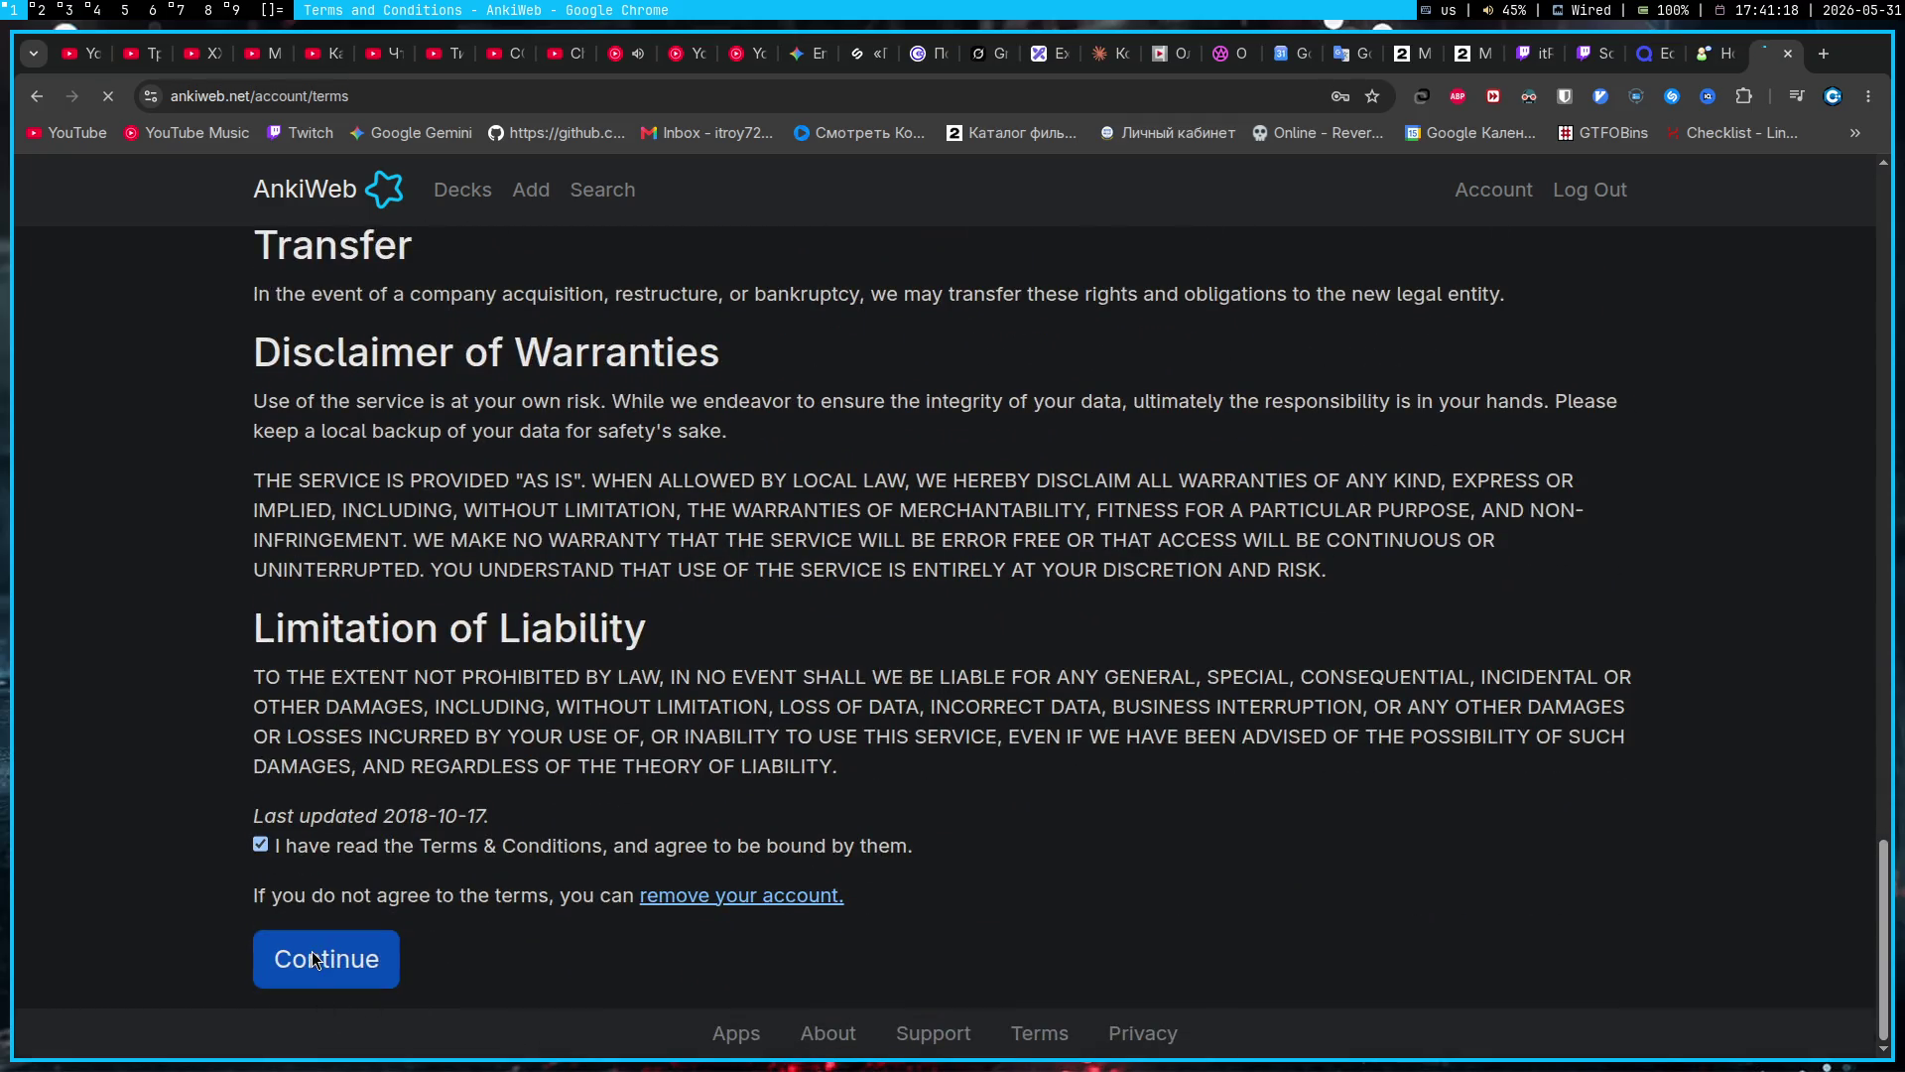